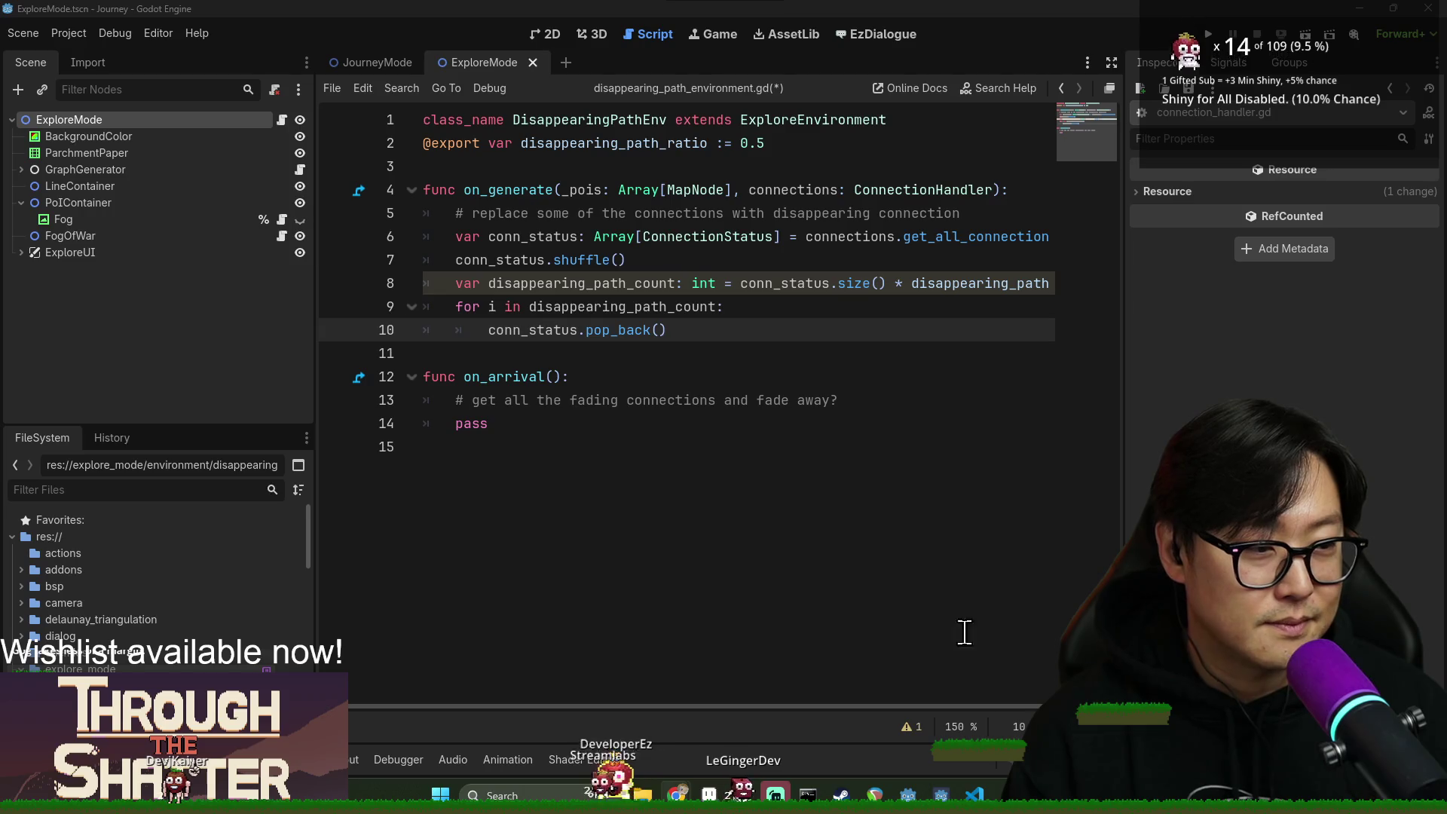
Search the Steam store for 'all hail the orb' and open the game's store page.
key(alt+Tab)
click(888, 163)
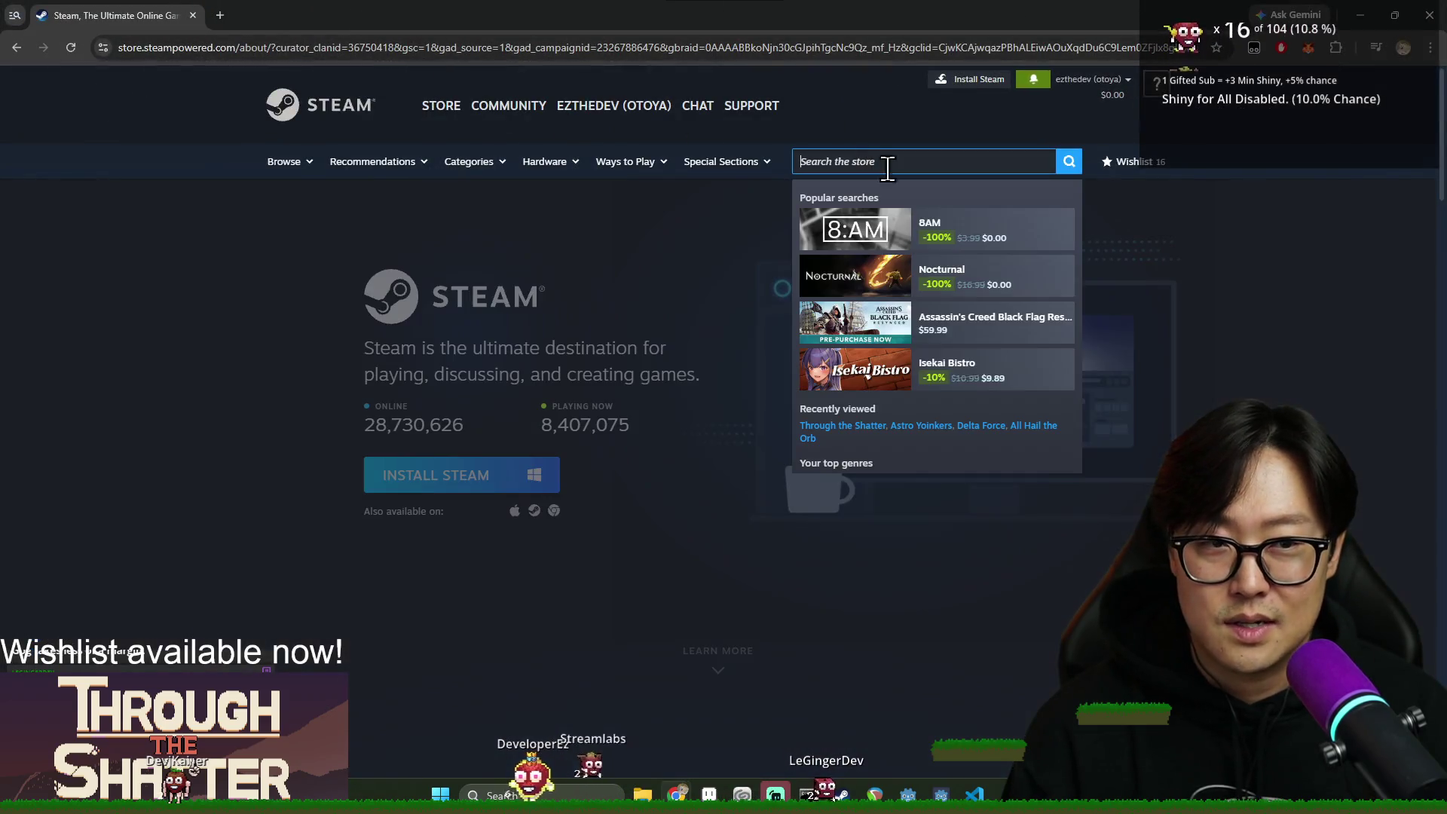
text(all a)
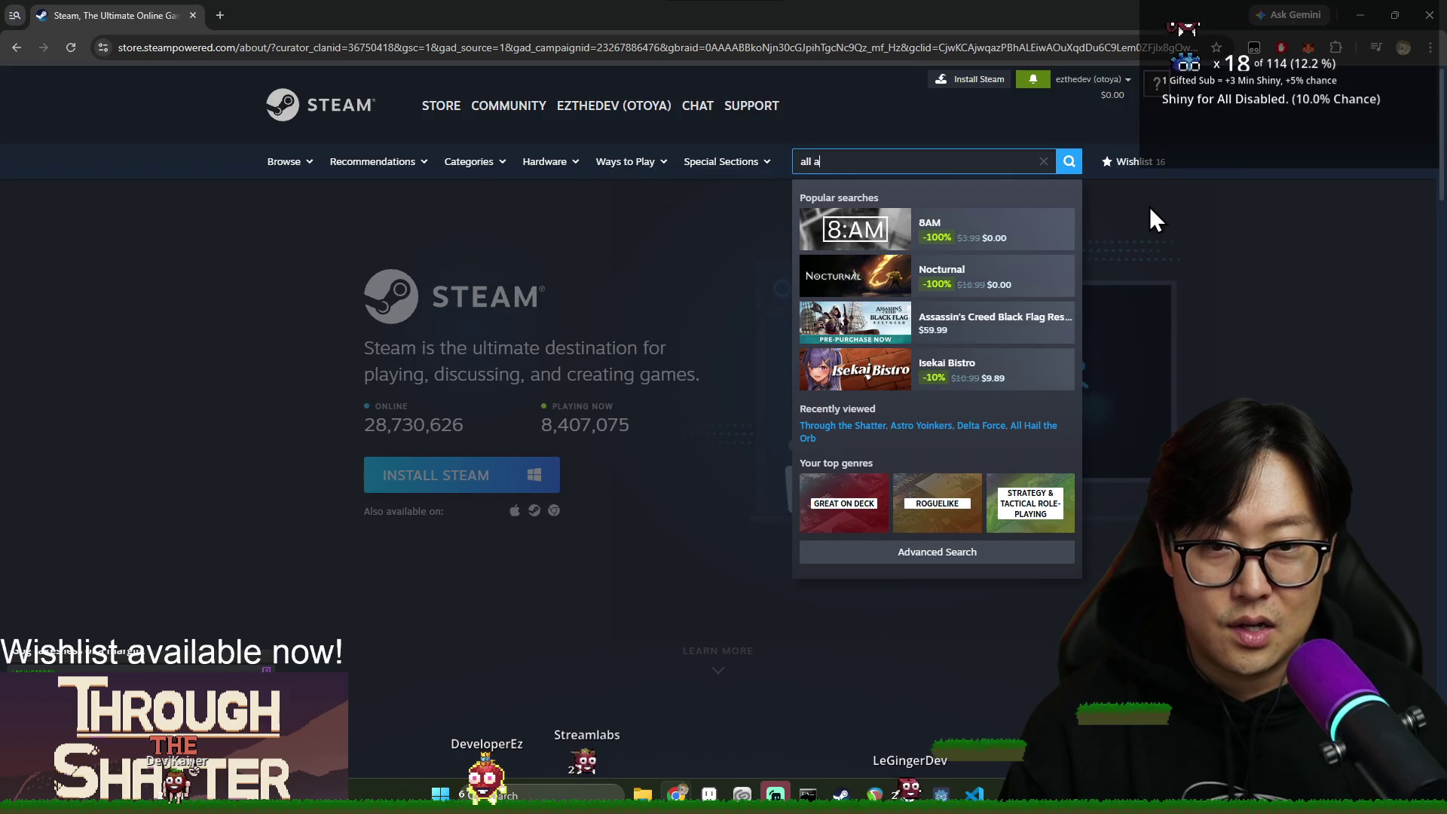
key(BackSpace)
text(hail the orb)
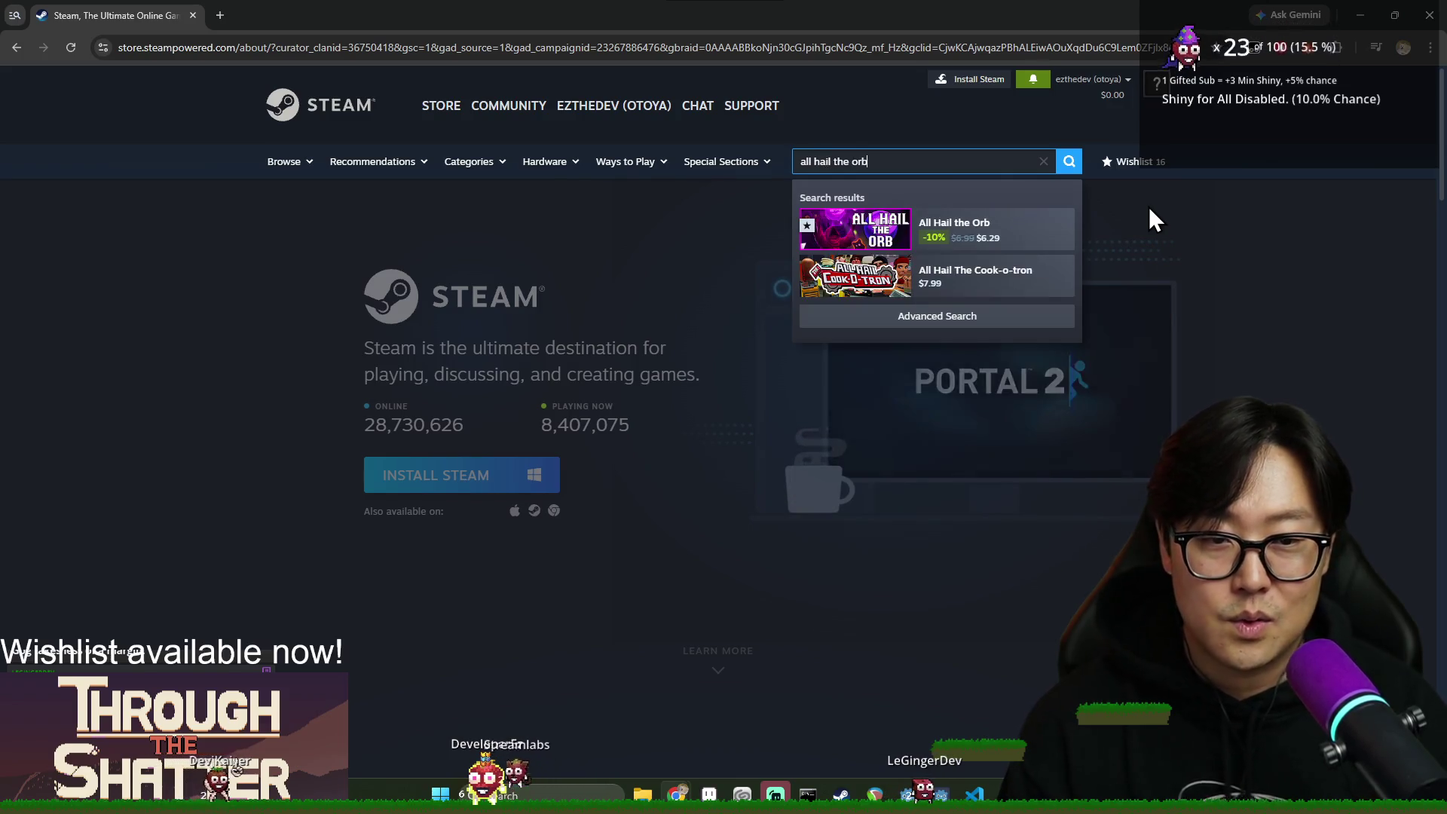
click(984, 231)
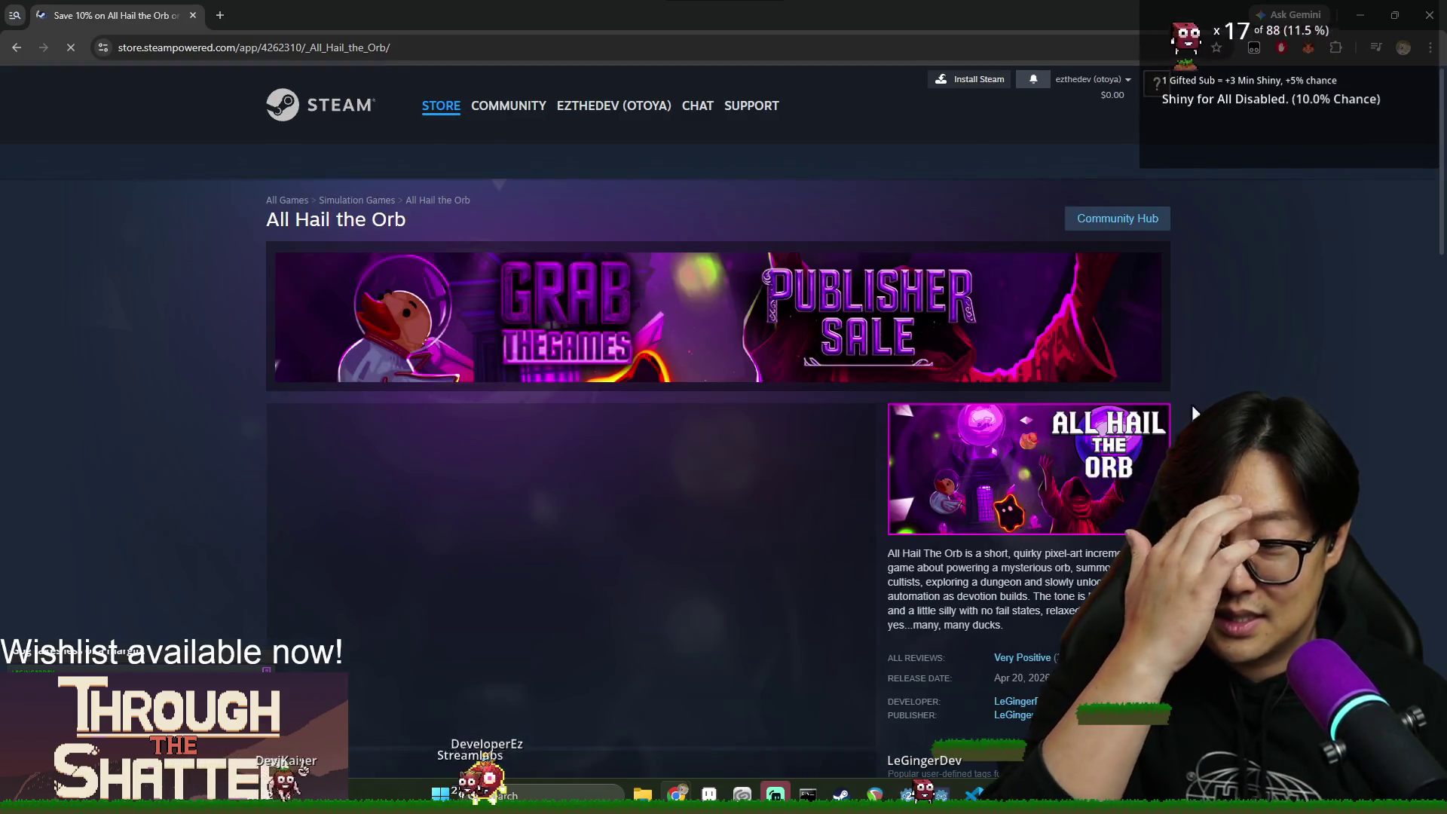
Scroll through the All Hail the Orb page's purchase options and customer reviews.
scroll(1162, 401, down, 3)
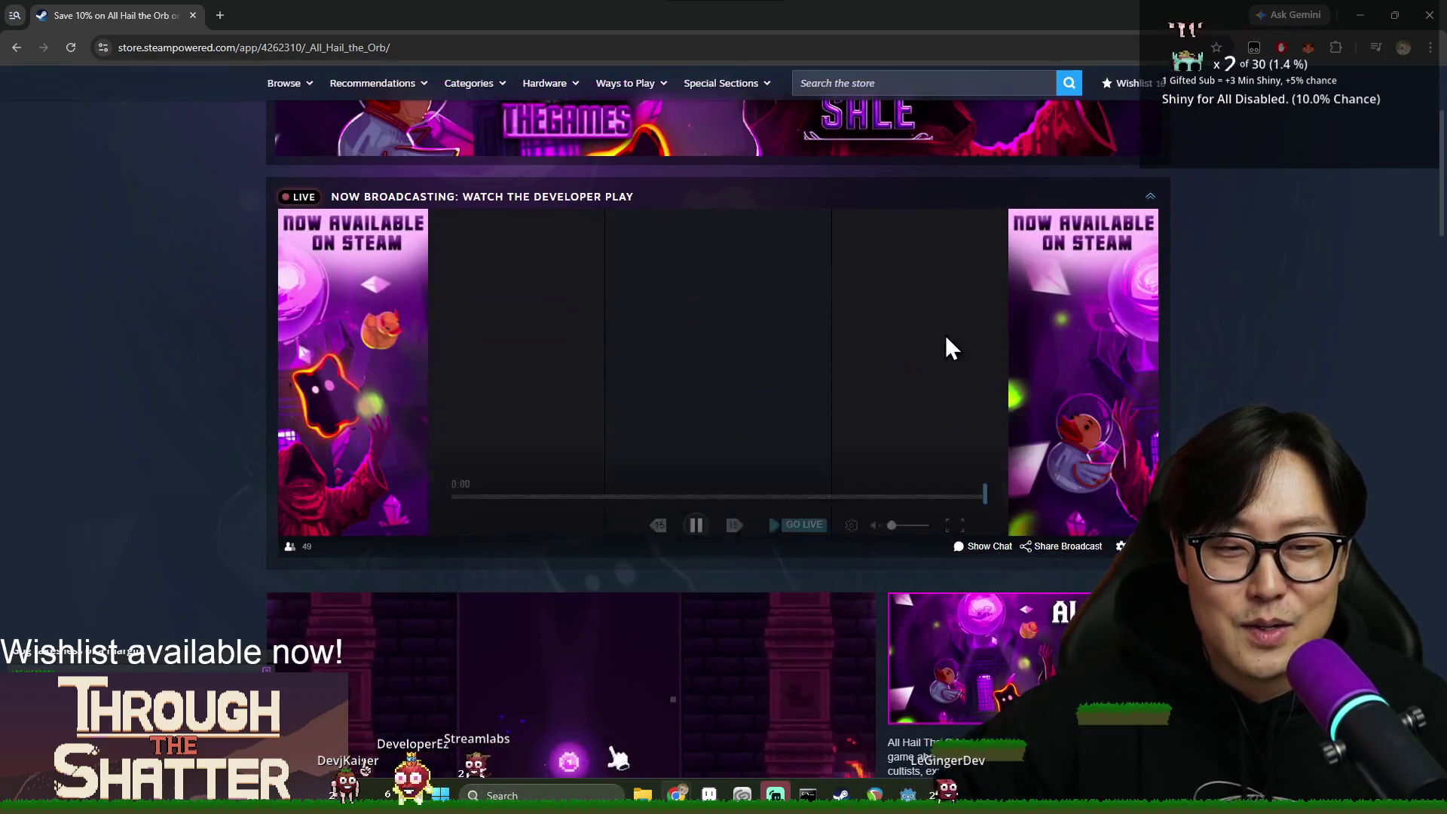
scroll(763, 286, down, 10)
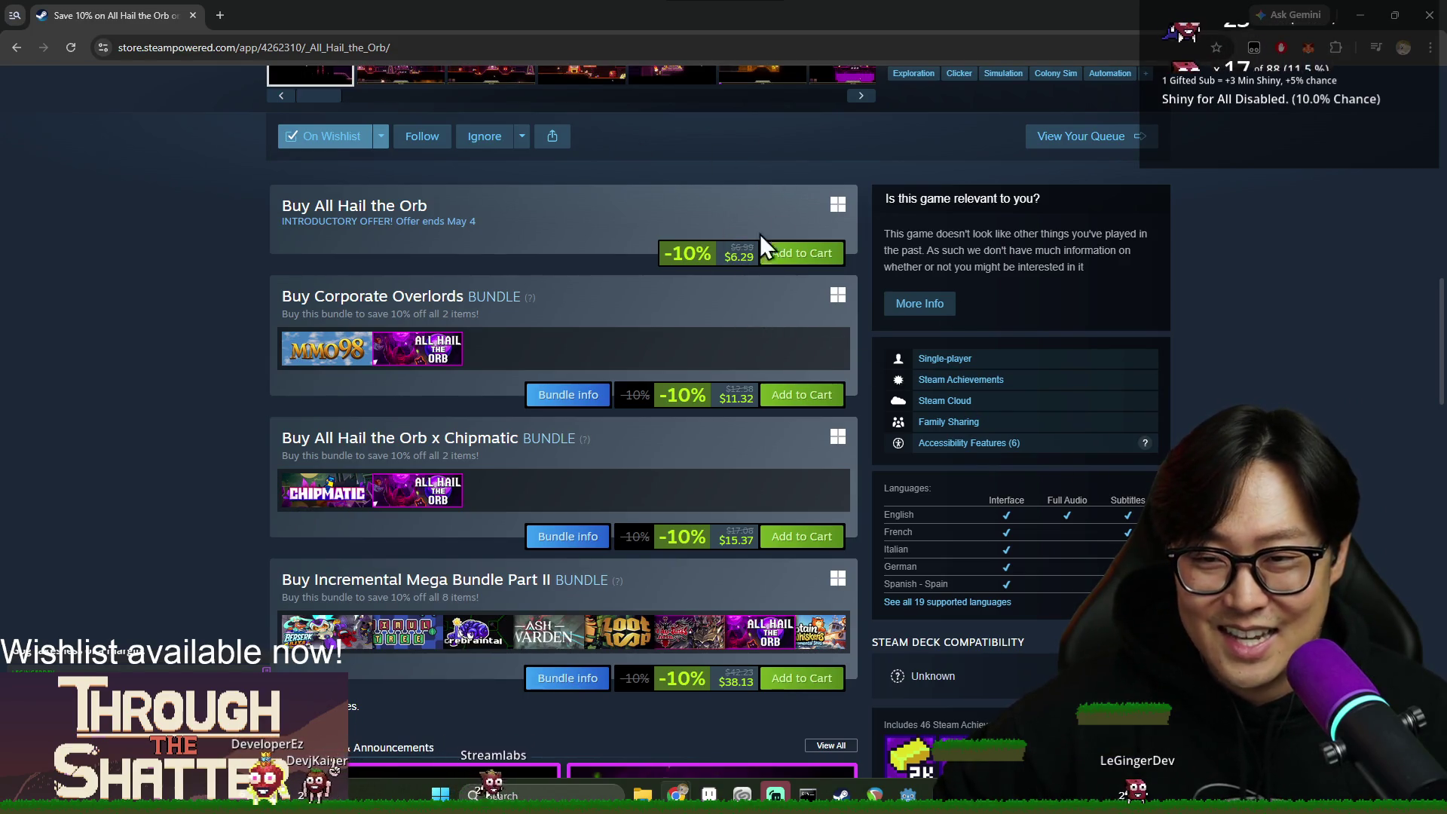
scroll(712, 272, down, 7)
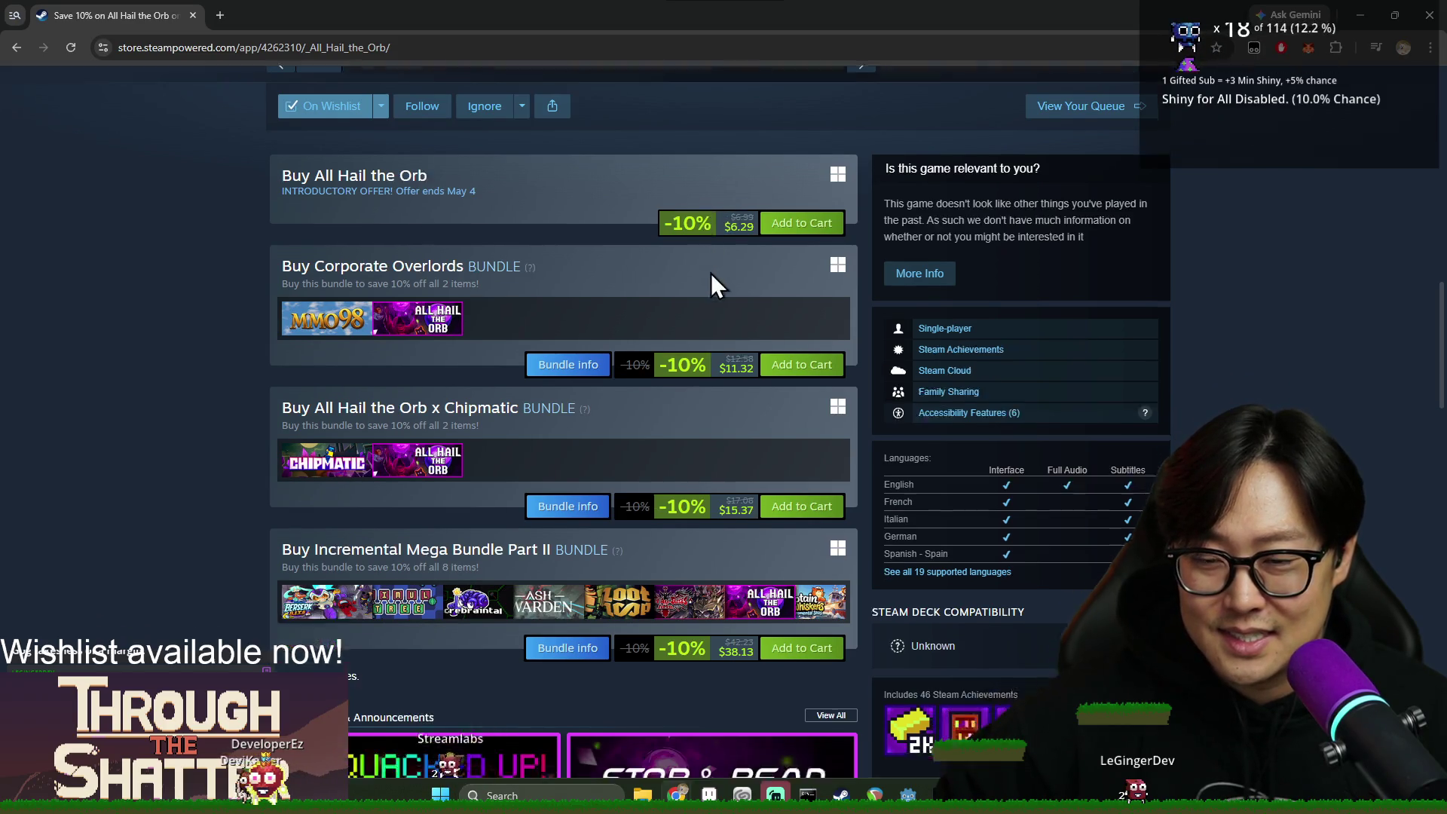
scroll(548, 473, down, 8)
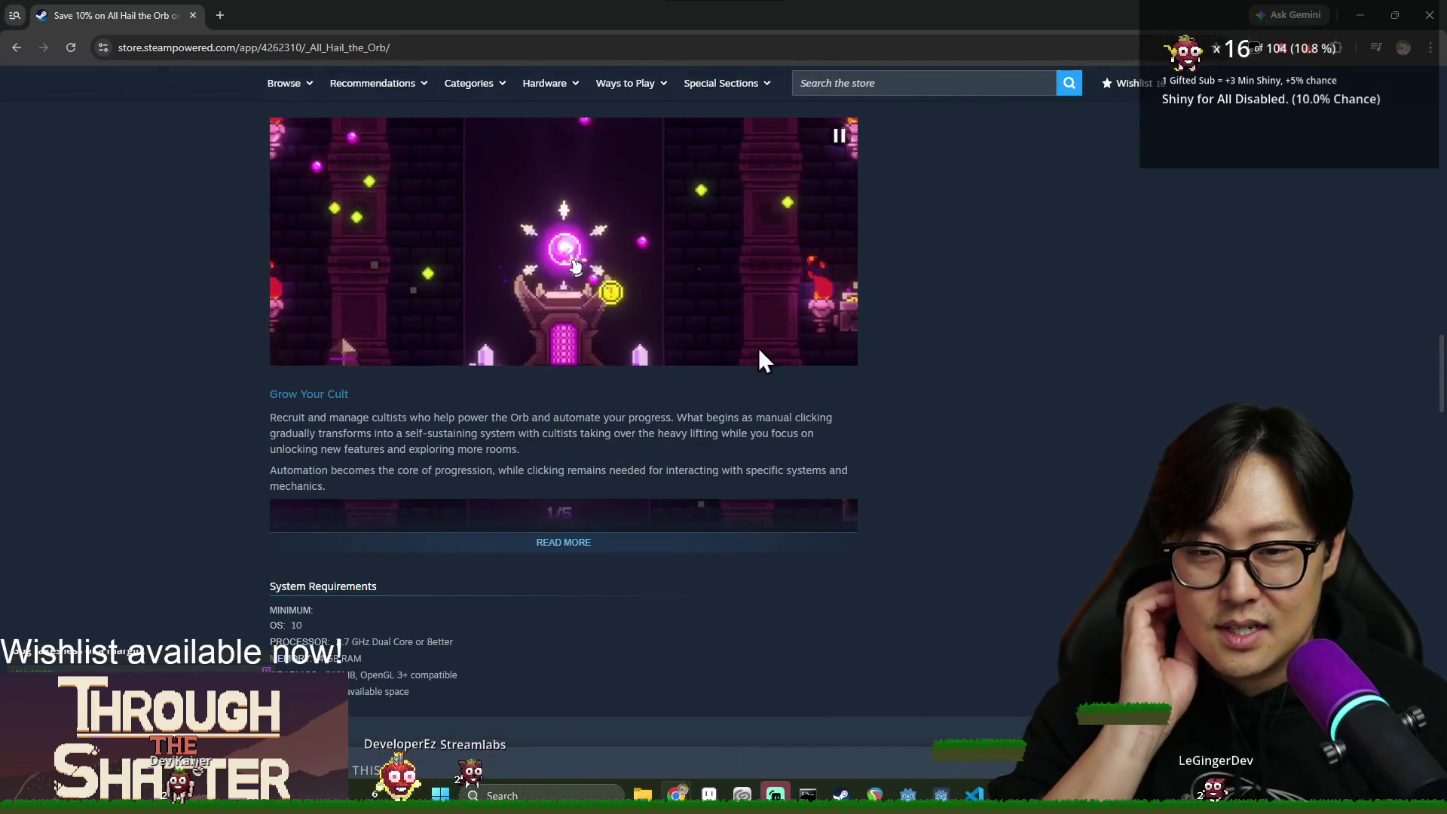
scroll(632, 419, down, 5)
scroll(510, 432, down, 11)
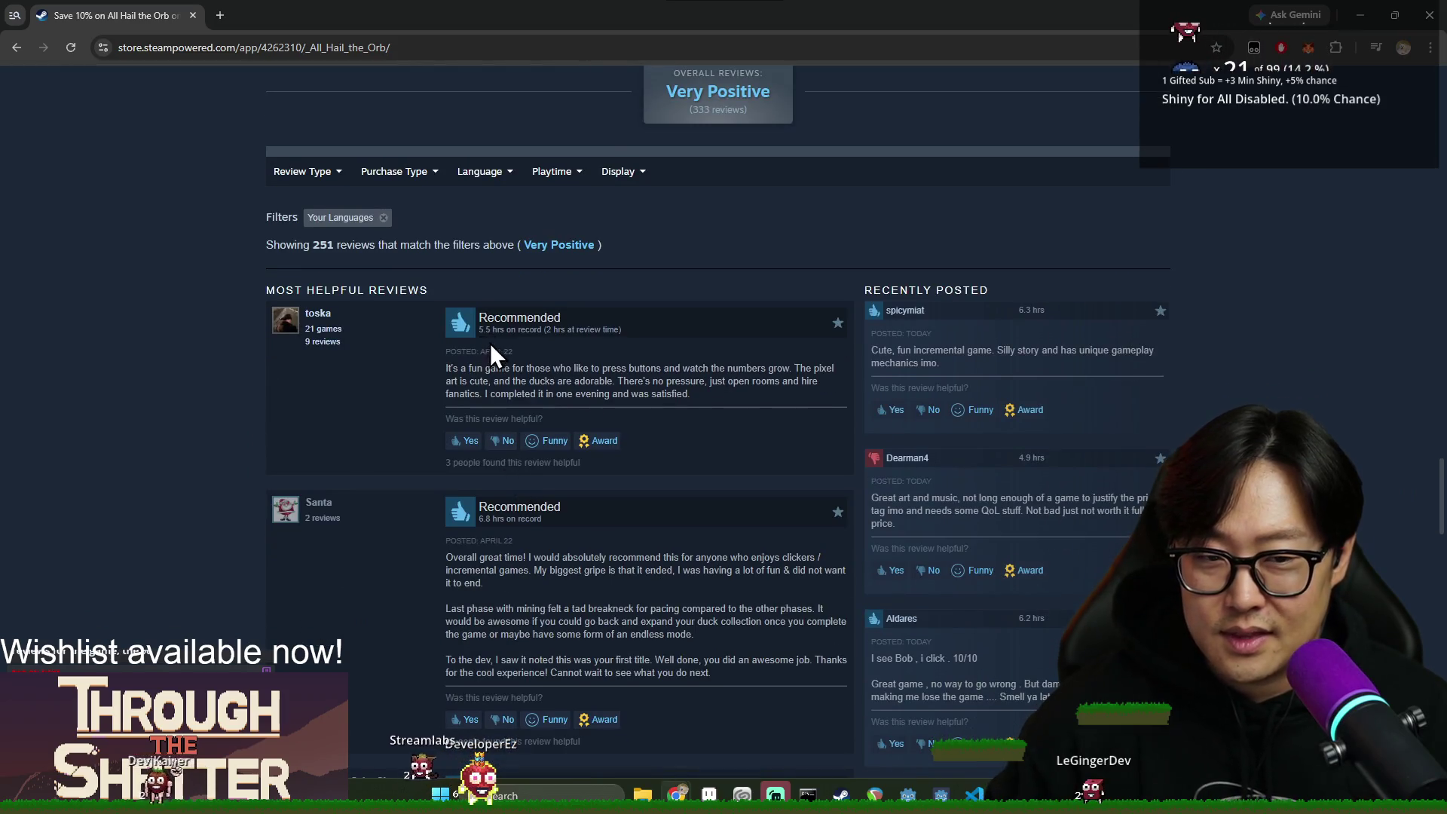
scroll(615, 384, down, 1)
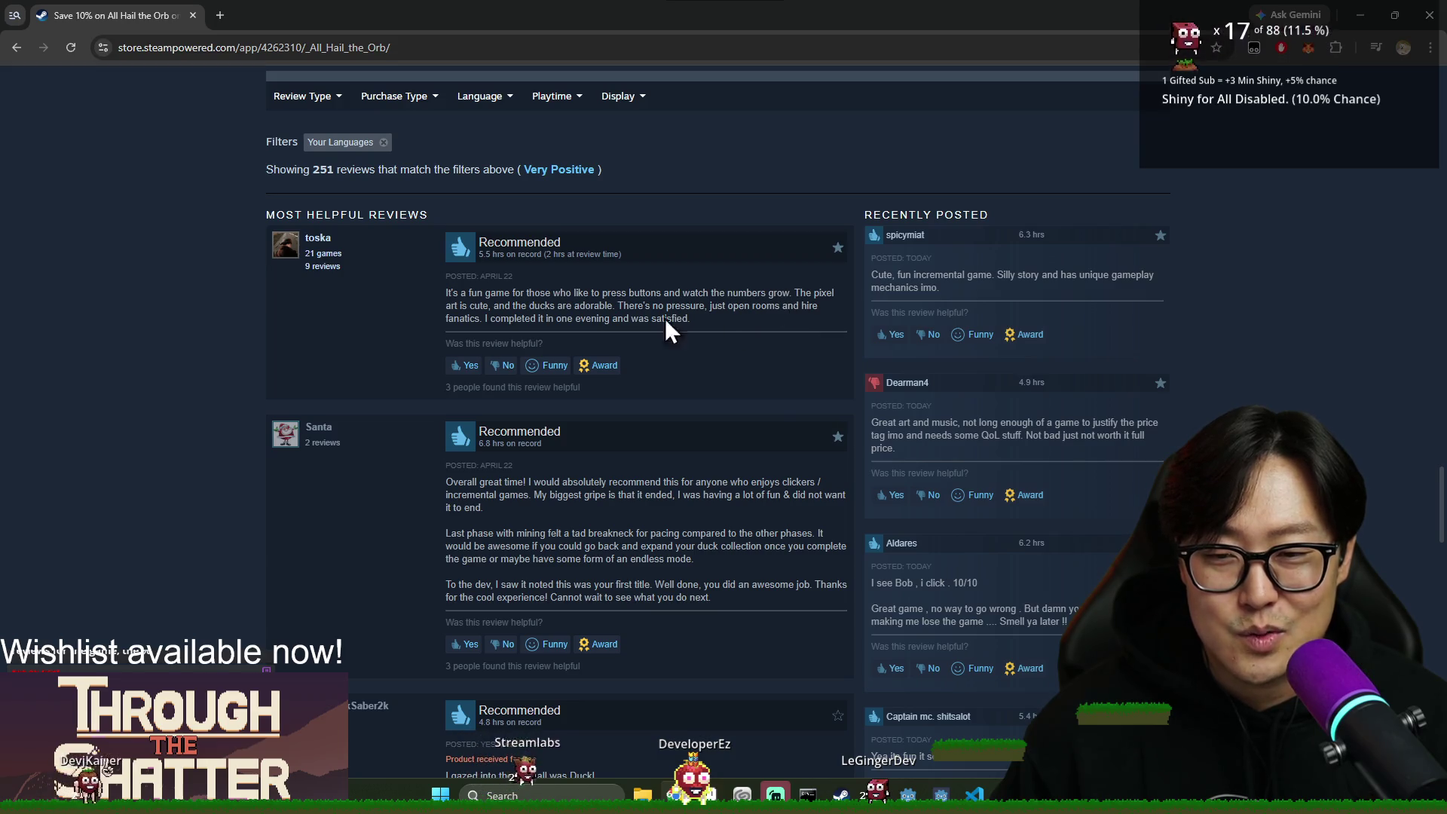
scroll(668, 388, down, 10)
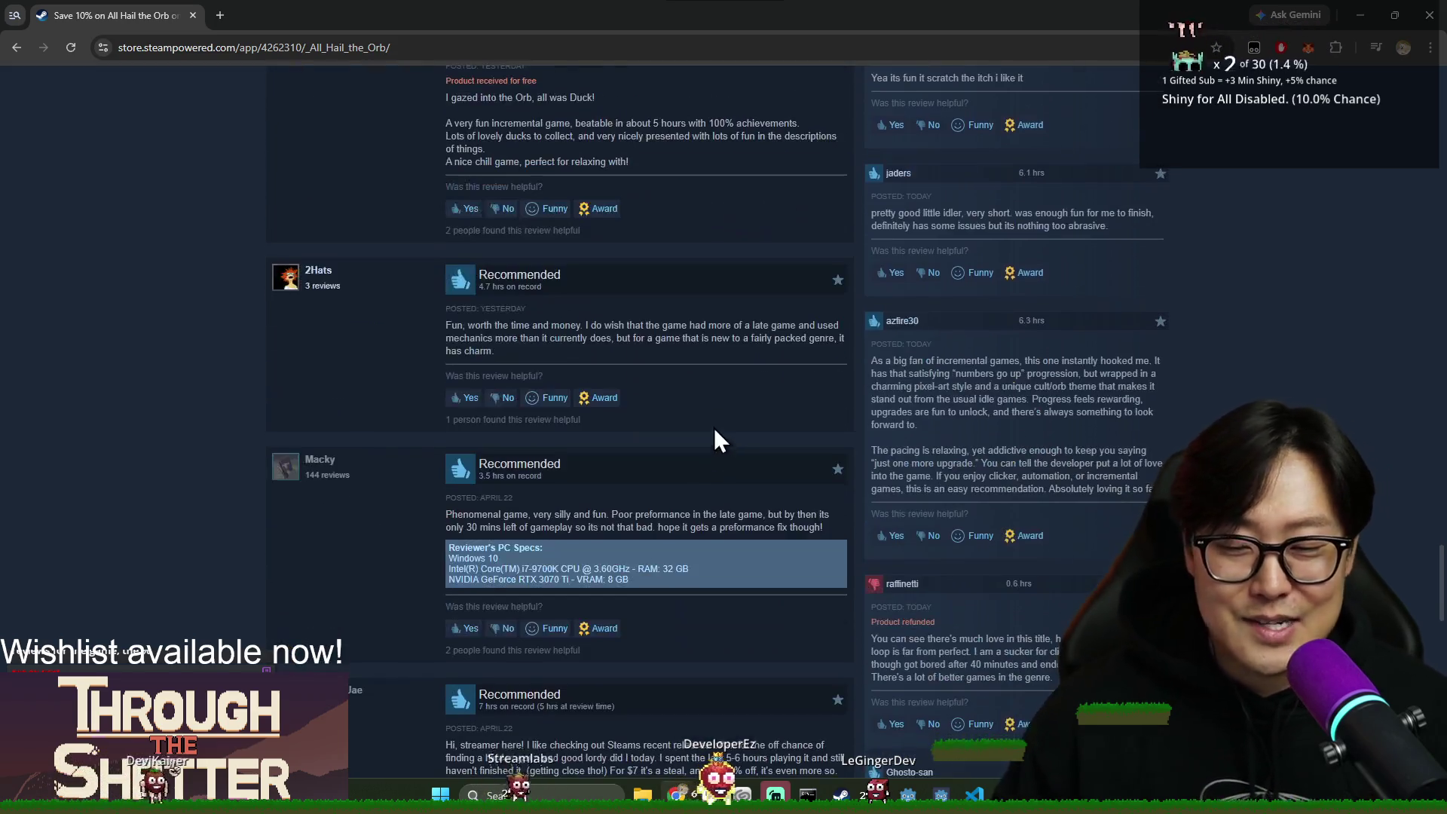
scroll(630, 439, down, 10)
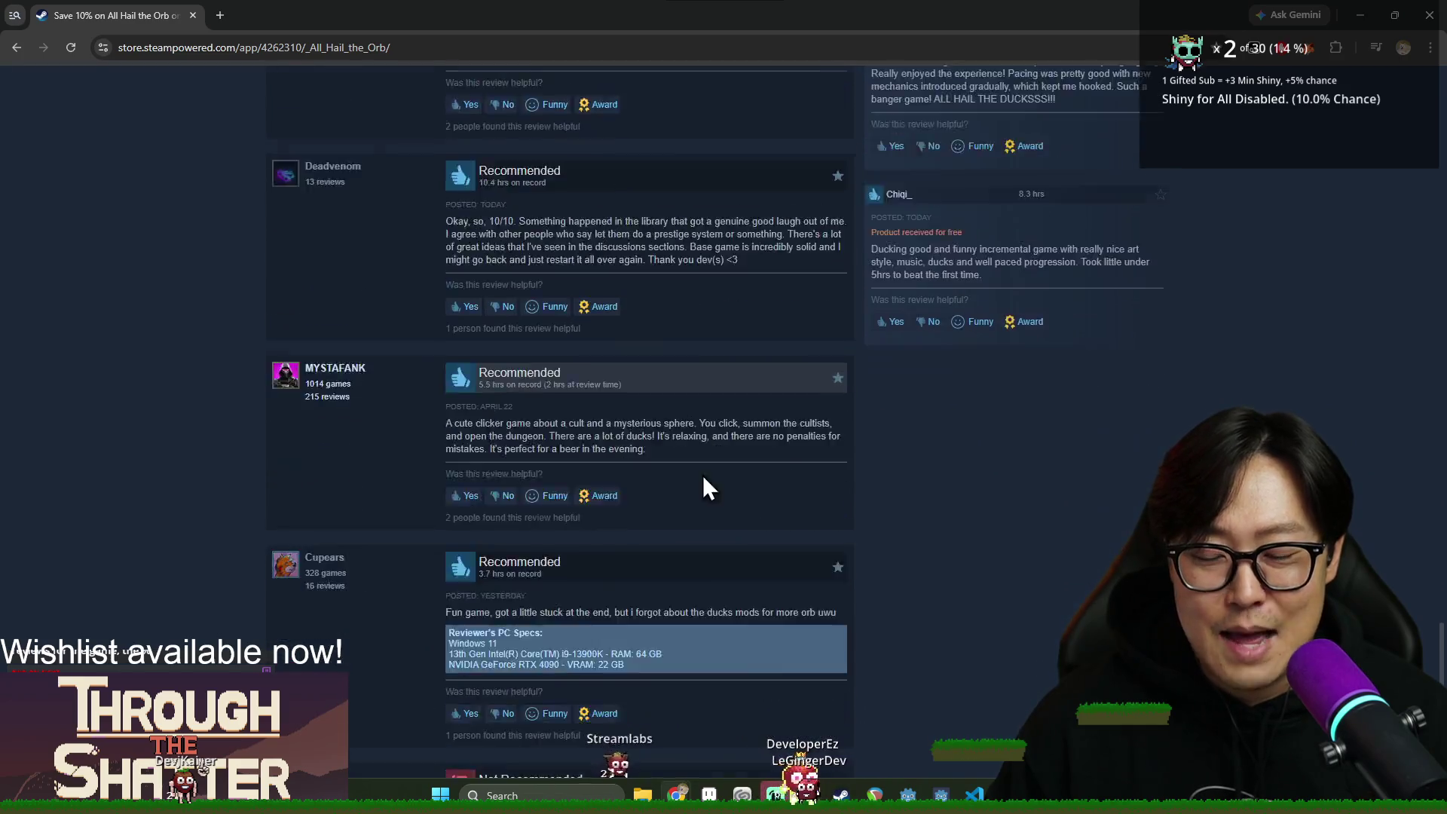
scroll(701, 509, down, 4)
scroll(671, 527, up, 6)
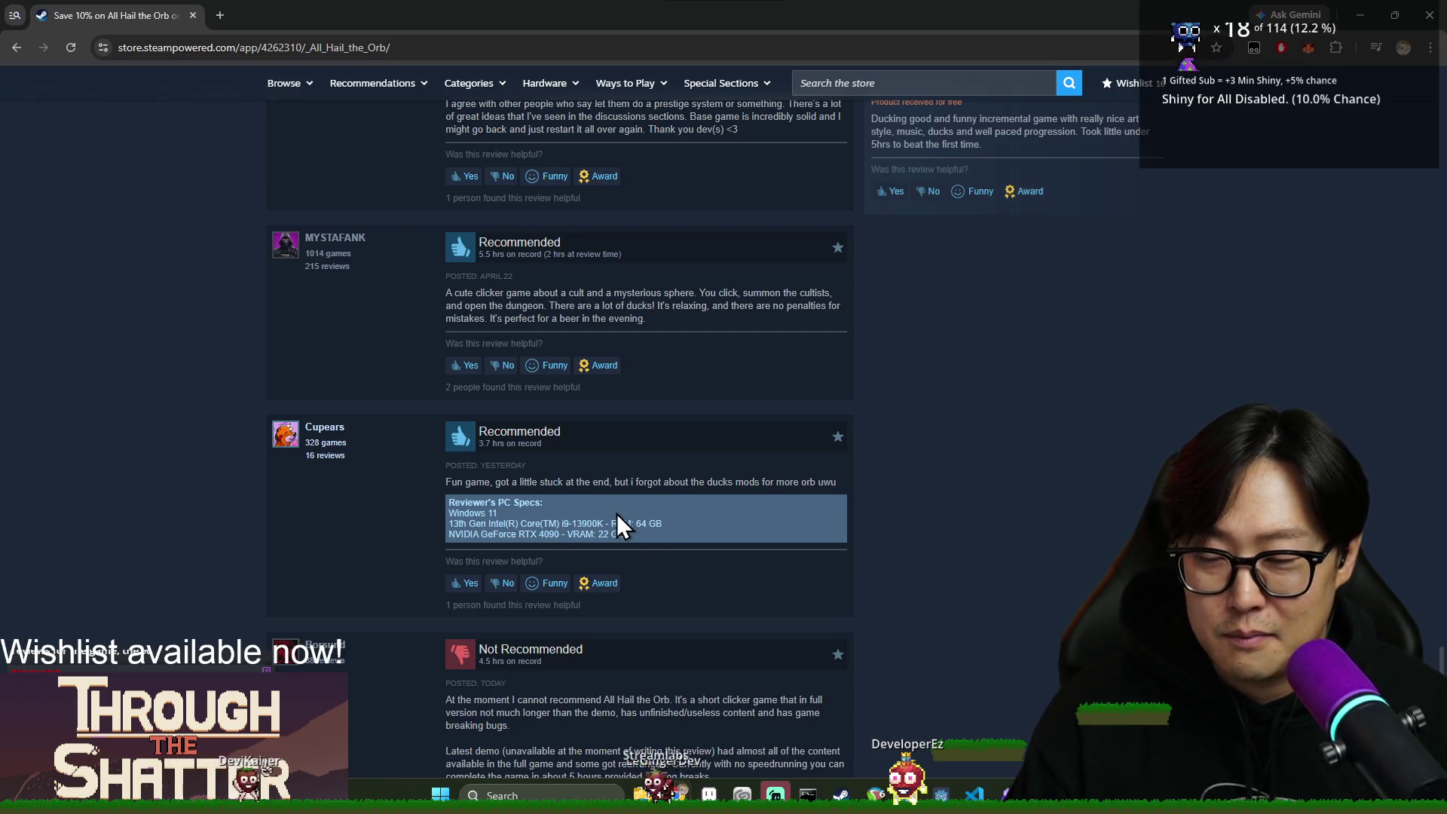
scroll(612, 520, down, 3)
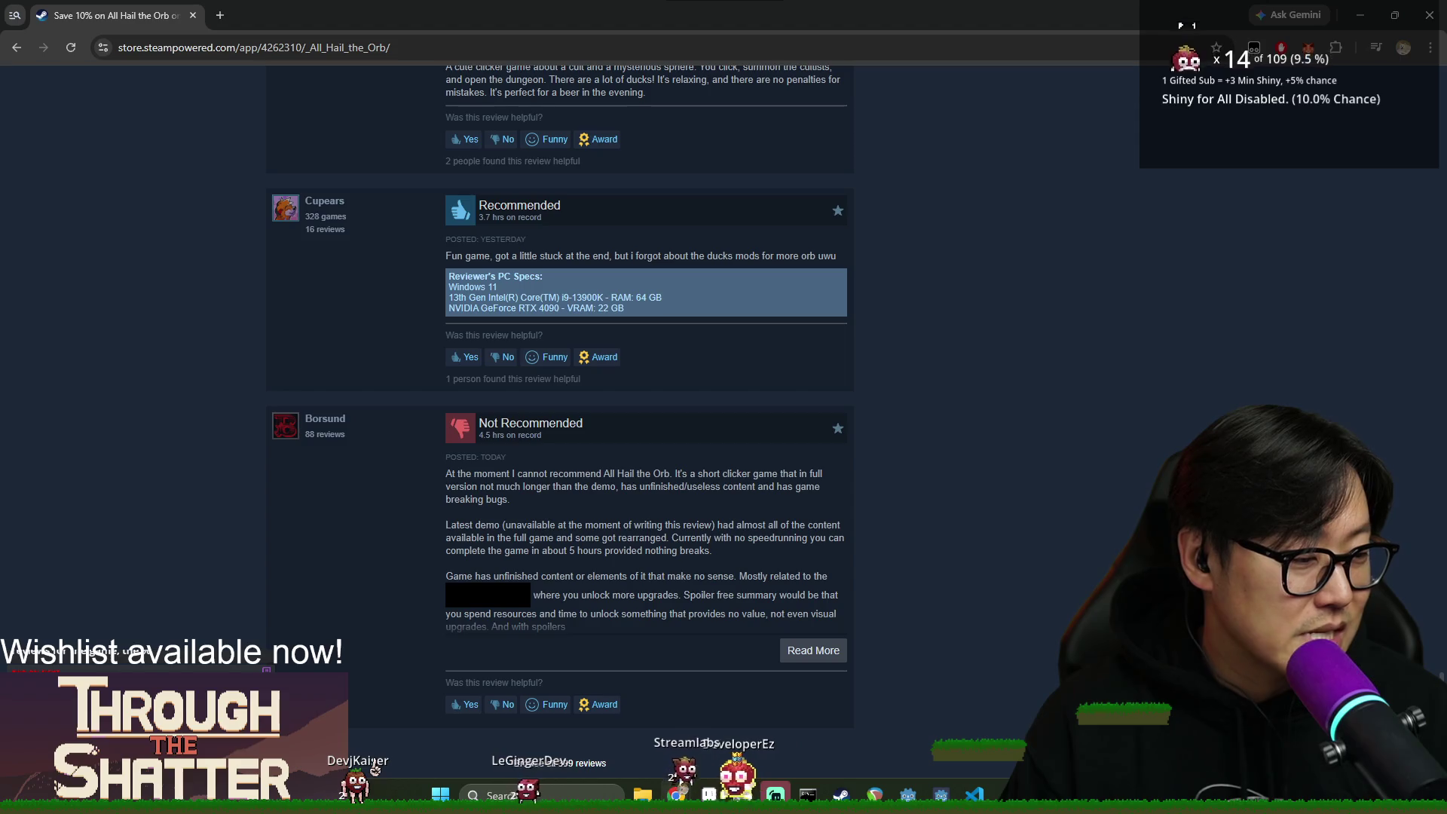
scroll(879, 564, up, 10)
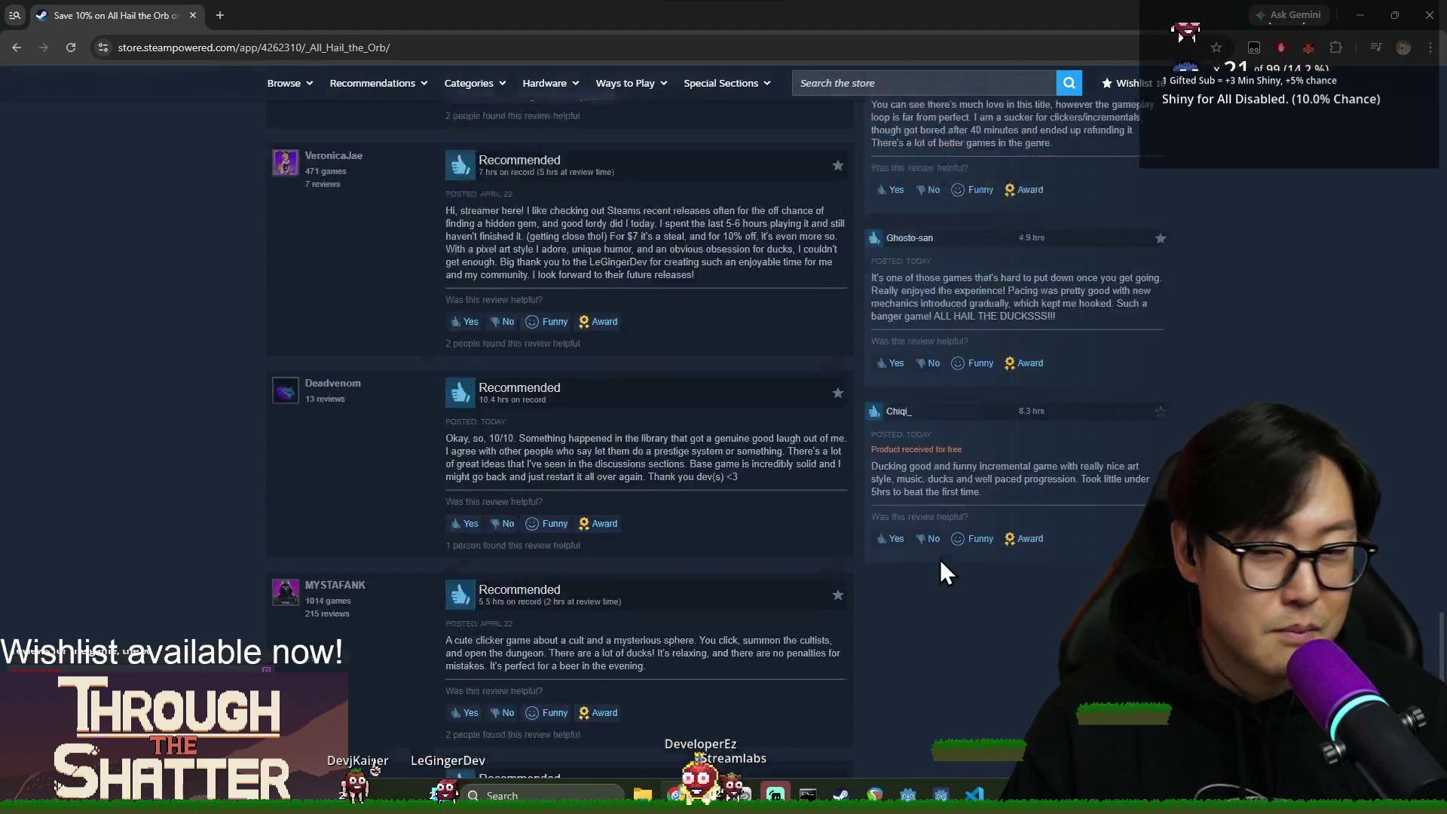
scroll(817, 547, up, 20)
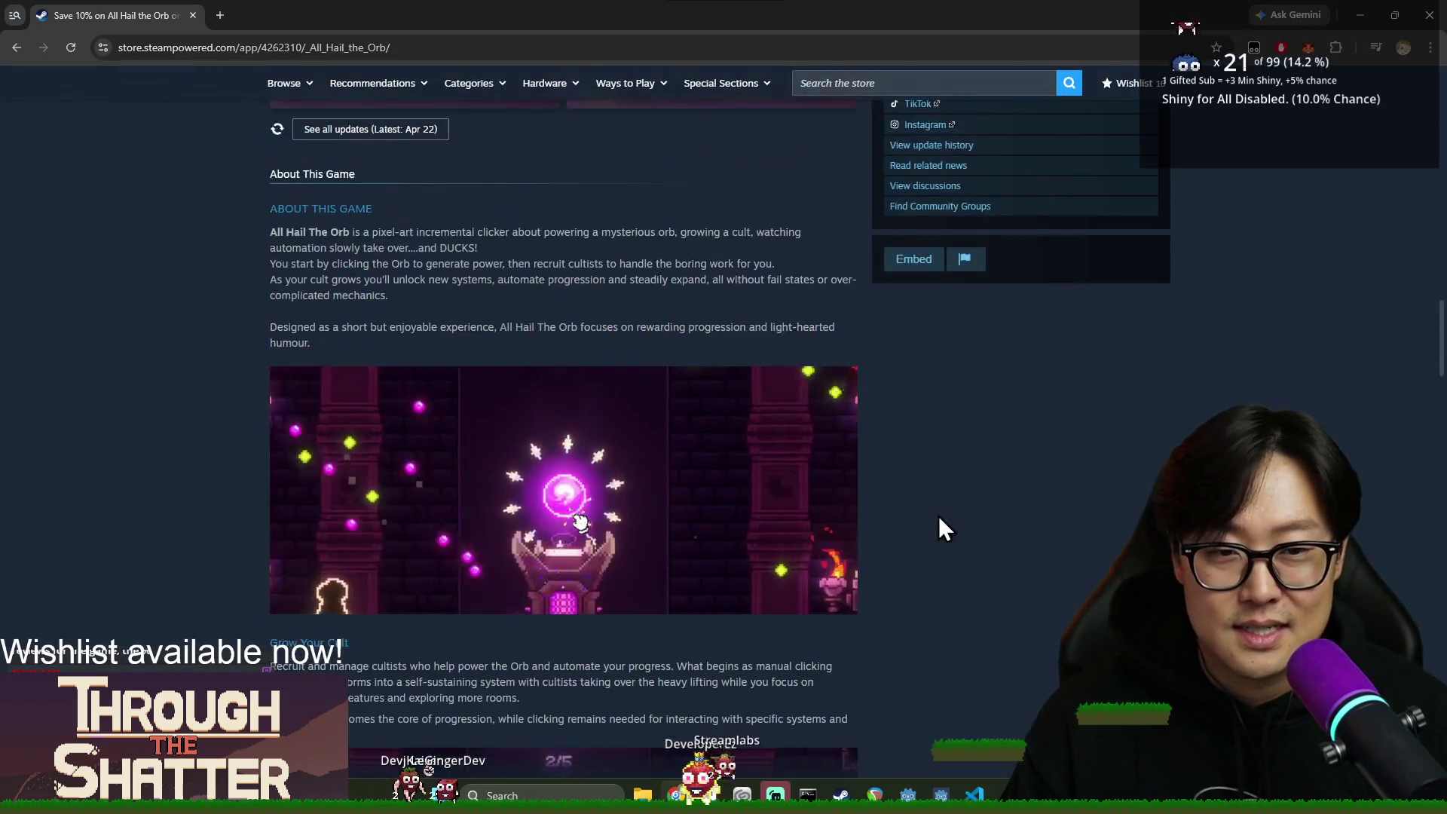
scroll(962, 542, up, 6)
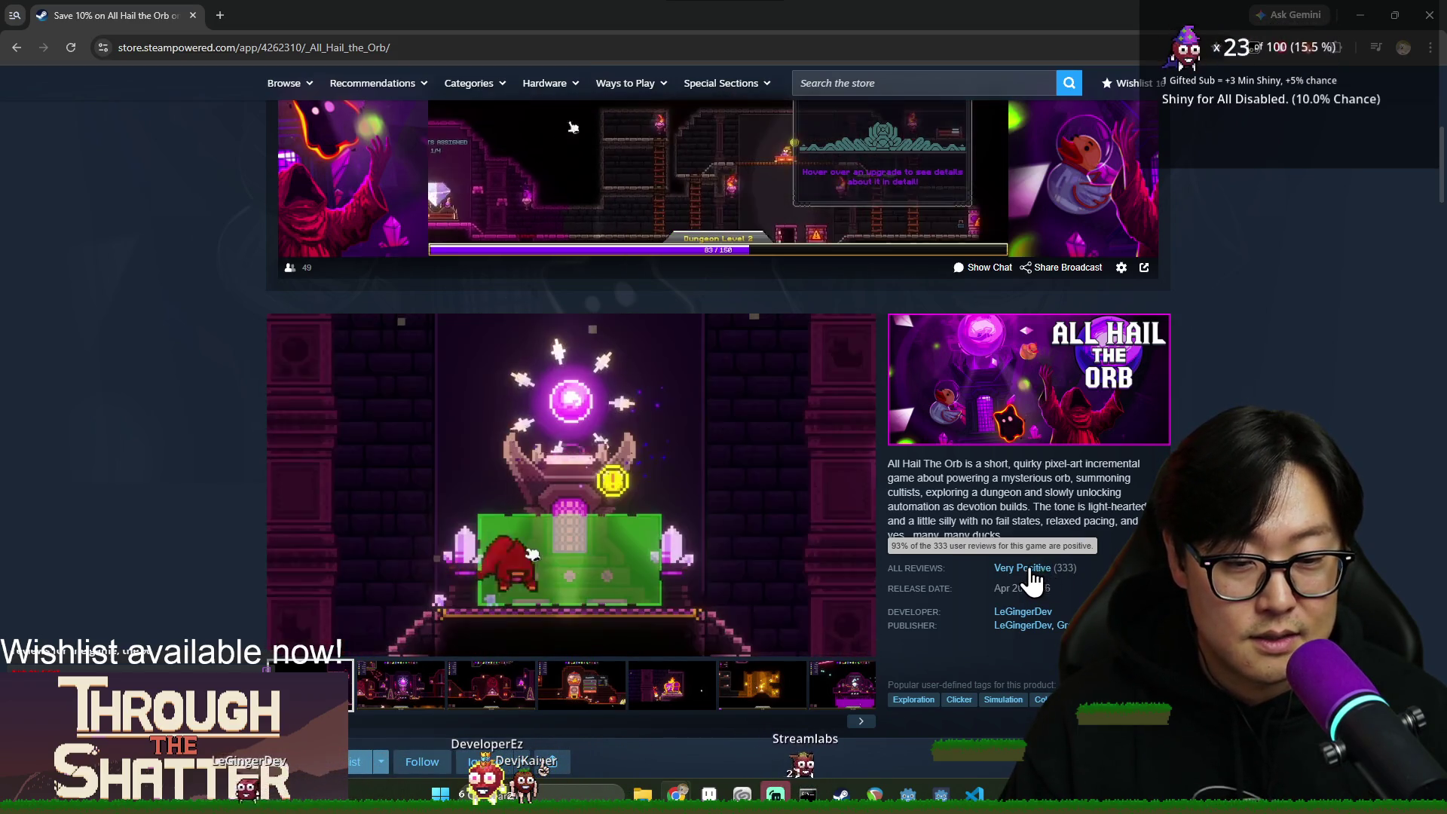
scroll(1050, 603, down, 2)
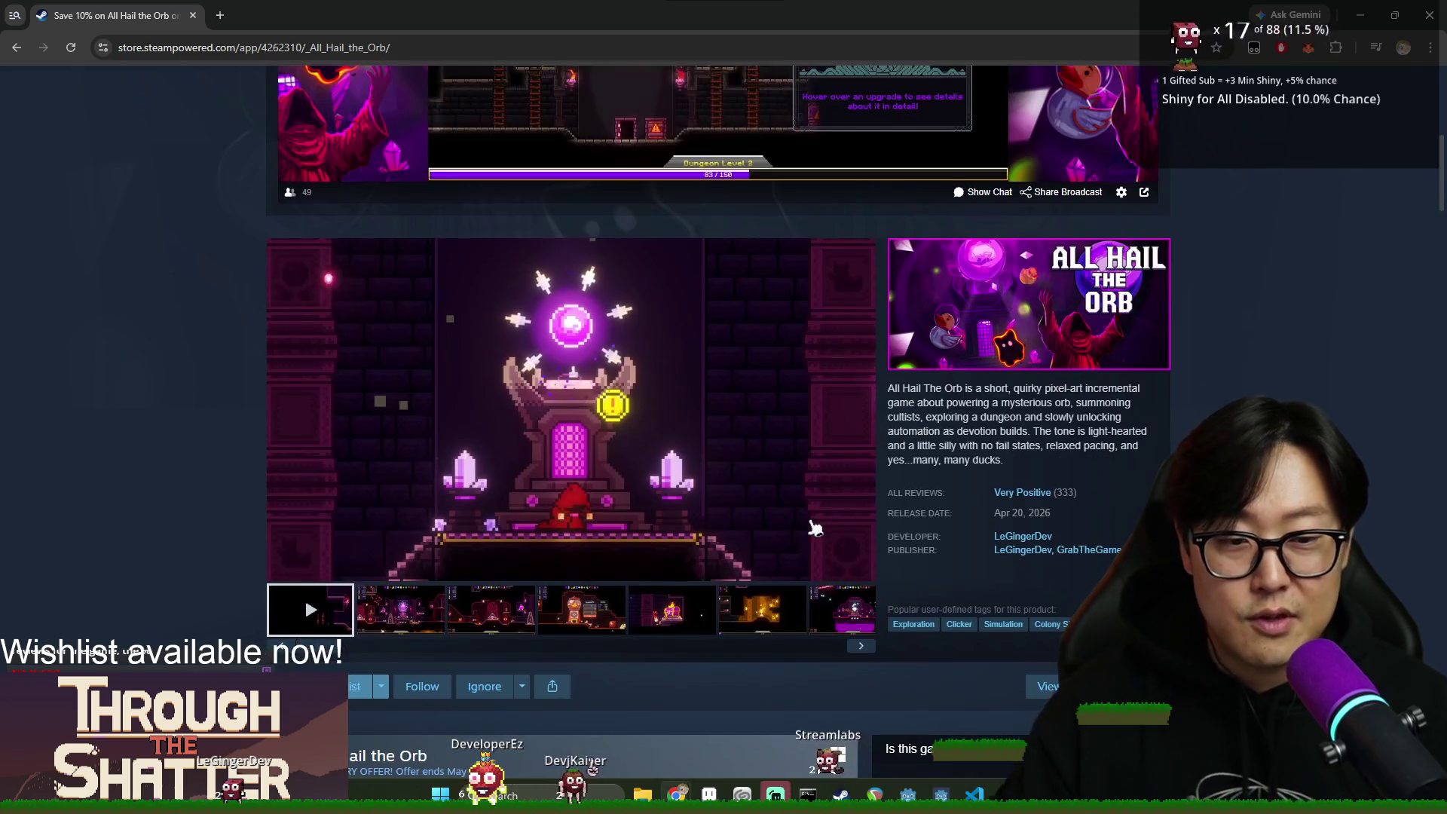
scroll(893, 468, up, 6)
mouse_move(890, 456)
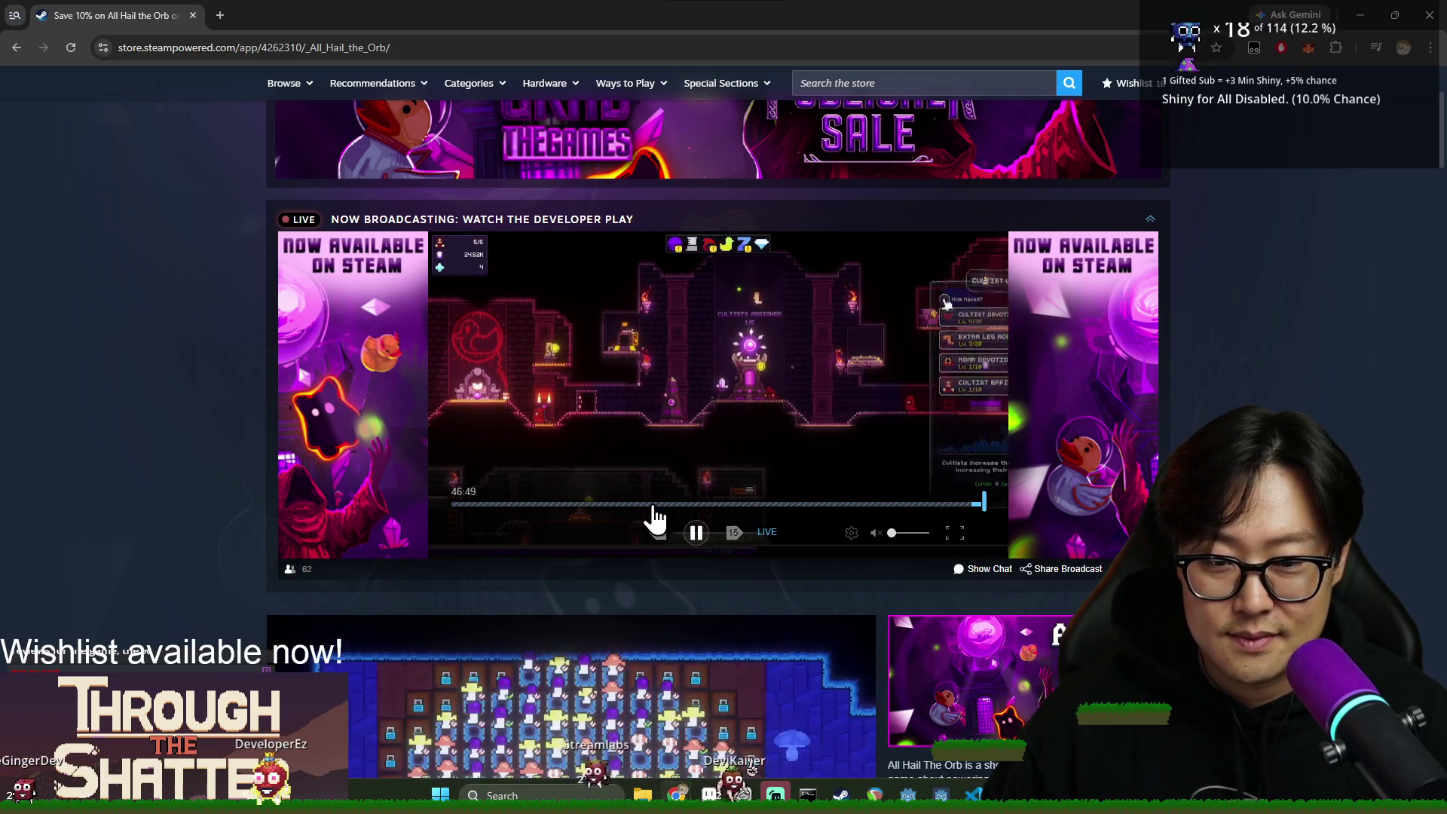
click(580, 503)
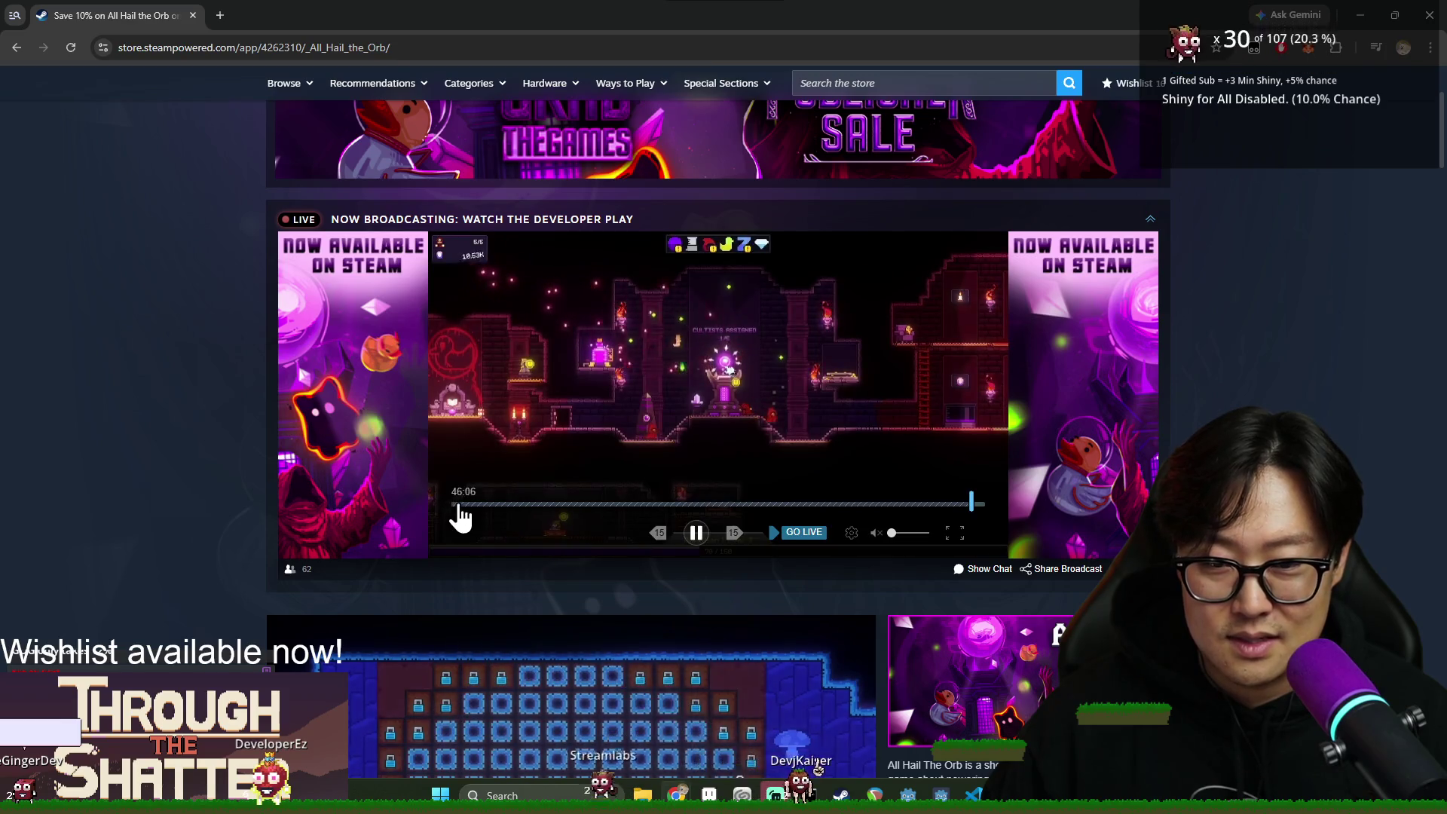
click(980, 503)
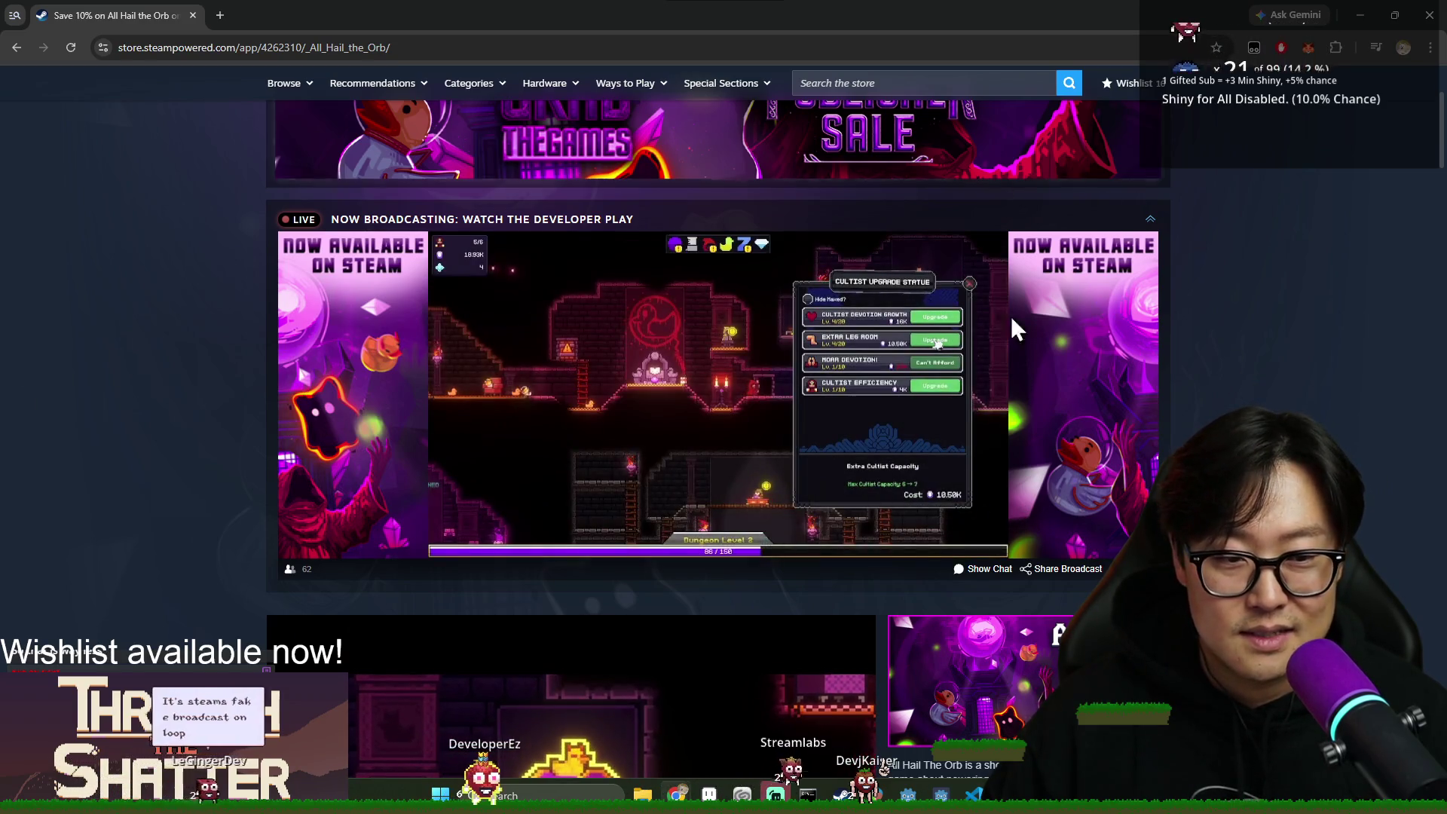
scroll(1112, 464, up, 2)
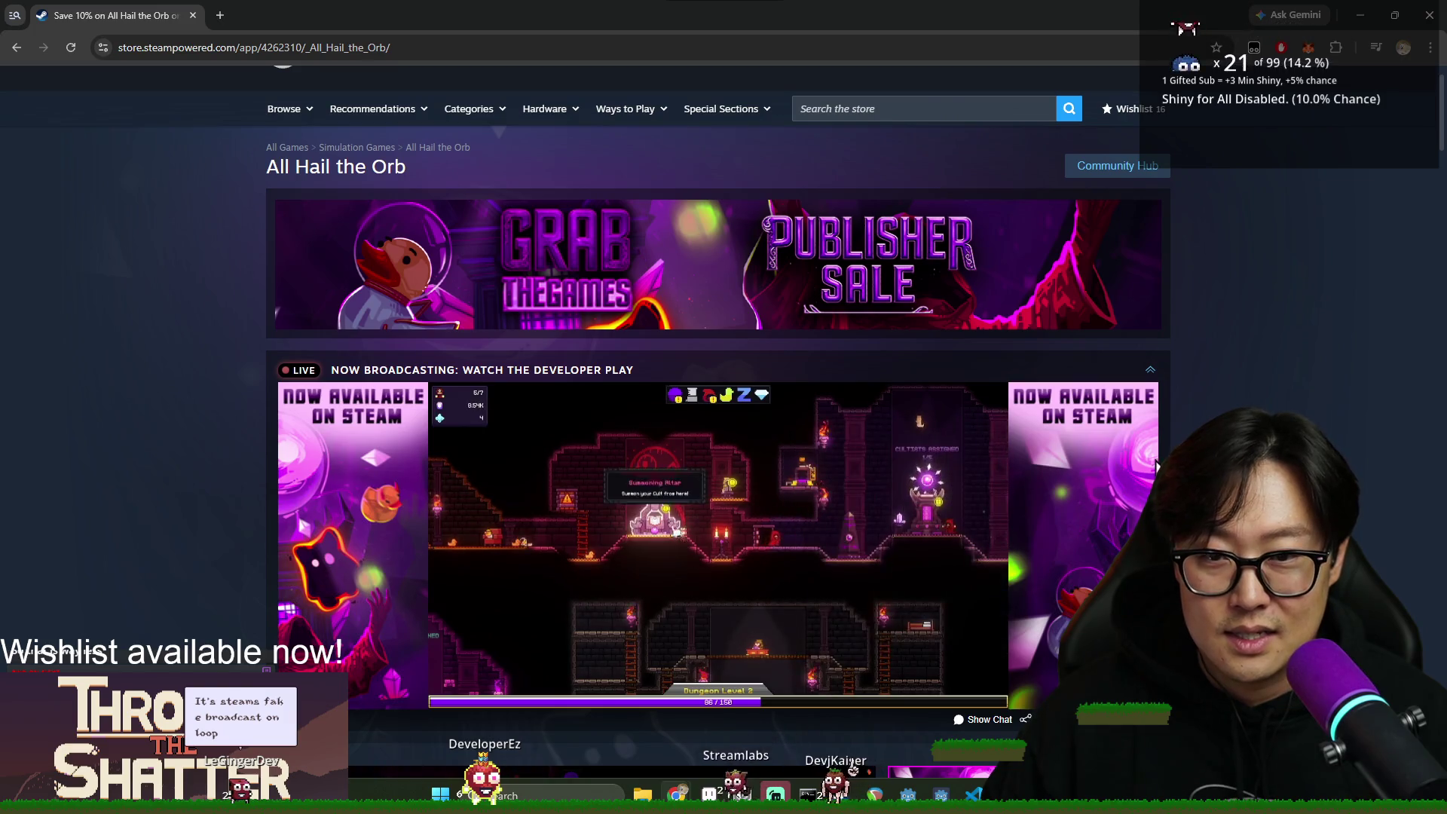
scroll(1075, 418, down, 15)
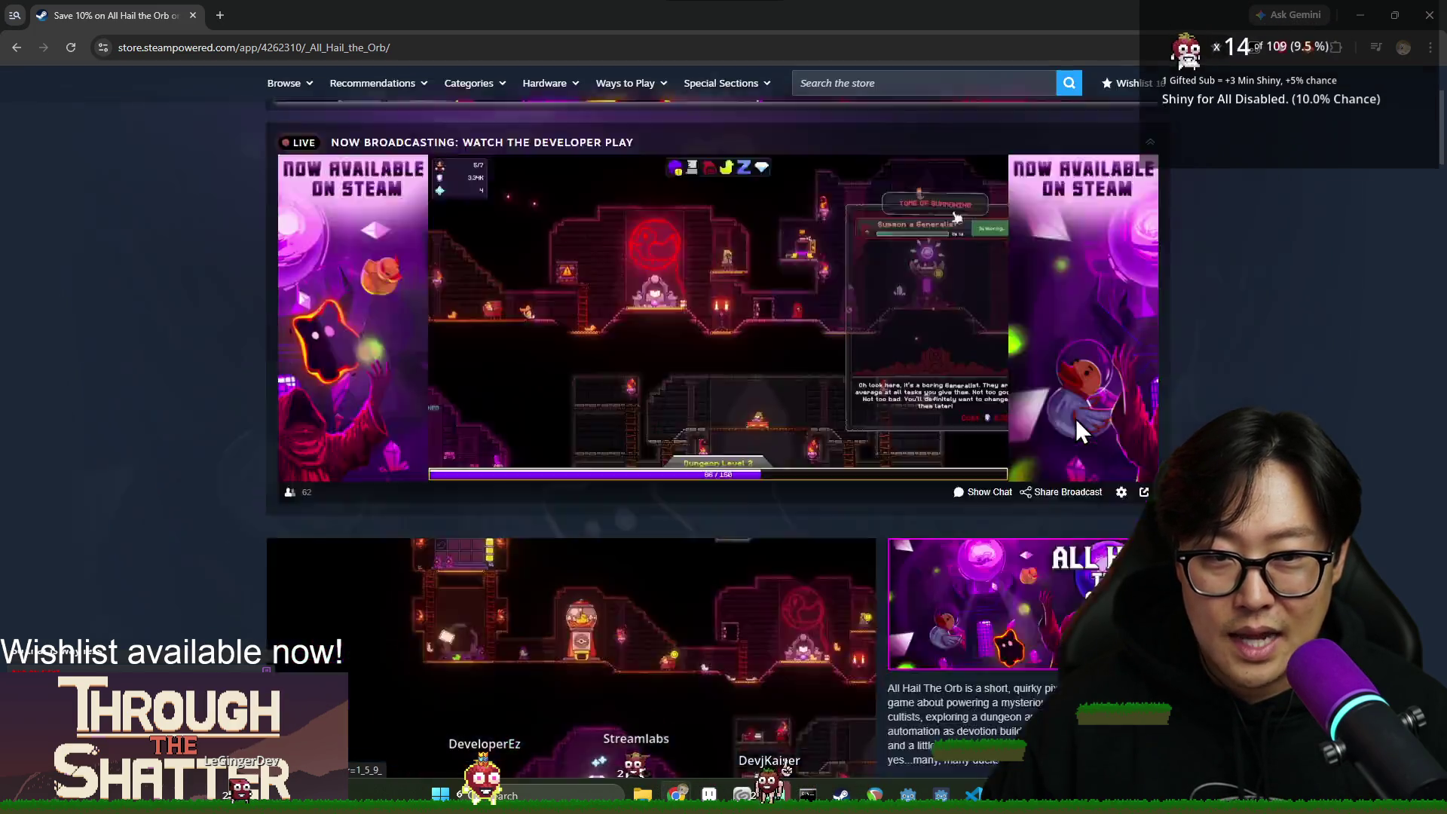
scroll(1028, 451, down, 8)
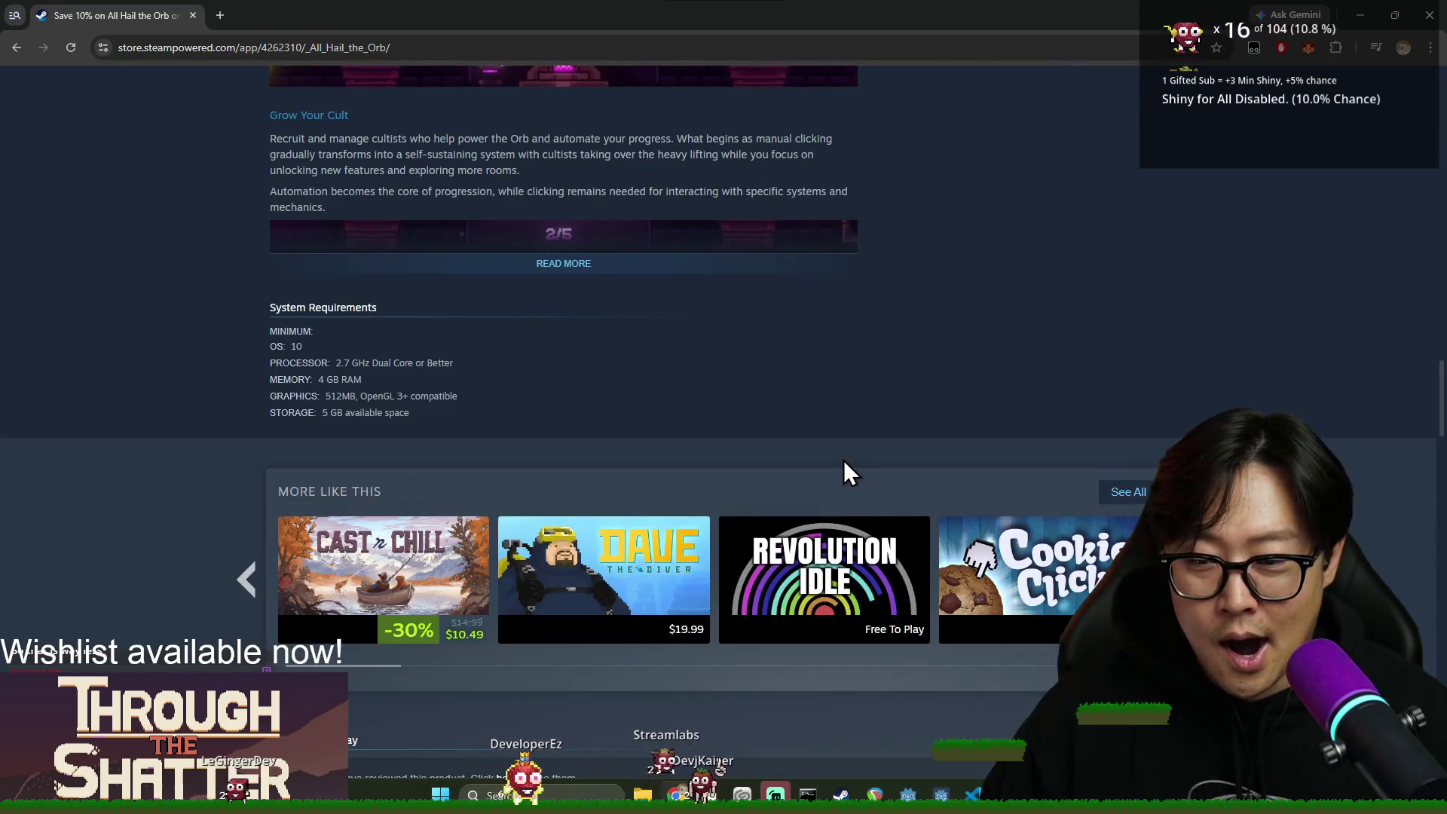
scroll(960, 492, down, 8)
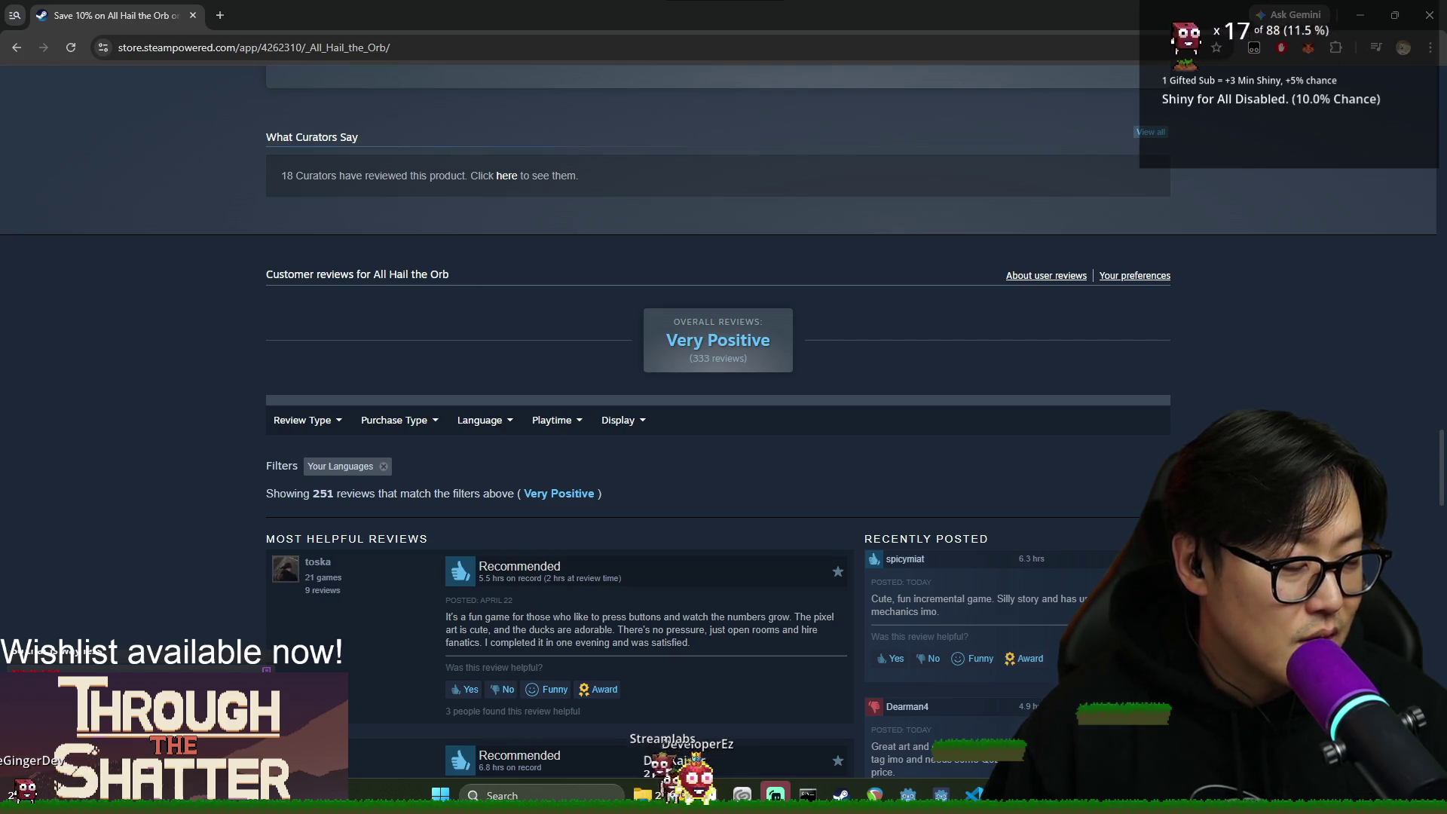
scroll(1112, 500, up, 20)
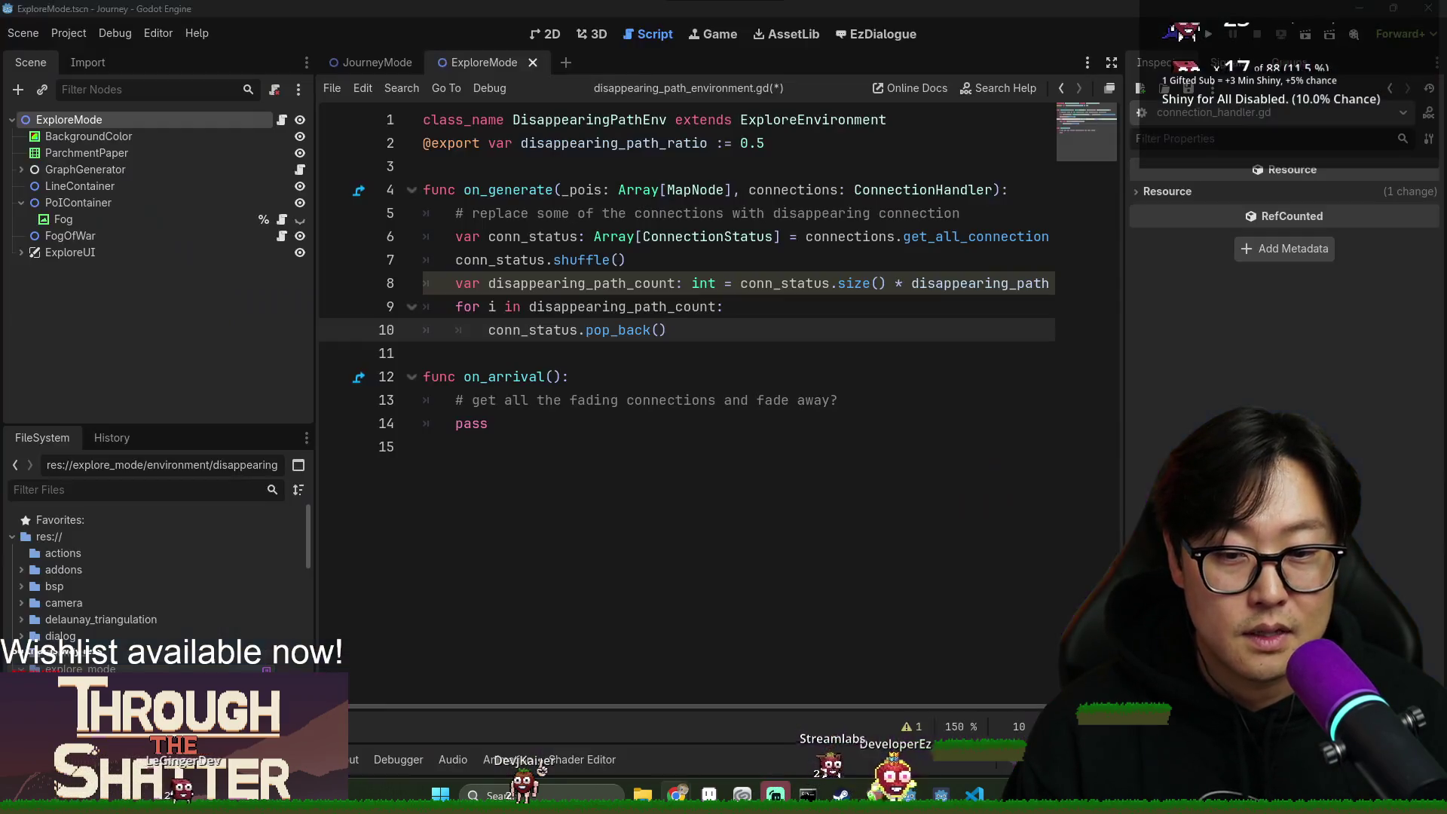
Close the browser and save disappearing_path_environment.gd after reviewing on_arrival and the loop.
click(1430, 15)
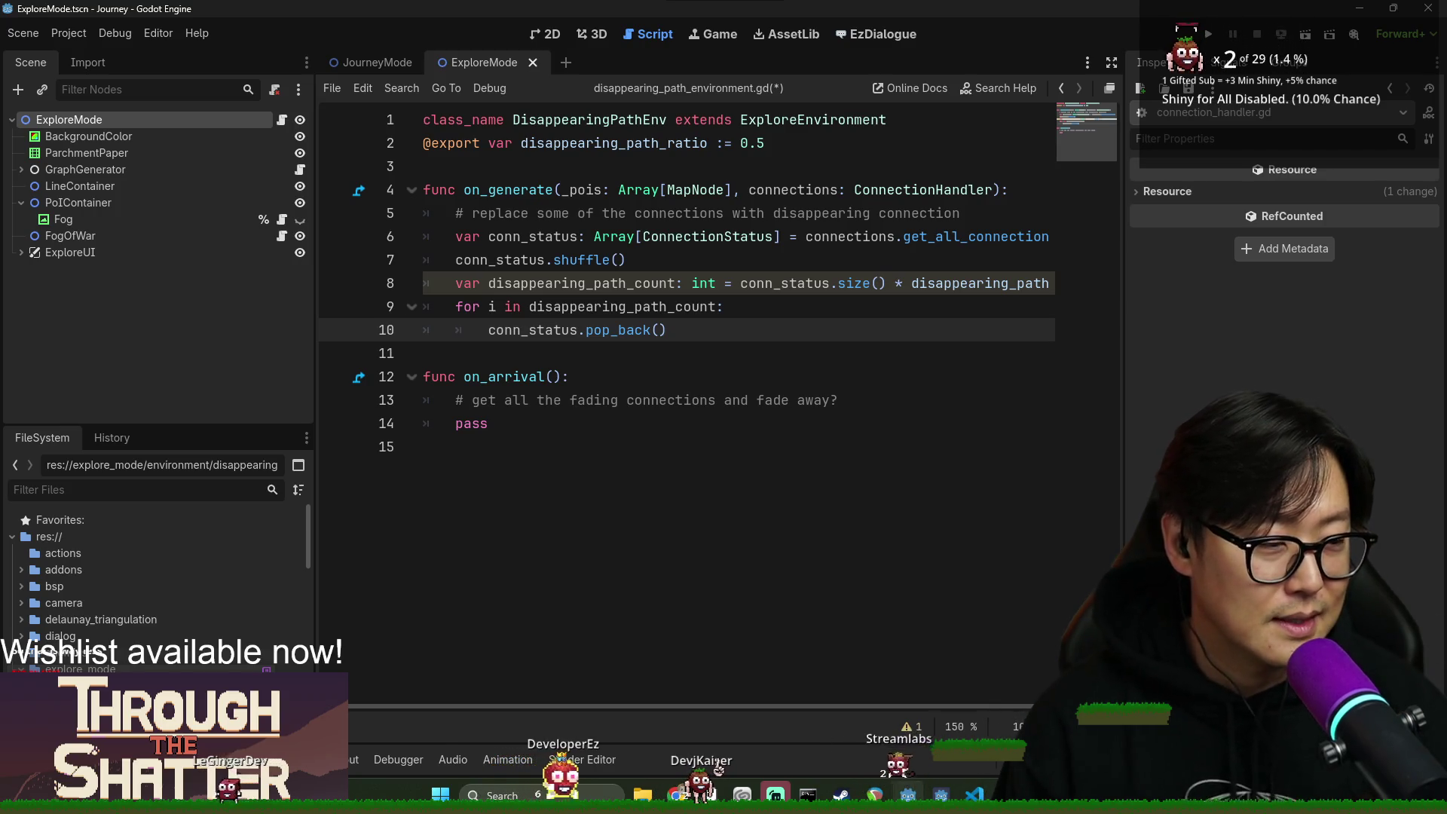
click(698, 377)
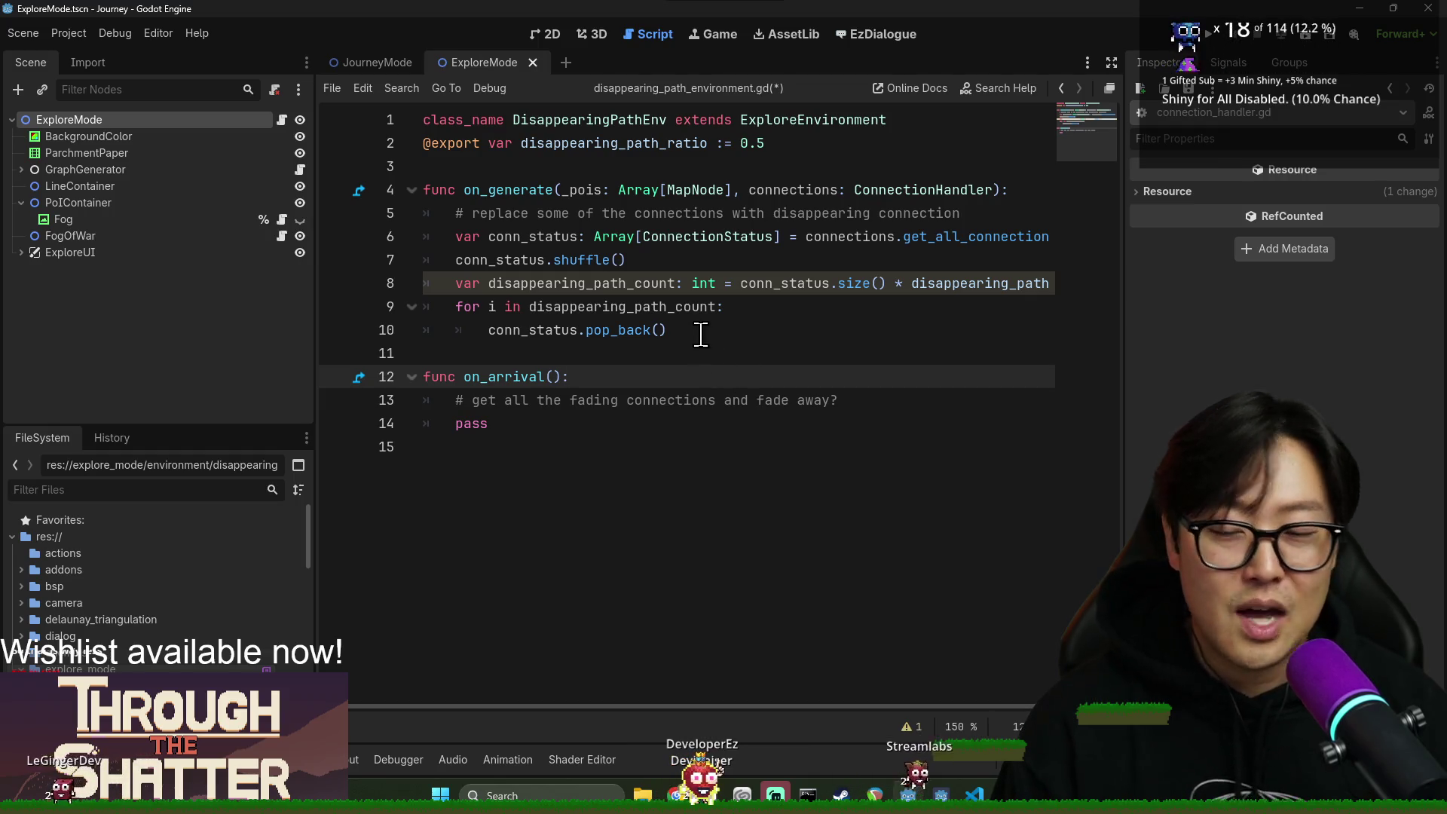
click(650, 351)
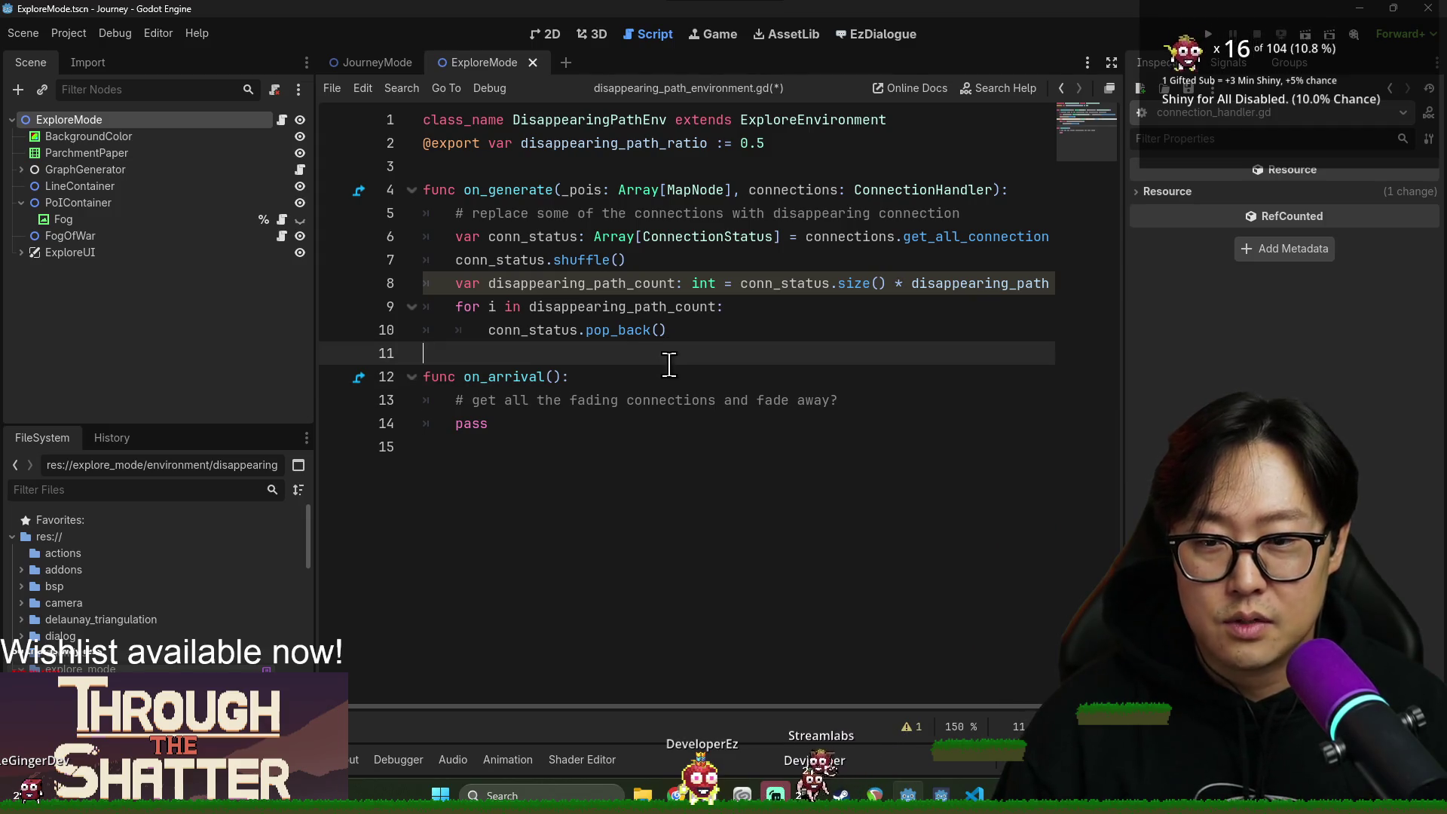
click(641, 427)
click(679, 351)
click(676, 428)
key(ctrl+s)
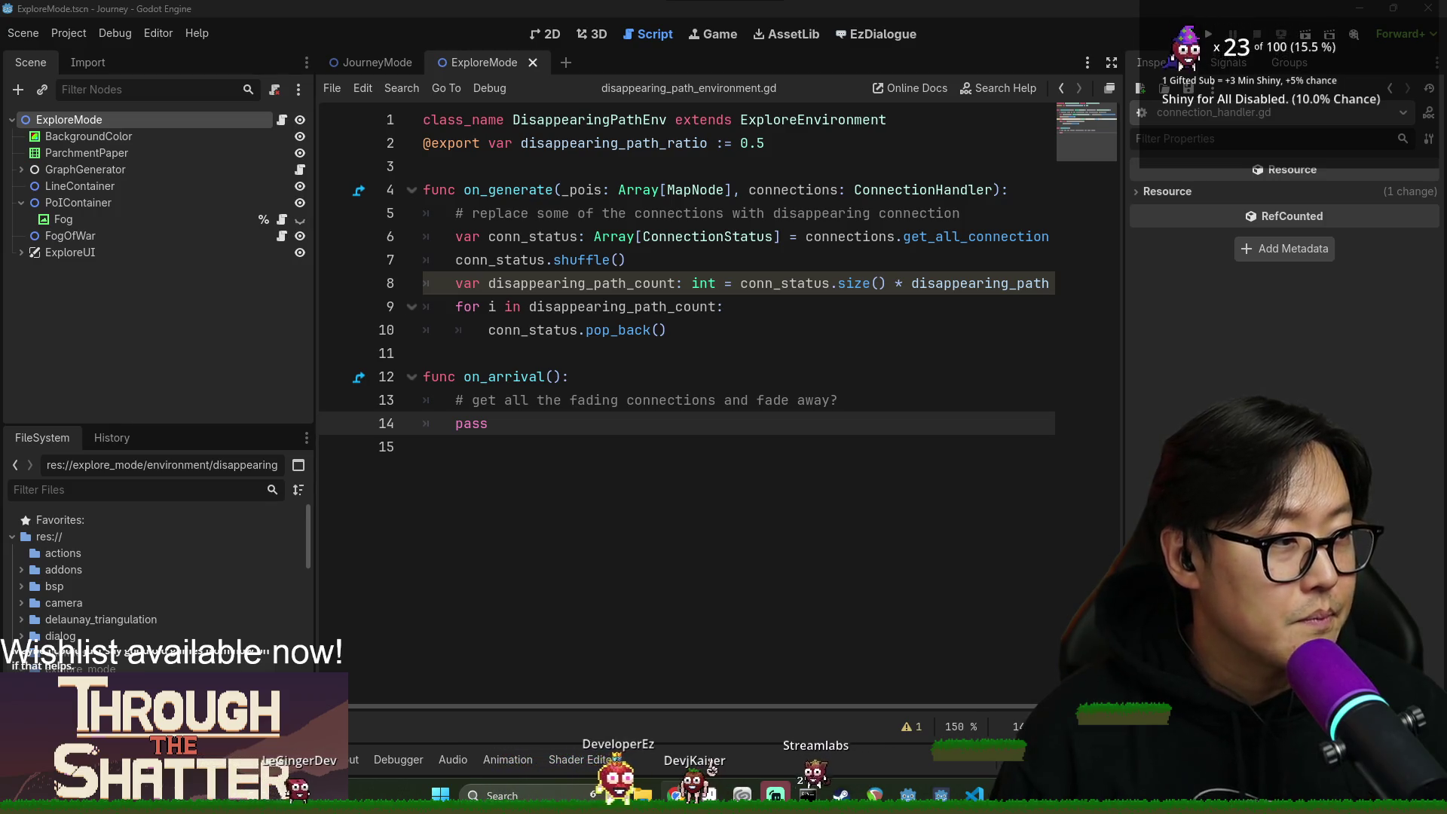
Review the pop_back and disappearing_path_count lines, save again, and switch to Discord.
click(667, 400)
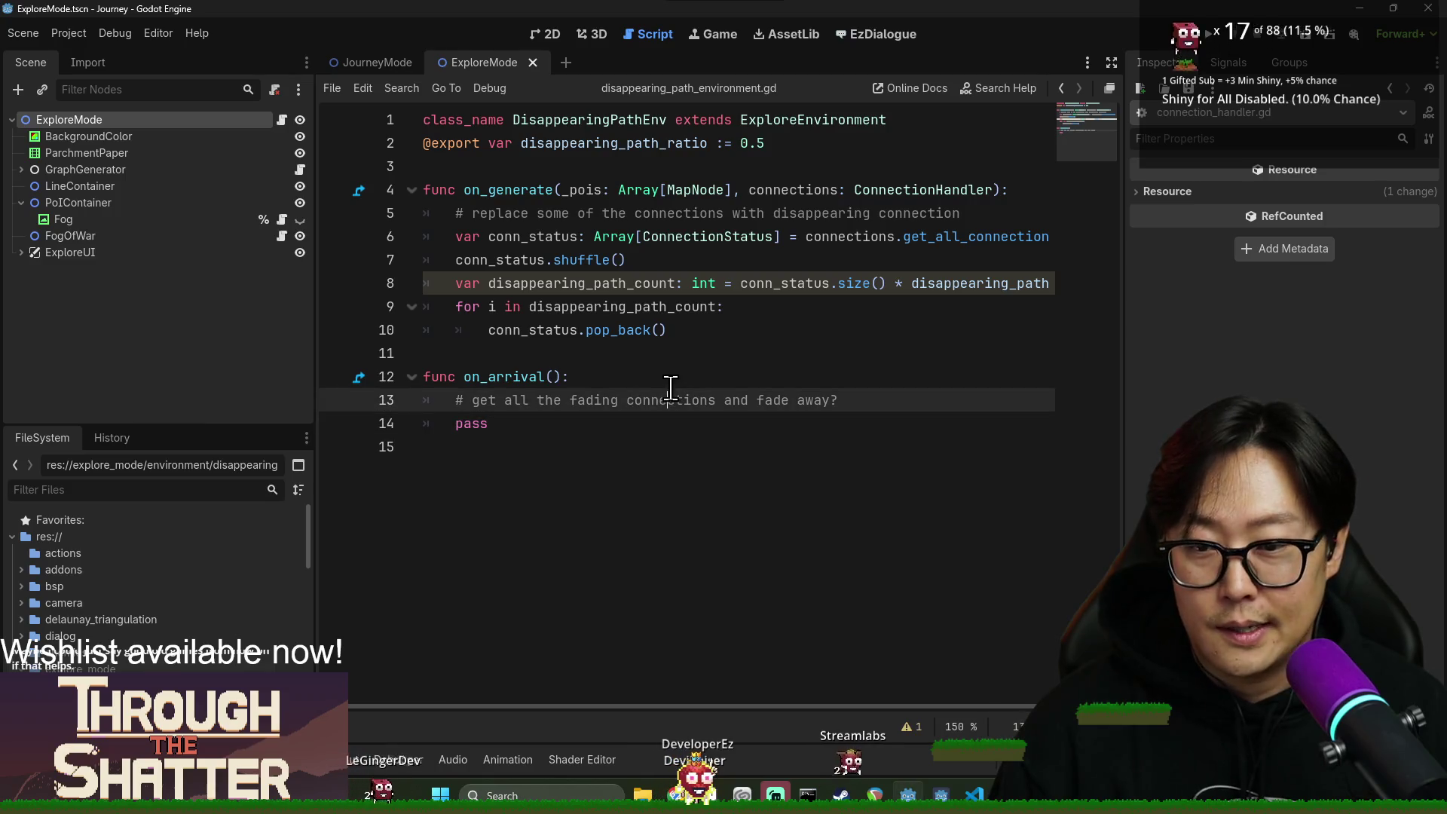
key(ctrl+s)
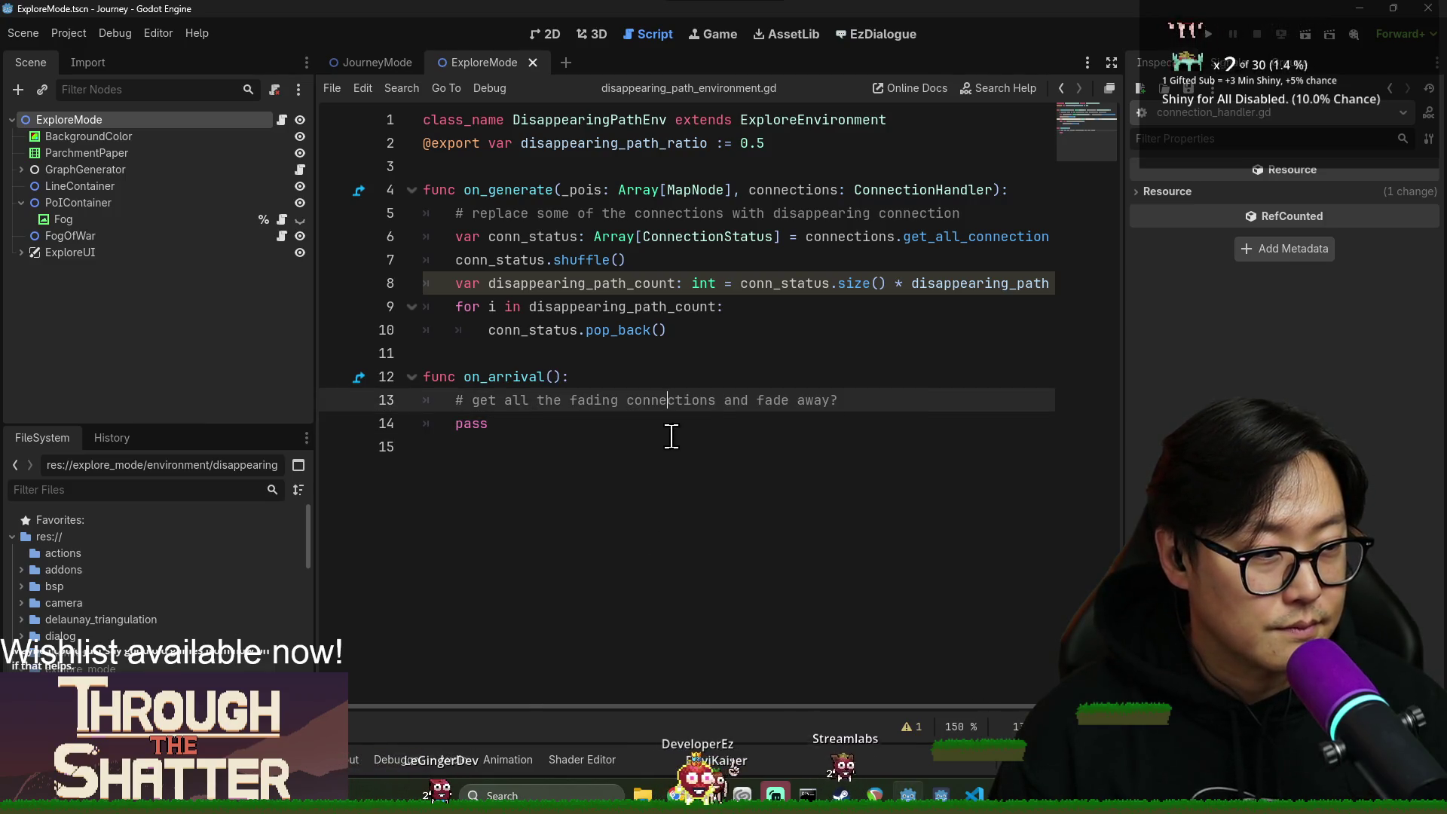
click(609, 330)
click(592, 290)
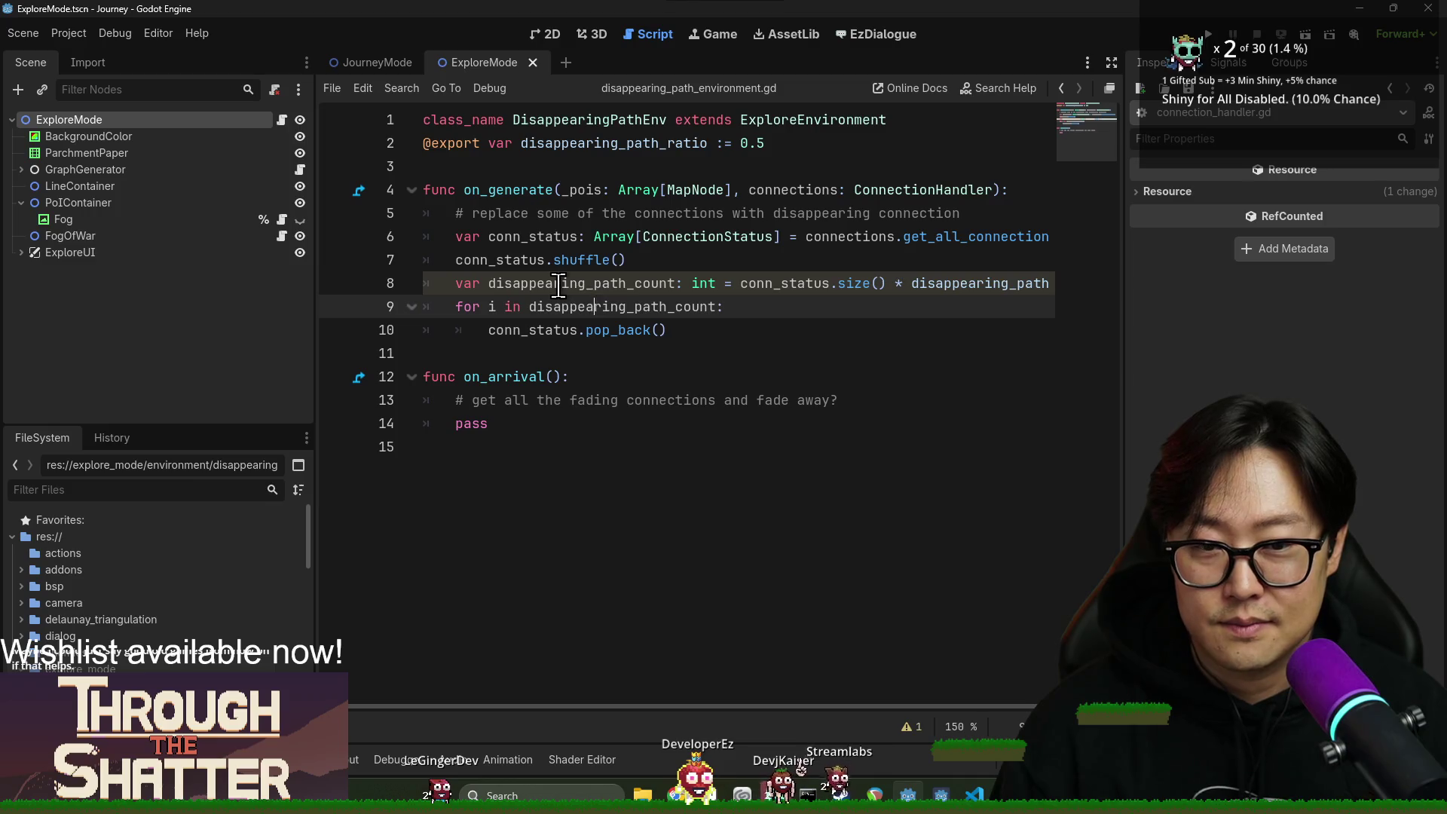
double_click(559, 287)
click(795, 326)
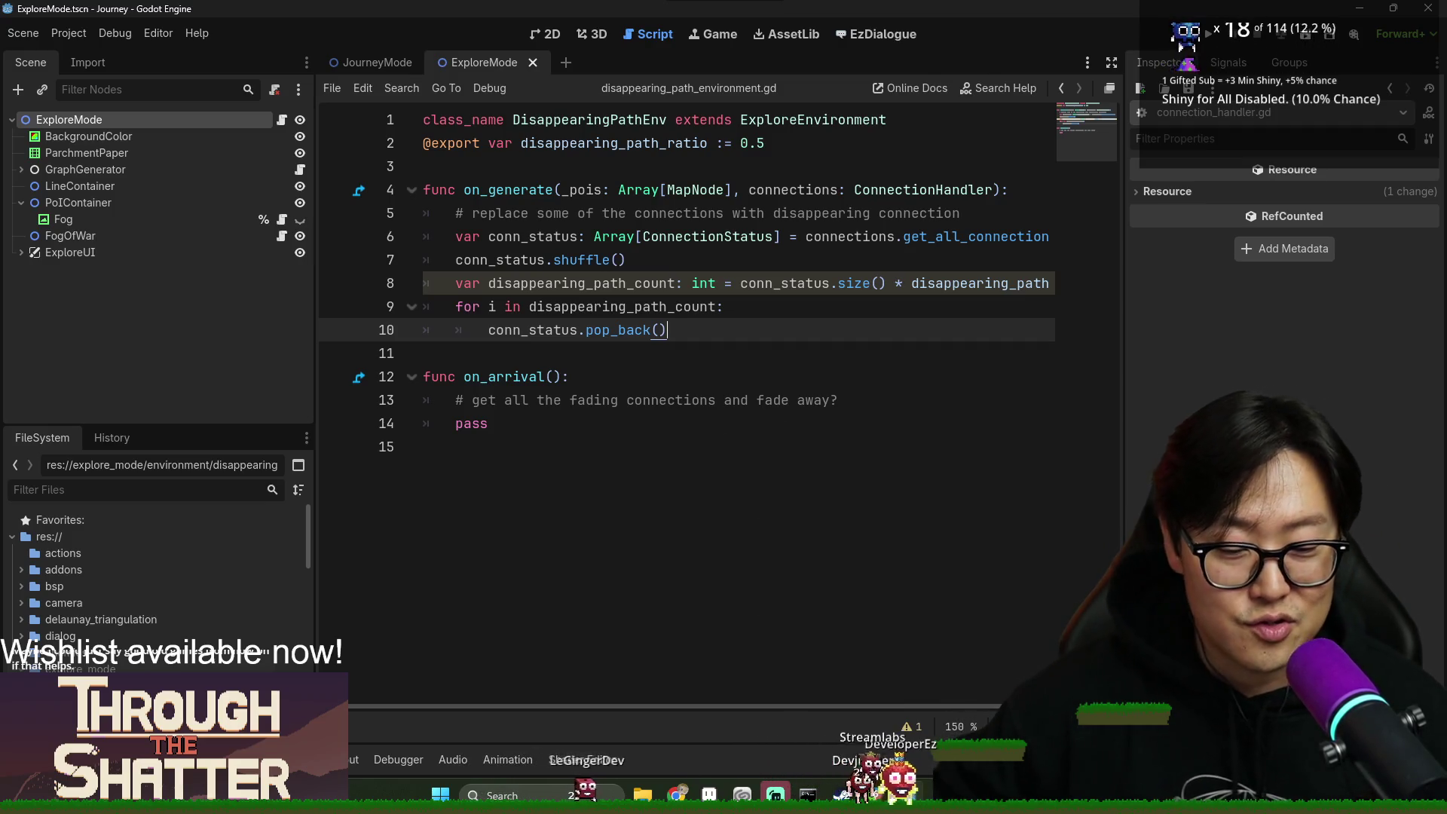
key(alt+Tab)
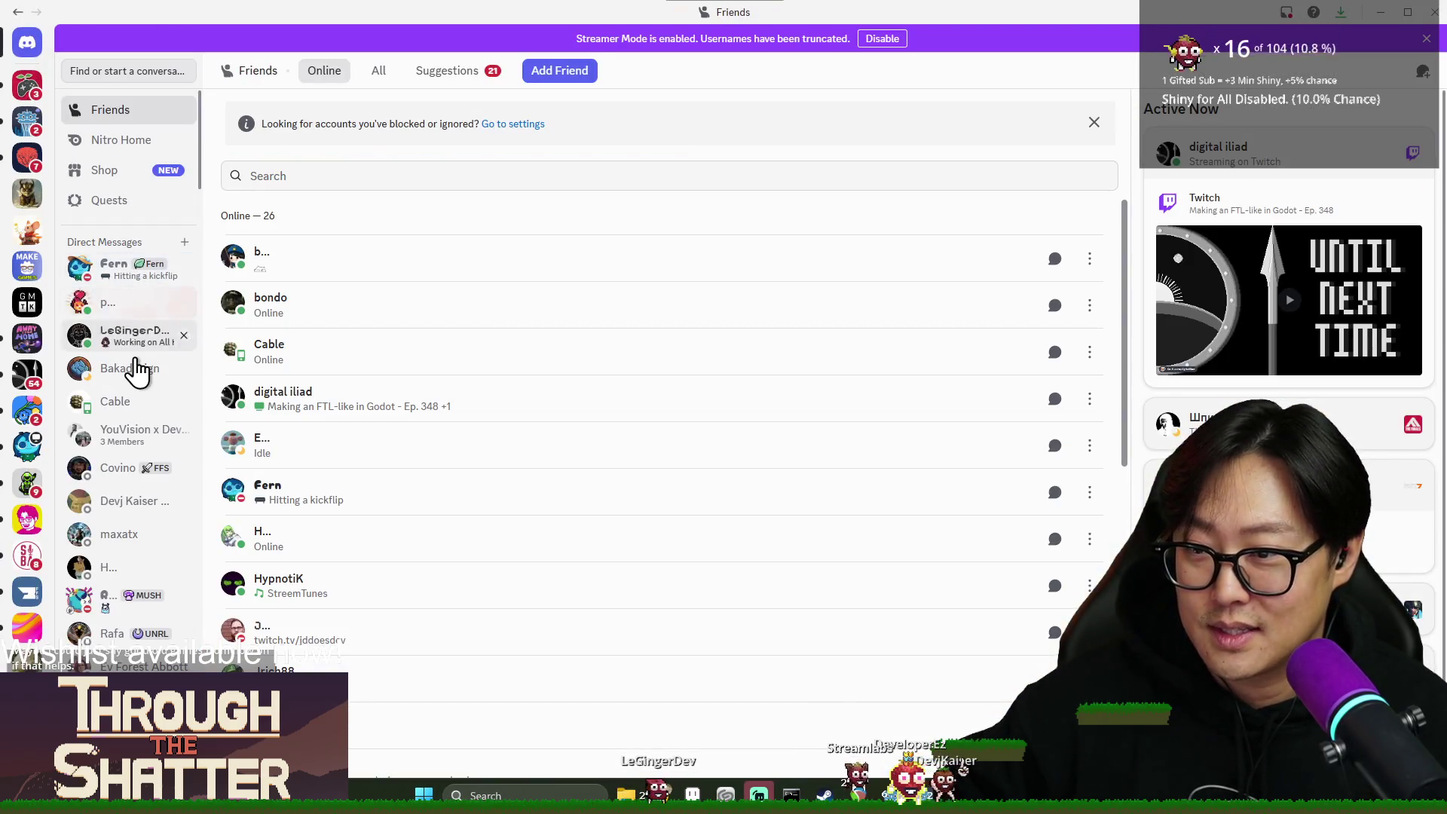
Open the duck direct-message chat and view the duck screenshot enlarged.
click(128, 336)
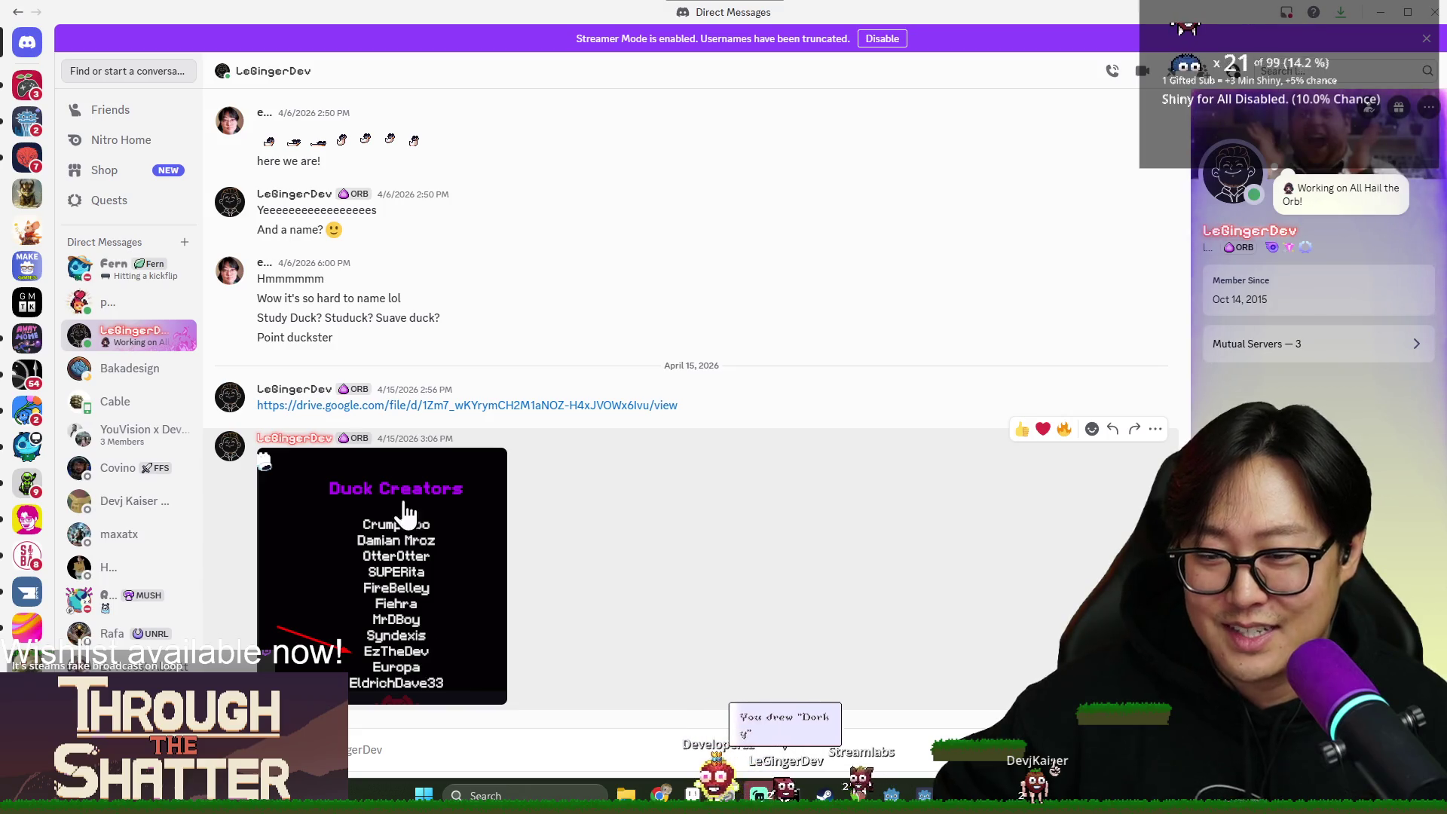
scroll(475, 586, up, 5)
click(490, 437)
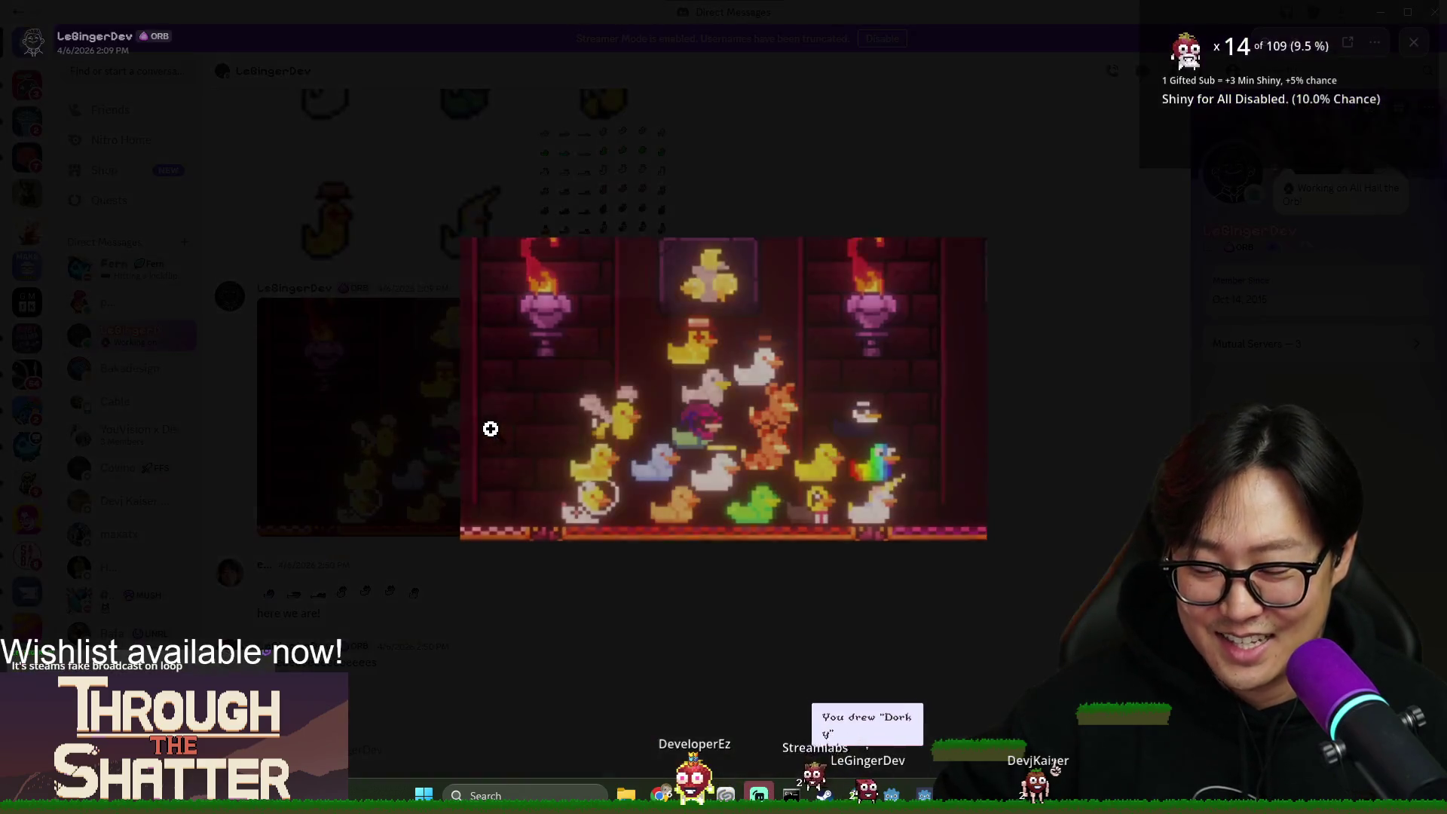
click(720, 456)
click(640, 339)
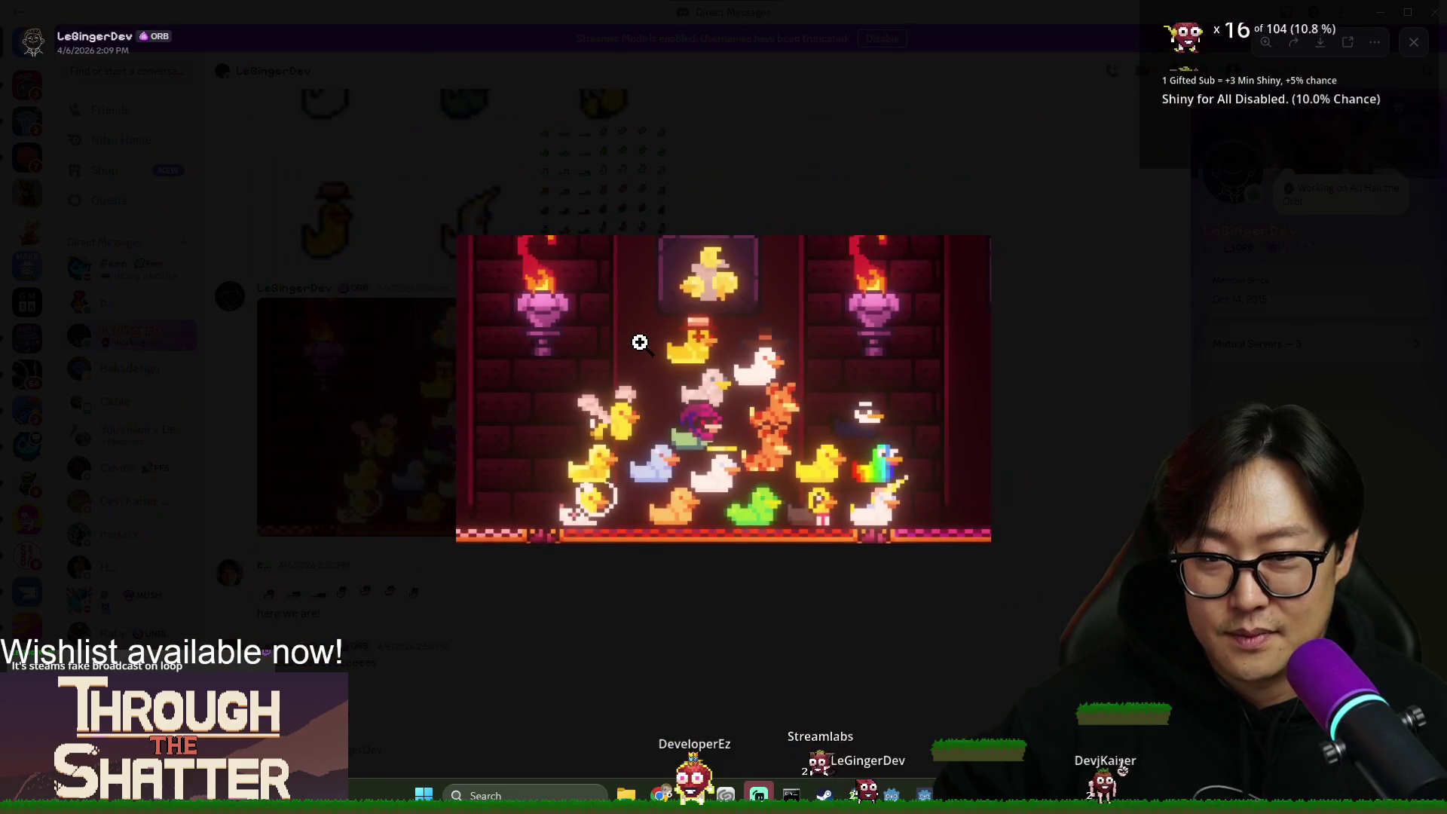
key(Escape)
Enlarge the small duck-sprite image, close it, and return to the Godot script.
scroll(663, 370, up, 7)
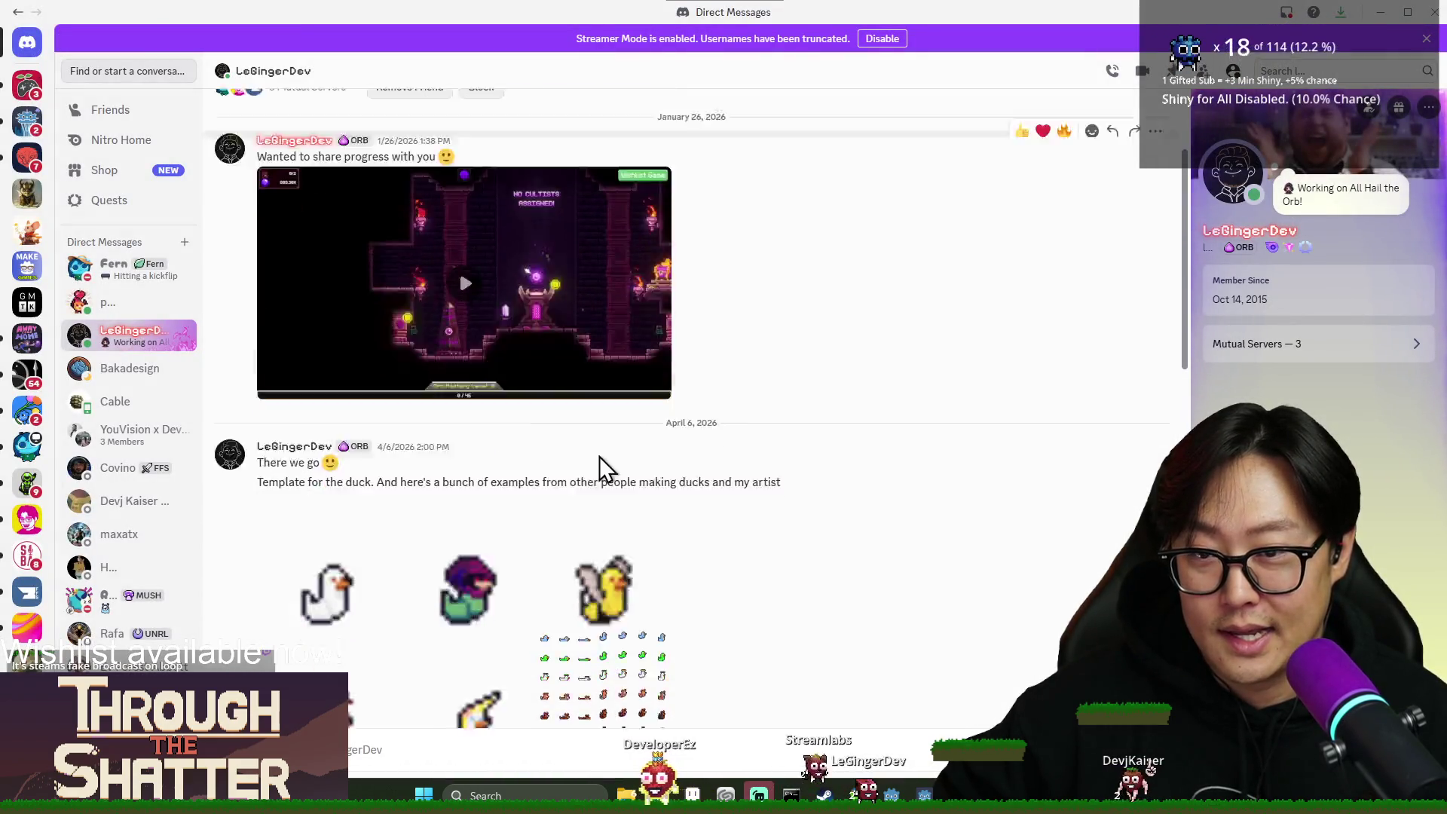
scroll(599, 456, down, 5)
click(339, 519)
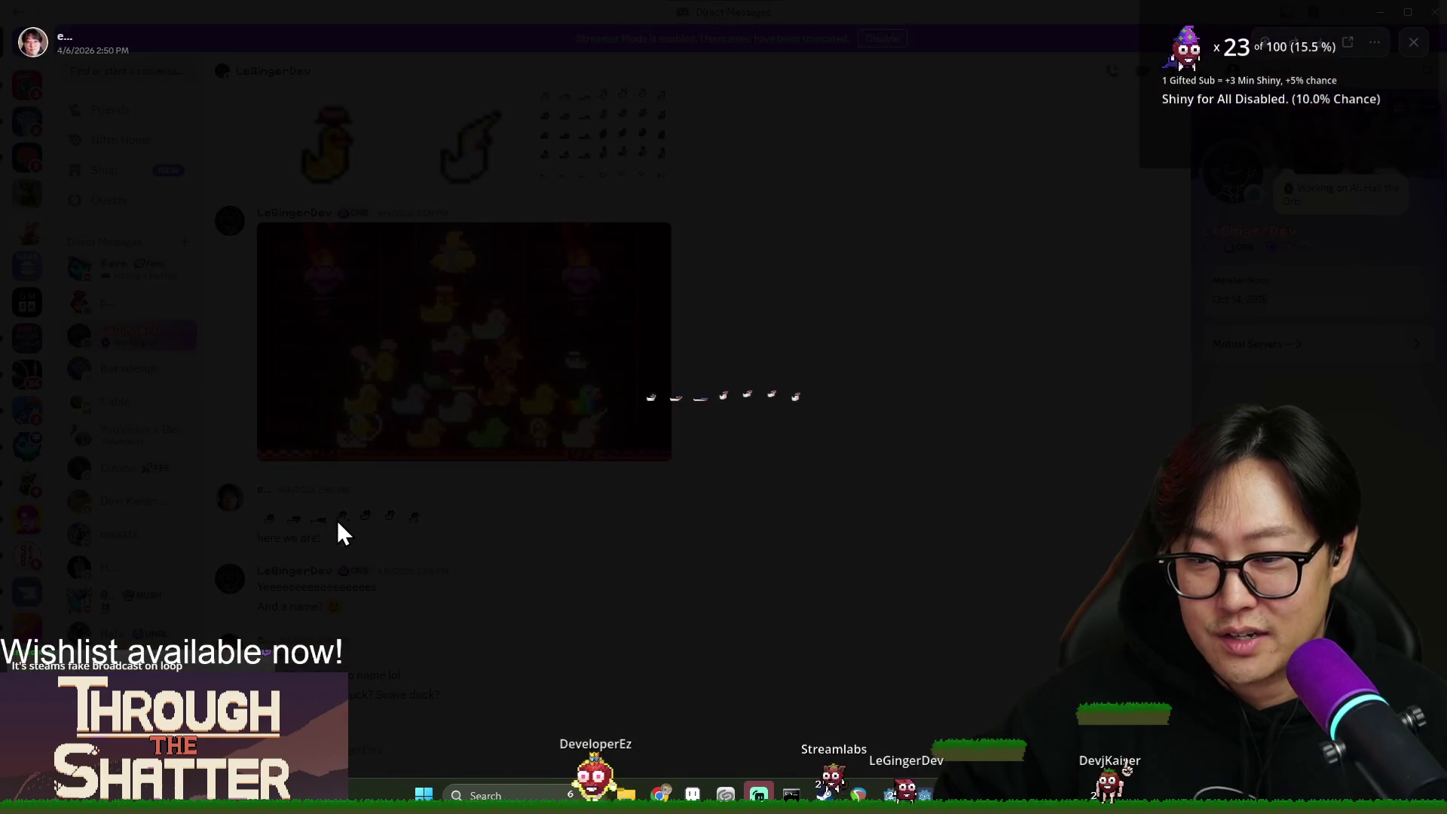
click(671, 394)
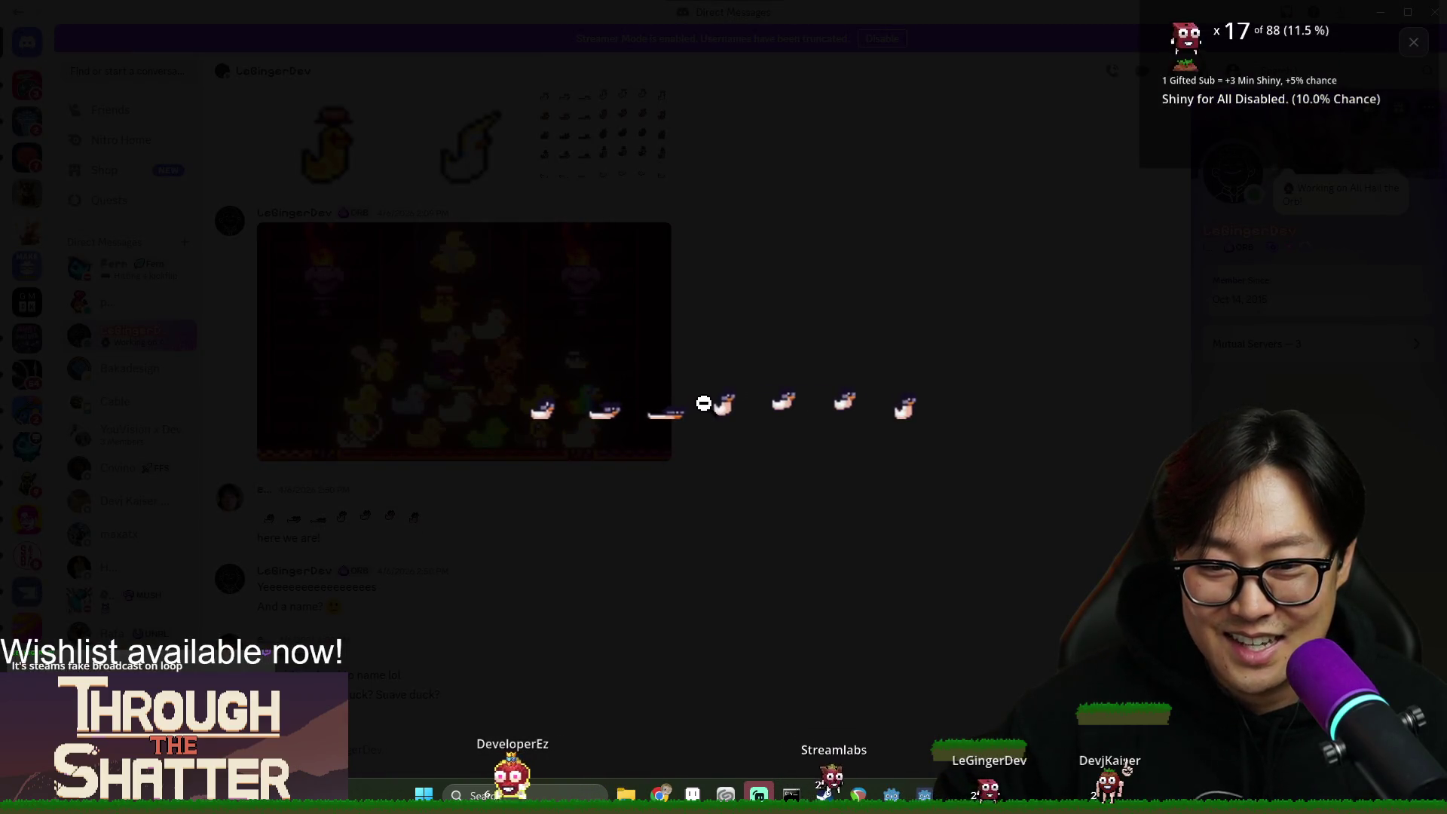
click(1161, 219)
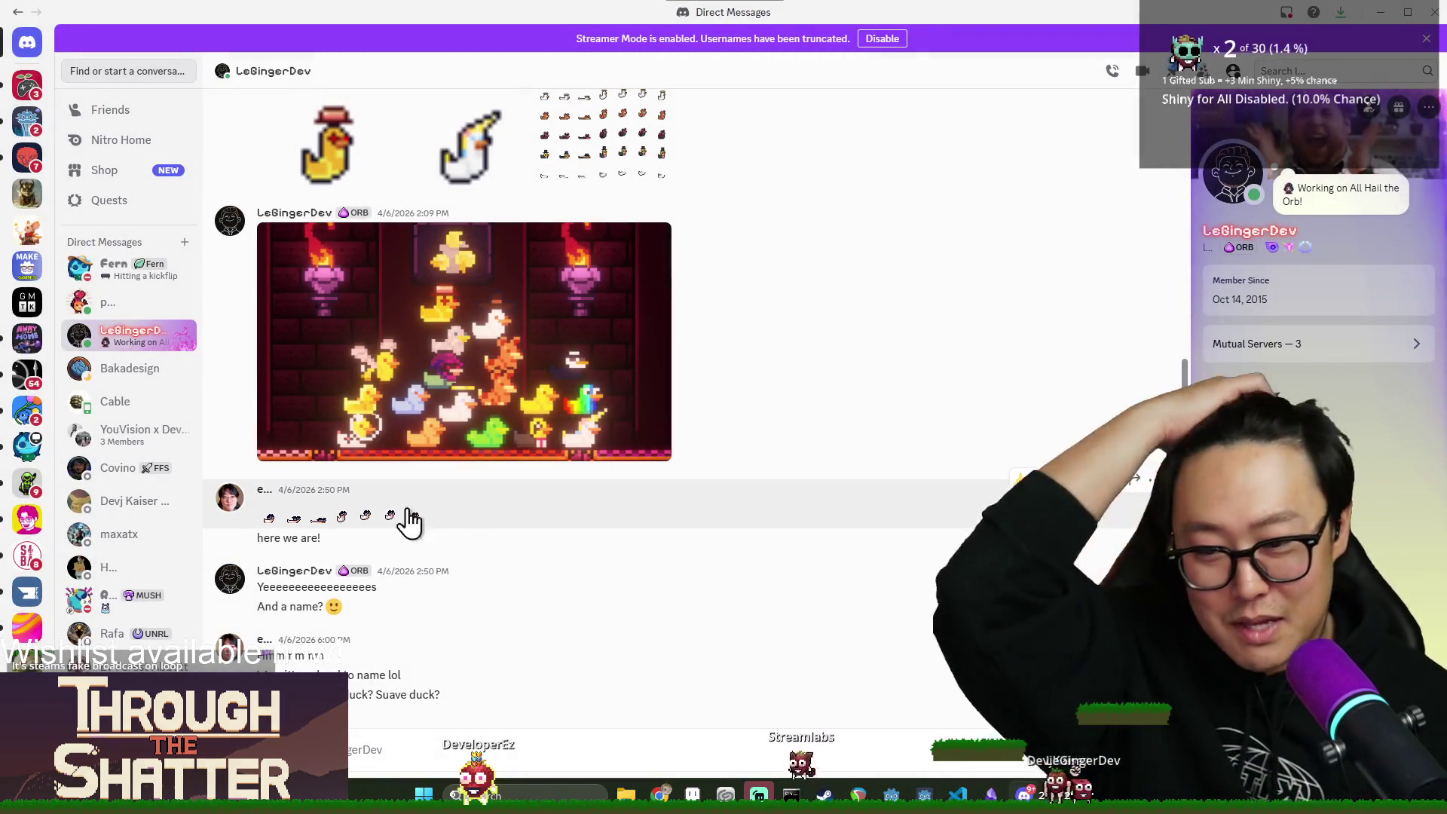
scroll(260, 441, down, 5)
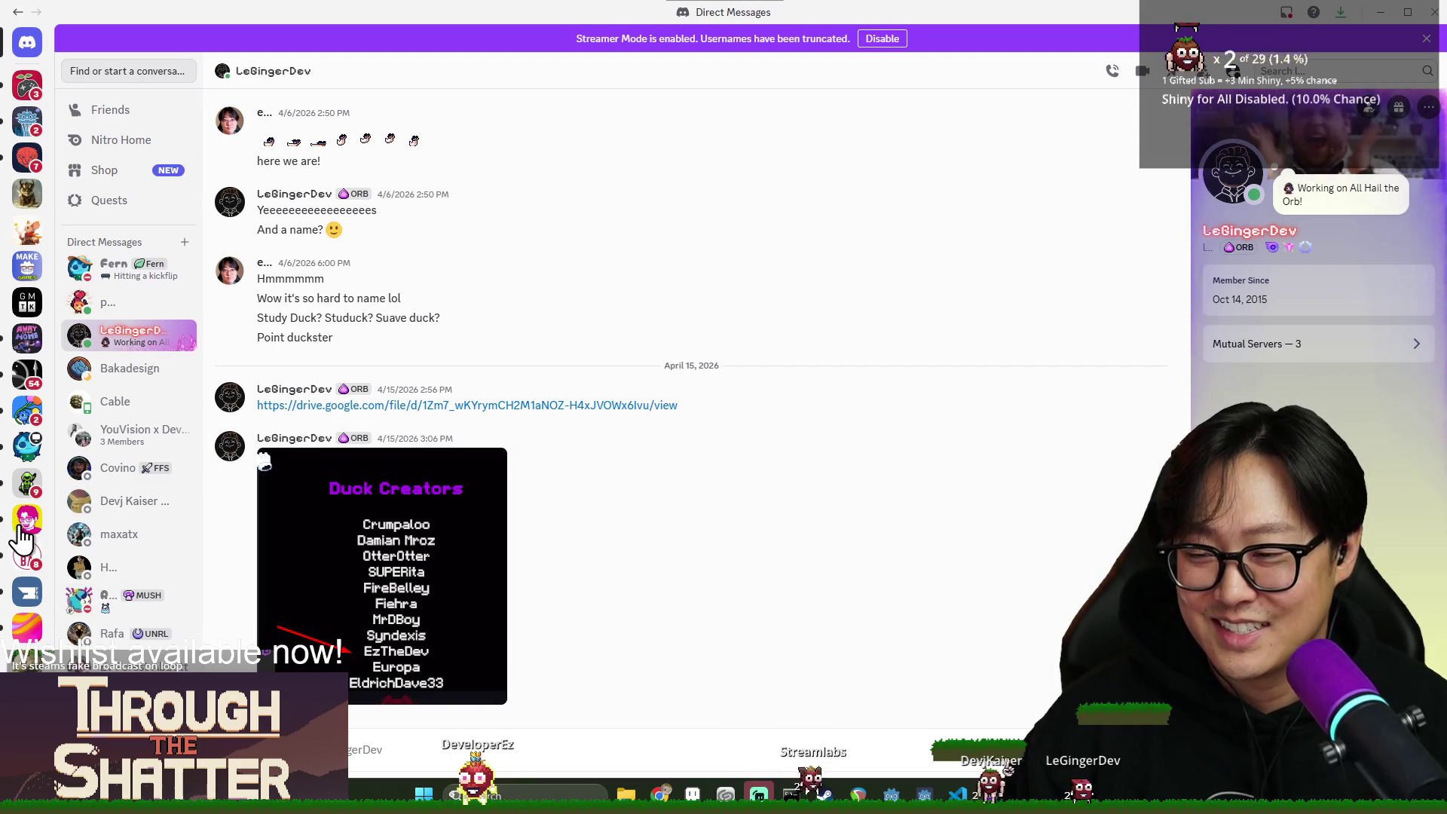
click(726, 479)
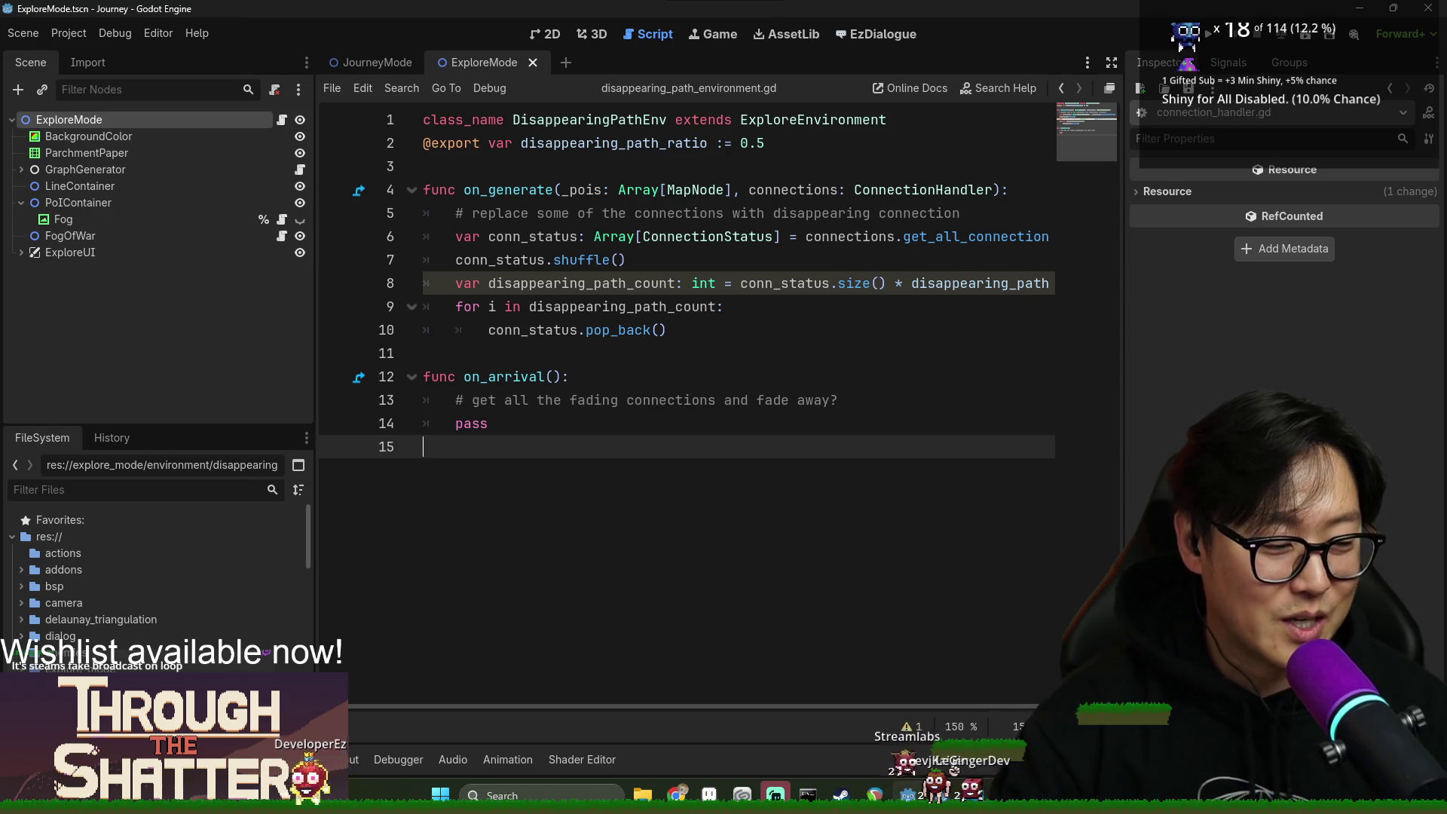
Inspect the conn_status declaration and uses of disappearing_path_count in on_generate.
click(607, 398)
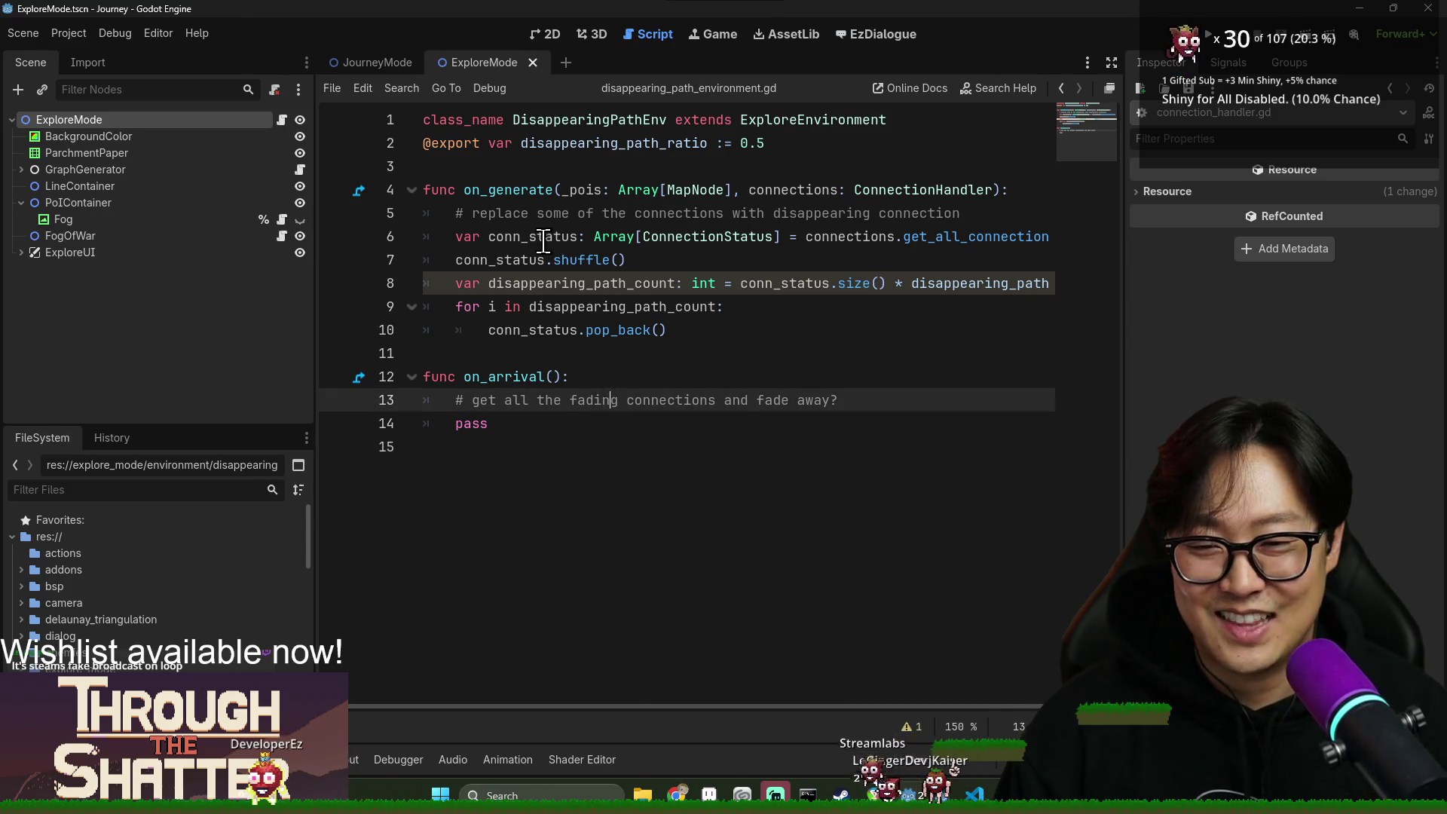
click(544, 241)
click(700, 332)
double_click(596, 284)
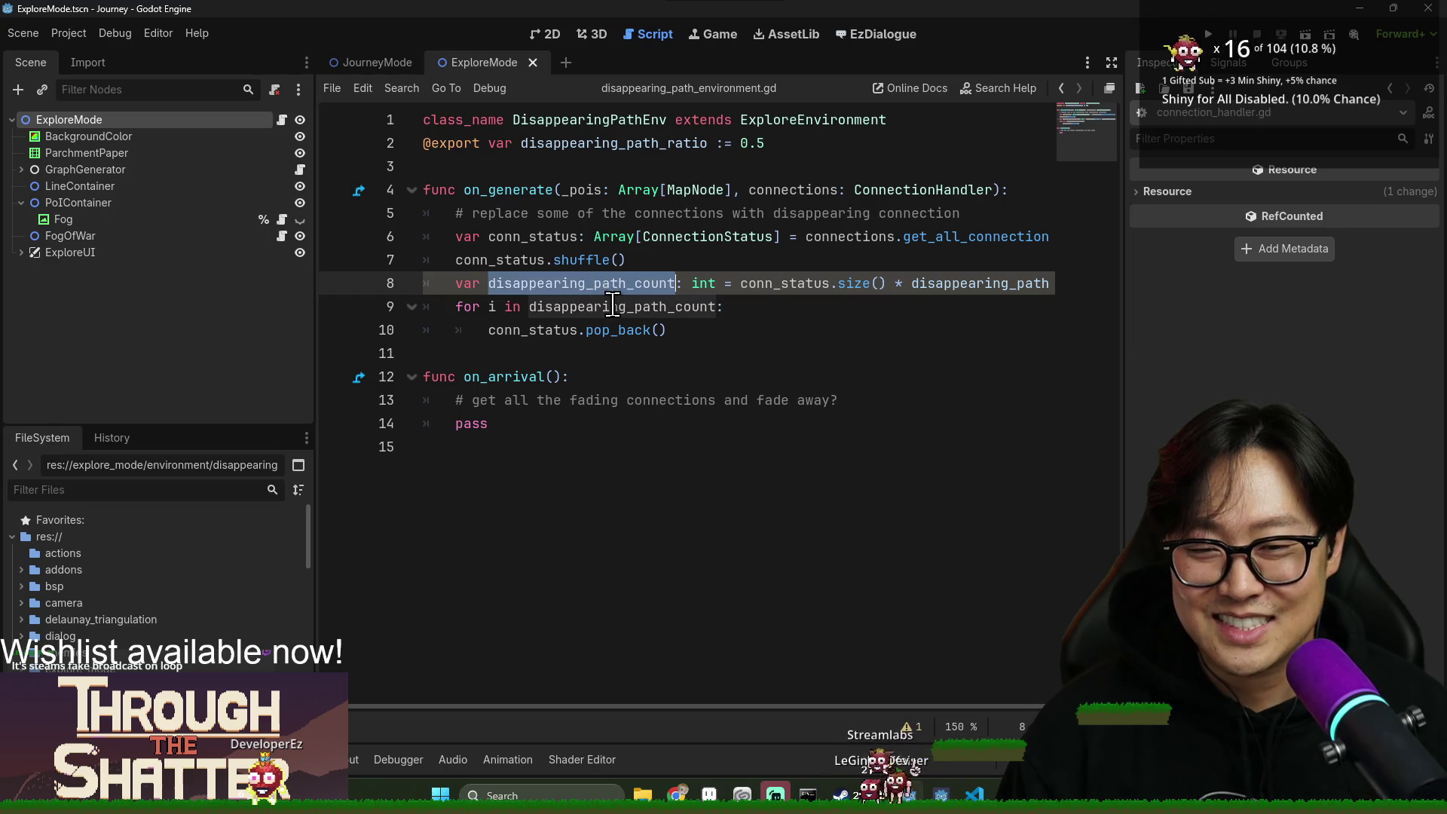
click(629, 199)
double_click(545, 306)
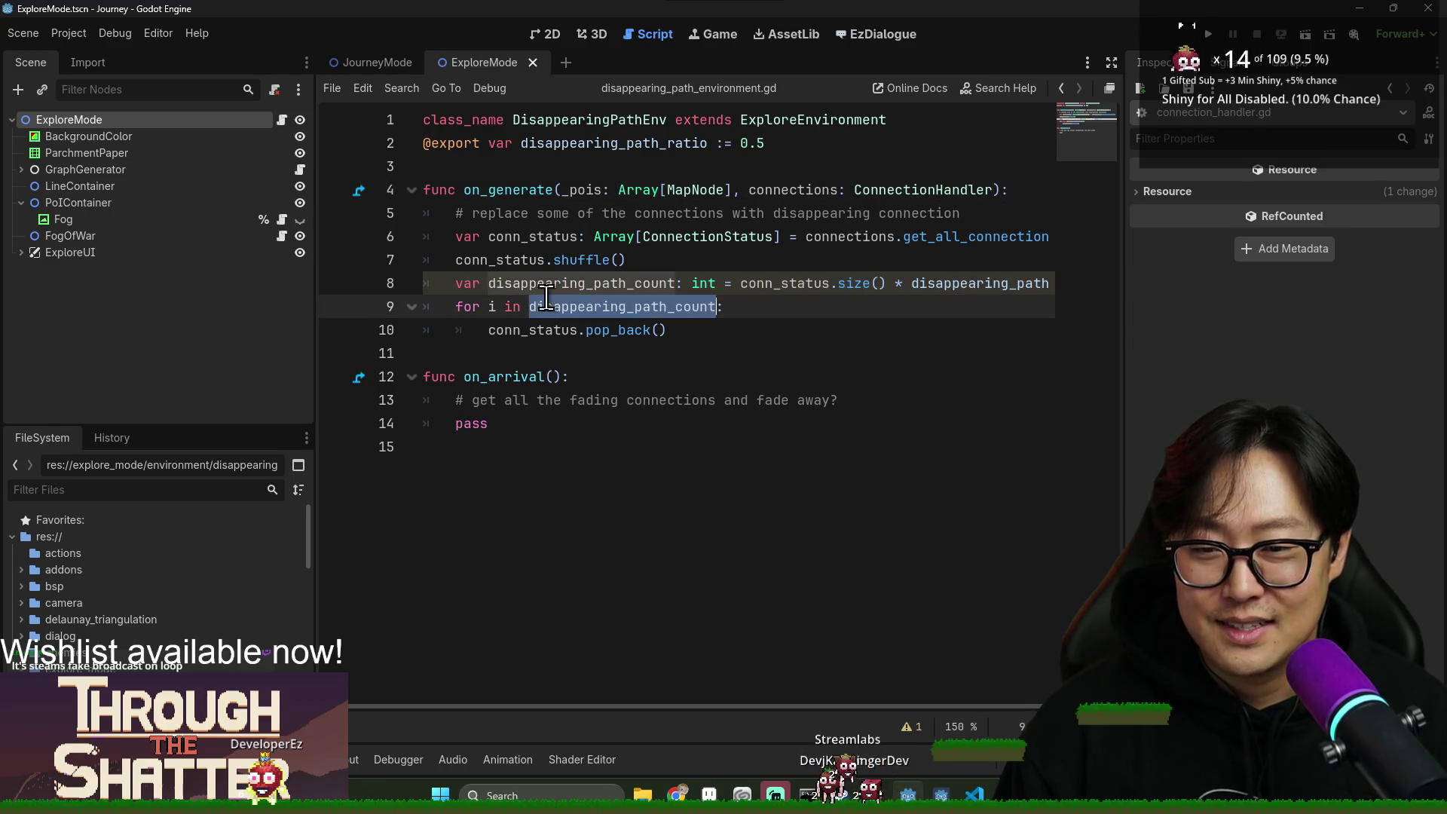
Prefix line 10's pop_back with 'var selected_connection :=' and add a new line below.
click(500, 329)
double_click(485, 331)
key(Left)
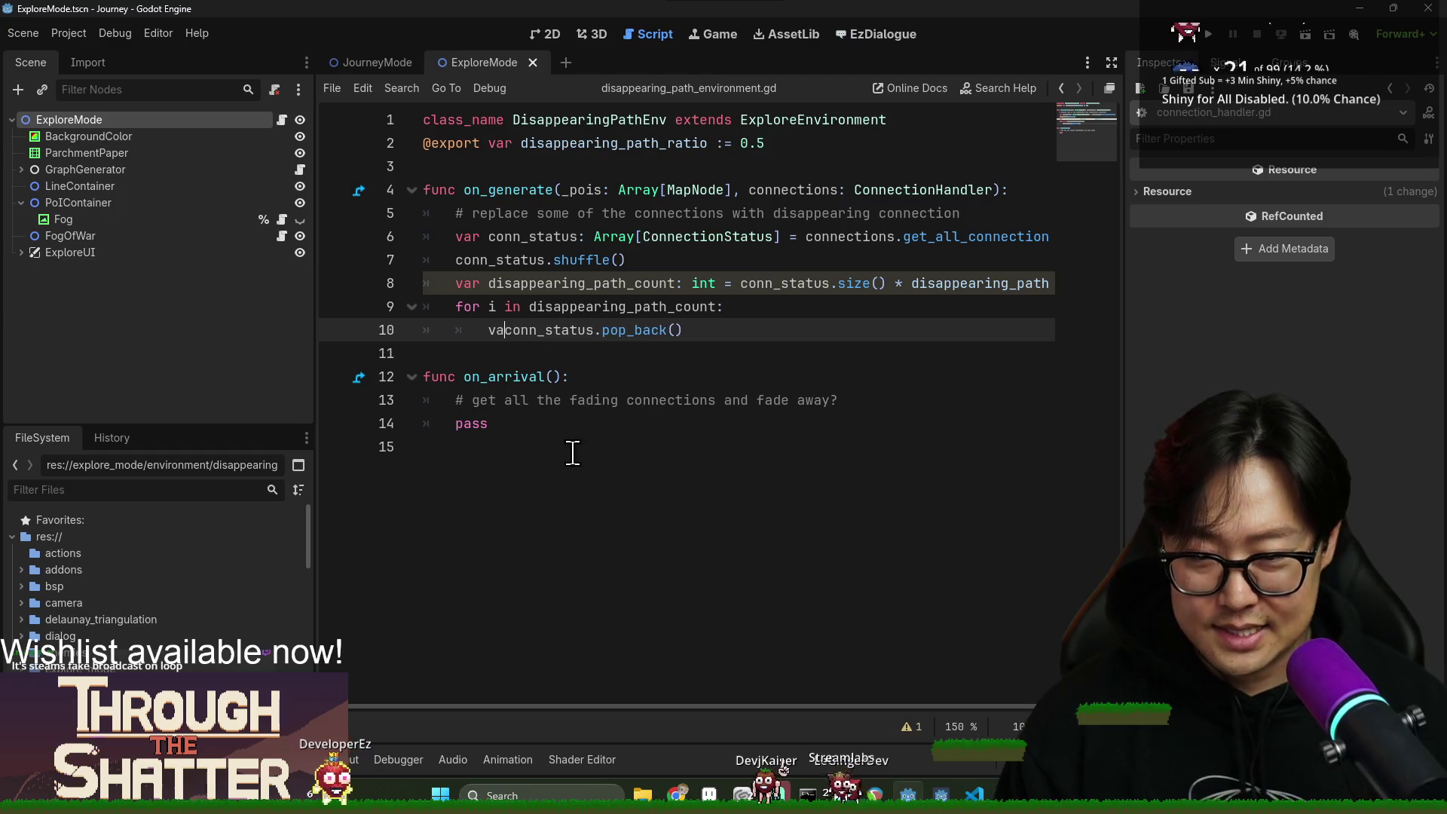
text(var selected_connection :=)
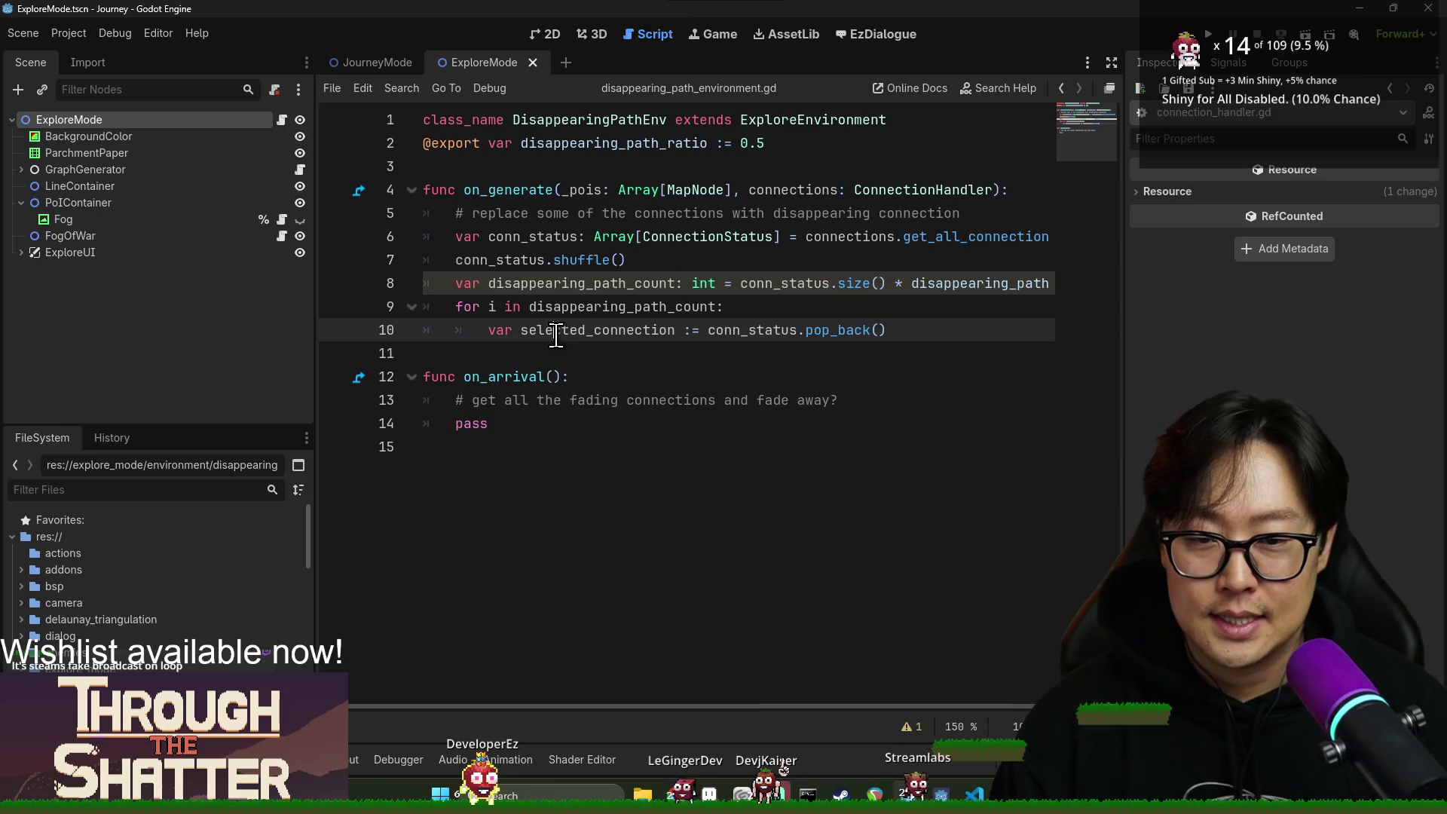
double_click(556, 330)
click(959, 334)
key(Return)
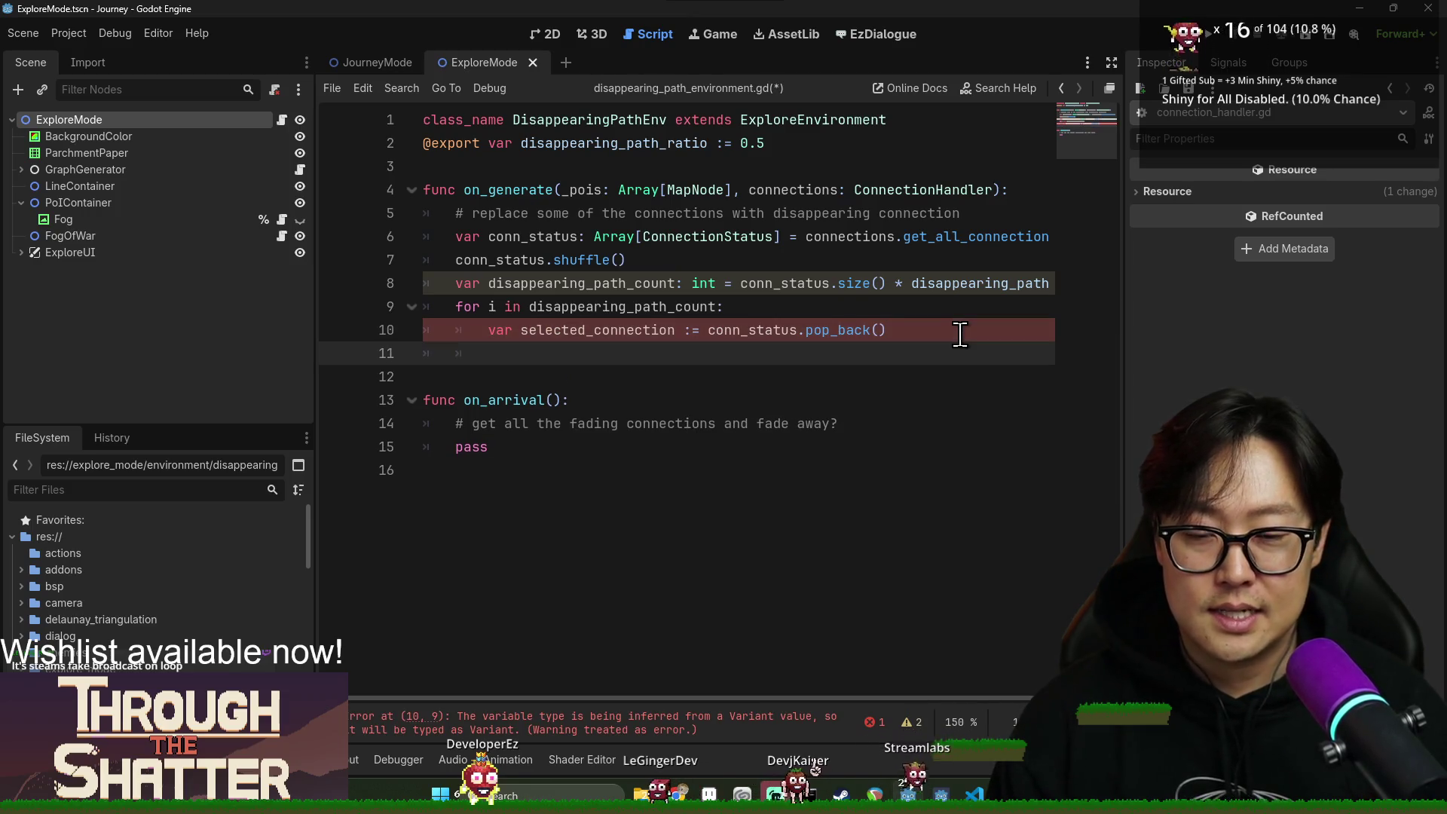
Append 'as ConnectionStatus' to the pop_back line and save the script.
double_click(590, 332)
double_click(587, 335)
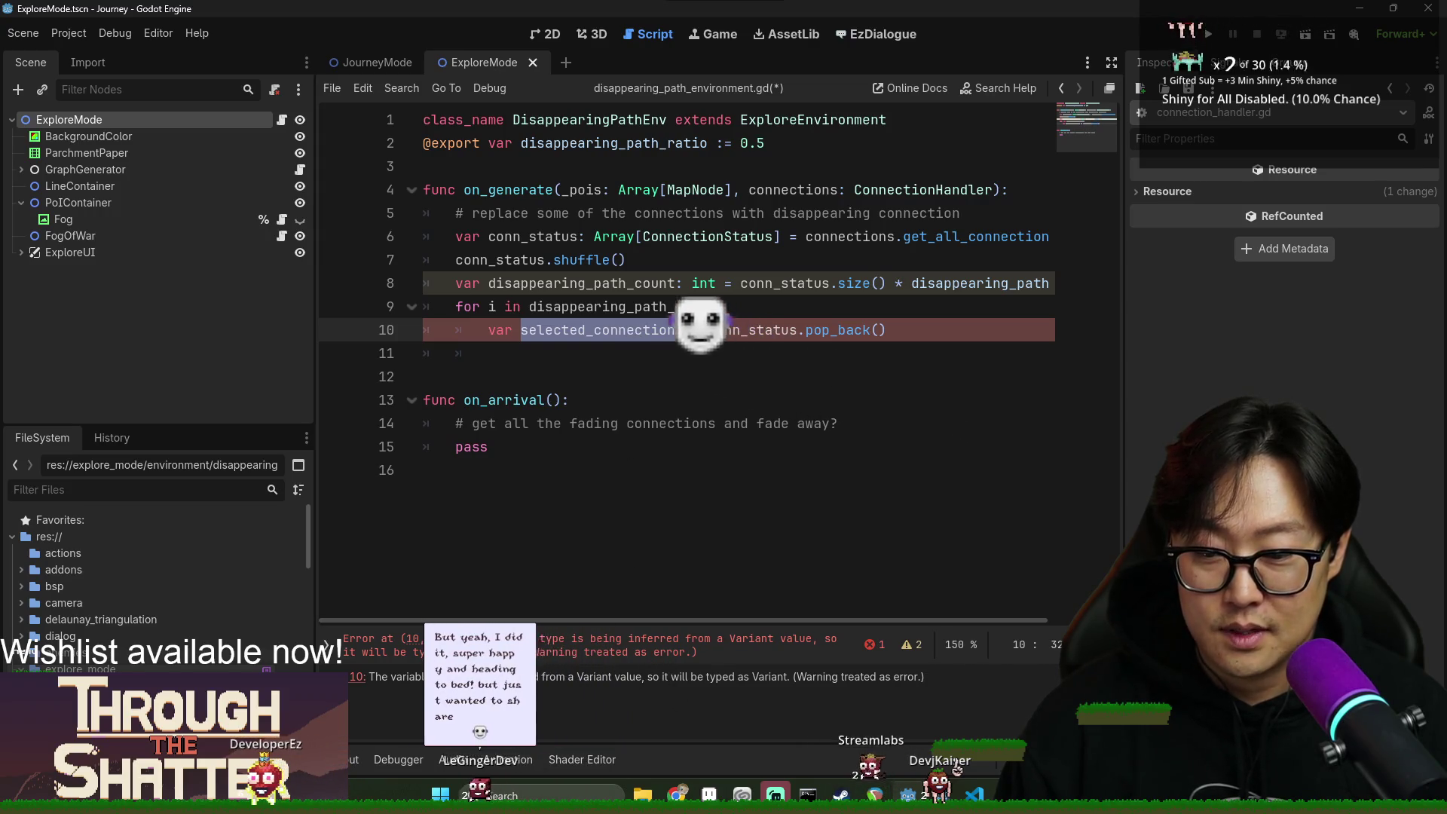
click(925, 332)
text(as Co)
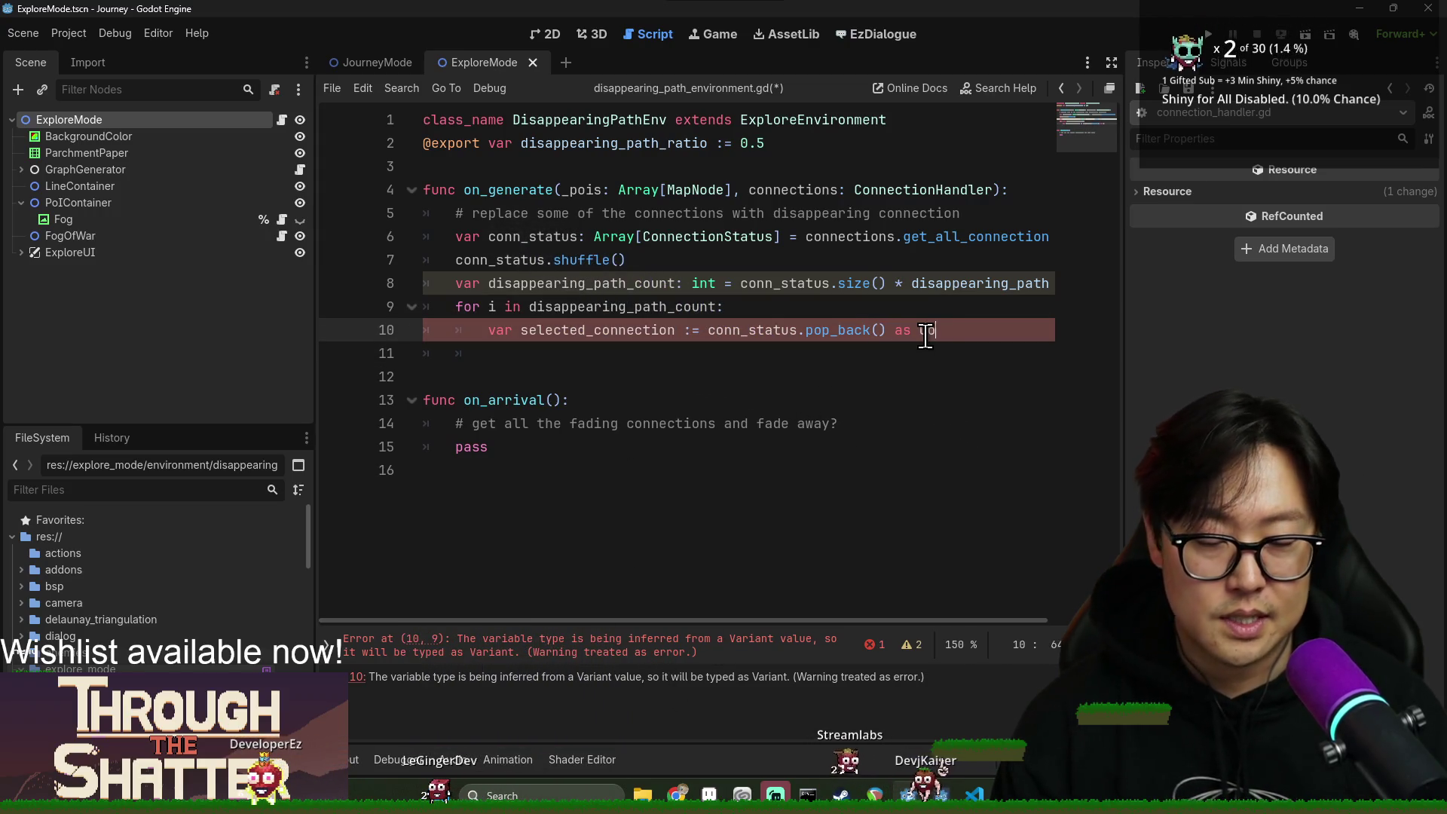
text(nnectionSTatus)
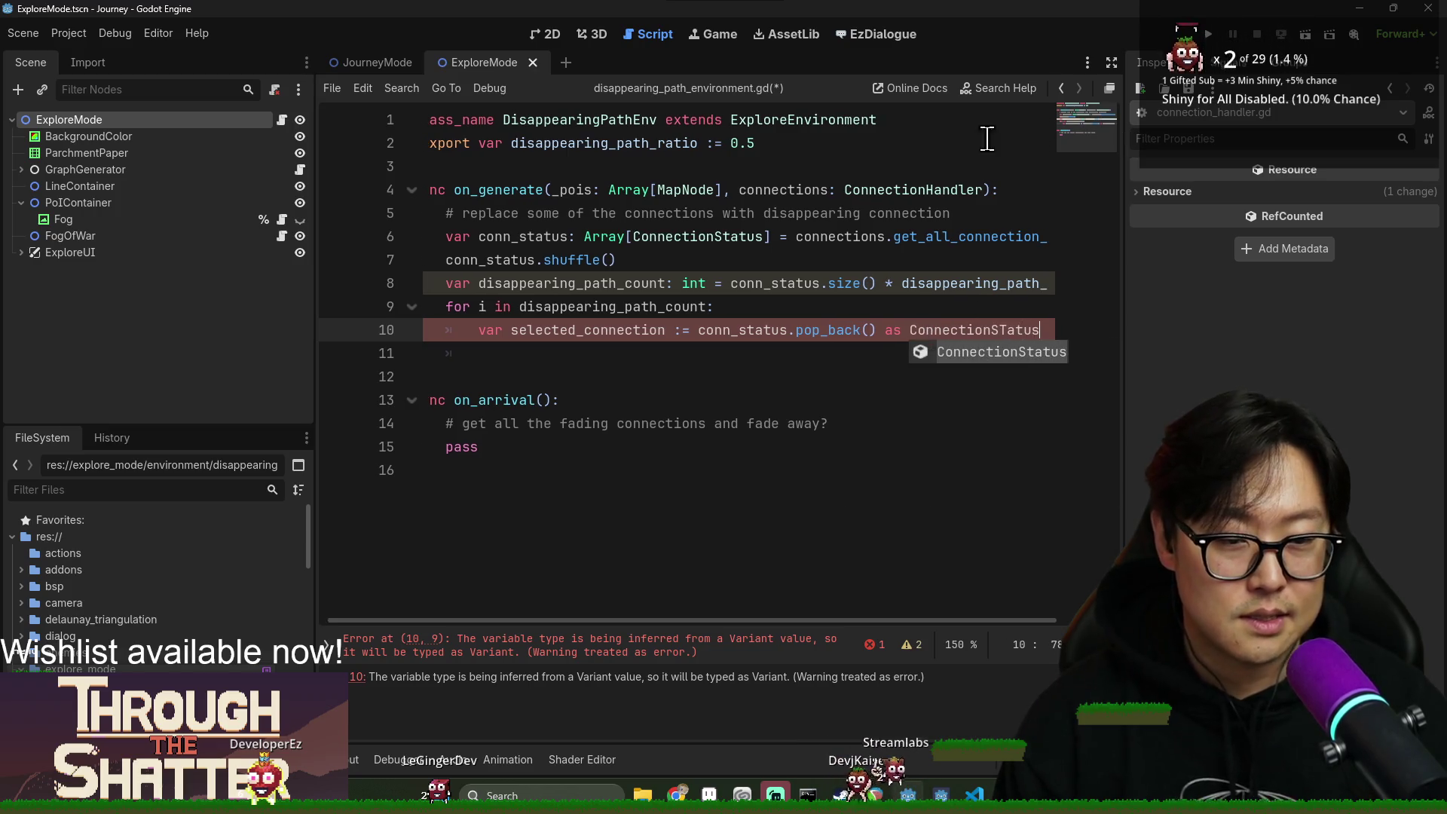
key(Left)
key(Left)
key(Left)
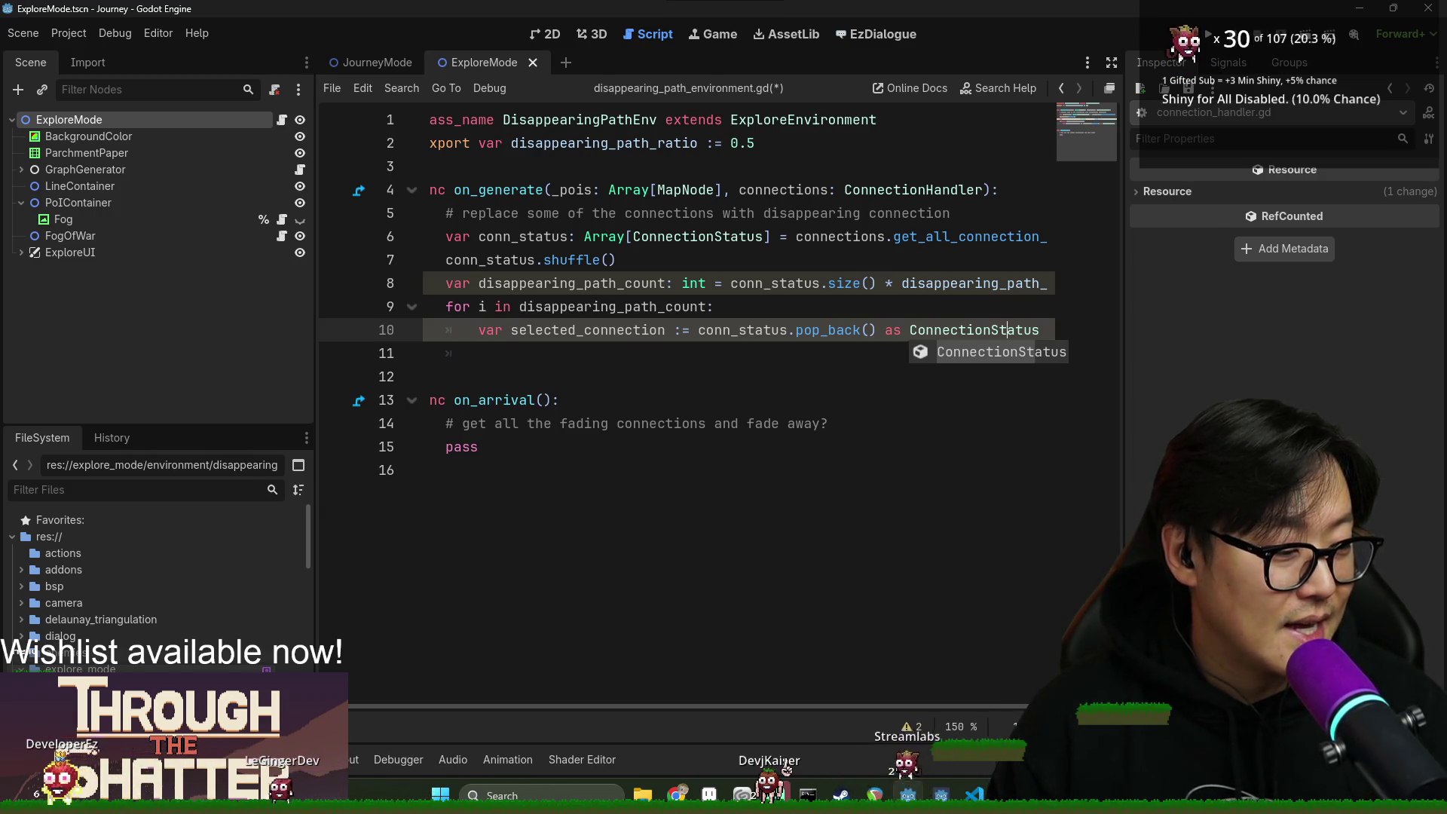
click(779, 352)
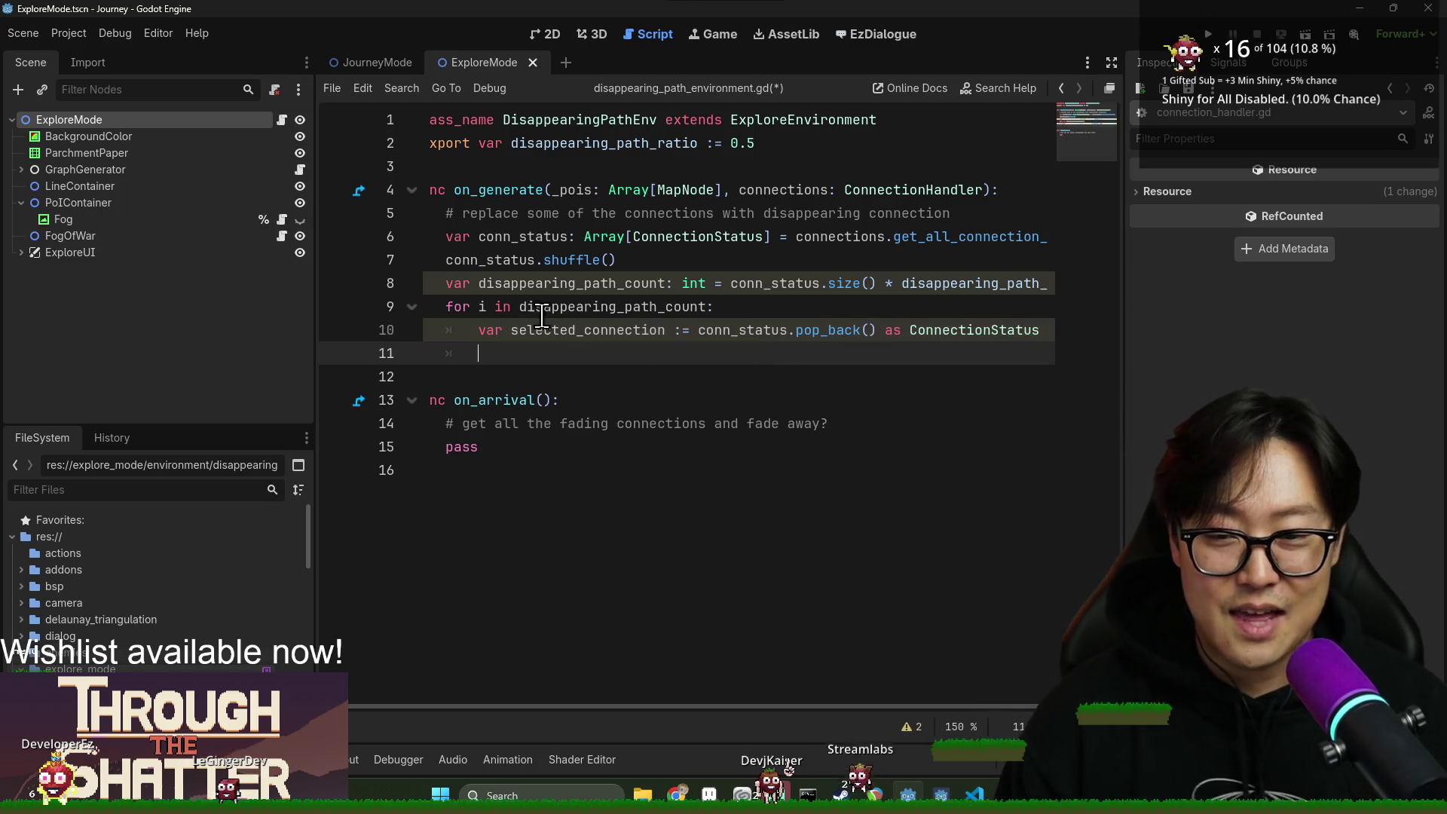
key(ctrl+s)
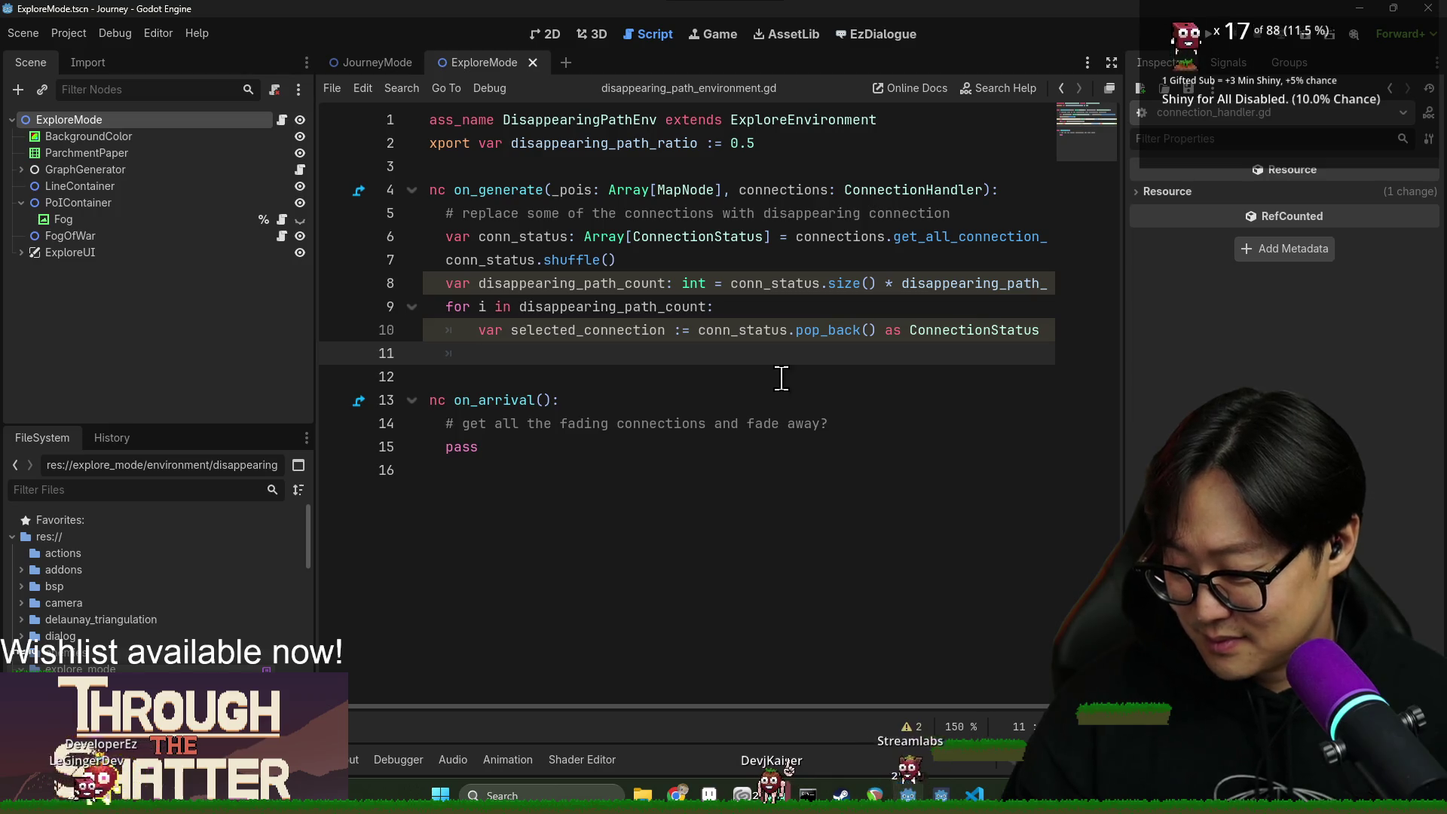
double_click(604, 336)
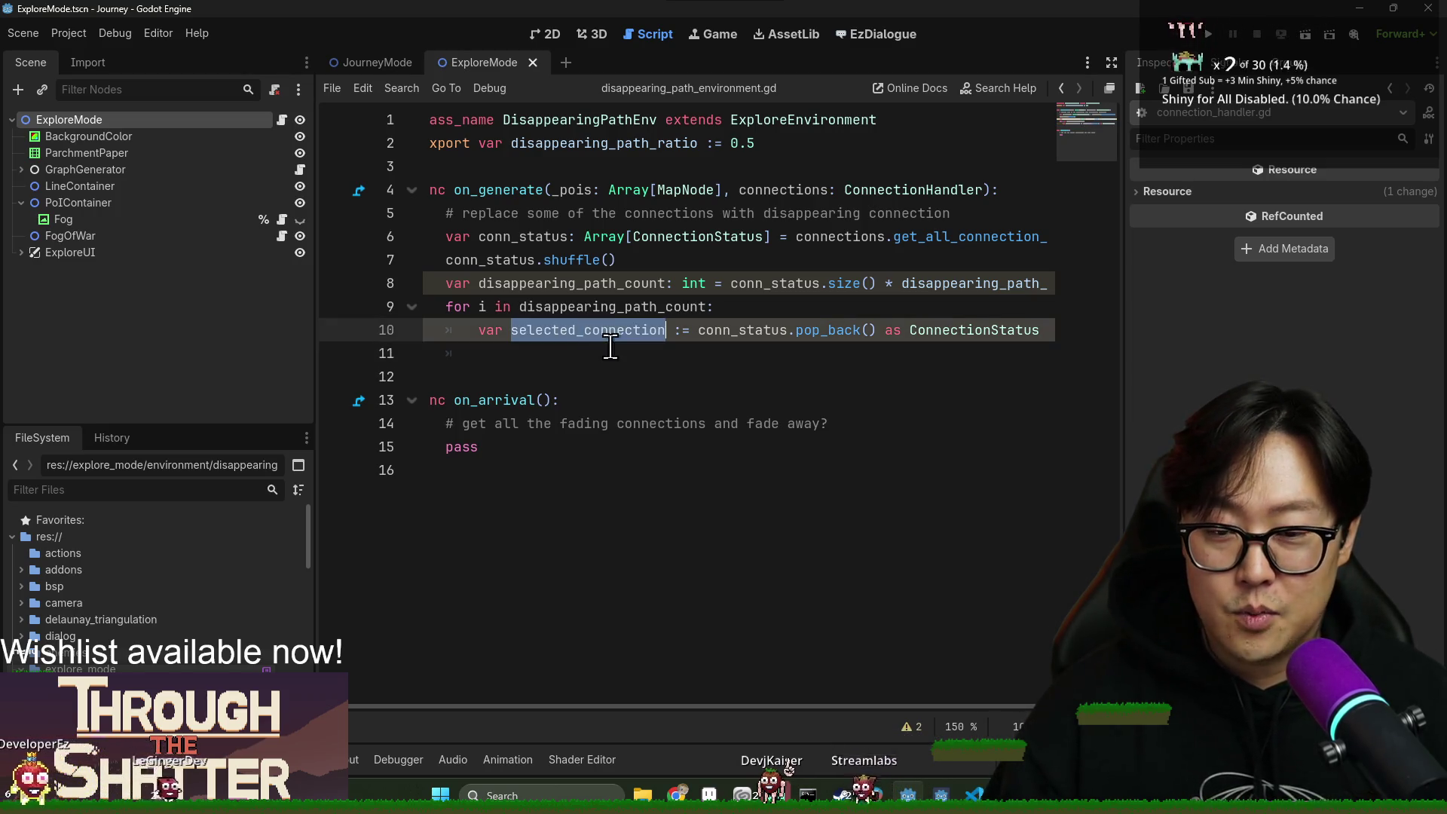
Set selected_connection.is_fading = true on line 11.
click(651, 357)
text(.)
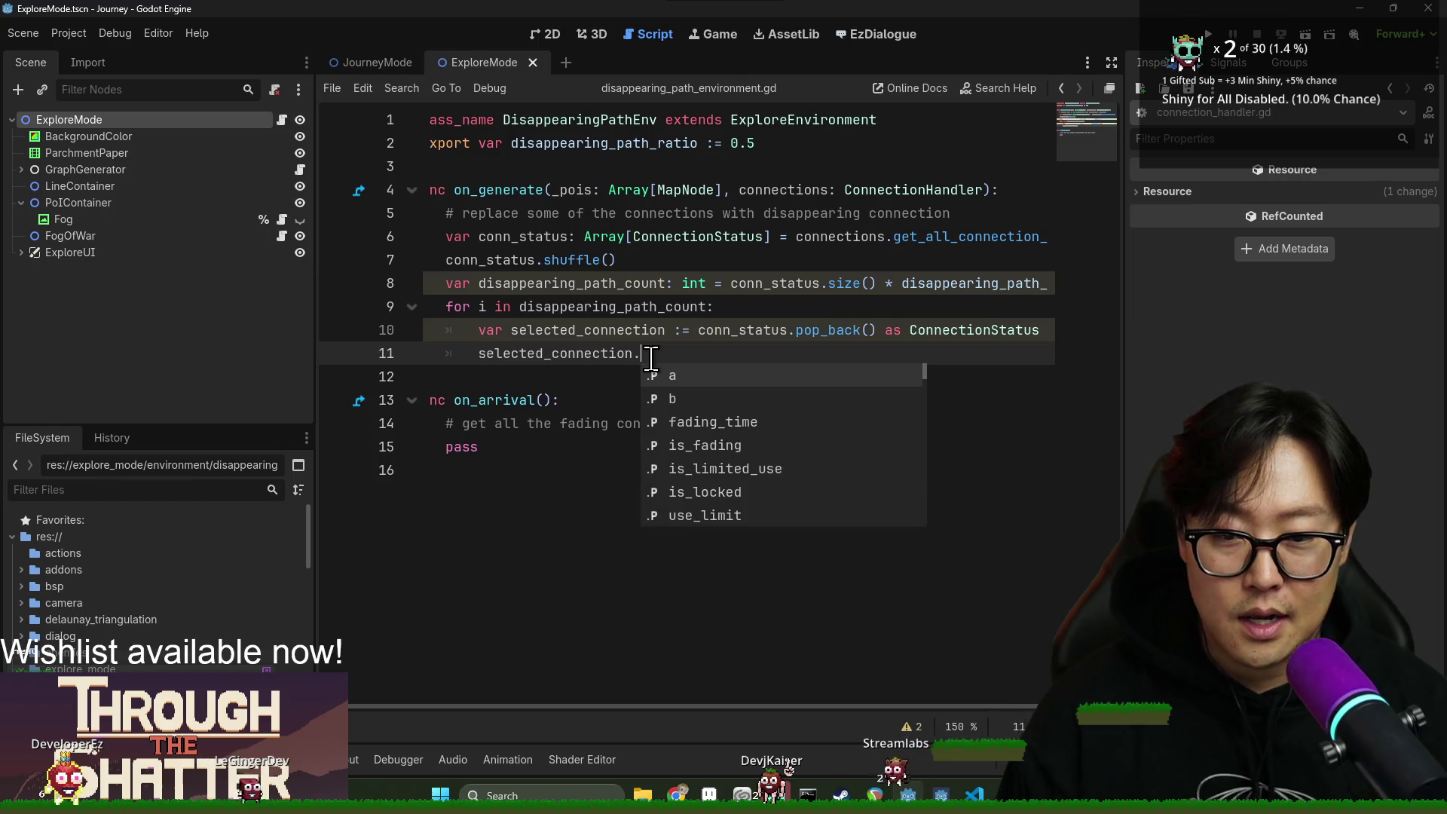
double_click(771, 445)
text(true)
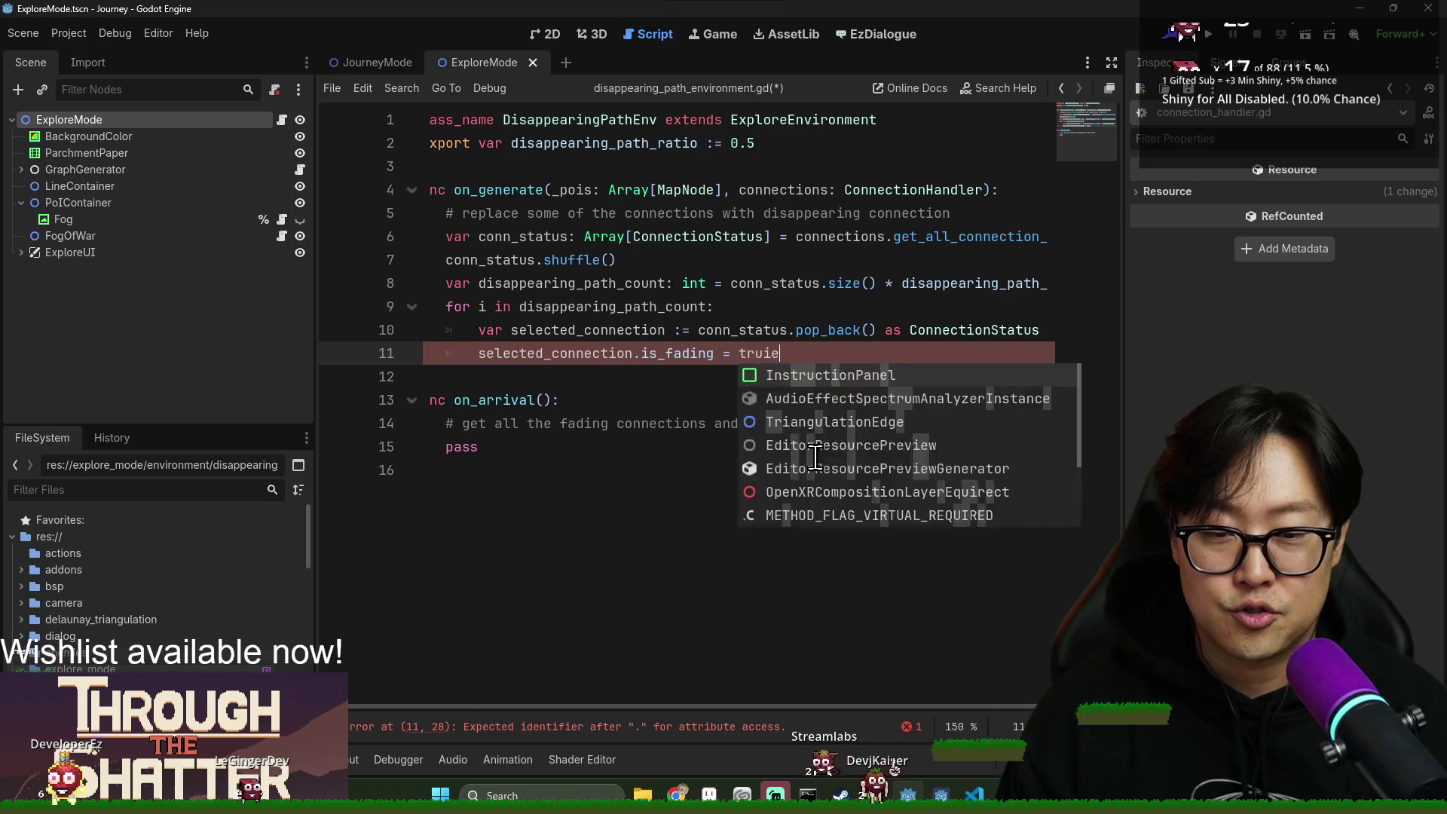
key(Return)
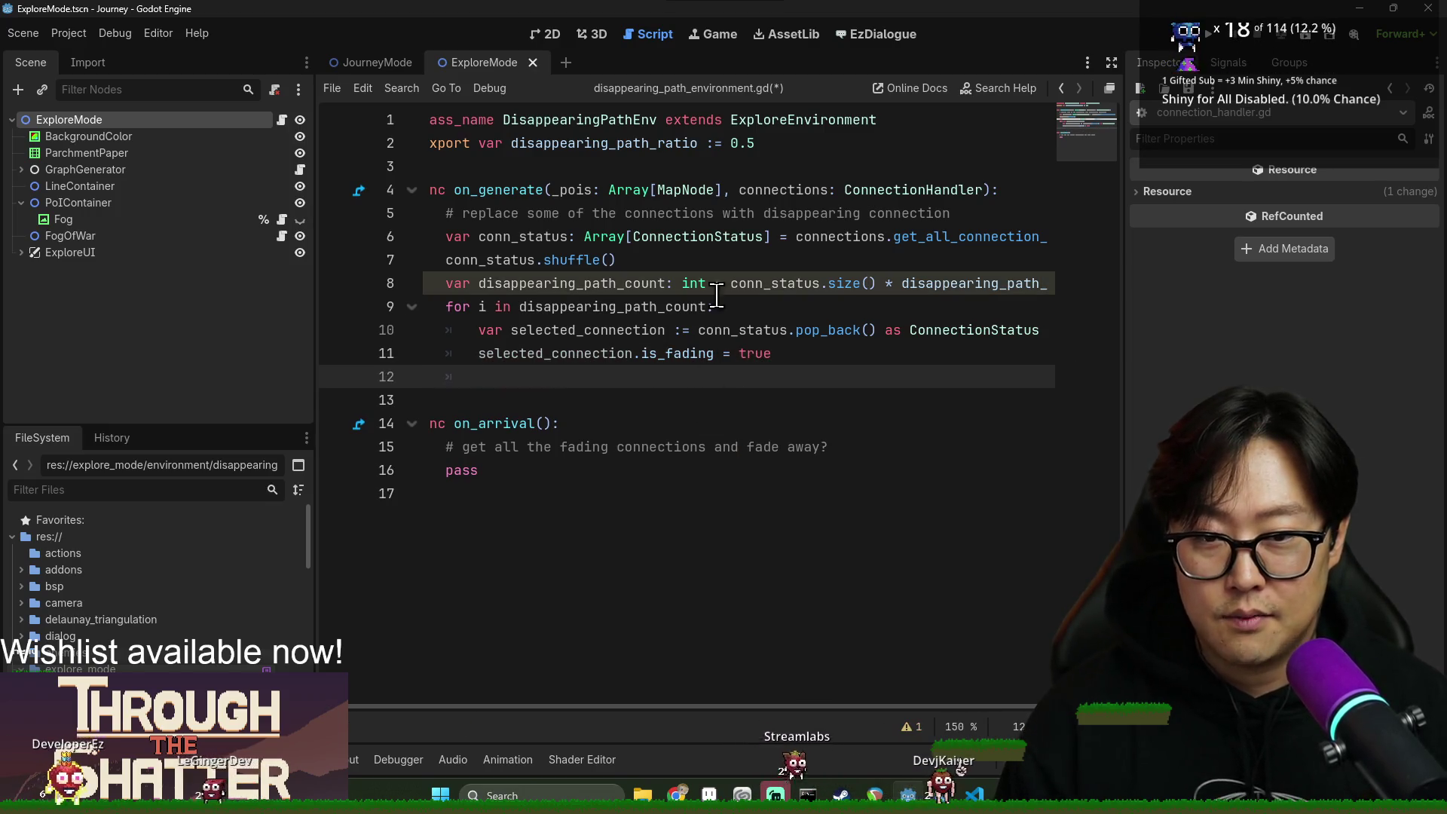
Add a connections.set_connection_status() call on line 12.
double_click(746, 191)
key(ctrl+c)
click(556, 379)
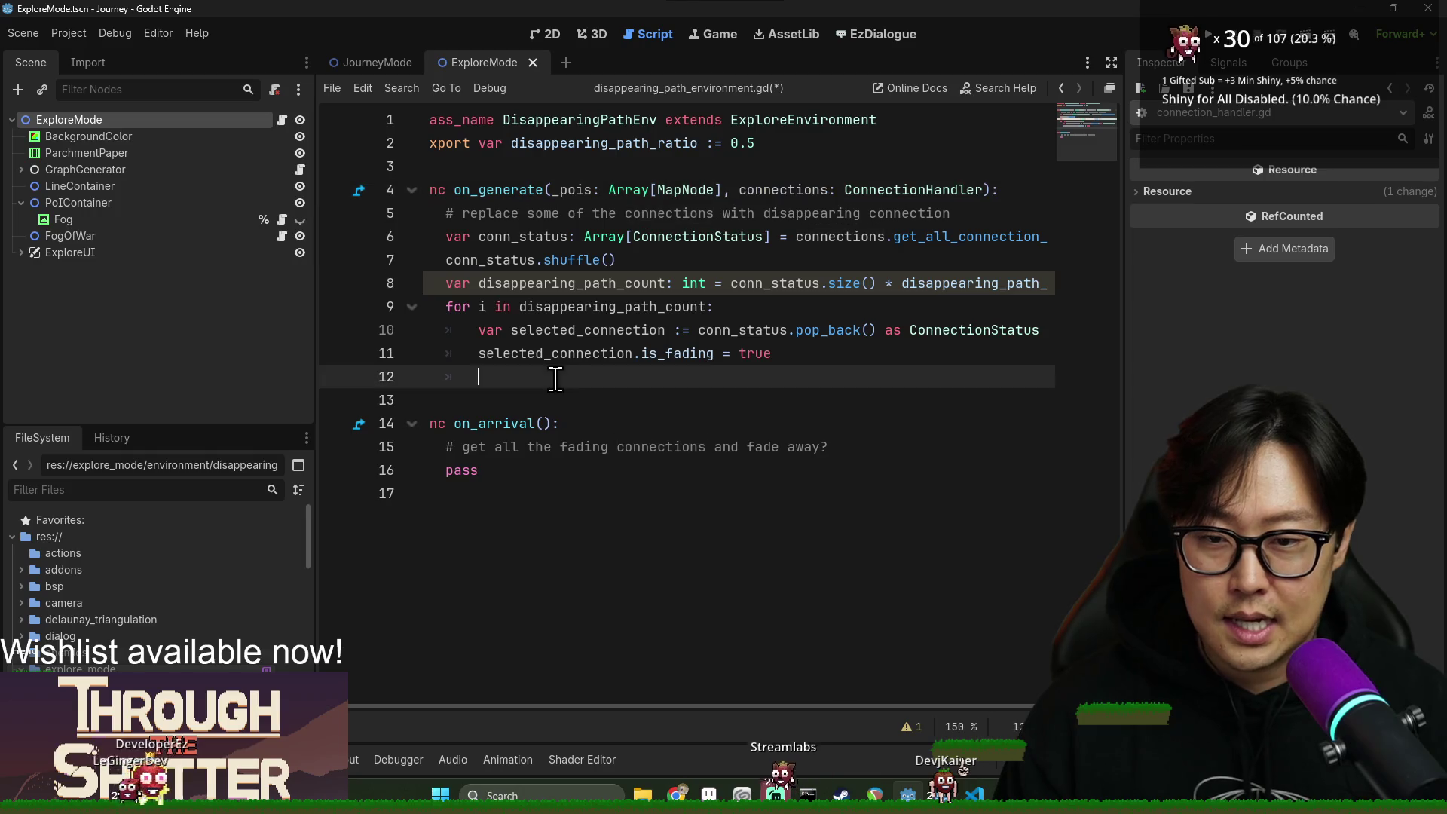
key(ctrl+v)
text(.)
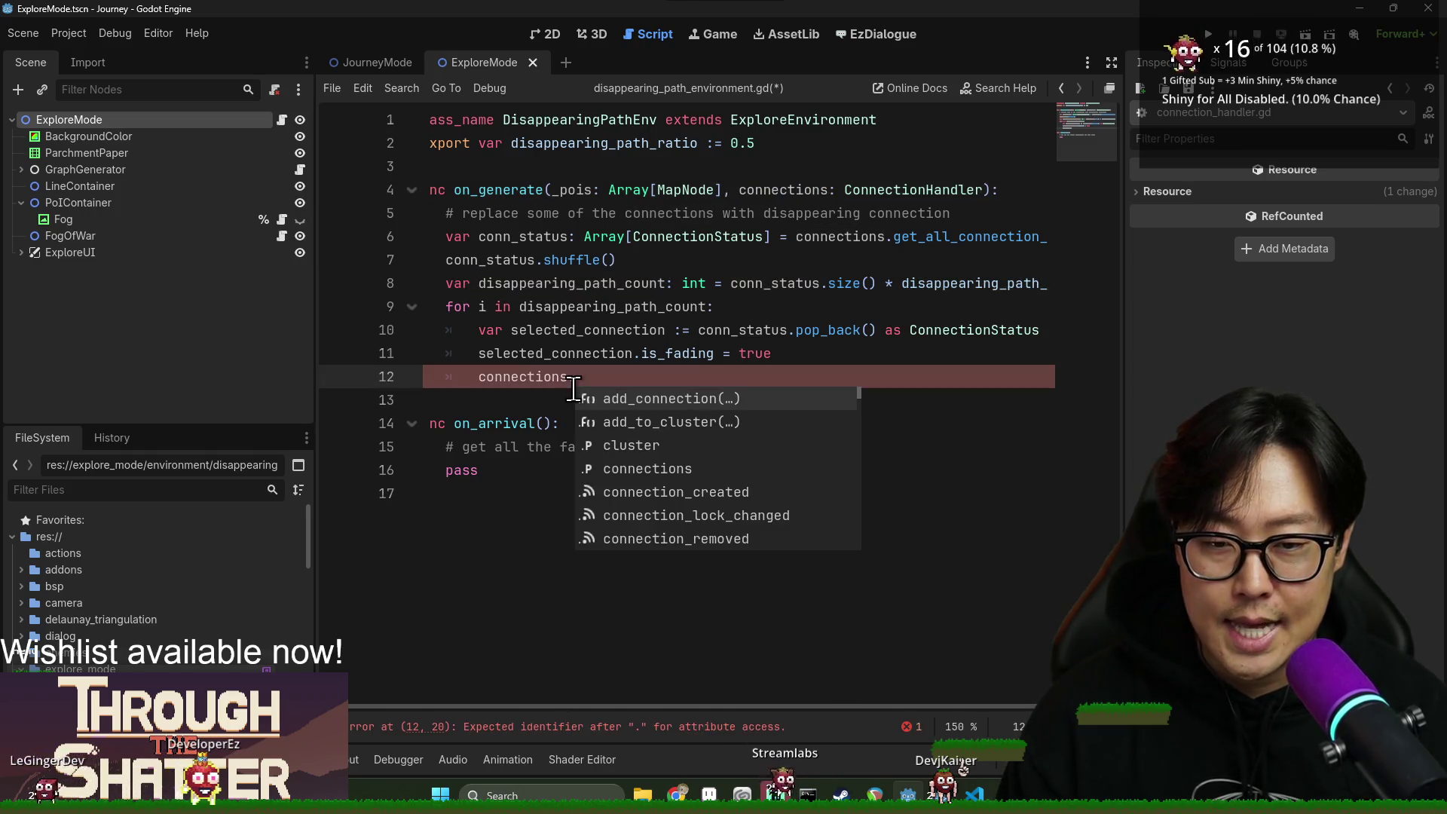
text(set)
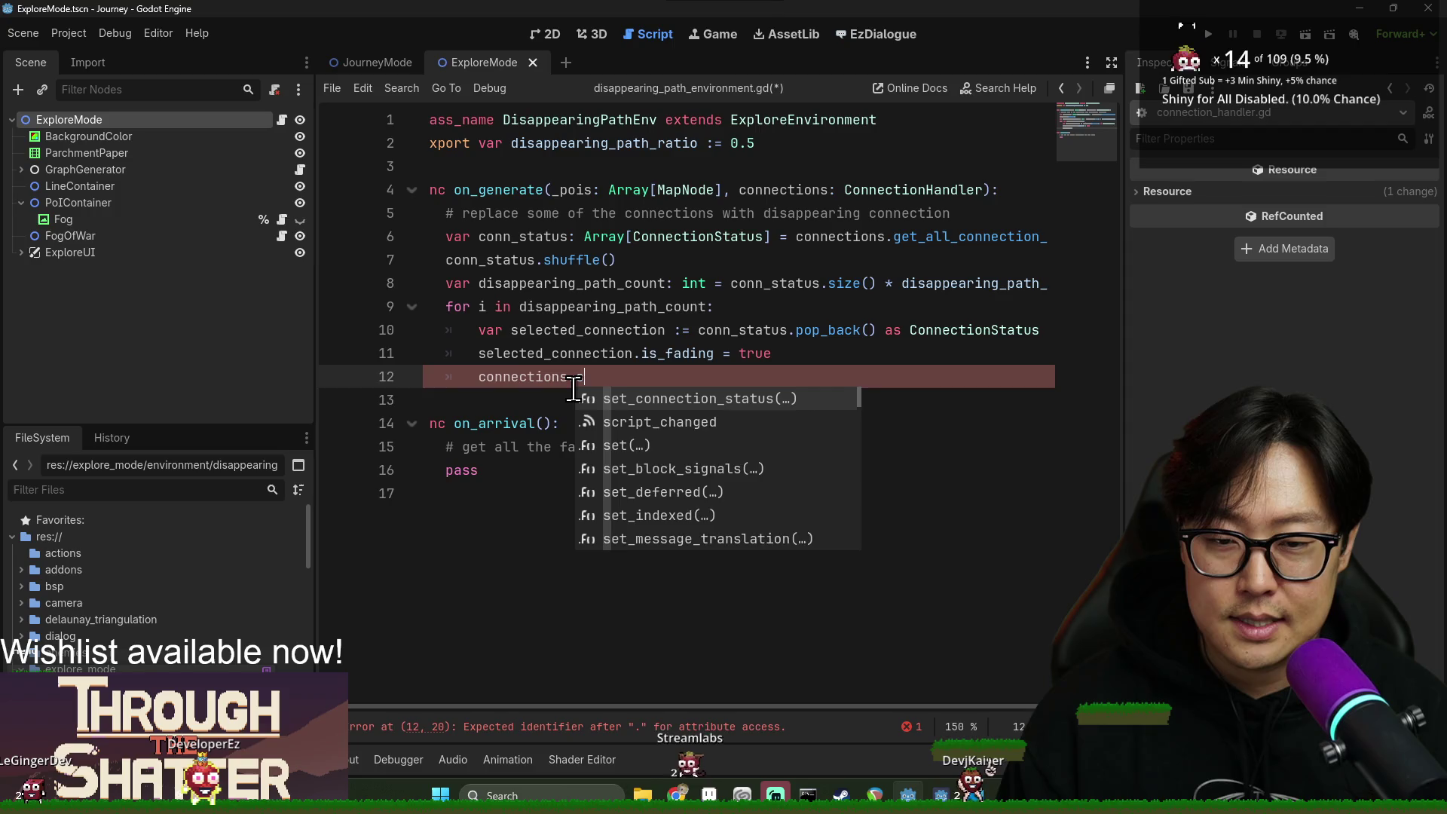
key(Up)
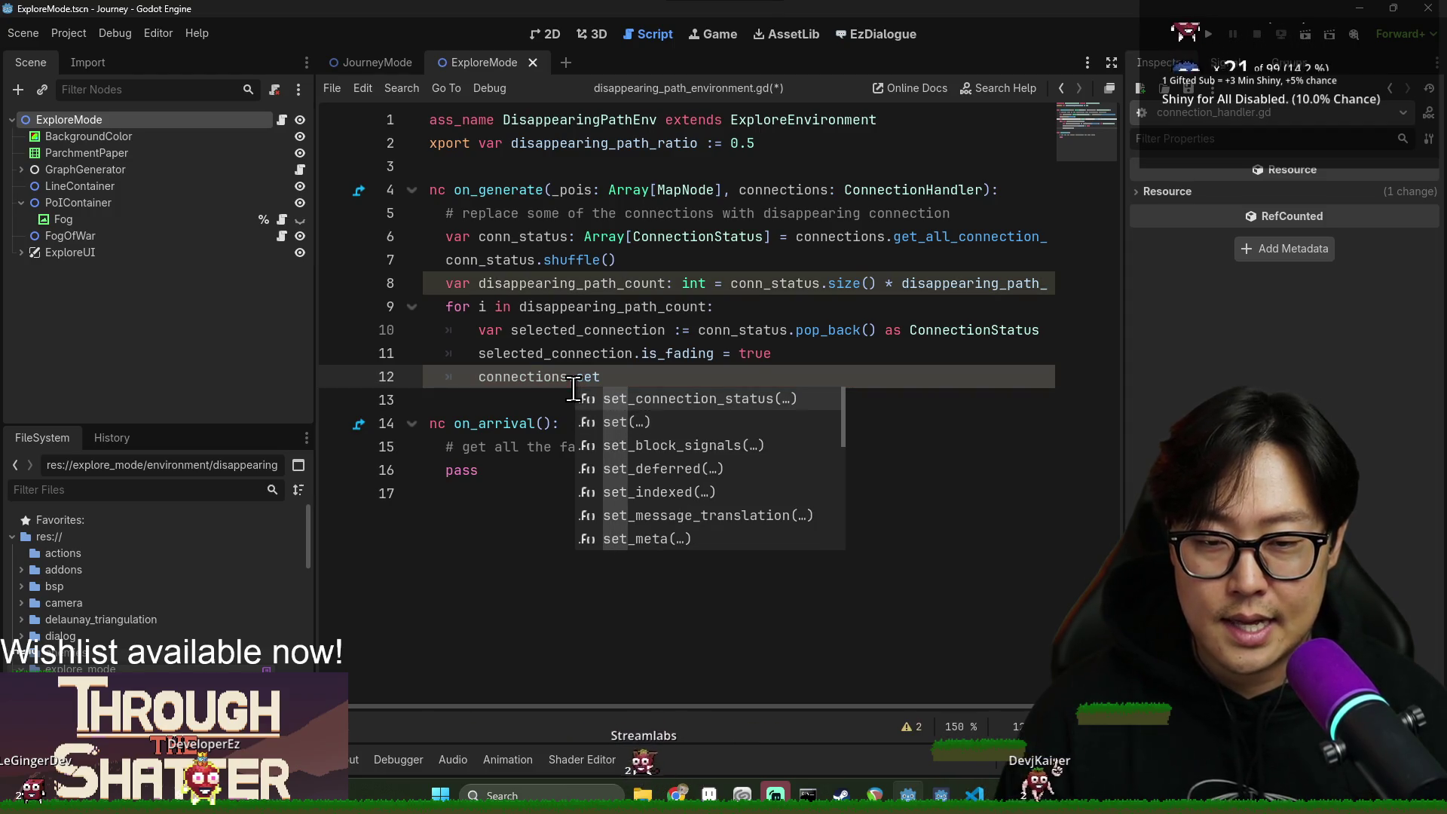
key(Return)
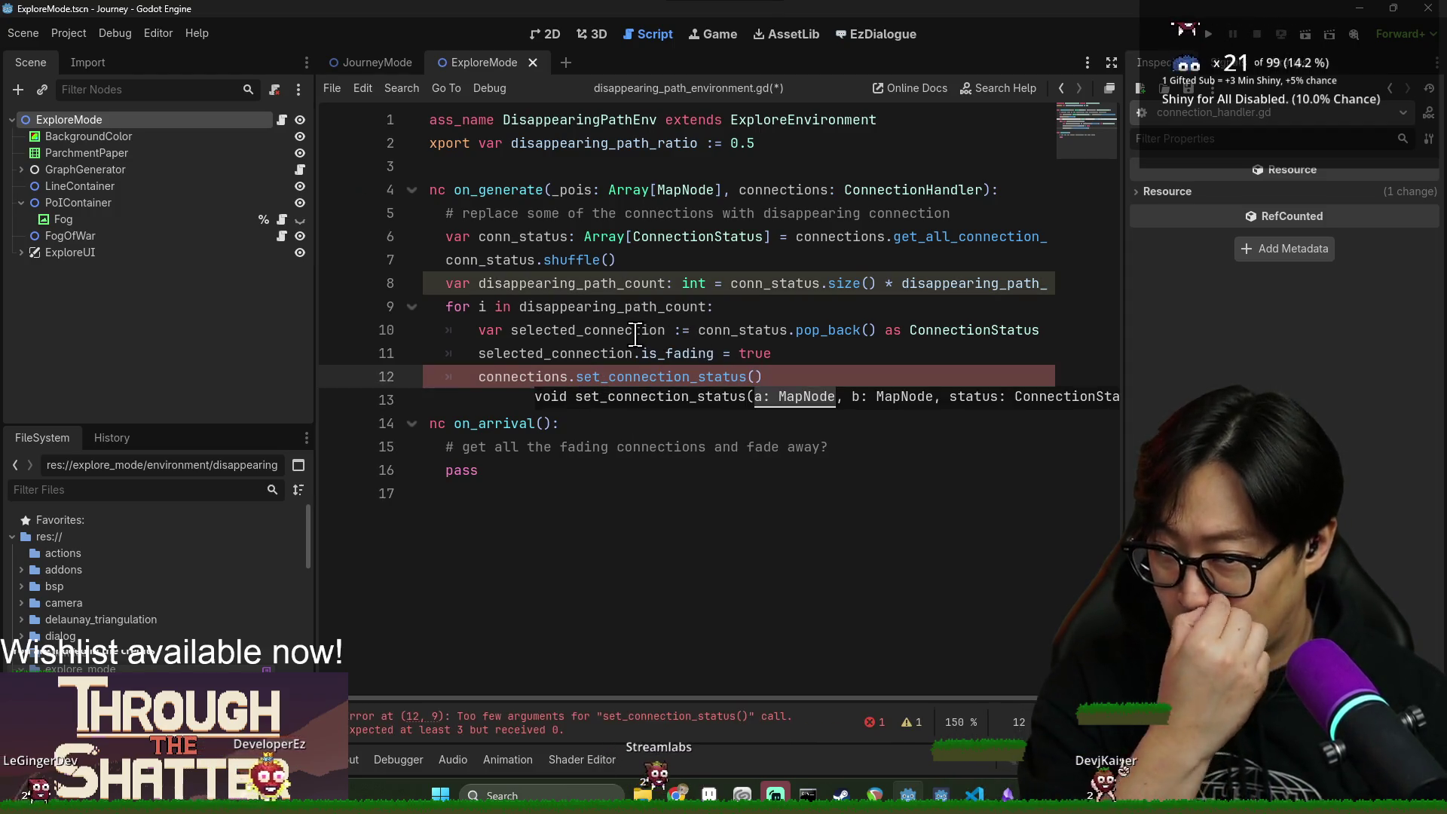
Pass selected_connection.a and selected_connection.b as the call's first two arguments.
double_click(654, 330)
key(ctrl+c)
click(758, 377)
key(ctrl+v)
text(.a,)
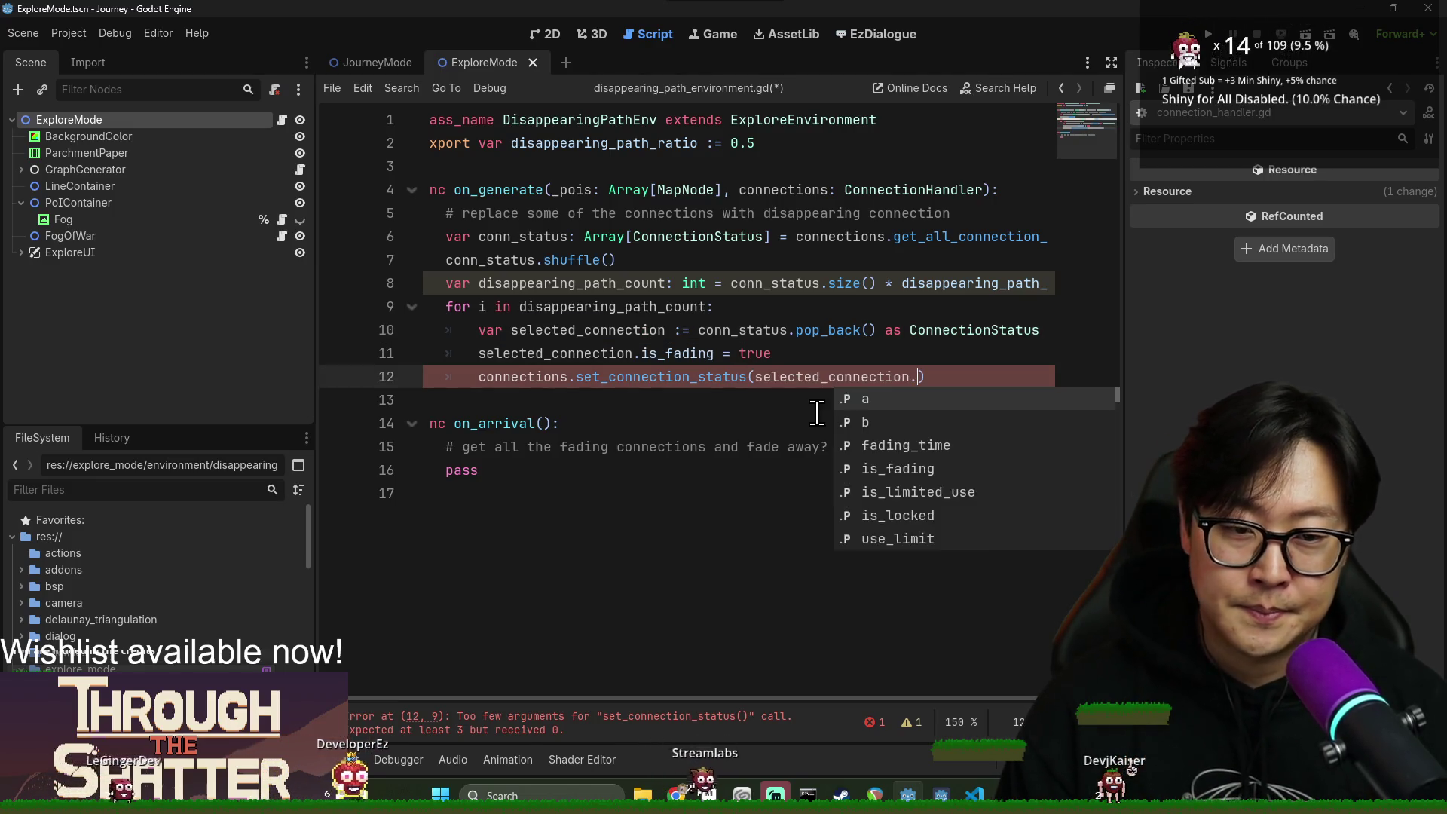
key(ctrl+v)
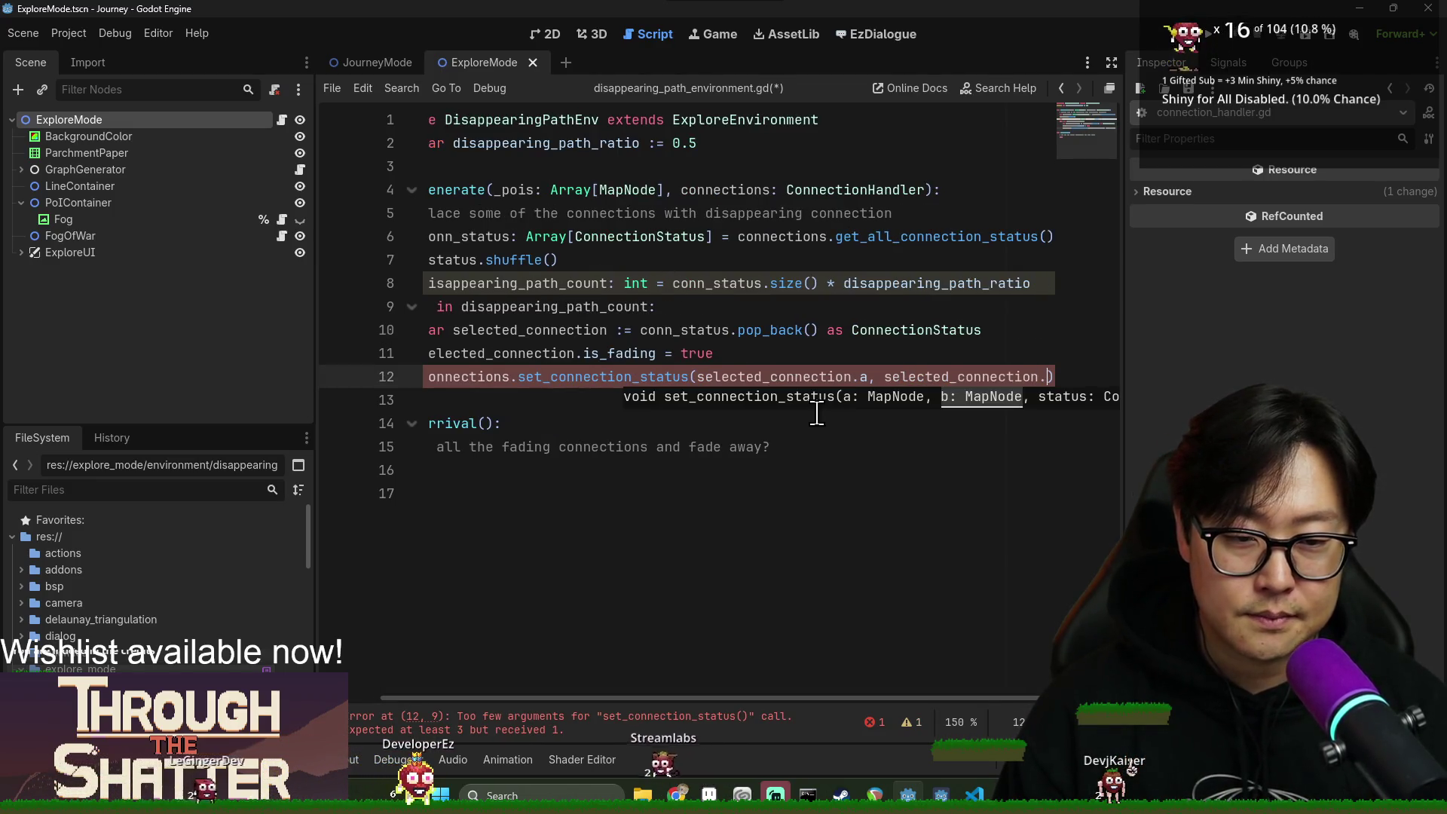
text(.b,)
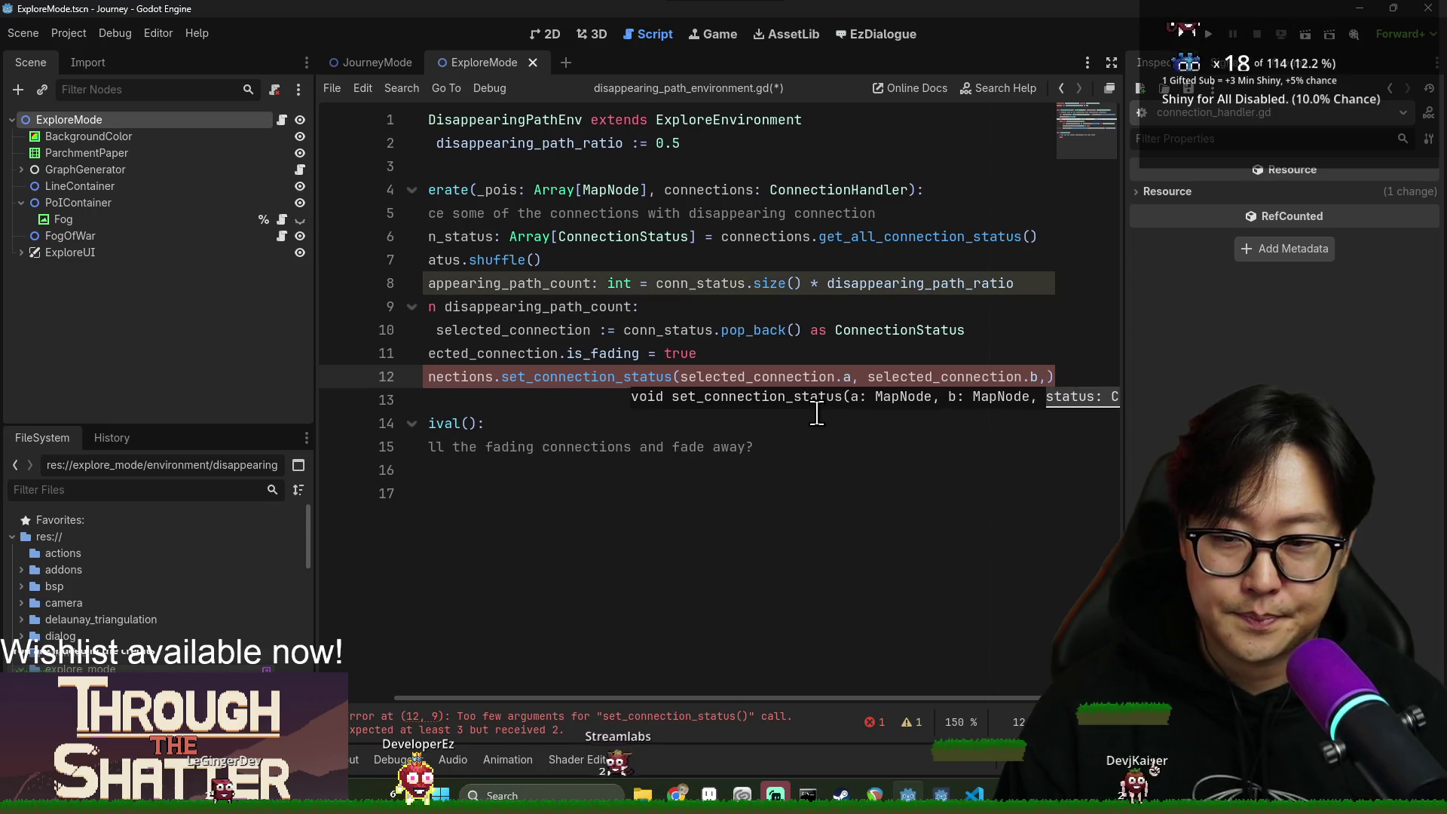
Fill in the third status argument and save the disappearing path script.
drag(467, 330, 429, 331)
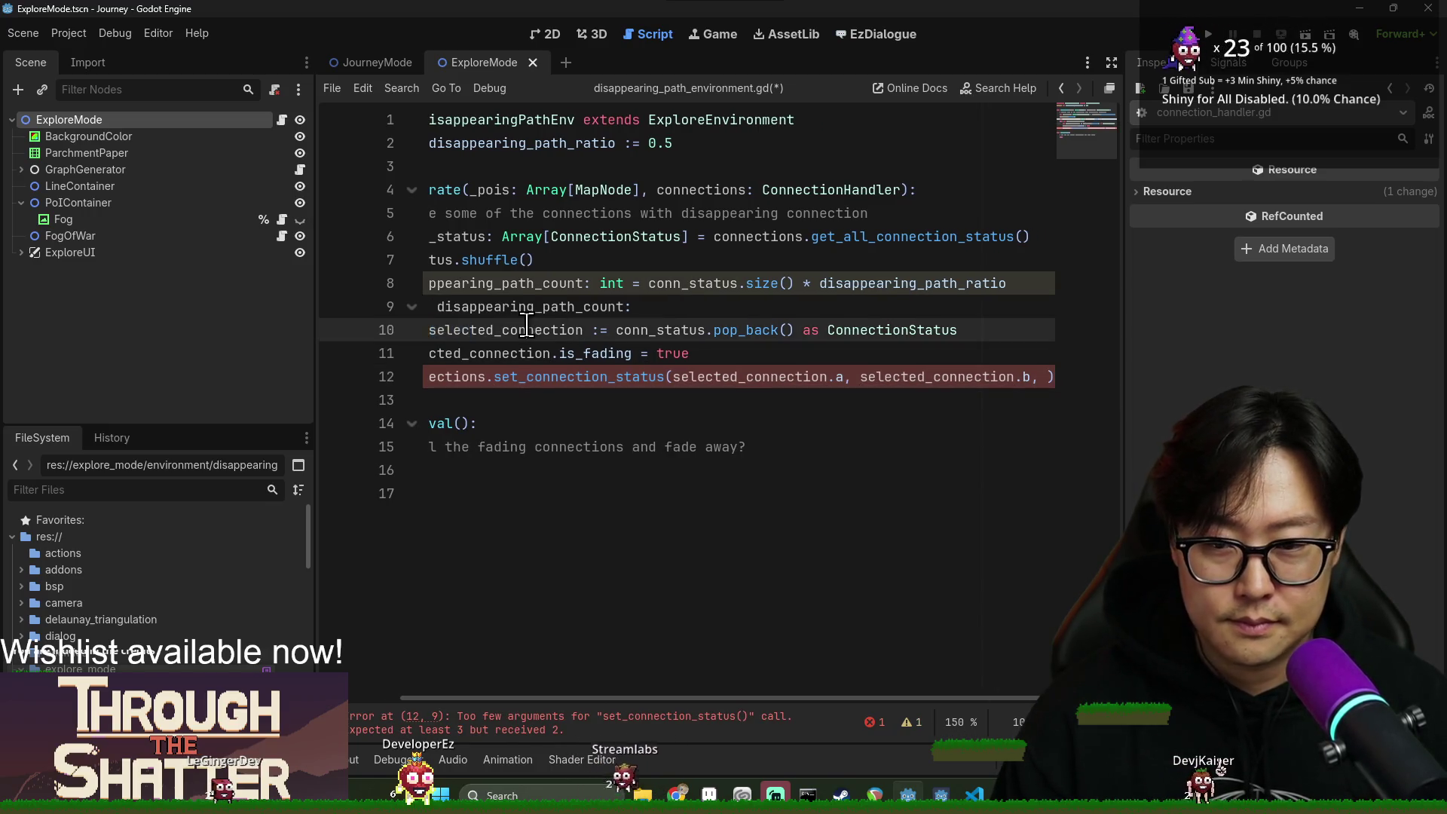
double_click(526, 330)
click(1051, 376)
key(ctrl+v)
click(1001, 490)
key(ctrl+s)
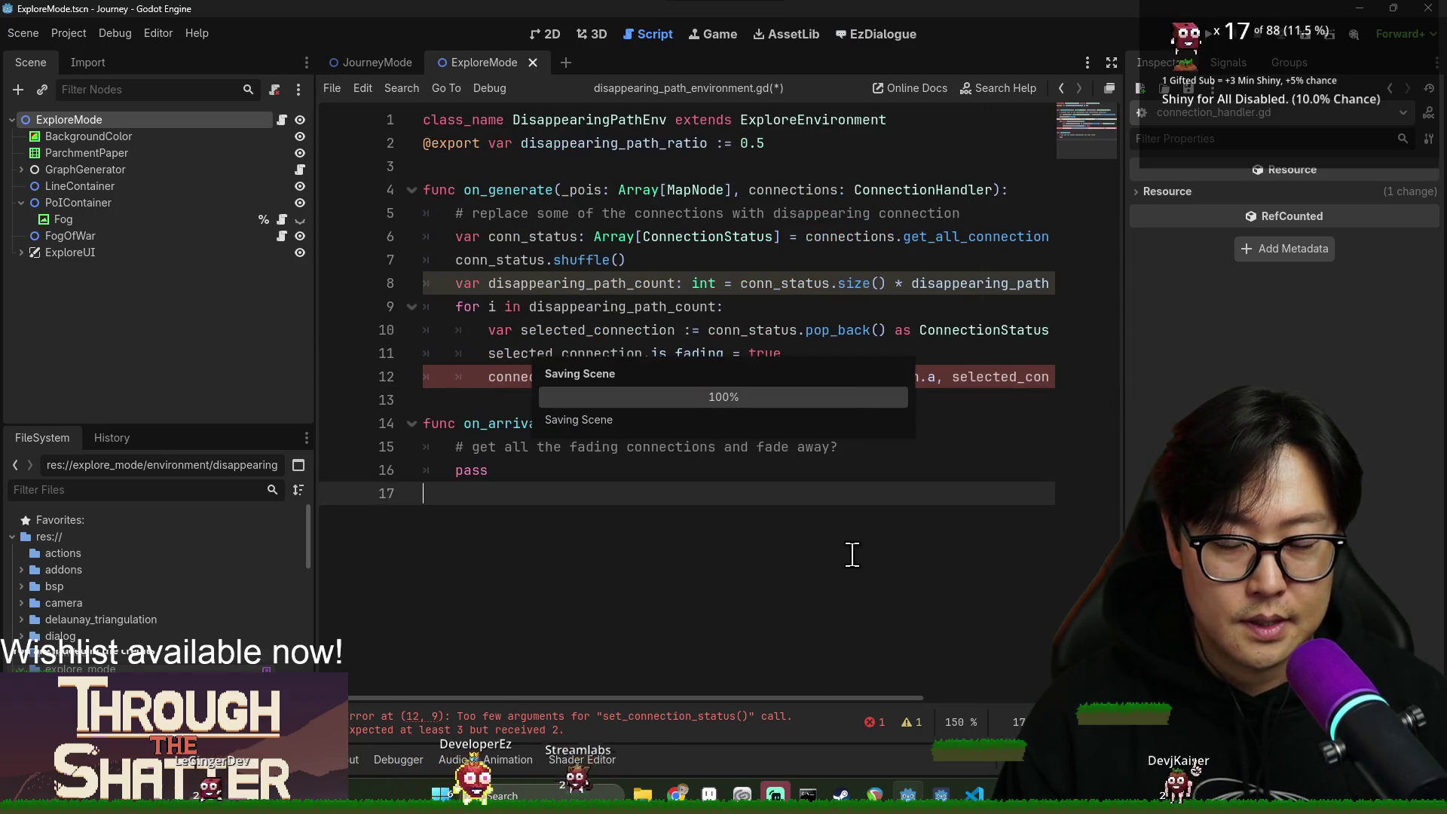
click(491, 392)
click(528, 283)
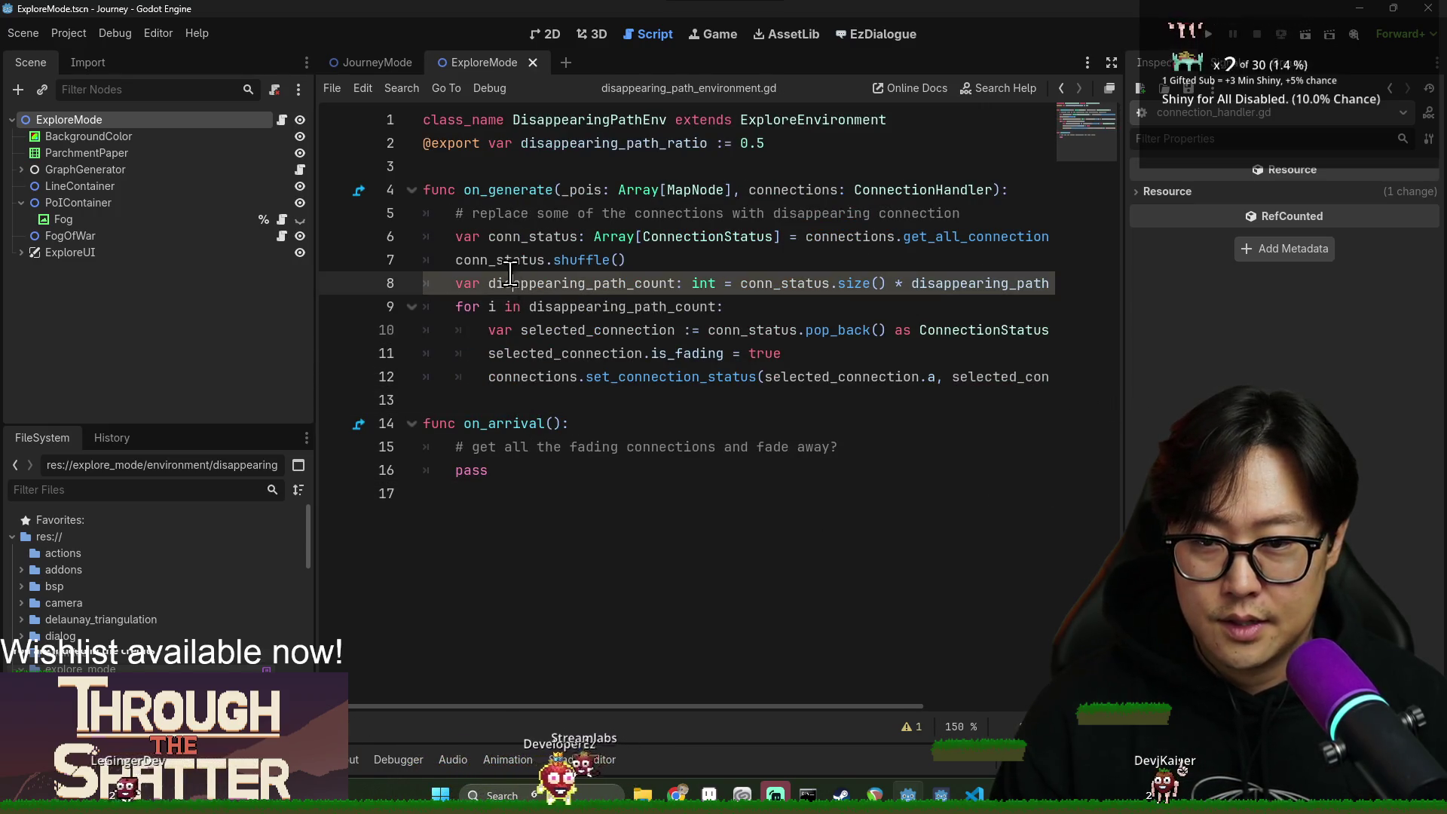
key(Up)
key(Up)
key(Up)
double_click(527, 283)
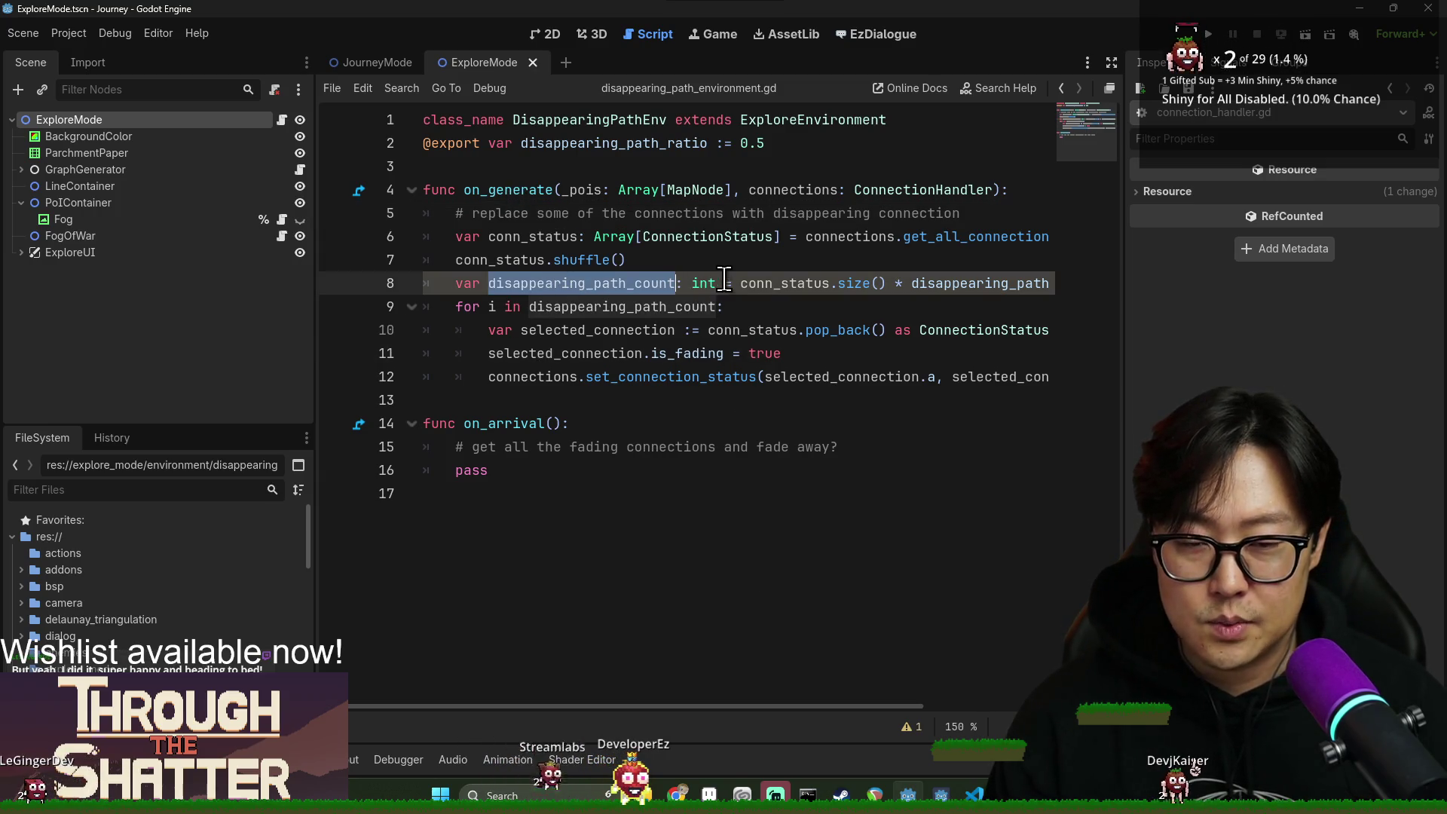
click(911, 725)
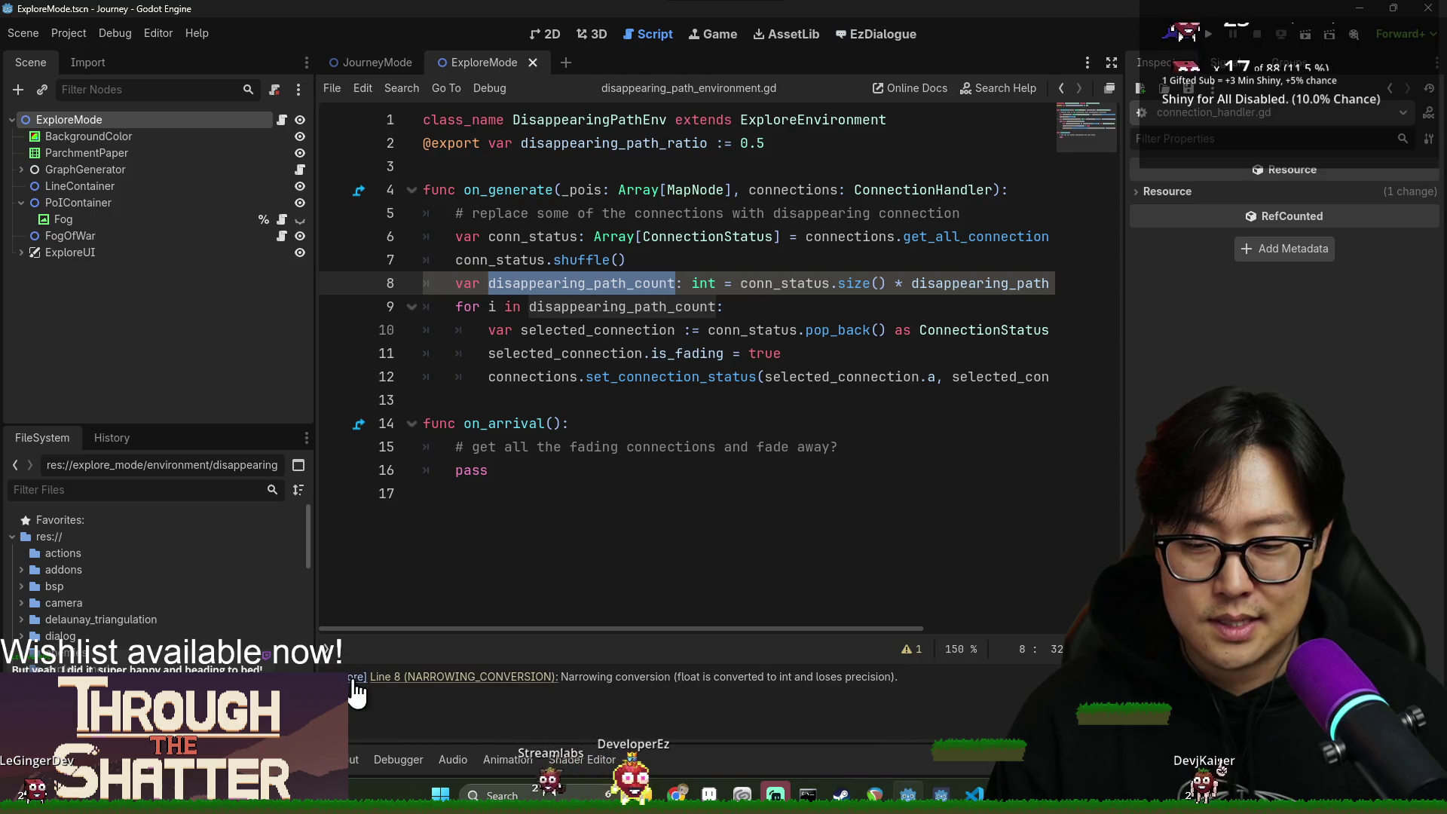
click(354, 678)
key(ctrl+s)
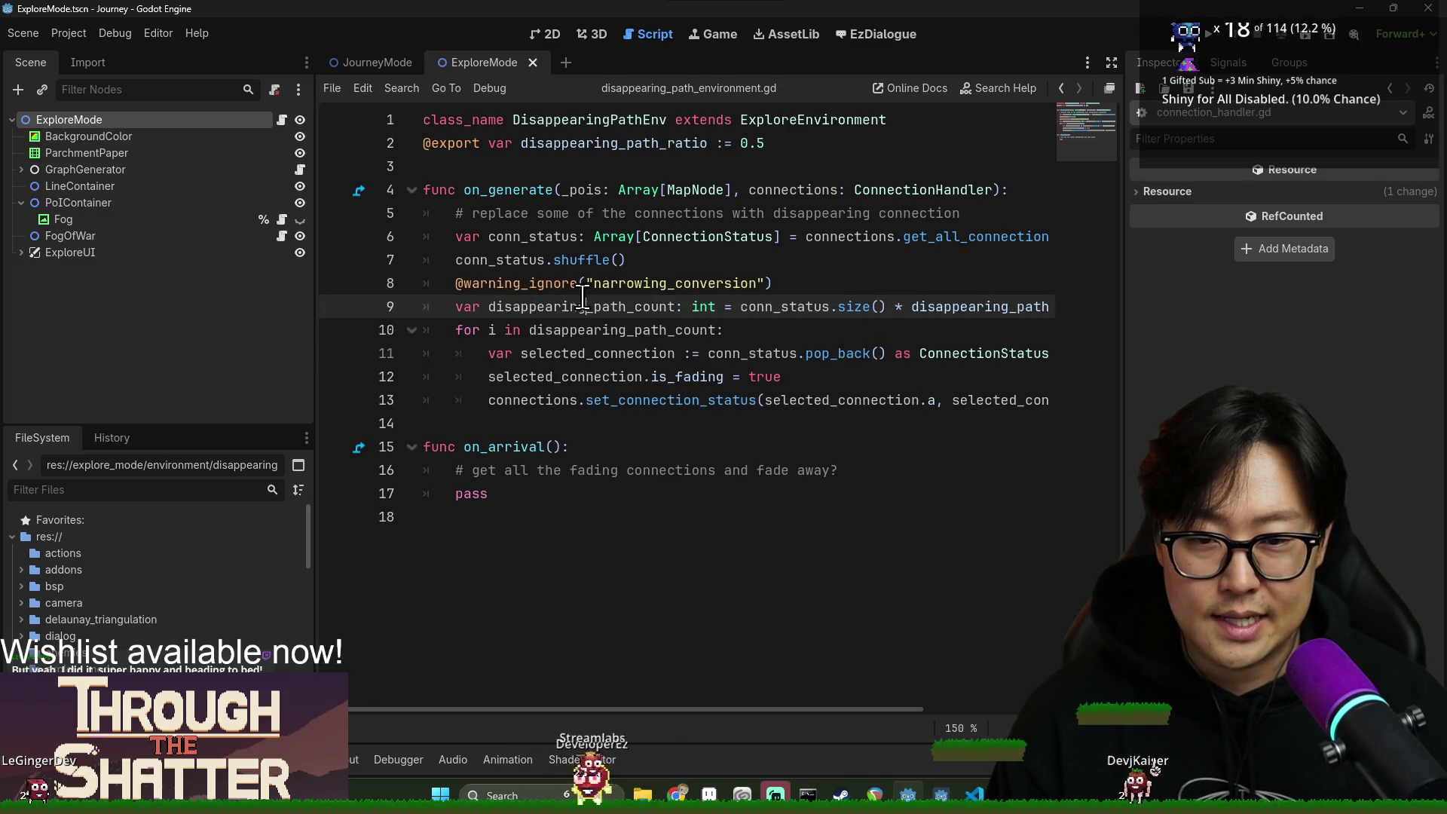
Review the loop and set_connection_status call in on_generate.
click(581, 376)
click(533, 423)
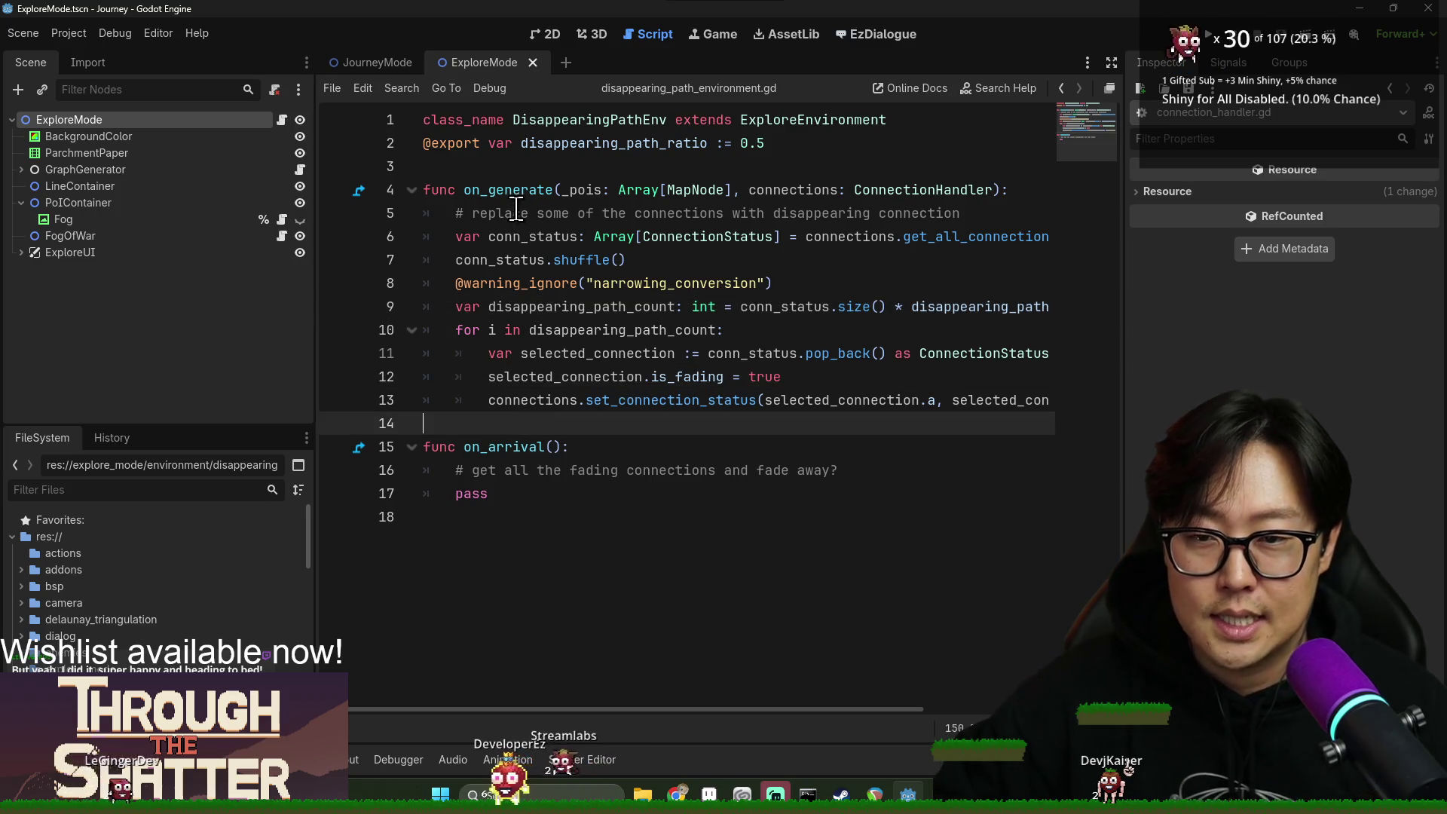
shift+click(517, 214)
click(609, 399)
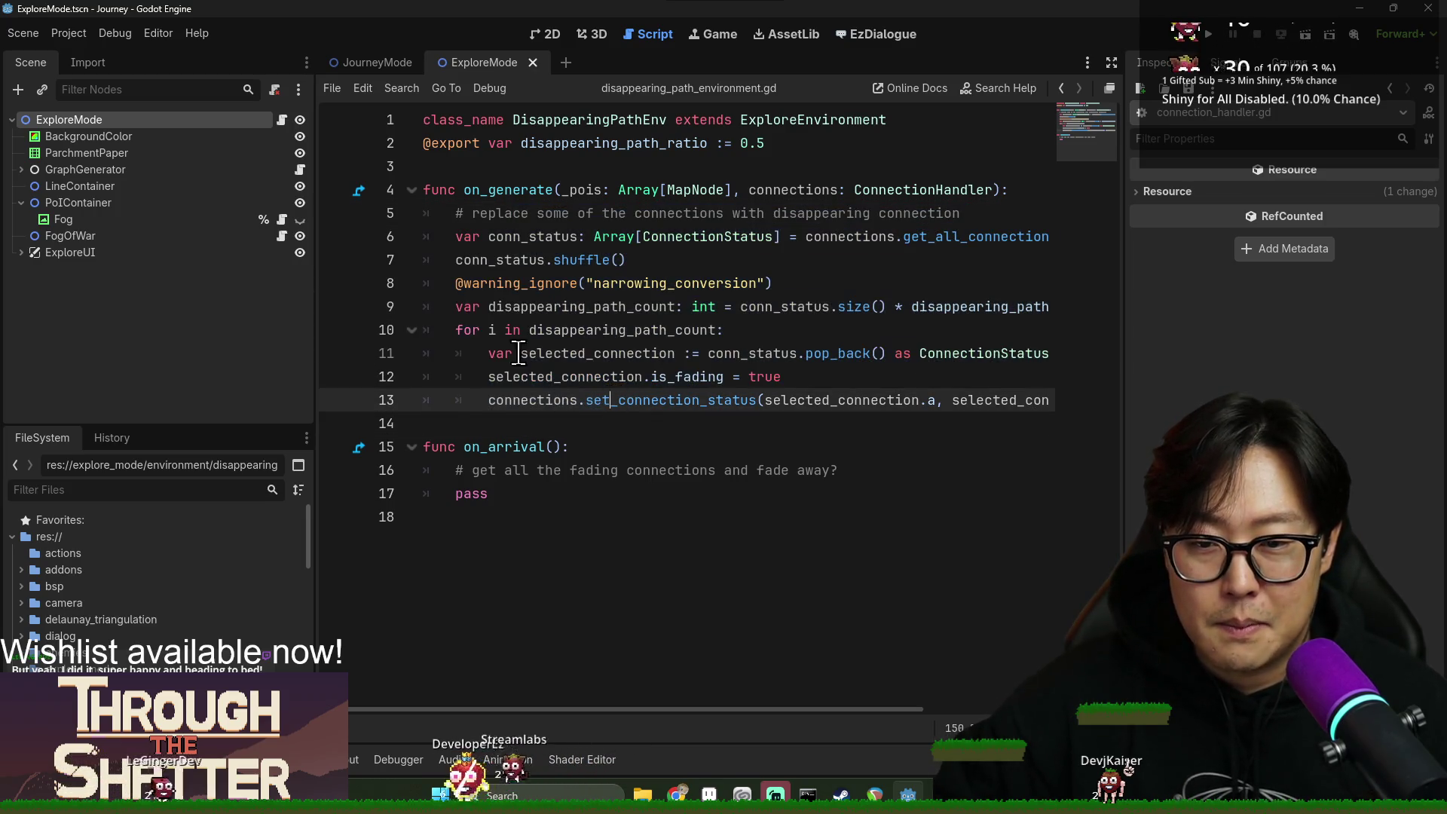
double_click(528, 191)
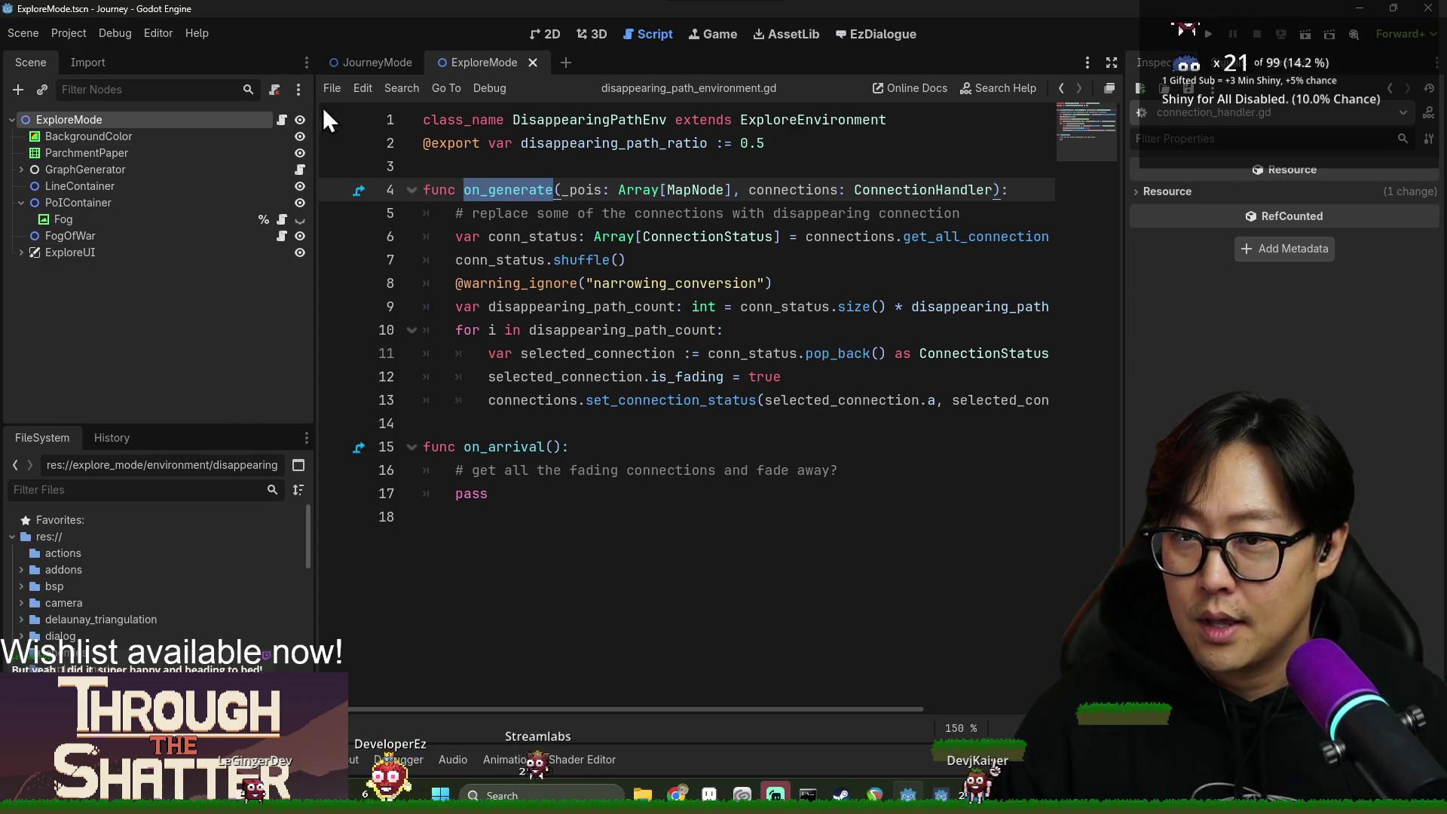
click(279, 118)
key(ctrl+f)
text(generate)
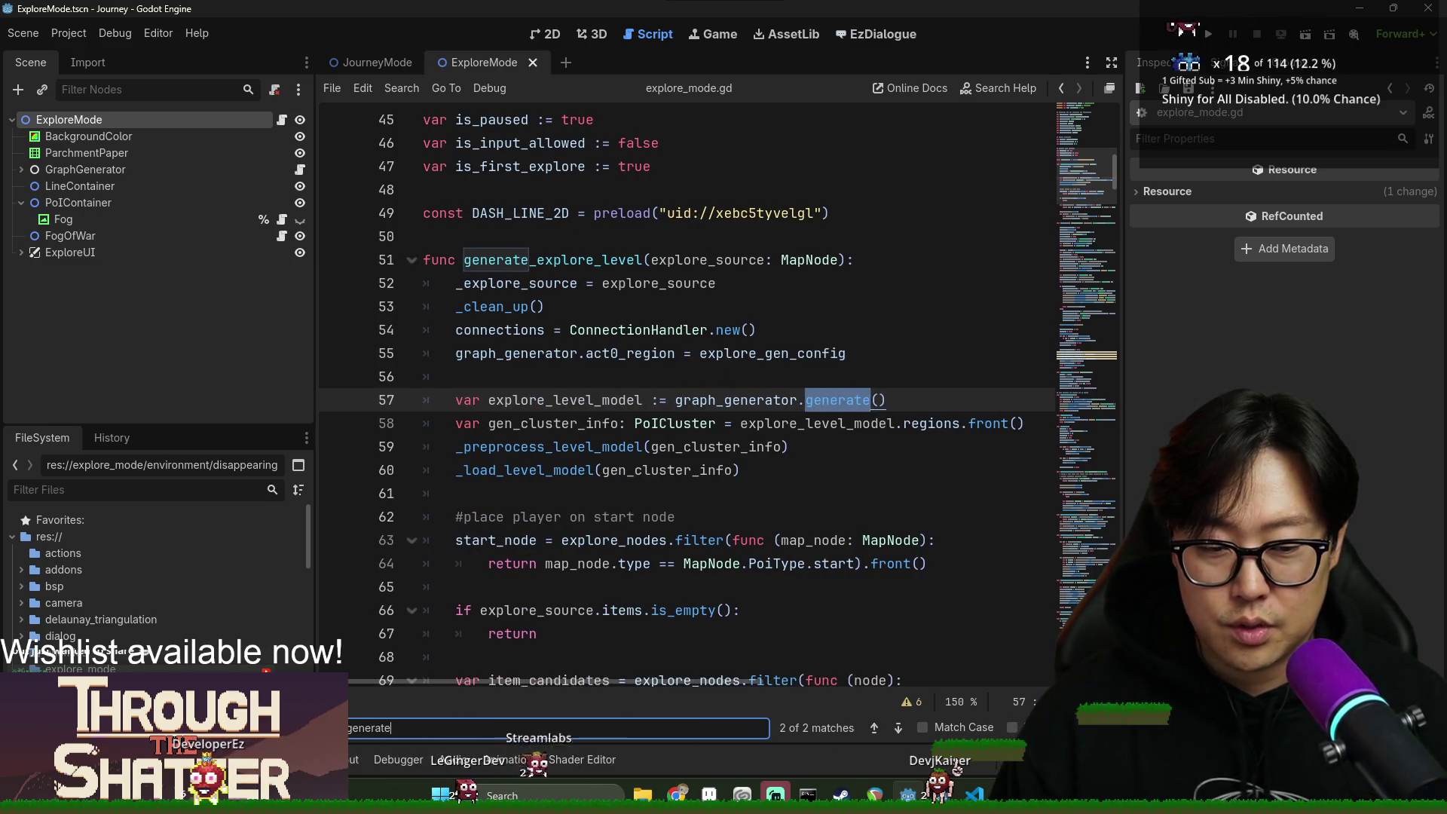
key(Escape)
scroll(584, 451, up, 2)
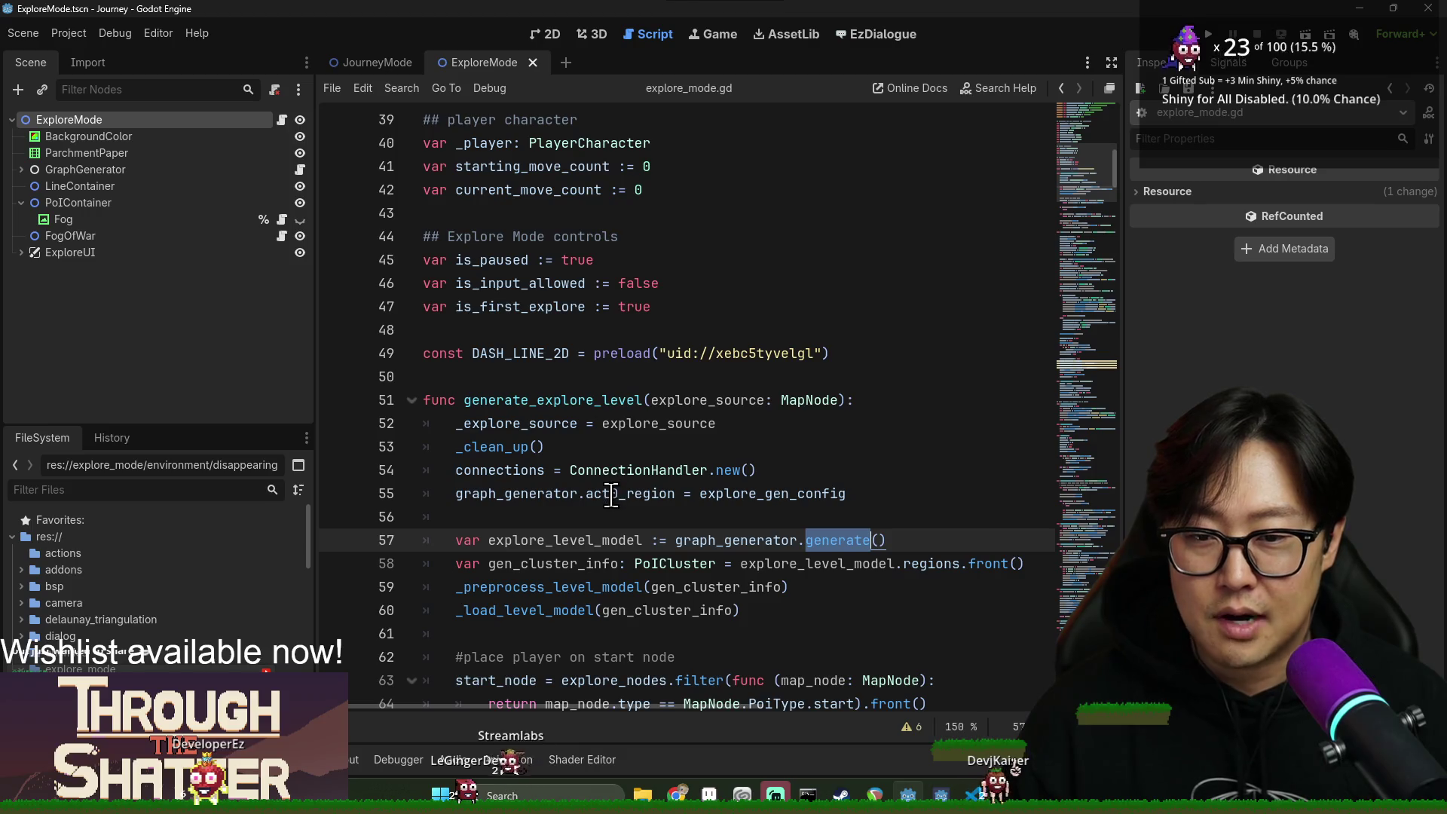
double_click(527, 400)
scroll(518, 320, down, 2)
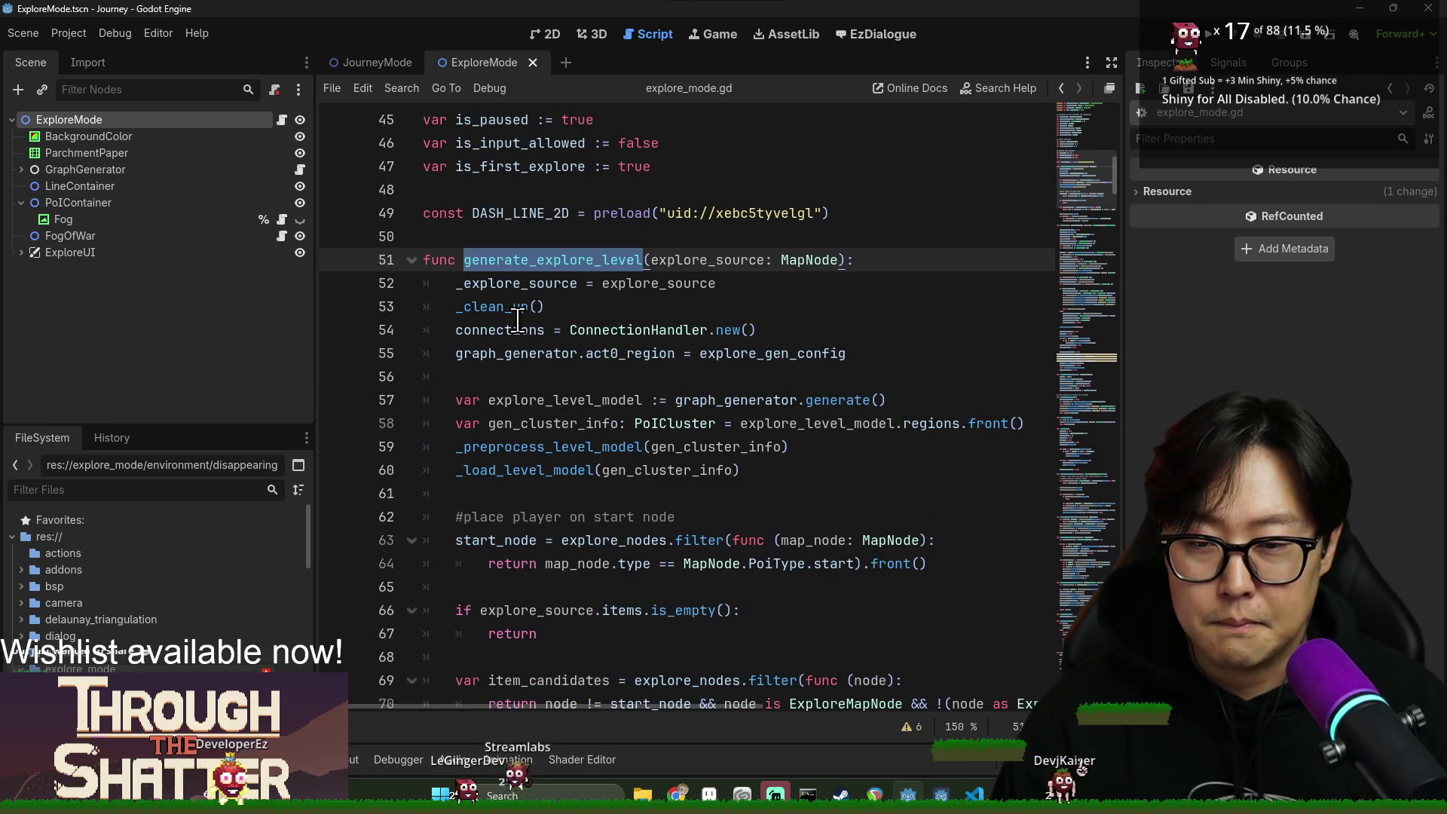
drag(506, 306, 530, 306)
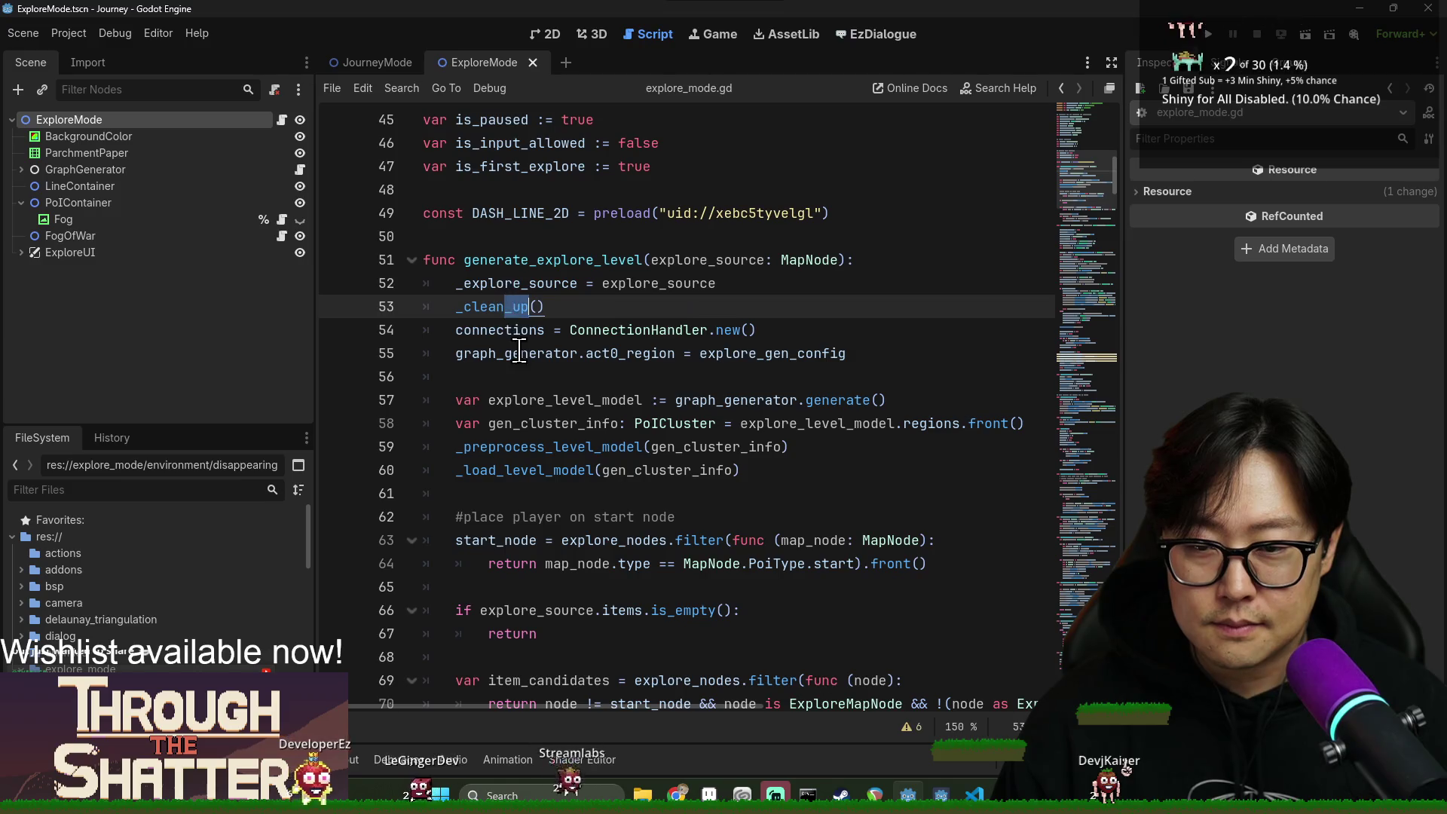
double_click(483, 283)
double_click(497, 306)
double_click(513, 332)
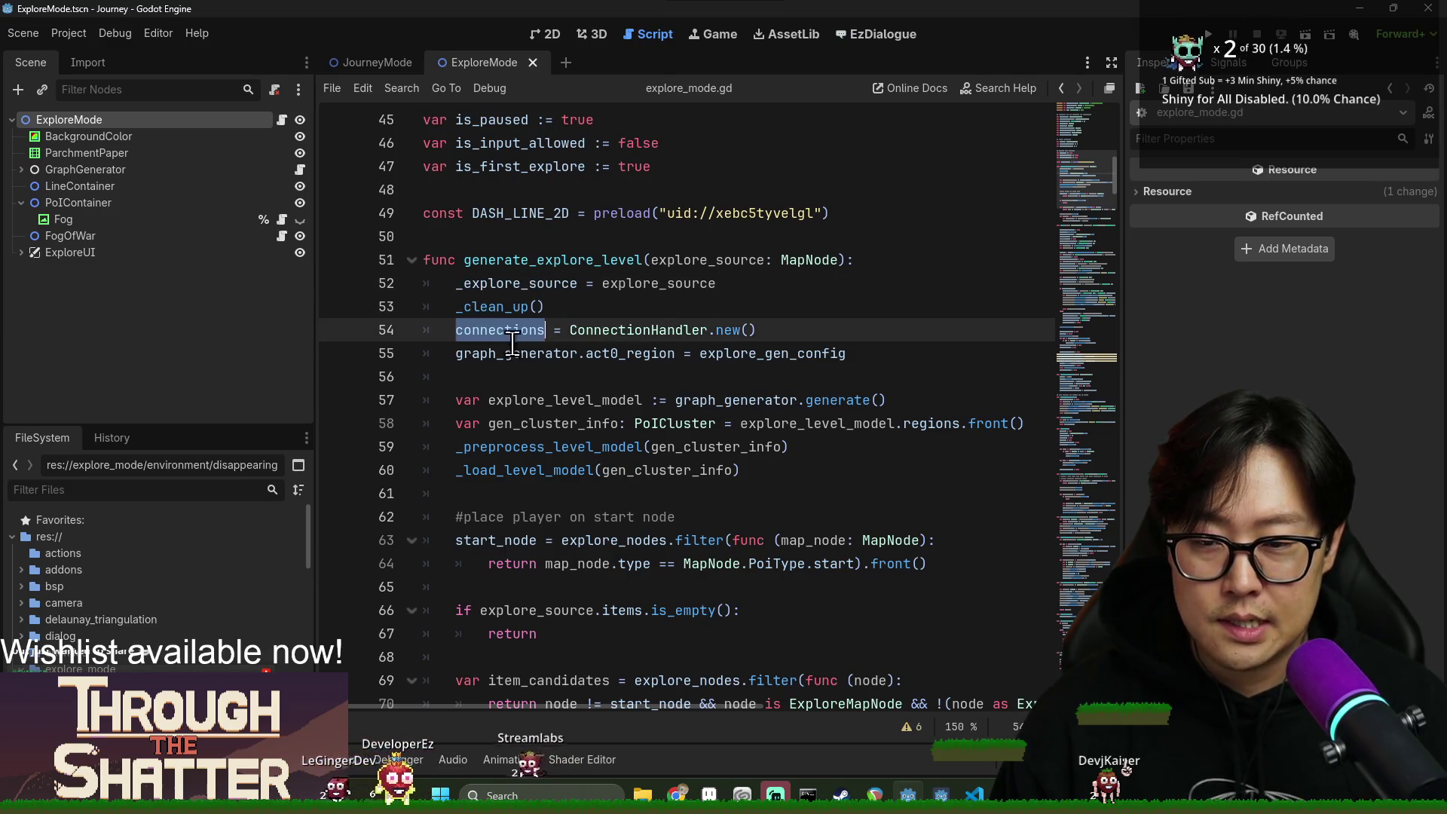
click(505, 352)
double_click(769, 353)
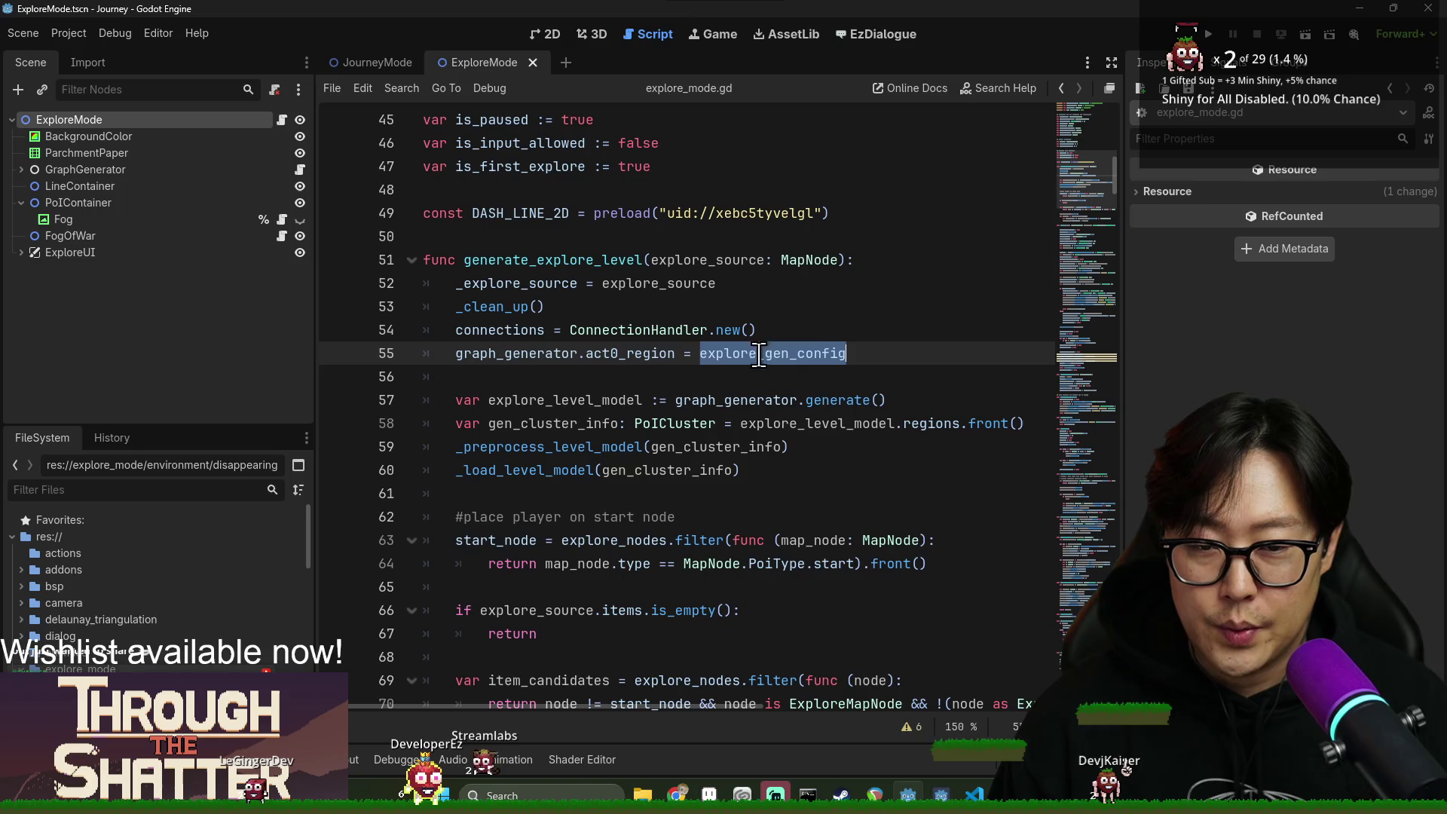
double_click(566, 400)
click(570, 399)
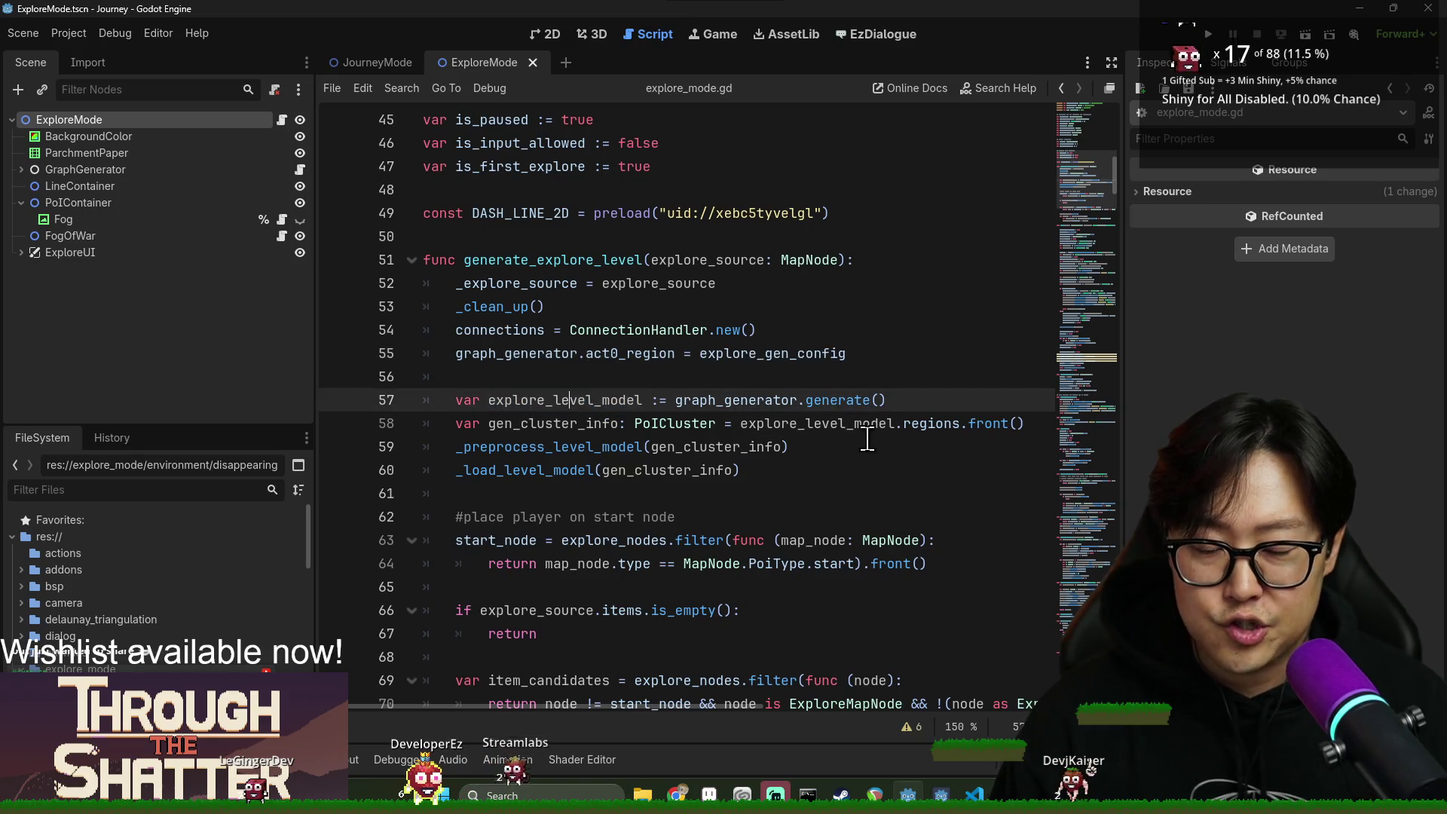
double_click(581, 424)
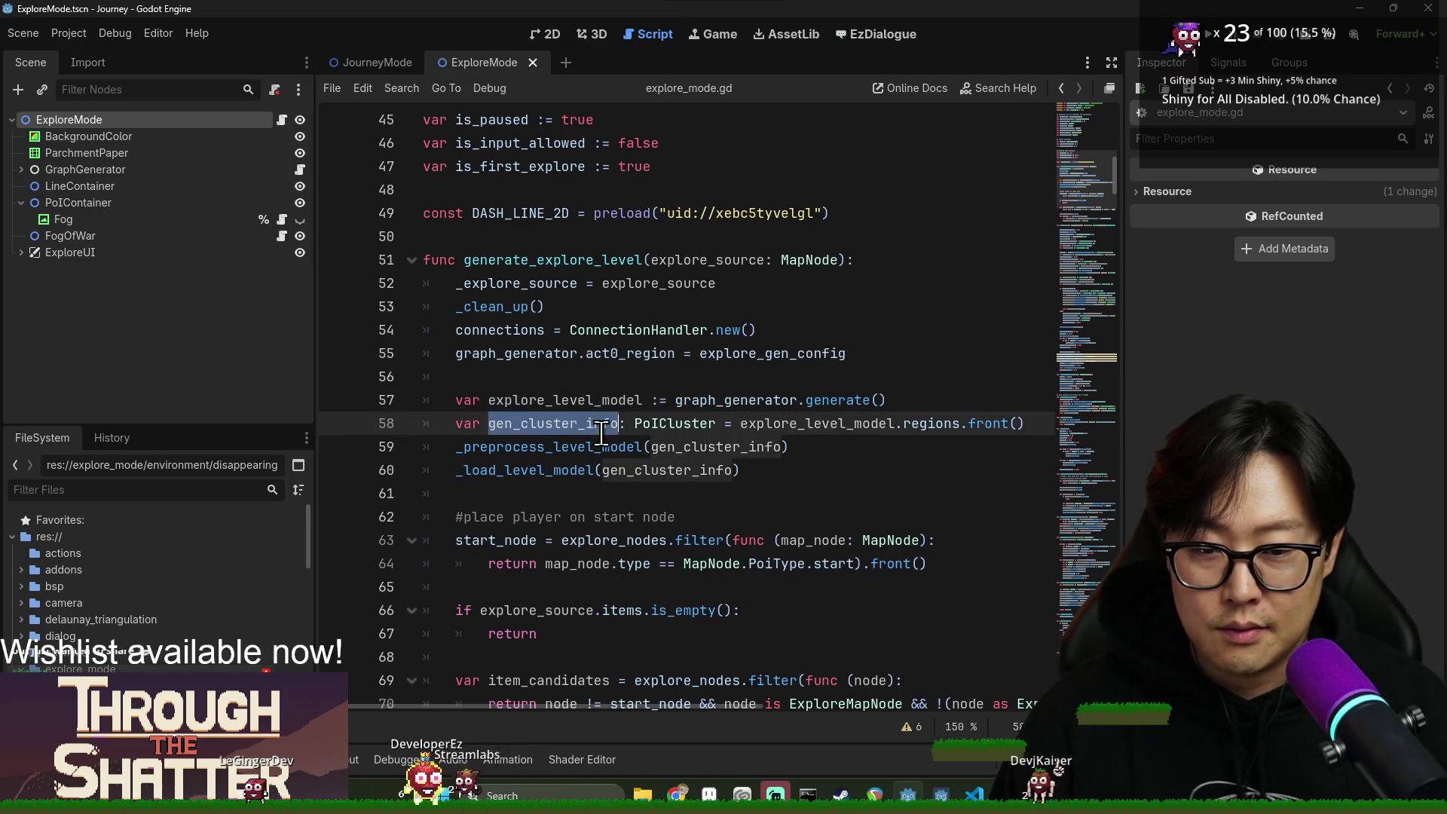
double_click(550, 446)
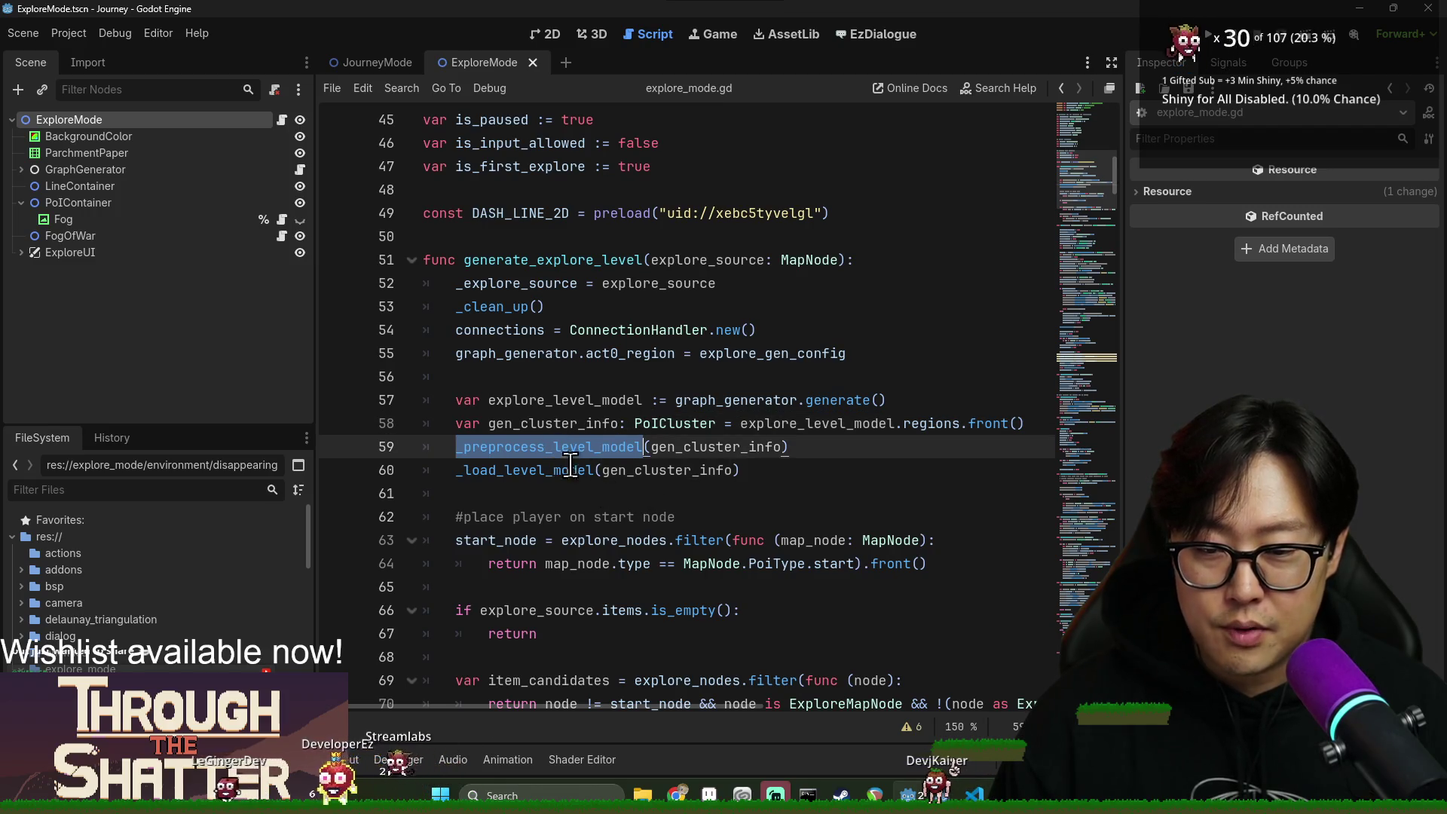
scroll(532, 371, down, 2)
double_click(510, 330)
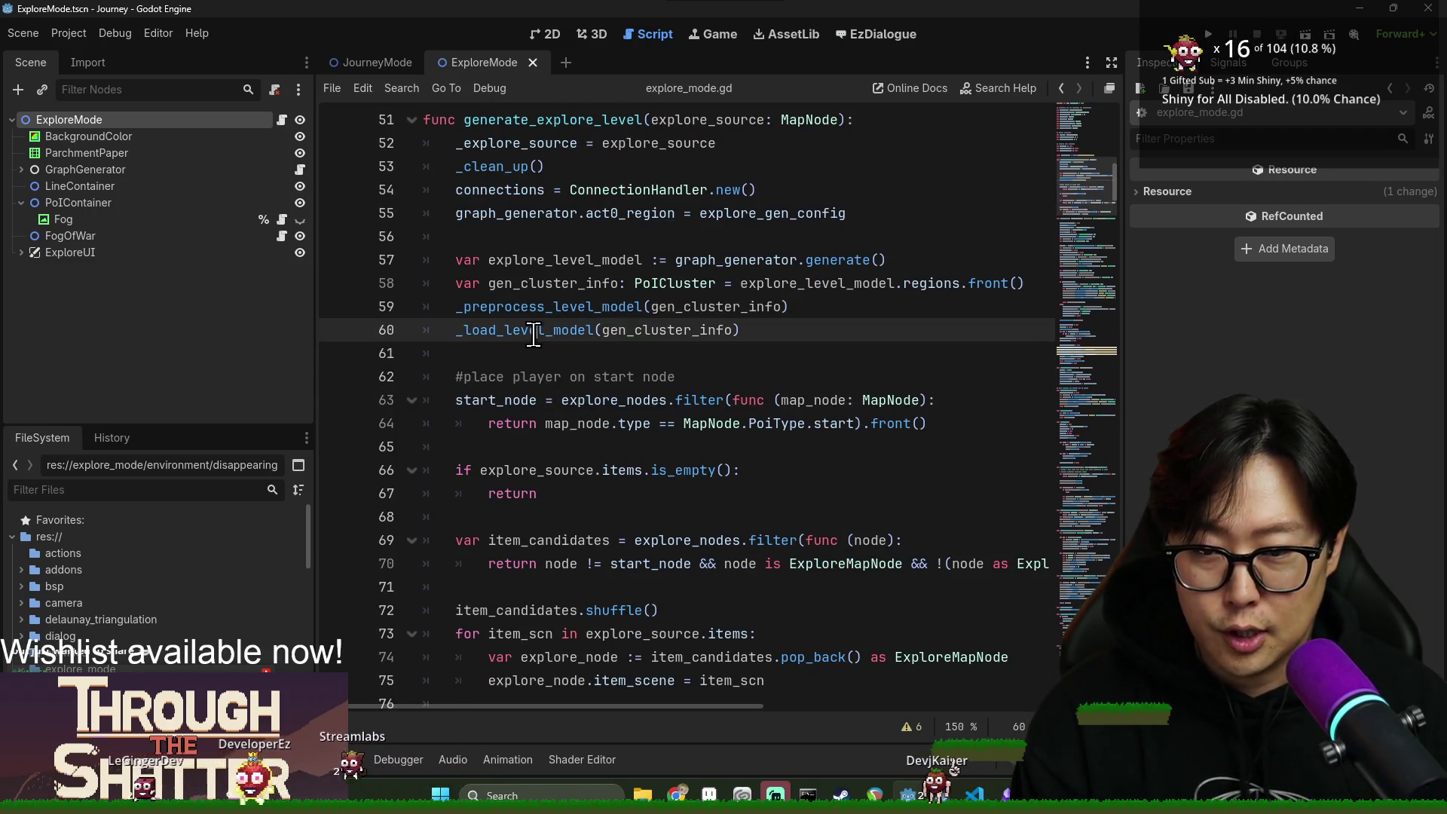
double_click(524, 400)
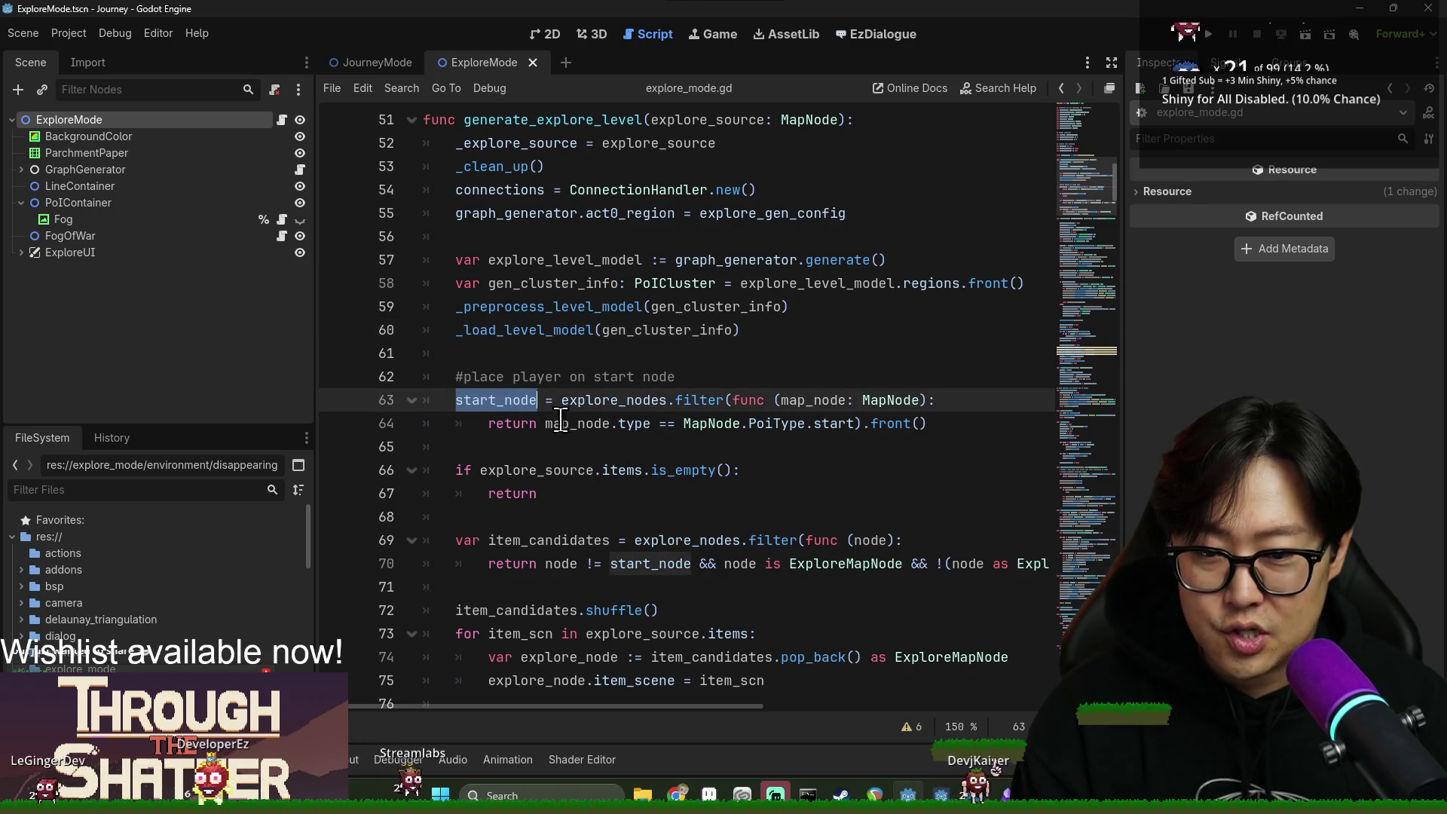
double_click(537, 470)
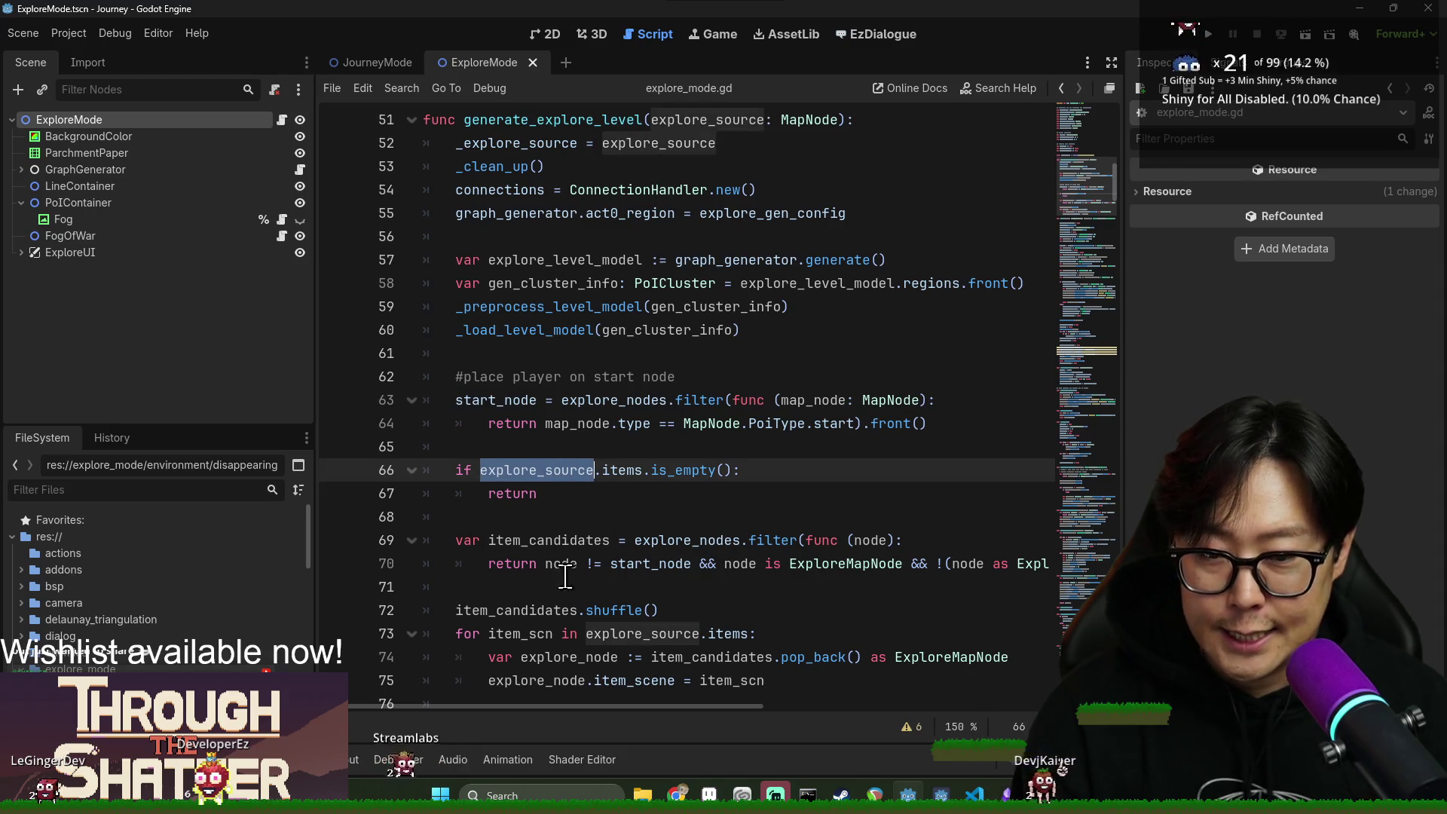
scroll(567, 528, down, 1)
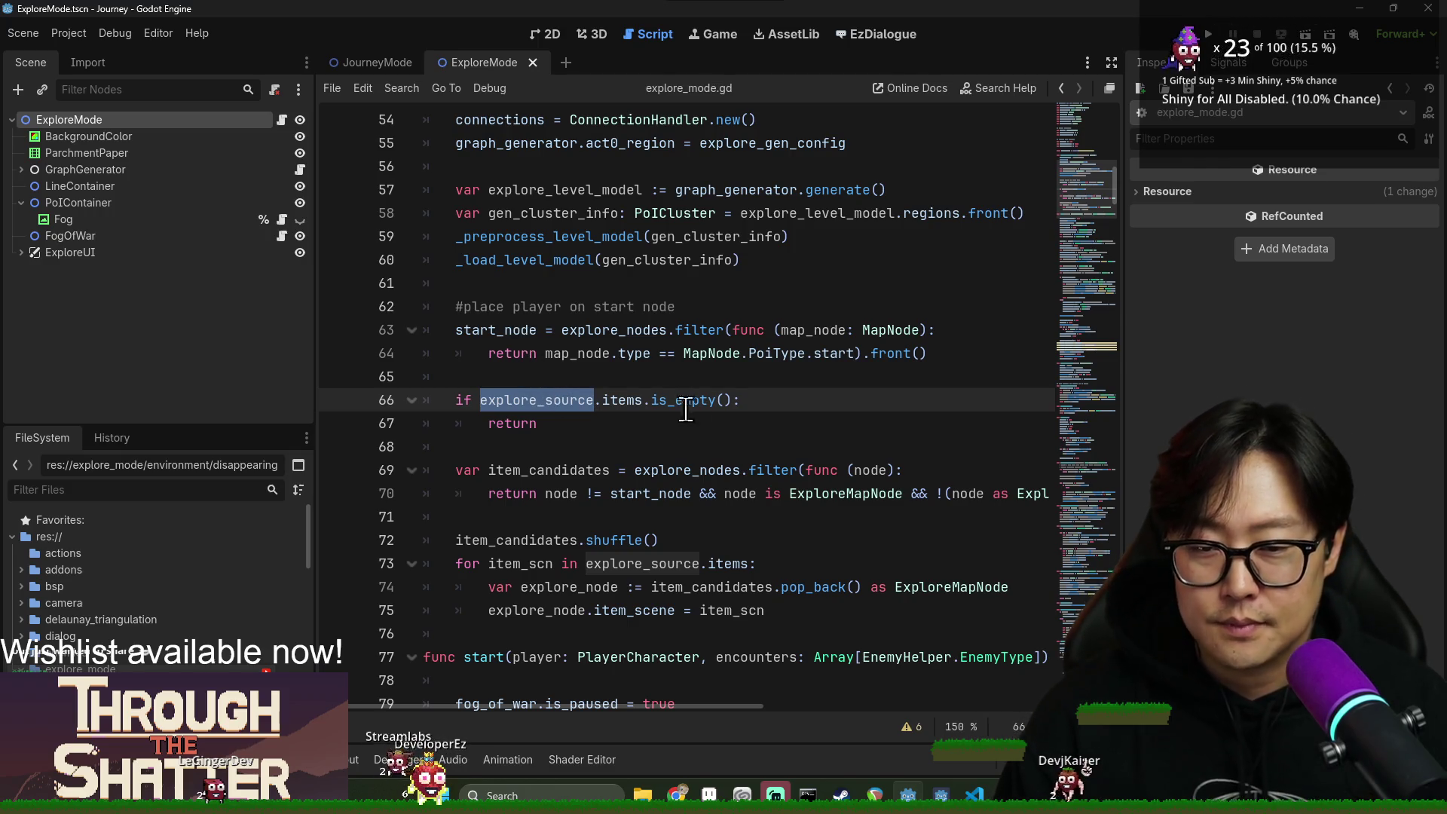
click(539, 379)
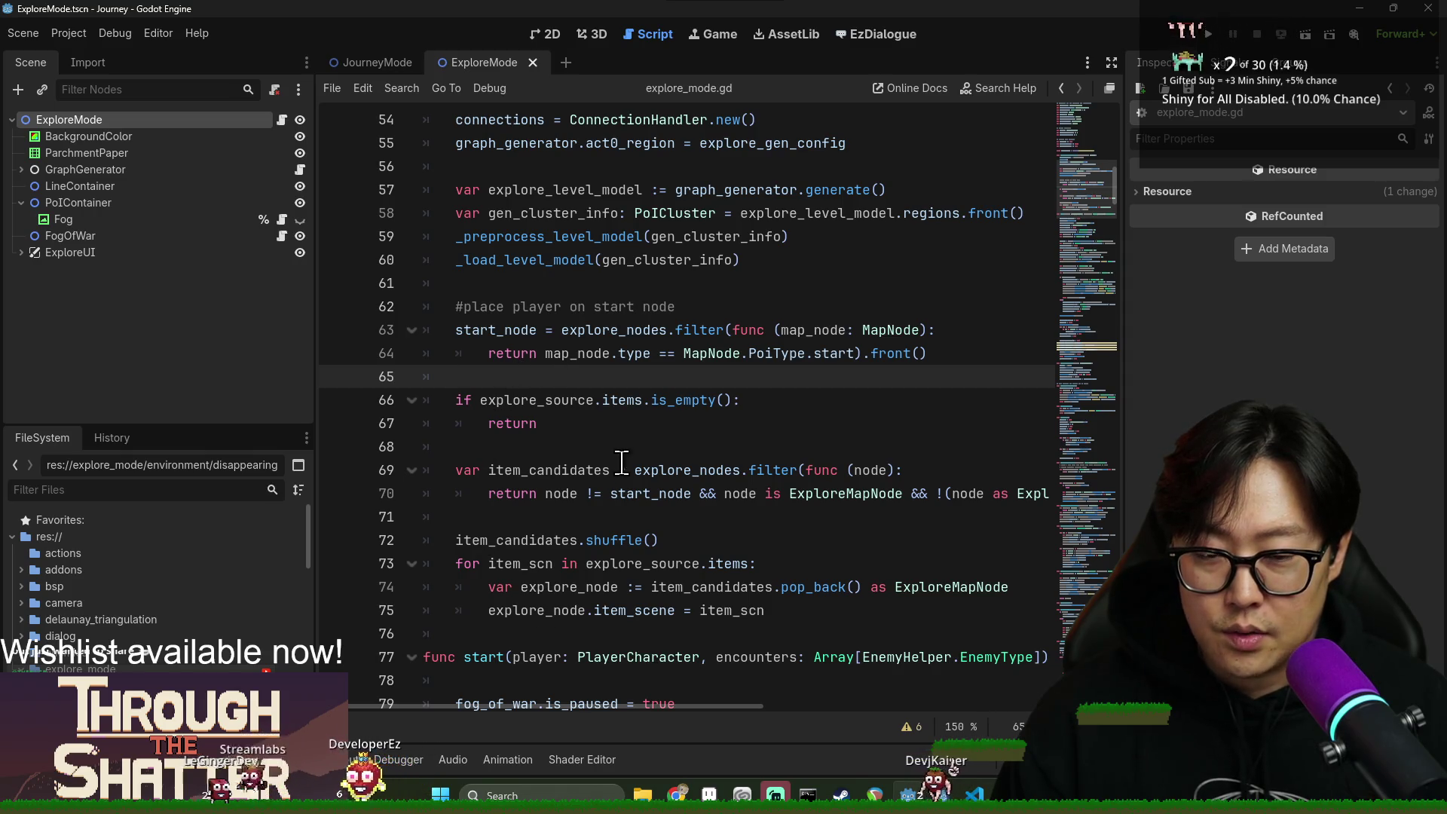
click(503, 400)
double_click(504, 400)
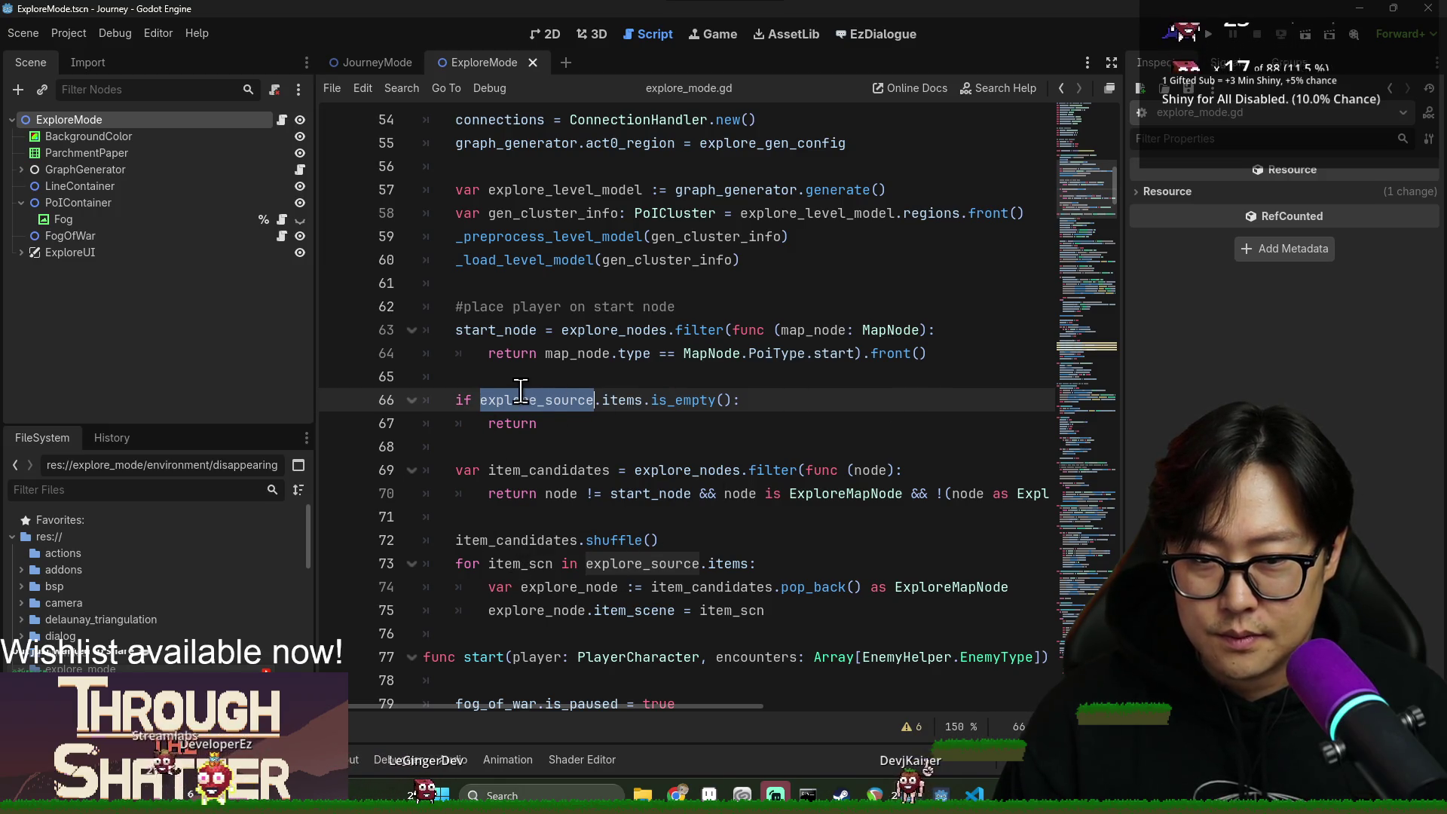
Negate the is_empty condition, delete the early return, and indent item placement under the if.
double_click(521, 424)
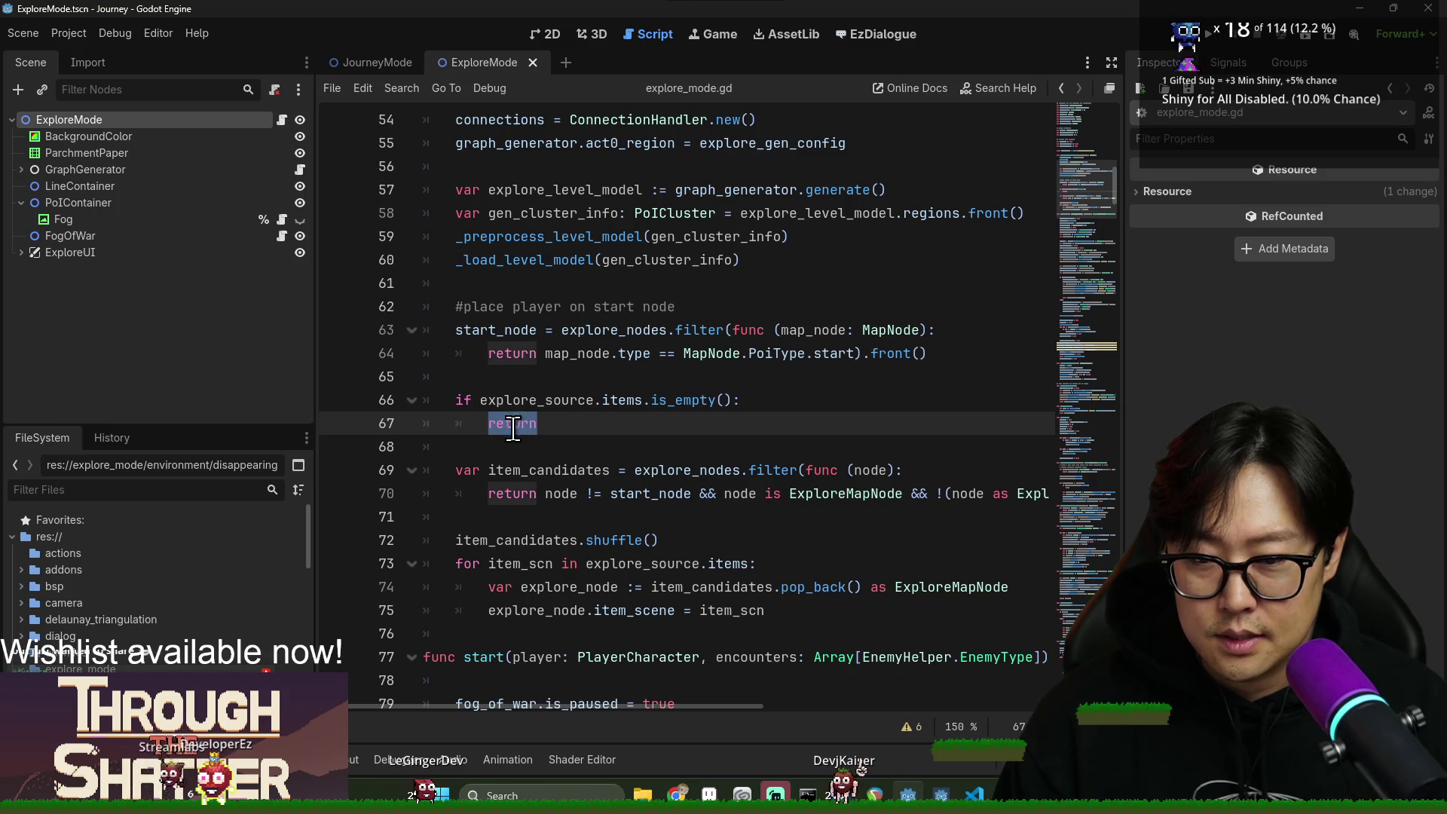
click(479, 403)
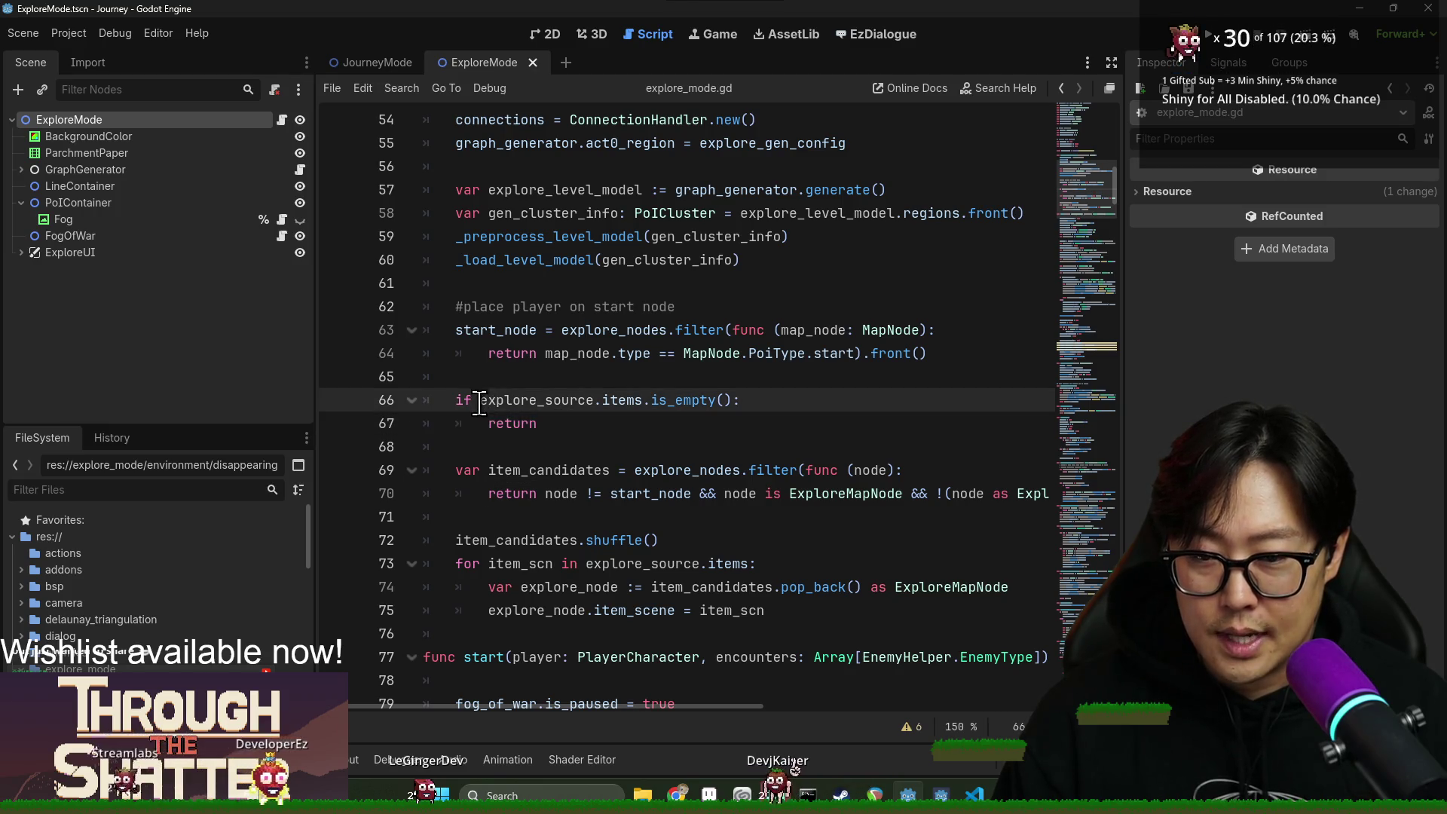
text(!)
drag(486, 425, 562, 424)
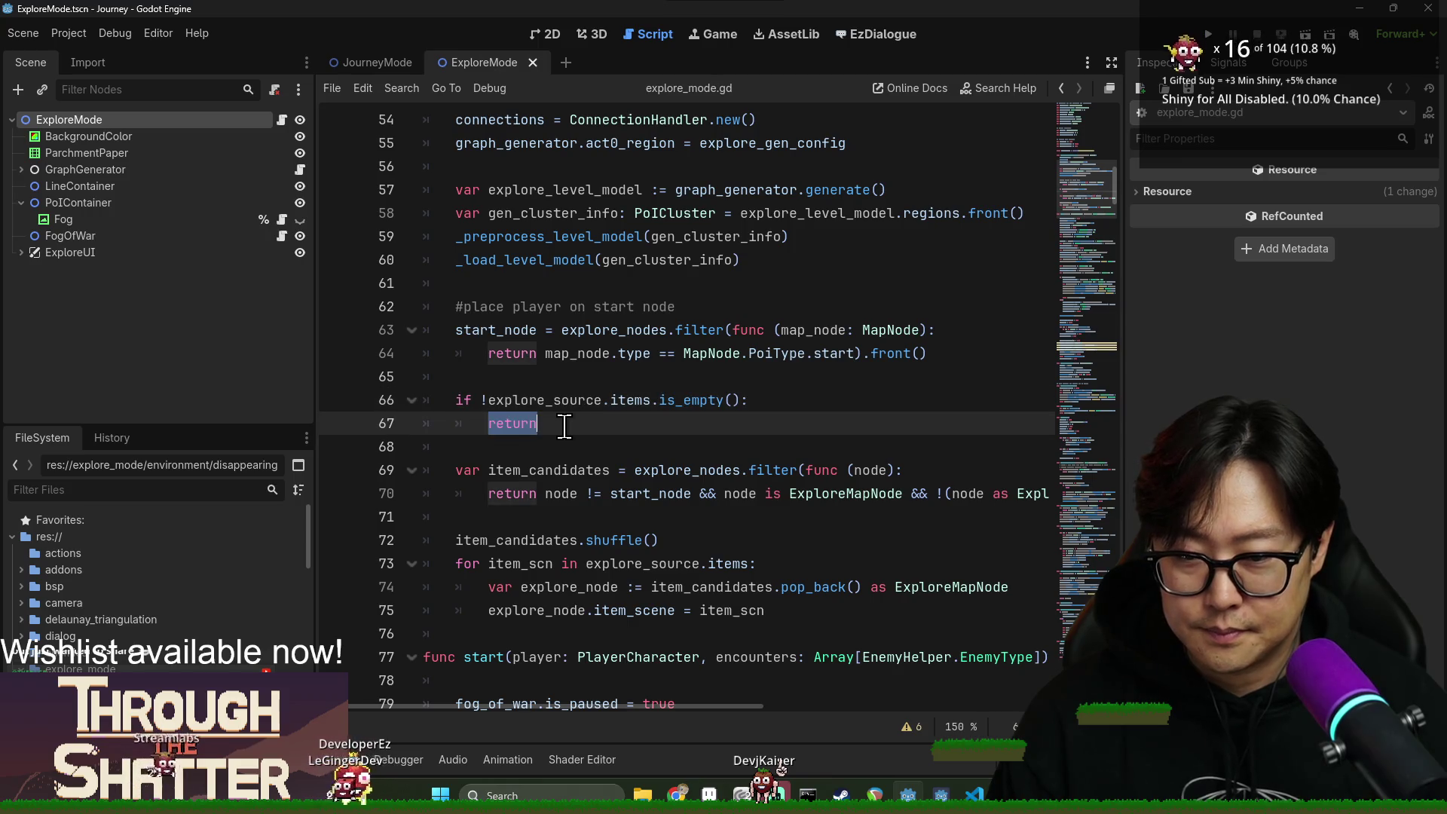
key(BackSpace)
shift+click(537, 622)
key(Tab)
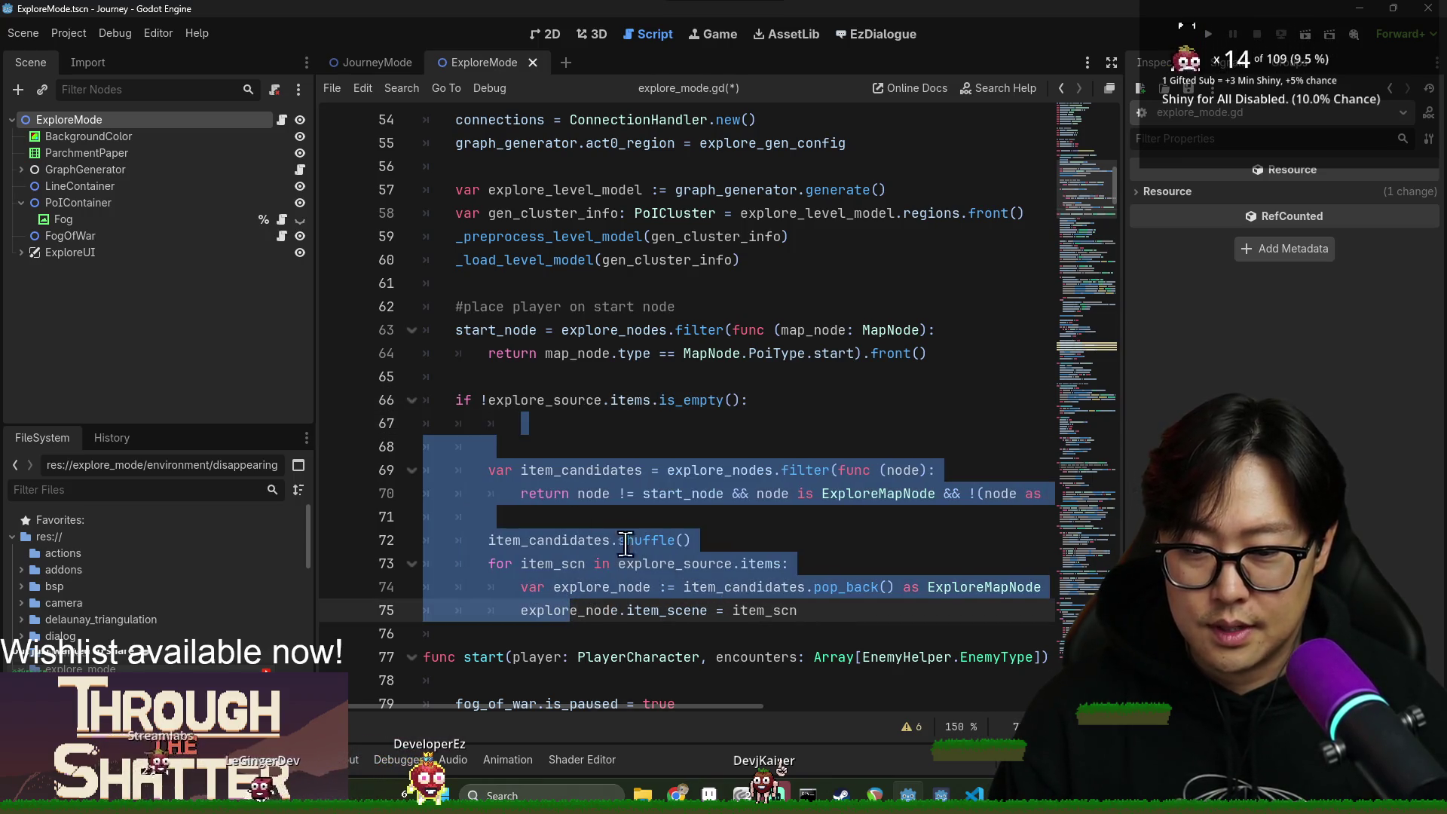
click(516, 450)
key(BackSpace)
key(BackSpace)
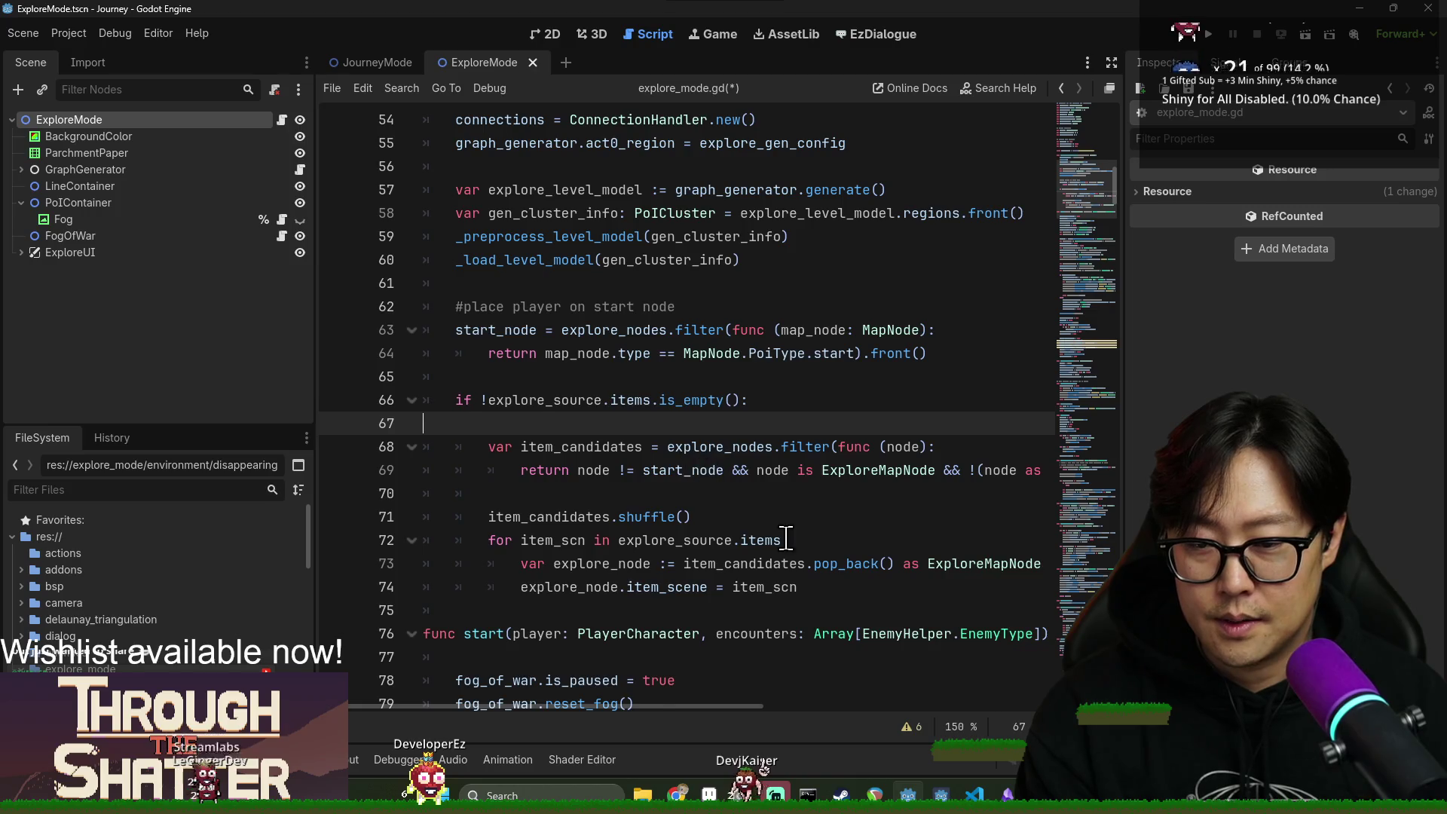
key(BackSpace)
Add a blank line after the loop and begin a '#place items' comment above the if.
click(807, 565)
key(Return)
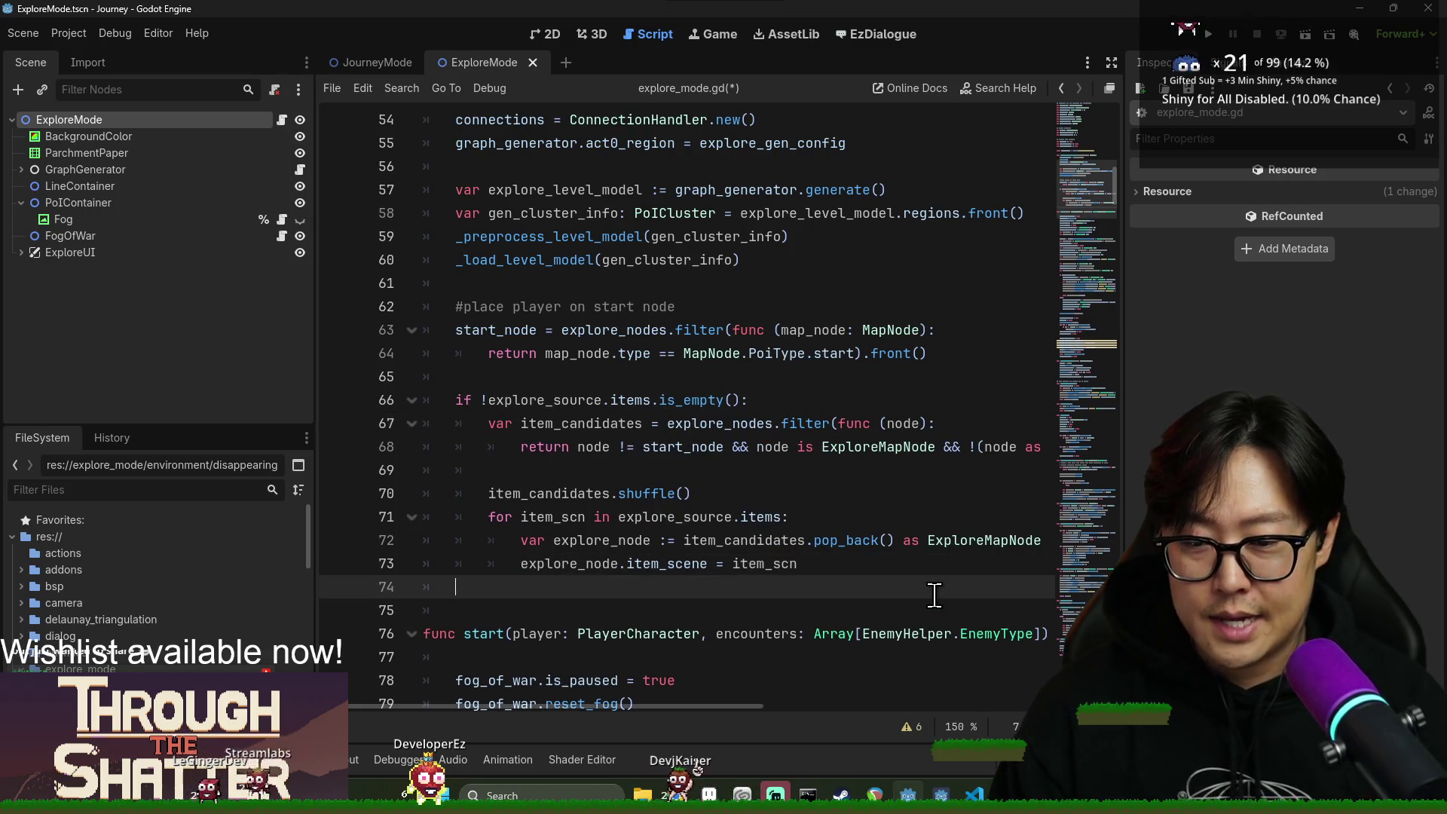
click(574, 377)
key(Return)
text(#)
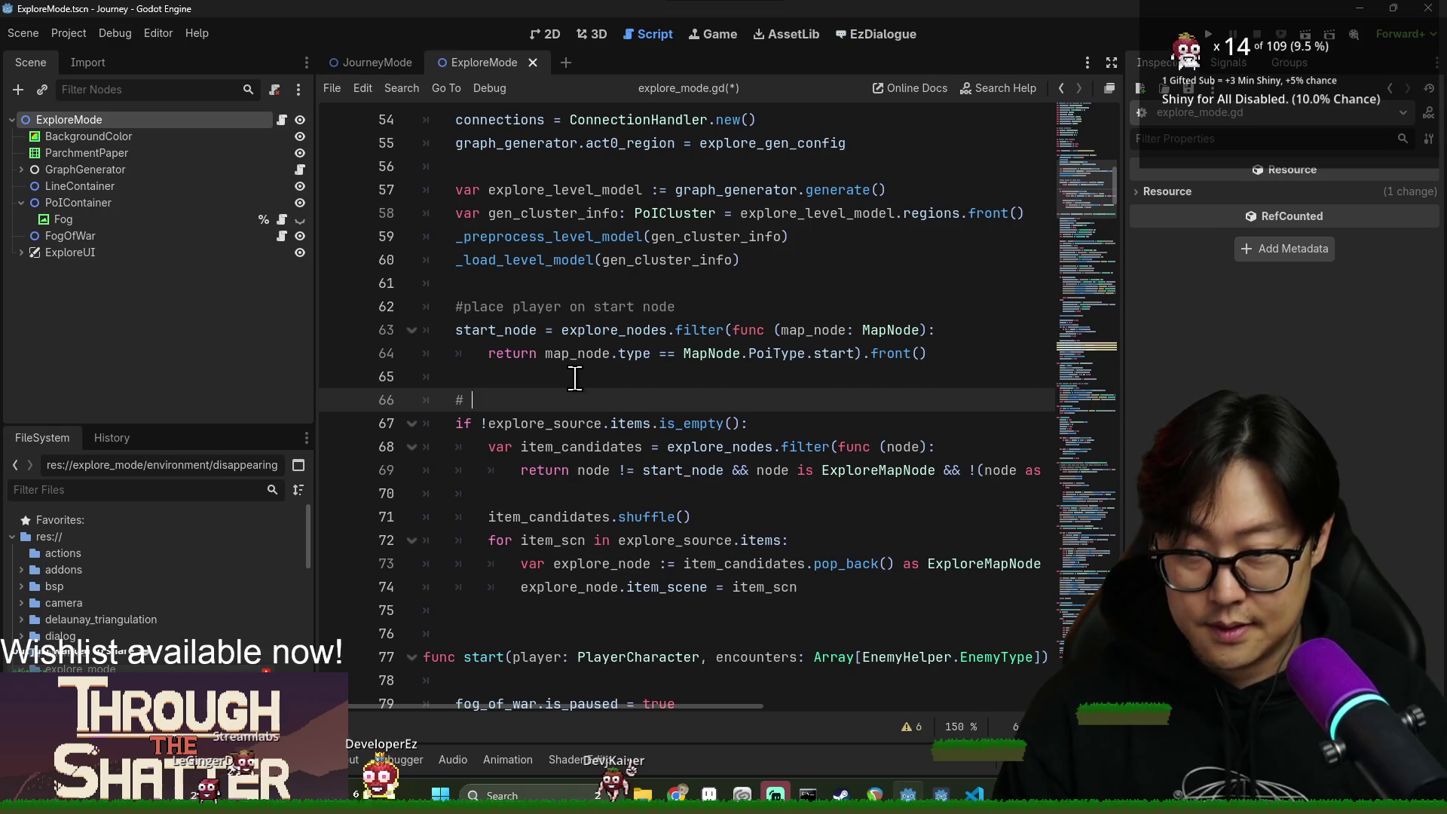
text(place items required on explore)
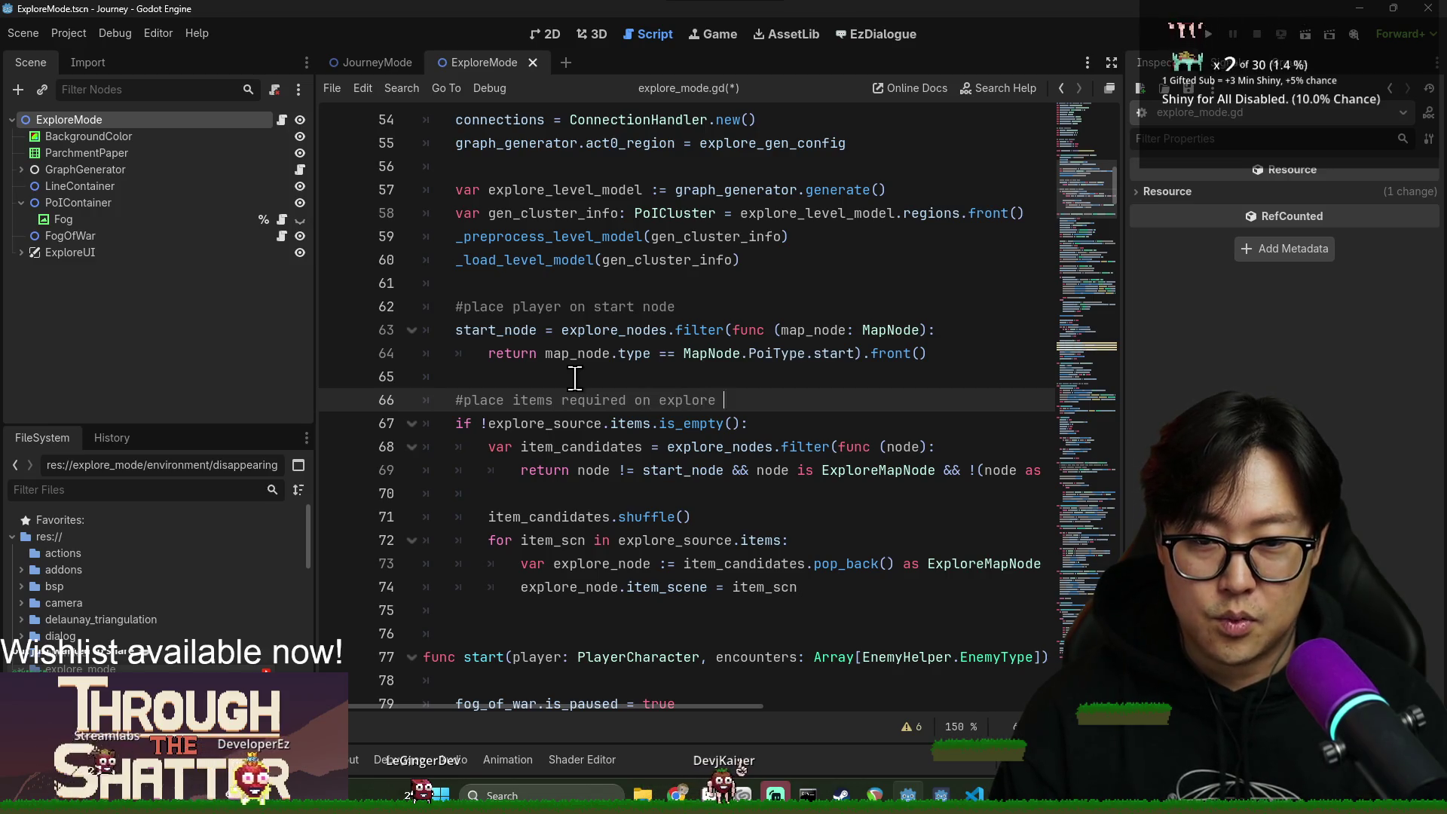
Add the comment 'run on_generate for relevant environments' after the item-placement block.
click(505, 624)
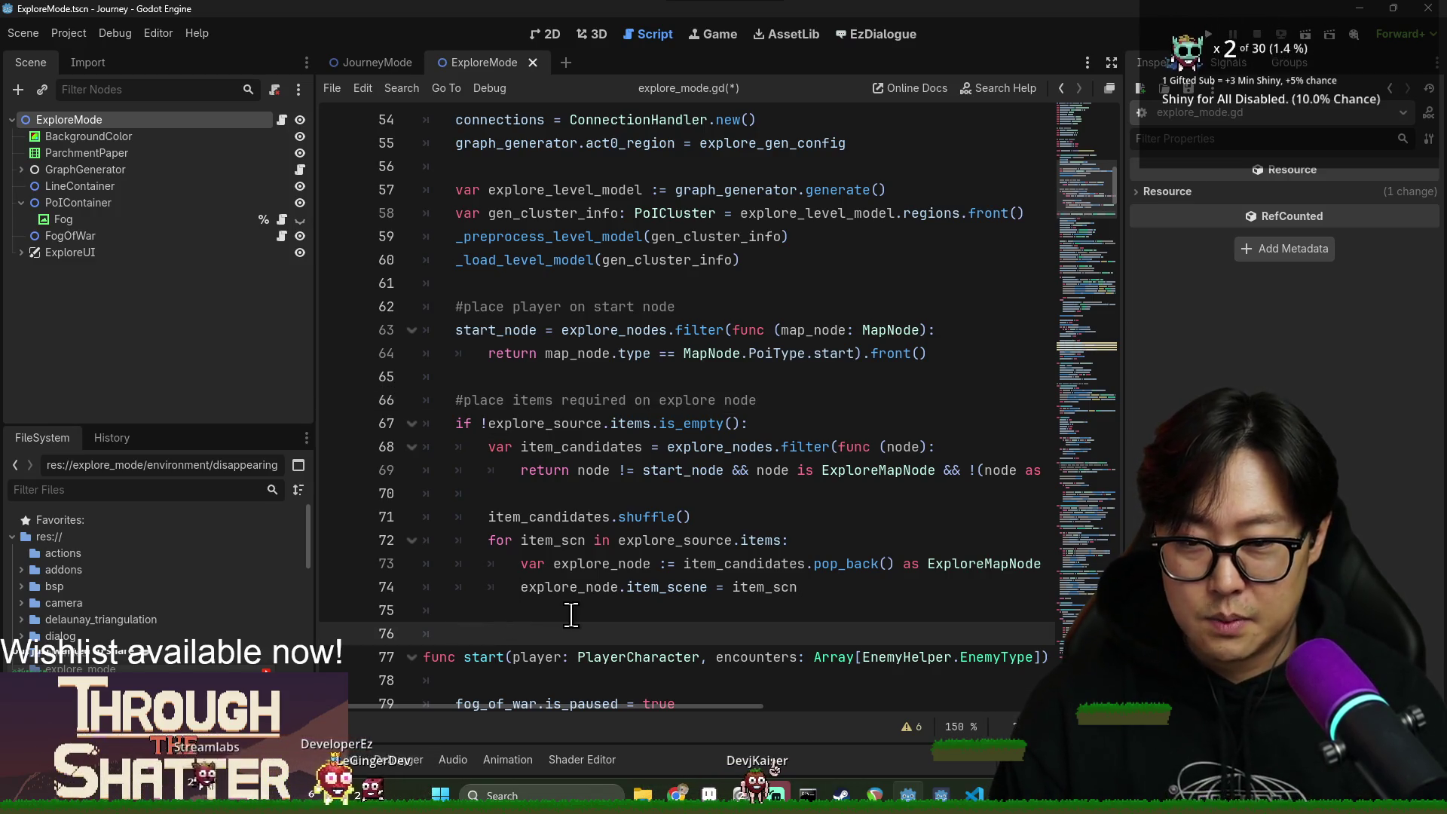
text(run on_generate for relev)
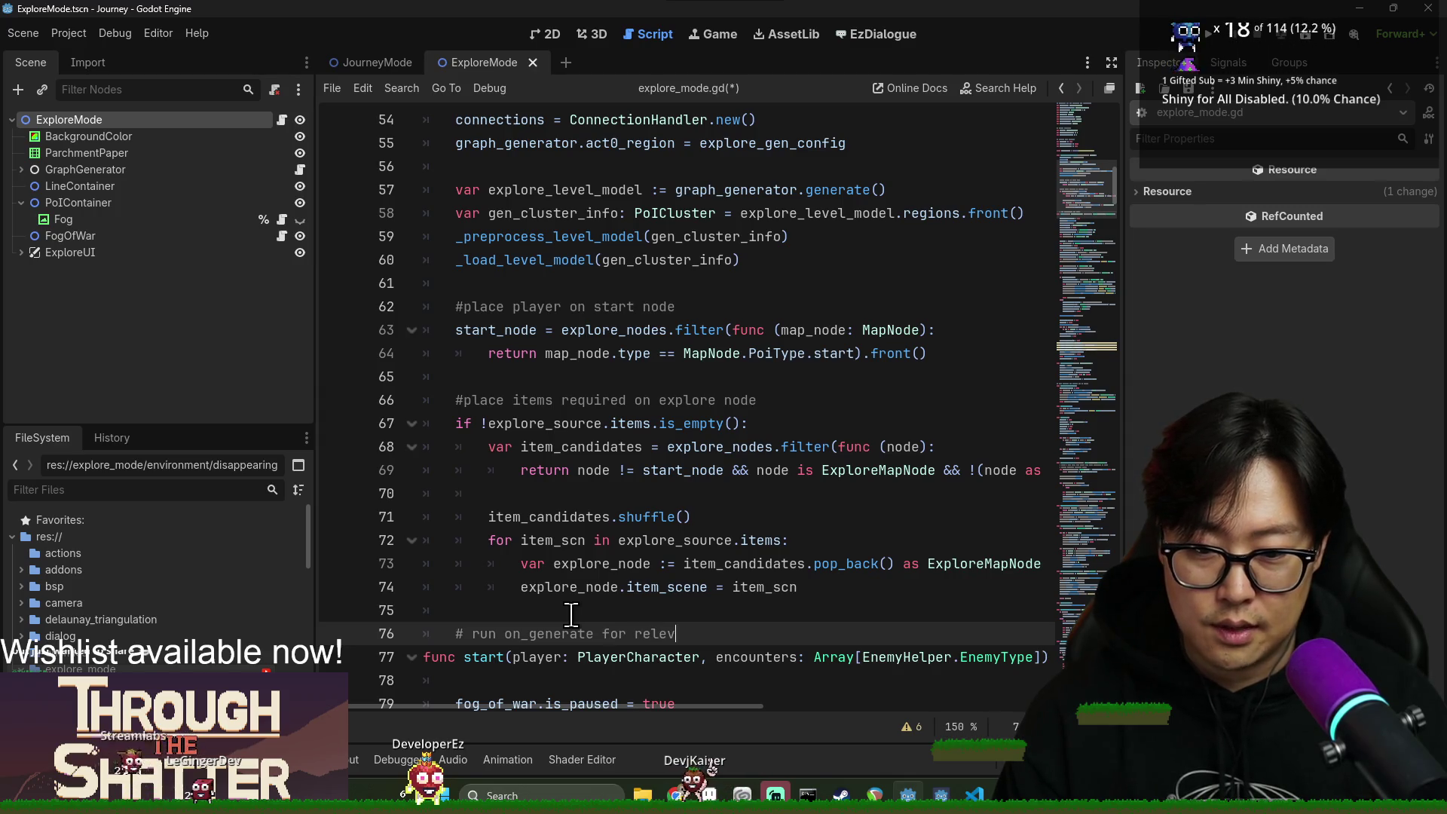
text(nts)
key(Return)
Start an unfinished 'for explore_env in' loop line and focus the FileSystem filter.
text(for en)
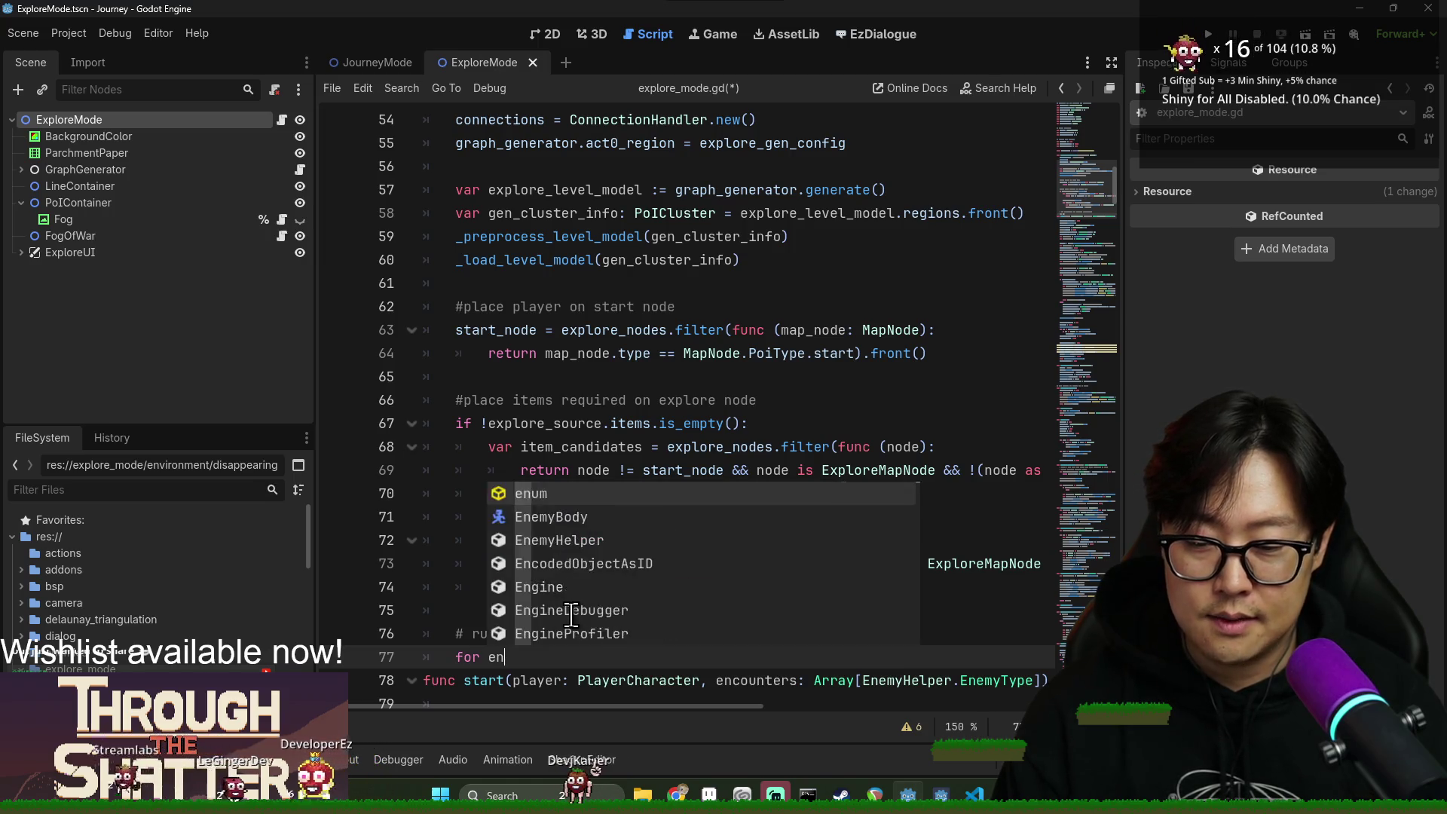
key(BackSpace)
key(BackSpace)
text(n)
key(BackSpace)
text(explore_evn)
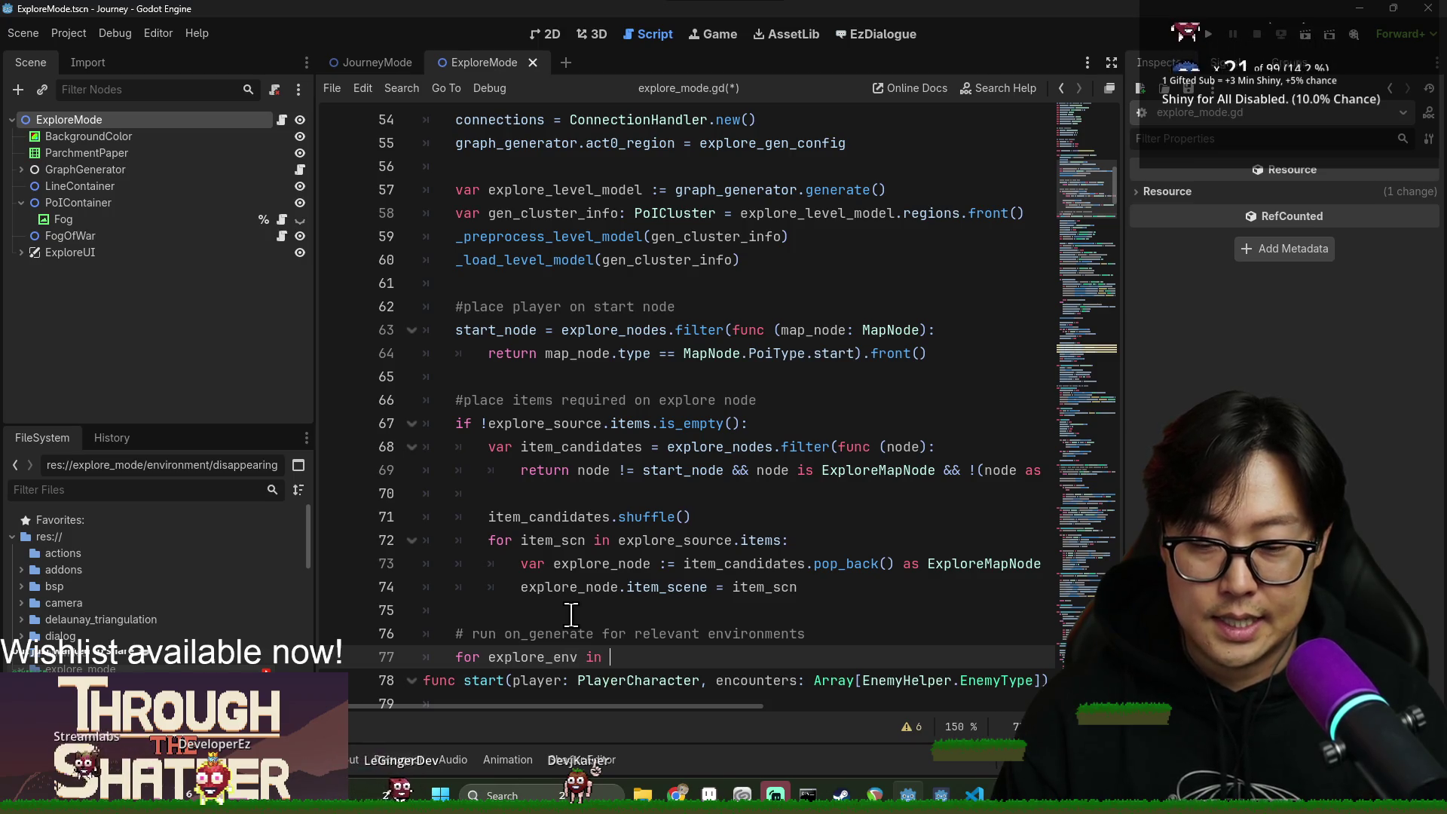
key(BackSpace)
text(envir)
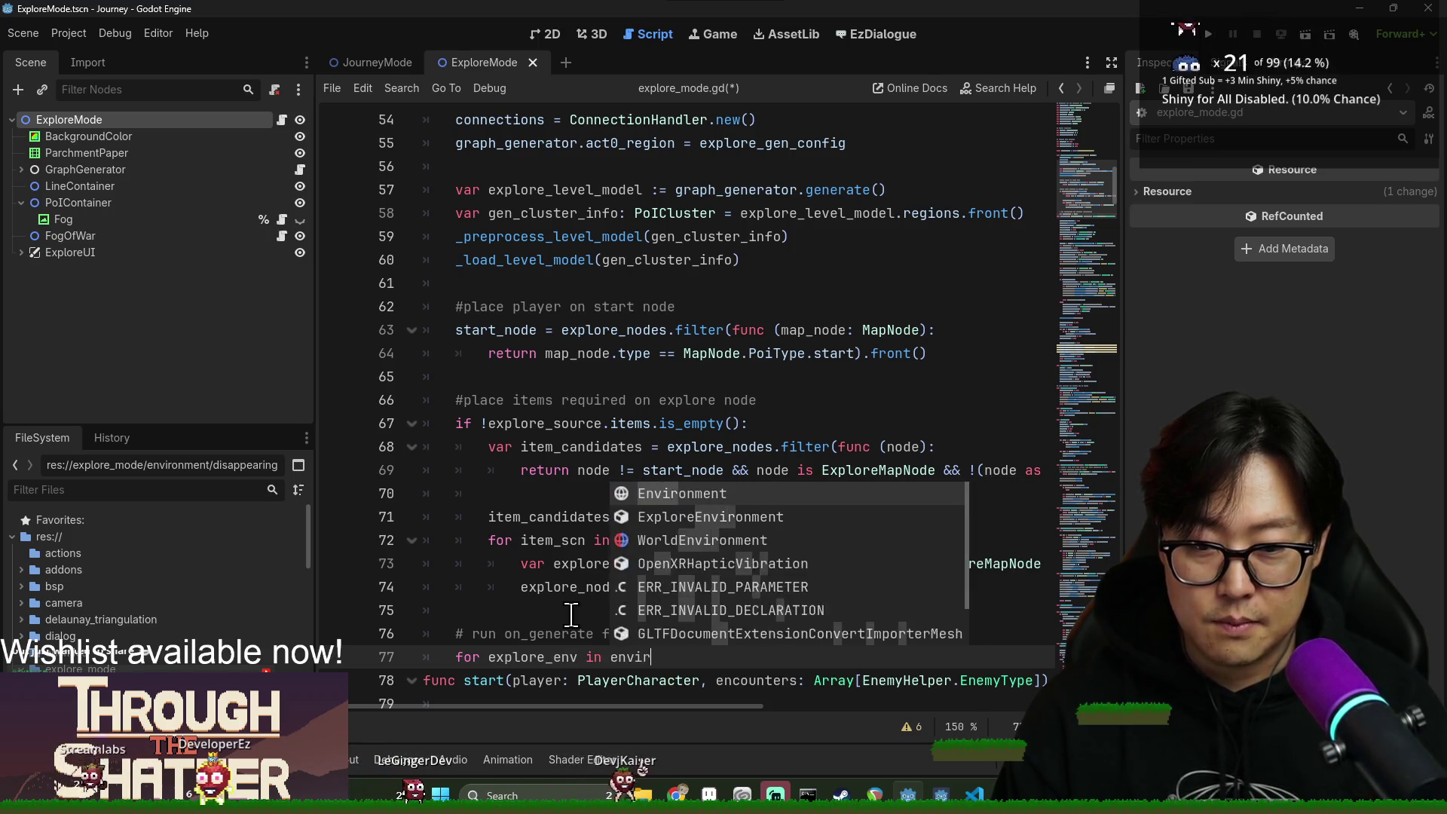
key(BackSpace)
key(BackSpace)
key(BackSpace)
key(BackSpace)
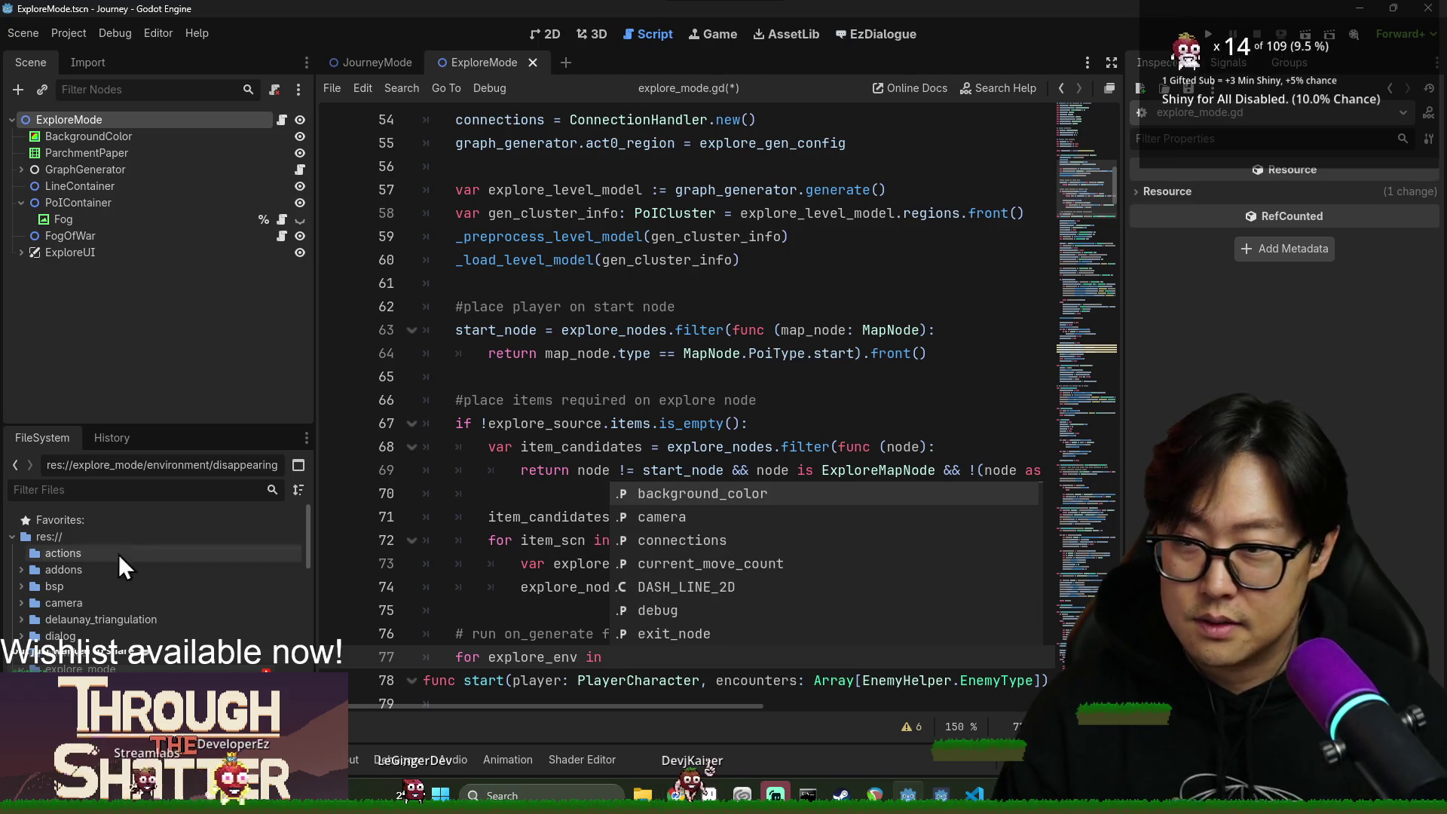
click(528, 376)
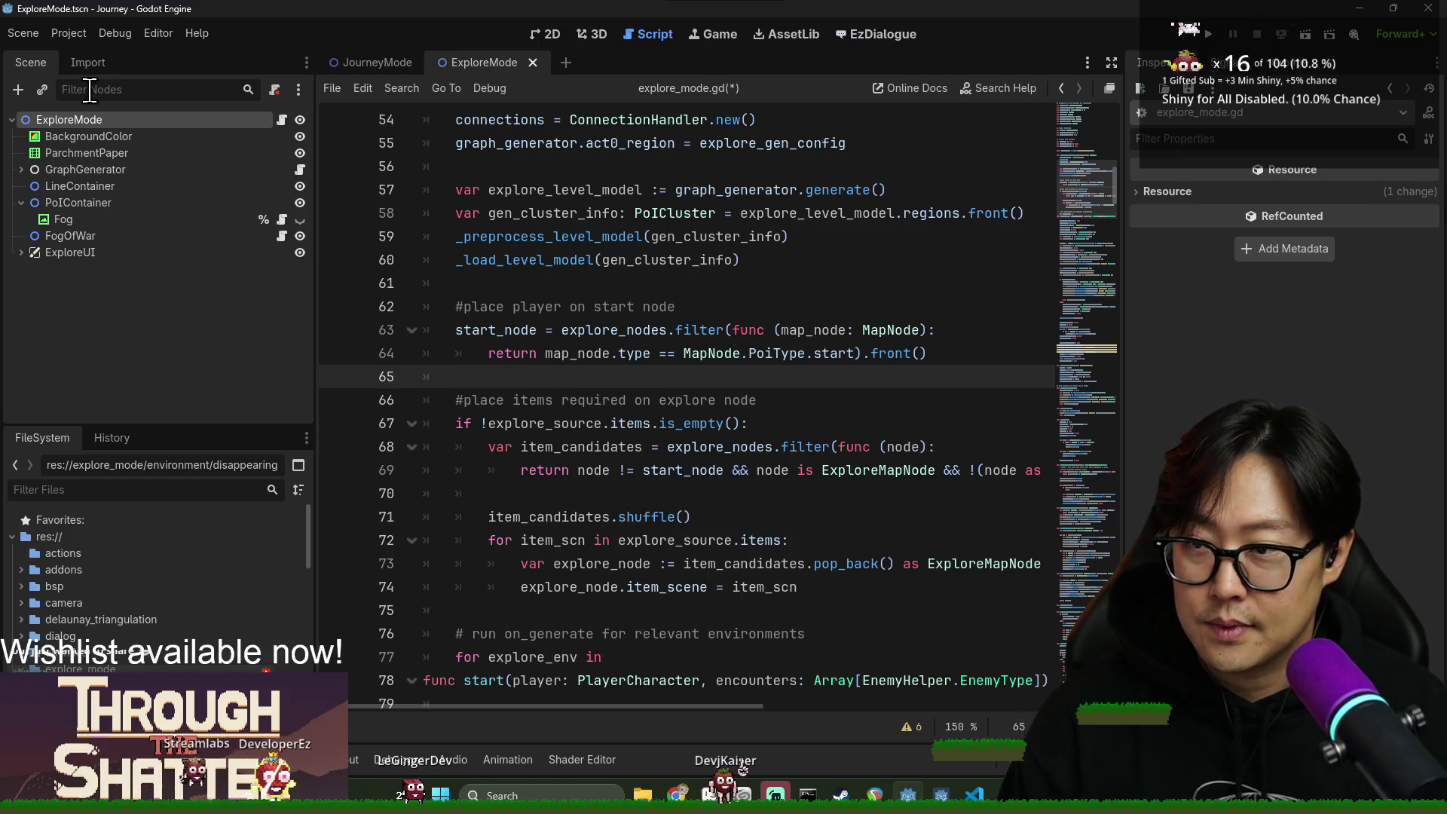
click(69, 490)
Open Swamp.tscn and review its SwampRegionGenConfig environments in the Inspector.
text(swamp)
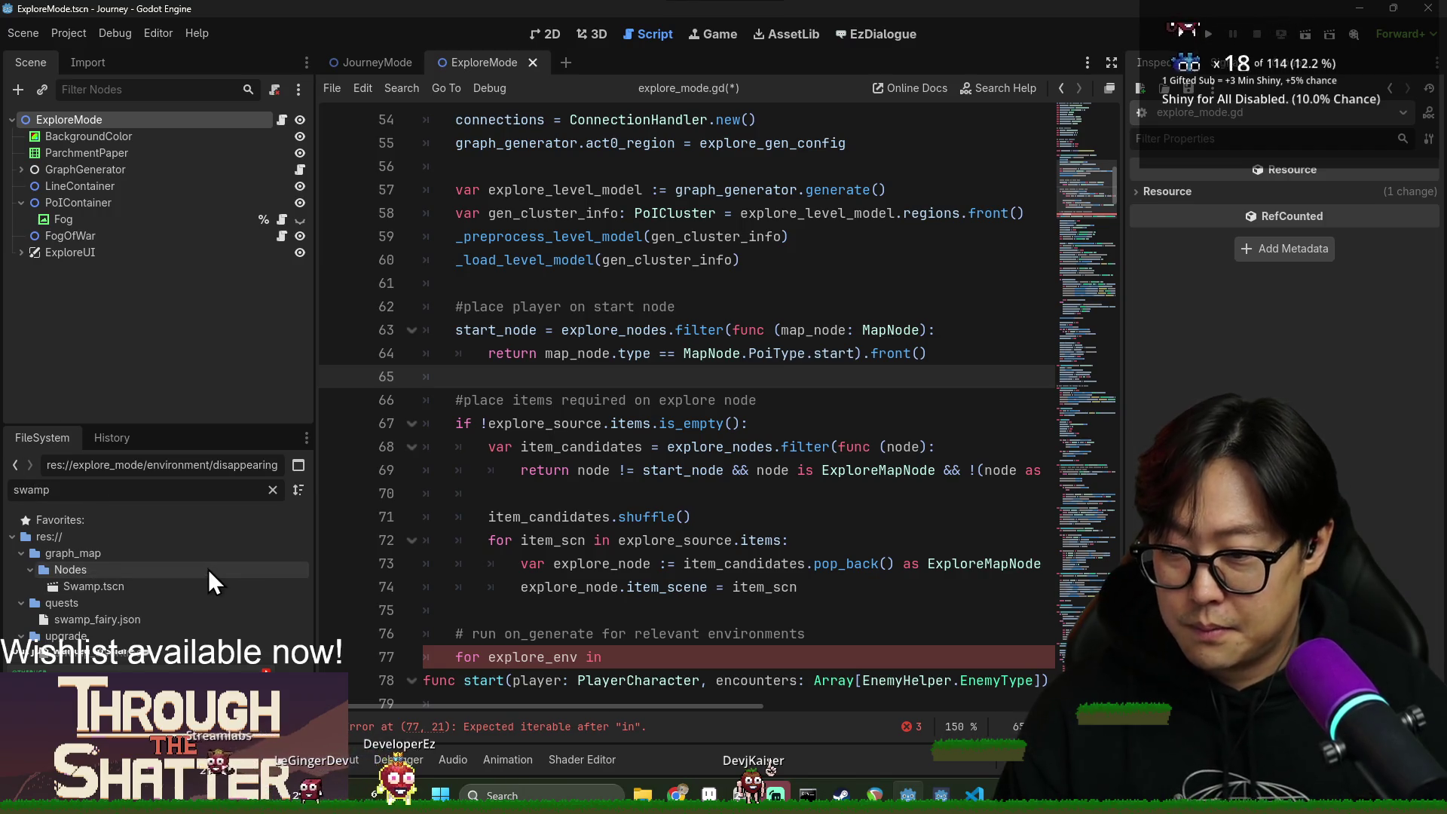
double_click(210, 588)
scroll(1291, 298, down, 2)
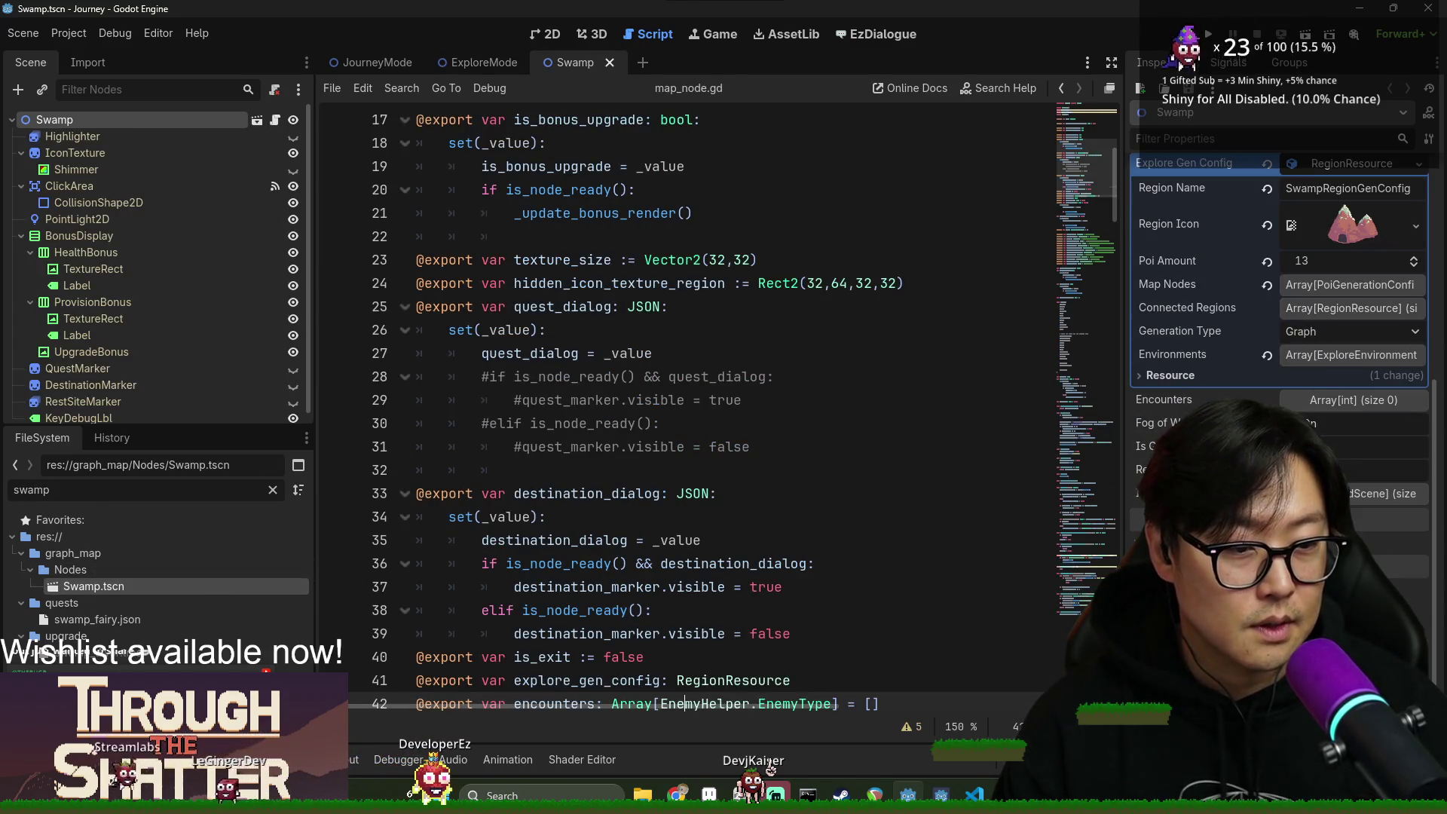
click(678, 353)
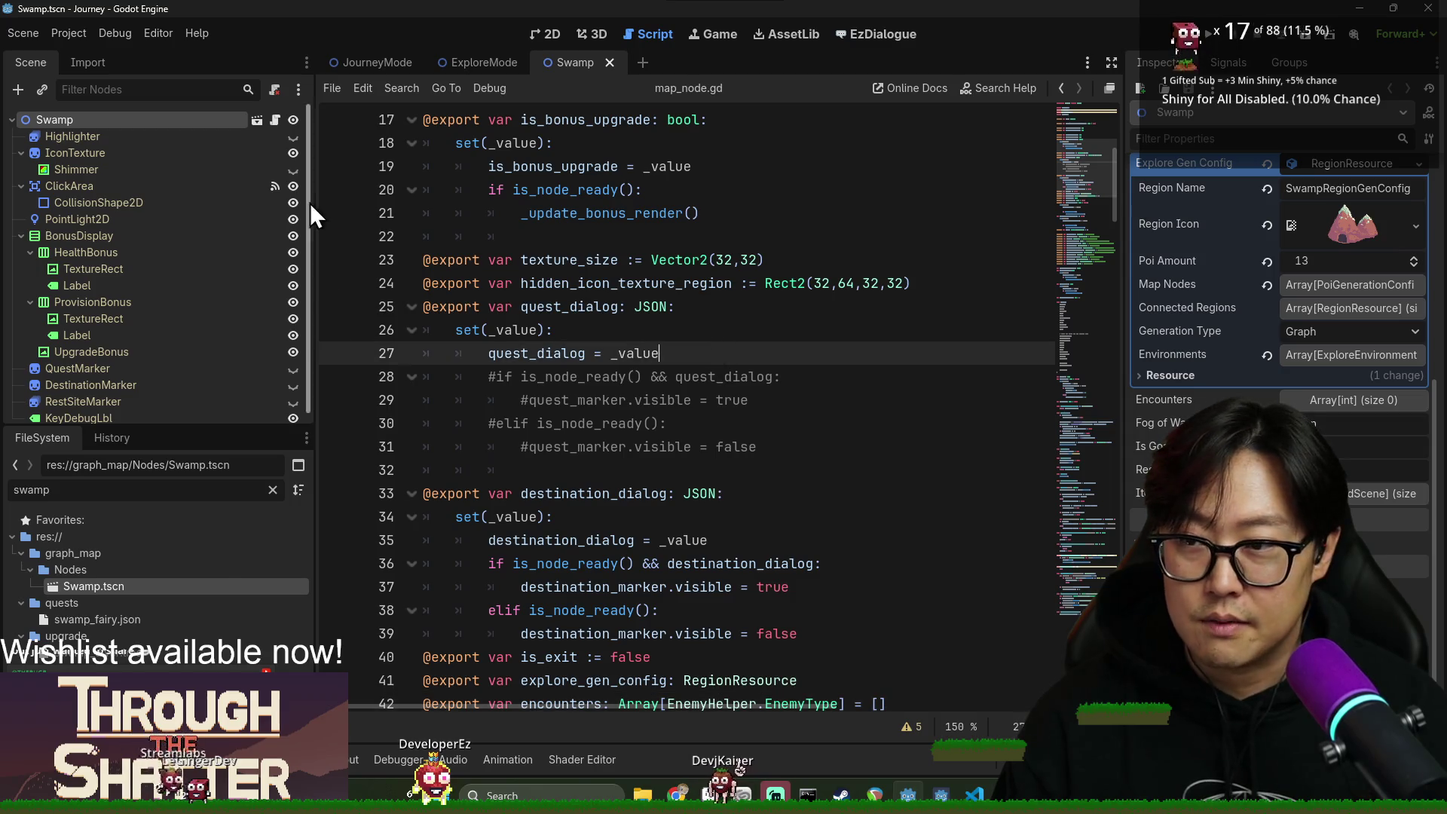
click(660, 259)
Close the Swamp scene and return to the unfinished loop line in explore_mode.gd.
key(ctrl+w)
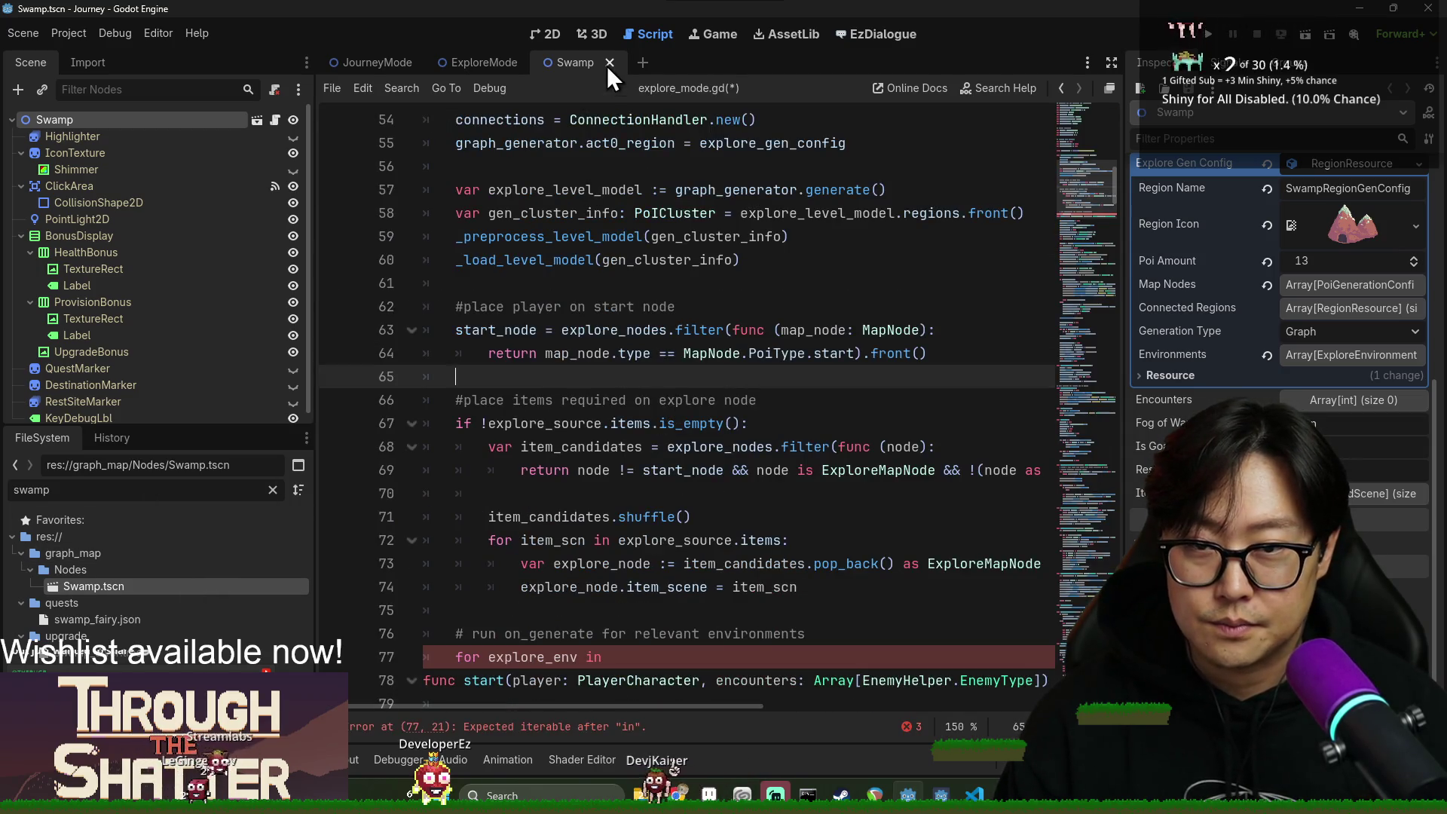
click(609, 63)
click(634, 566)
click(615, 656)
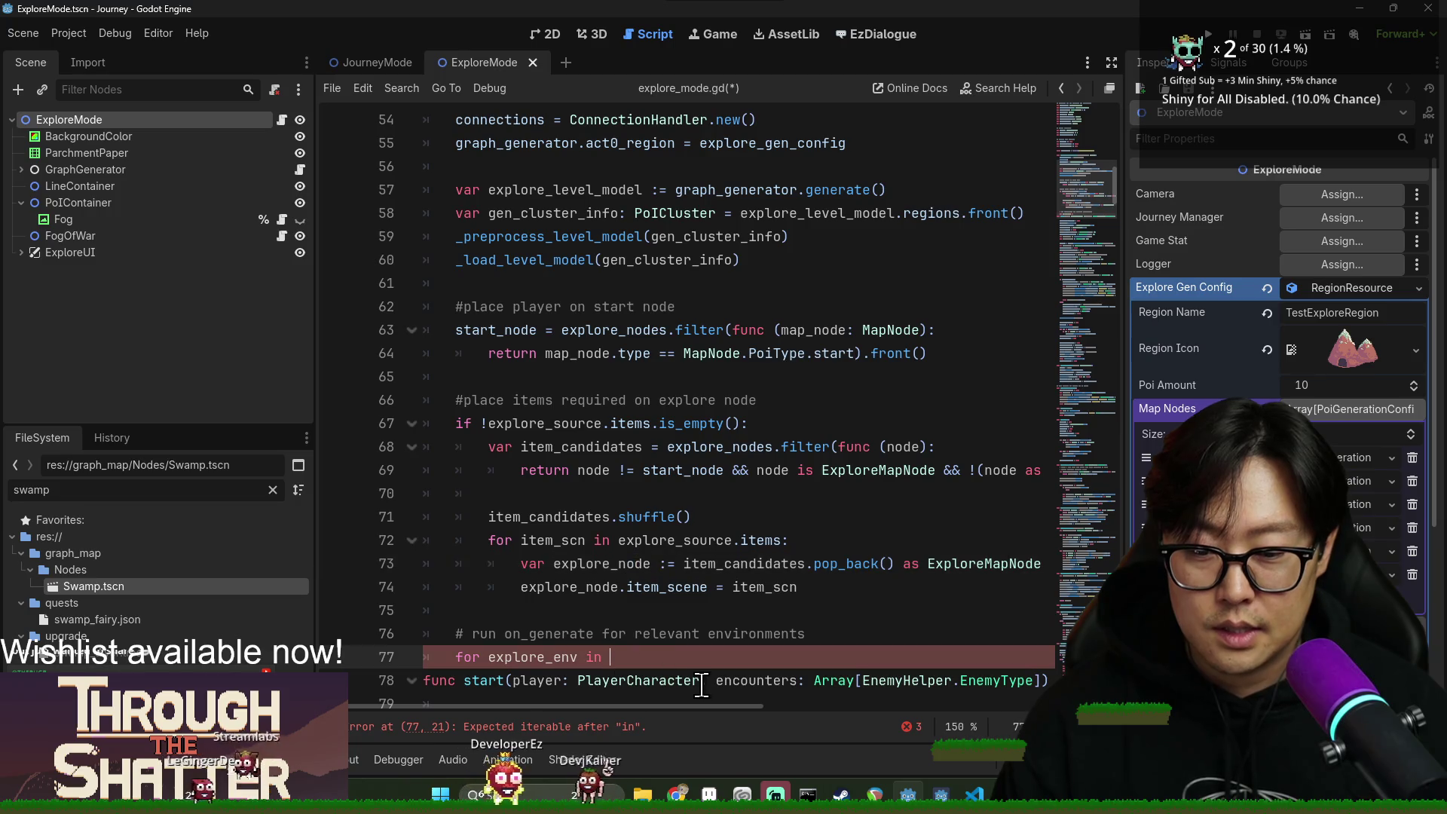
Complete line 77 as `for explore_env in explore_gen_config.environments`, reusing the copied config name.
text(gen)
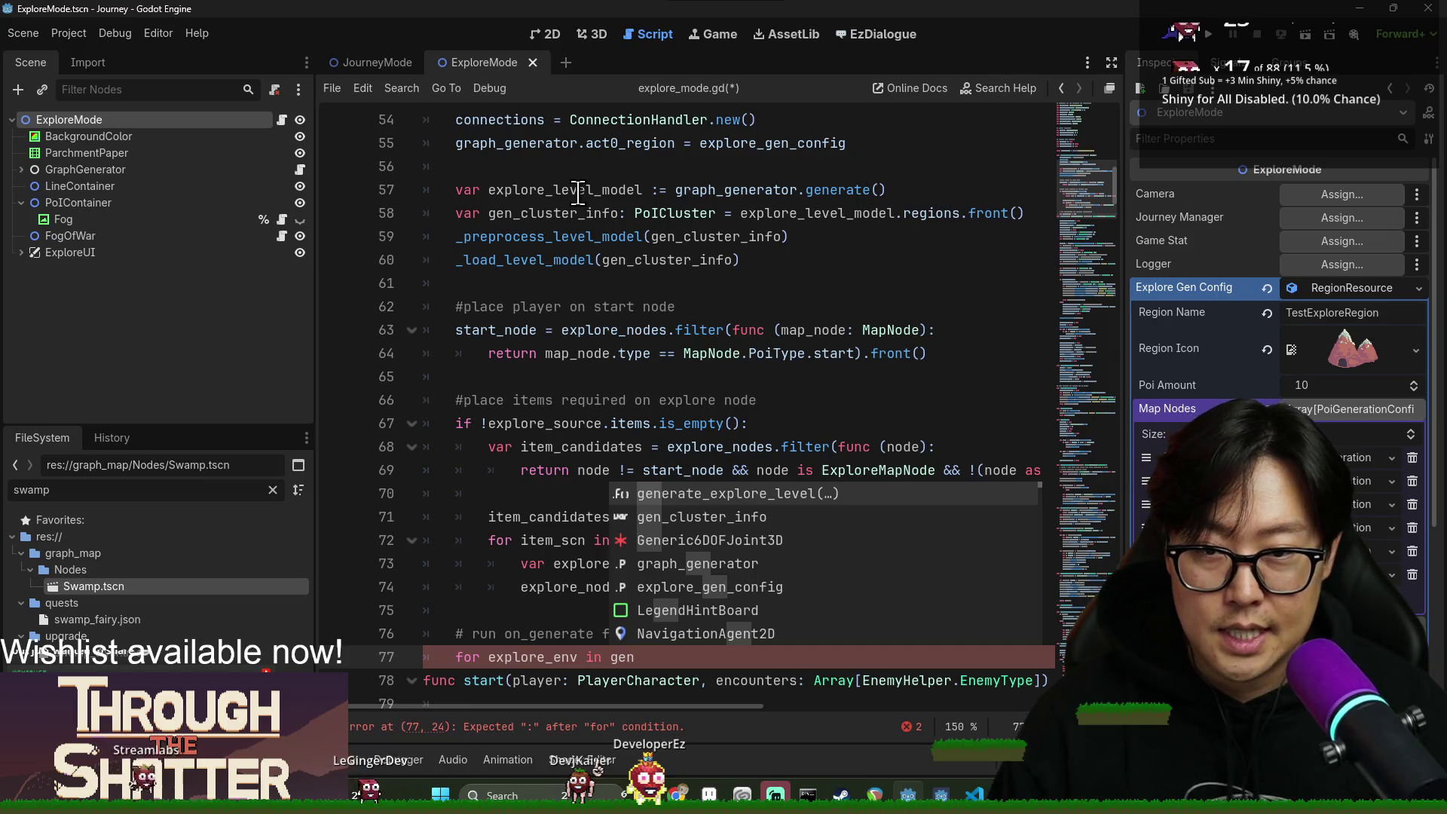
ctrl+click(812, 214)
scroll(682, 251, up, 1)
double_click(770, 215)
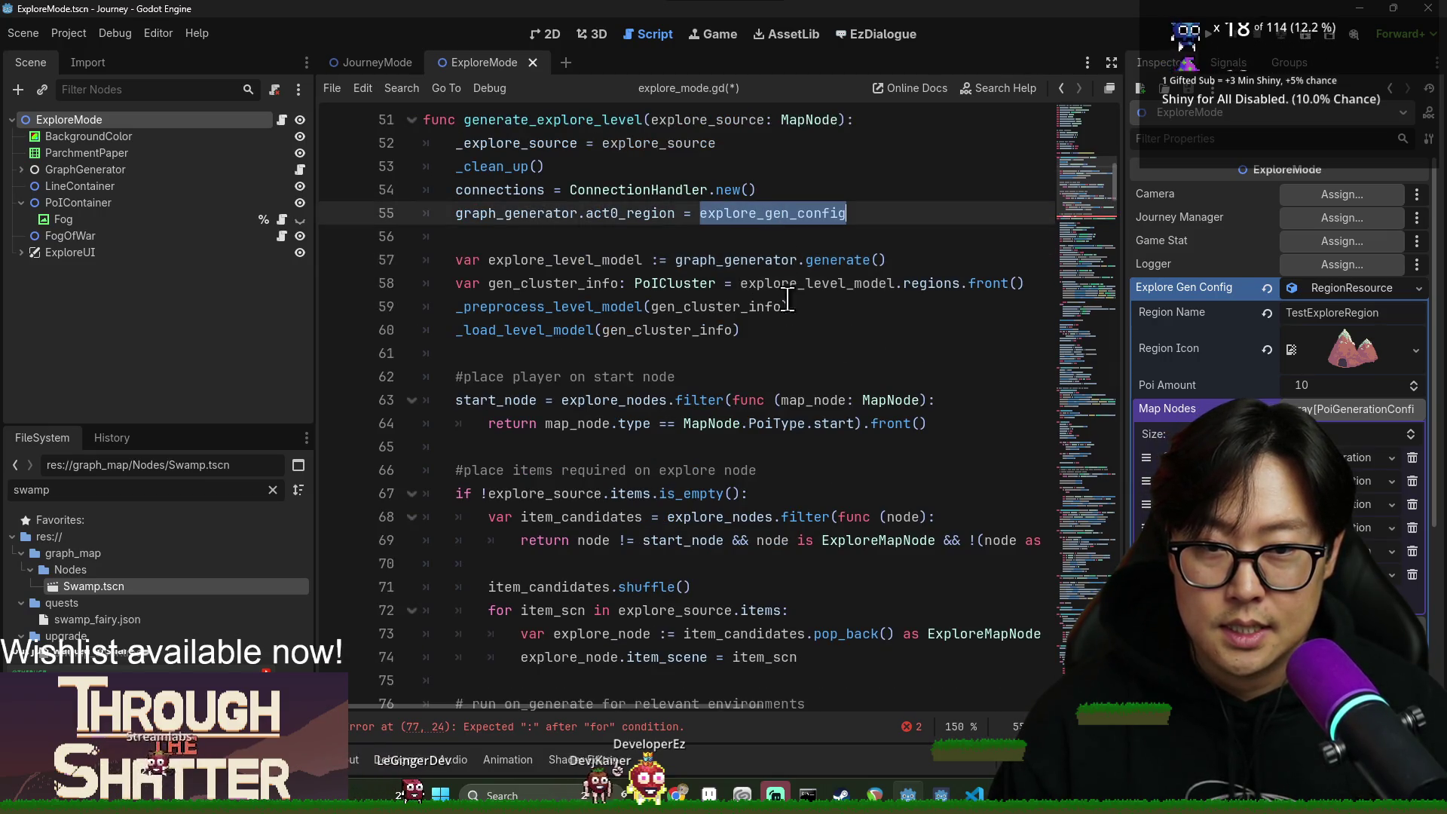
key(ctrl+c)
scroll(754, 377, down, 3)
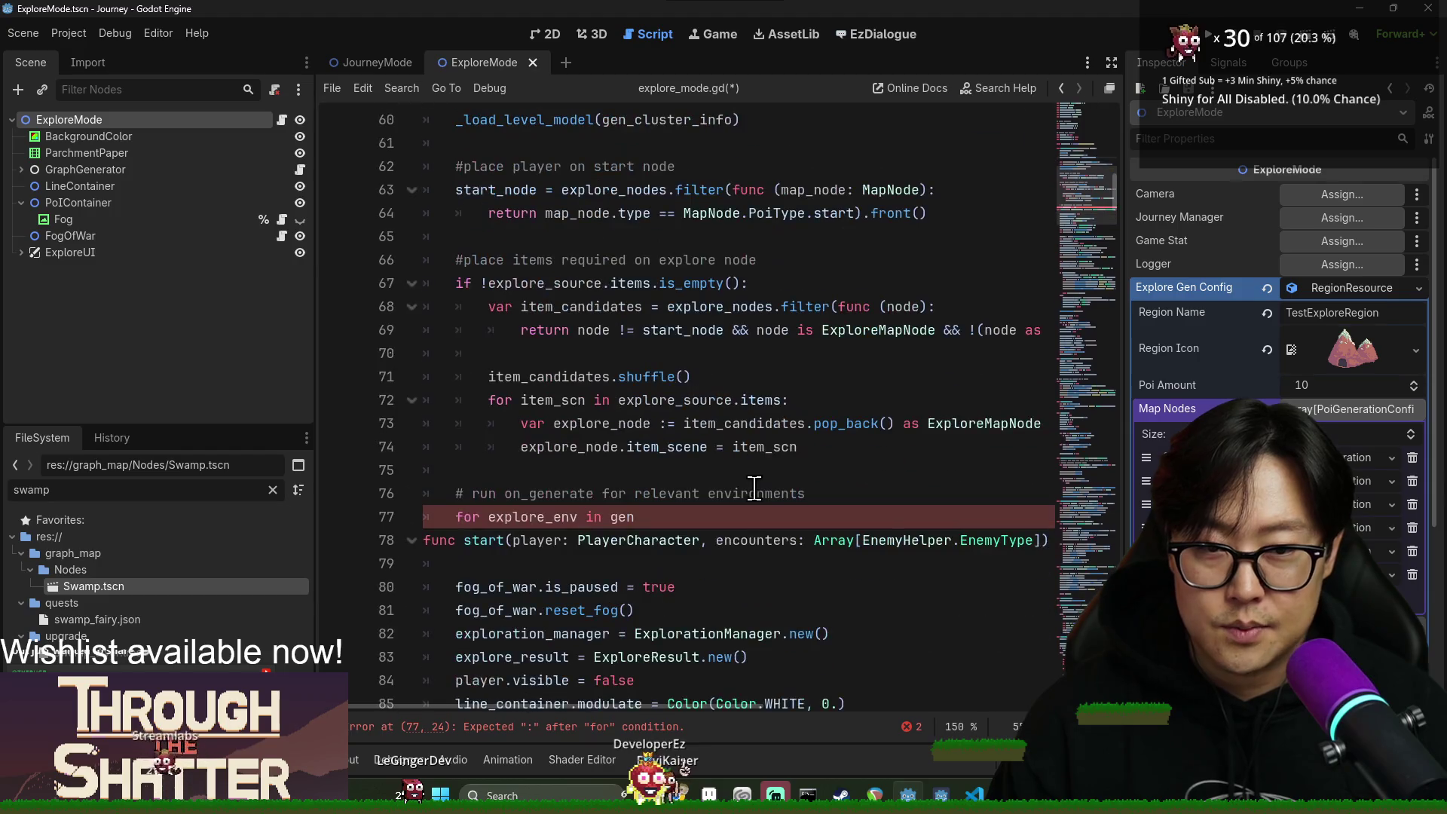
click(709, 517)
key(ctrl+v)
text(.en)
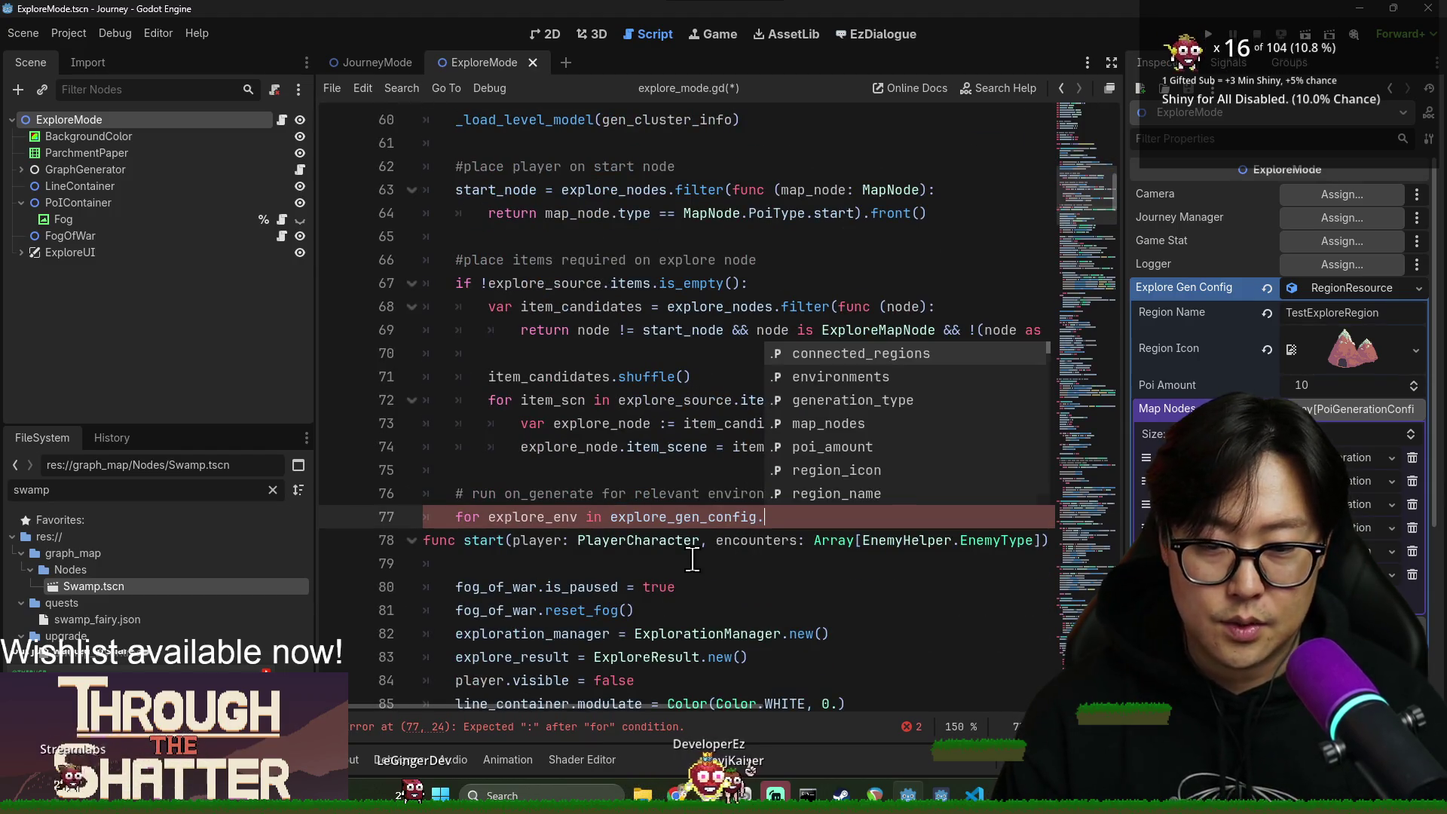
key(Return)
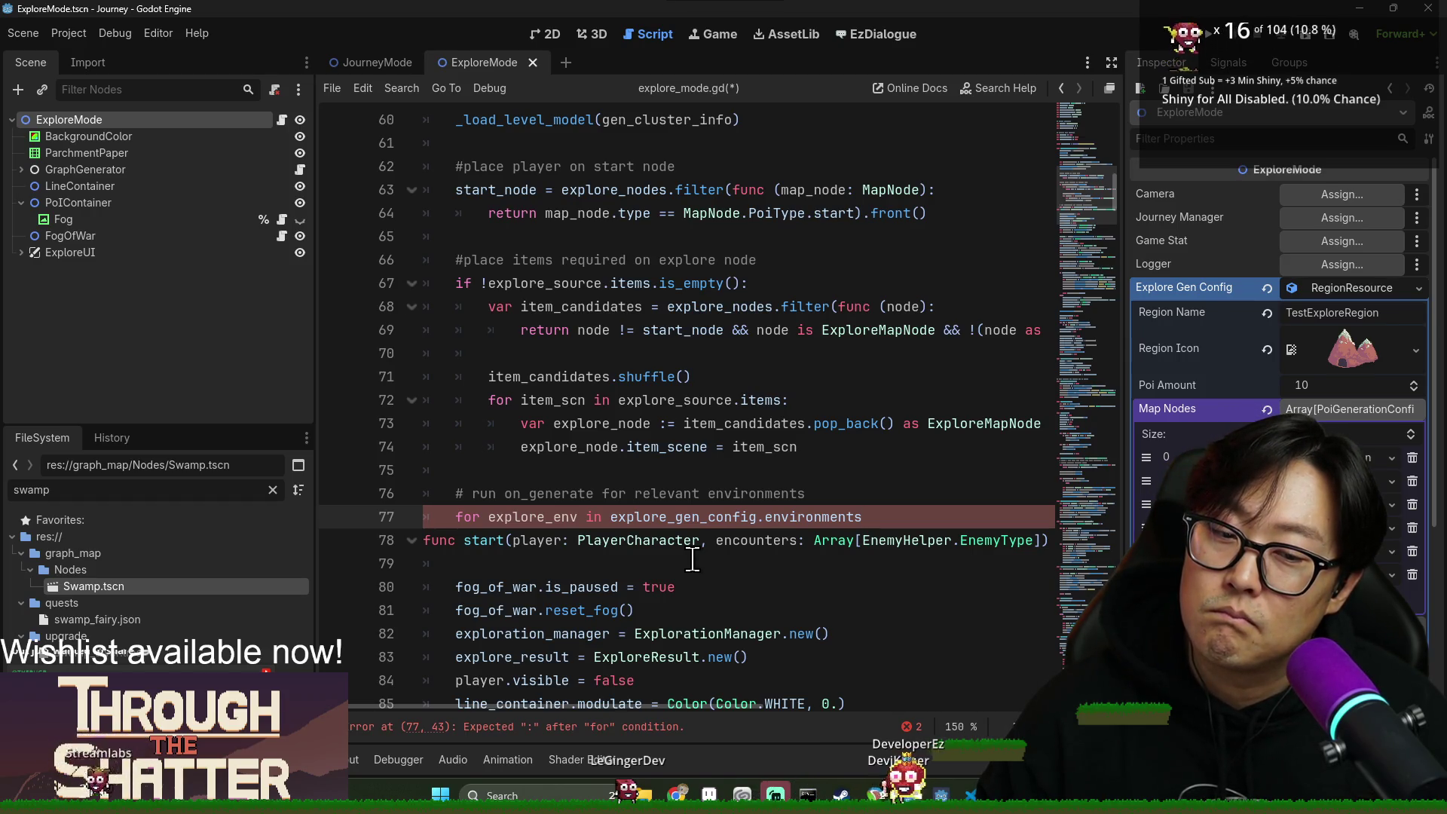
scroll(692, 559, up, 15)
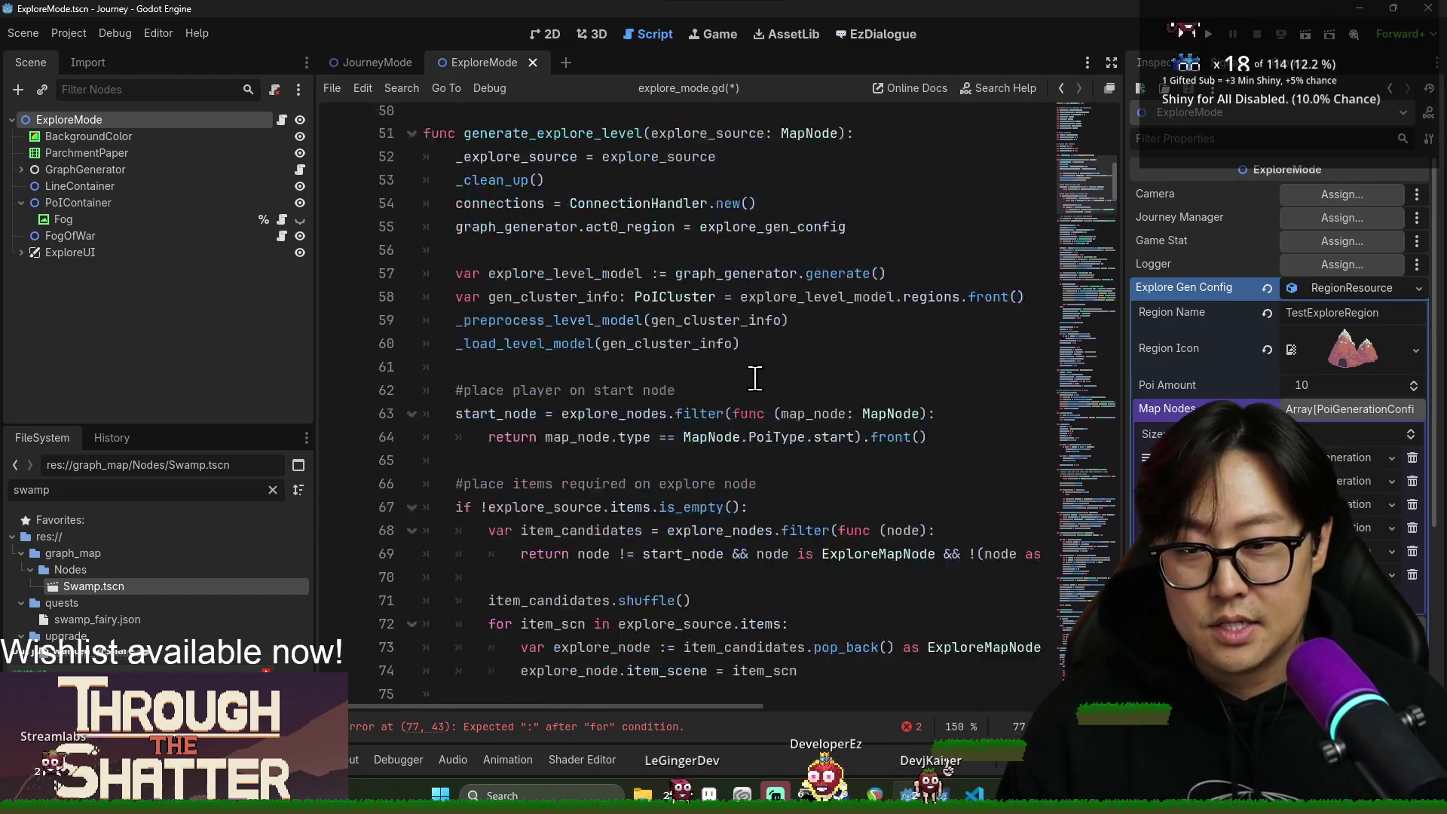
scroll(660, 425, down, 4)
scroll(660, 424, down, 2)
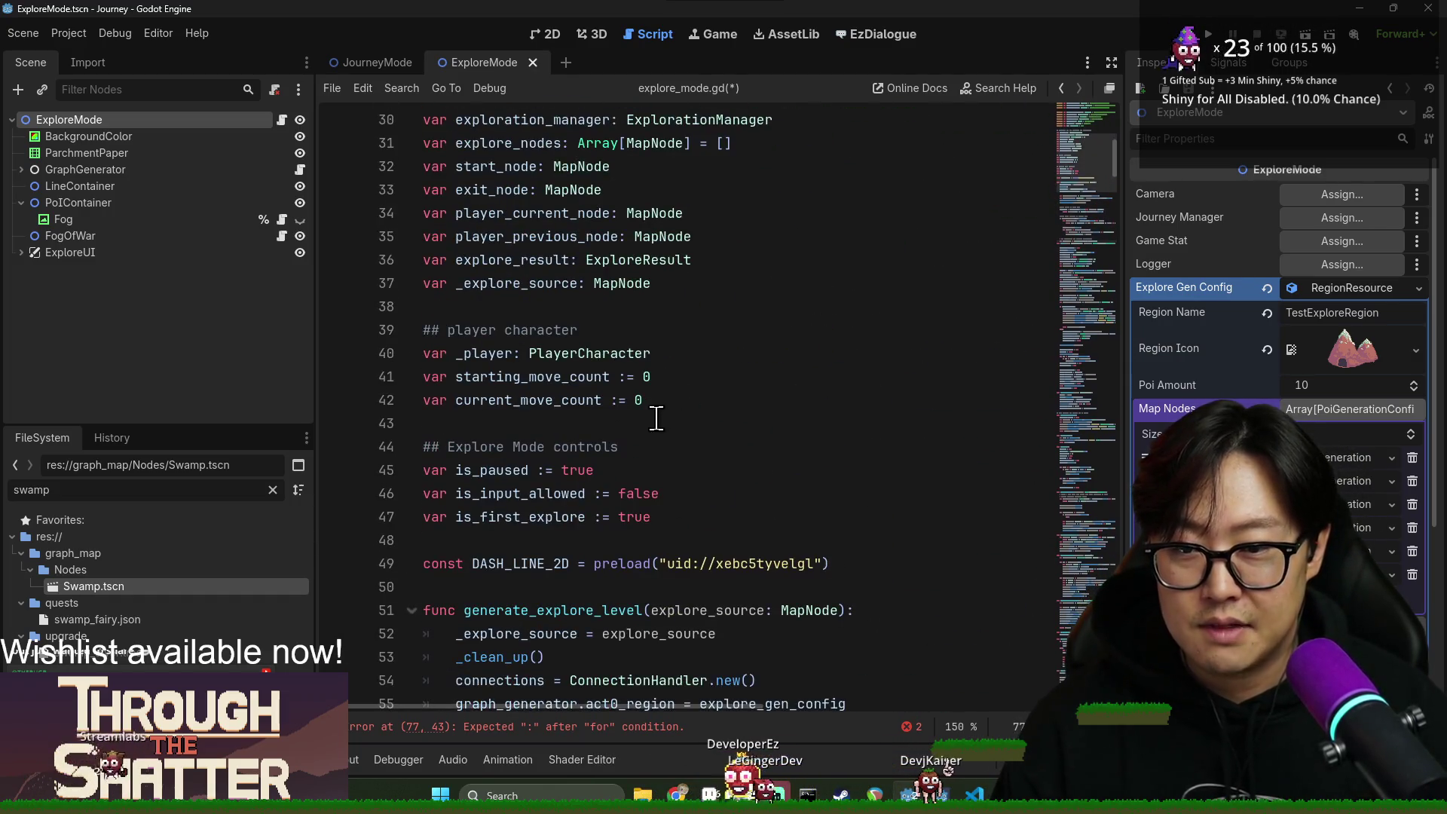
scroll(592, 393, down, 2)
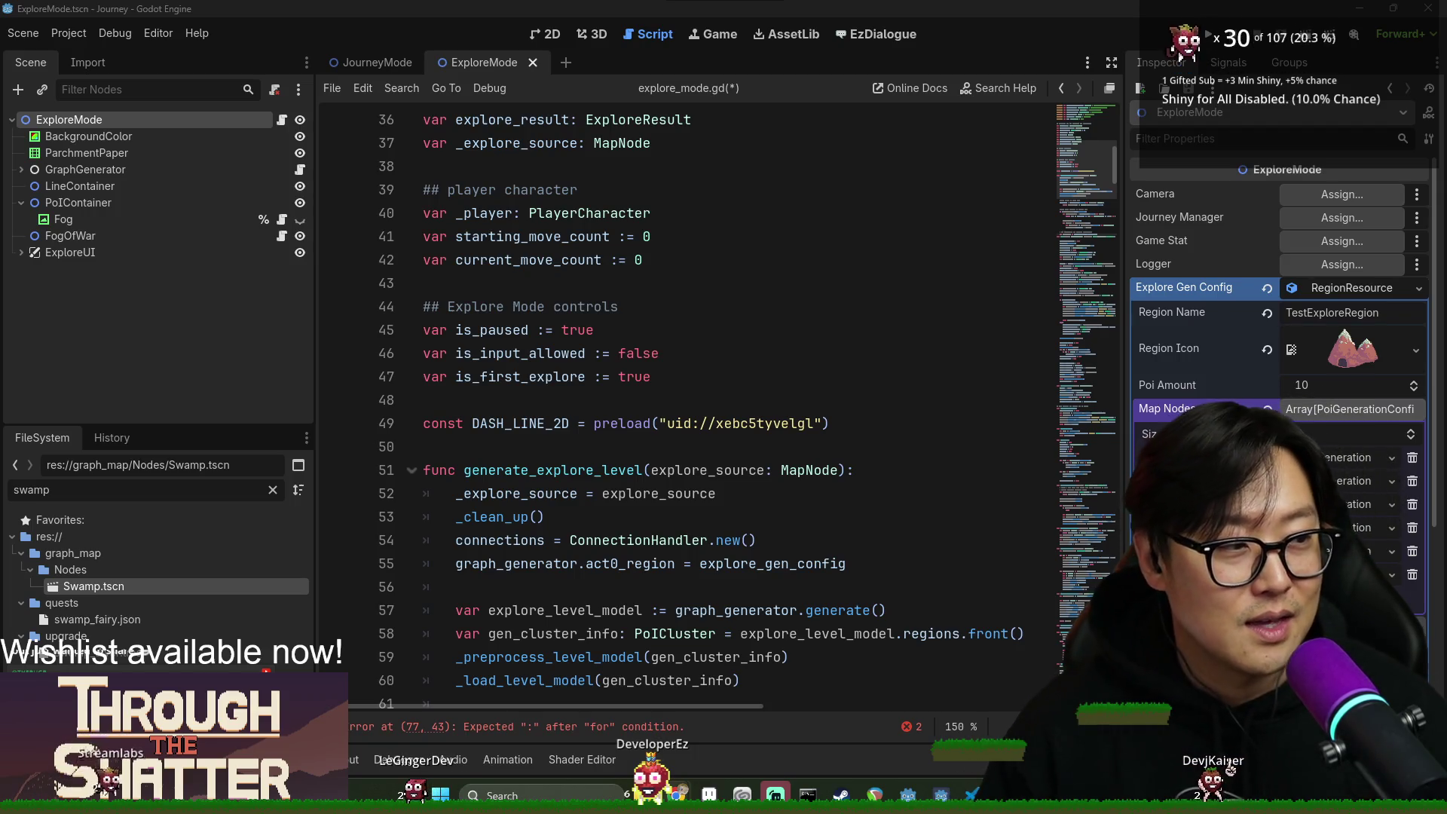
click(825, 564)
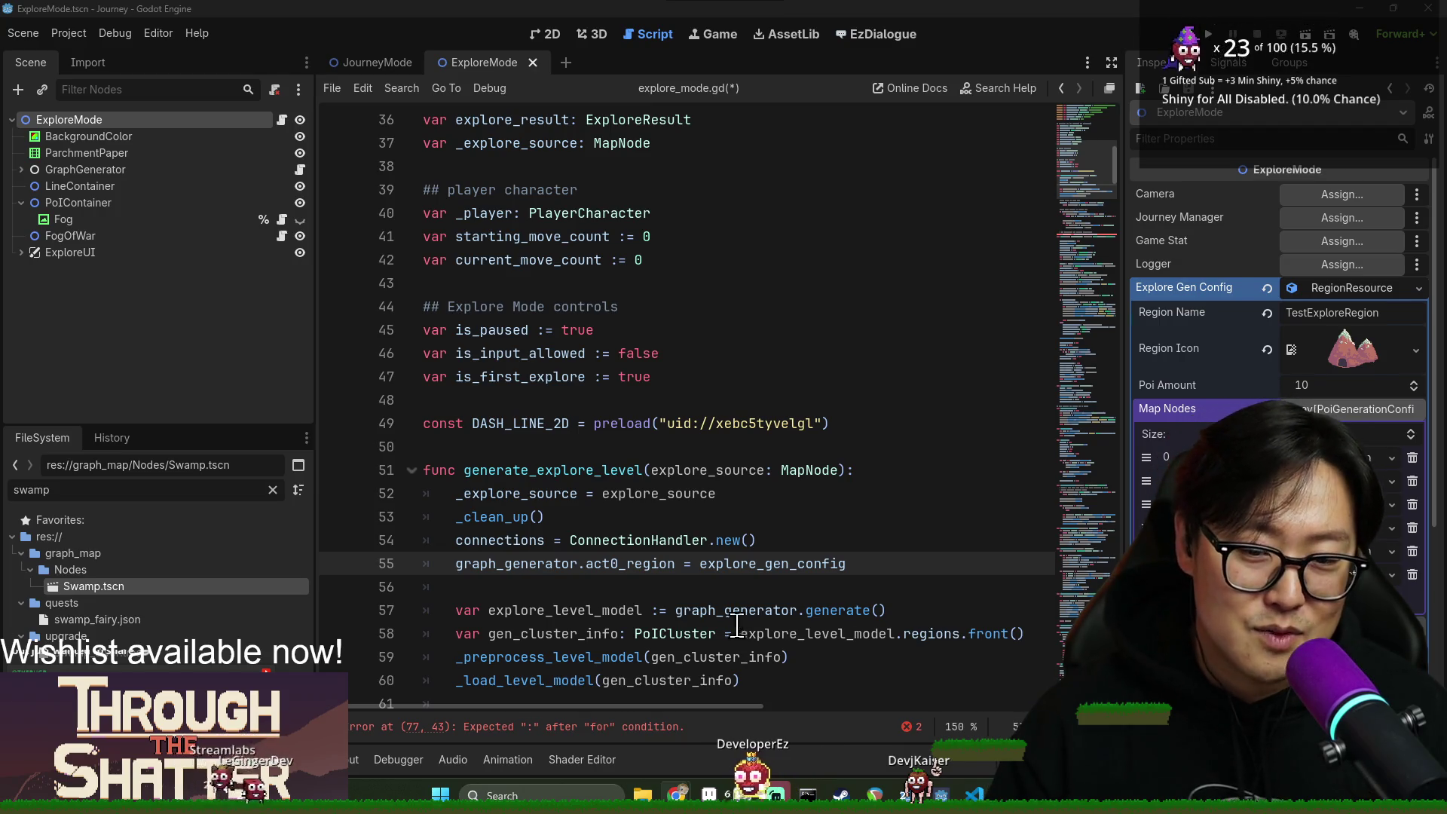
mouse_move(725, 616)
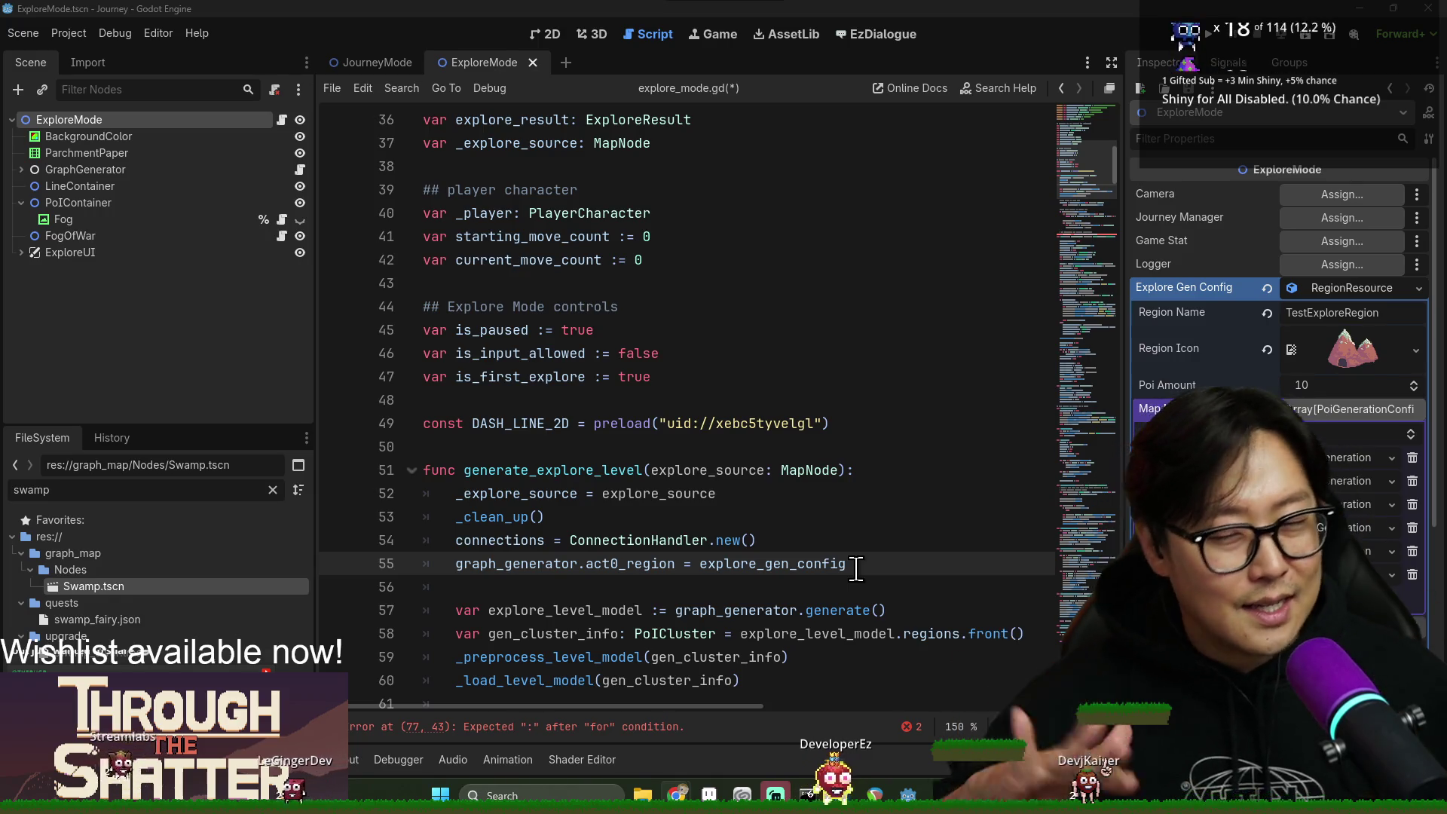
scroll(738, 570, down, 2)
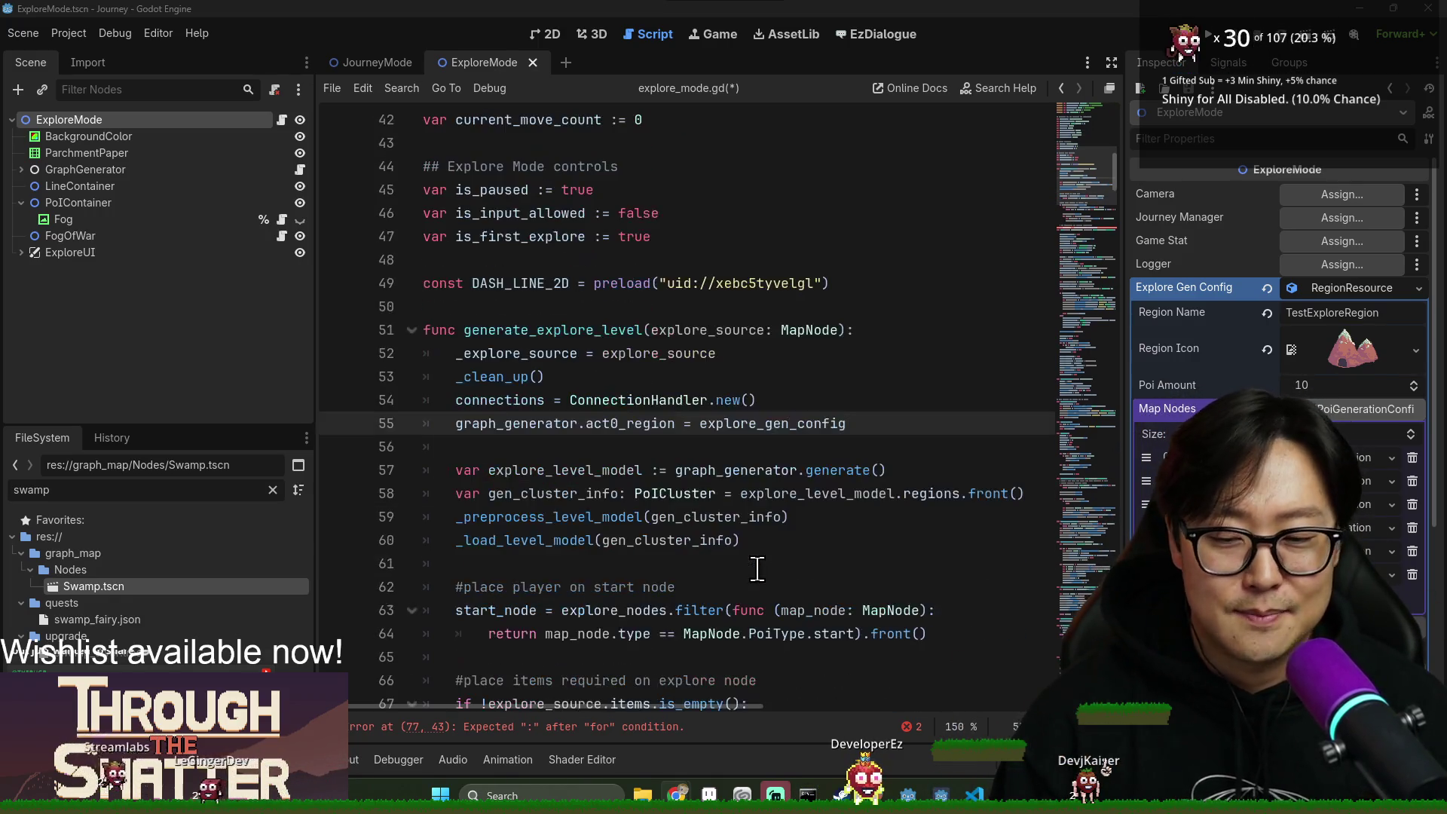
scroll(740, 557, down, 1)
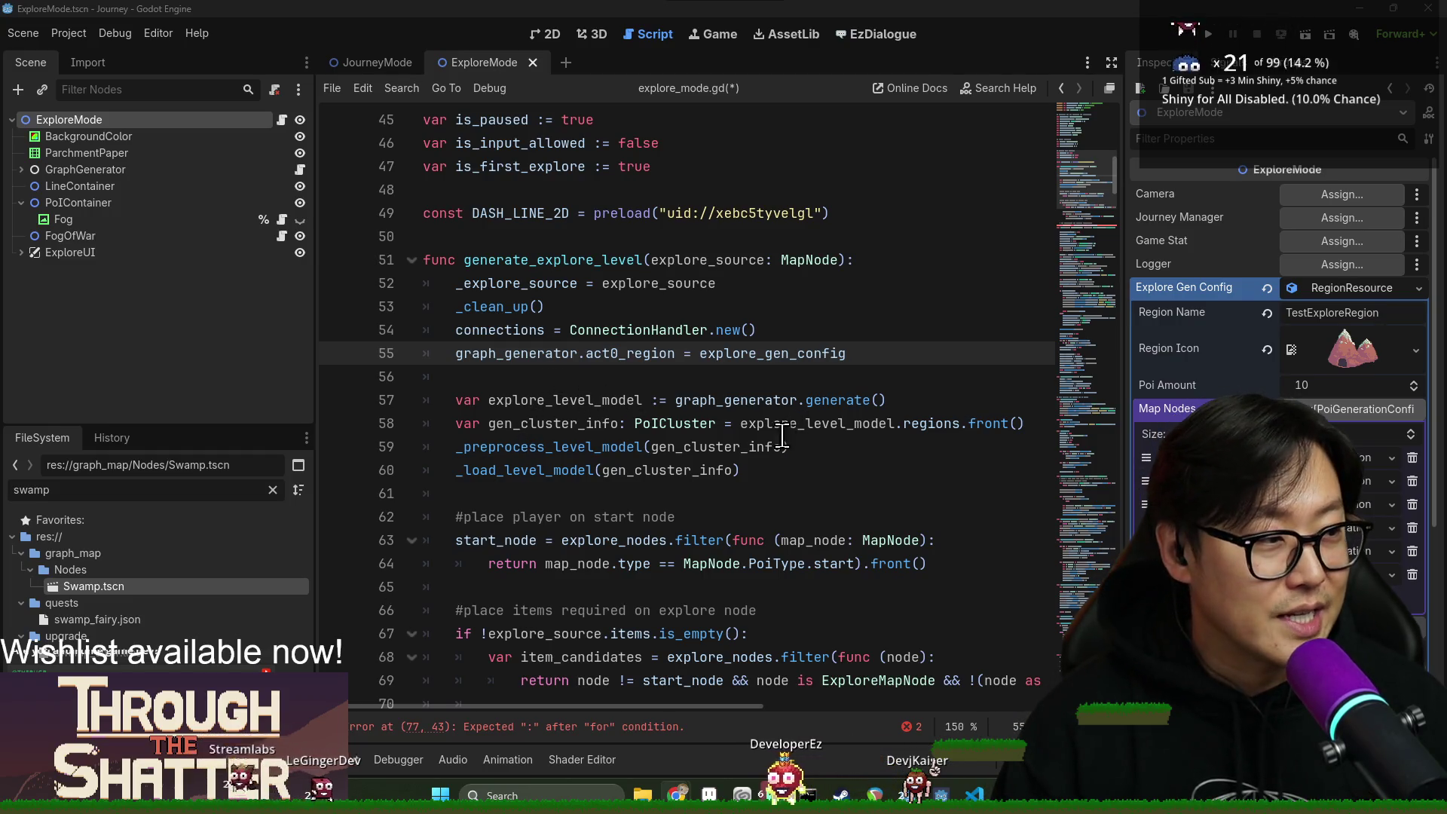
mouse_move(848, 406)
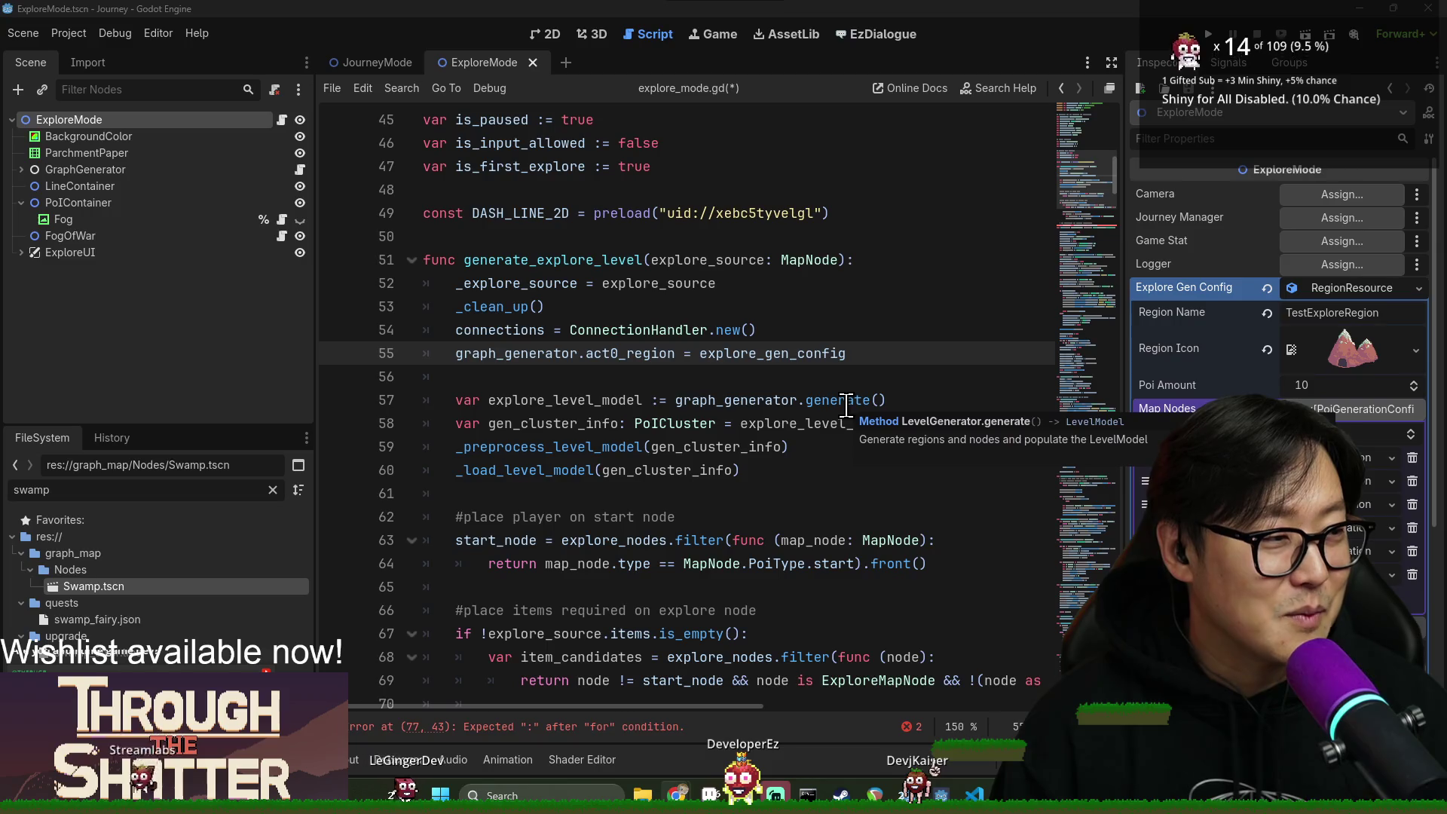
click(807, 376)
double_click(786, 355)
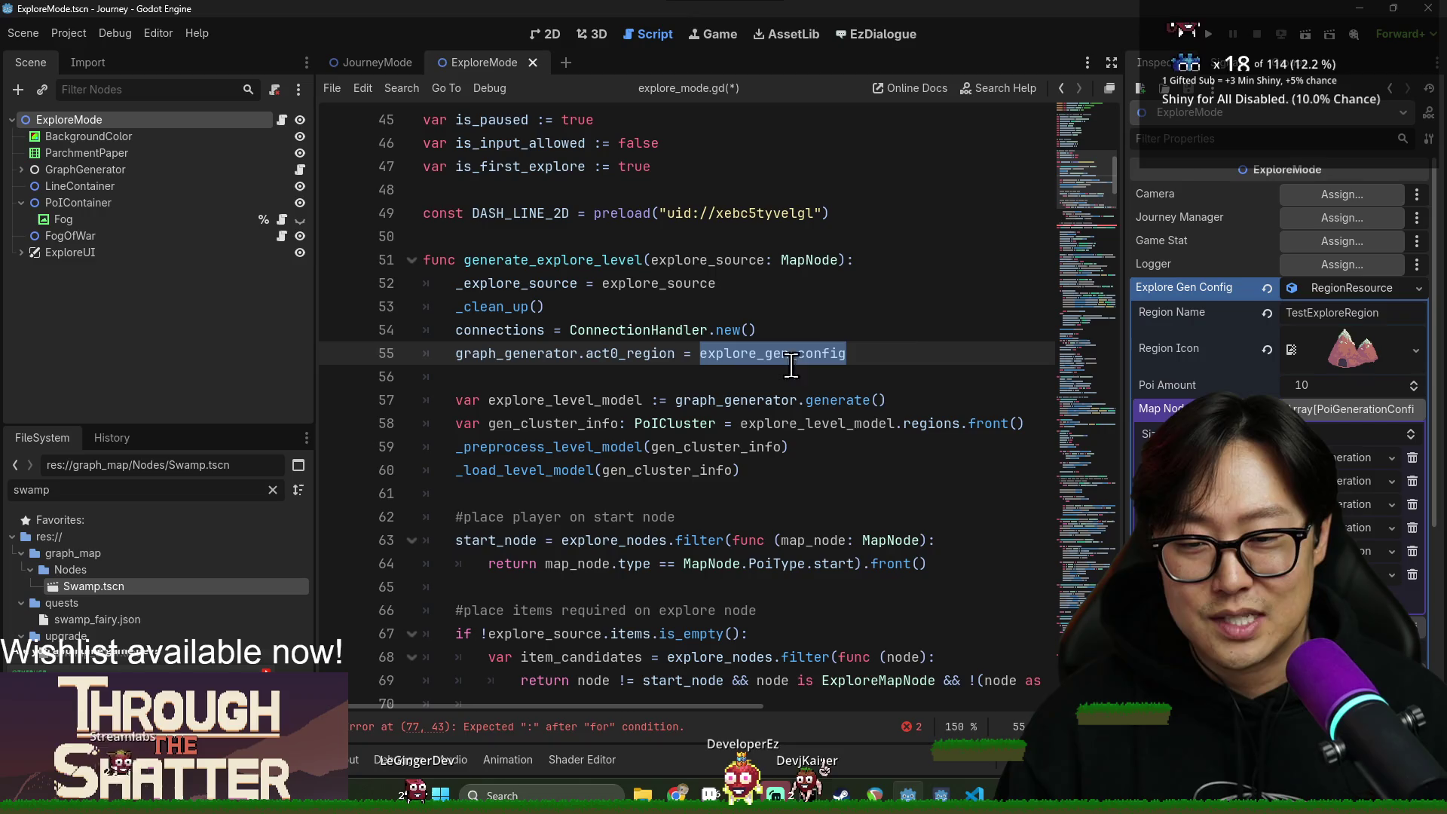
scroll(784, 423, up, 10)
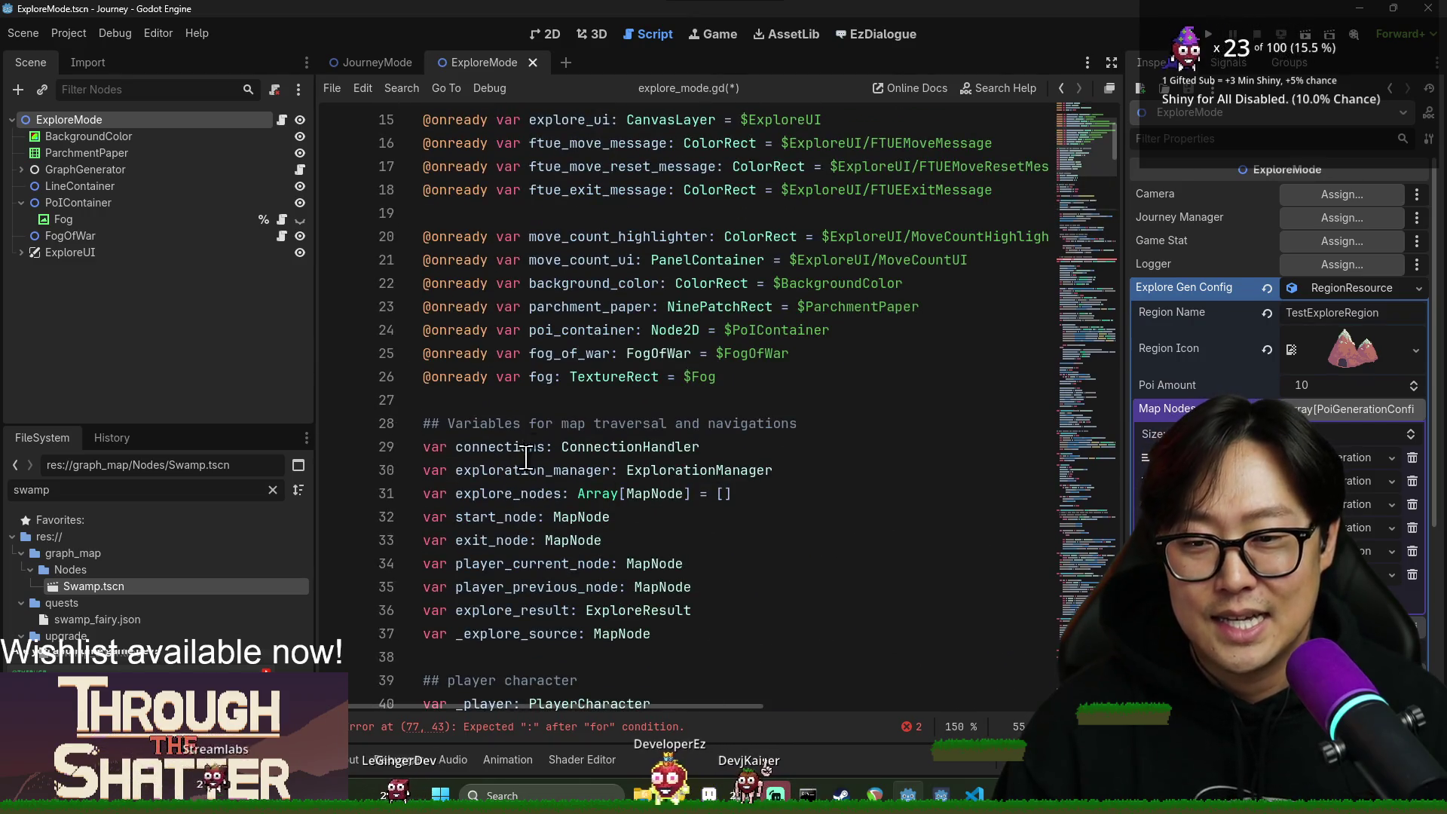
scroll(525, 457, down, 5)
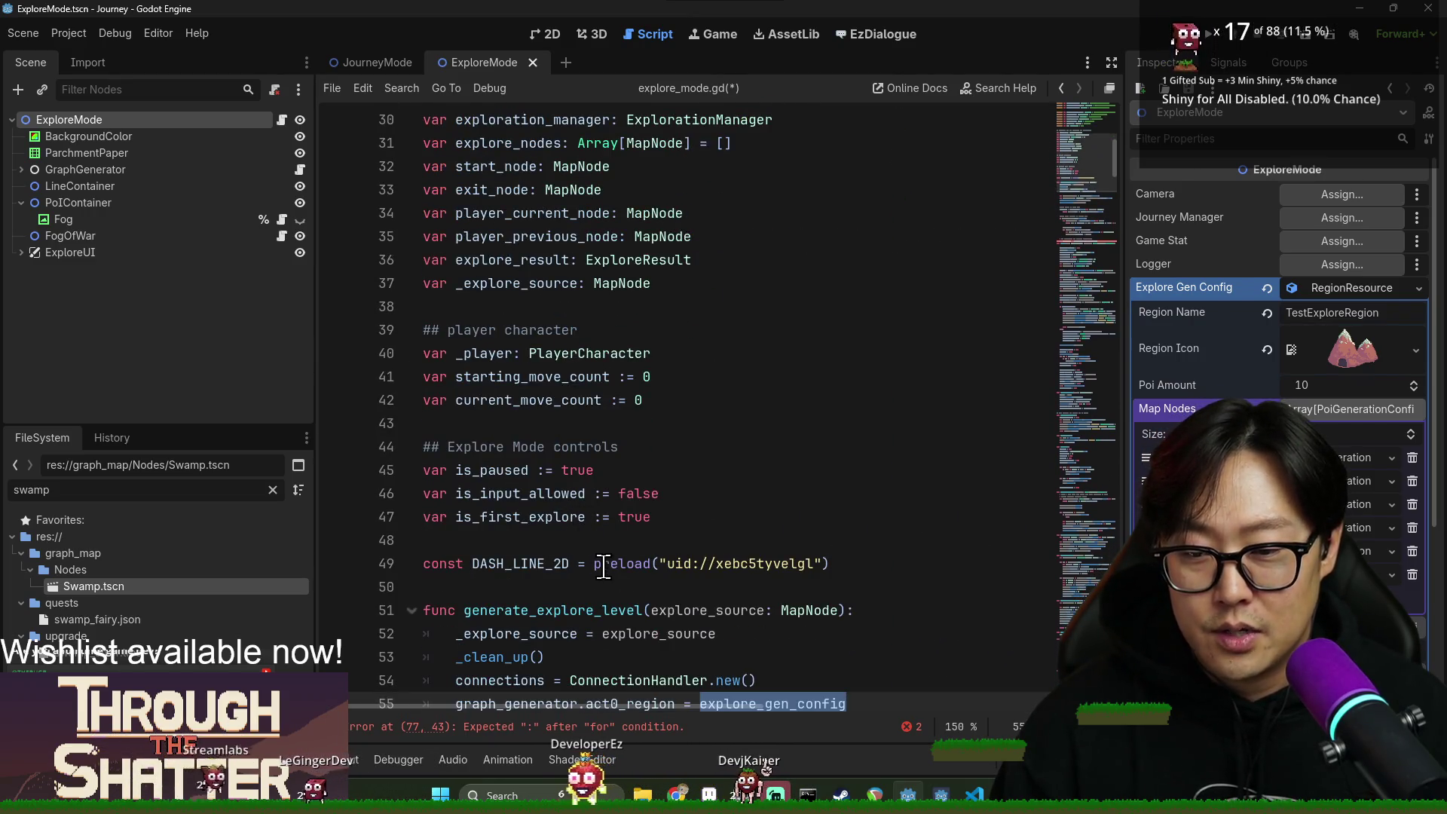
scroll(663, 516, up, 2)
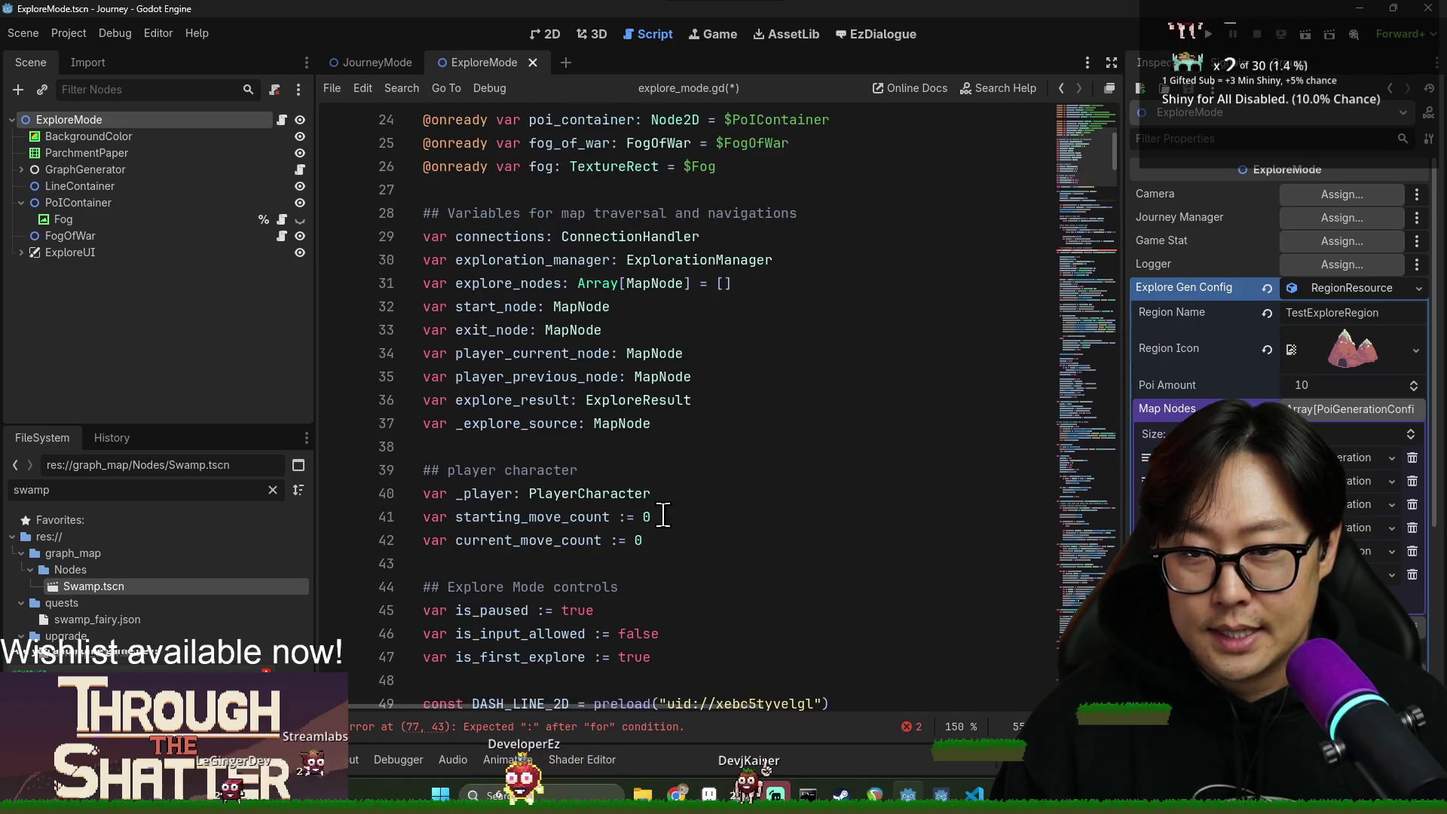
click(681, 426)
scroll(595, 463, down, 1)
scroll(708, 546, up, 2)
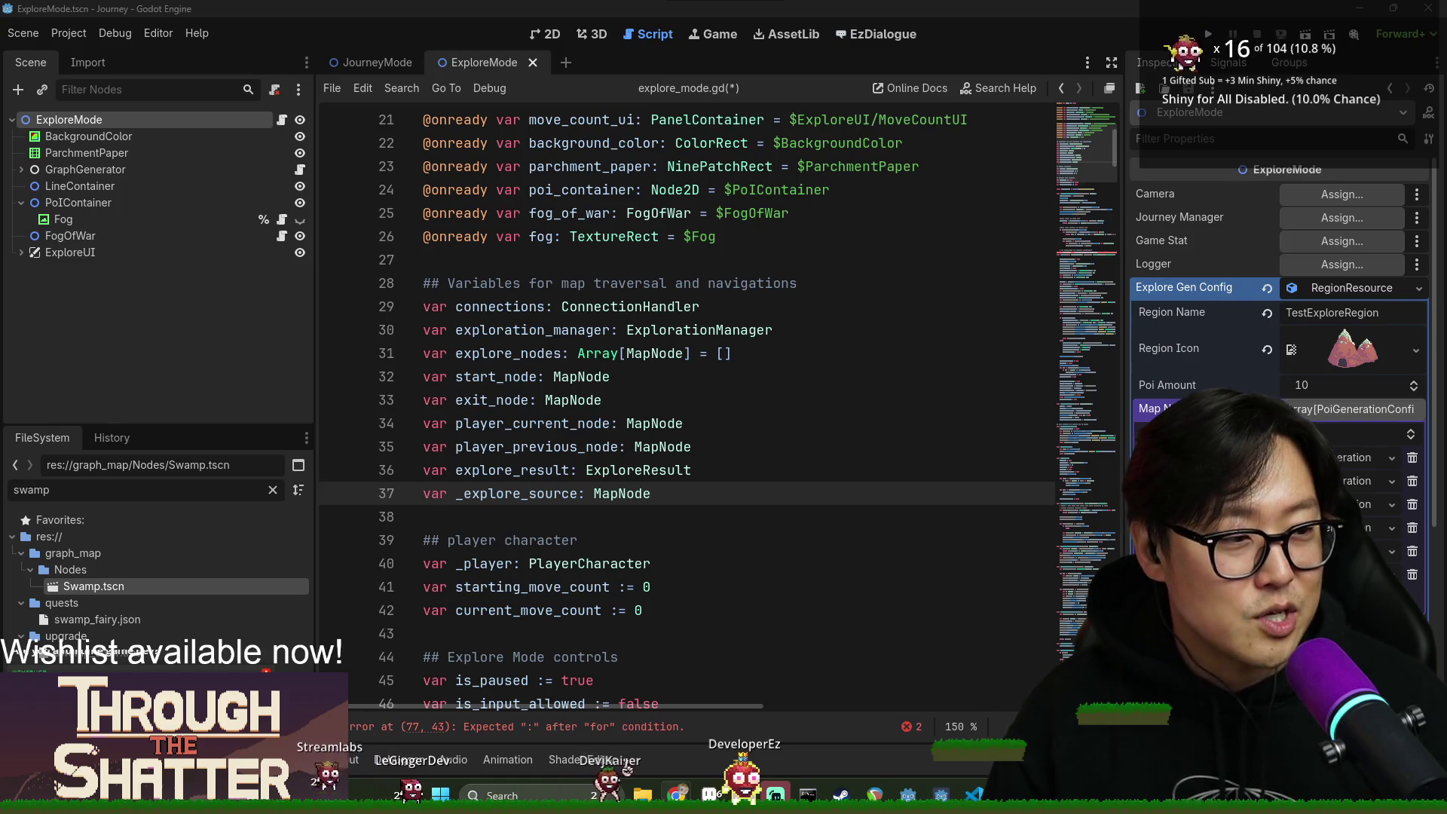
key(alt+Tab)
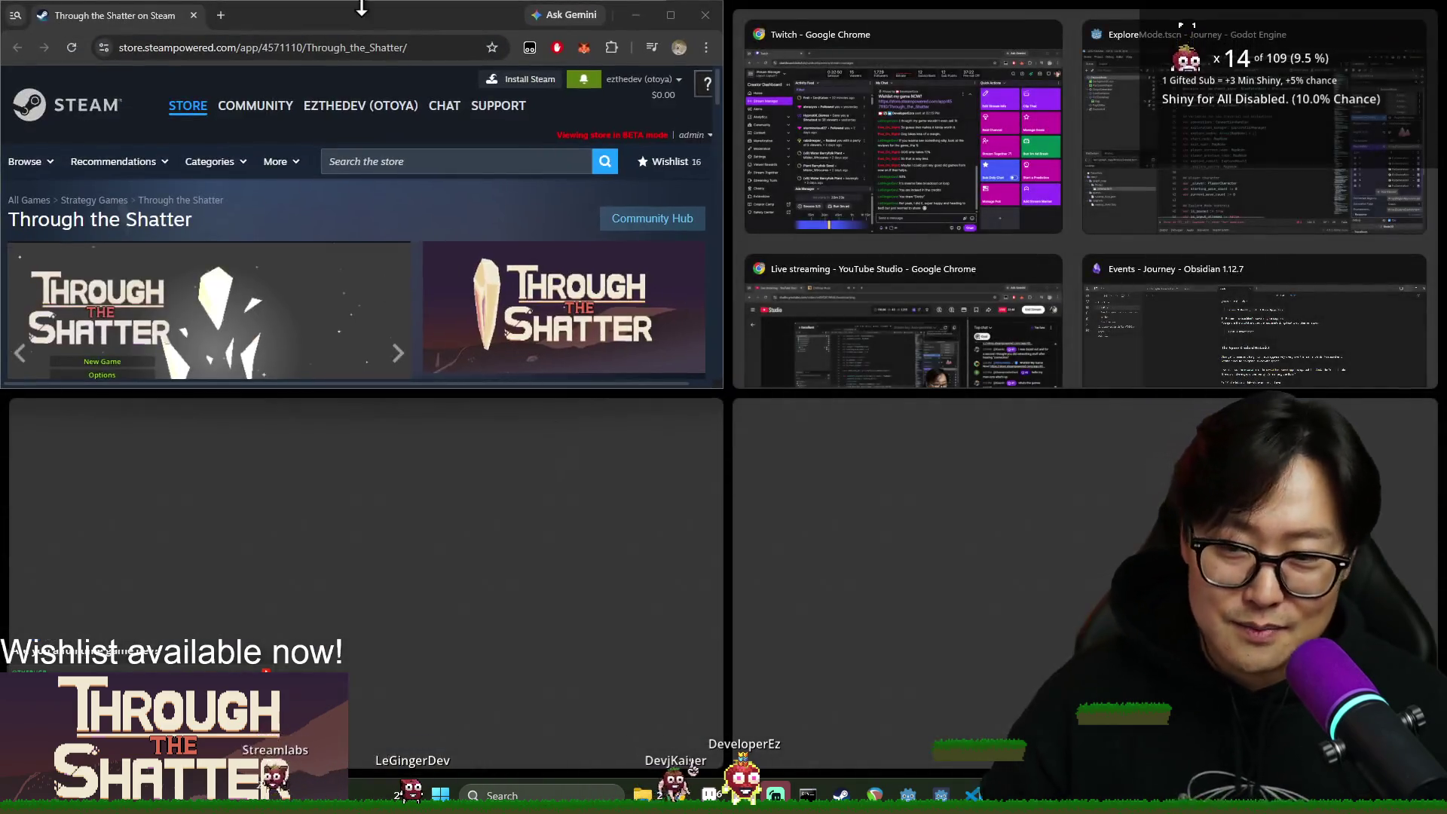
scroll(726, 510, down, 10)
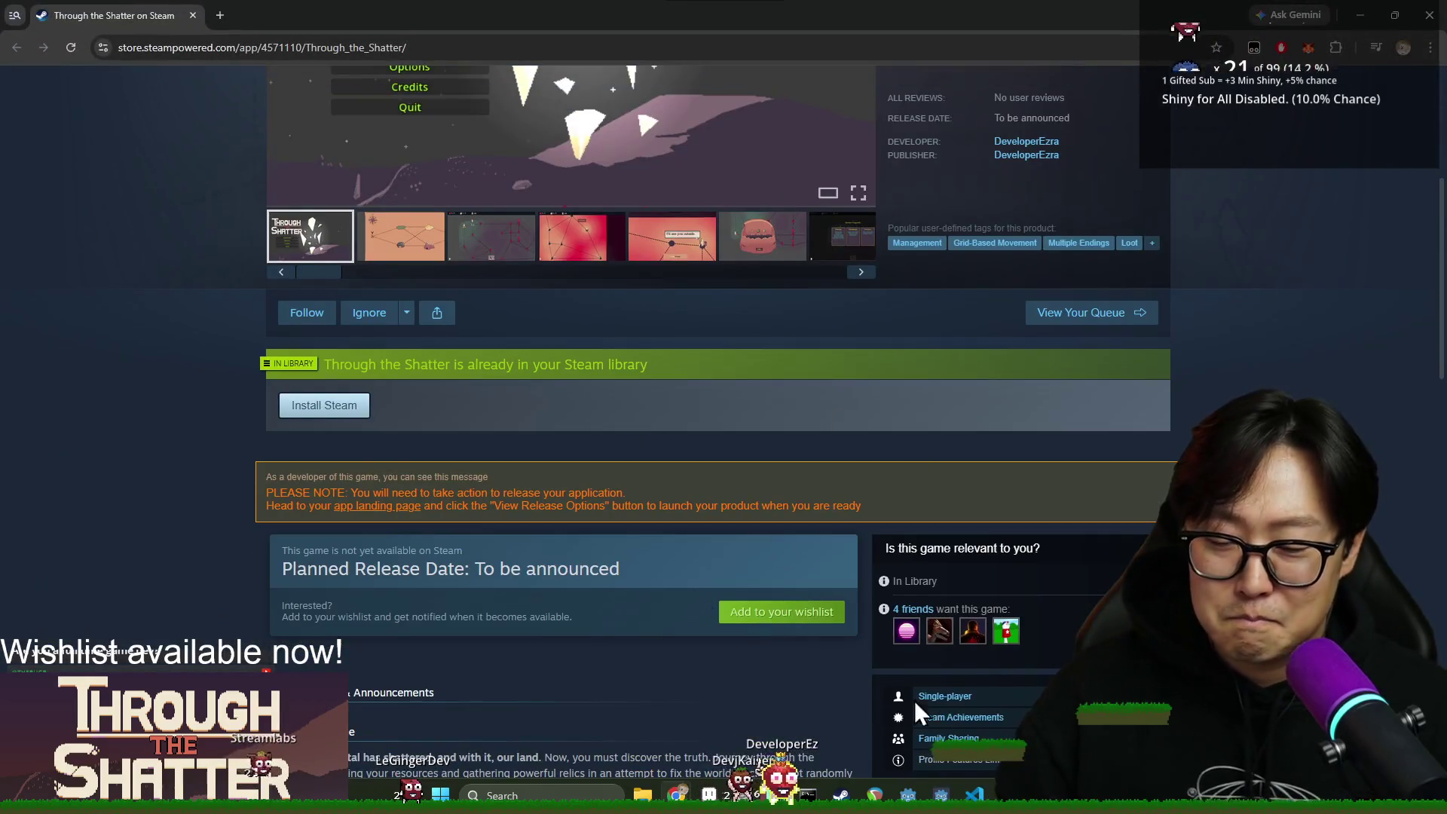
scroll(943, 541, down, 6)
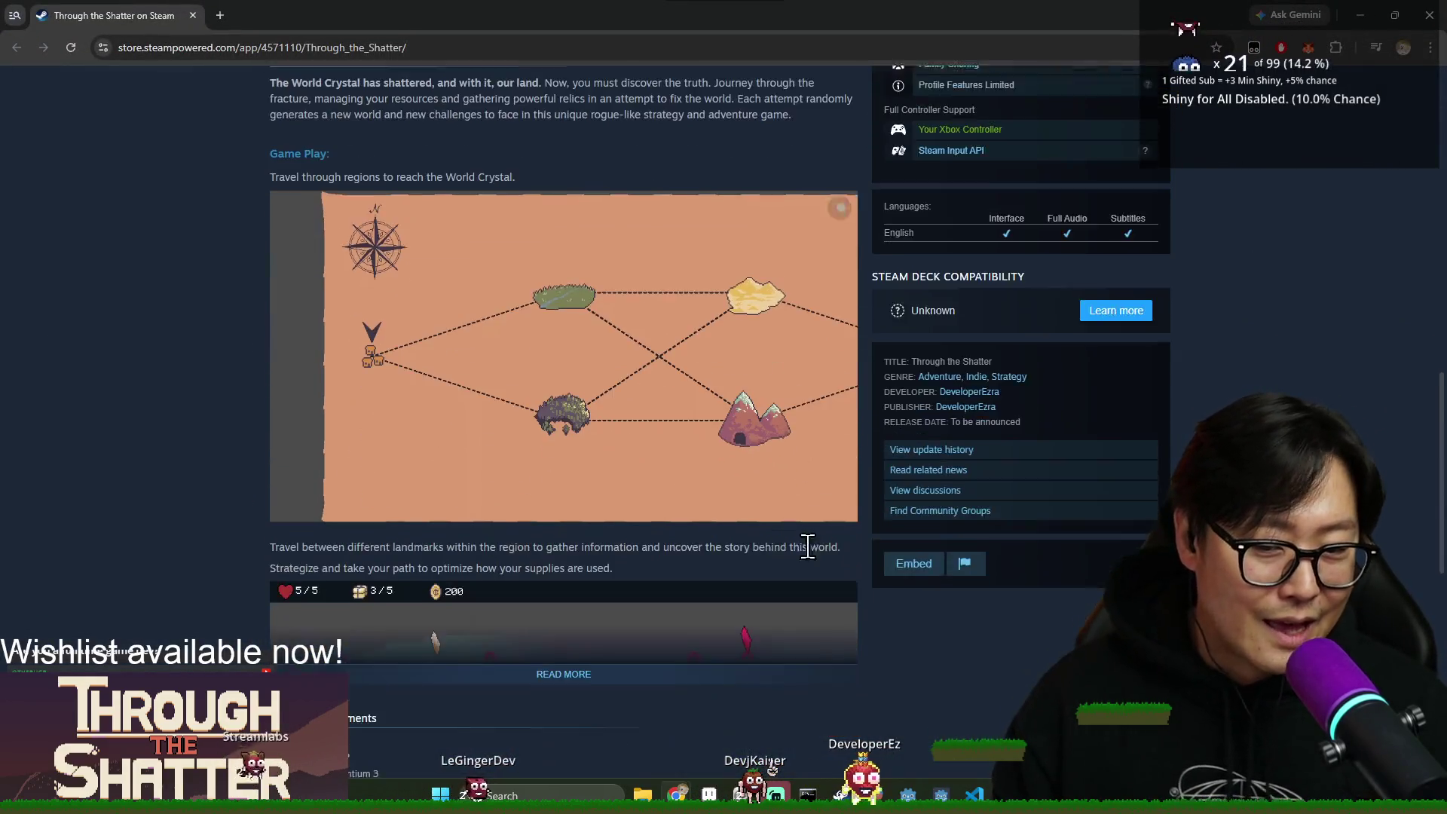
click(1426, 17)
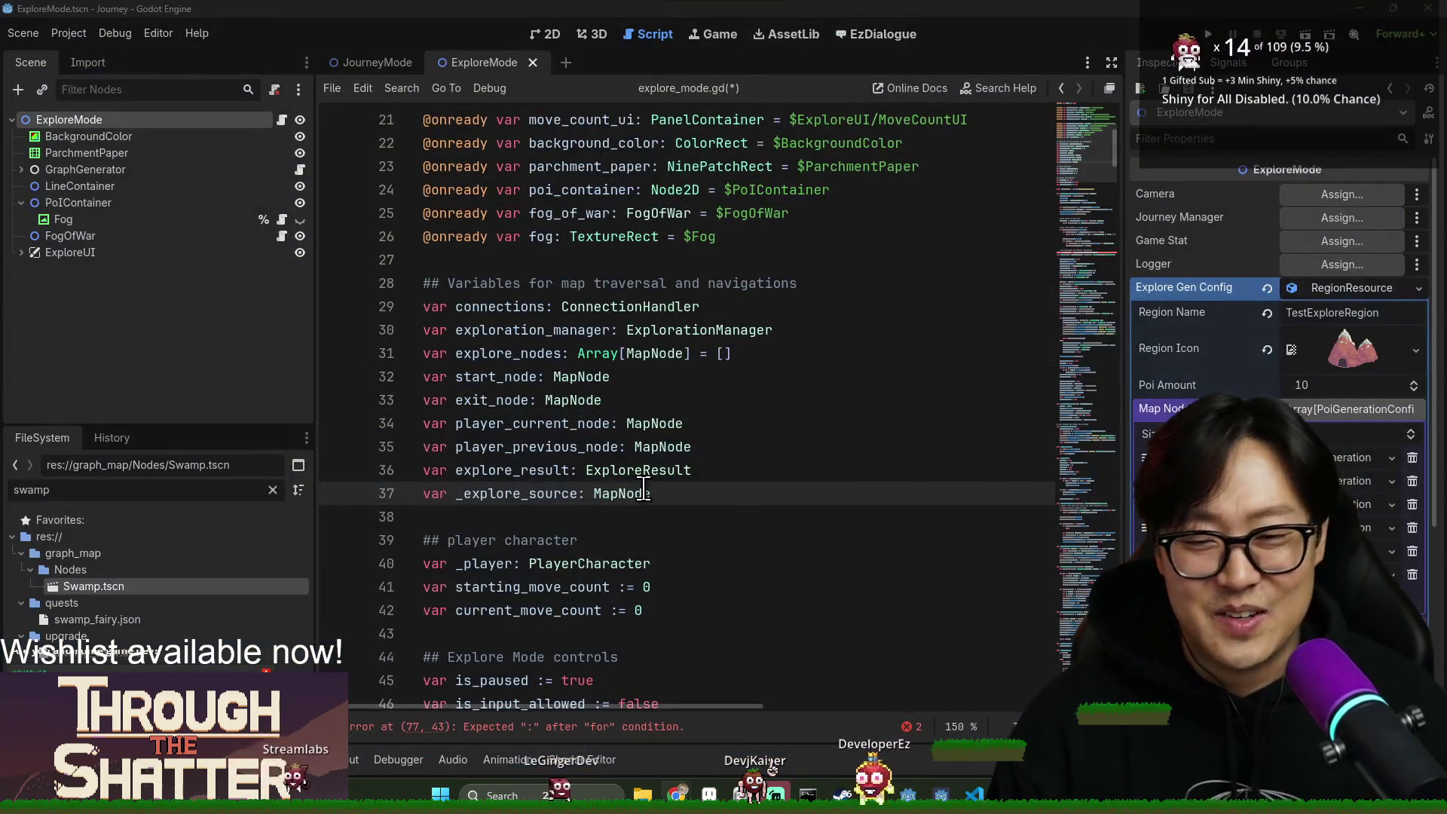
Add `var explore_env: Array[ExploreEnvironment] = []` on line 37 below explore_result.
click(479, 288)
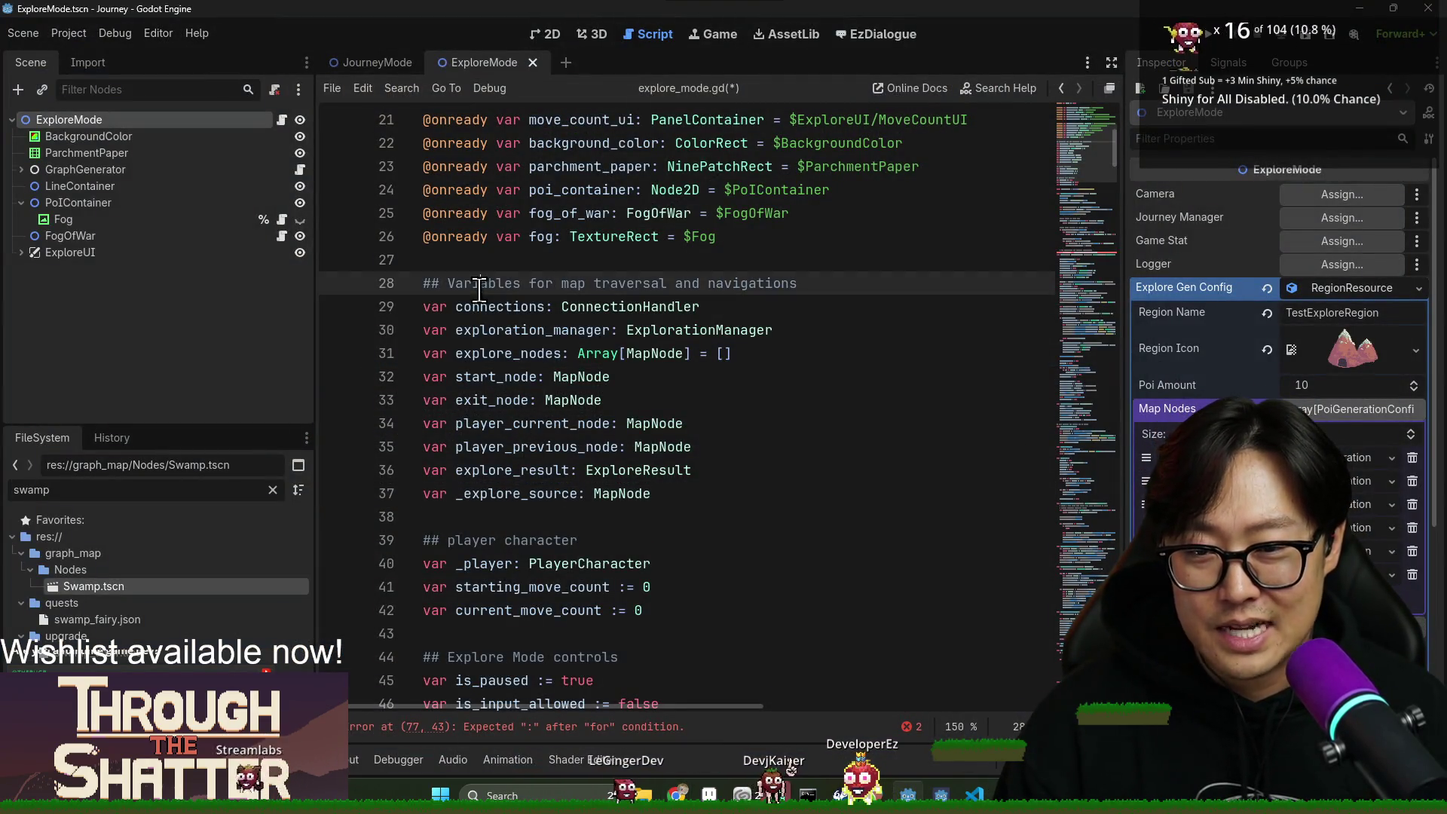
click(720, 470)
key(Return)
text(var environ)
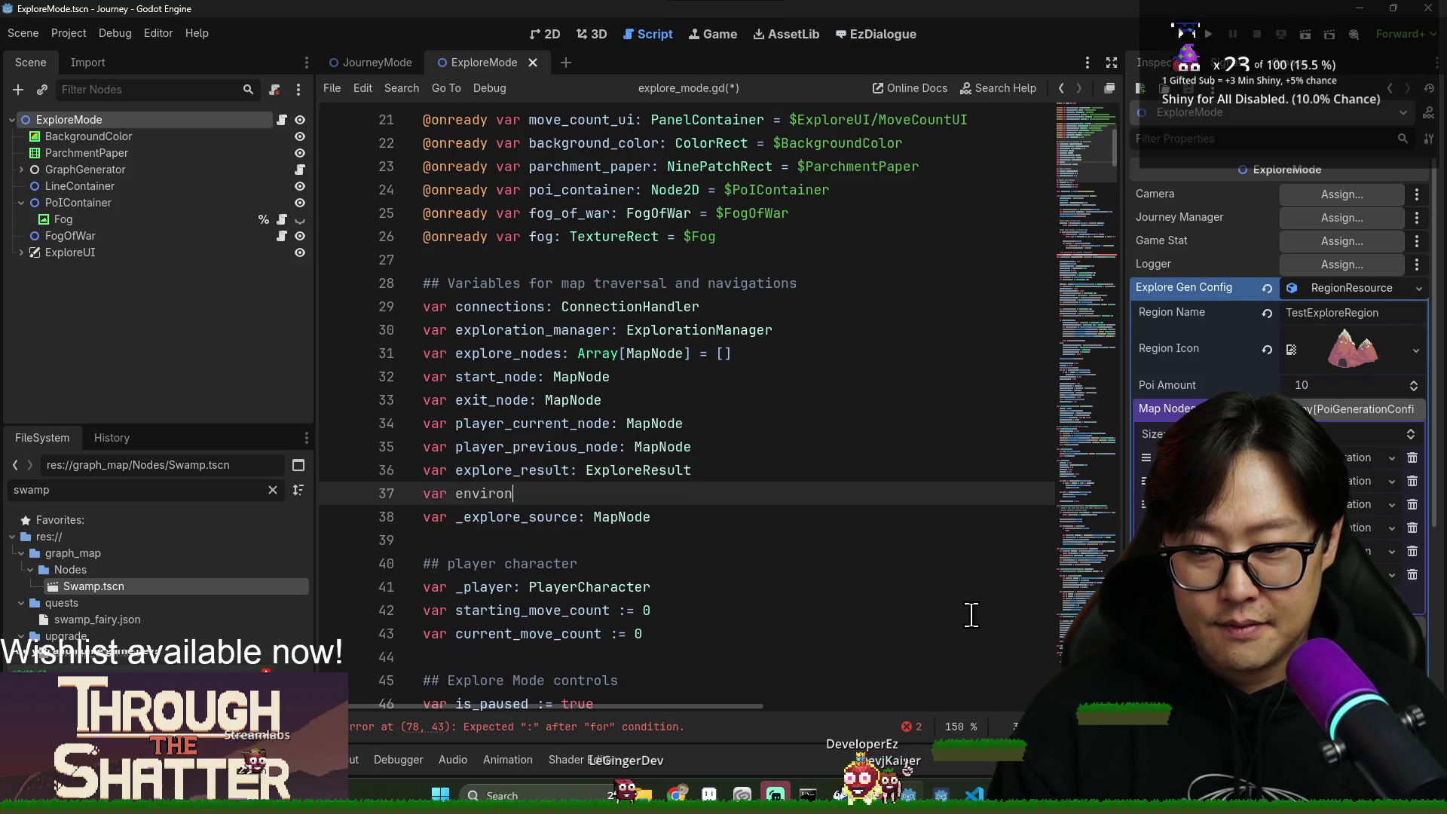
key(BackSpace)
key(BackSpace)
text(xplore_env: A)
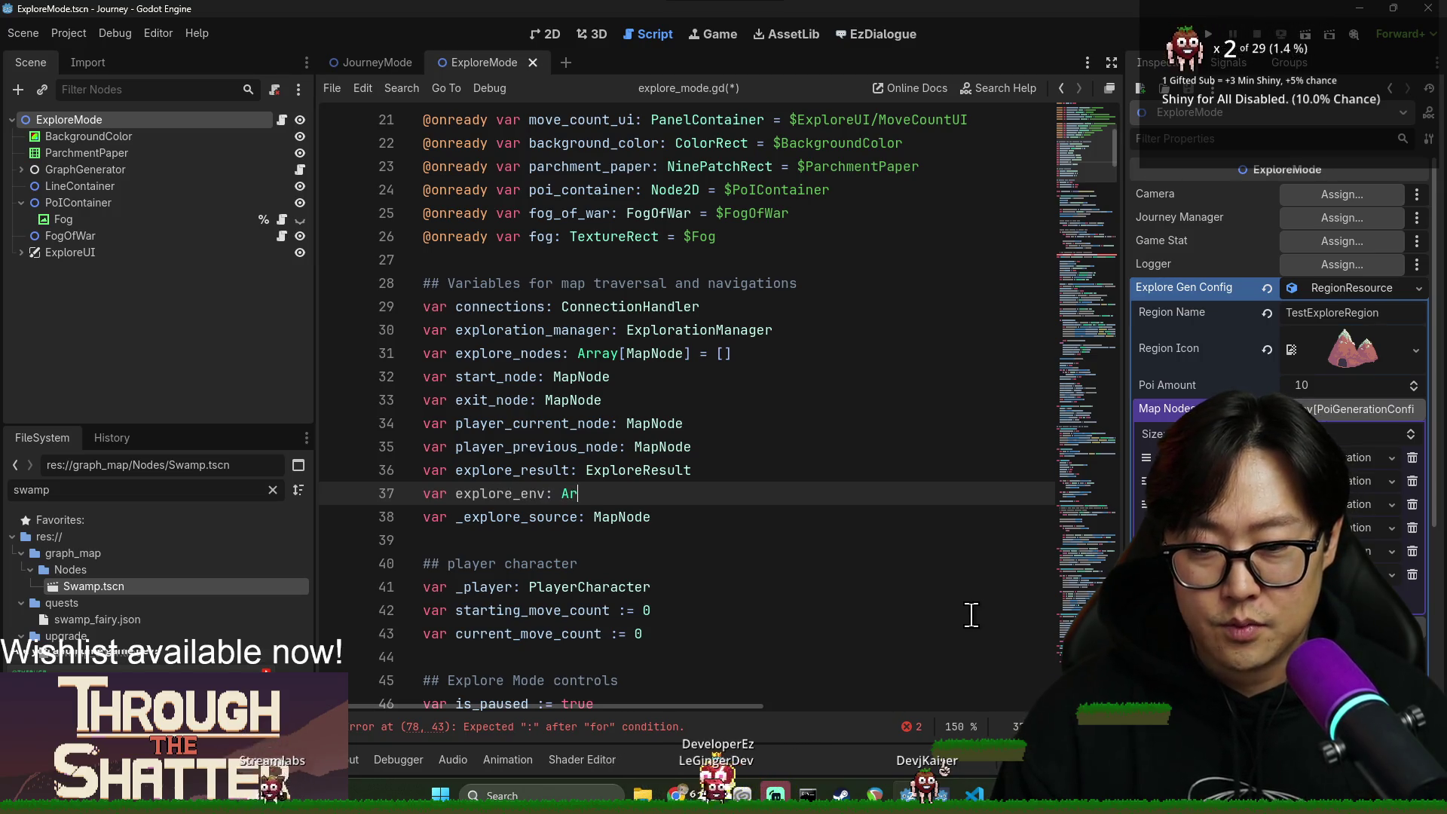
text(ray[ExploreE)
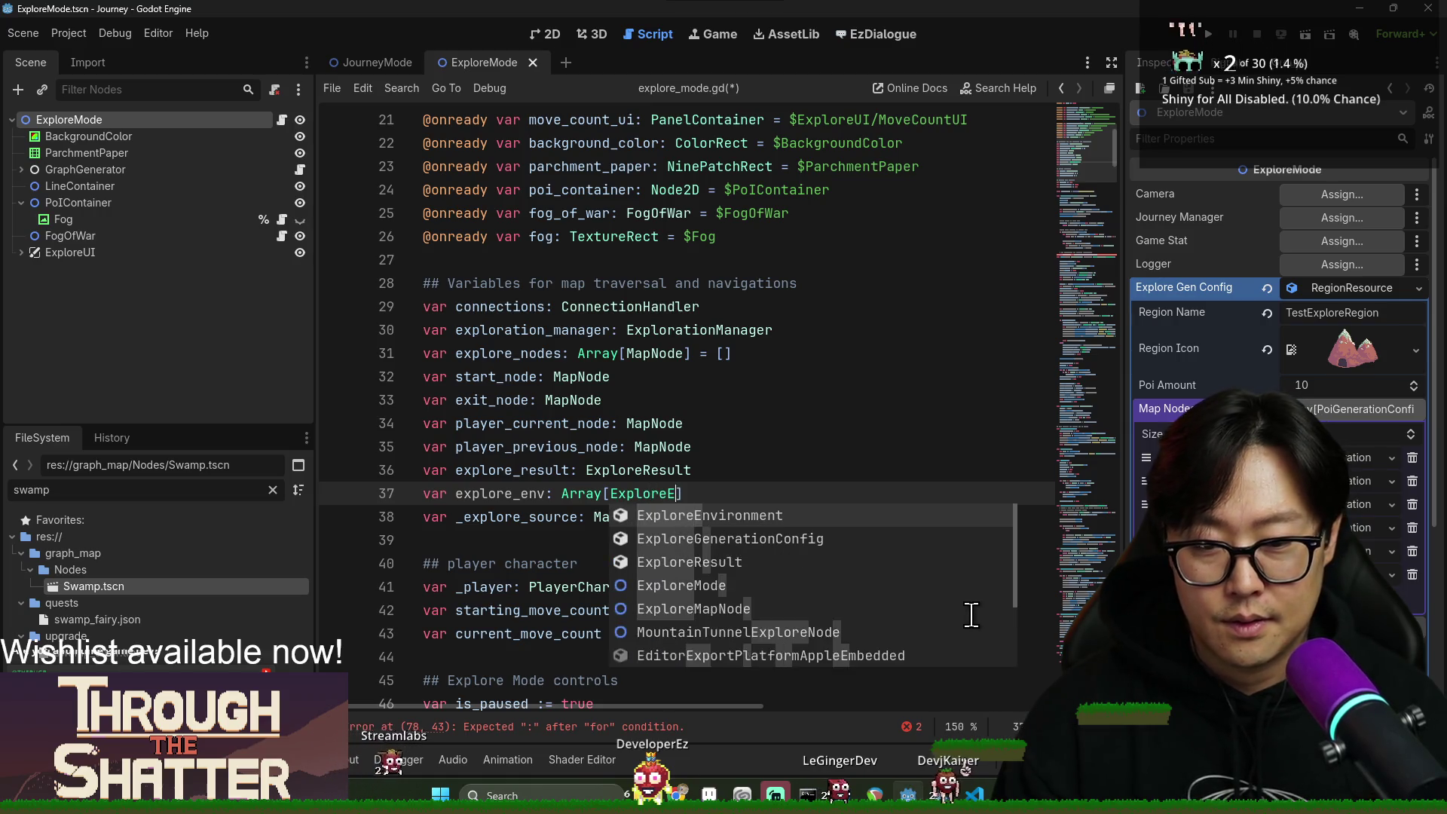
key(Return)
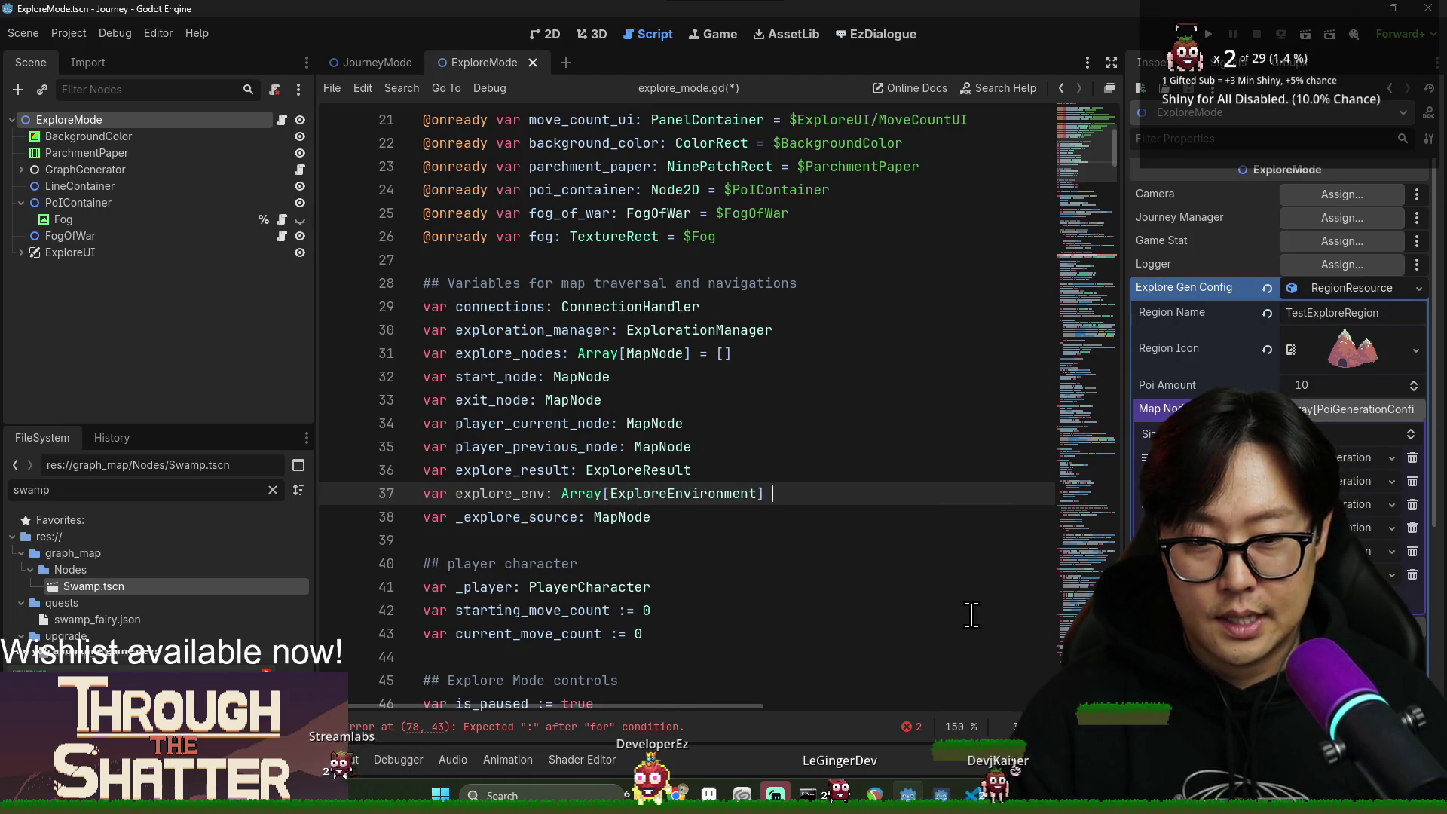
text(= [)
key(Escape)
right_click(632, 528)
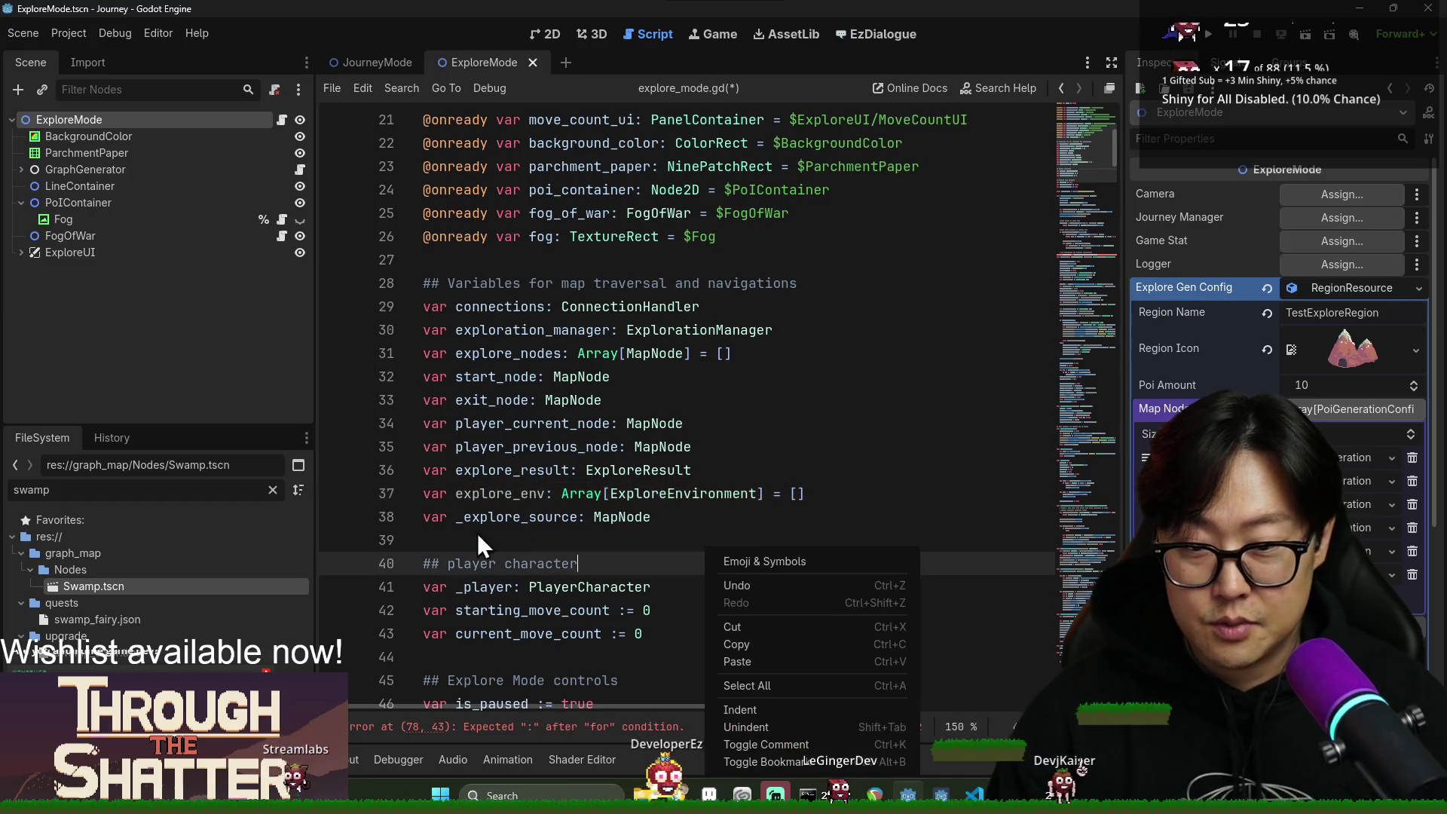
key(Escape)
double_click(497, 493)
key(ctrl+c)
scroll(571, 538, down, 7)
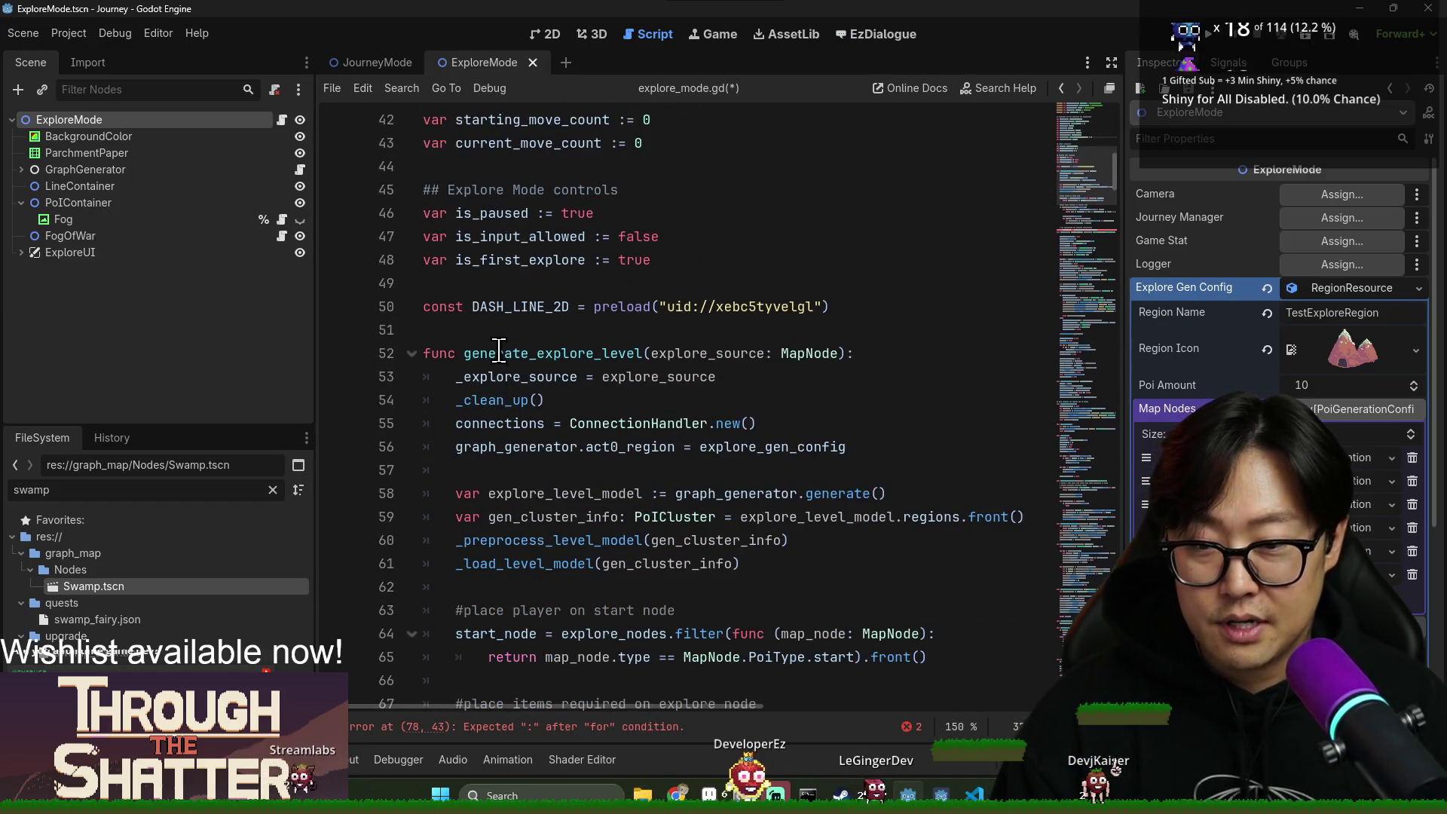
Add `explore_env = []` as the first line of generate_explore_level.
click(932, 354)
key(Return)
key(ctrl+v)
text(= [])
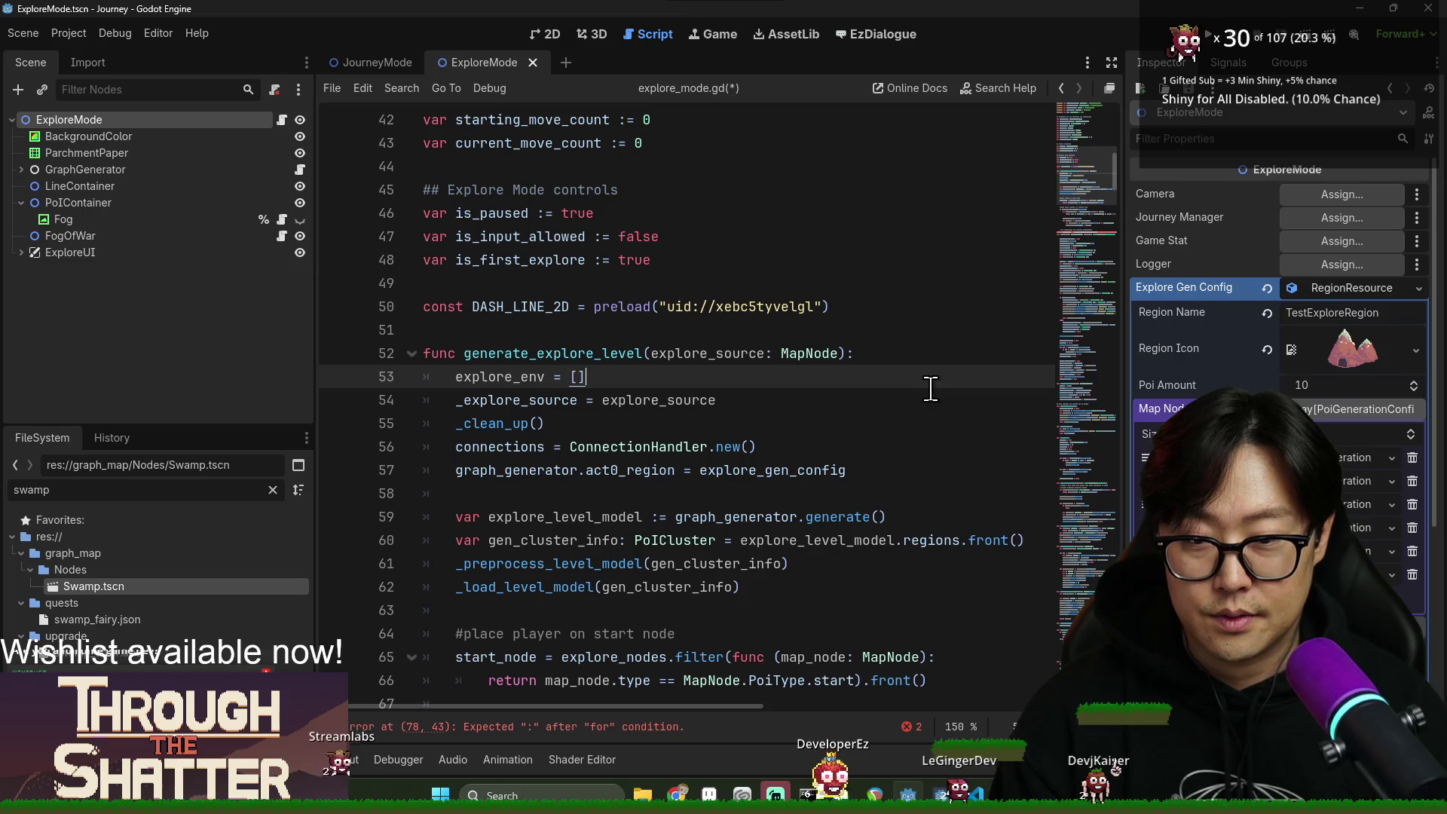
double_click(483, 376)
scroll(716, 528, down, 6)
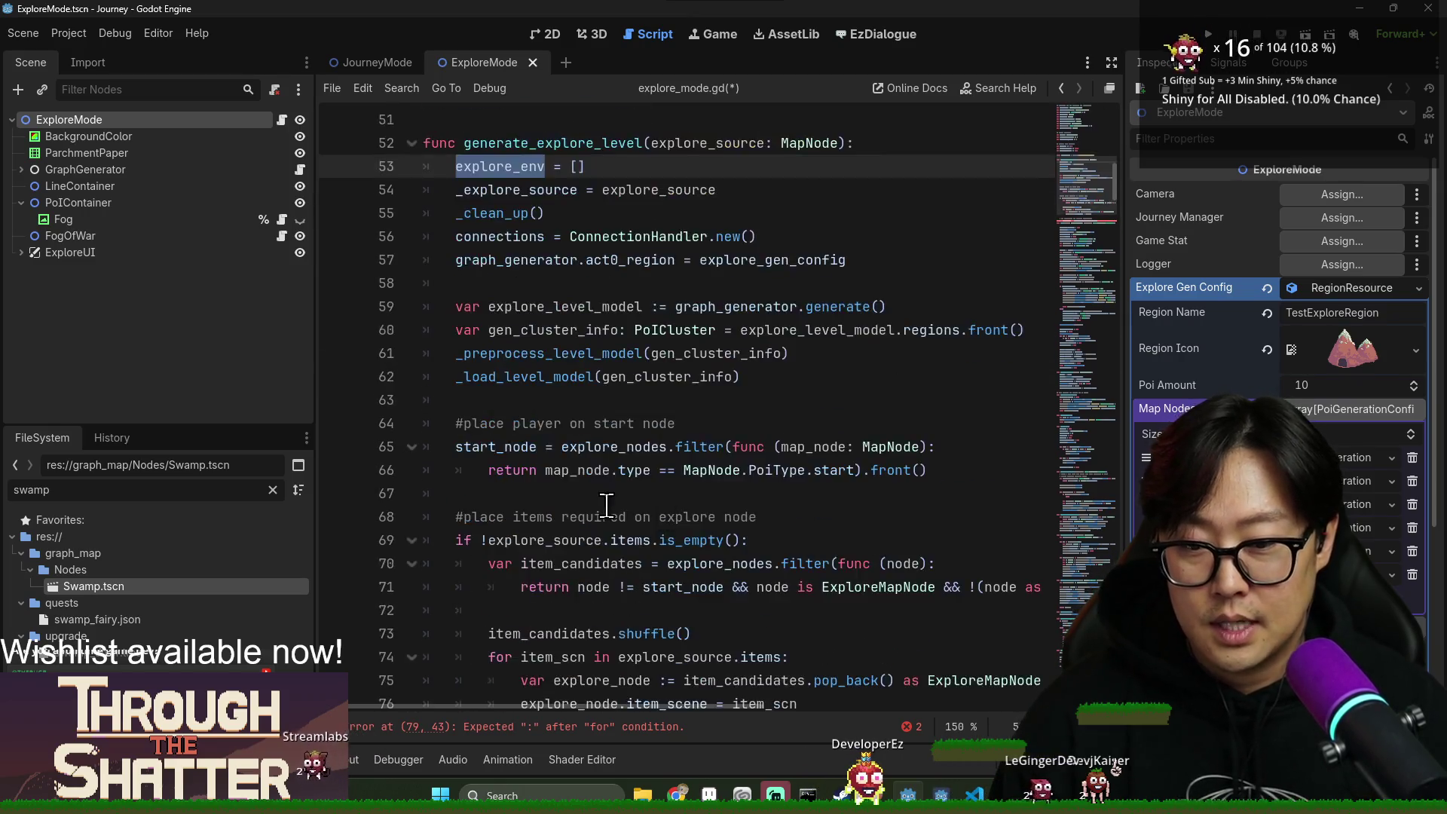
scroll(622, 405, up, 3)
scroll(528, 269, up, 1)
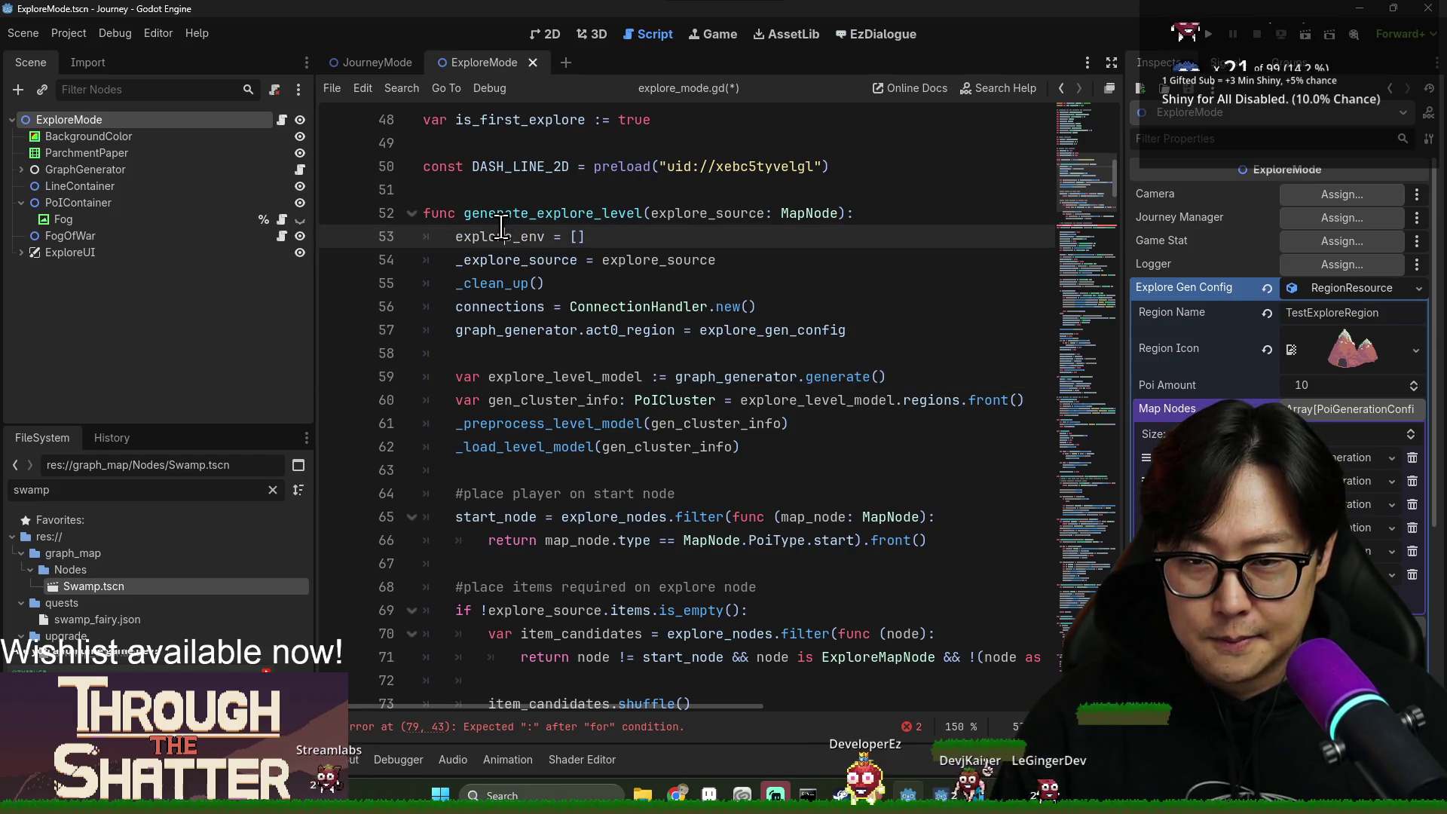
click(590, 355)
Assign `explore_env = explore_gen_config.environments`, then open the environments declaration in region_rsrc.gd.
text(explore_env = )
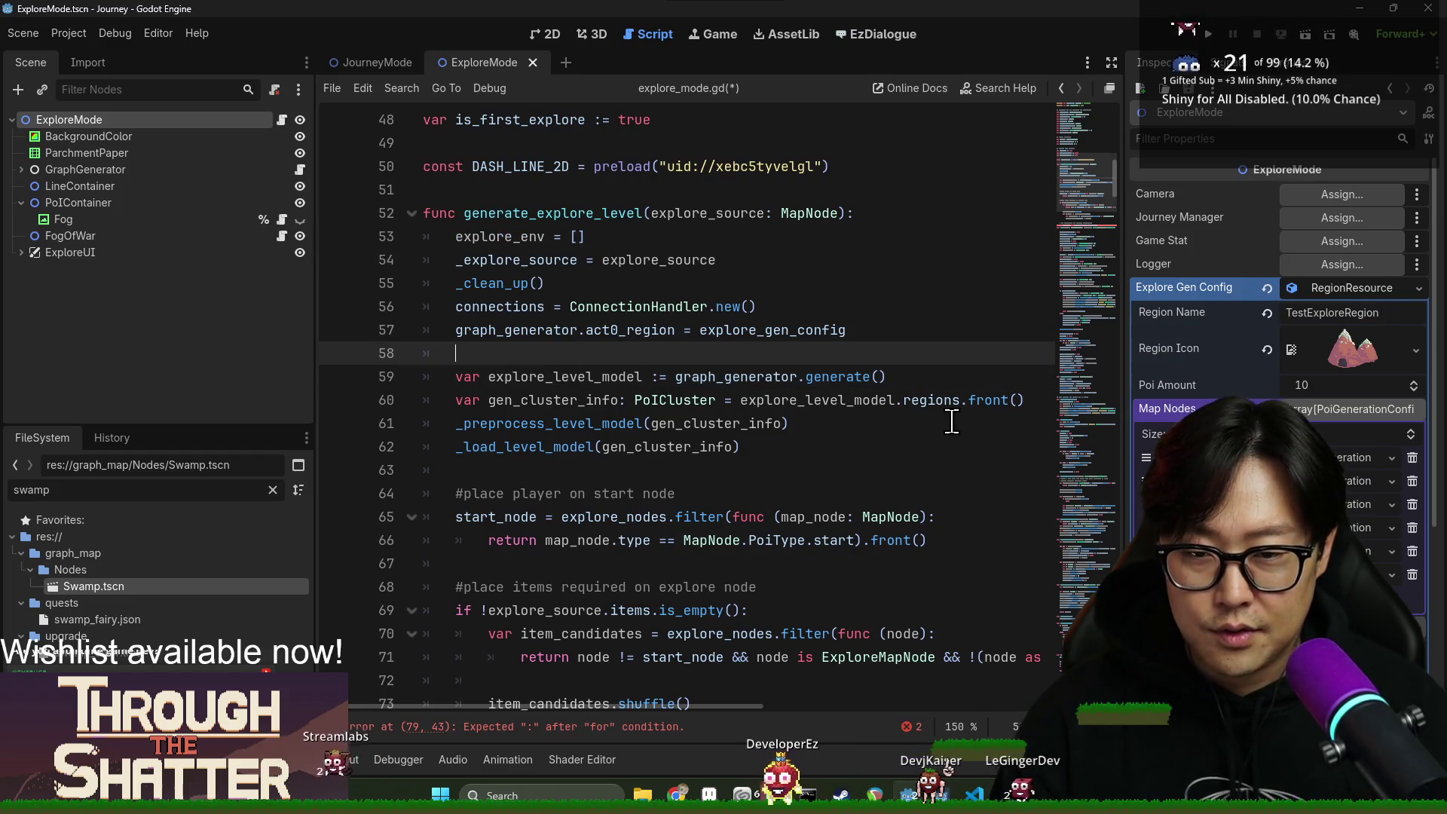
text(explore_env = exp)
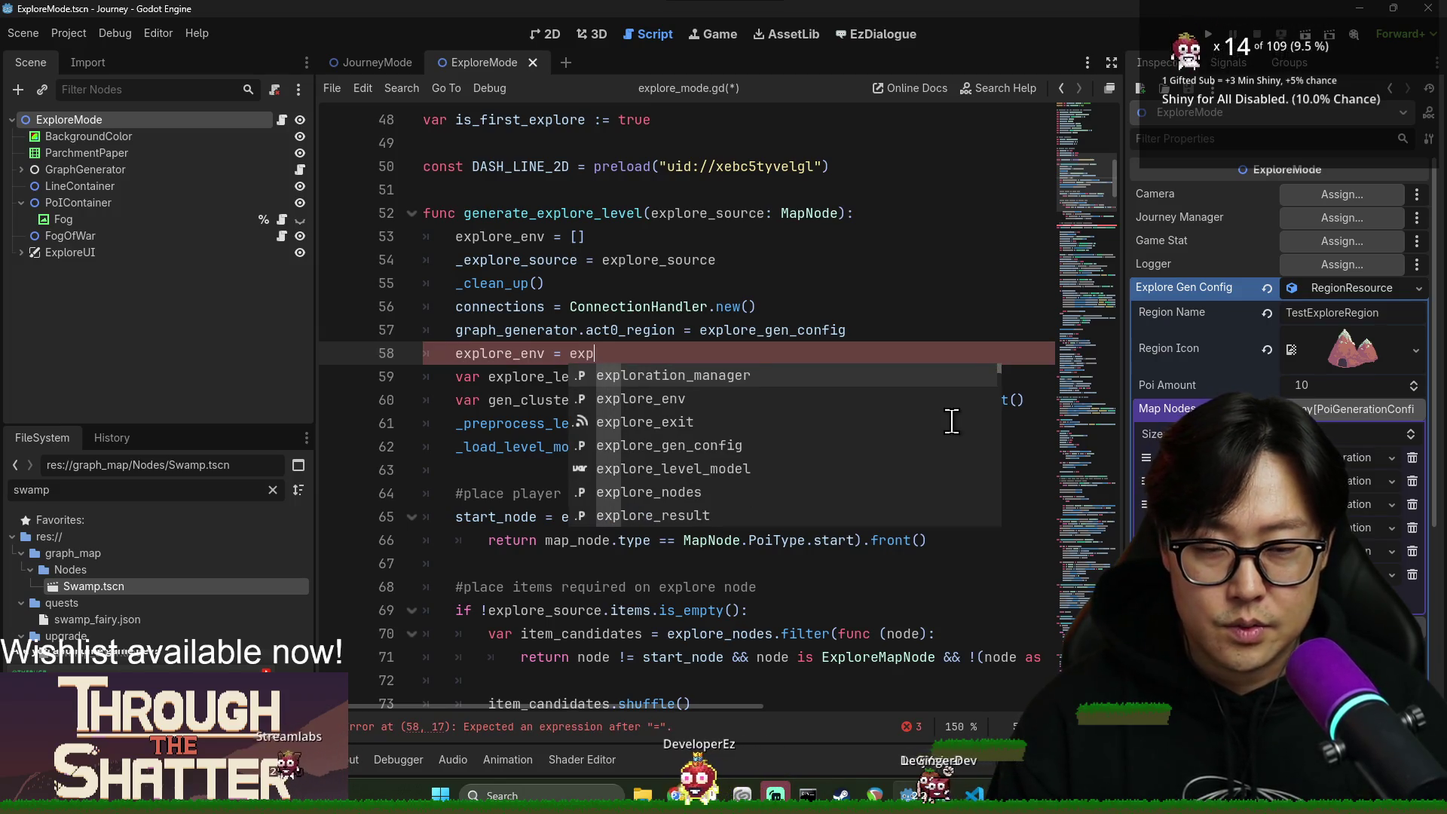
text(lore_gen)
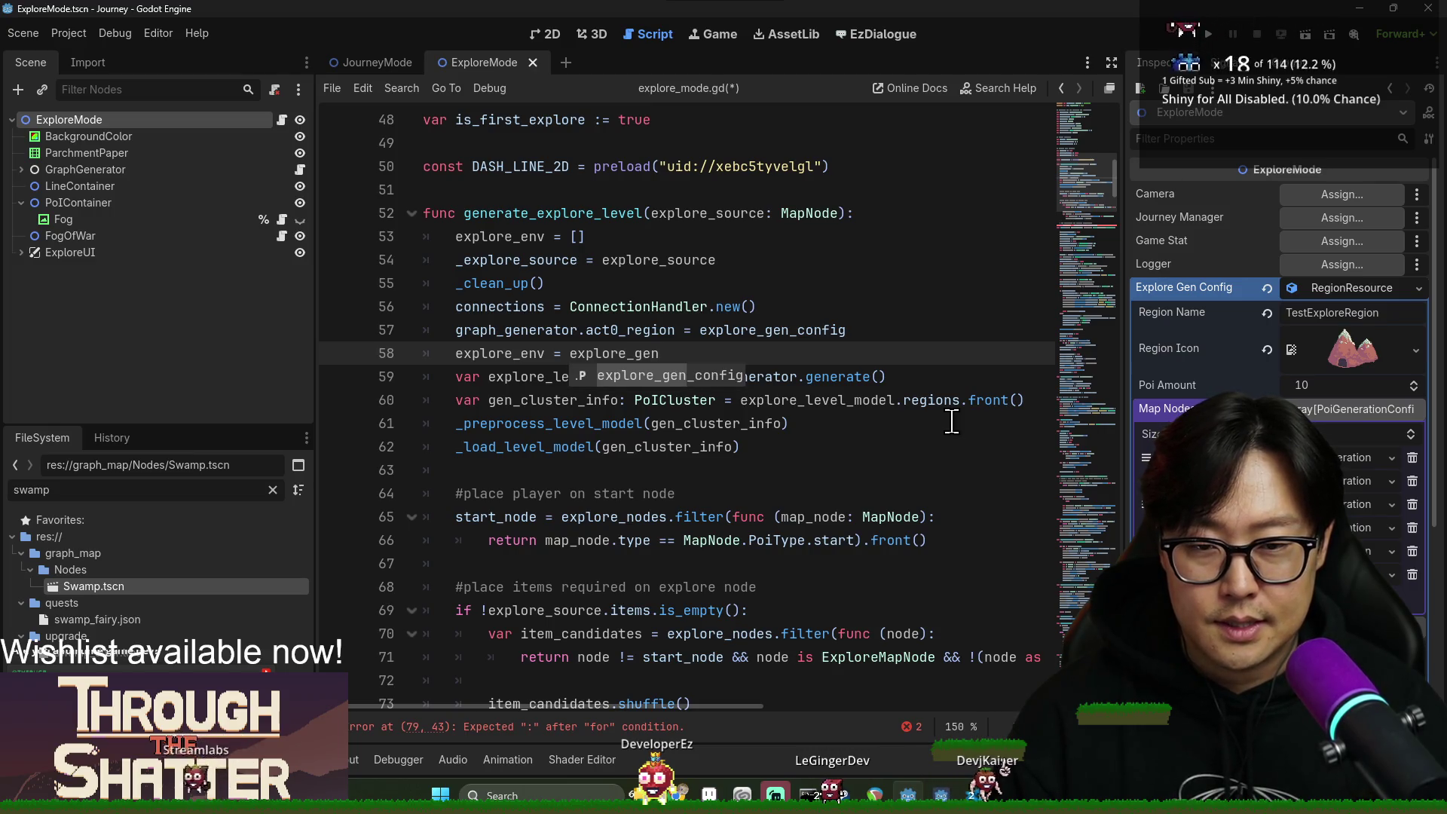
key(Return)
text(.)
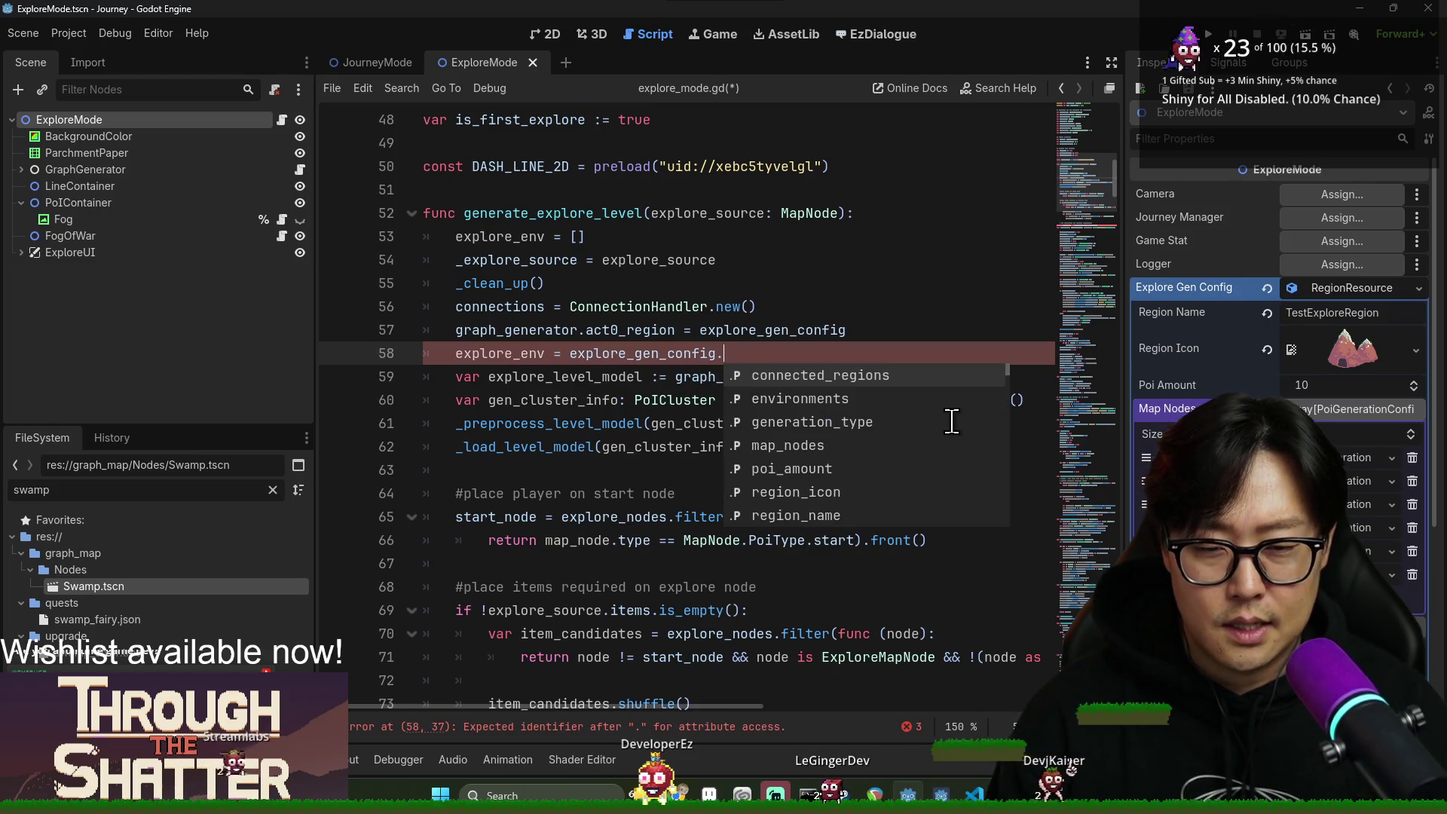
key(Down)
key(Return)
click(620, 376)
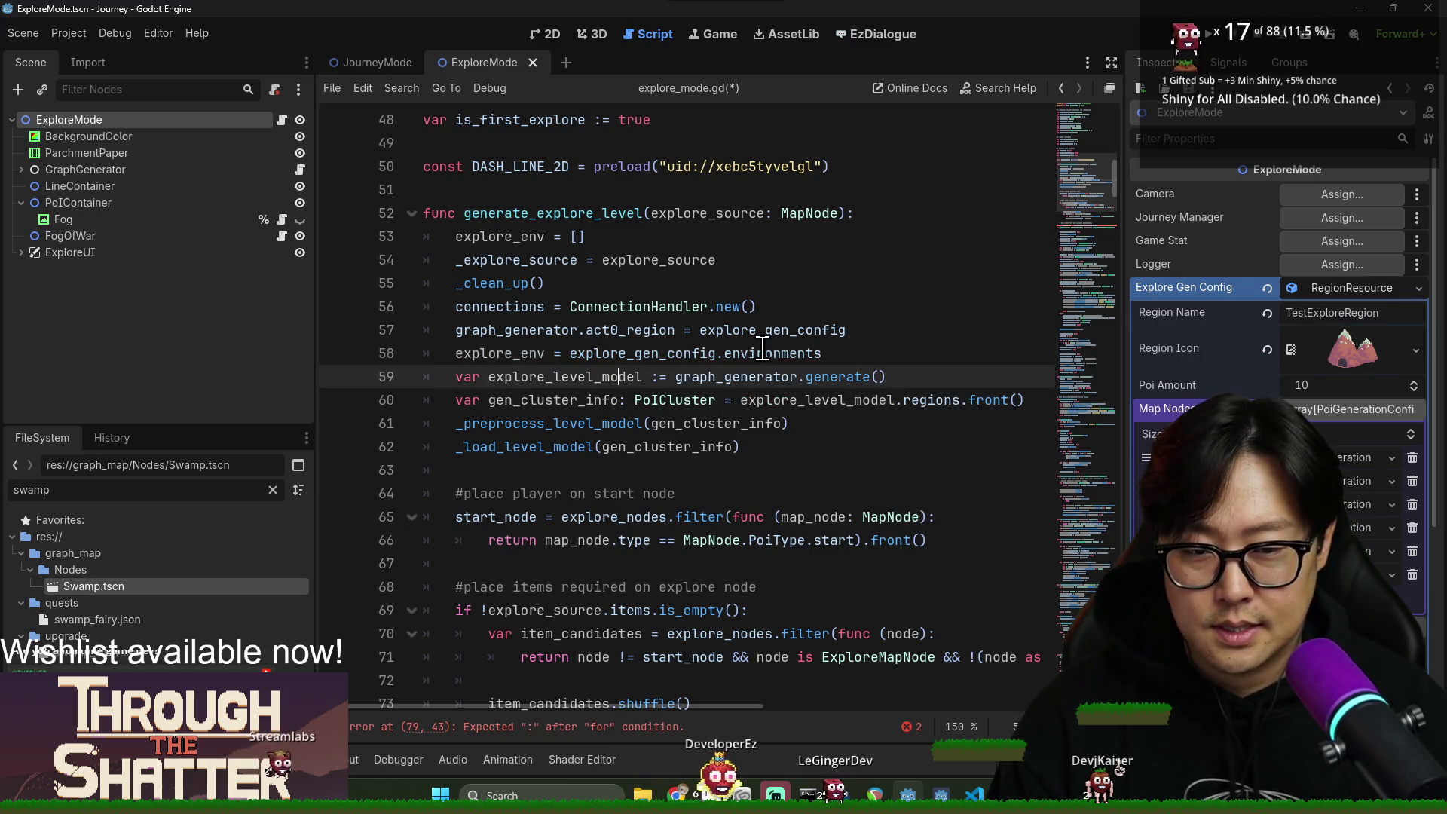
ctrl+click(763, 348)
key(Down)
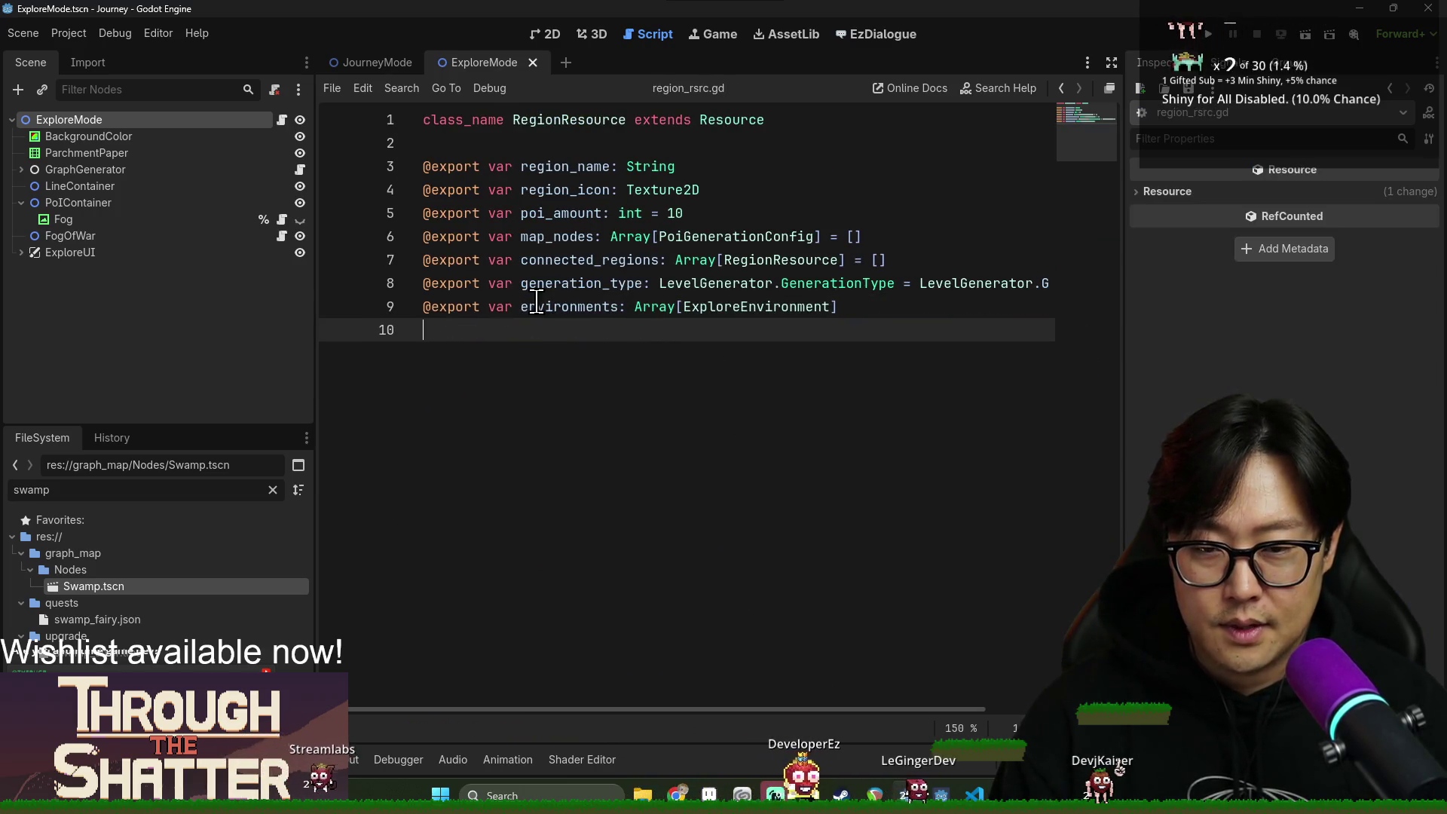
Check the Array[ExploreEnvironment] type of environments, then return to explore_mode.gd and save.
double_click(536, 302)
drag(635, 307, 871, 300)
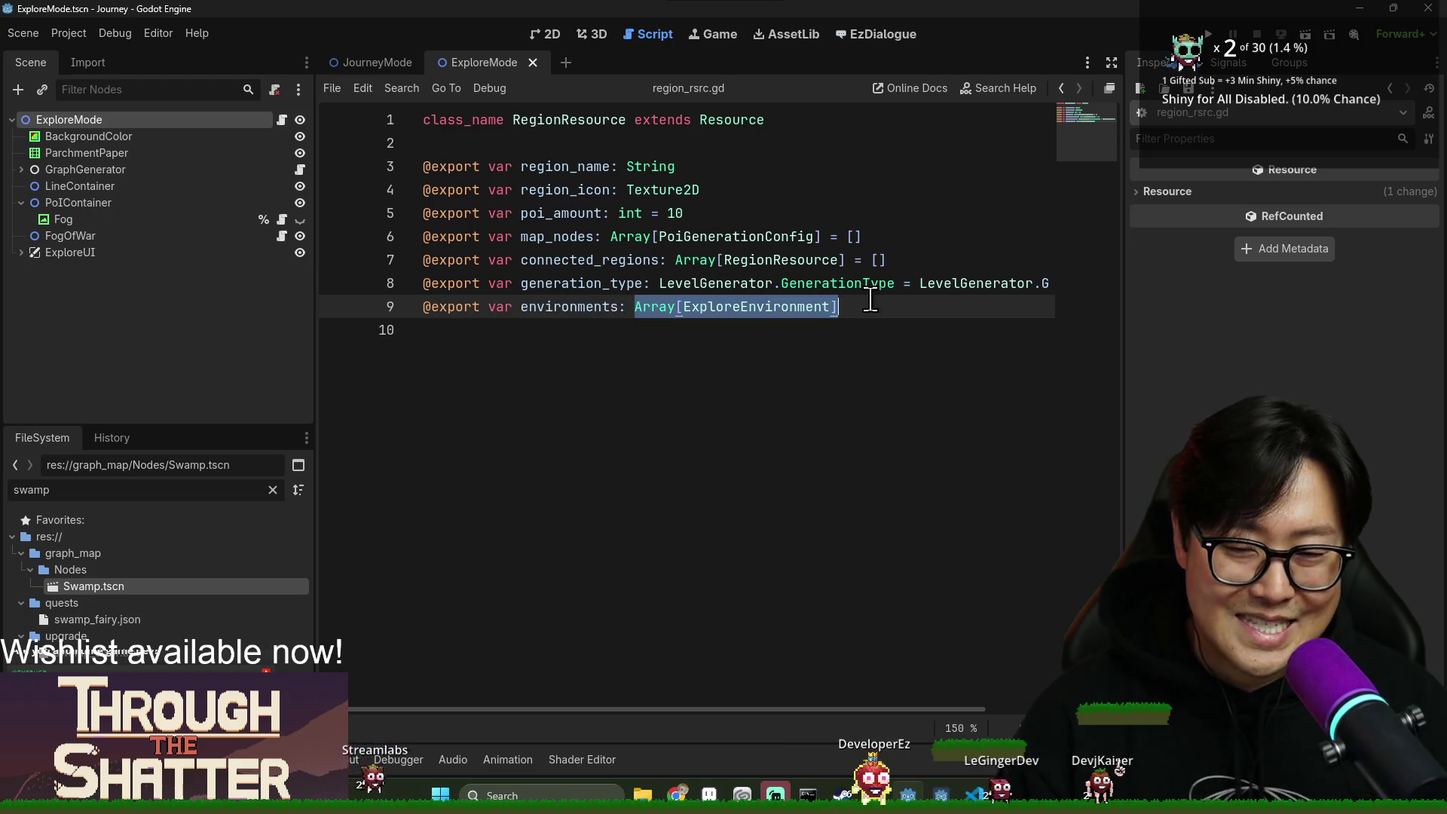
click(874, 303)
key(alt+Left)
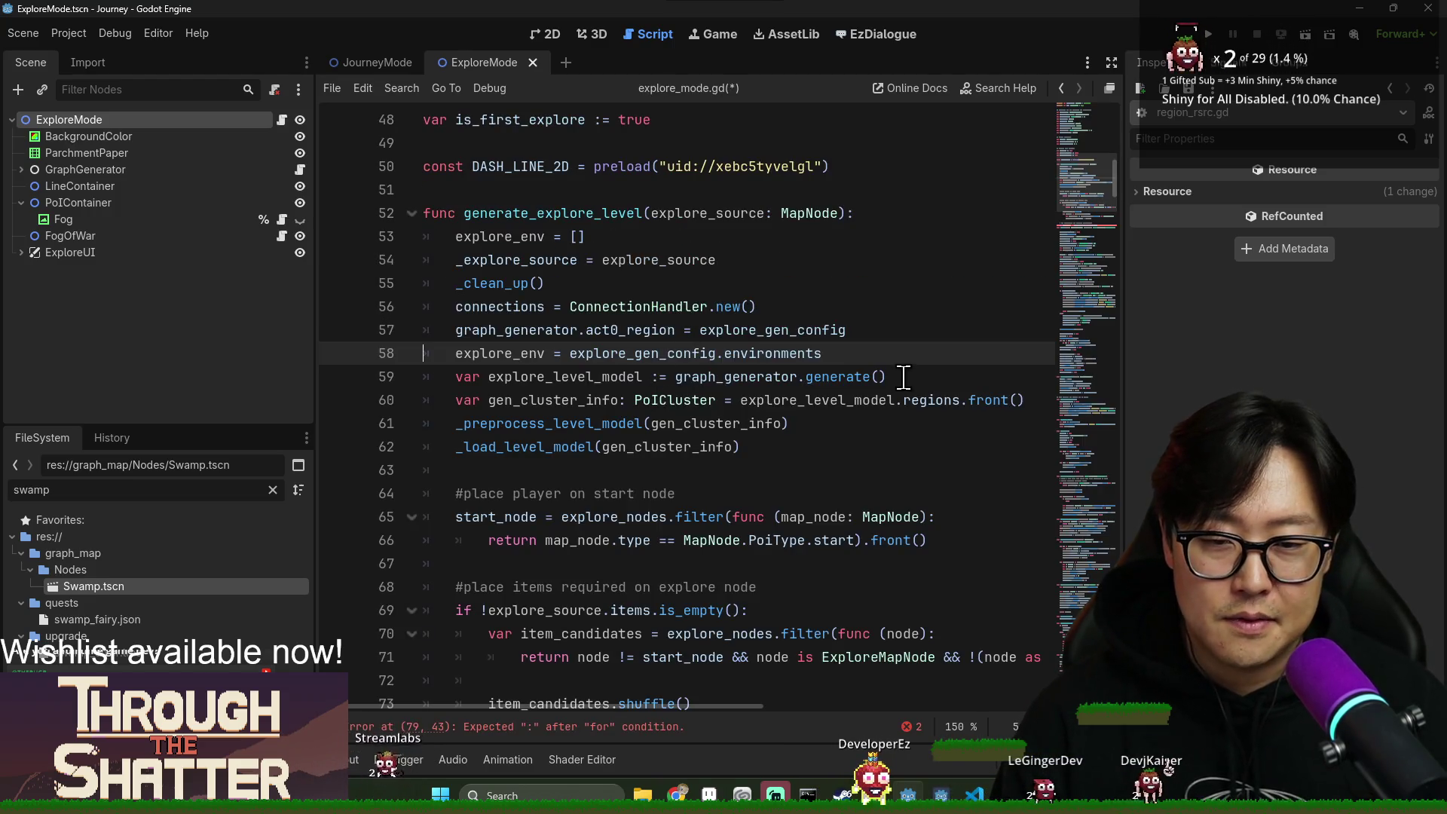
key(ctrl+s)
Review act0_region, explore_gen_config and explore_env usages on lines 57–58.
click(592, 371)
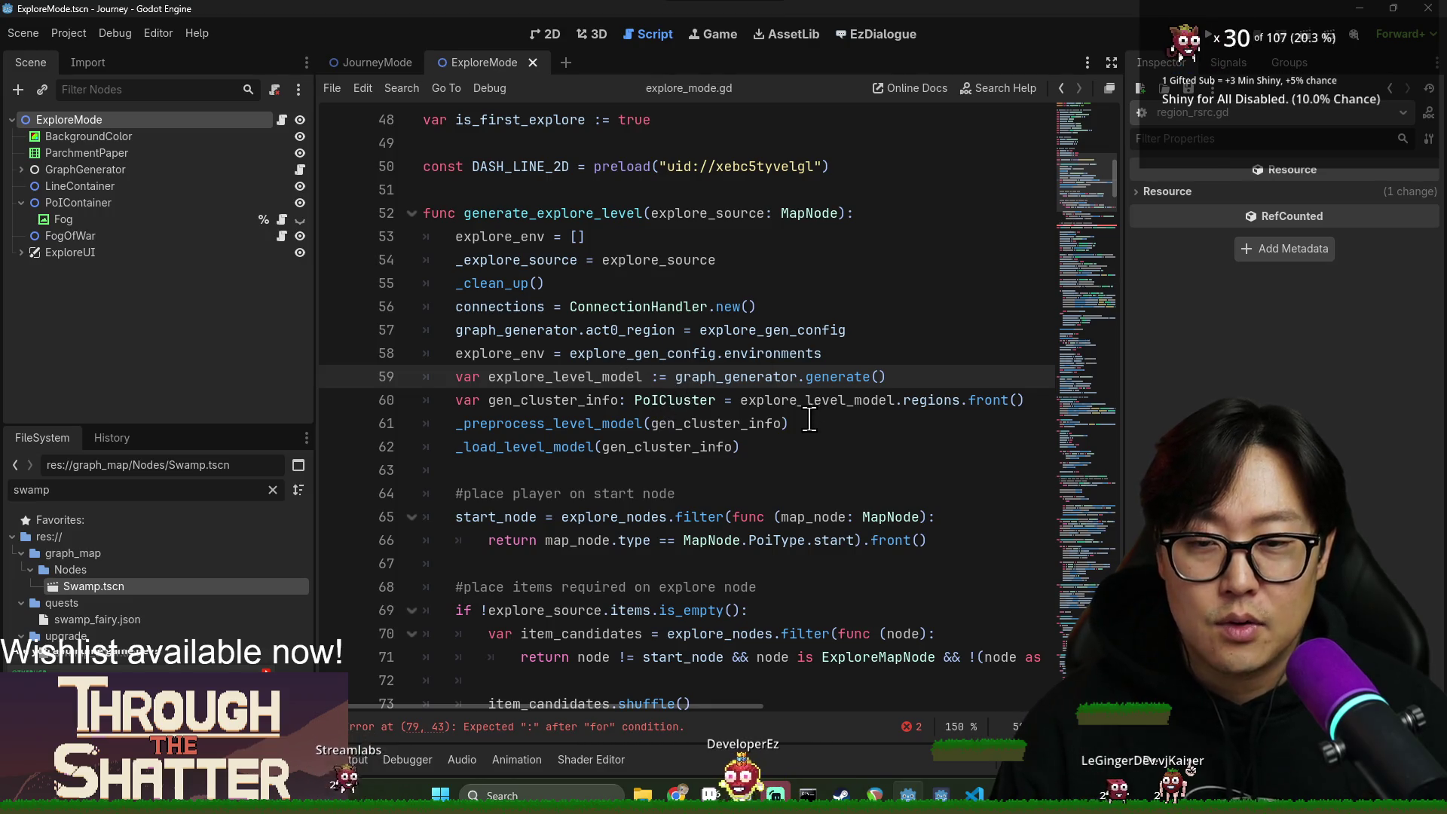
double_click(630, 329)
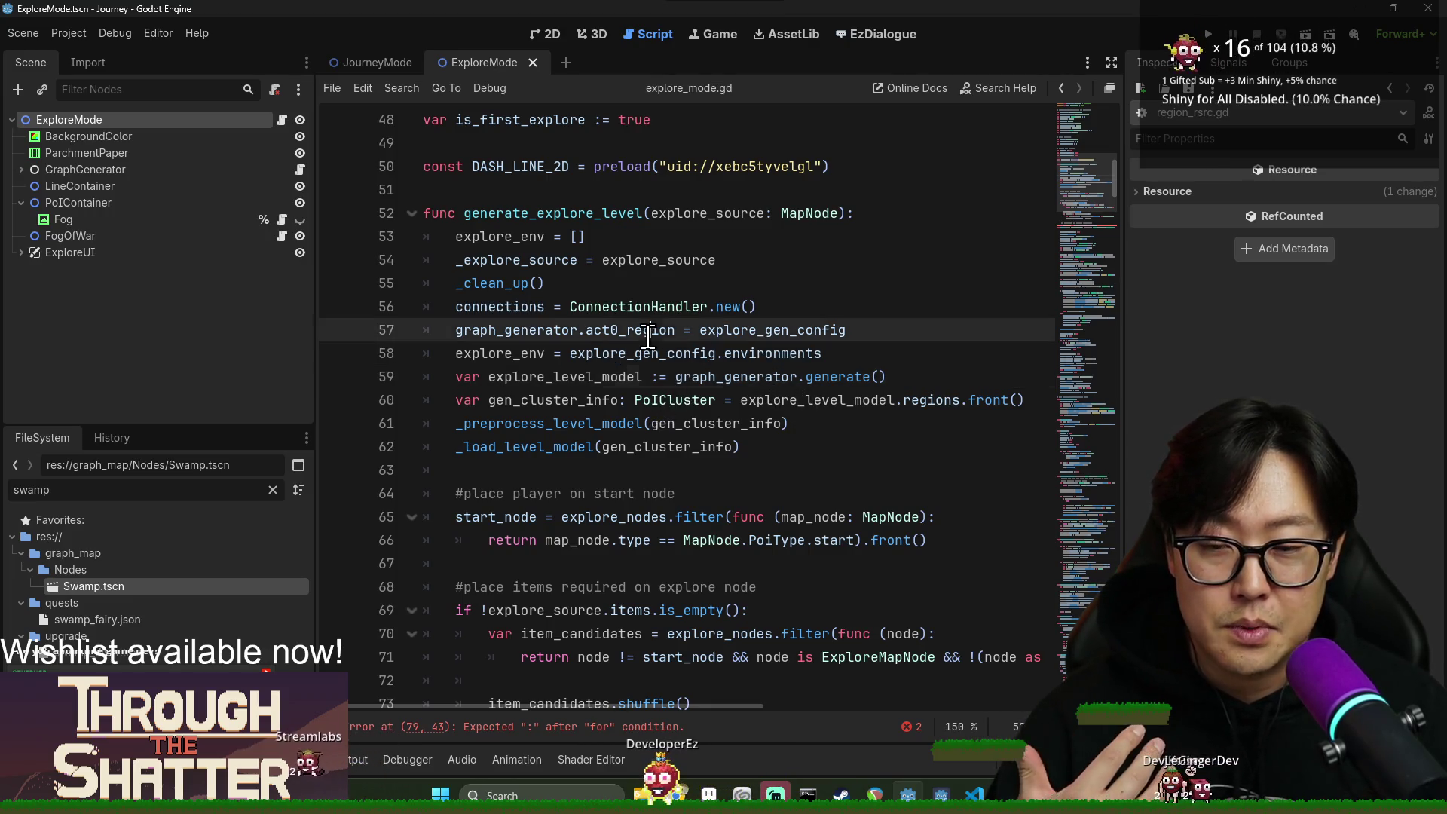
click(735, 329)
double_click(735, 329)
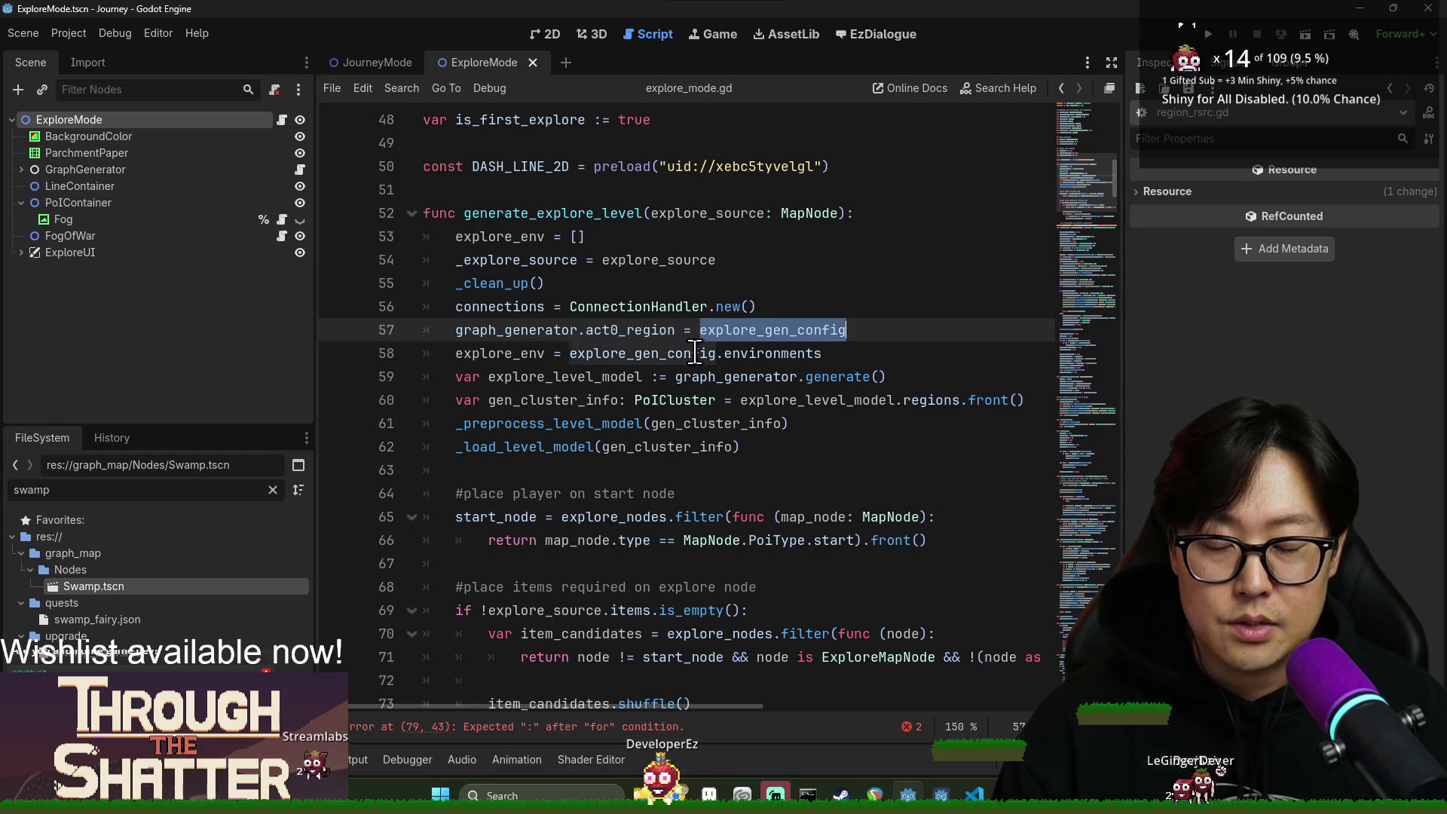
double_click(653, 329)
double_click(542, 332)
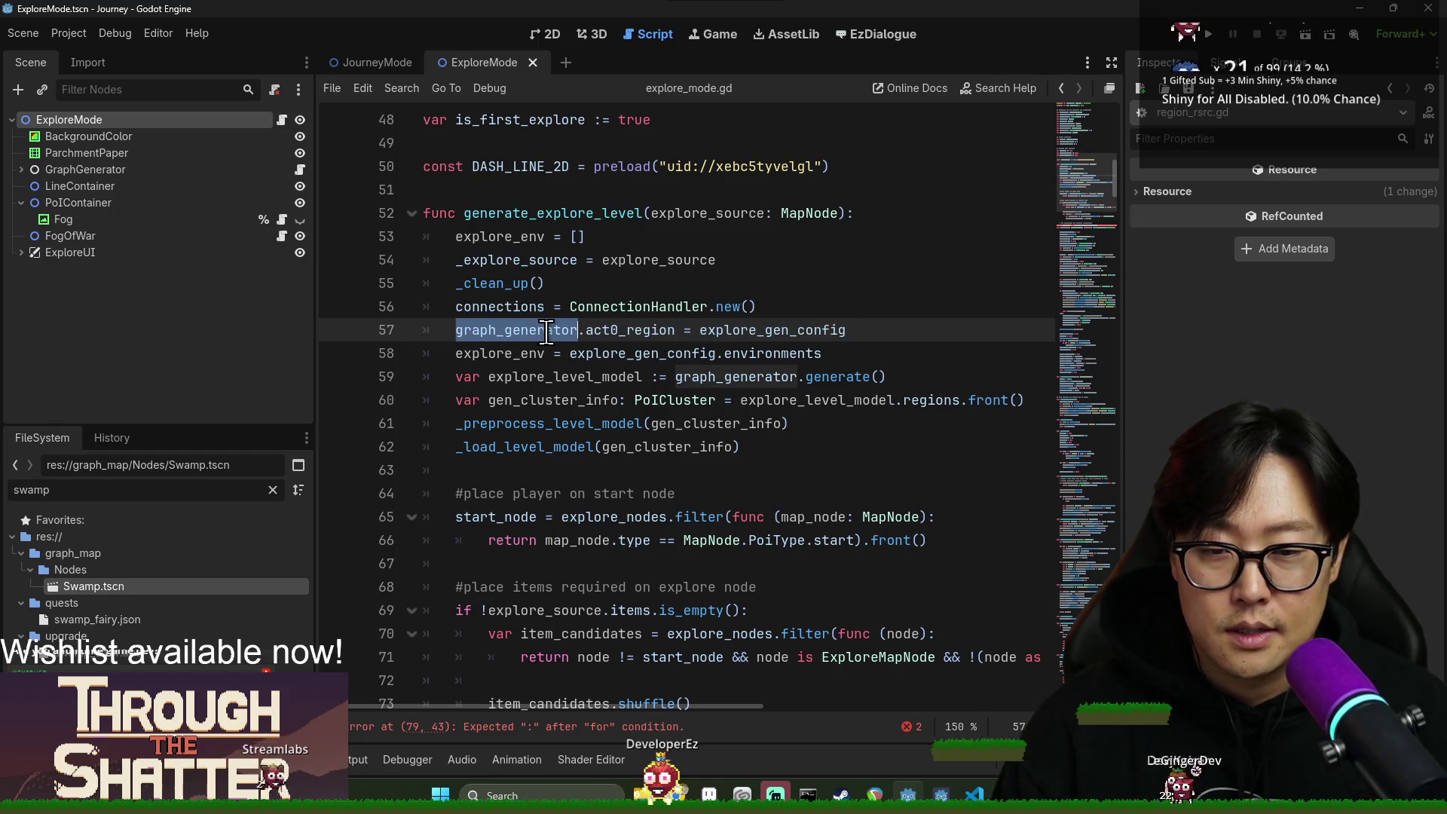
double_click(612, 330)
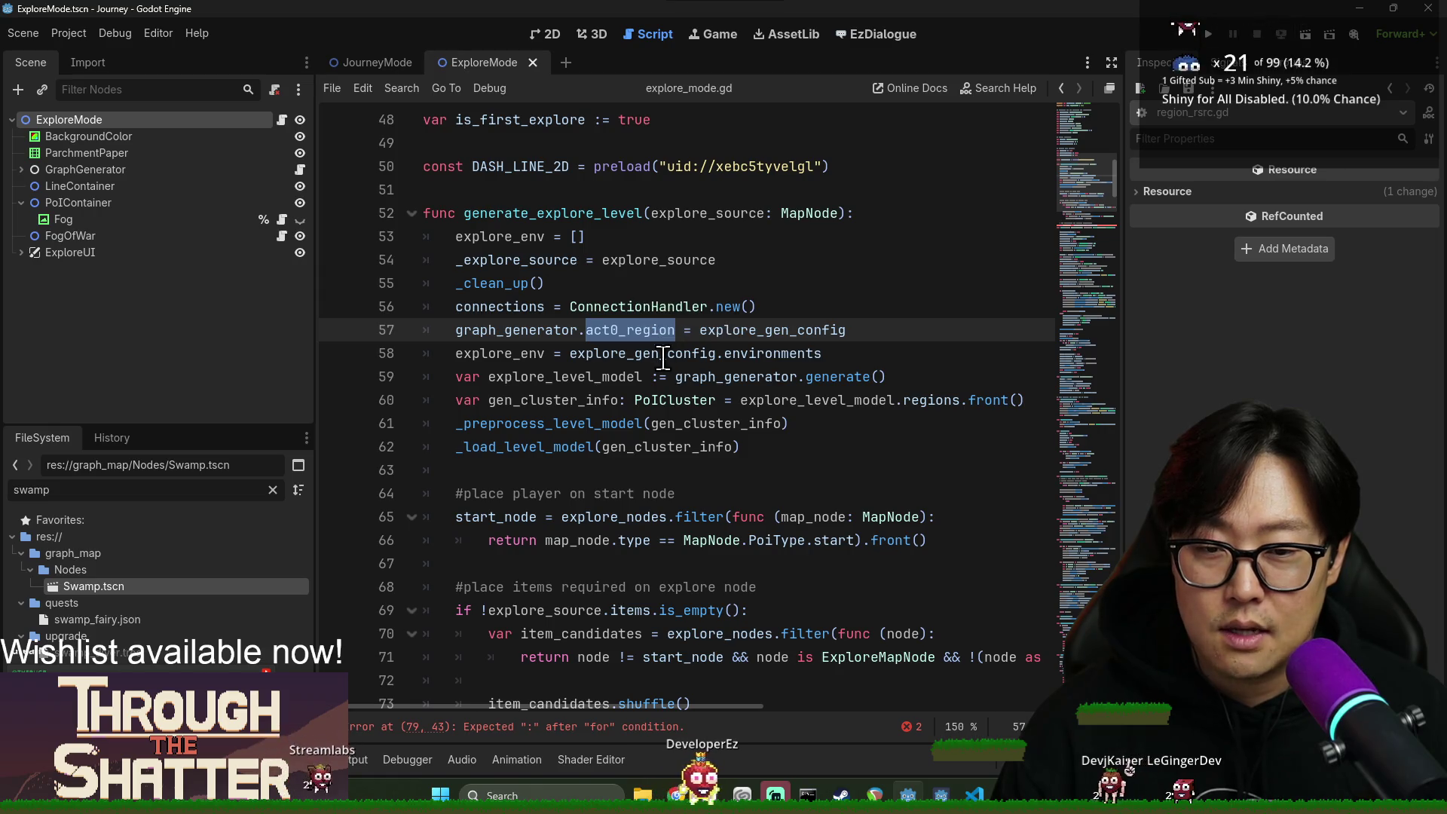
double_click(500, 354)
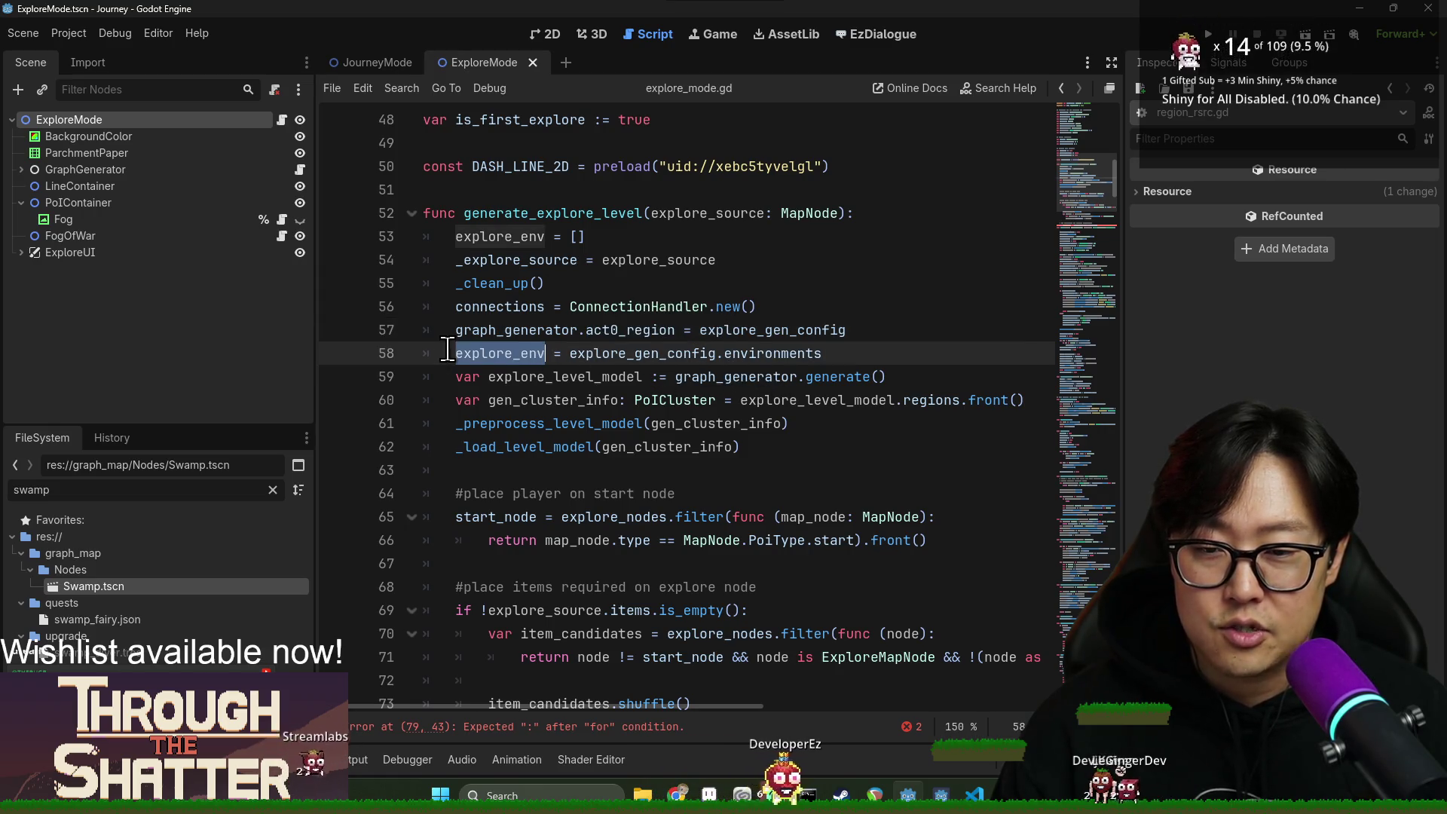
click(701, 354)
double_click(612, 359)
drag(613, 359, 763, 359)
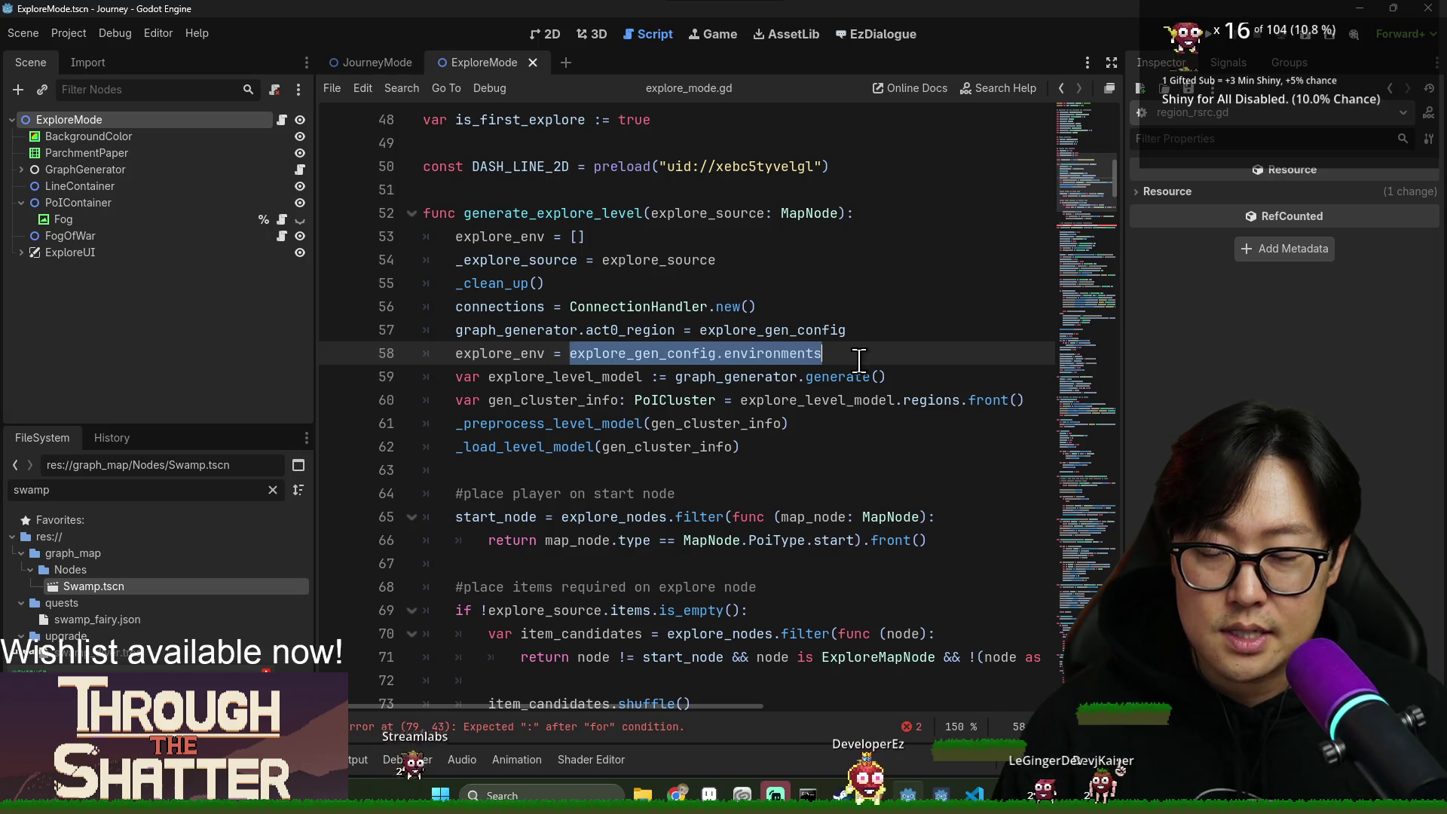
double_click(529, 353)
scroll(689, 539, down, 5)
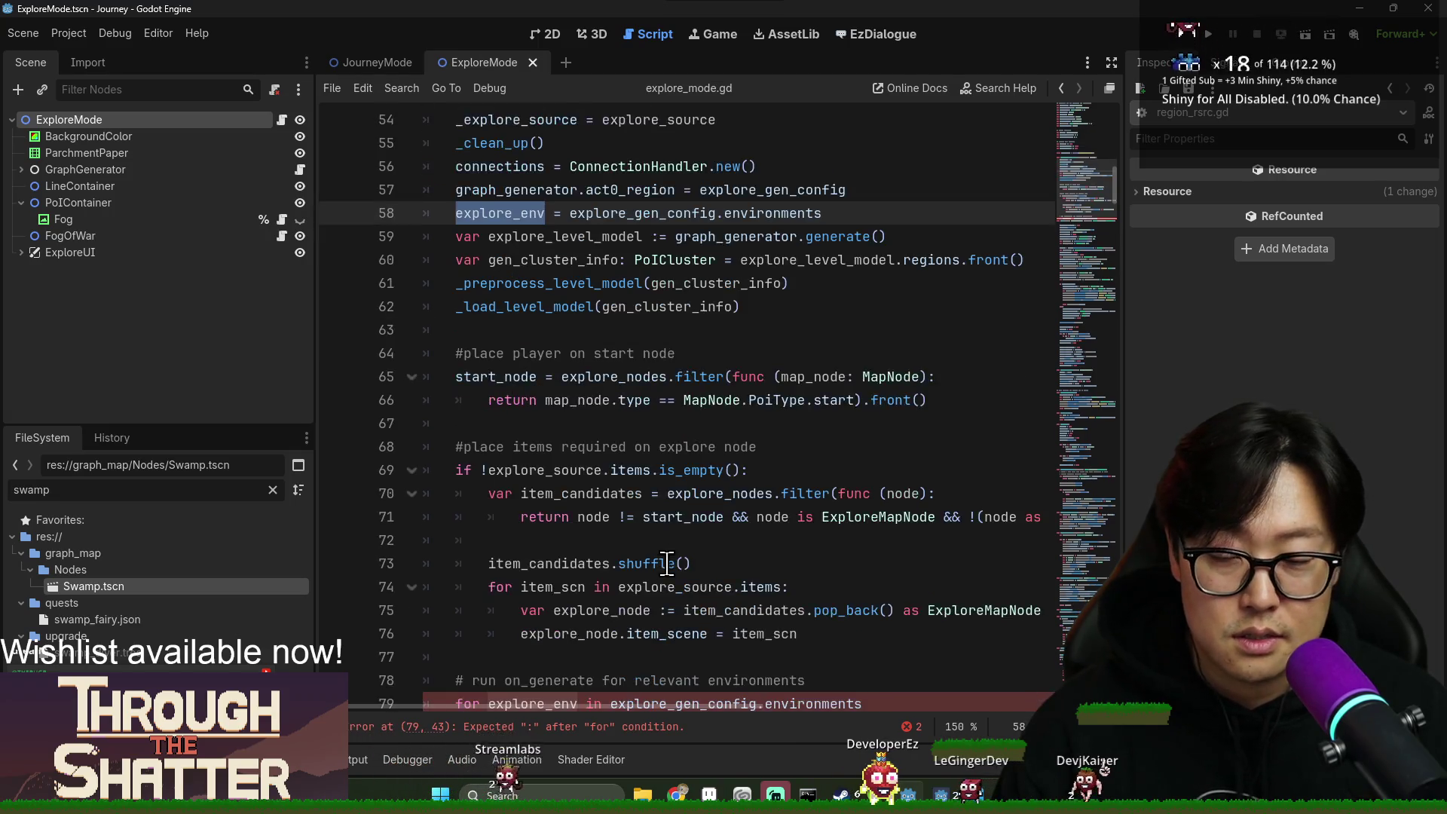
Replace the loop's explore_gen_config.environments on line 79 with explore_env.
click(930, 493)
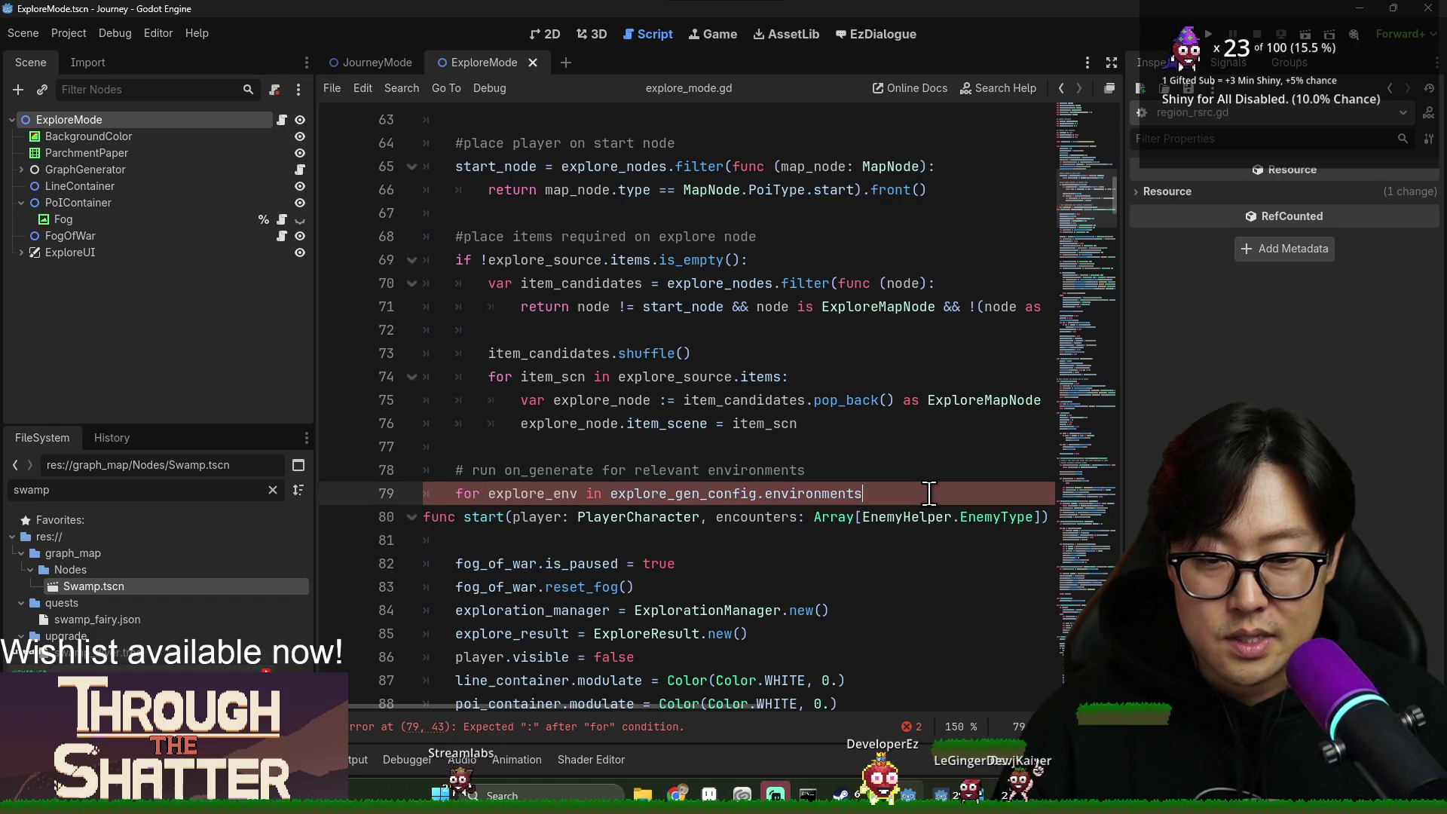
scroll(927, 493, up, 6)
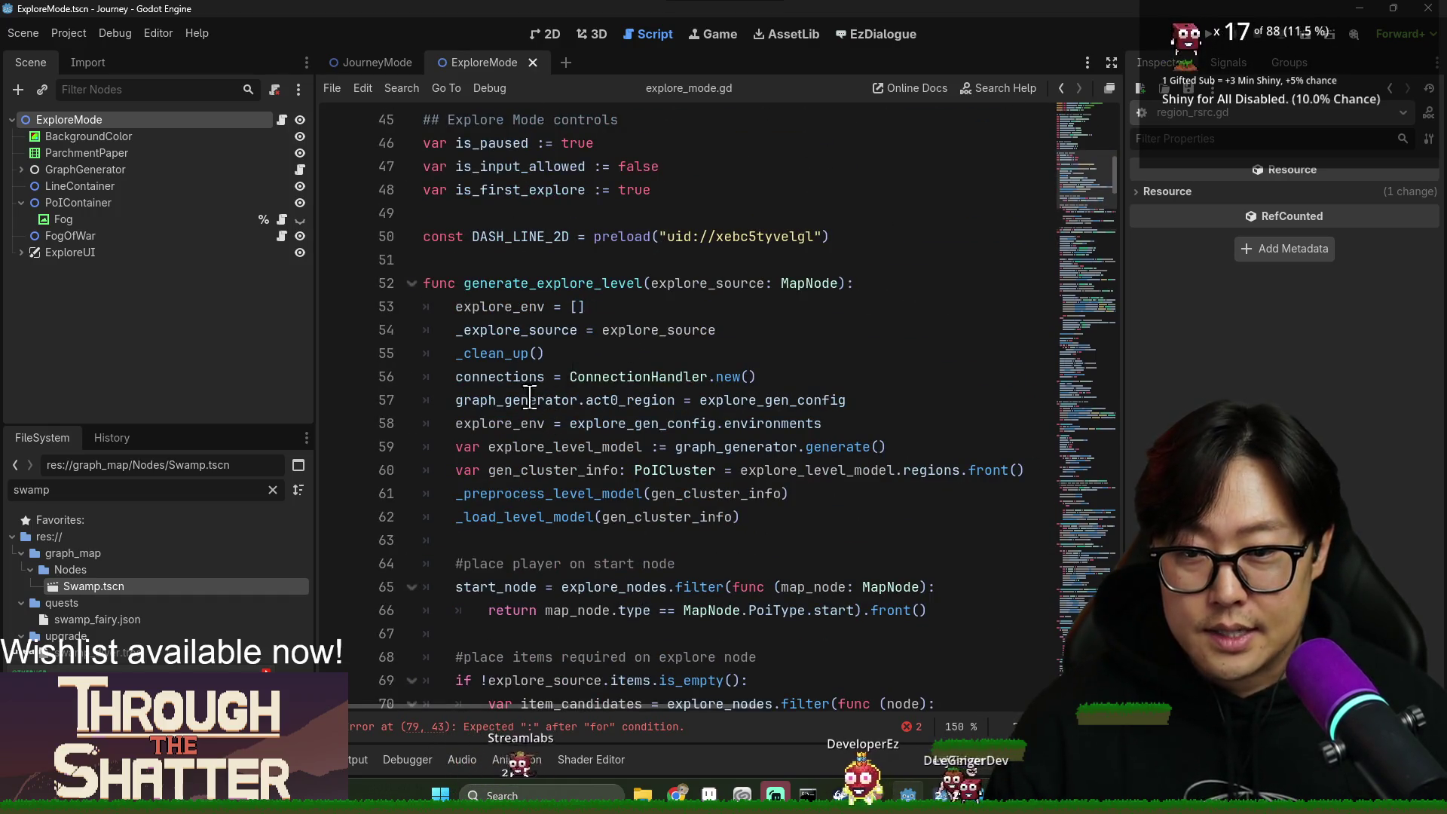
double_click(626, 424)
double_click(499, 424)
key(ctrl+c)
scroll(734, 490, down, 7)
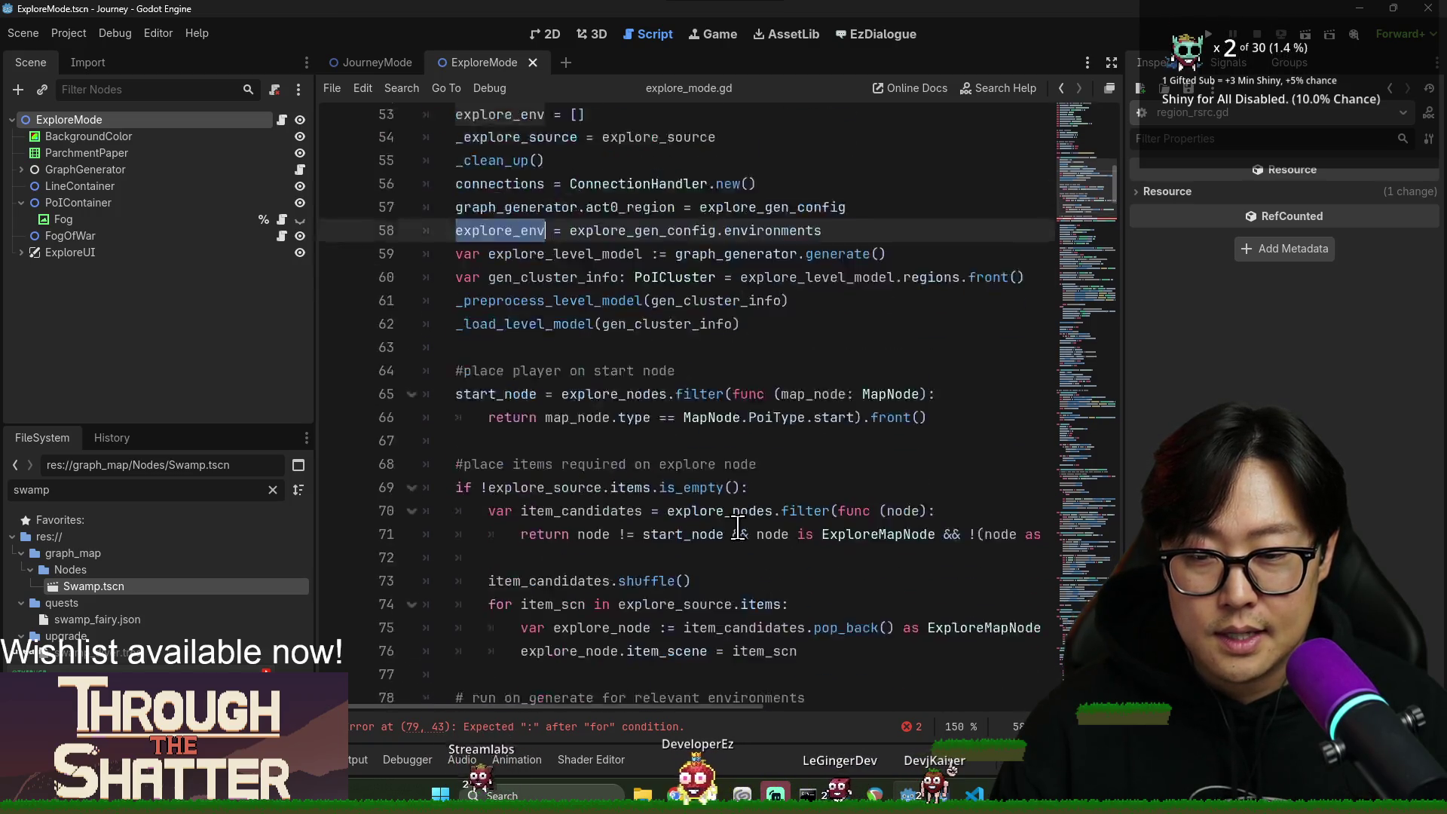
double_click(678, 424)
shift+click(861, 424)
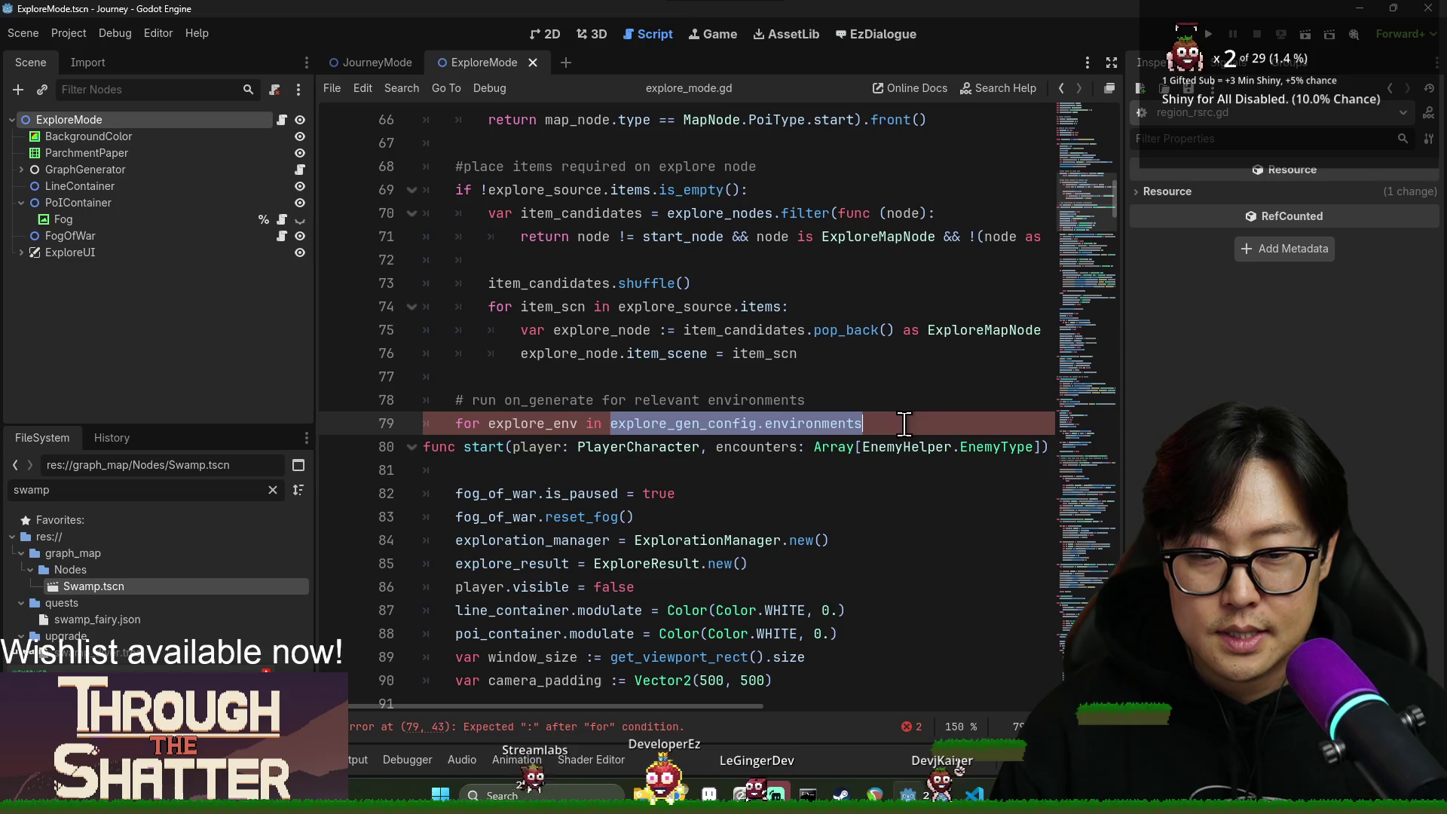
key(ctrl+v)
Rename the loop variable to env and add an env.on_generate call in its body.
double_click(526, 423)
text(env)
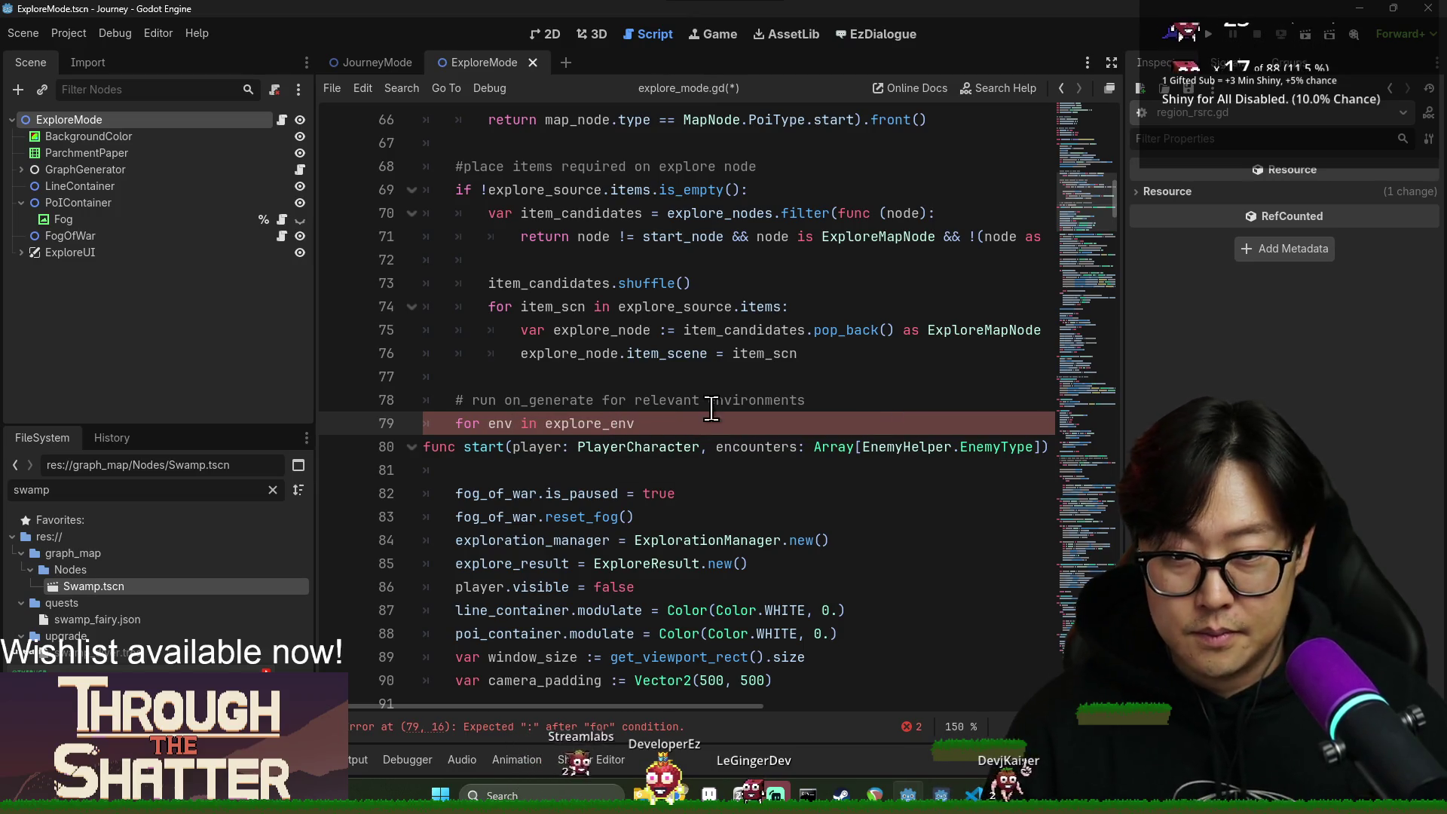
key(Return)
text(env.)
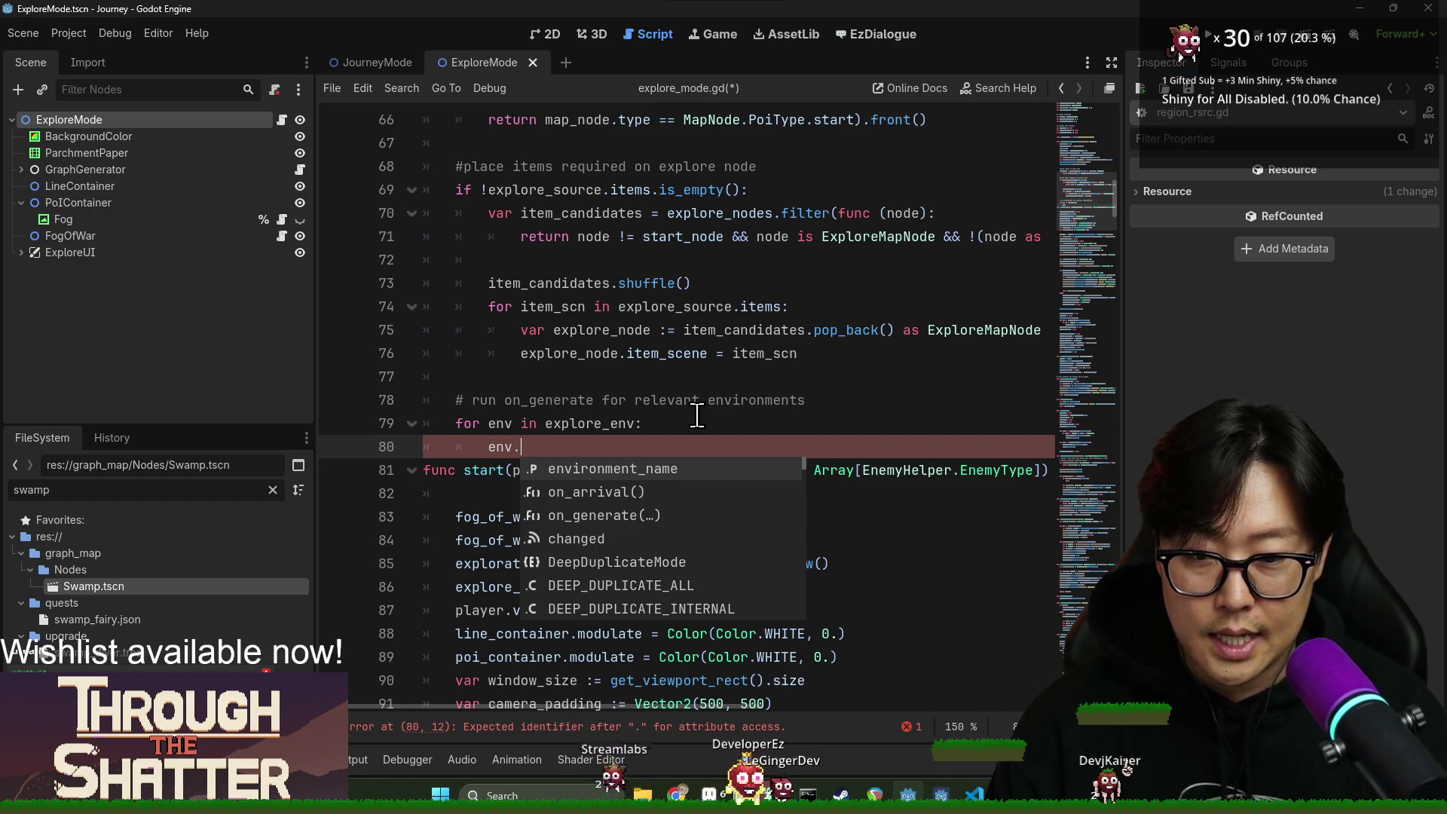
key(Down)
key(Down)
key(Return)
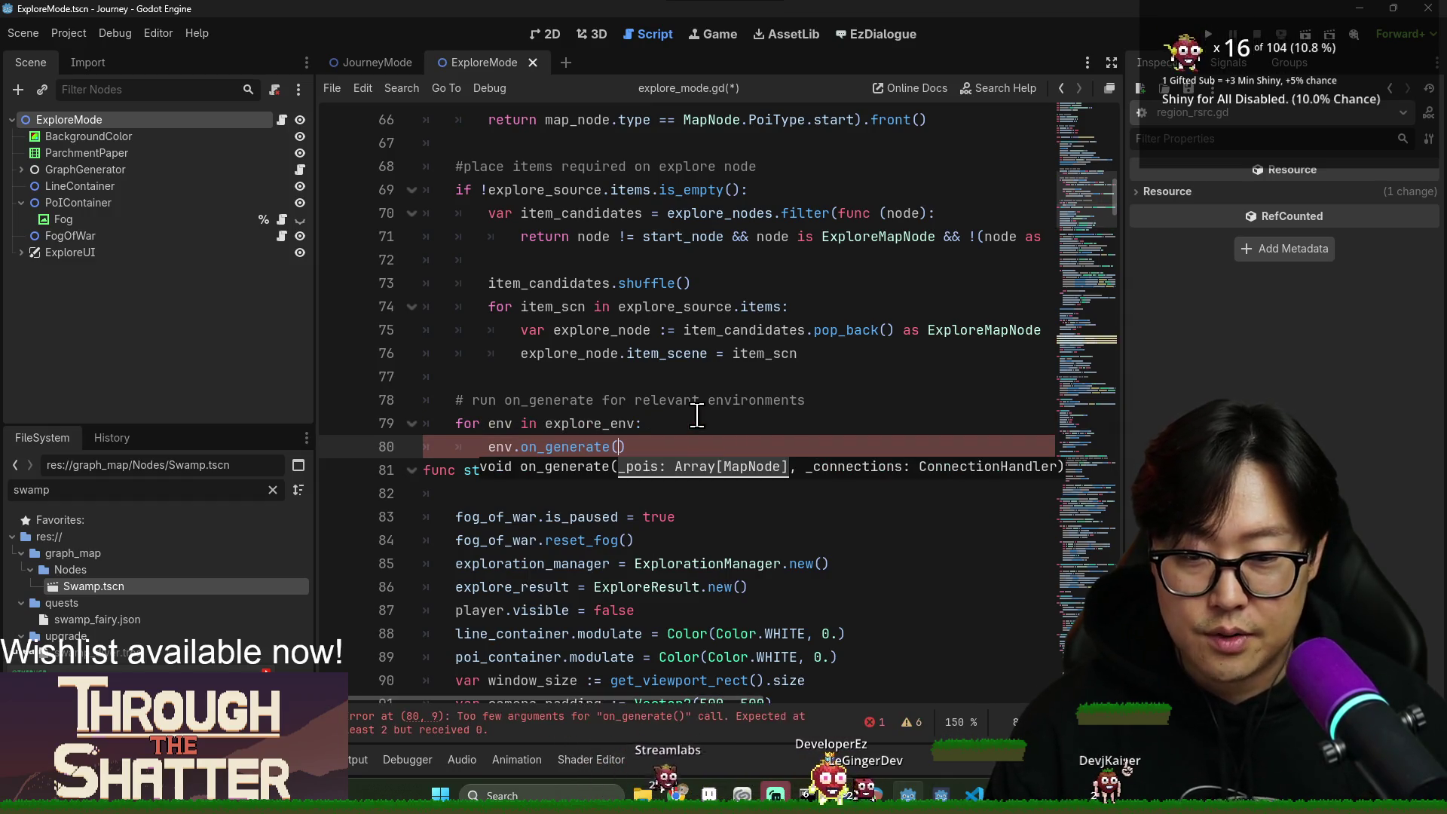
Review the explore_nodes, player_previous_node and explore_result declarations on lines 31–36.
scroll(625, 363, up, 10)
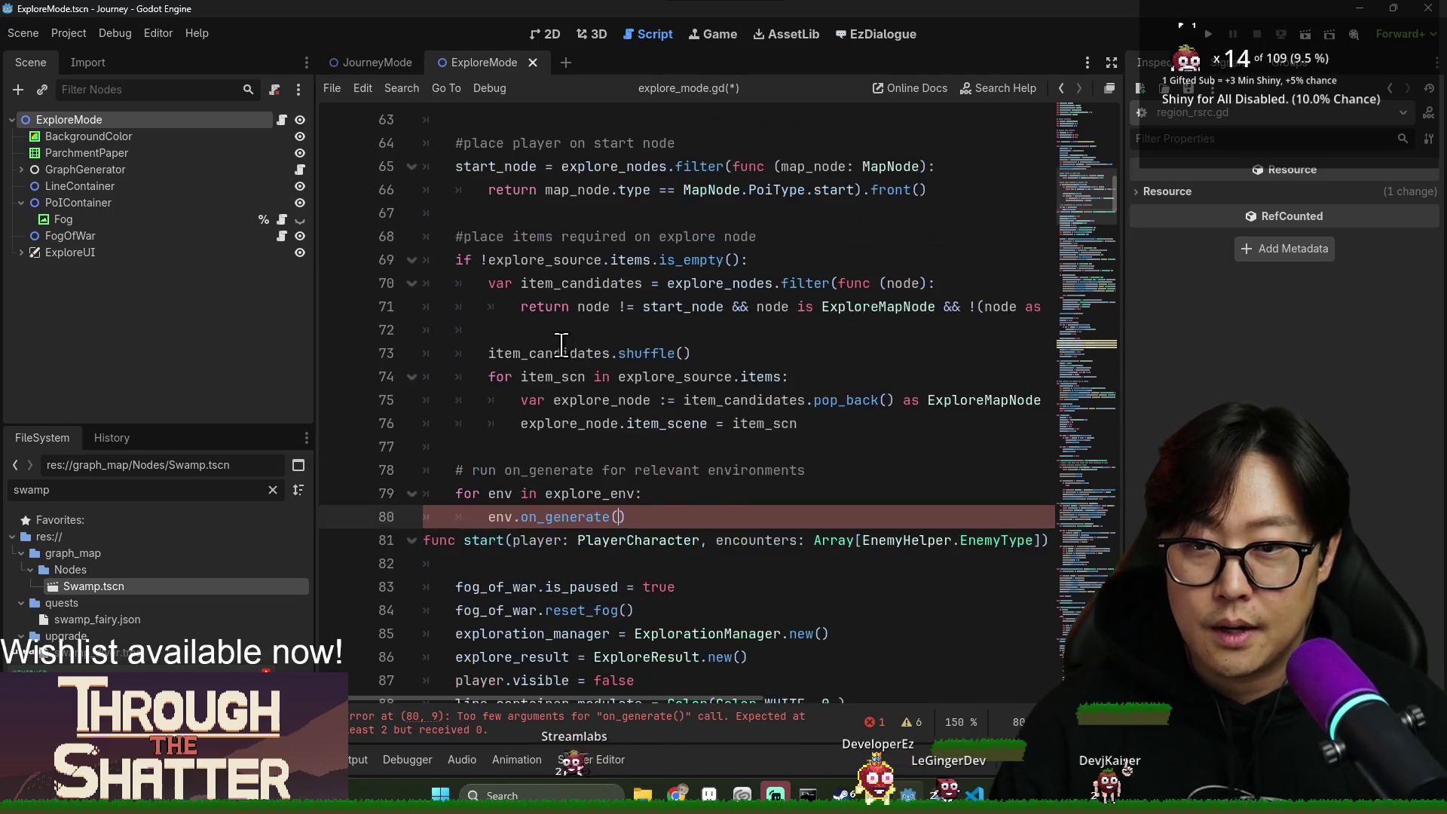
scroll(589, 382, up, 3)
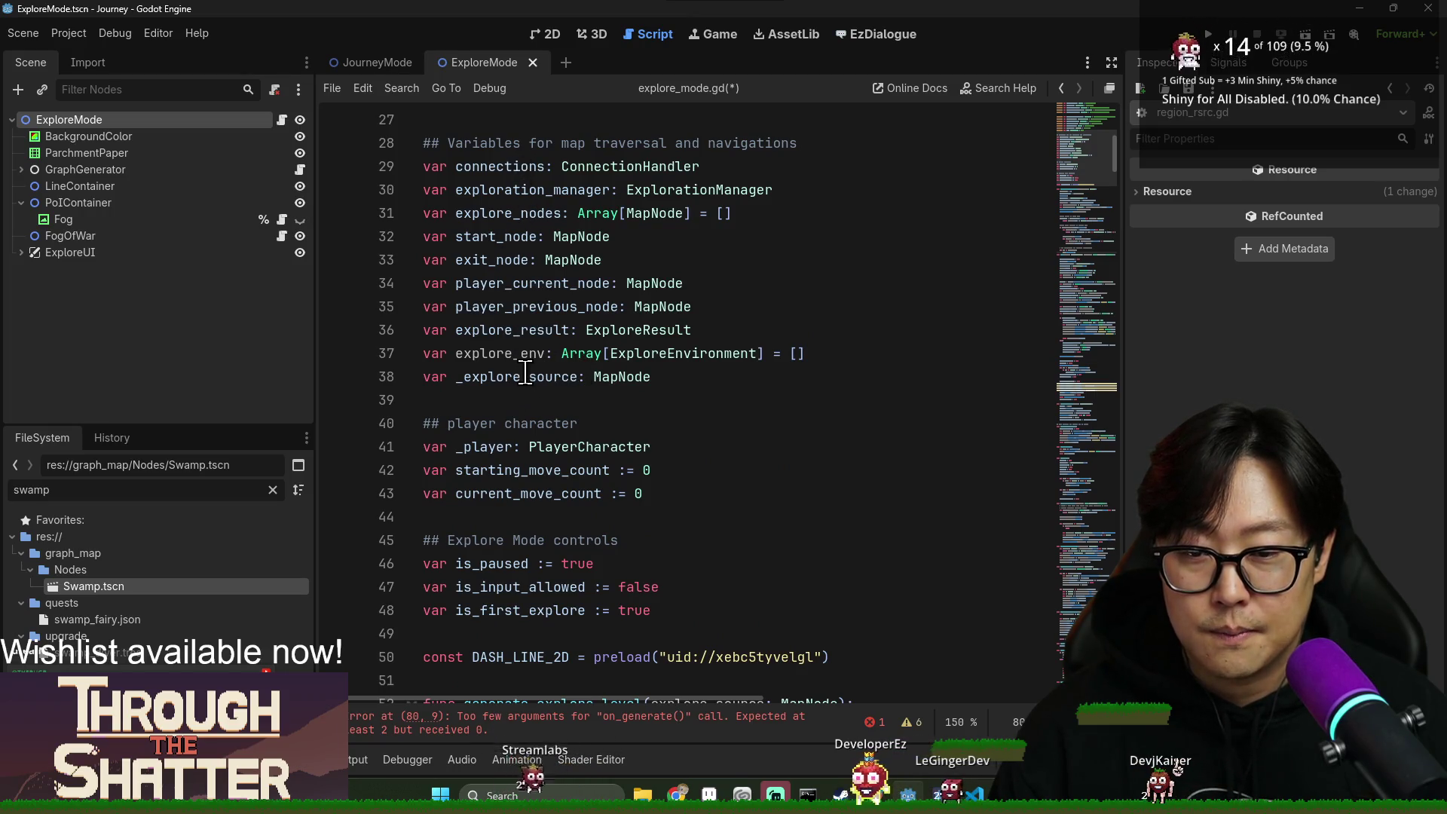
double_click(499, 331)
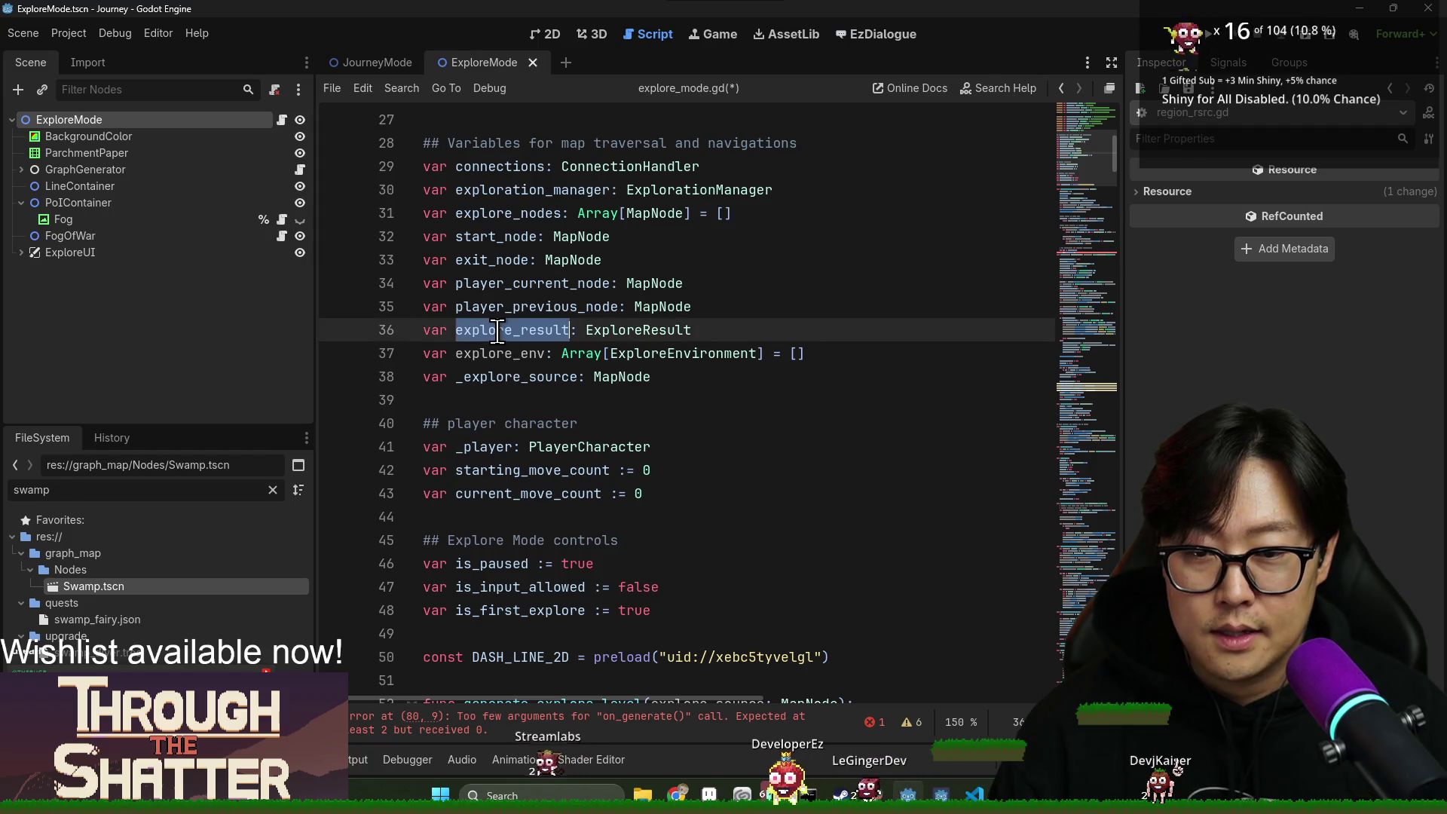
double_click(496, 306)
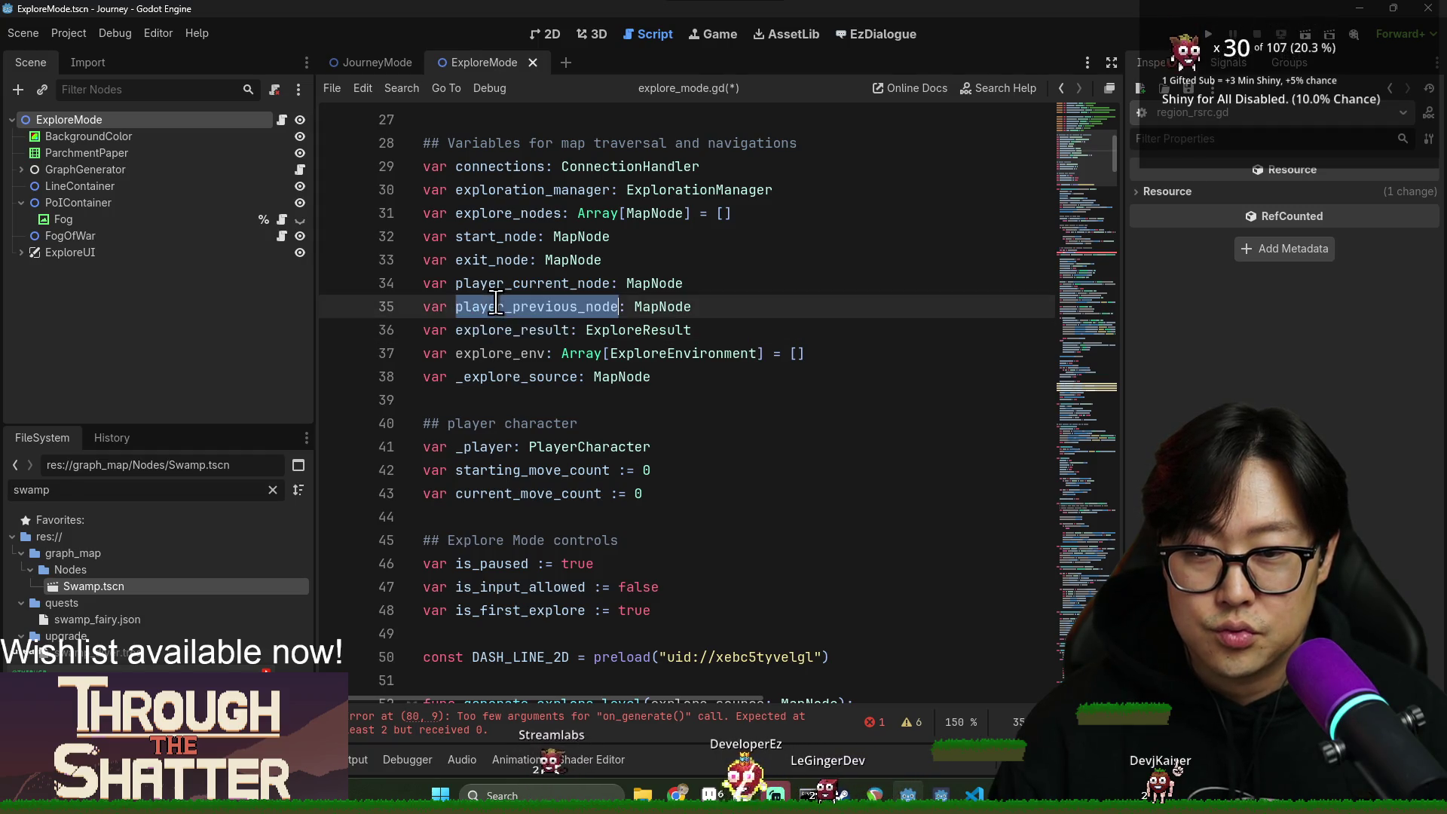
double_click(495, 214)
scroll(663, 392, down, 13)
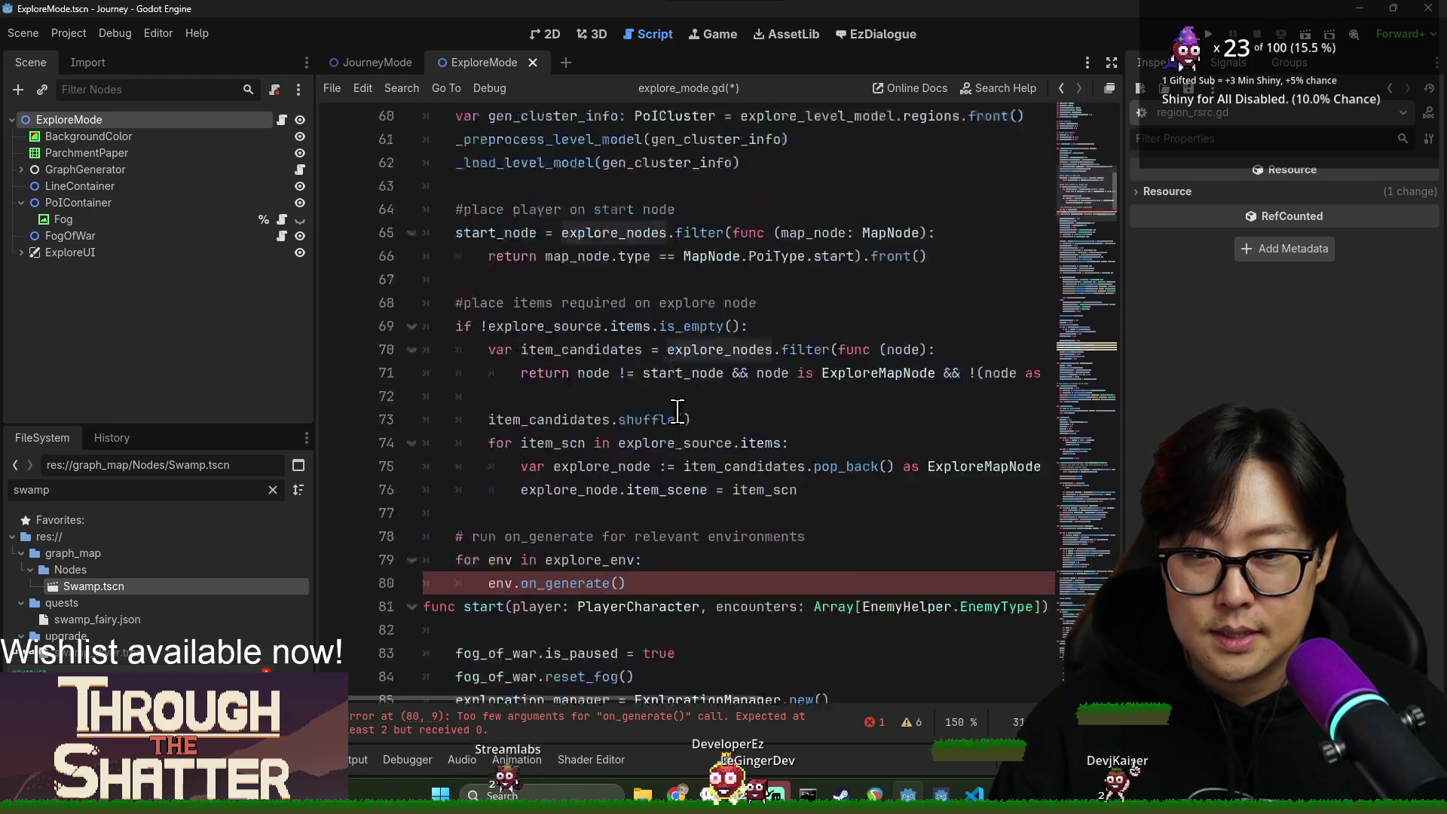
Pass connections as the second argument: env.on_generate(explore_nodes, connections).
click(620, 445)
text(explore_nodes,)
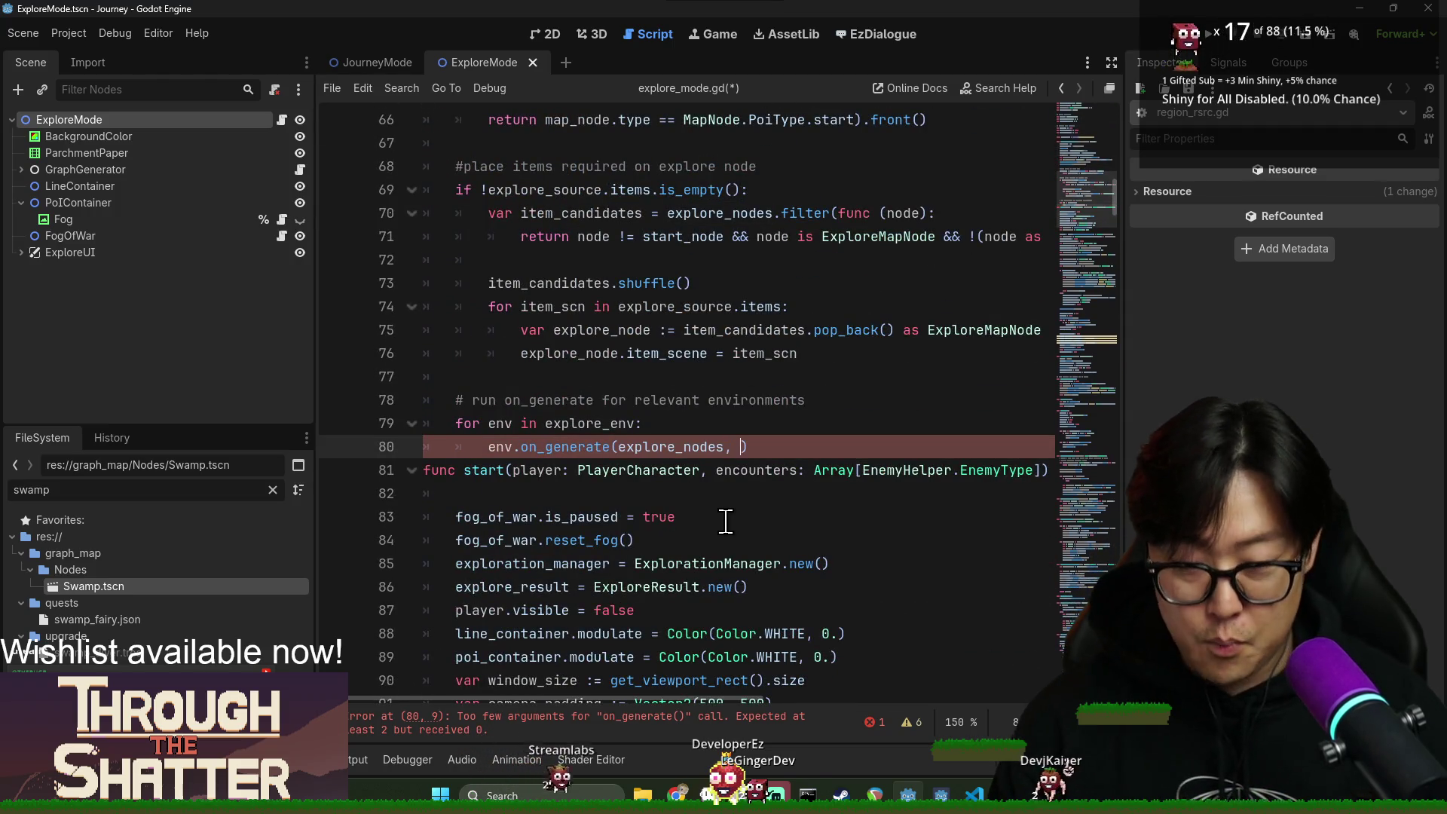
text(co)
scroll(720, 452, up, 5)
scroll(719, 437, down, 5)
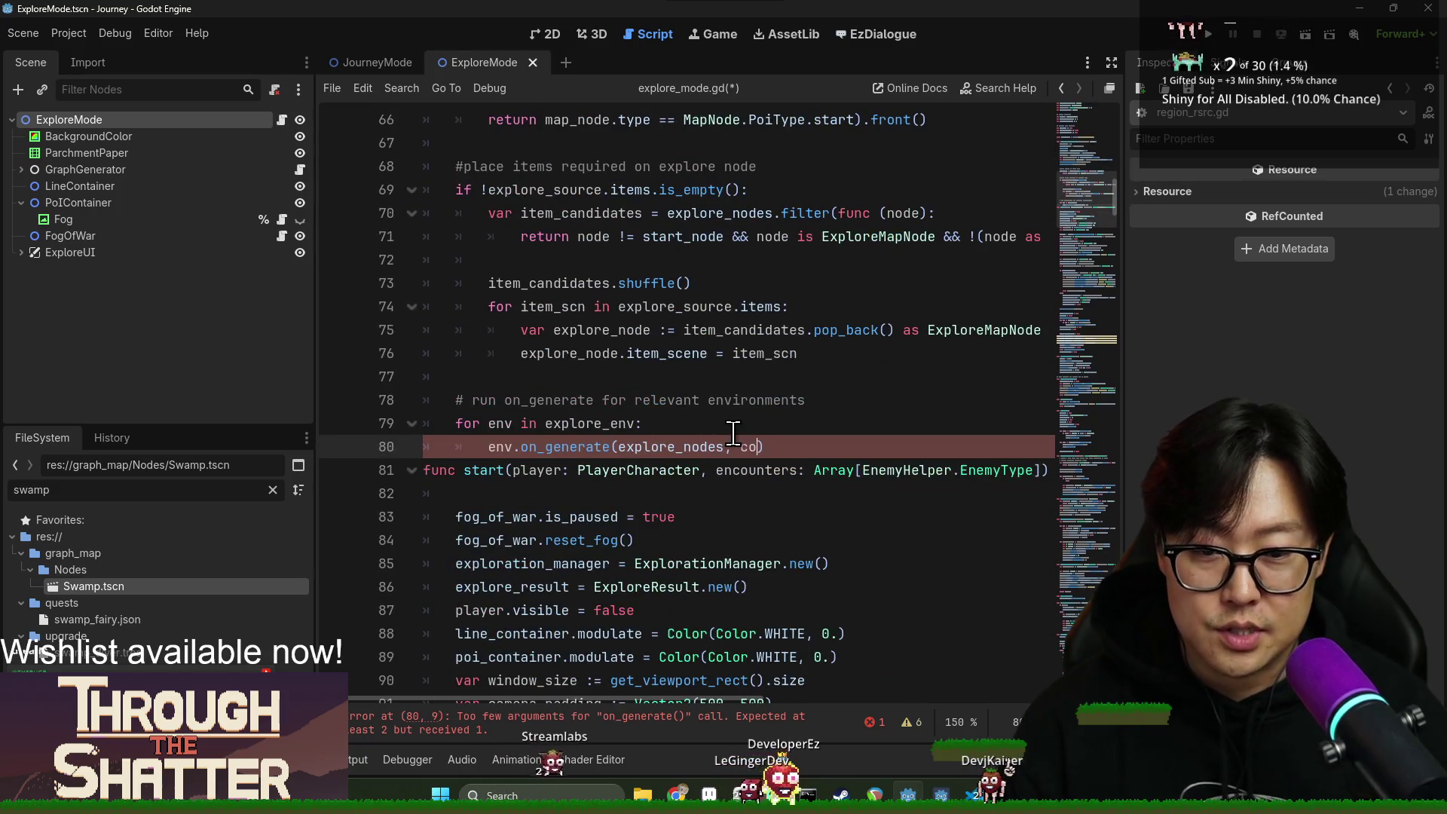
key(Return)
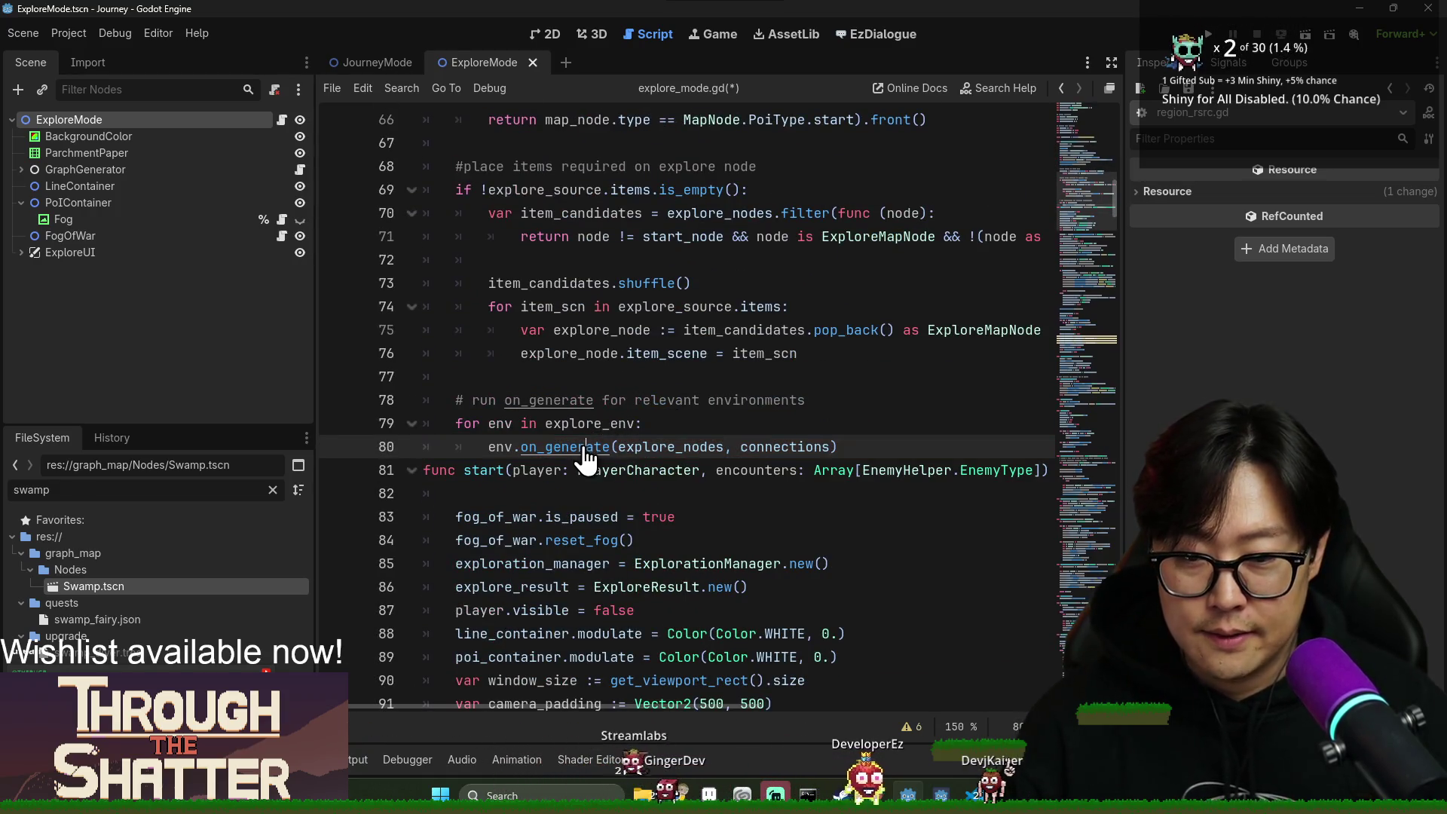
Check the on_generate definition, come back to line 80, add a new line and save.
ctrl+click(585, 447)
key(ctrl+s)
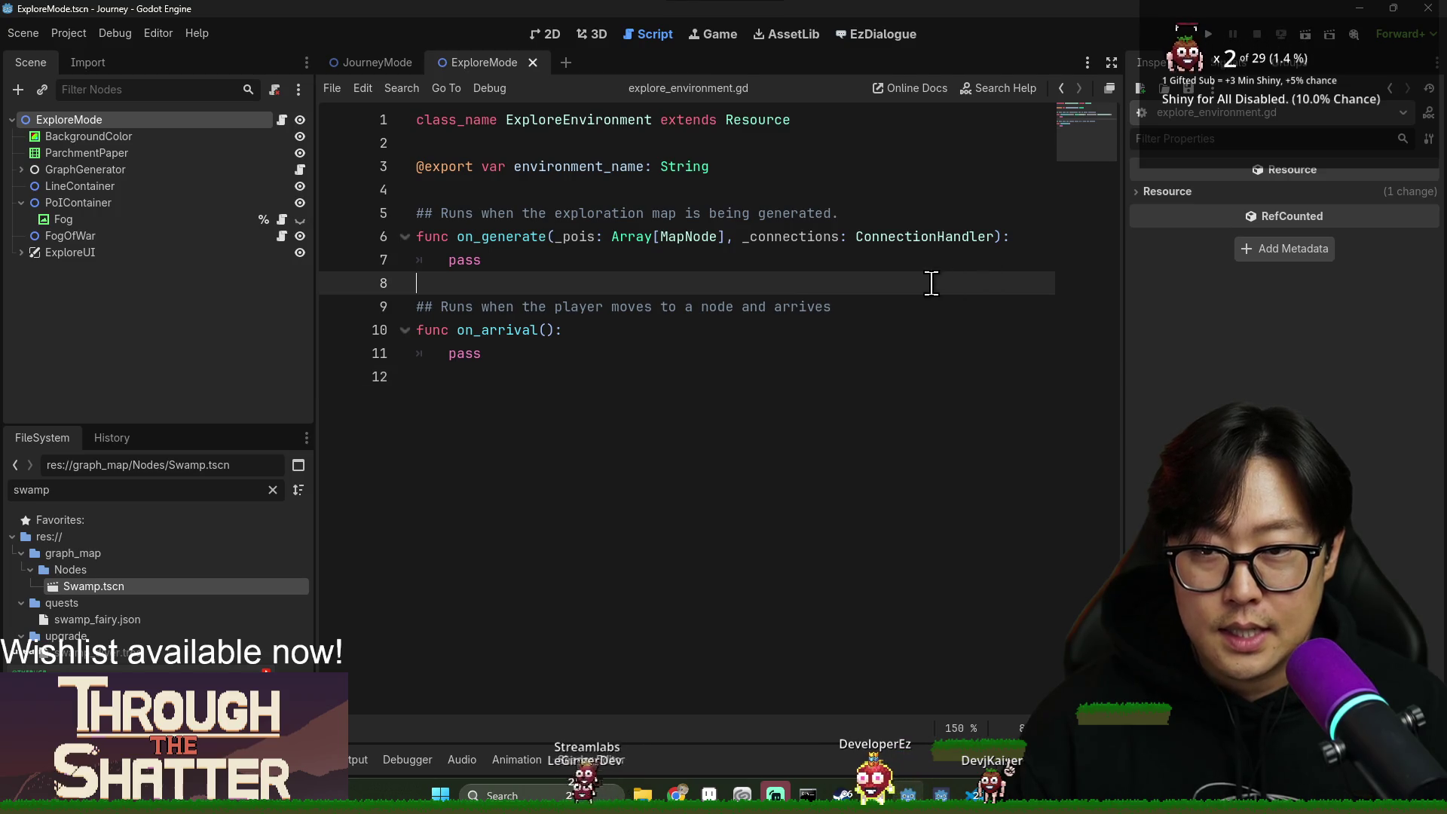
key(alt+Left)
key(ctrl+s)
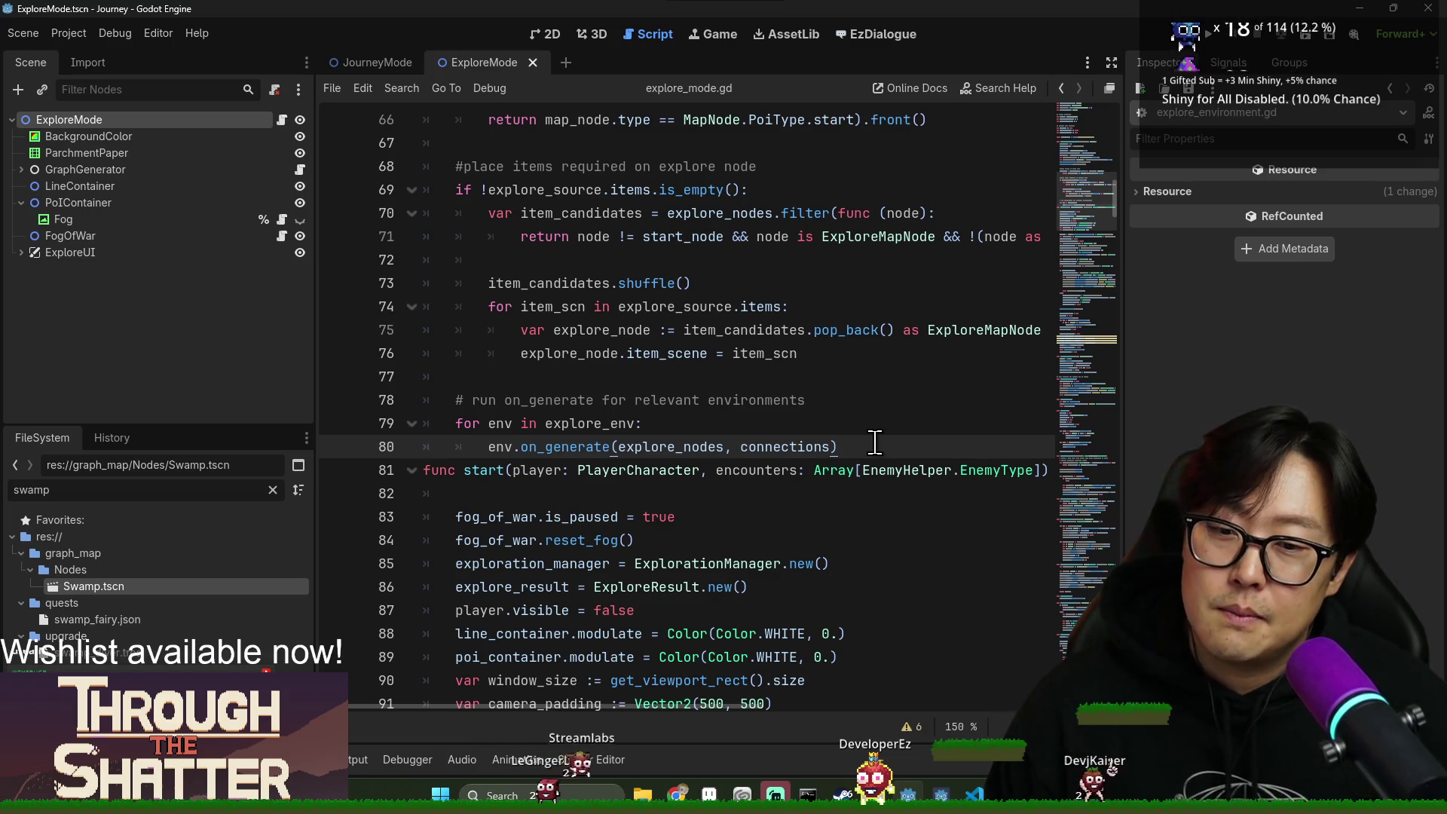
key(Return)
key(ctrl+s)
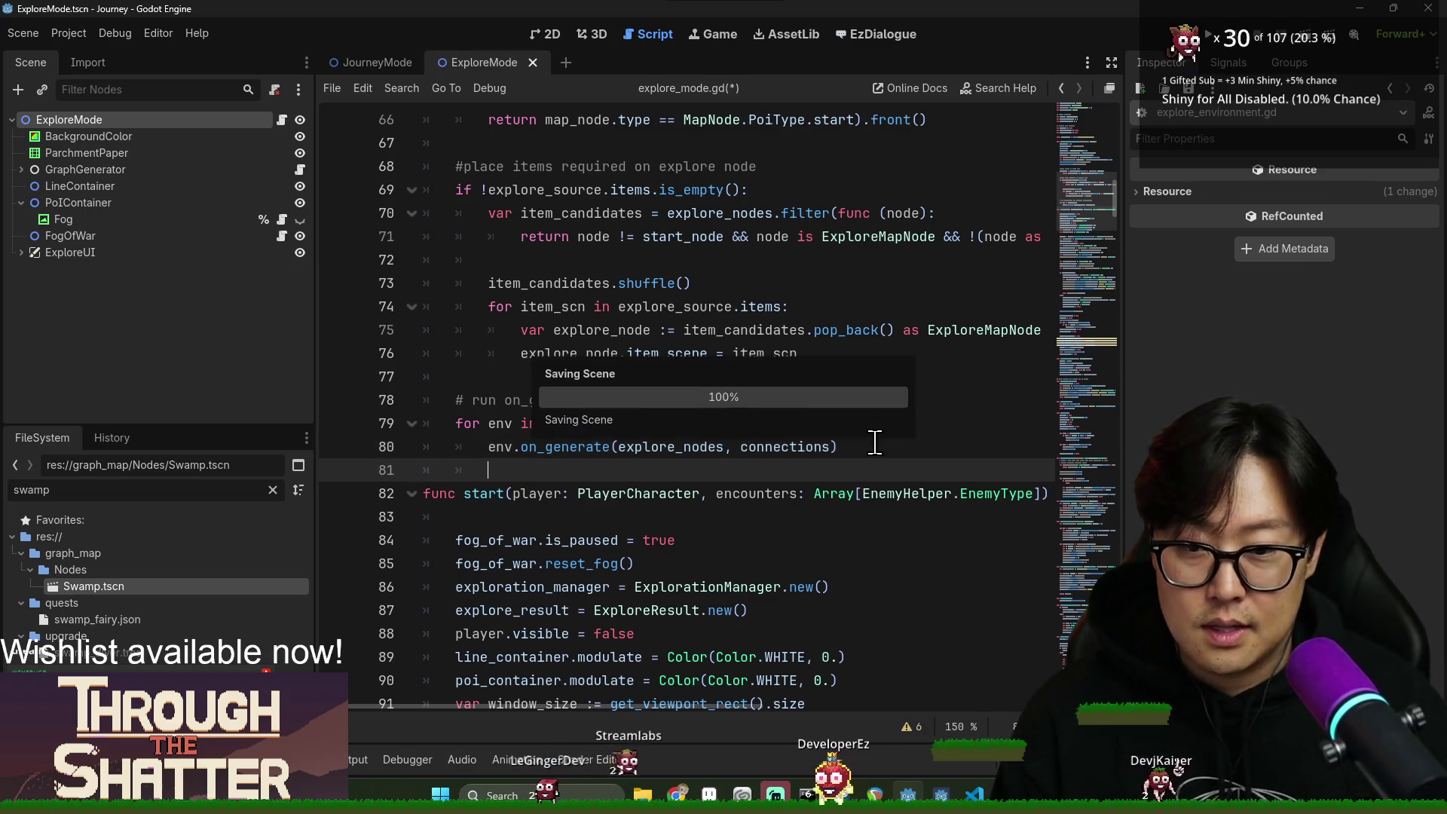
Unindent blank line 81, save, and highlight on_generate's other uses.
key(BackSpace)
key(BackSpace)
key(ctrl+s)
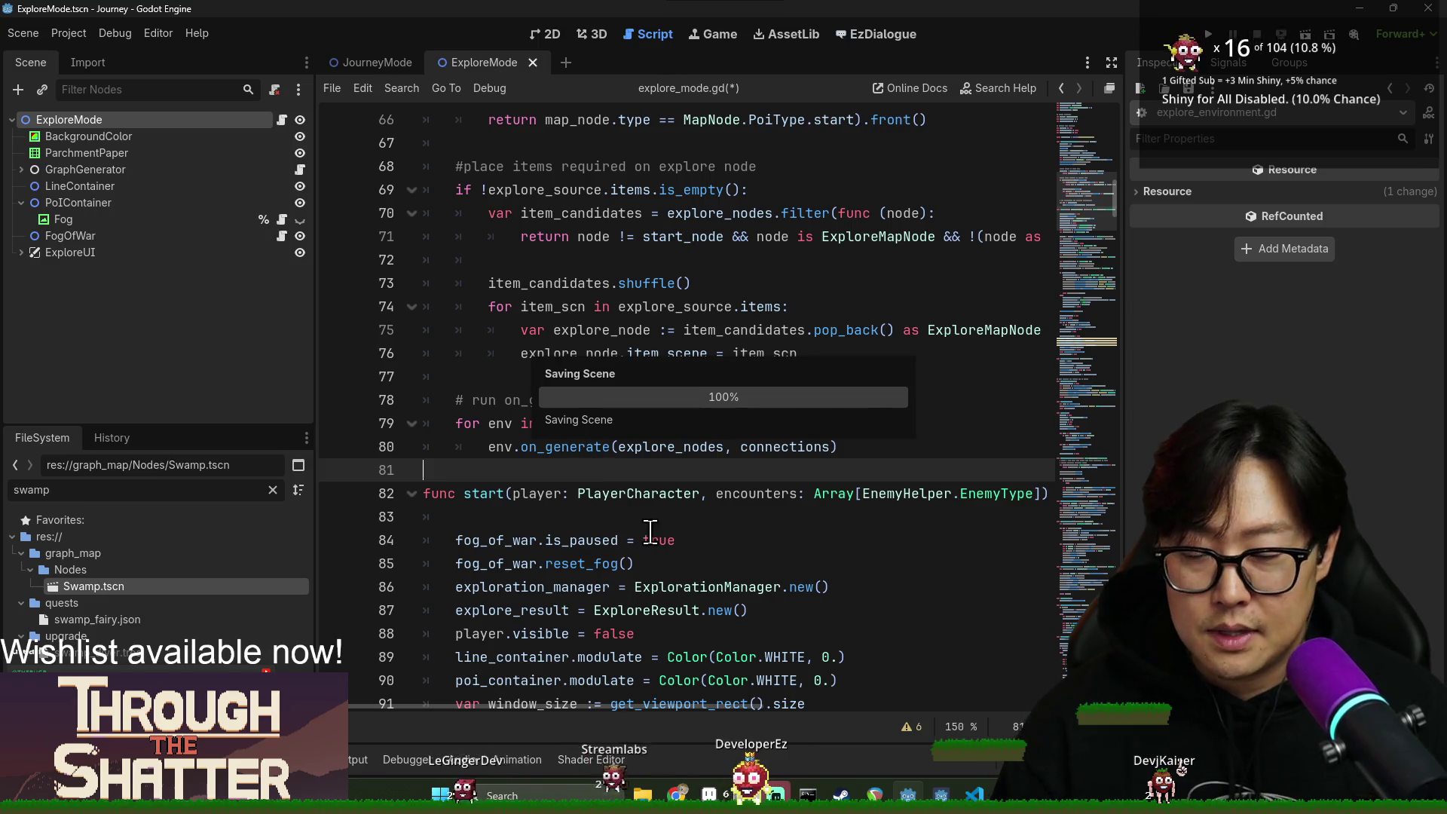
mouse_move(641, 457)
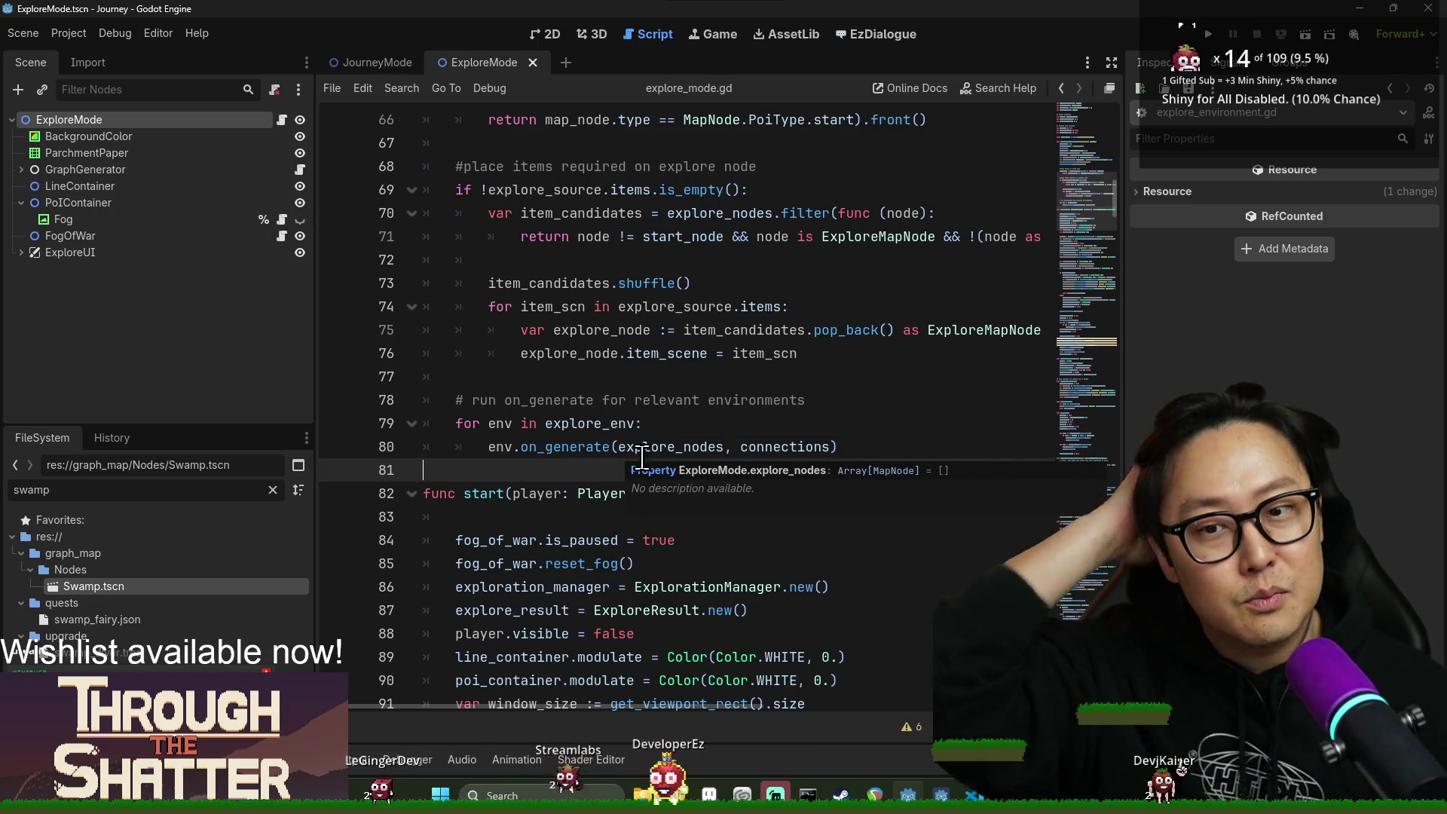
double_click(571, 450)
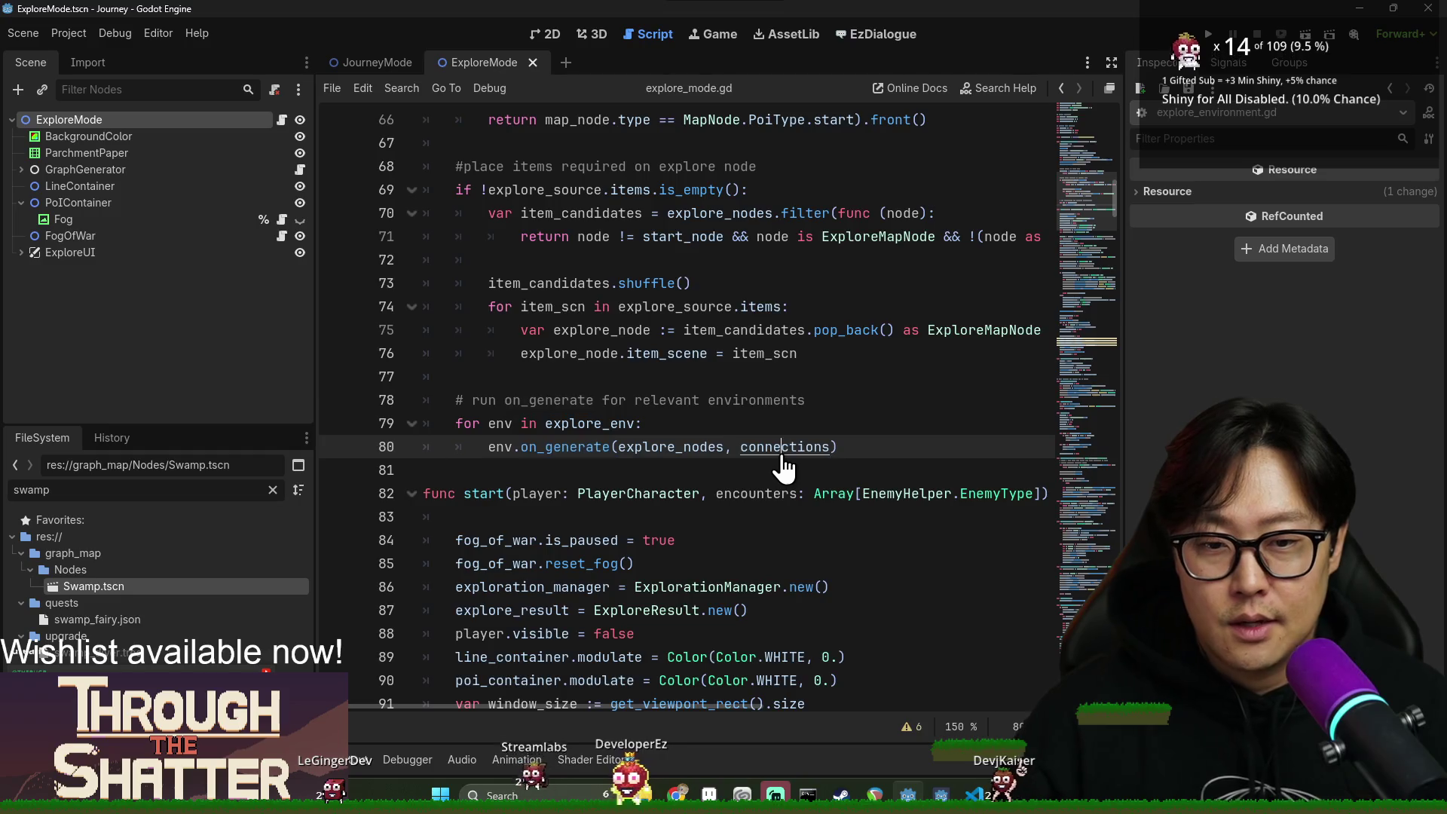
Jump to the connections declaration and search the script for 'connection'.
ctrl+click(783, 458)
scroll(663, 423, up, 5)
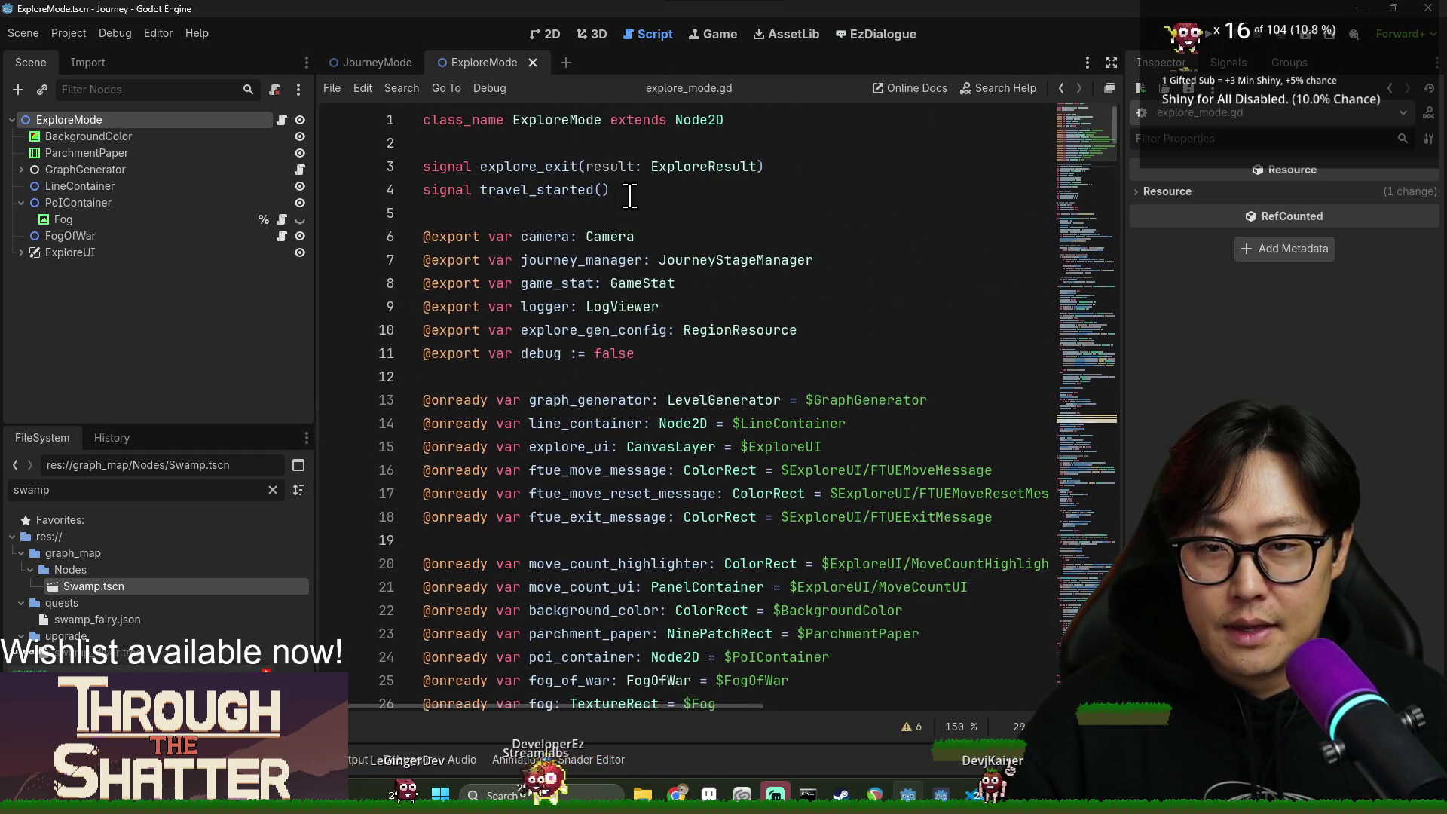
click(824, 169)
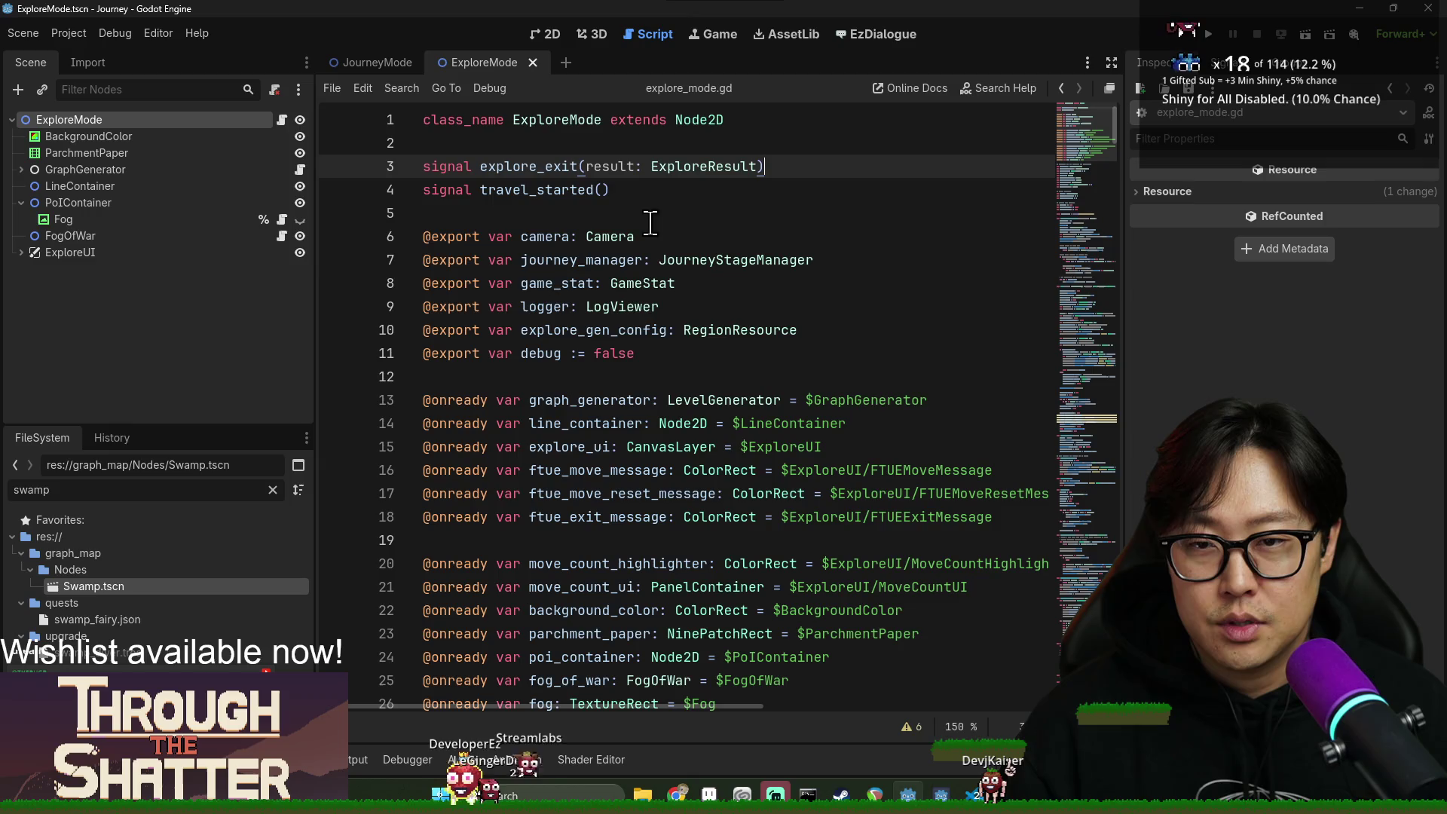
key(ctrl+f)
text(connection)
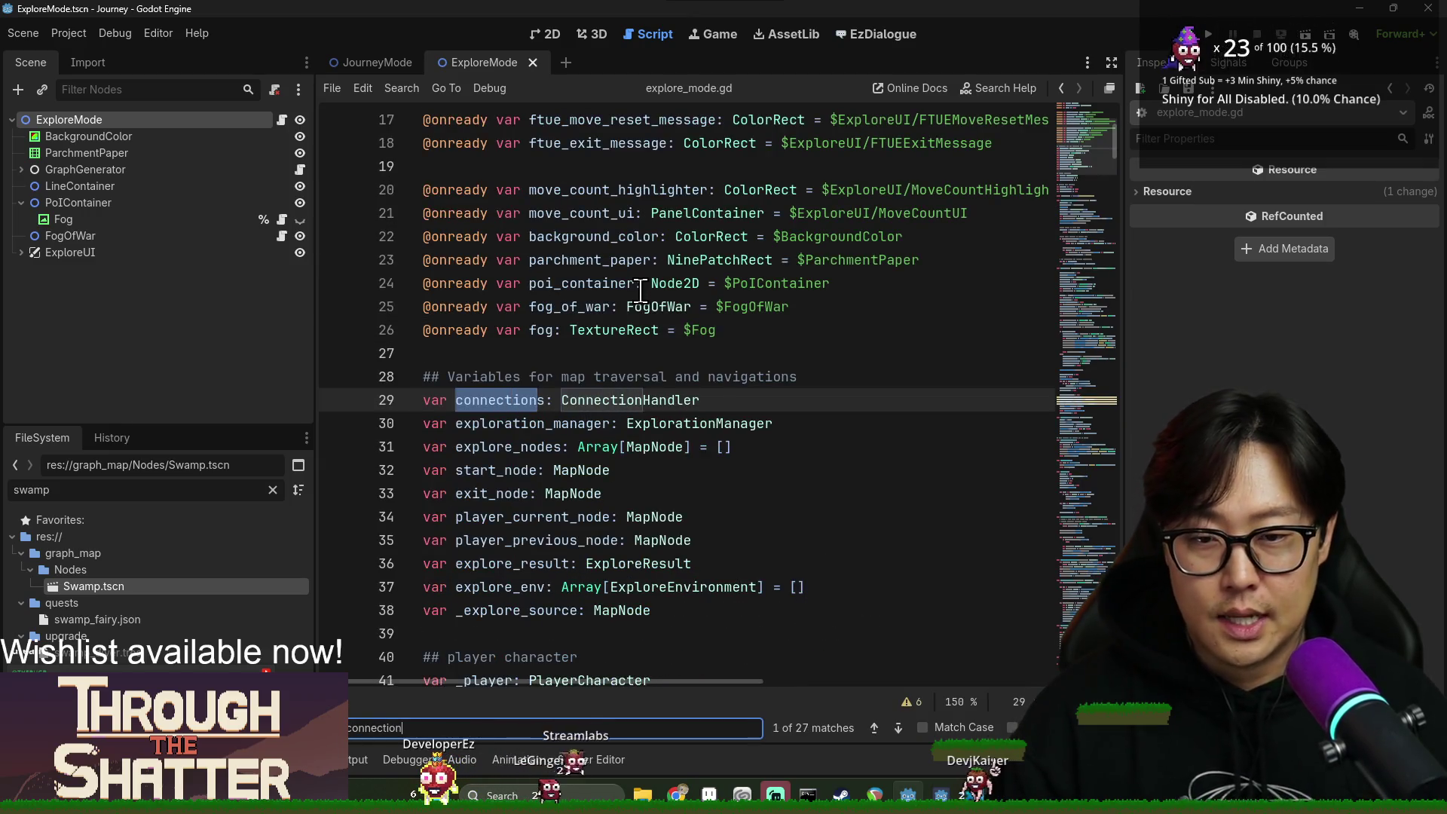
Open connection_handler.gd and make a blank line 6 below the existing signals.
ctrl+click(634, 403)
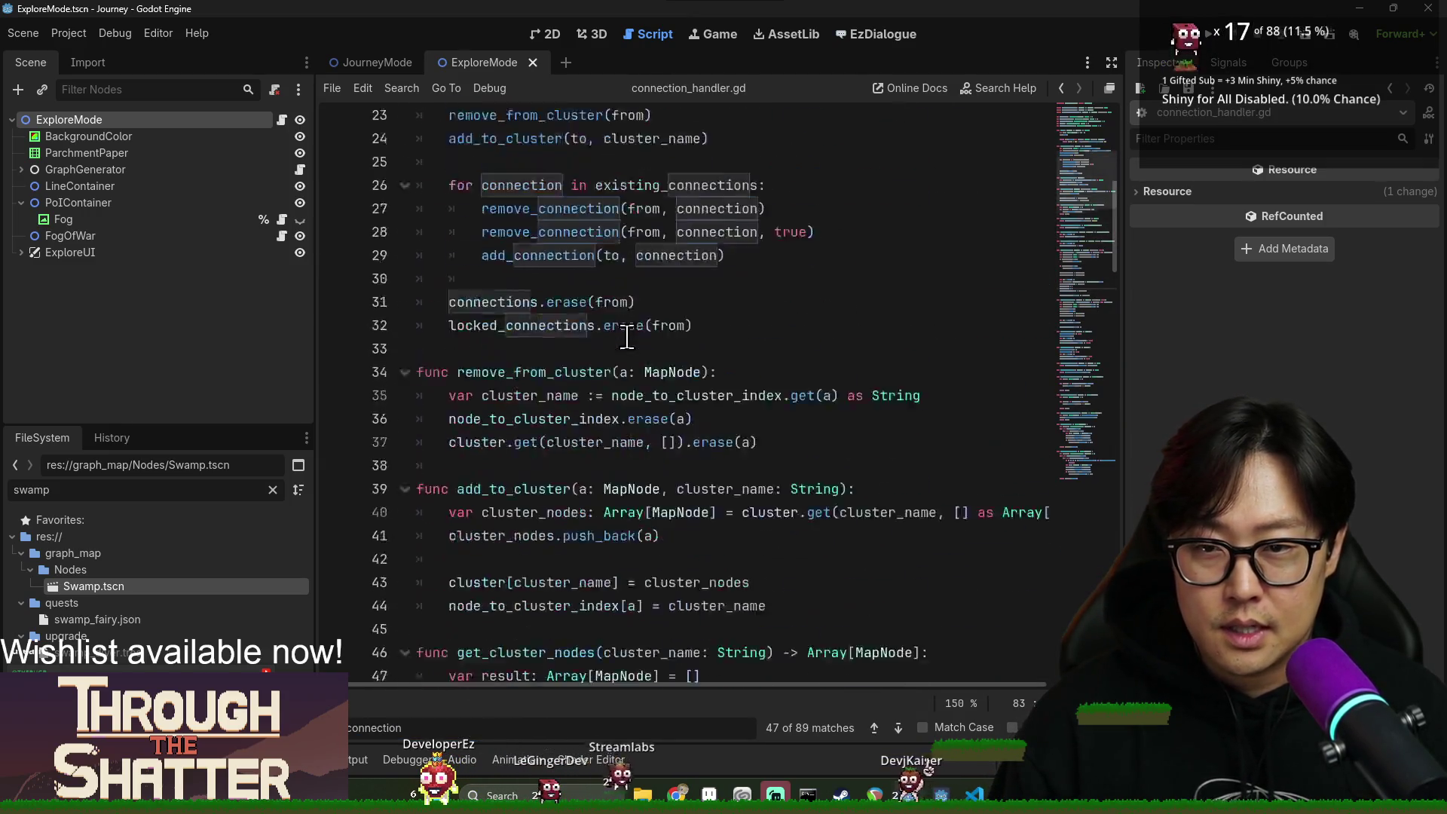
click(517, 189)
click(491, 238)
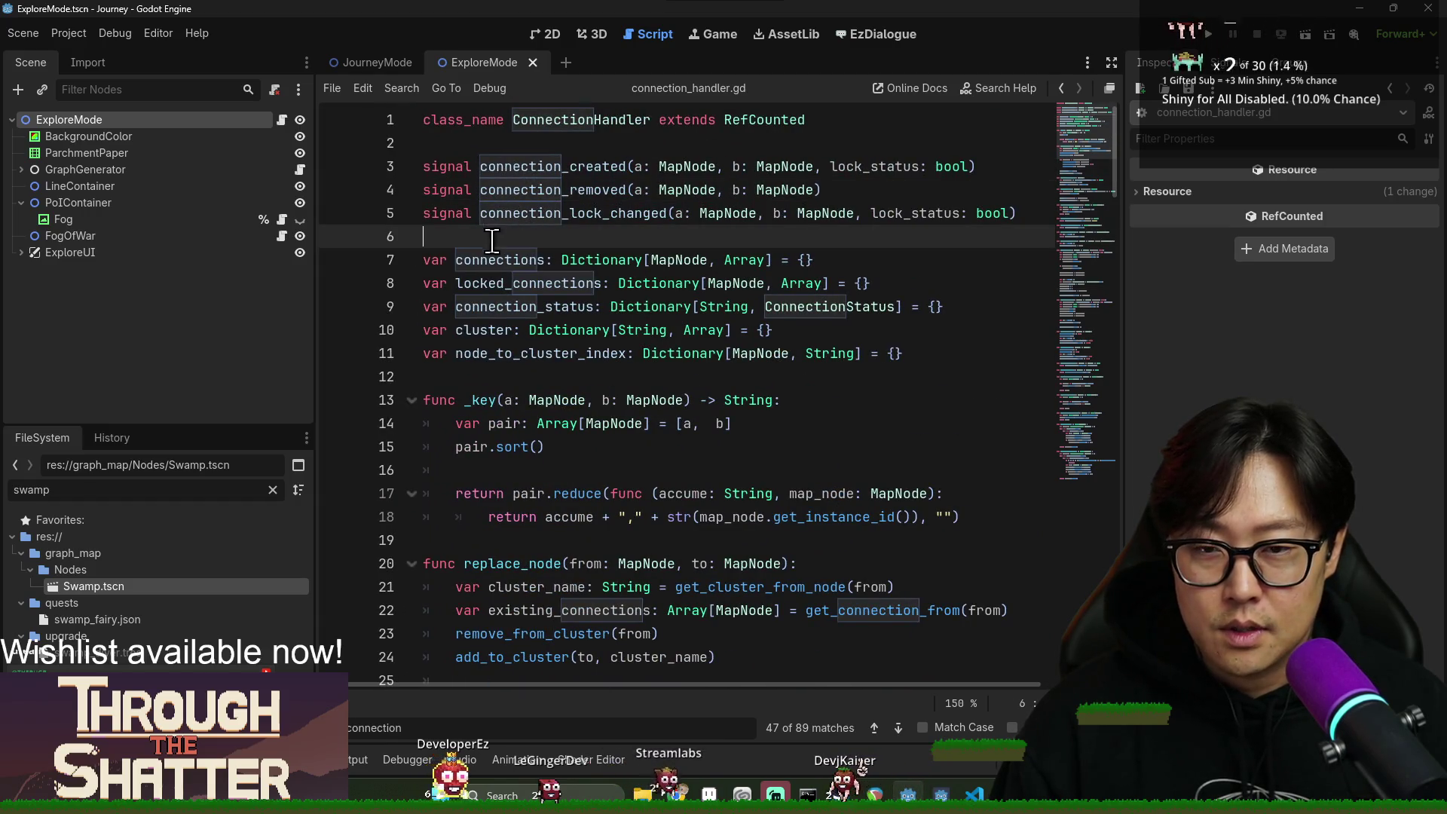
key(Return)
key(Return)
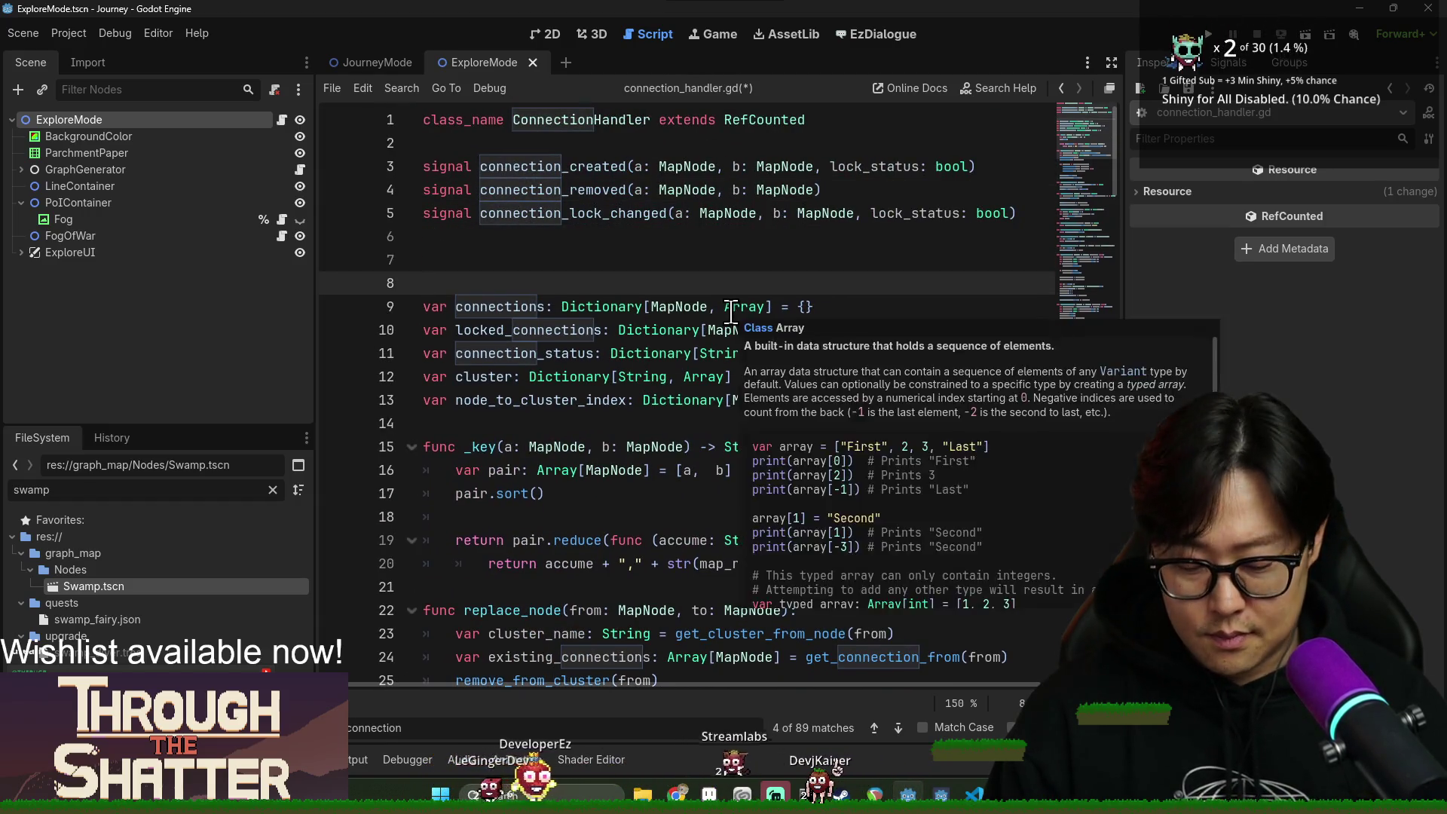
key(Up)
key(Up)
Declare `signal connection_status_changed(a: MapNode, b: MapNode, status: ConnectionStatus)` on line 6.
text(signal connection_status_changed(a: MapNode,)
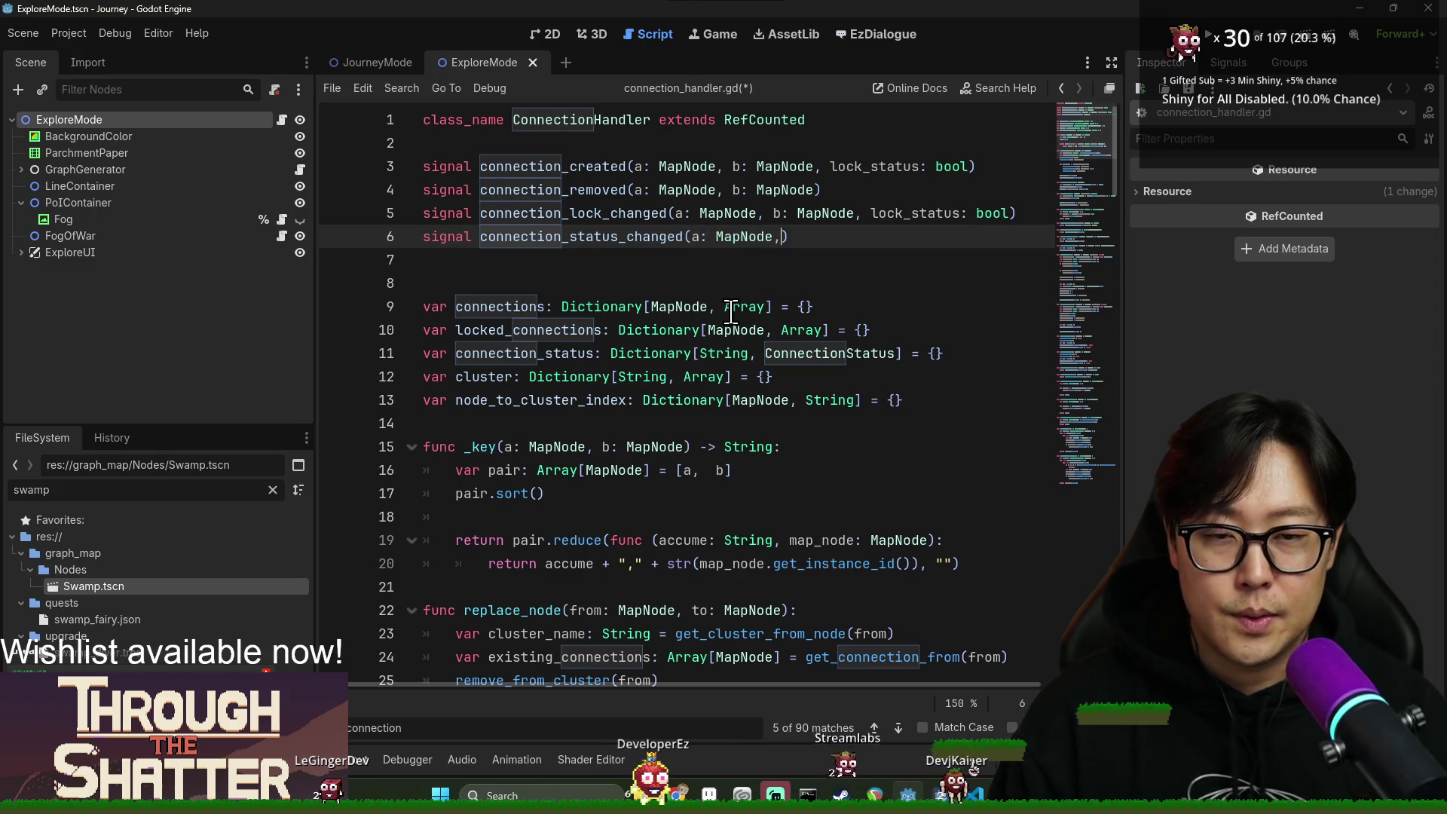
text(b: Mapn)
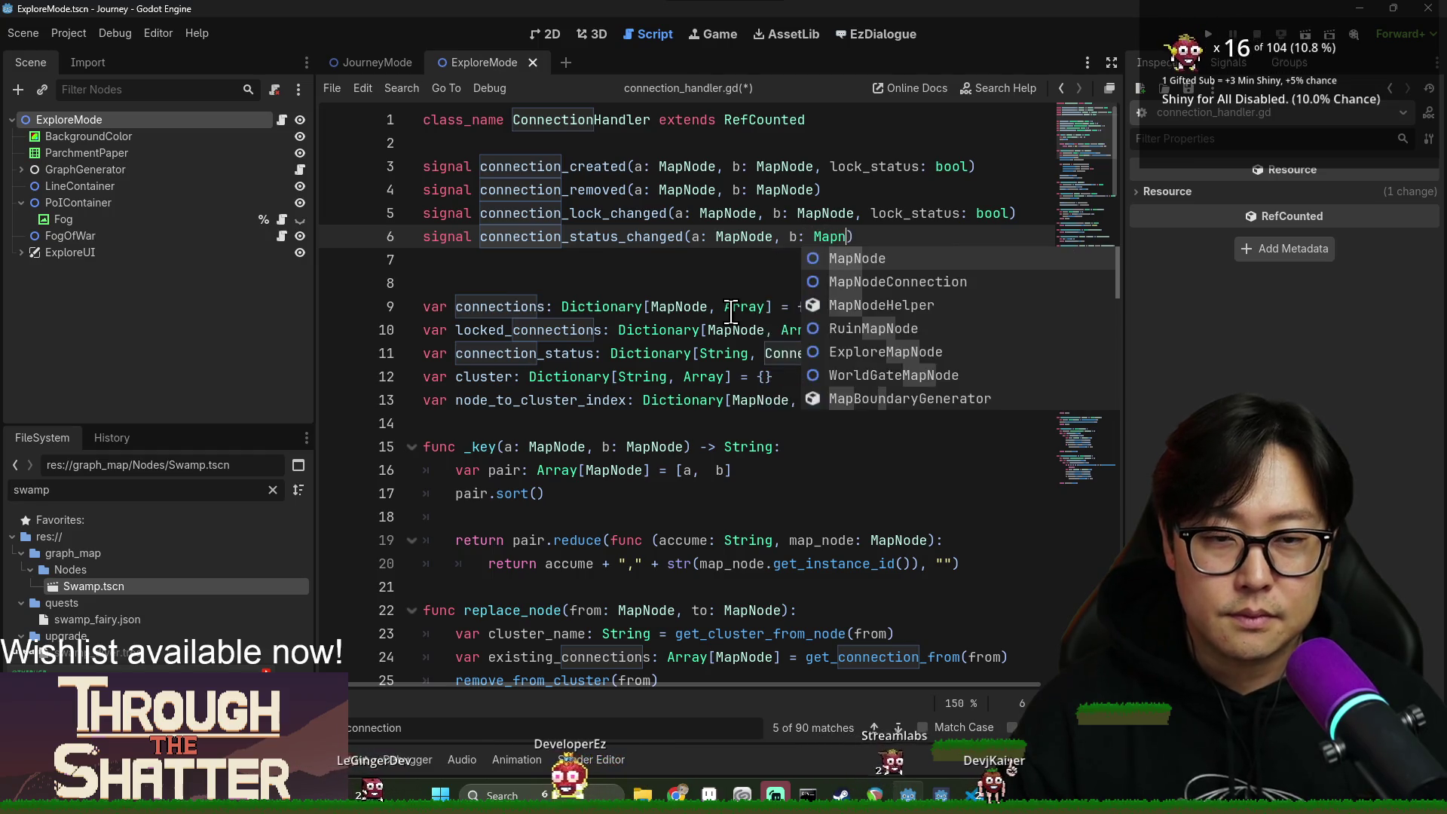
key(Return)
text(,)
key(Escape)
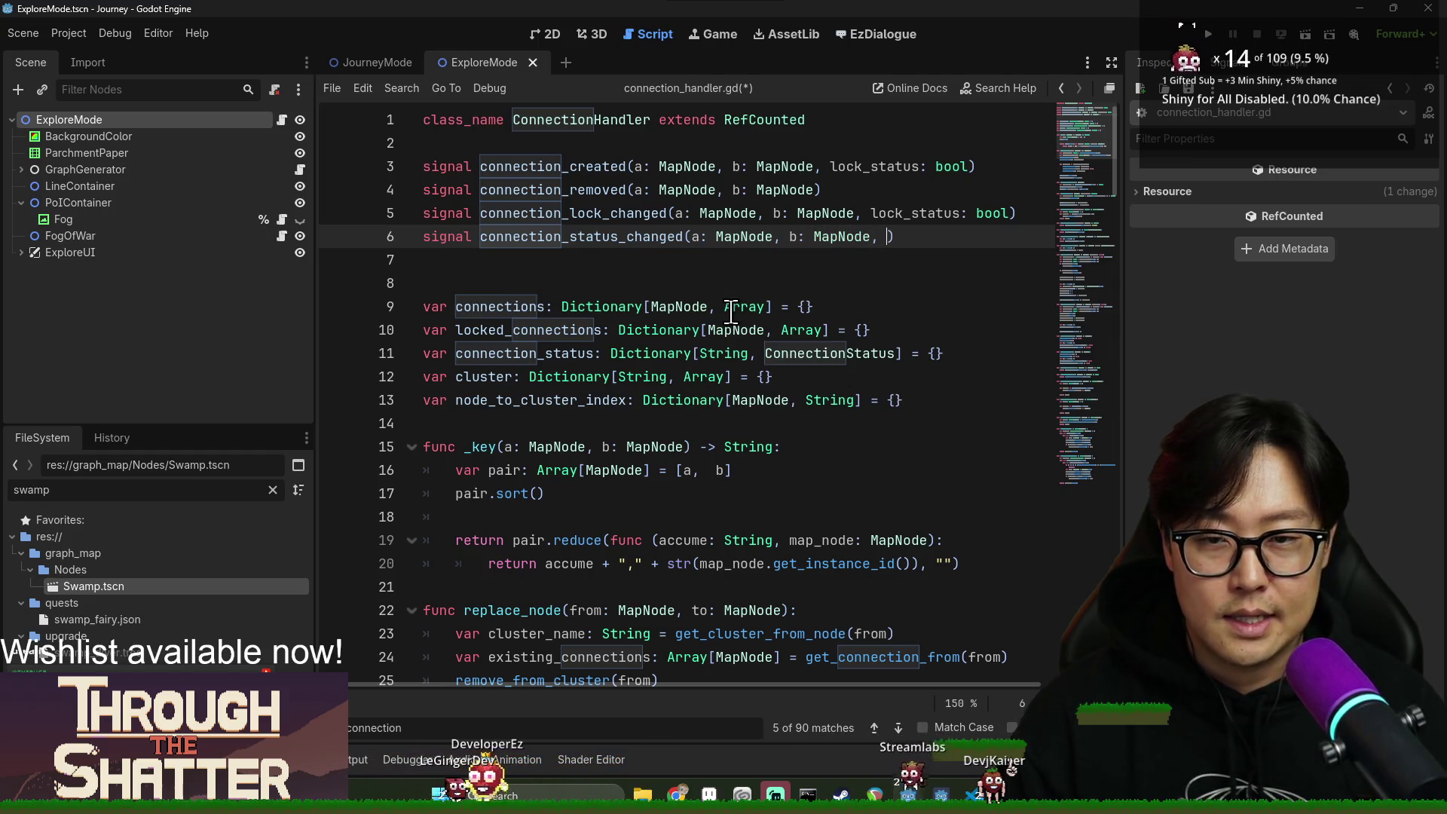
text(status: Conn)
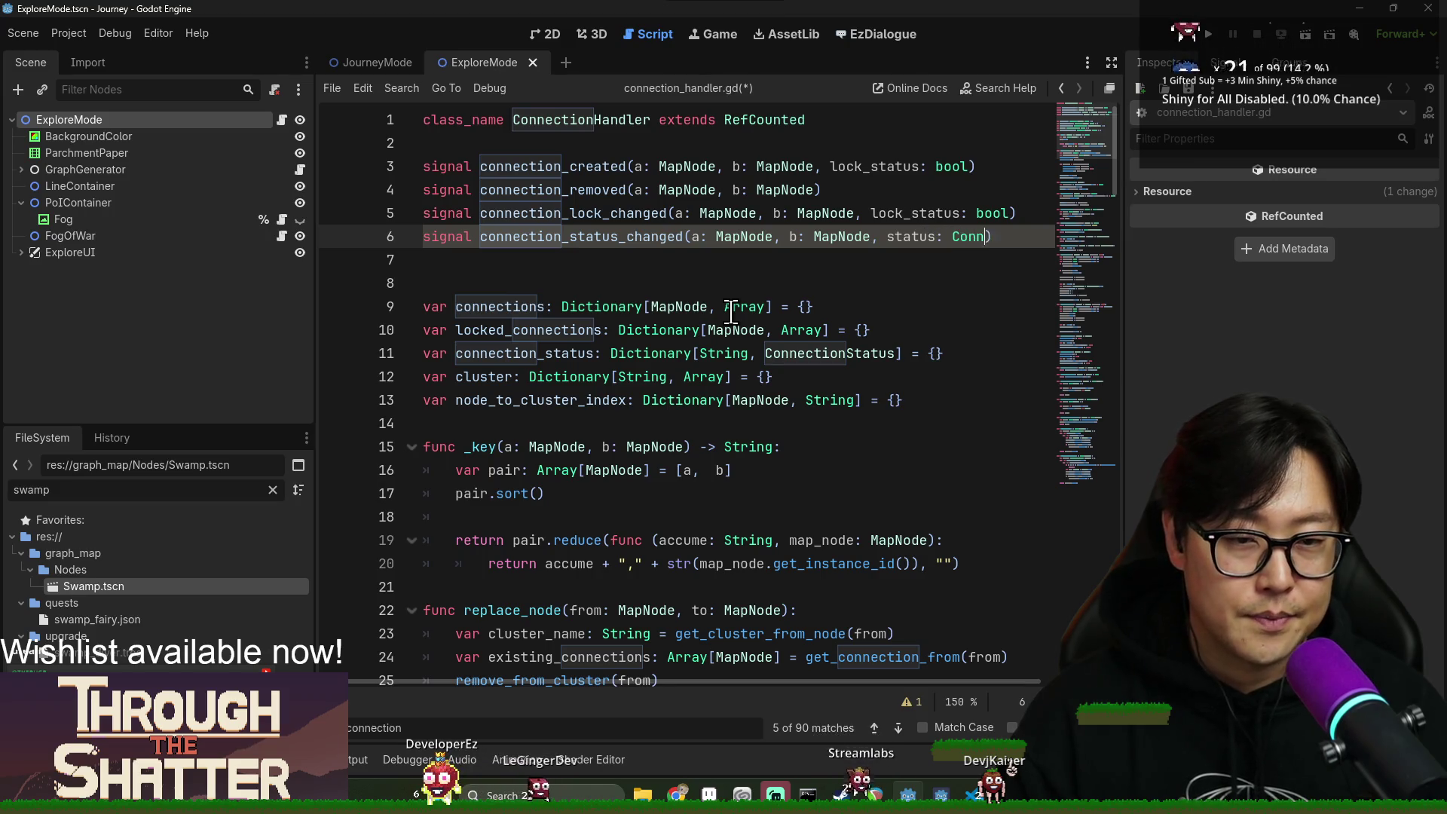
text(ectionStatus)
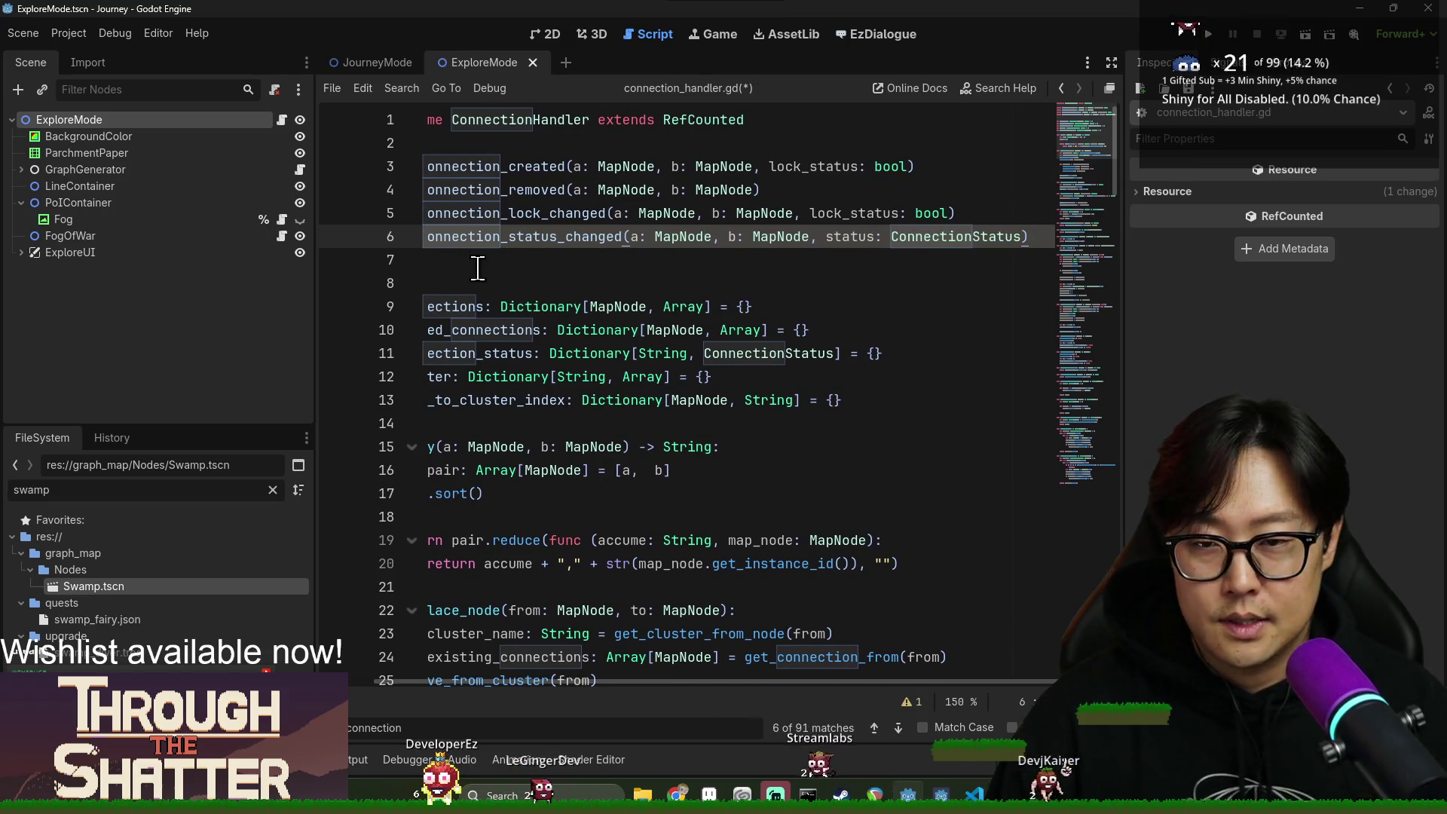
Find set_connection_status by searching for 'set_conne'.
click(500, 240)
scroll(688, 491, down, 6)
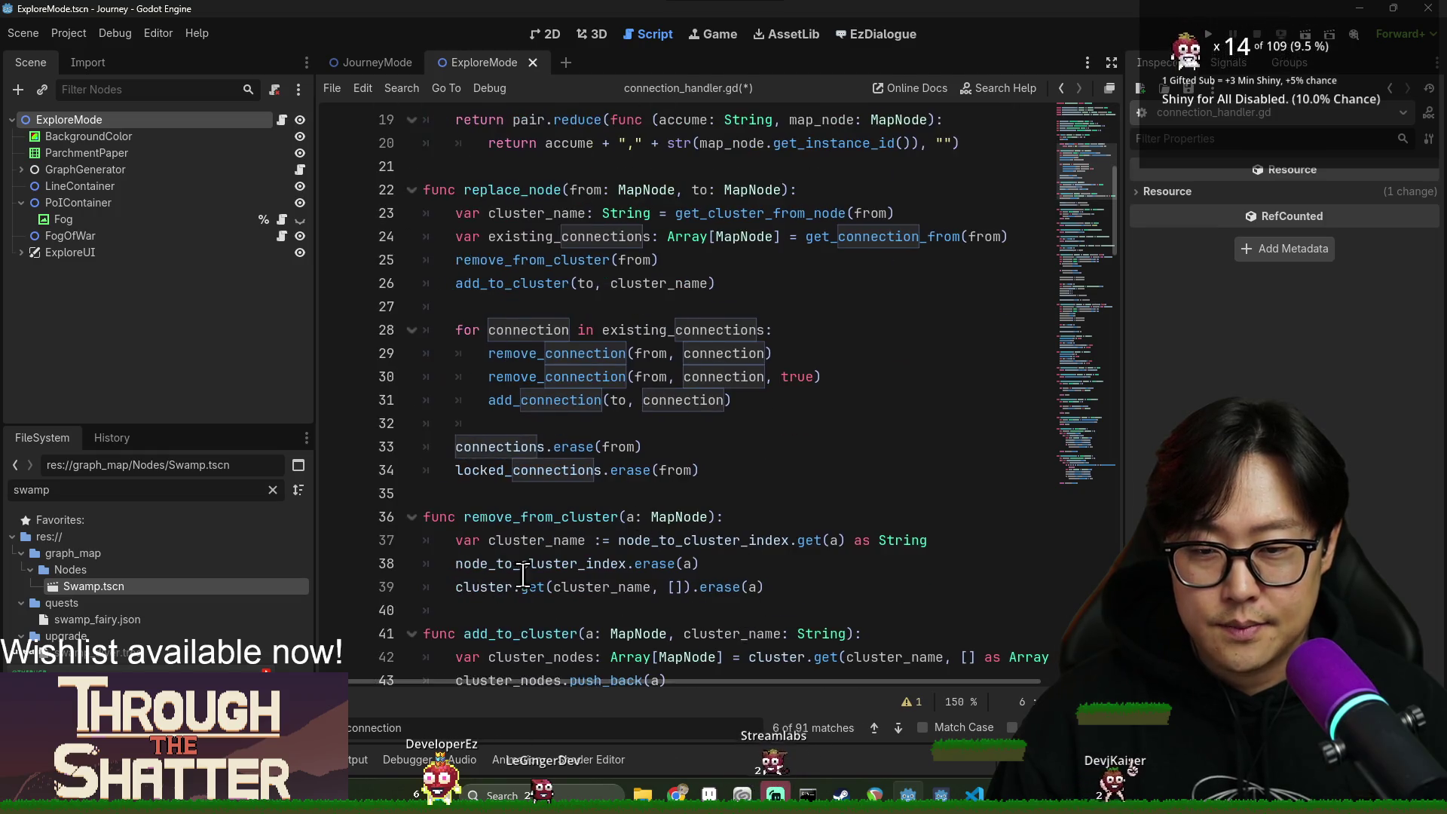
scroll(528, 528, down, 5)
click(550, 376)
scroll(552, 476, down, 3)
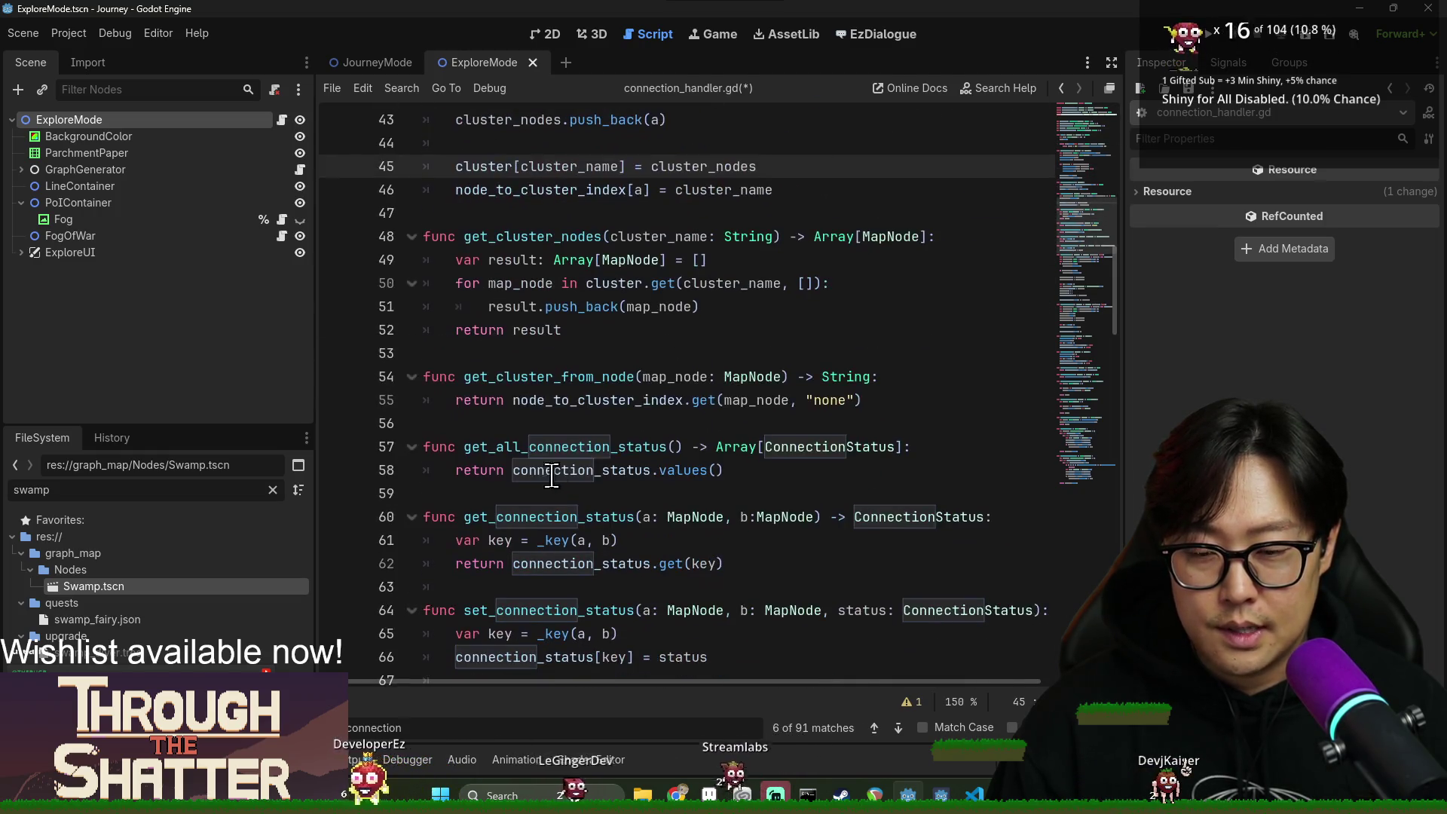
key(ctrl+f)
text(set_)
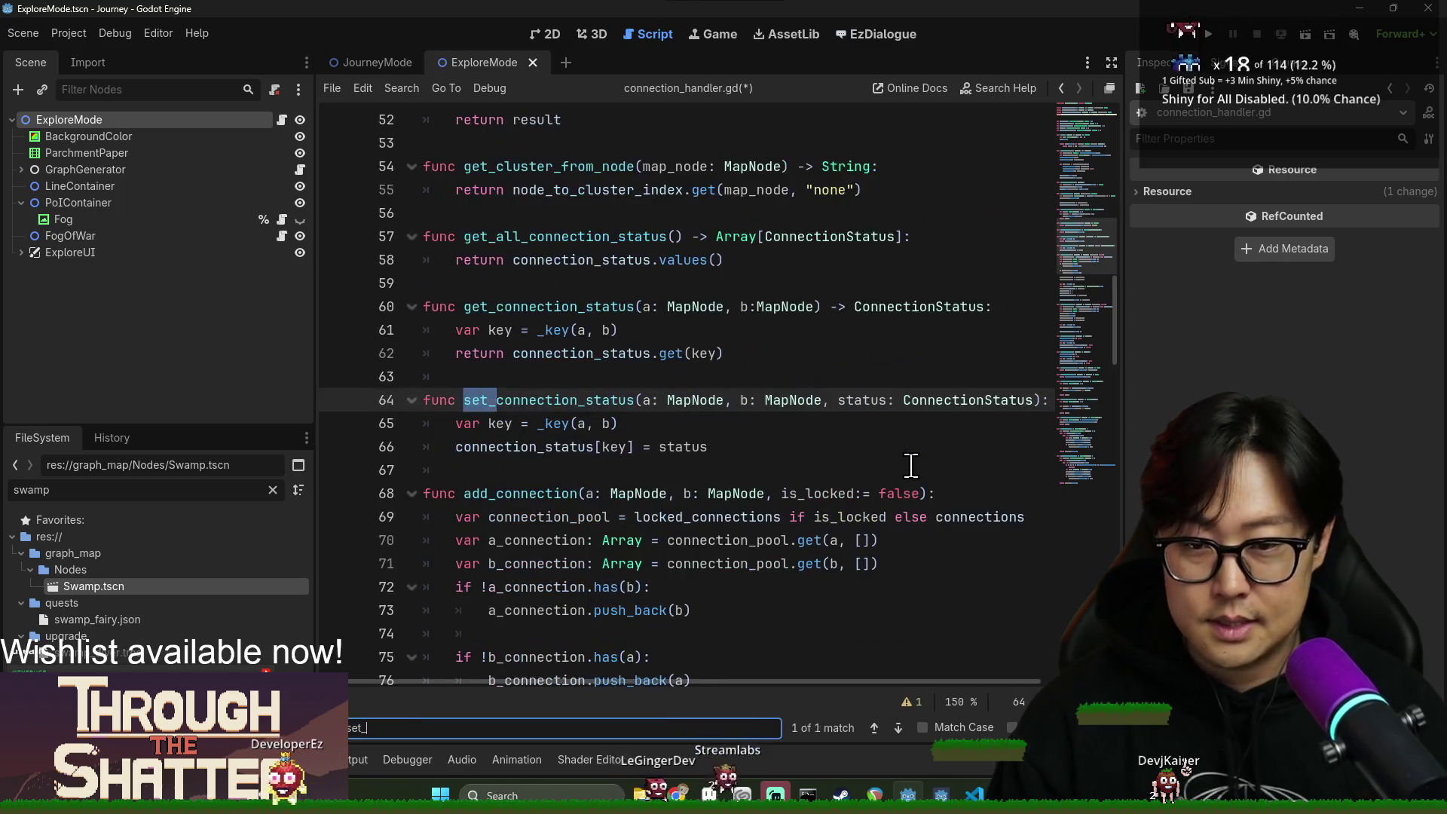
text(conne)
Add `connection_status_changed.emit(a, b, status)` after the status assignment and save connection_handler.gd.
click(726, 452)
key(Return)
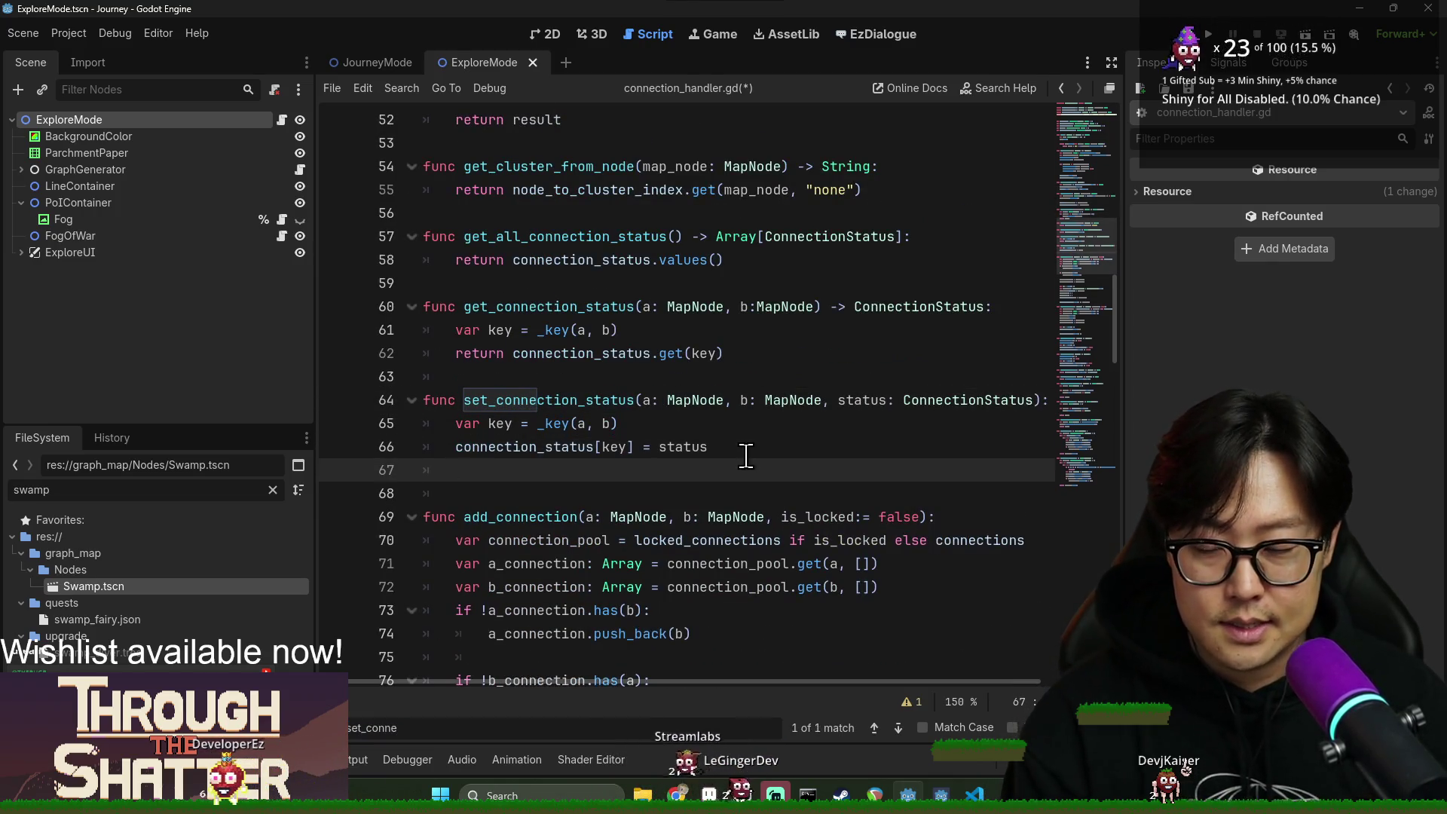
text(connection_status_changed.emit)
text((a, b, stat)
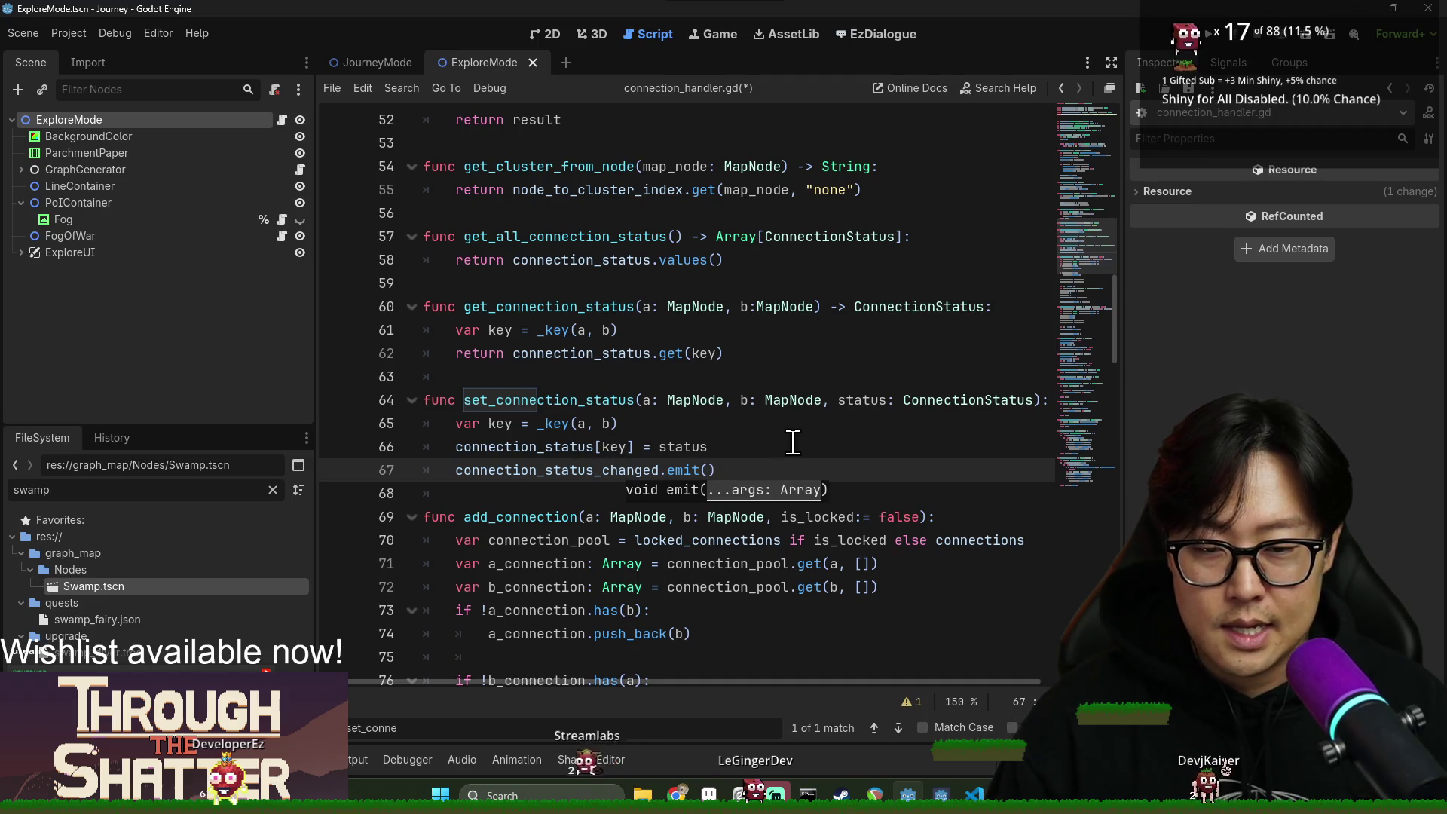
text(us)
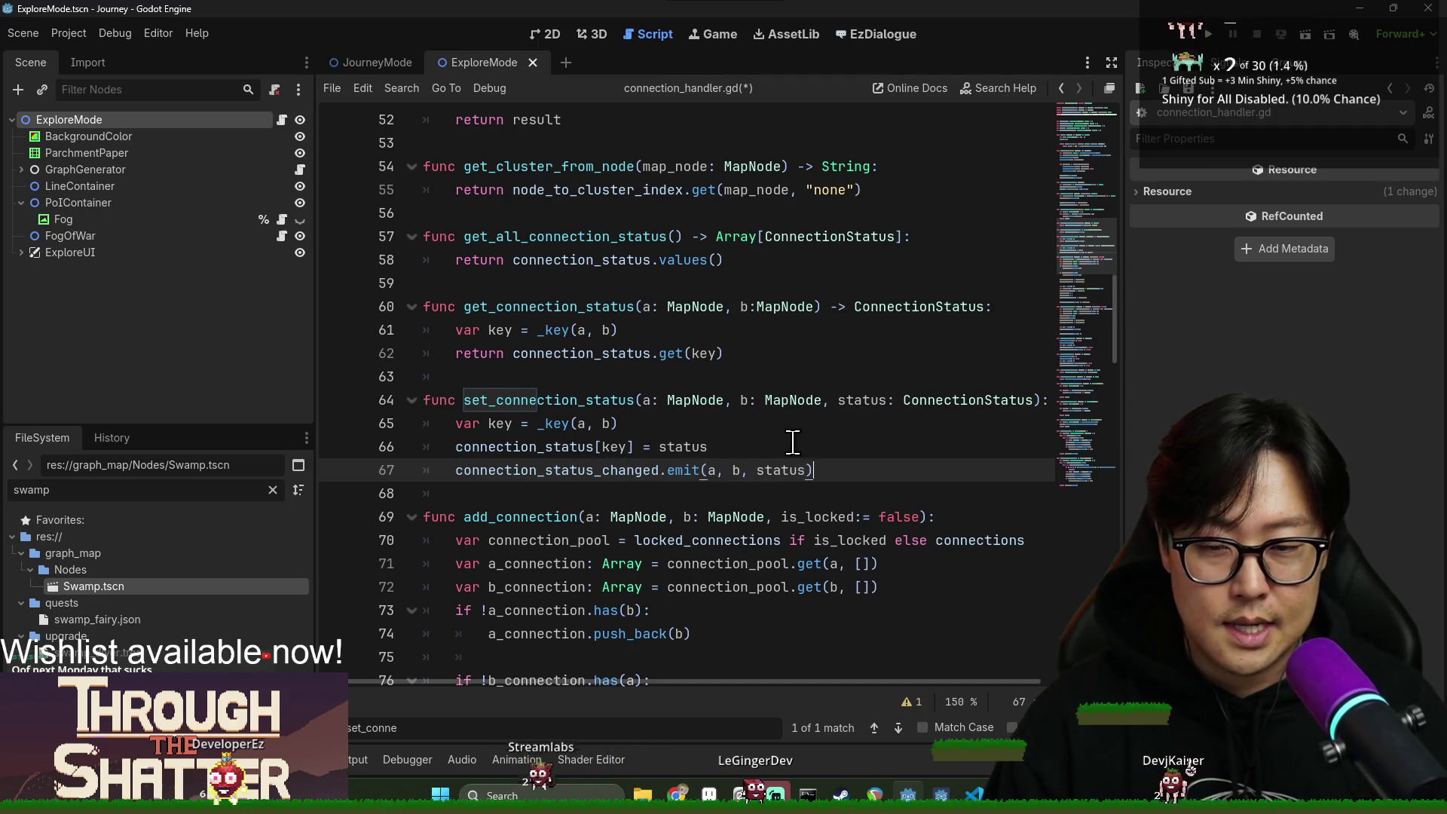
click(752, 423)
key(ctrl+s)
click(618, 329)
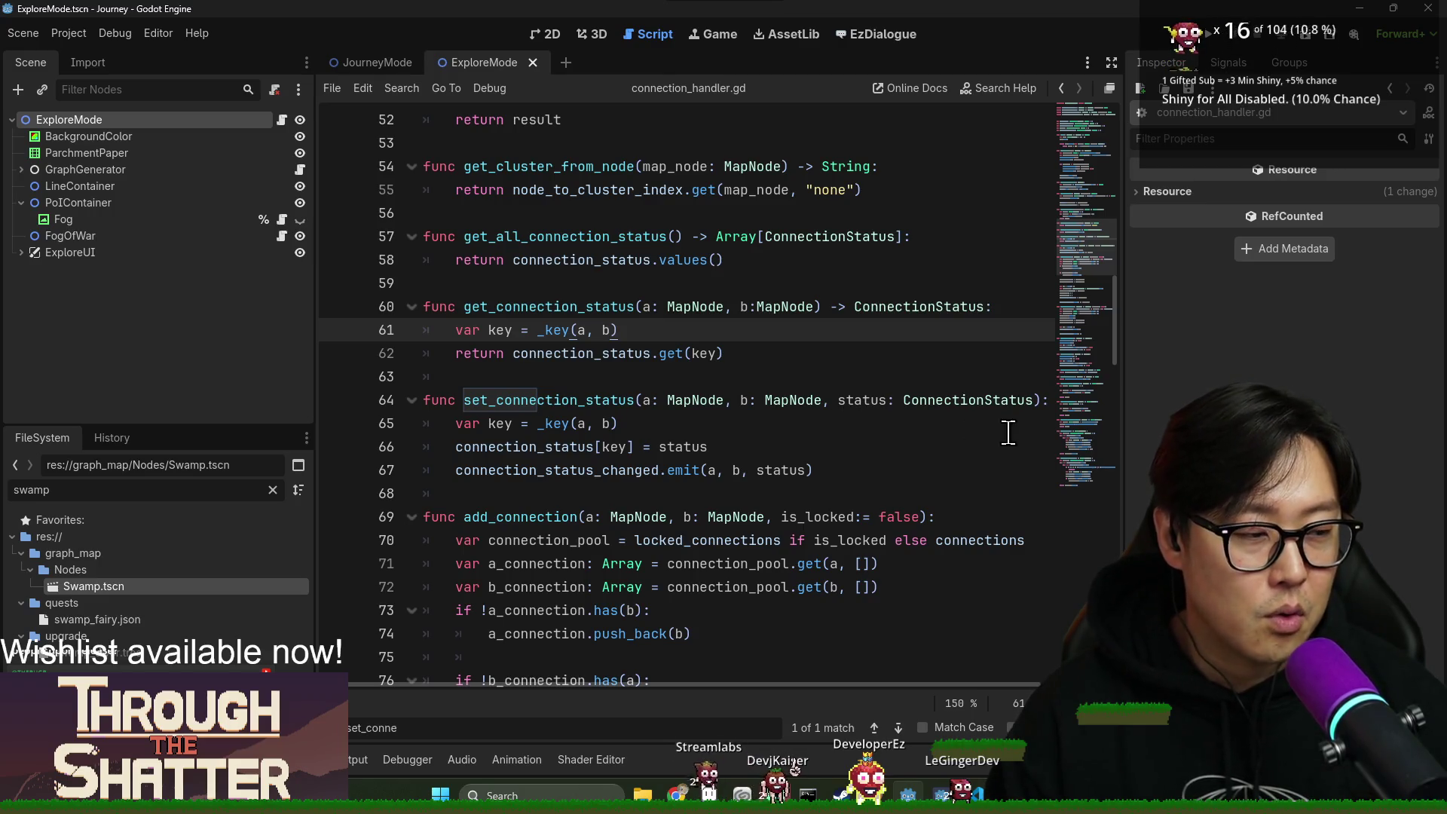
Review the code around blank line 63 of connection_handler.gd and close the search.
click(814, 400)
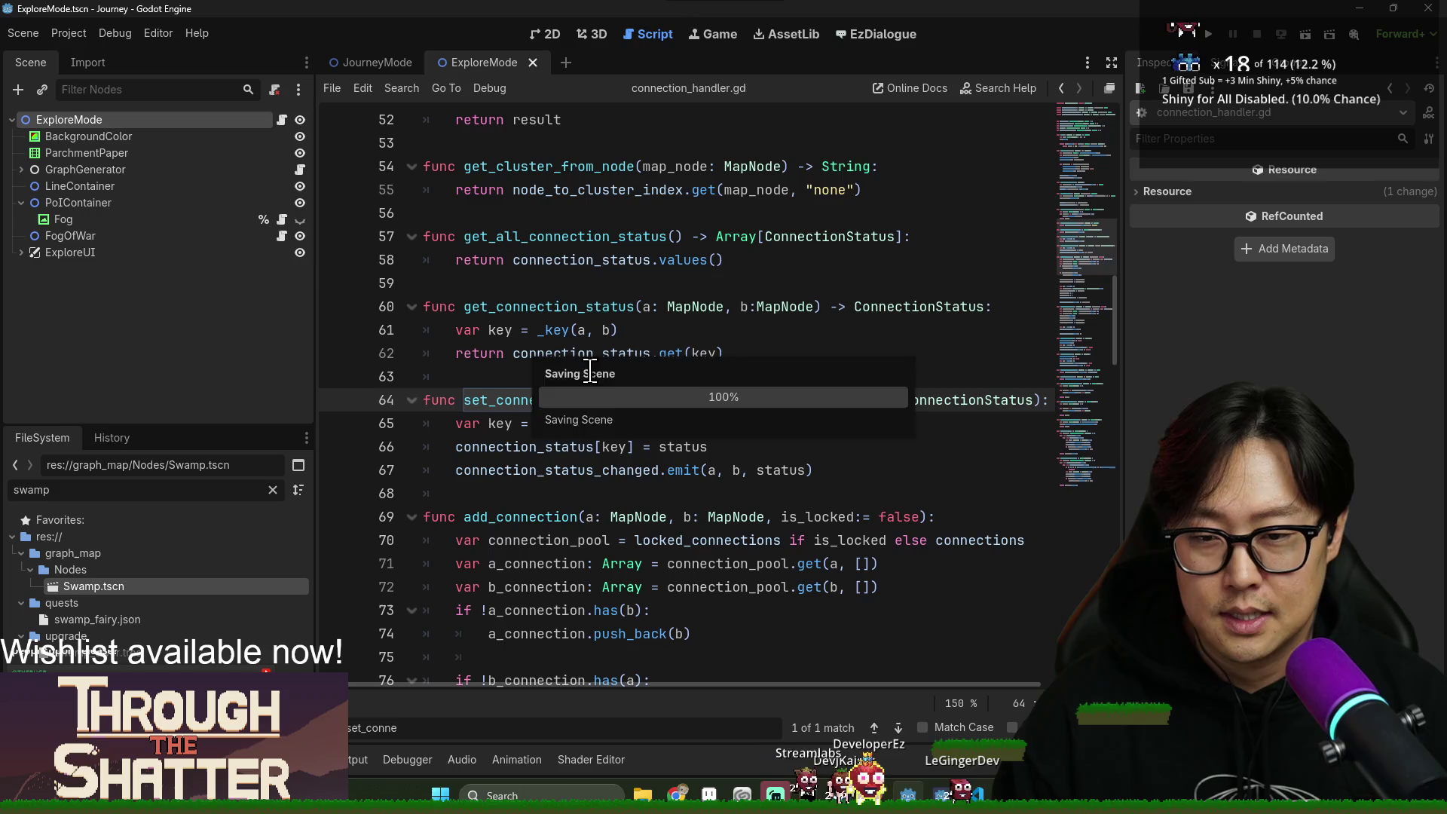
click(591, 376)
scroll(698, 428, down, 1)
scroll(698, 428, down, 2)
scroll(778, 543, up, 1)
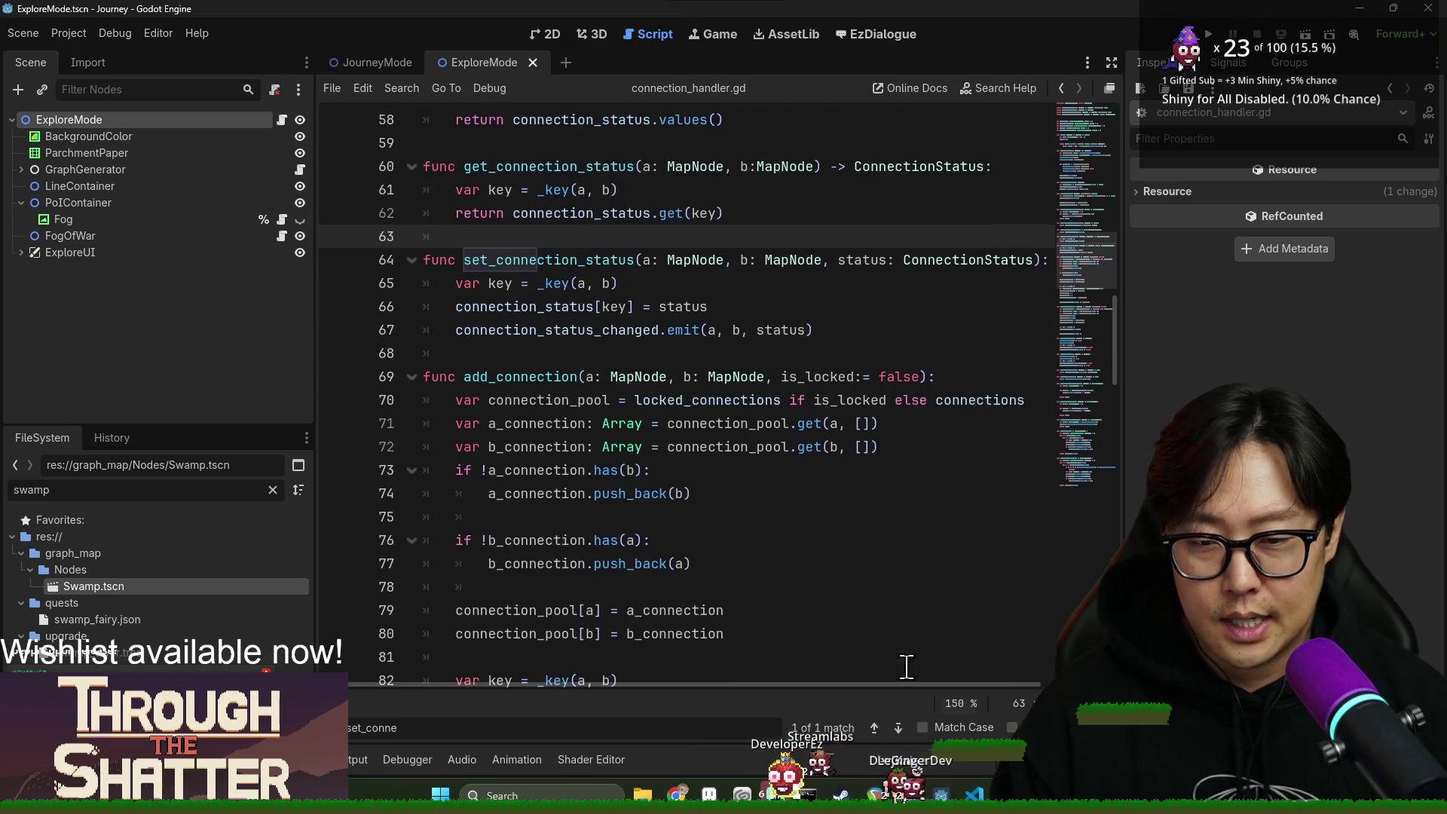
key(Escape)
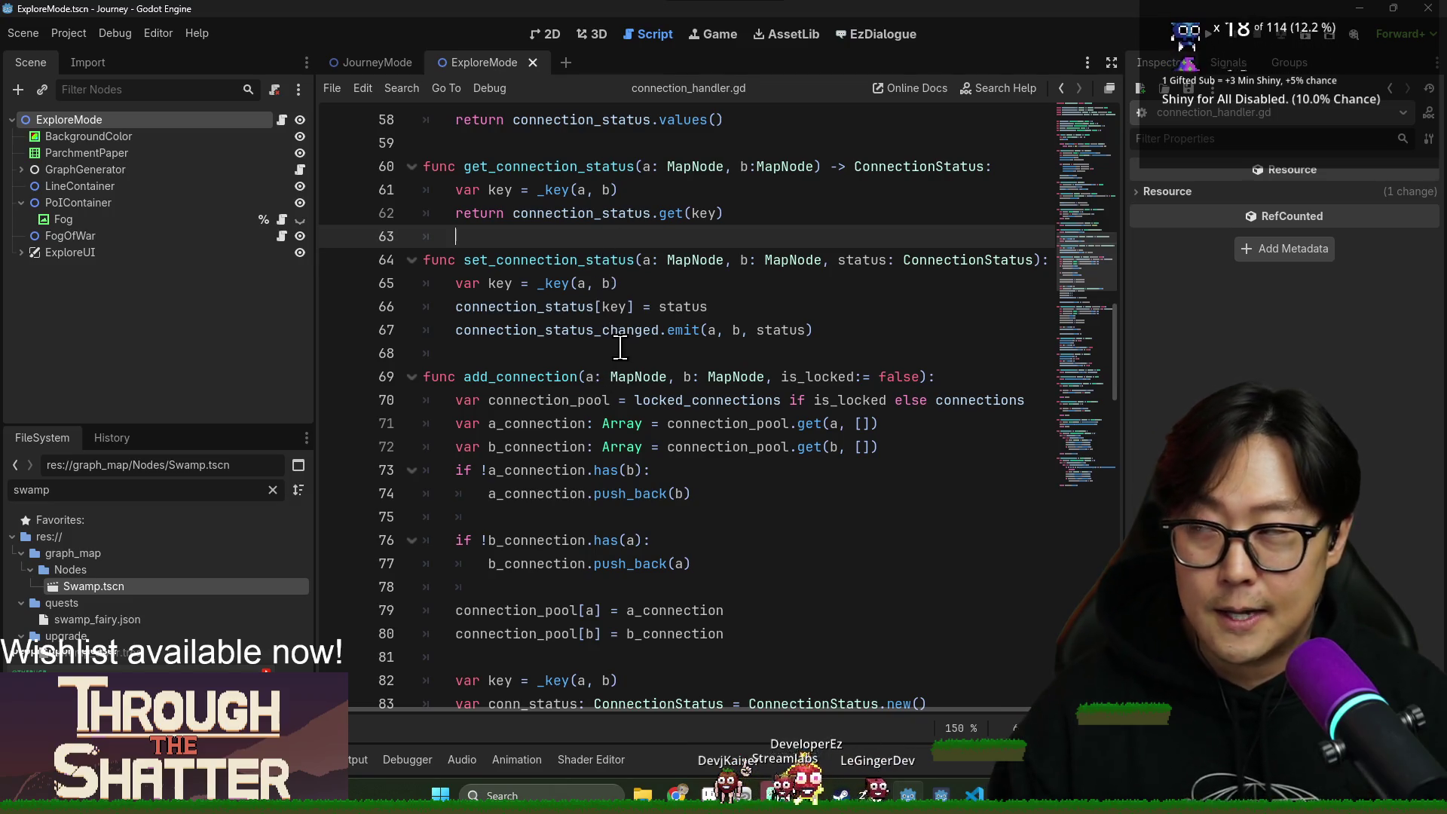
Highlight every connection_status use in set_connection_status and check its emit line.
click(607, 290)
click(475, 255)
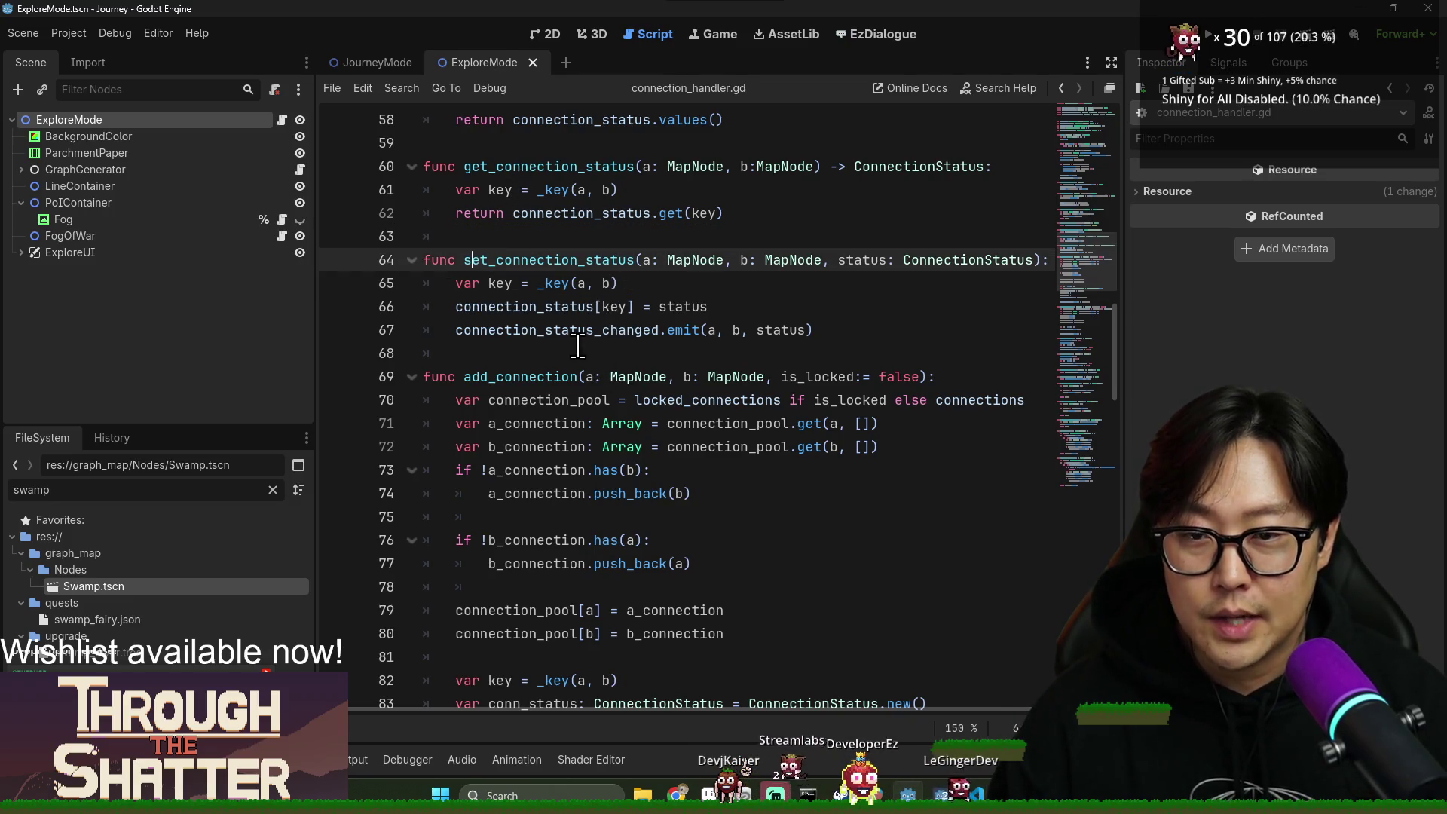
double_click(581, 213)
scroll(600, 332, up, 1)
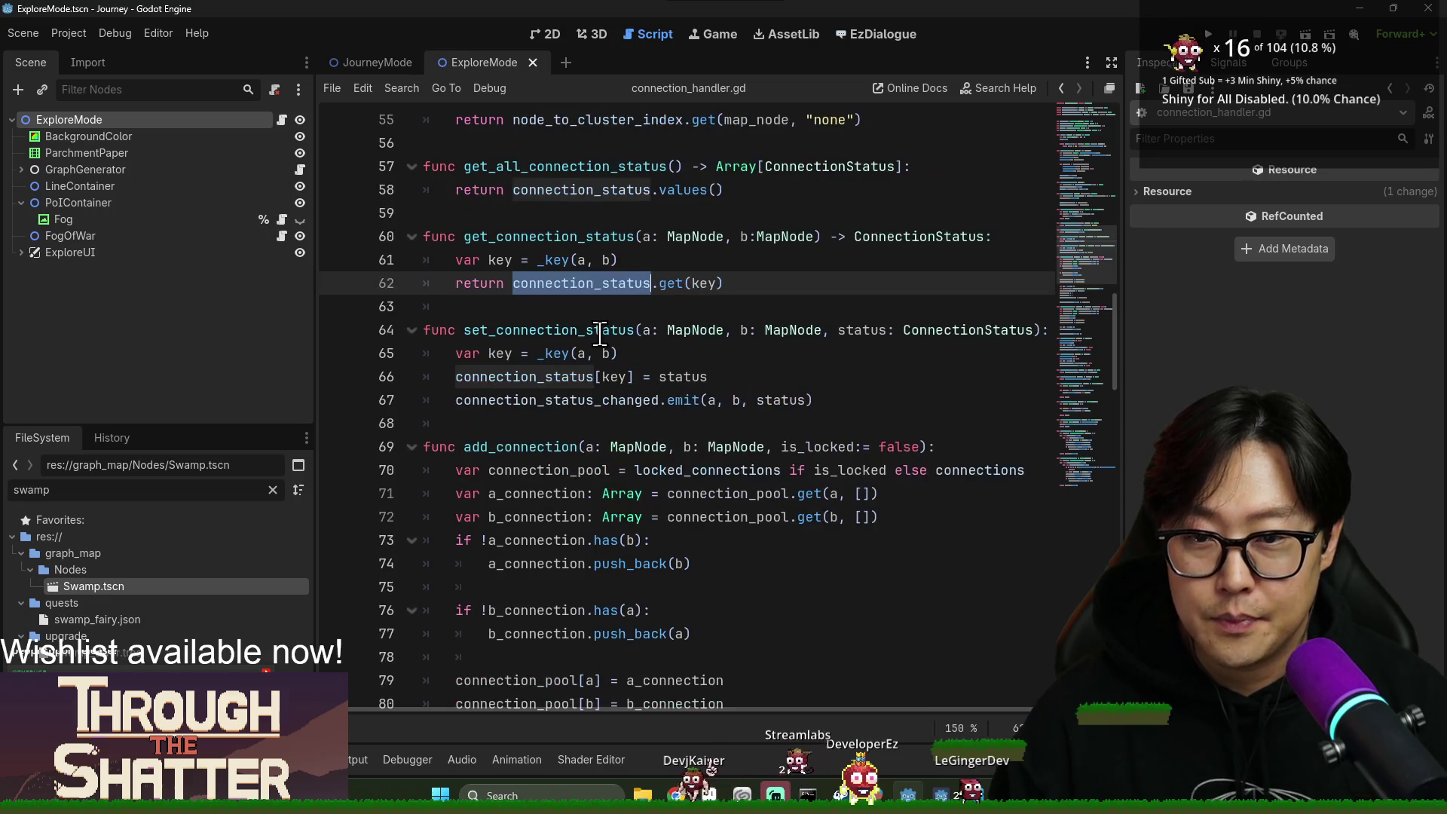
scroll(589, 318, down, 1)
click(768, 329)
key(End)
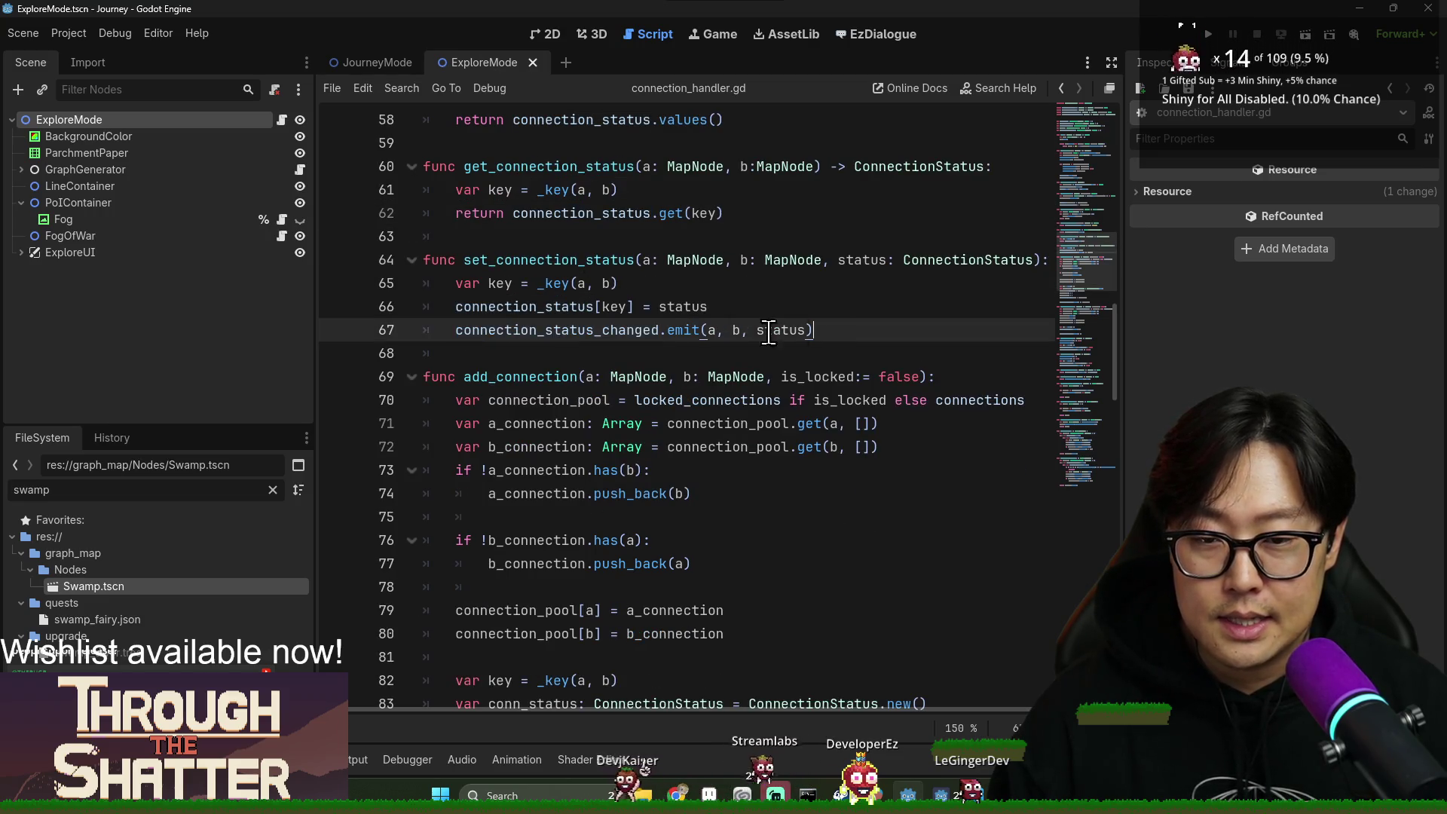
Confirm the connection_status_changed signal declaration at the top of connection_handler.gd.
scroll(726, 324, up, 19)
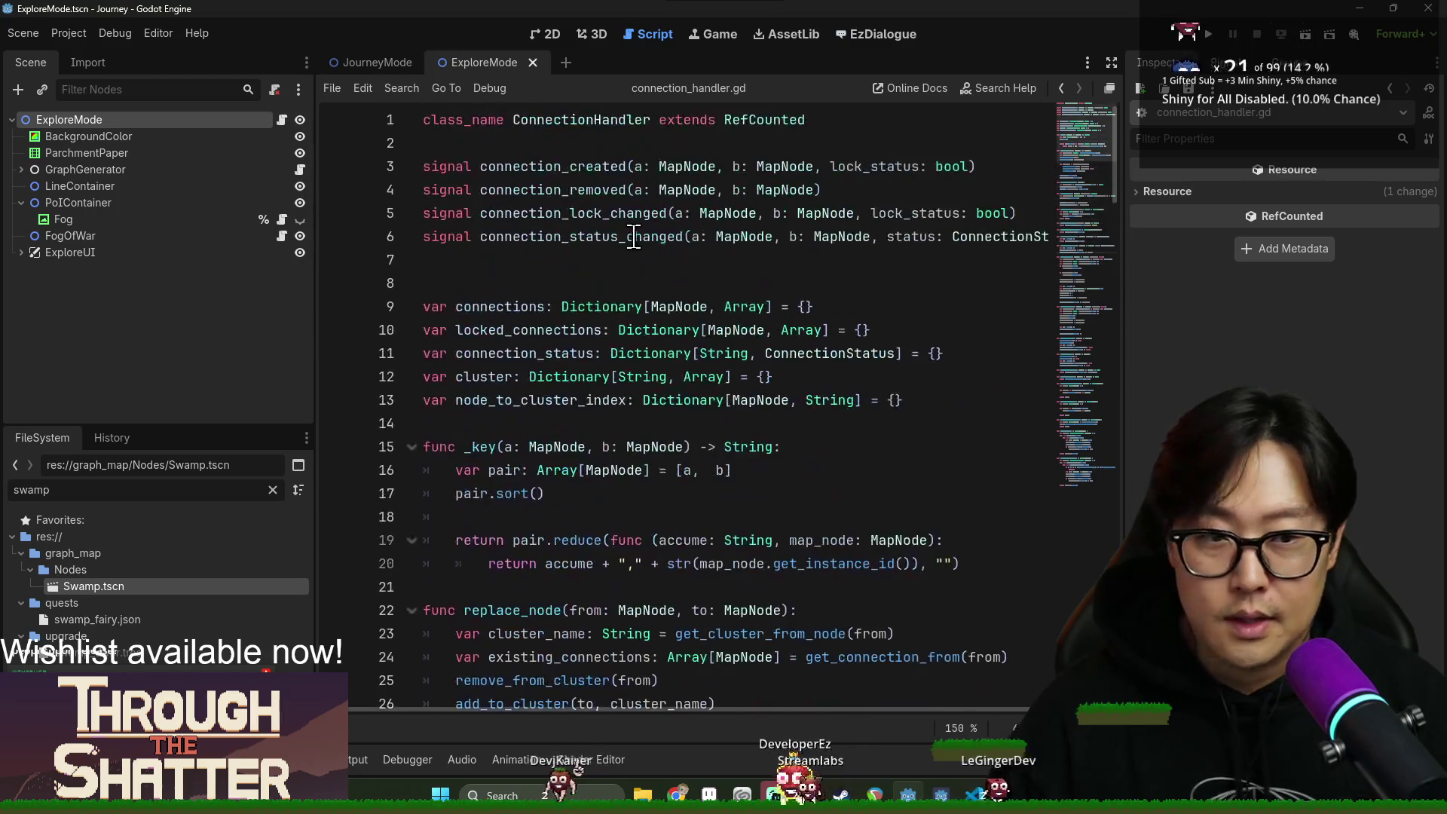
click(564, 237)
key(alt+Left)
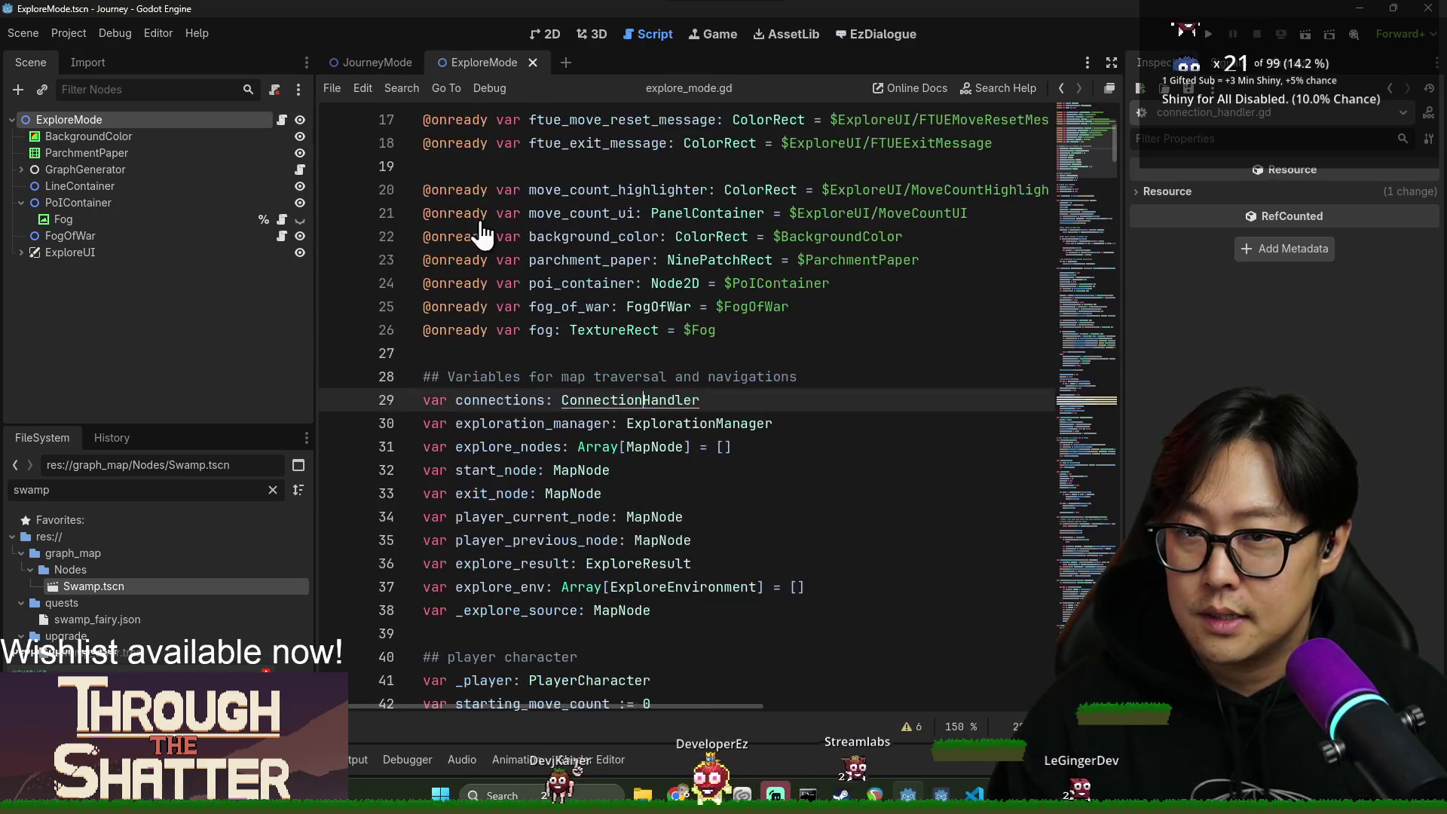
Search explore_mode.gd for 'connect' down to the connections loop in _load_level_model.
click(711, 260)
key(ctrl+f)
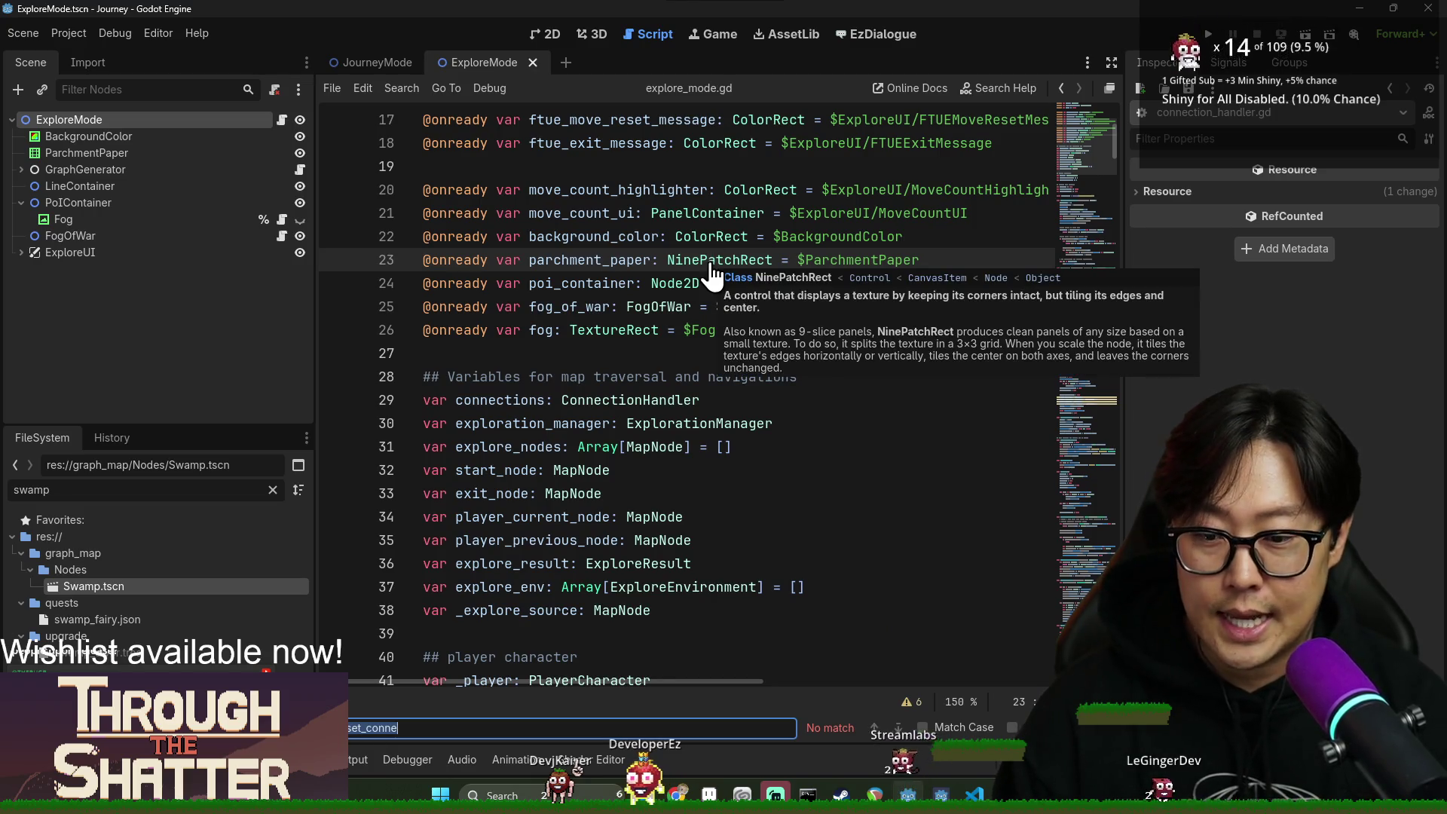
text(connect)
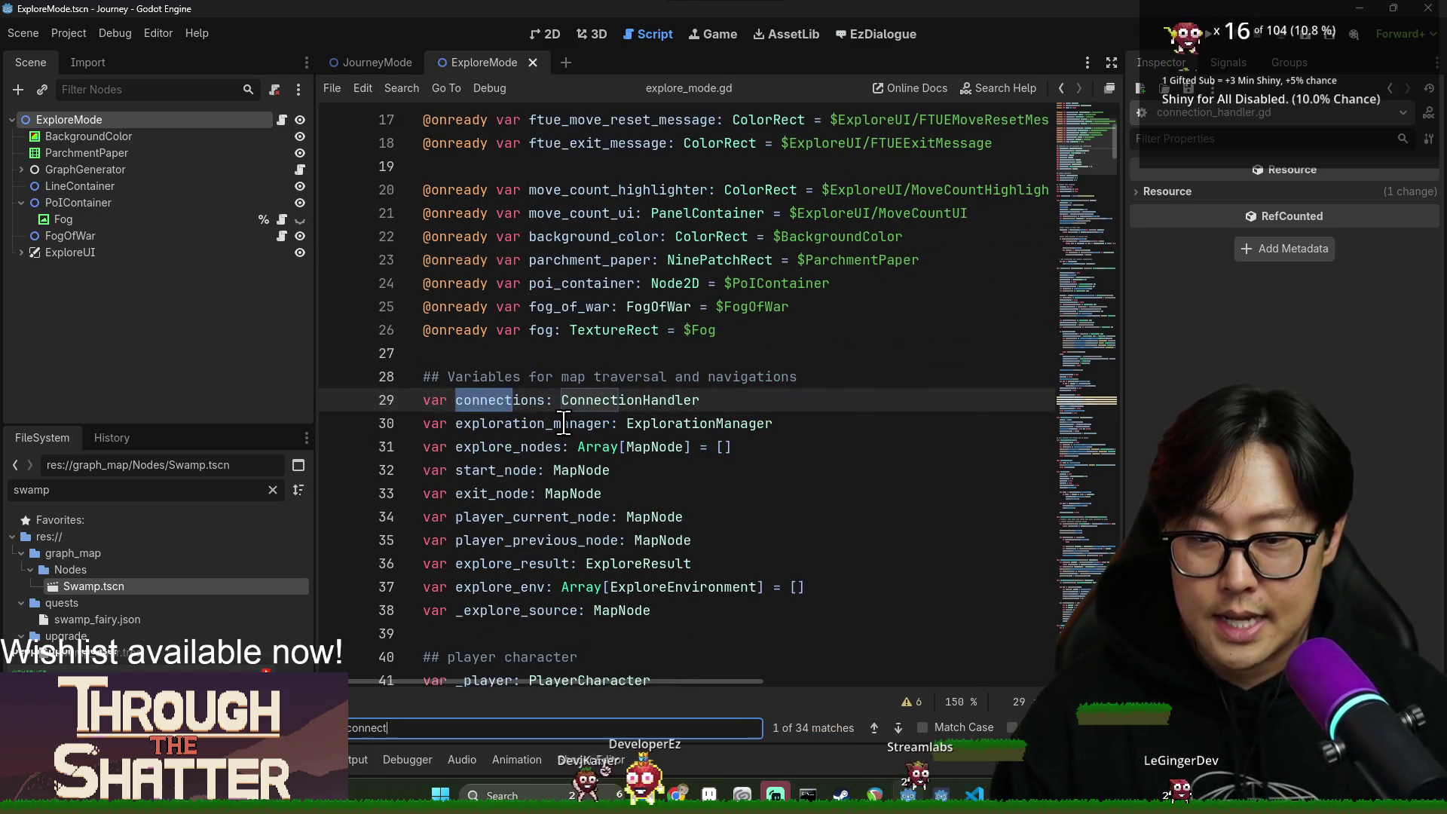
key(Return)
key(Return)
key(Return)
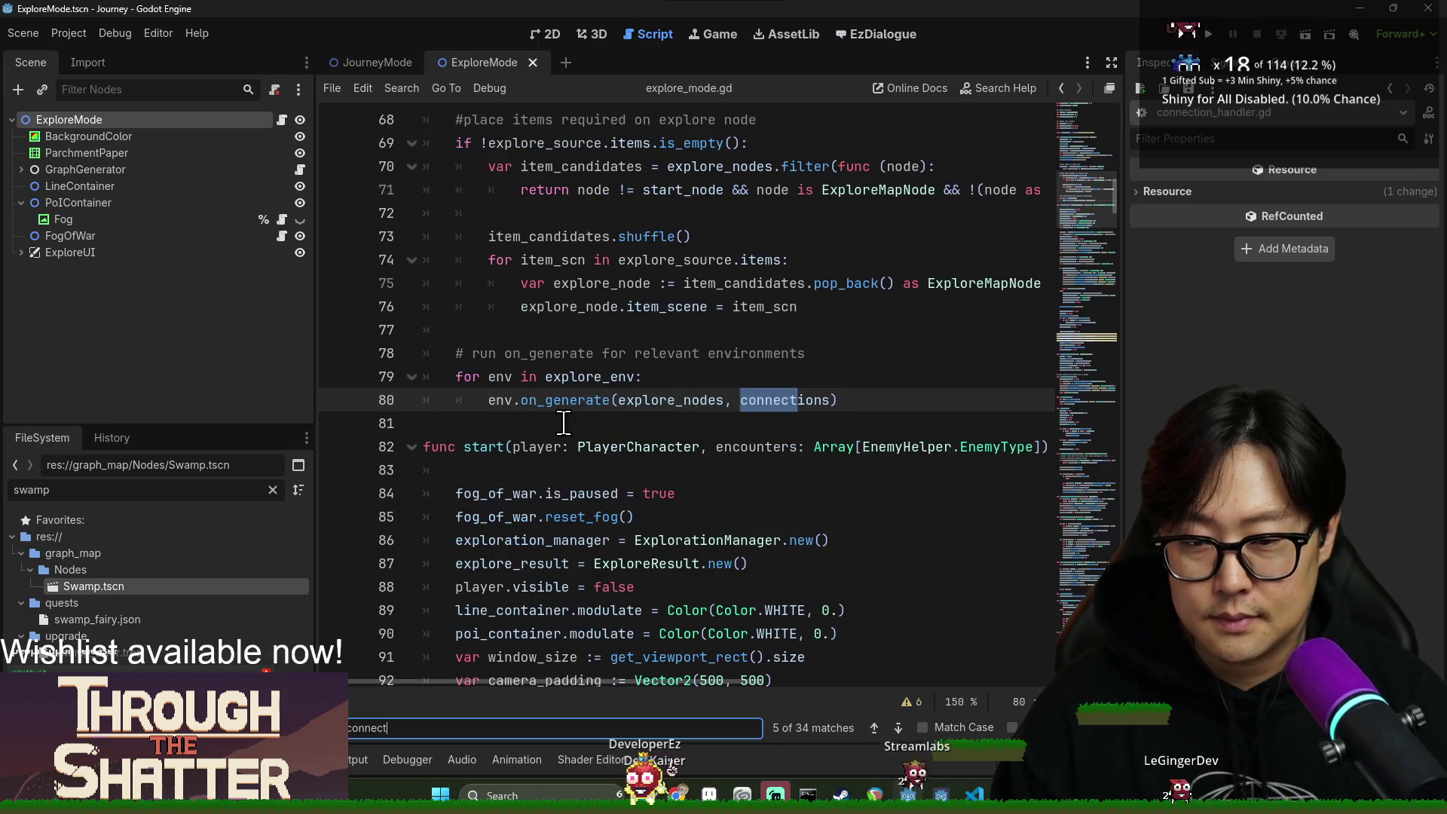
key(Return)
key(Return)
key(Return)
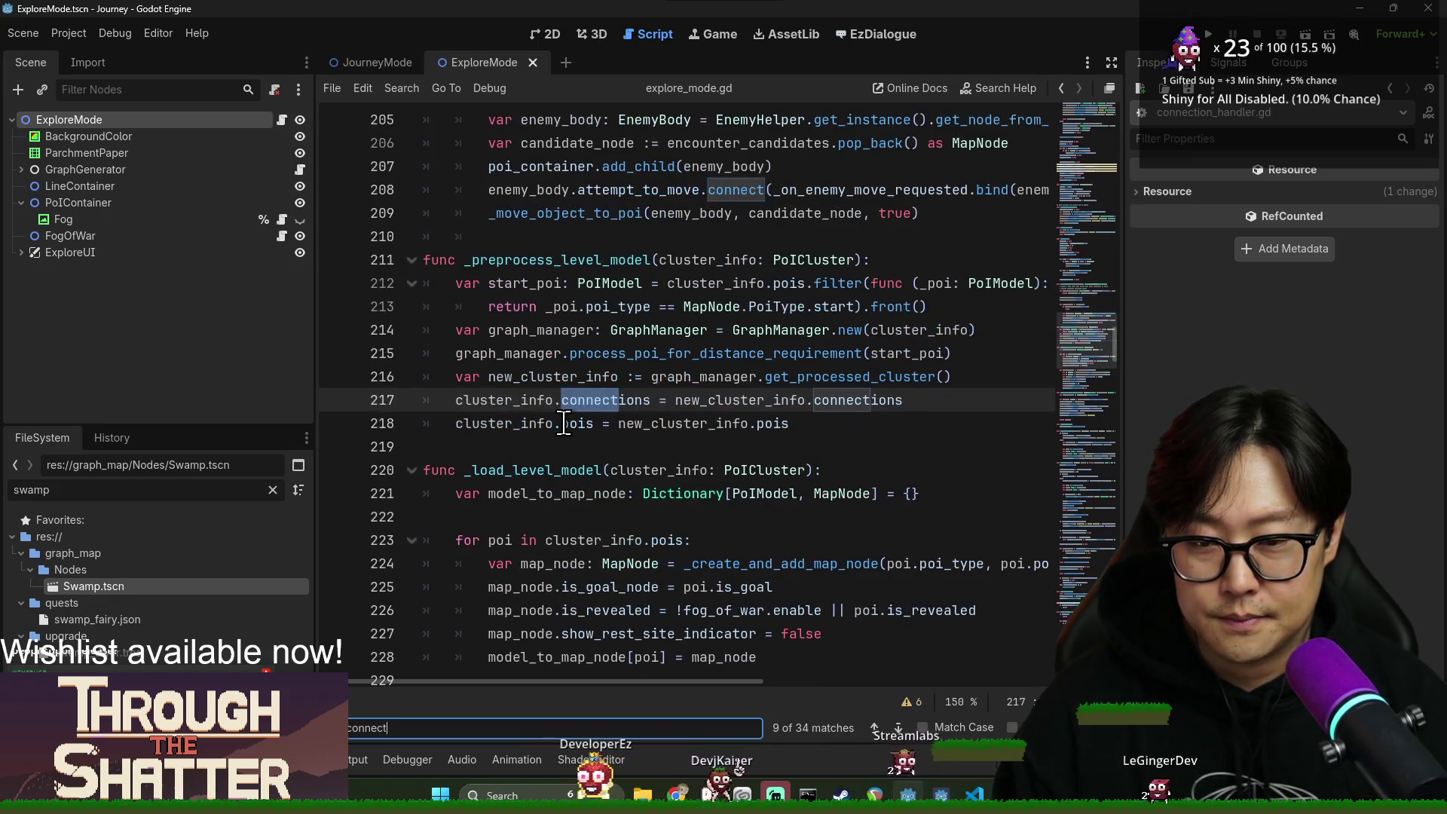
key(Return)
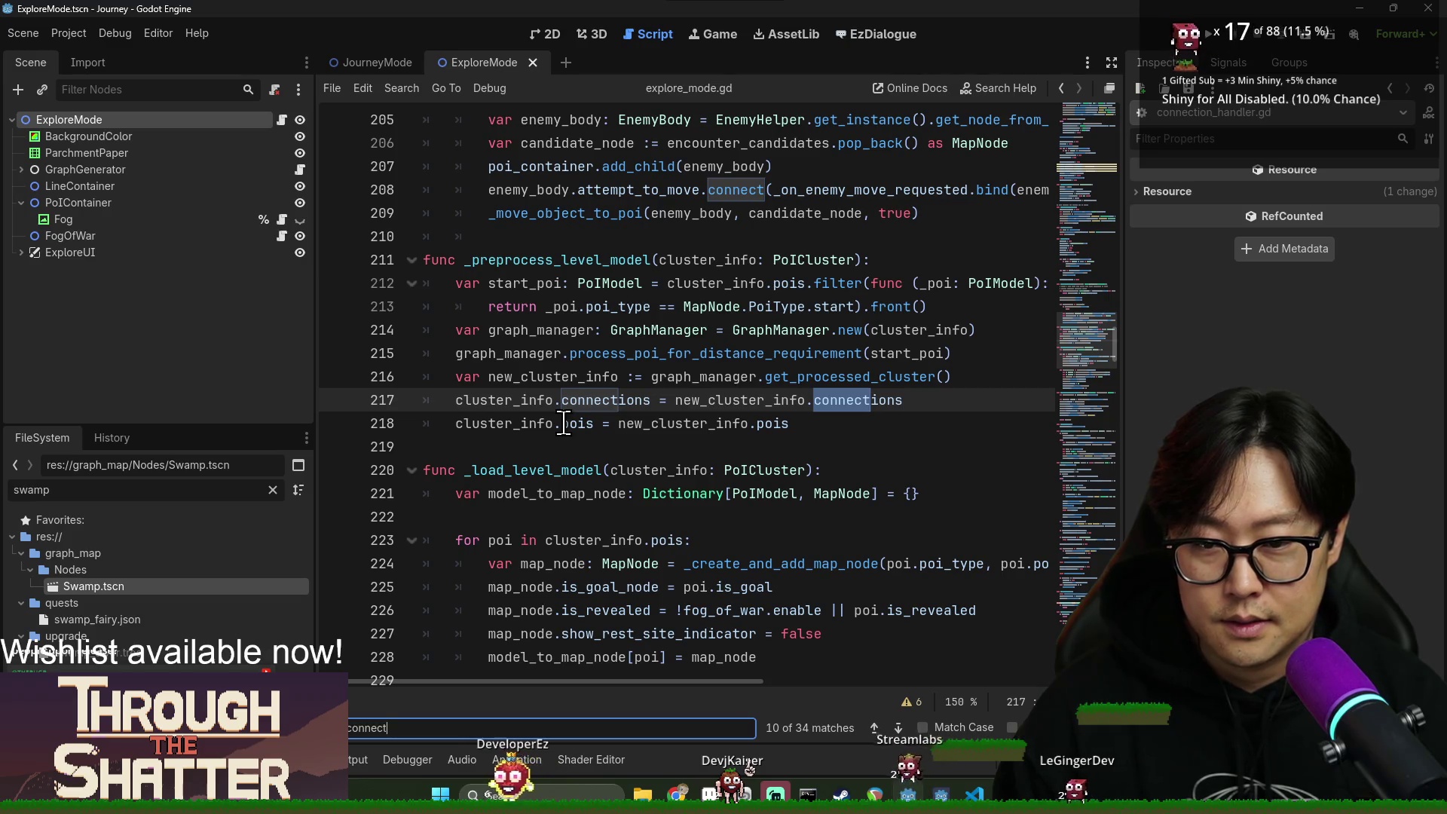
key(Return)
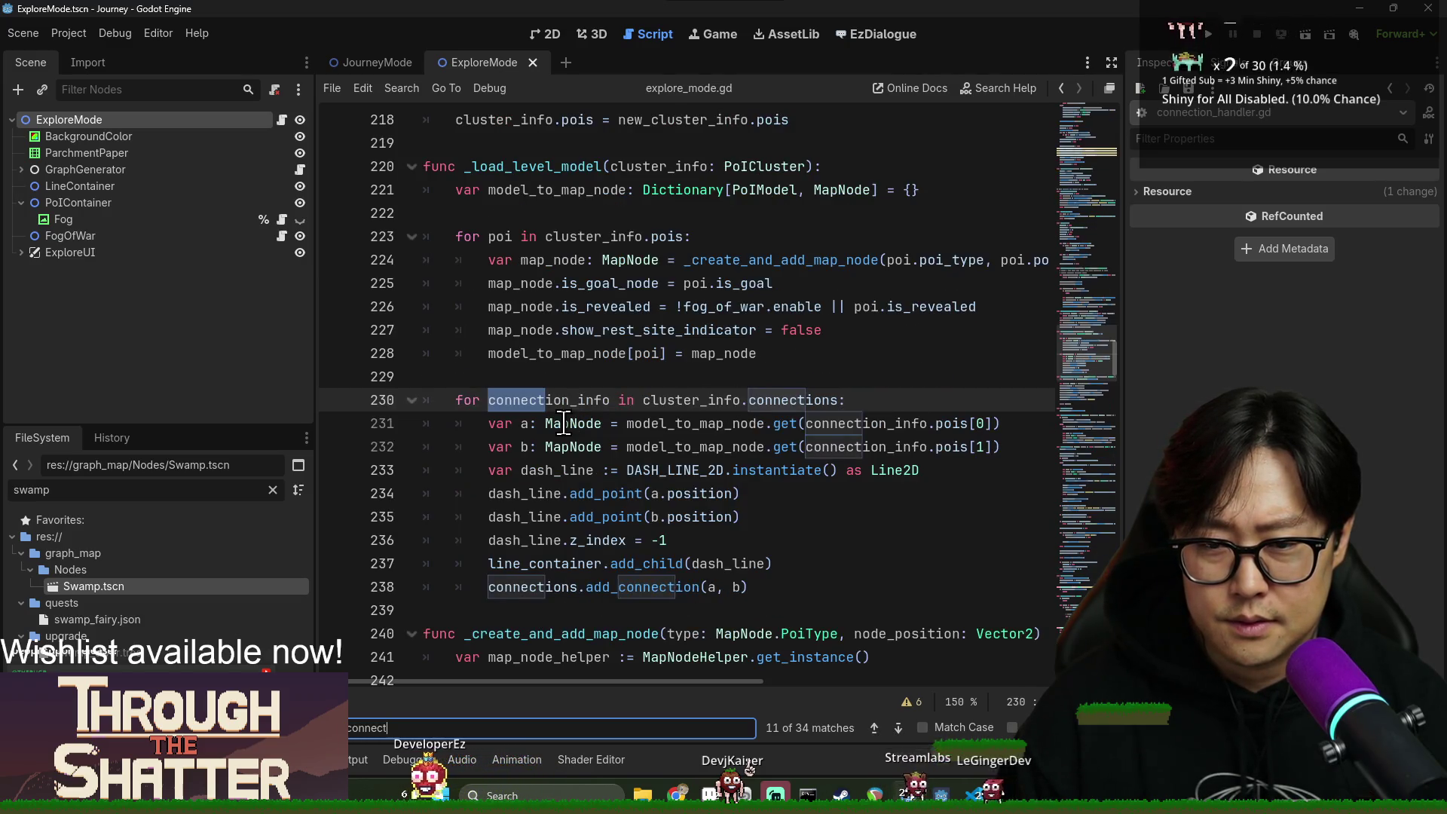
Examine the dash_line code on lines 234–235, then move to the JourneyMode scene's script.
click(653, 541)
double_click(519, 513)
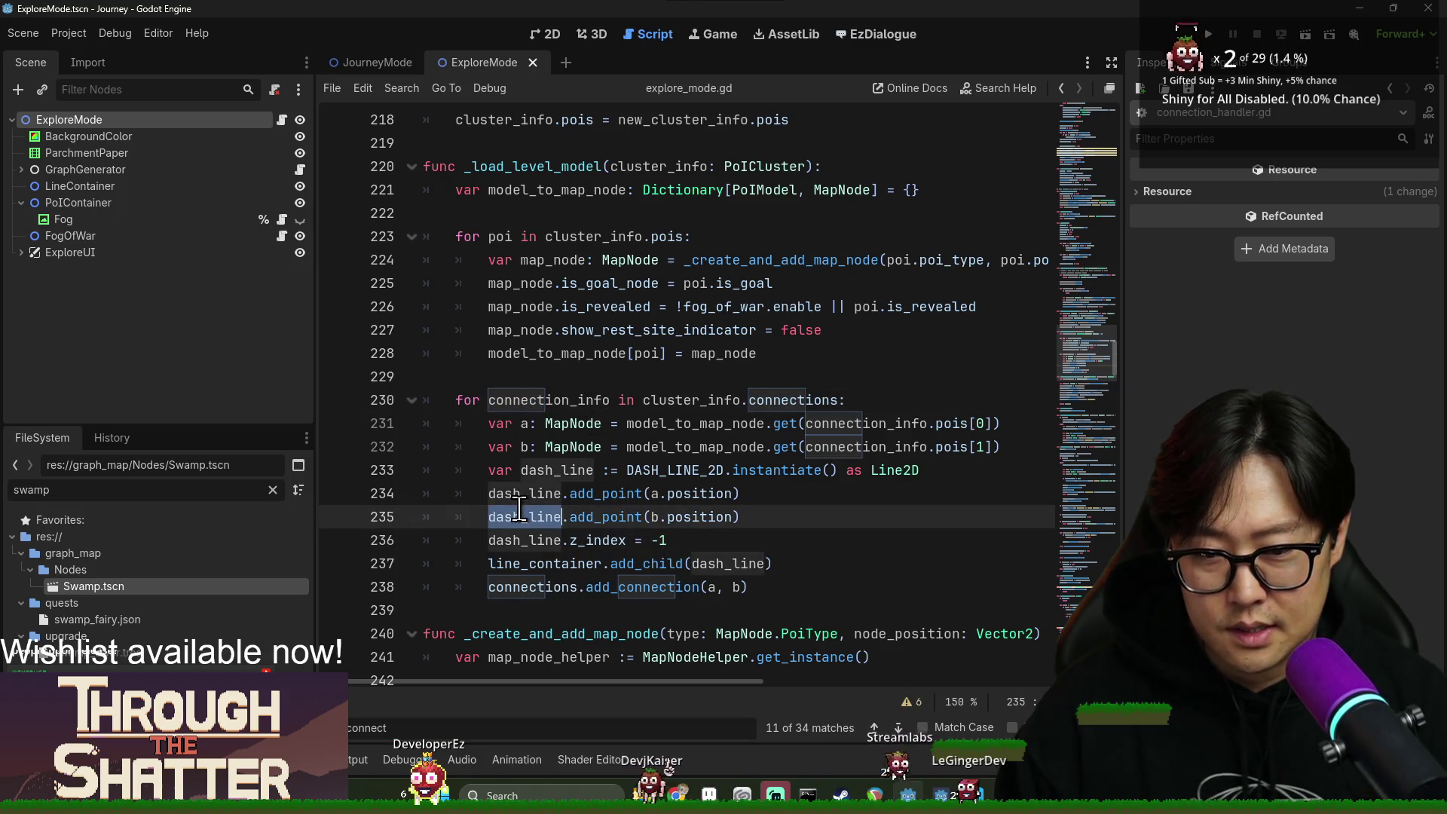
double_click(524, 493)
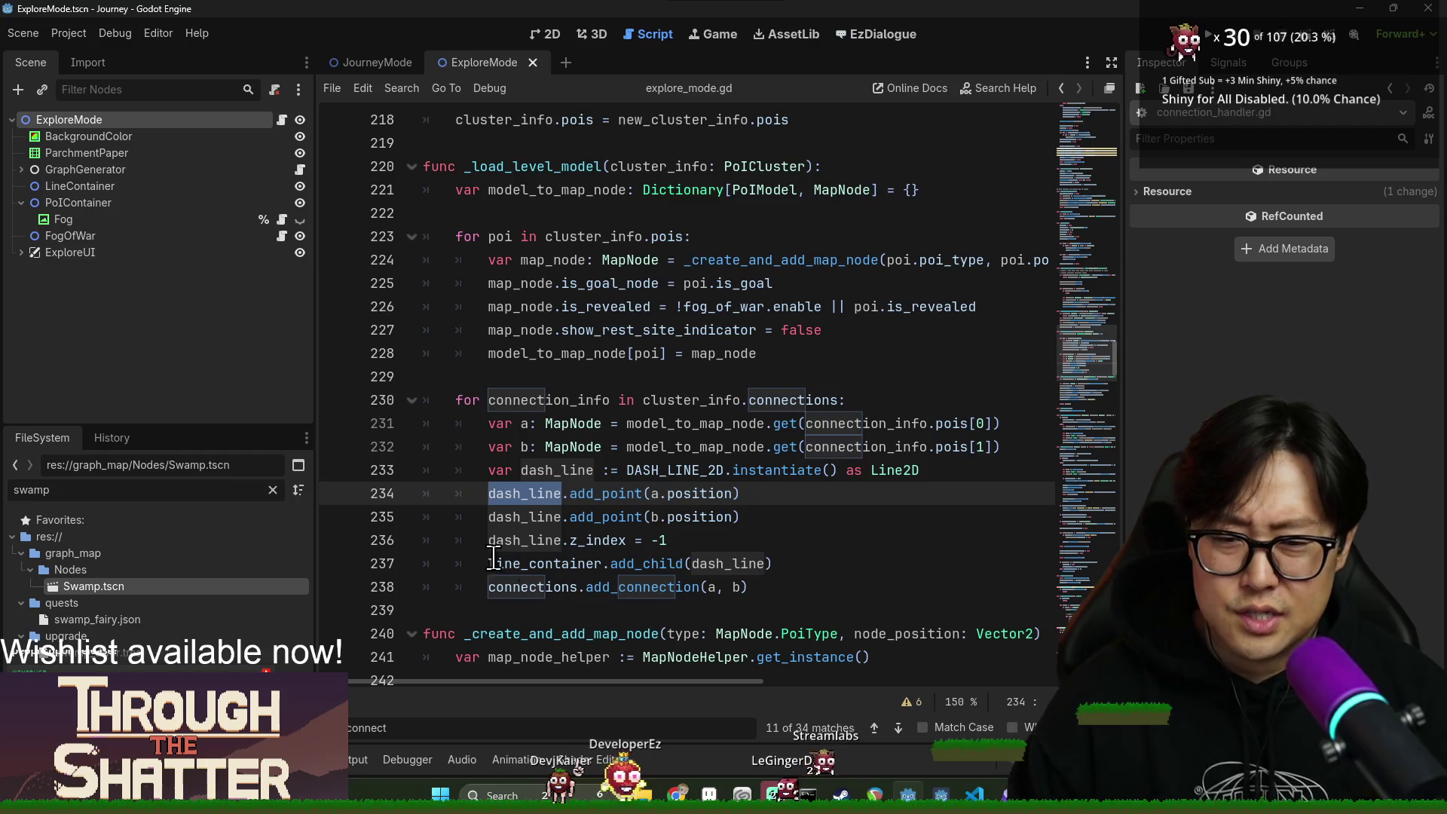
click(355, 65)
click(273, 122)
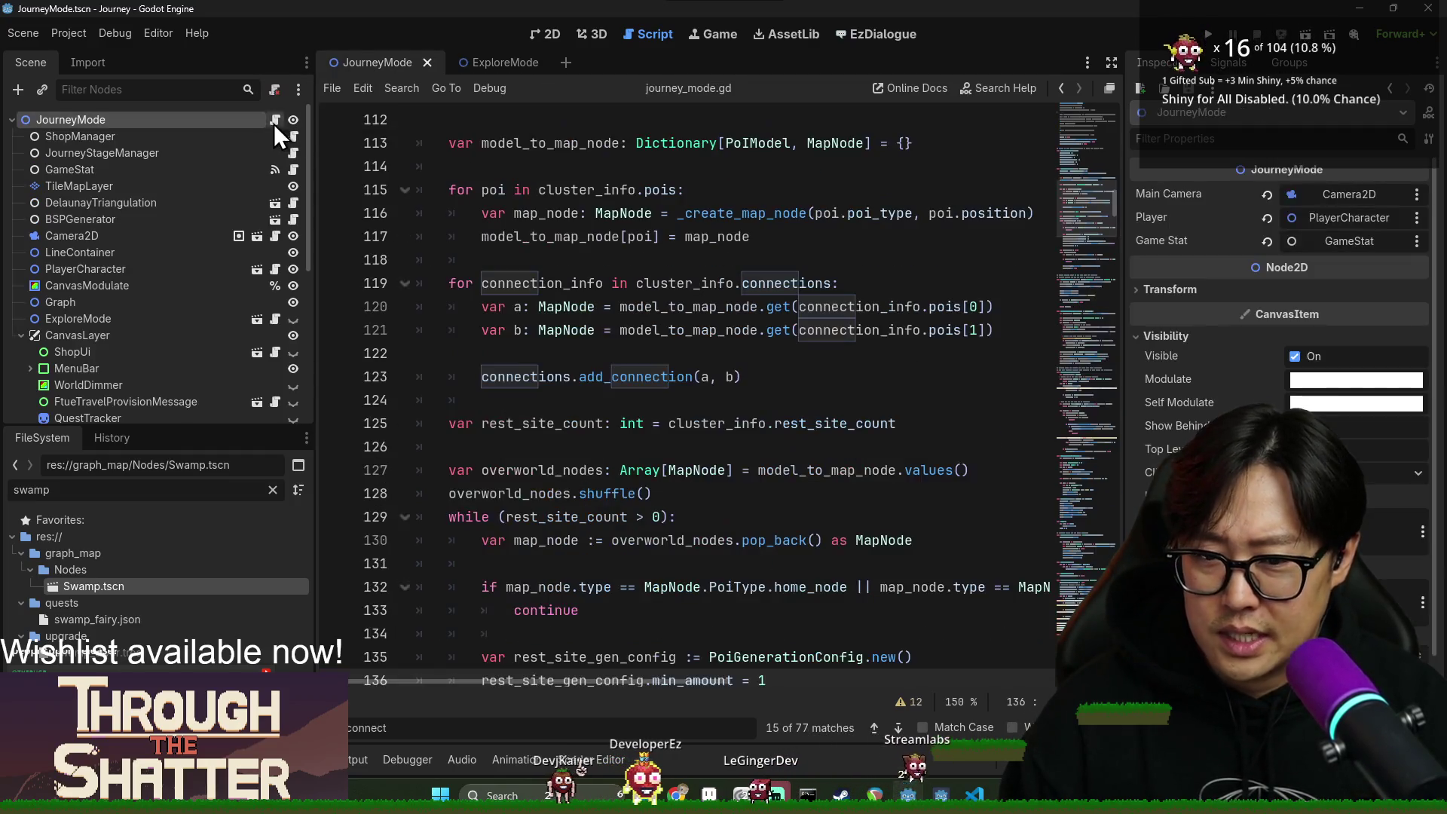
Find 'dashline' in journey_mode.gd, review the _on_connection_created function, then return to explore_mode.gd.
key(ctrl+f)
text(dashline)
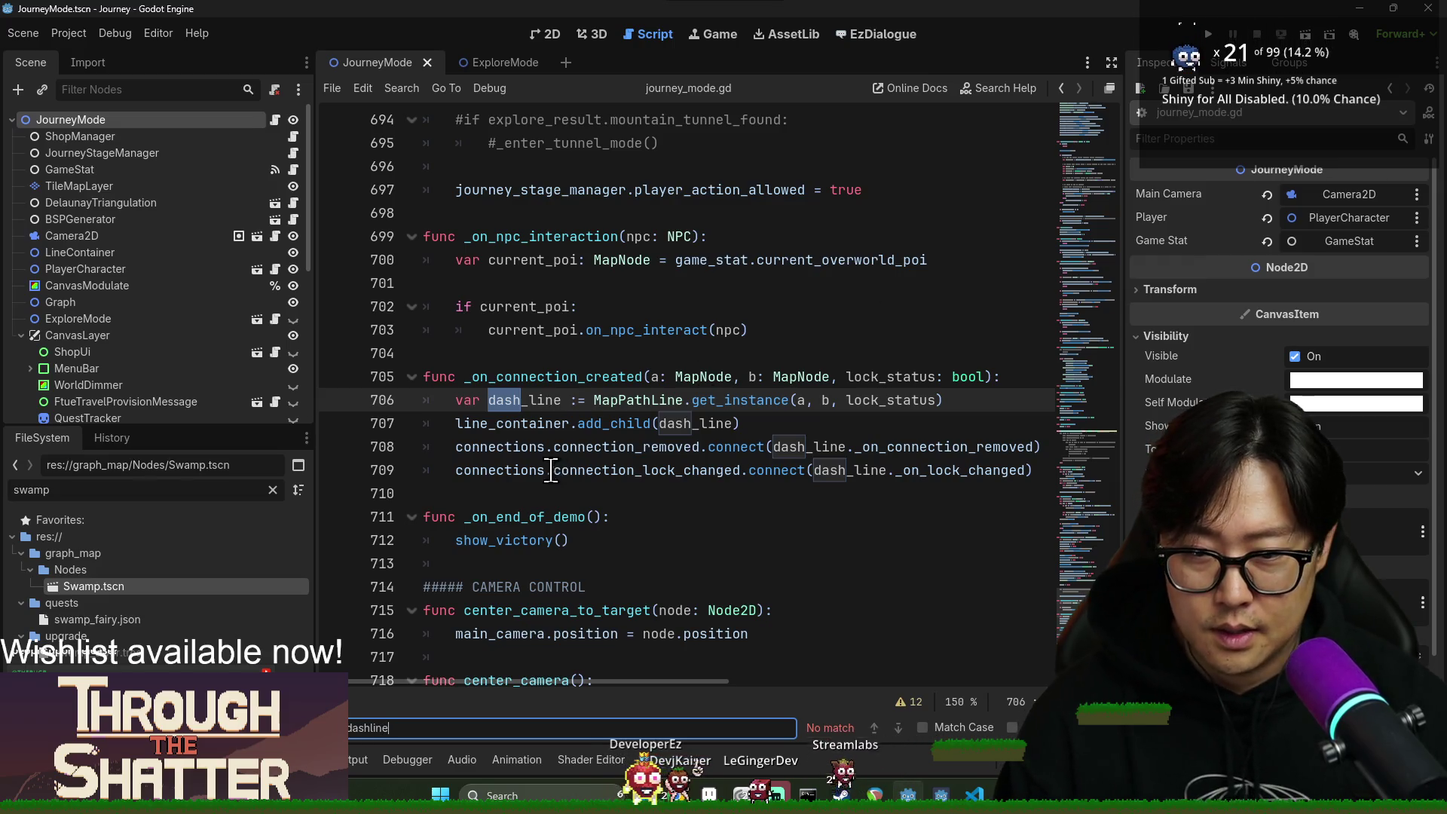
click(497, 424)
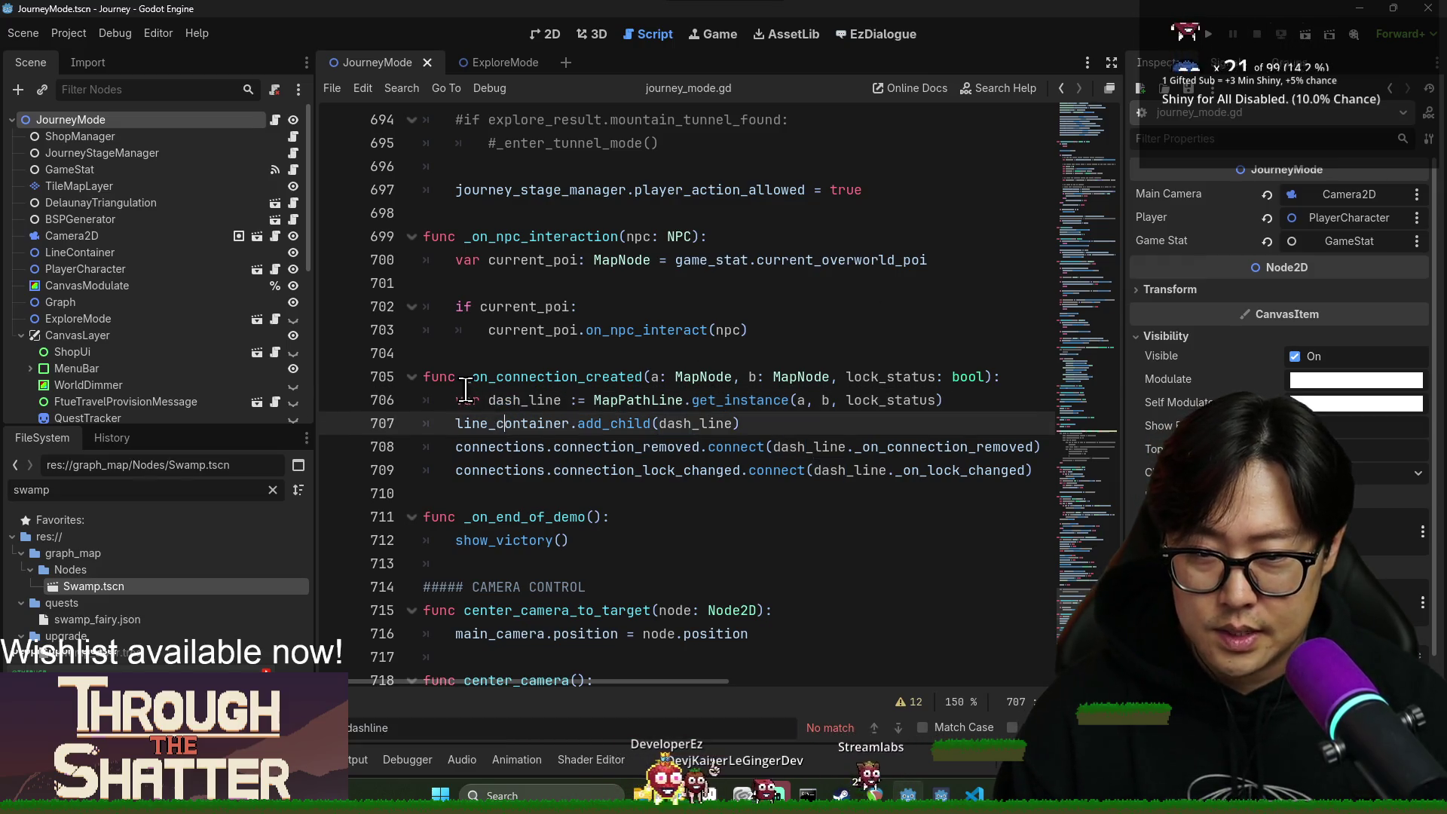
double_click(496, 377)
click(602, 463)
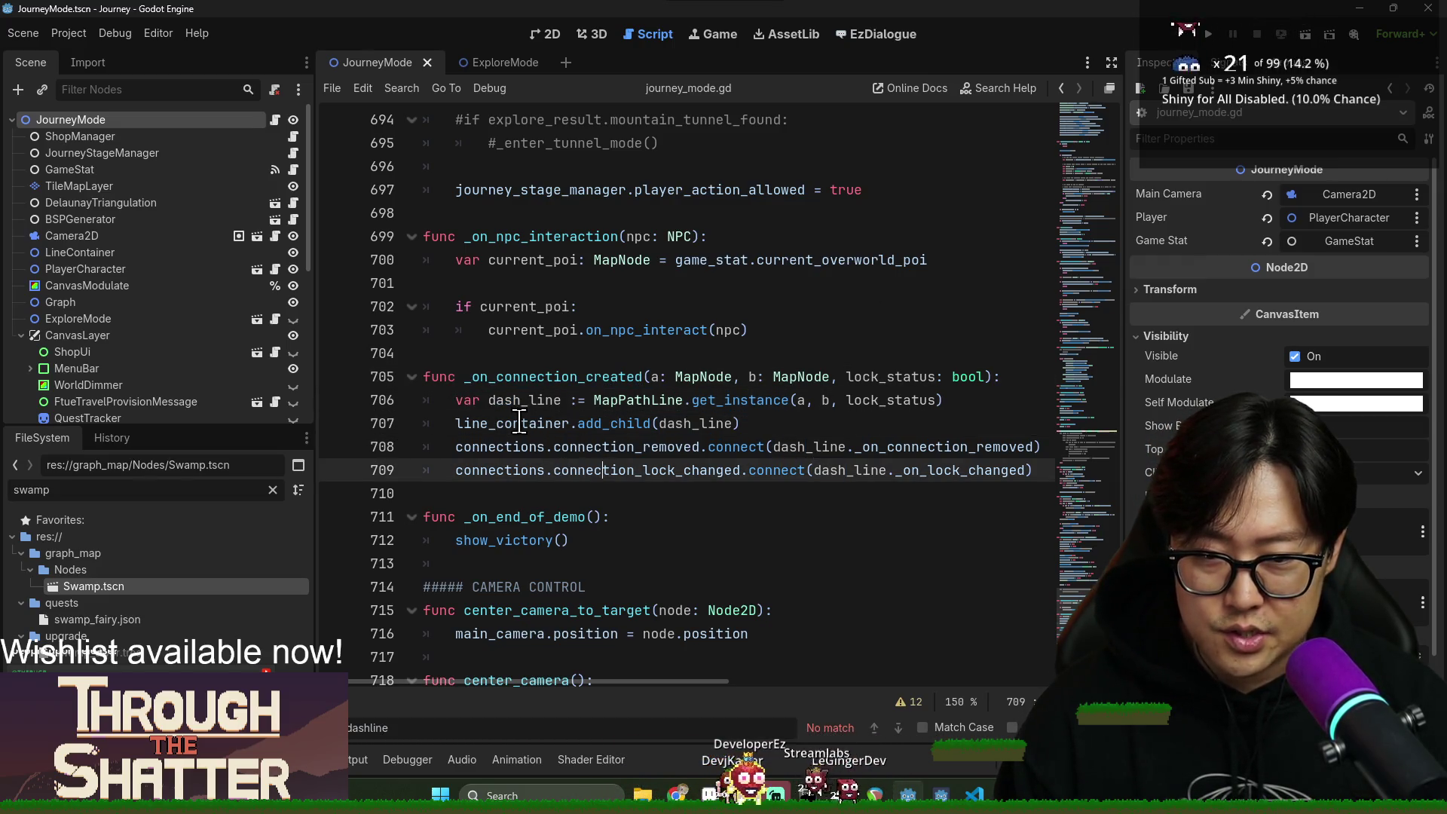
click(447, 386)
drag(448, 385, 650, 483)
click(564, 383)
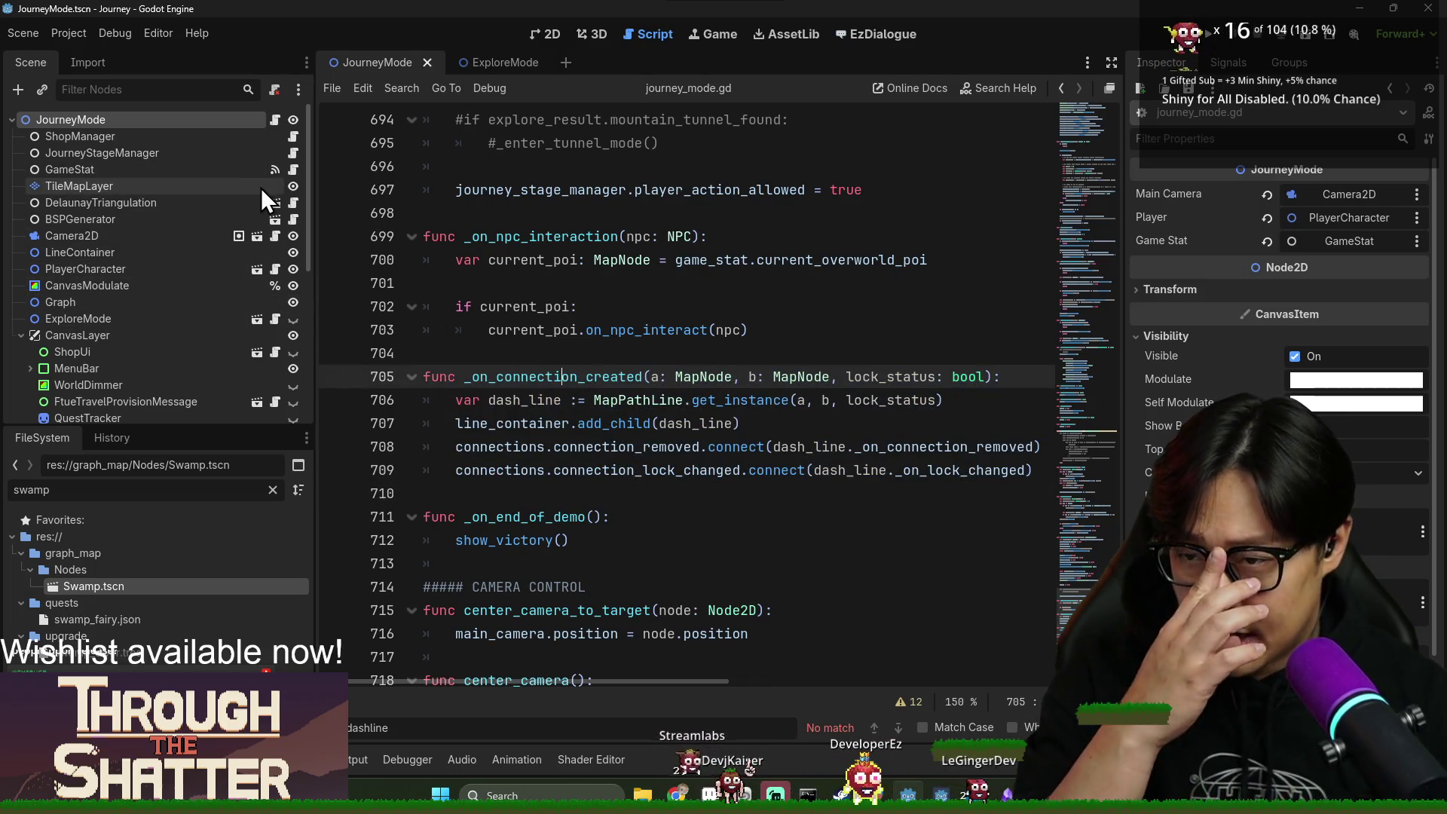
click(491, 62)
scroll(699, 515, up, 2)
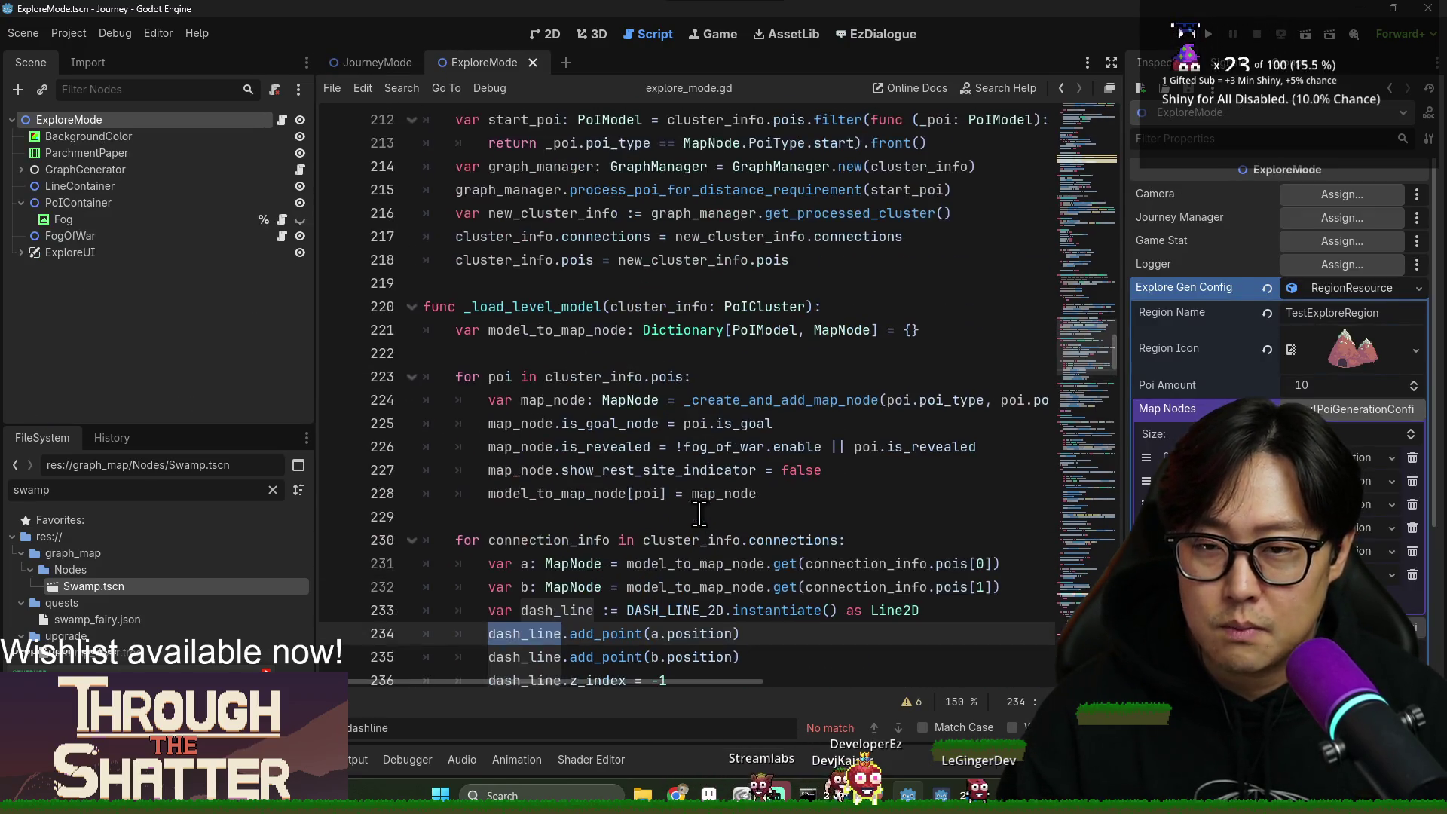
double_click(561, 311)
scroll(561, 310, down, 4)
click(773, 428)
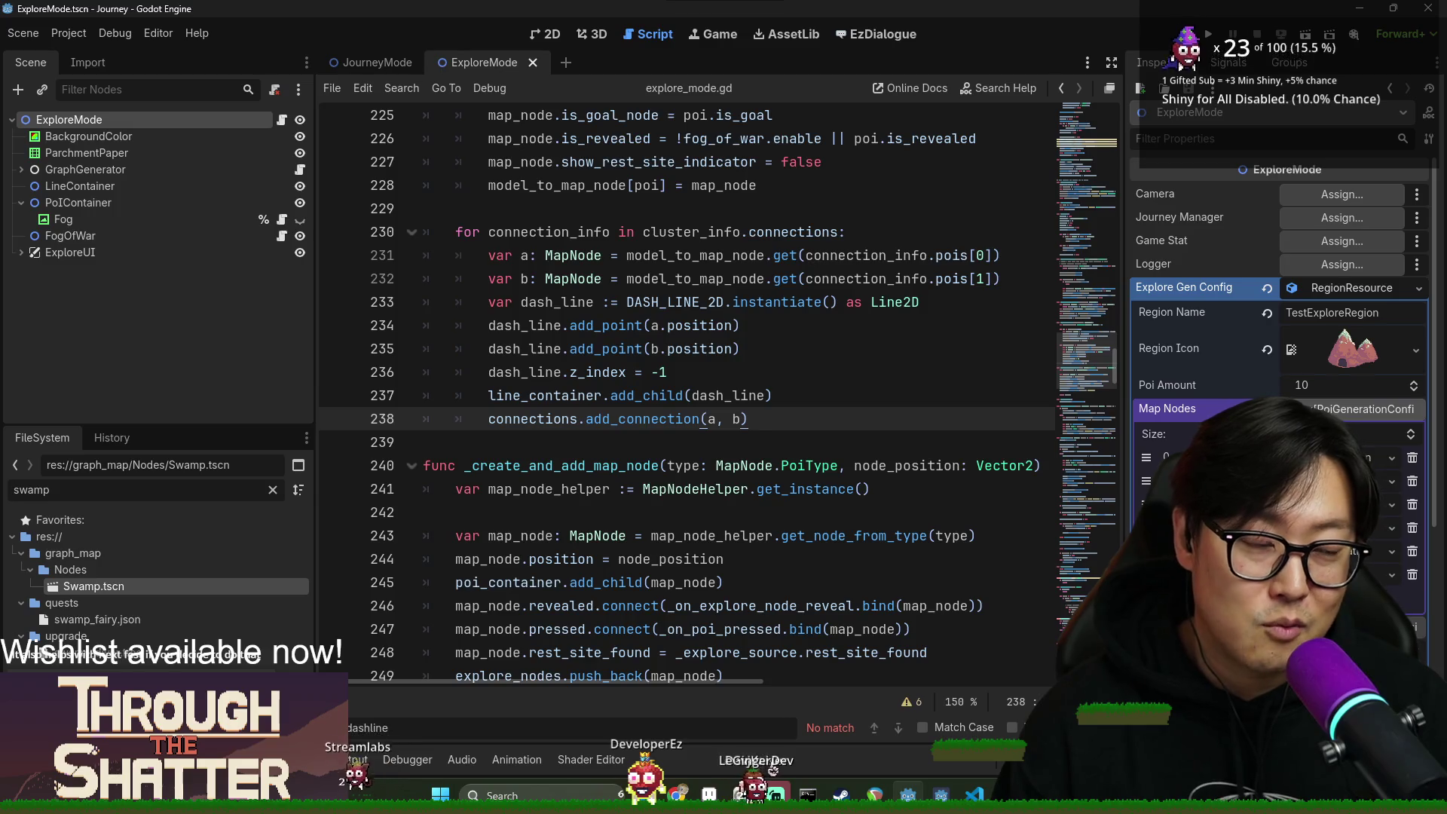
click(835, 302)
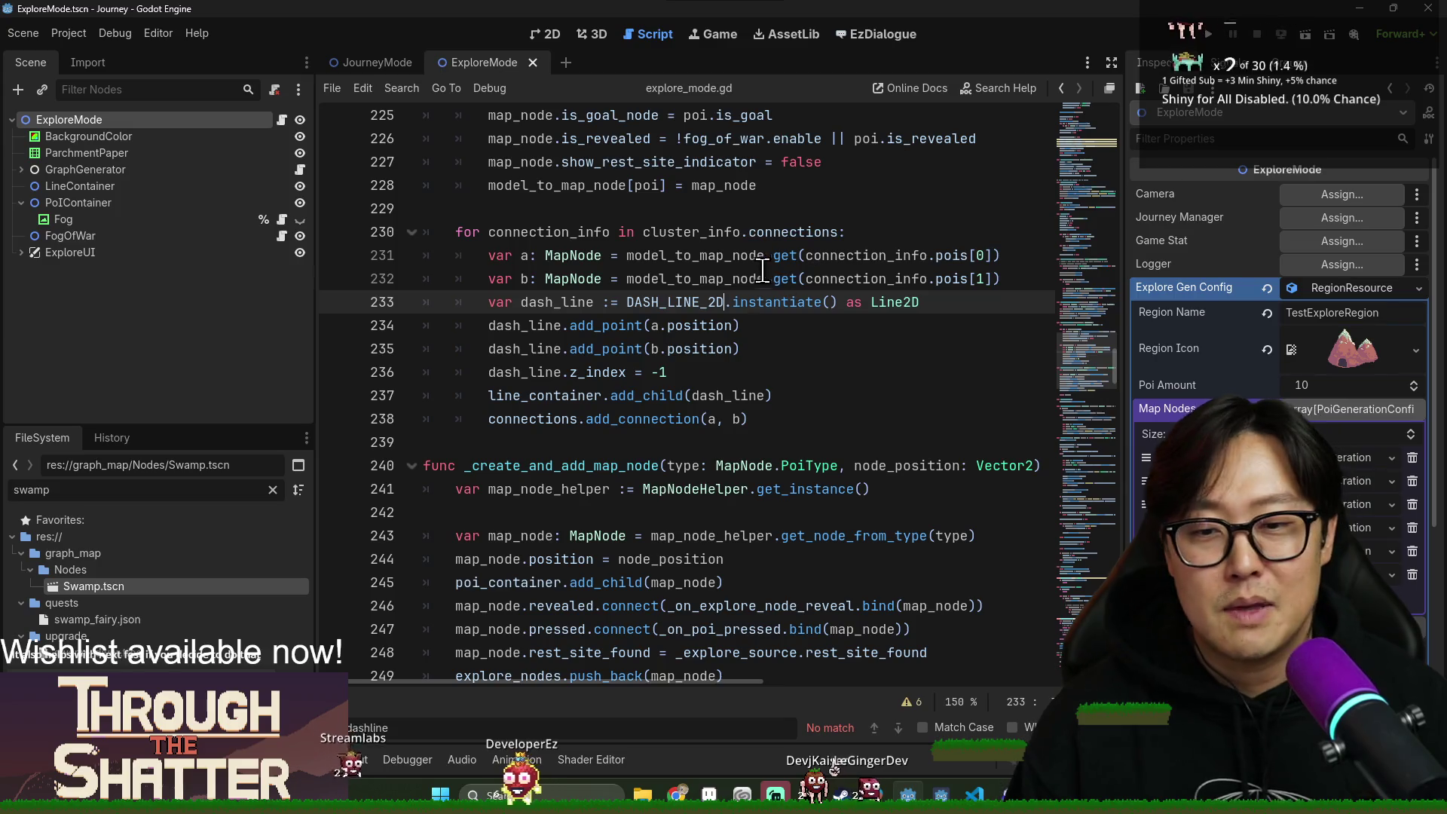
click(840, 418)
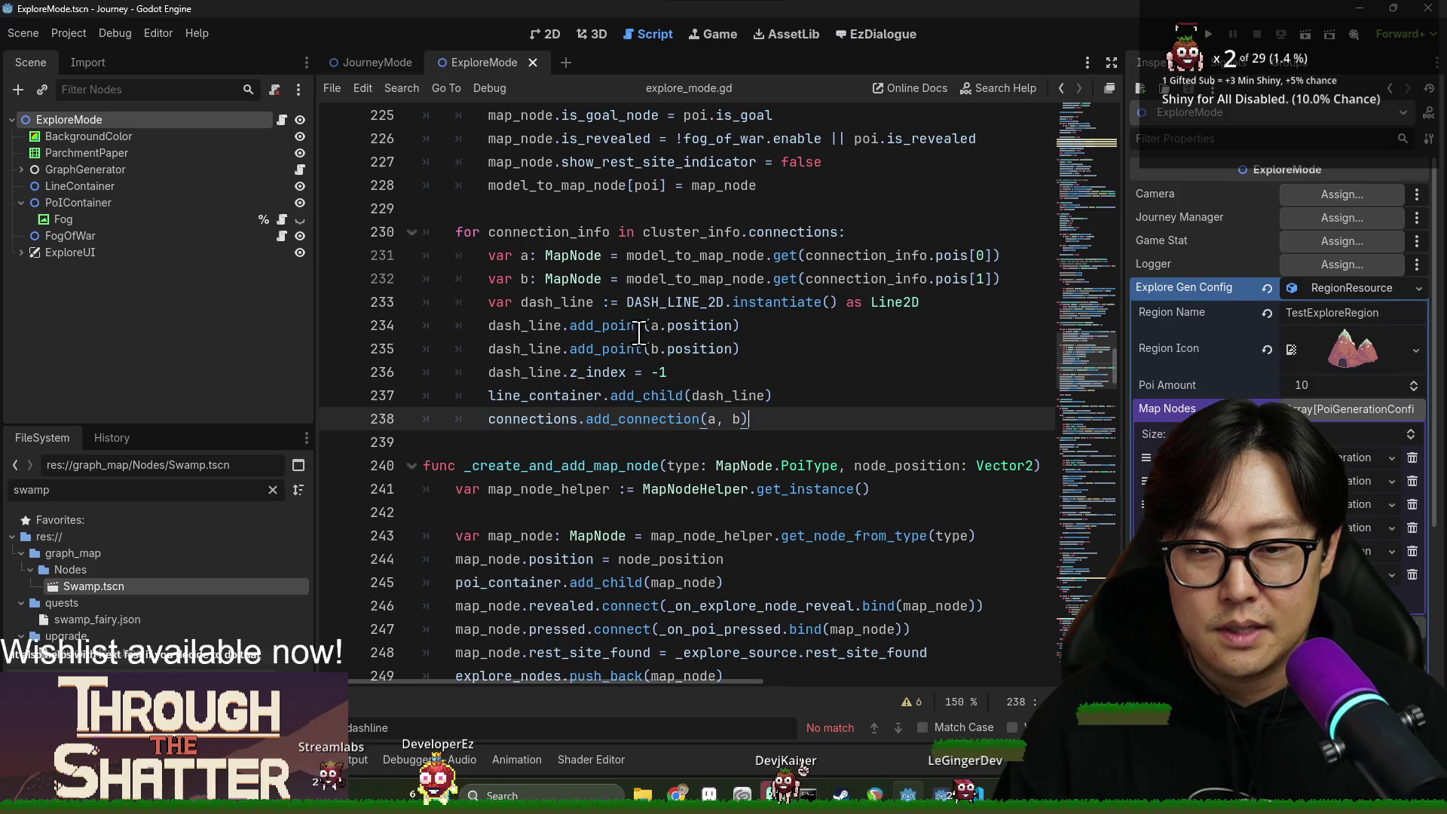
click(533, 372)
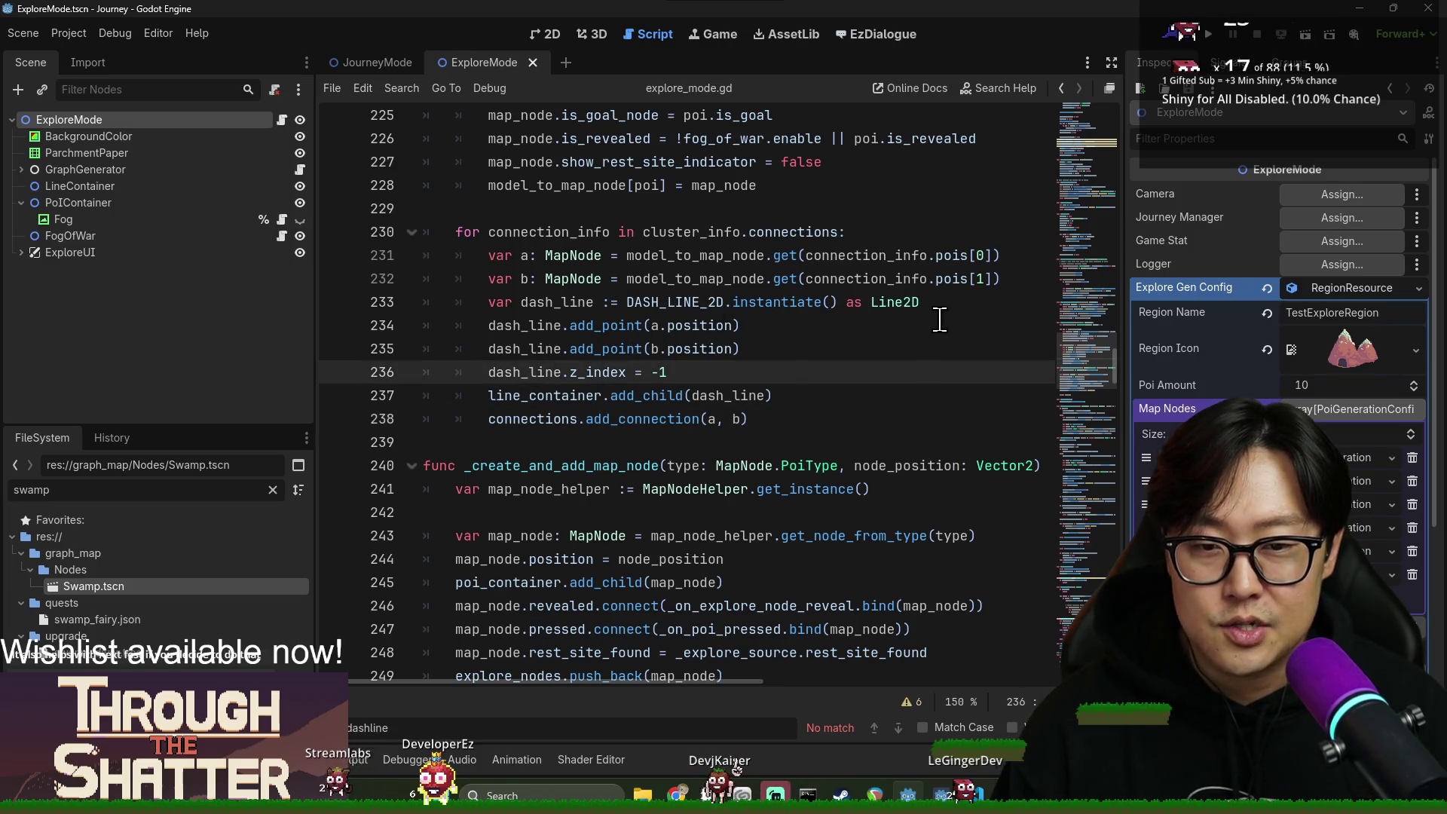
click(699, 256)
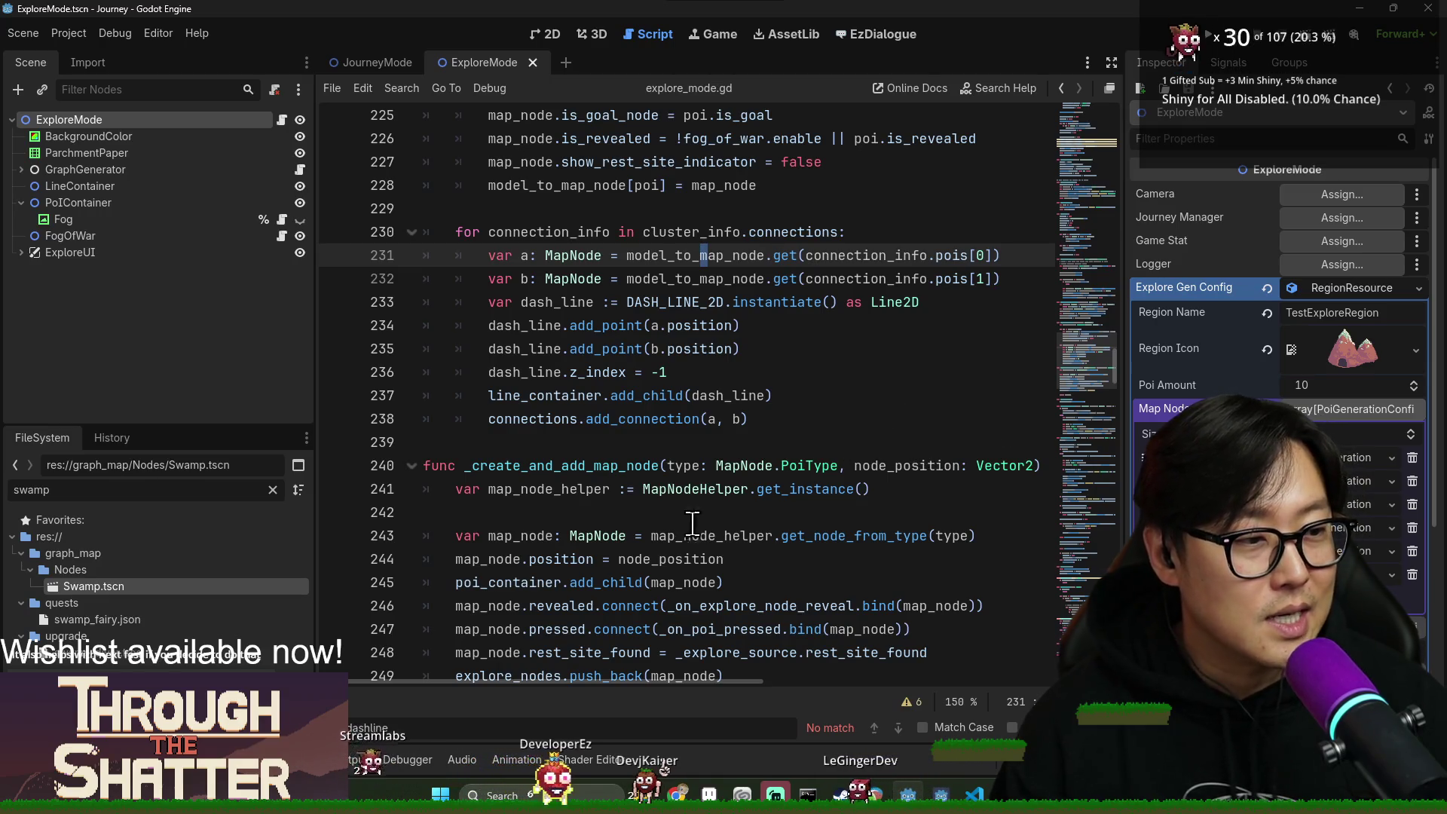
click(593, 302)
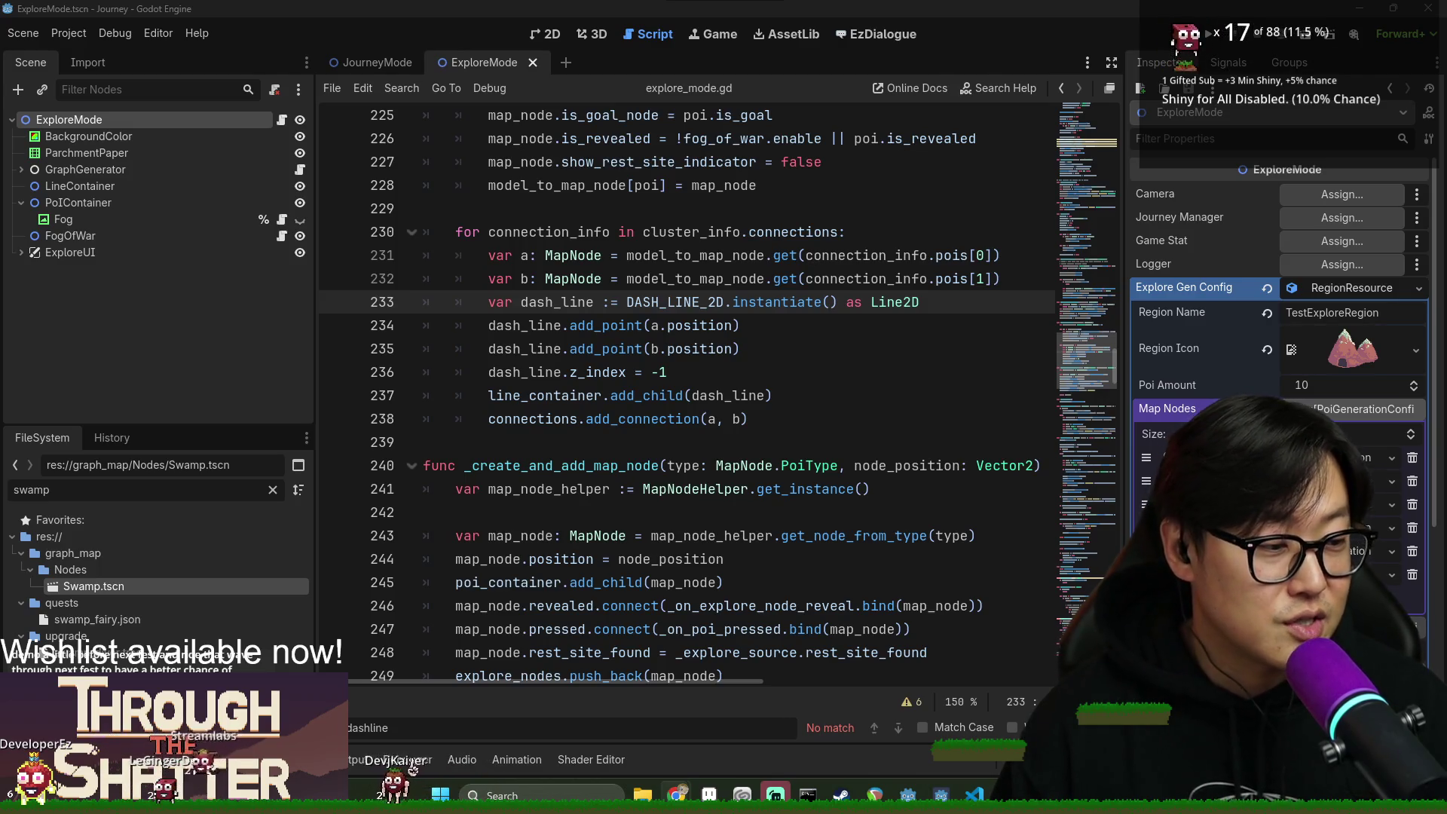
click(573, 373)
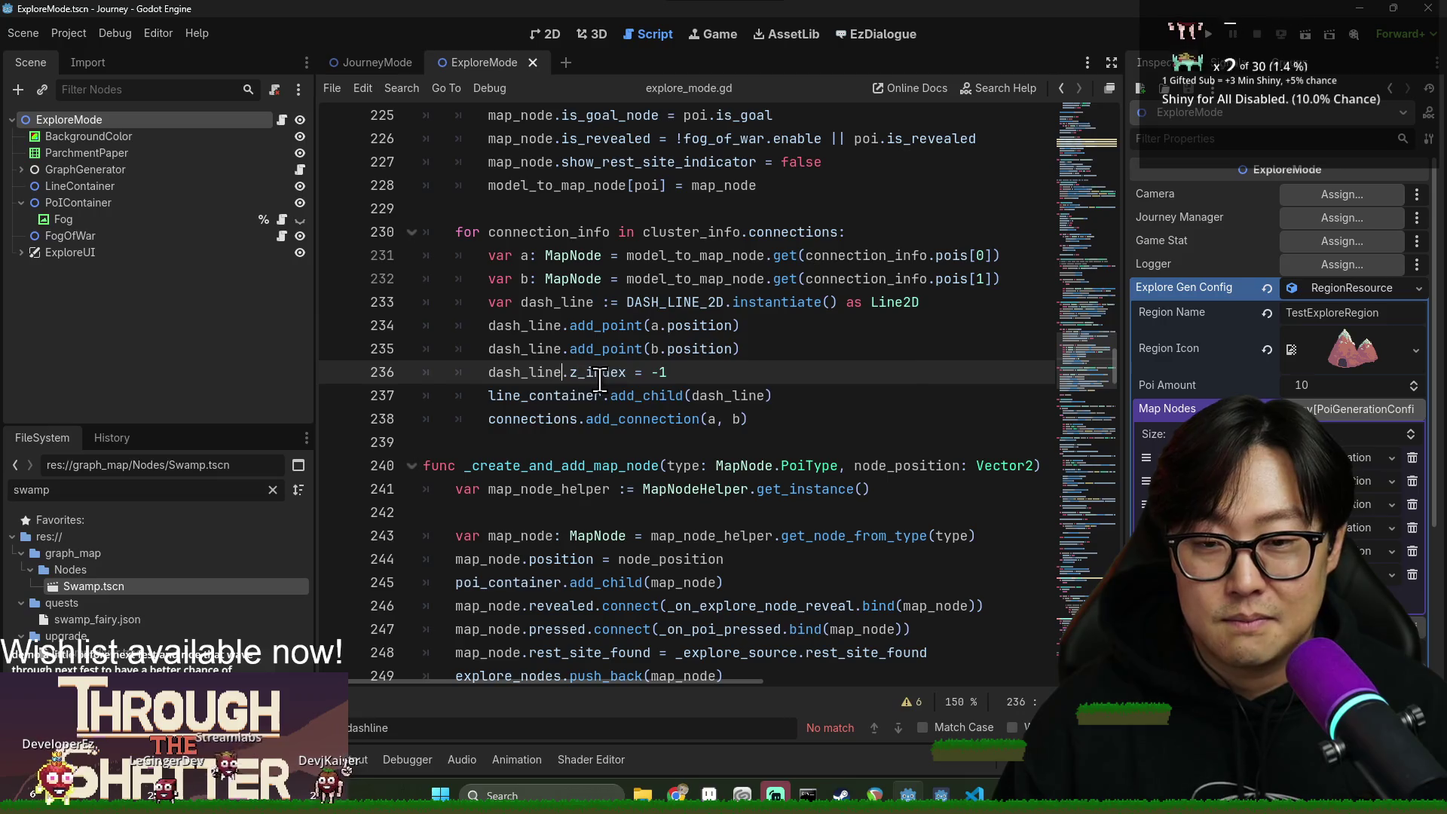
click(667, 325)
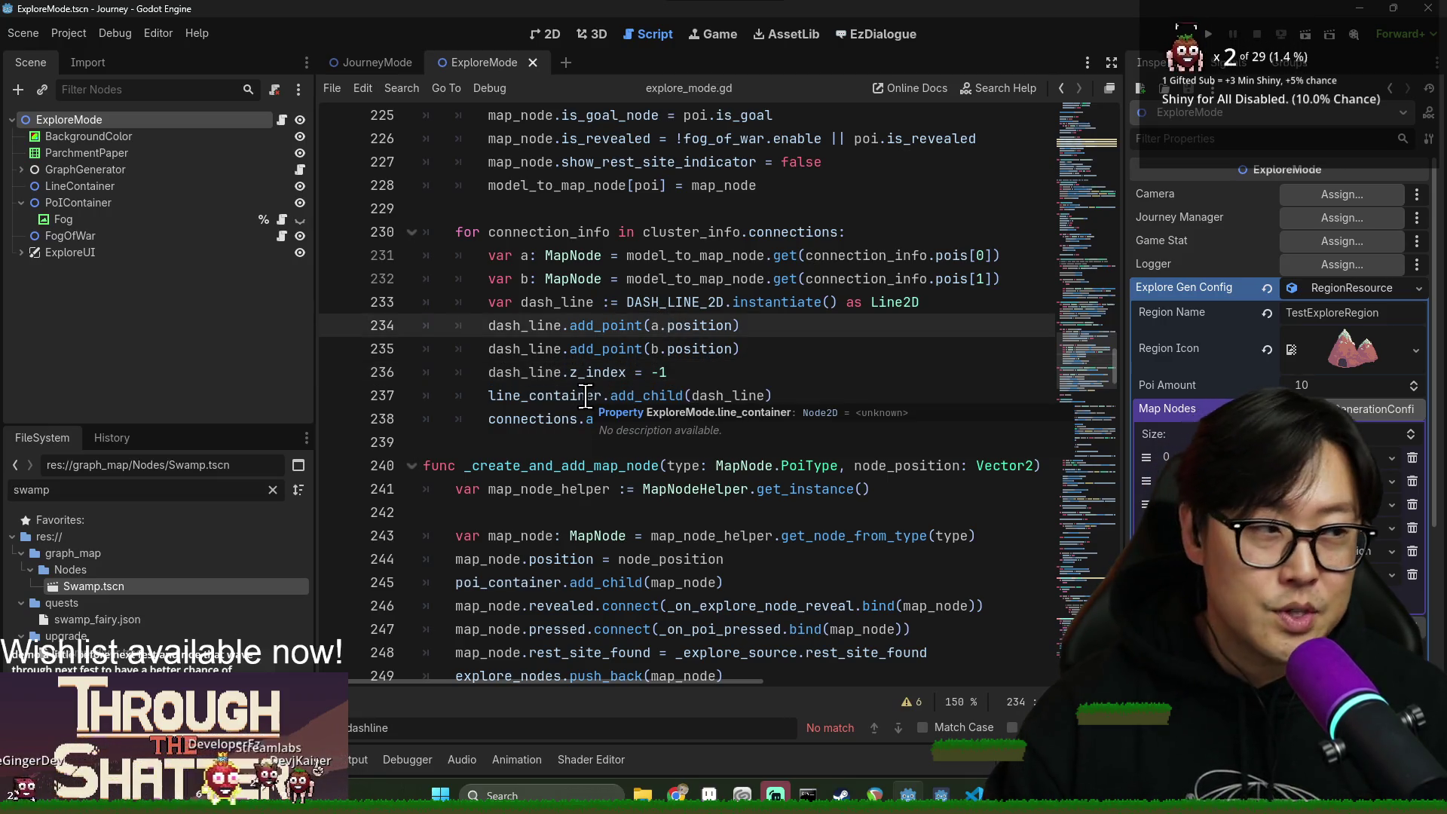
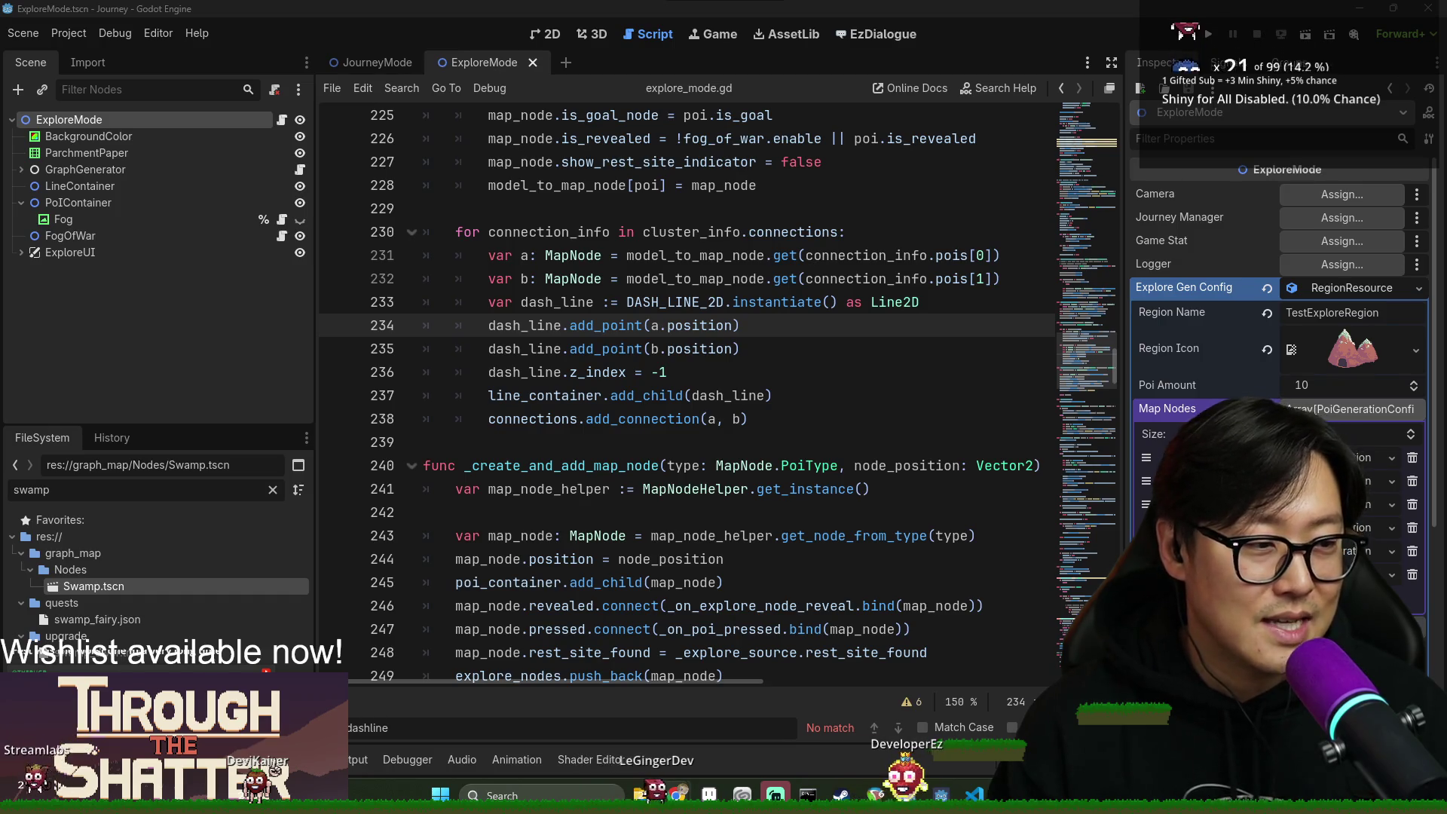
Save explore_mode.gd with the cursor on the last line of the connections loop.
drag(651, 400, 654, 413)
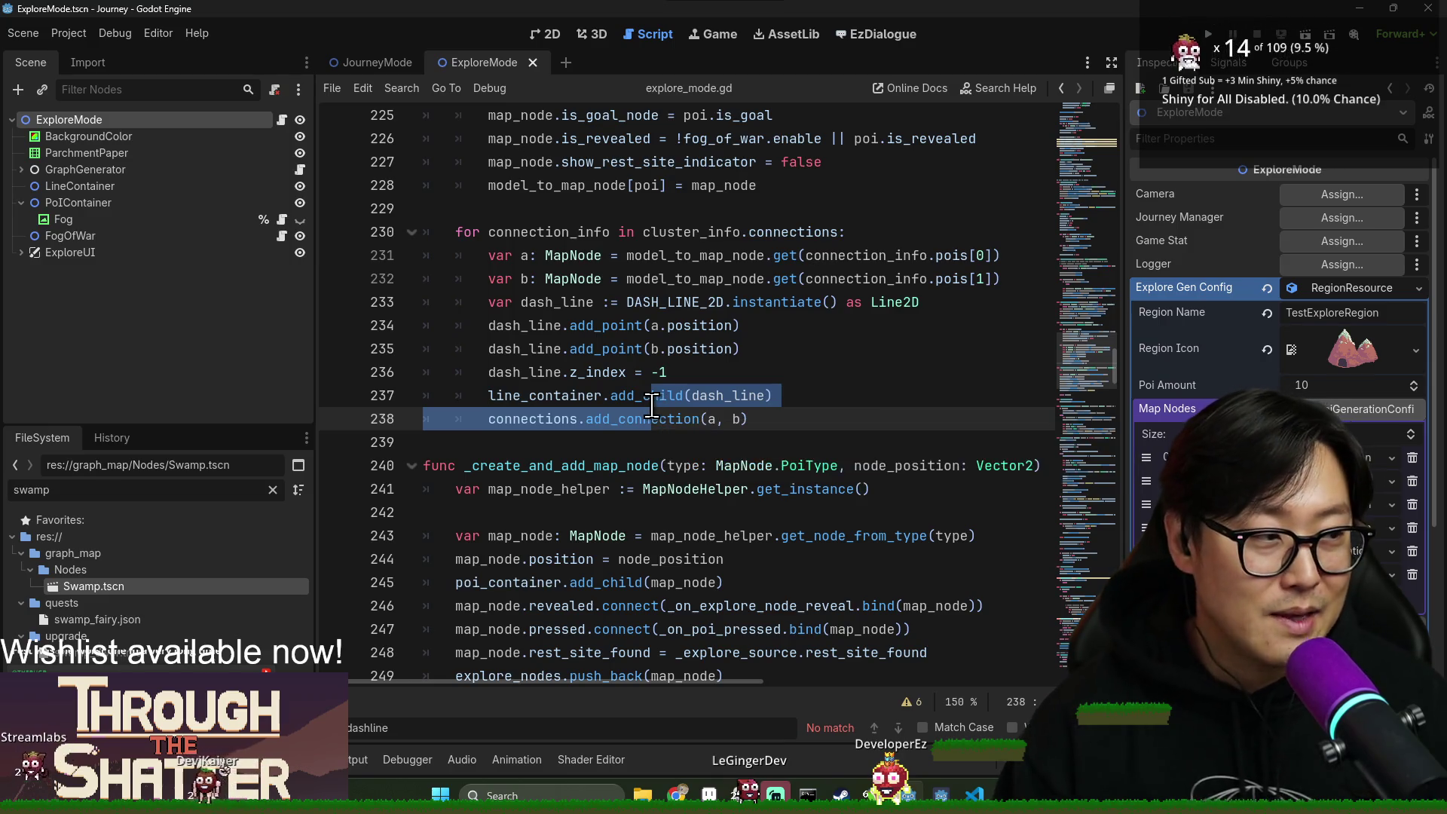
click(740, 419)
key(ctrl+s)
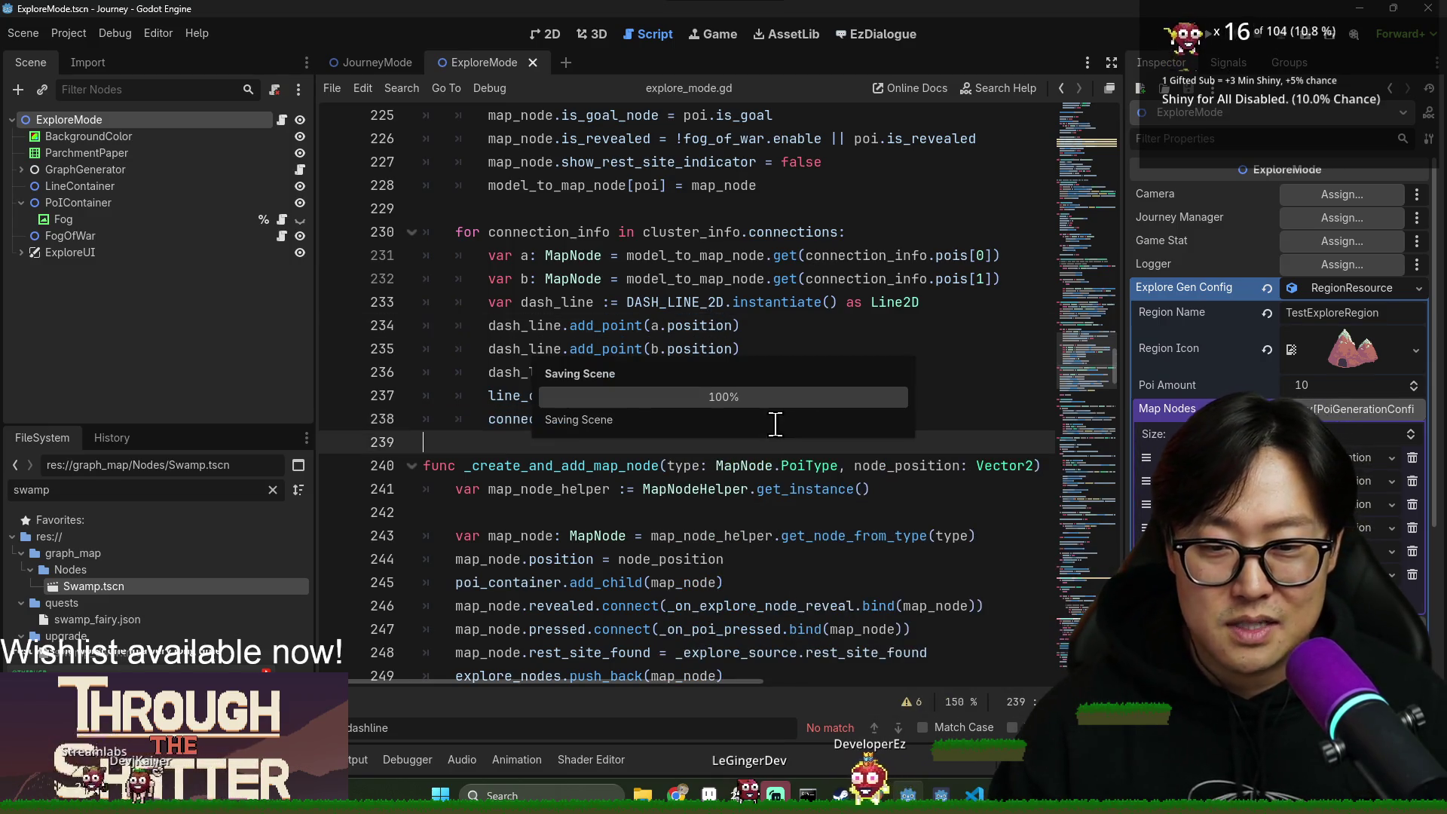
key(Up)
key(Up)
key(Up)
key(Down)
key(Down)
key(Down)
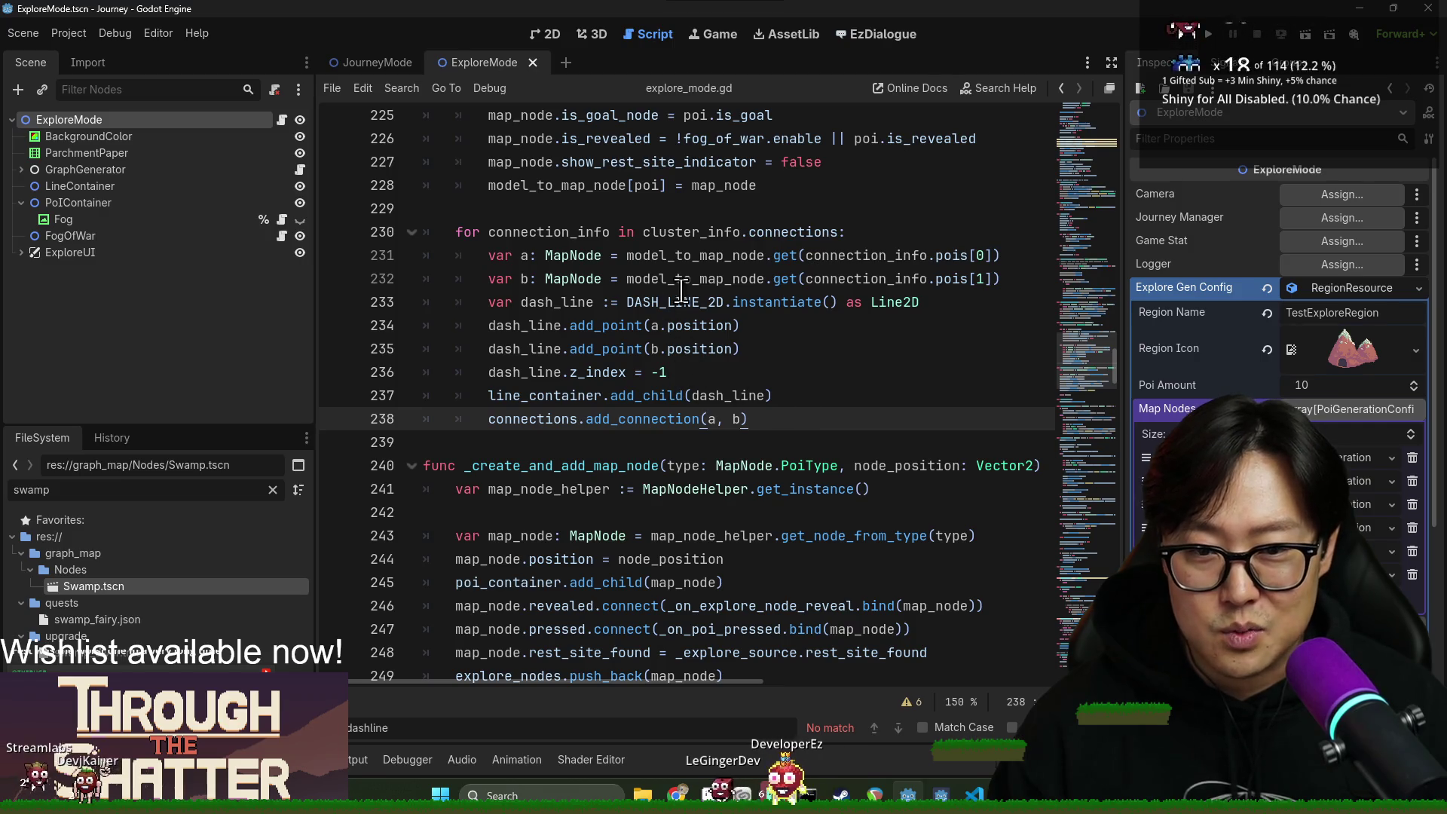
Select the signal hookup lines and the MapPathLine block in journey_mode.gd.
click(334, 68)
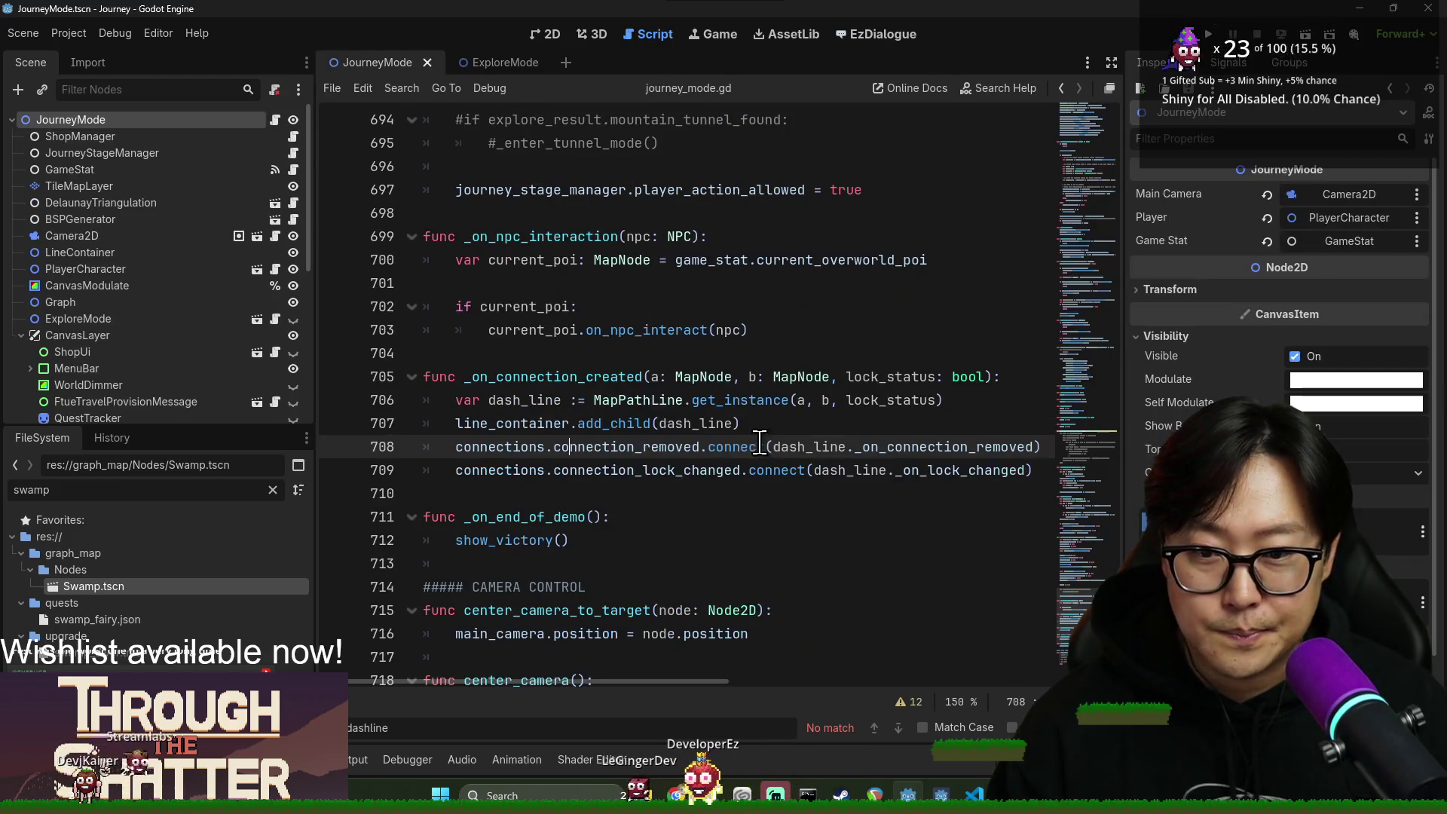
key(shift+Down)
key(shift+Down)
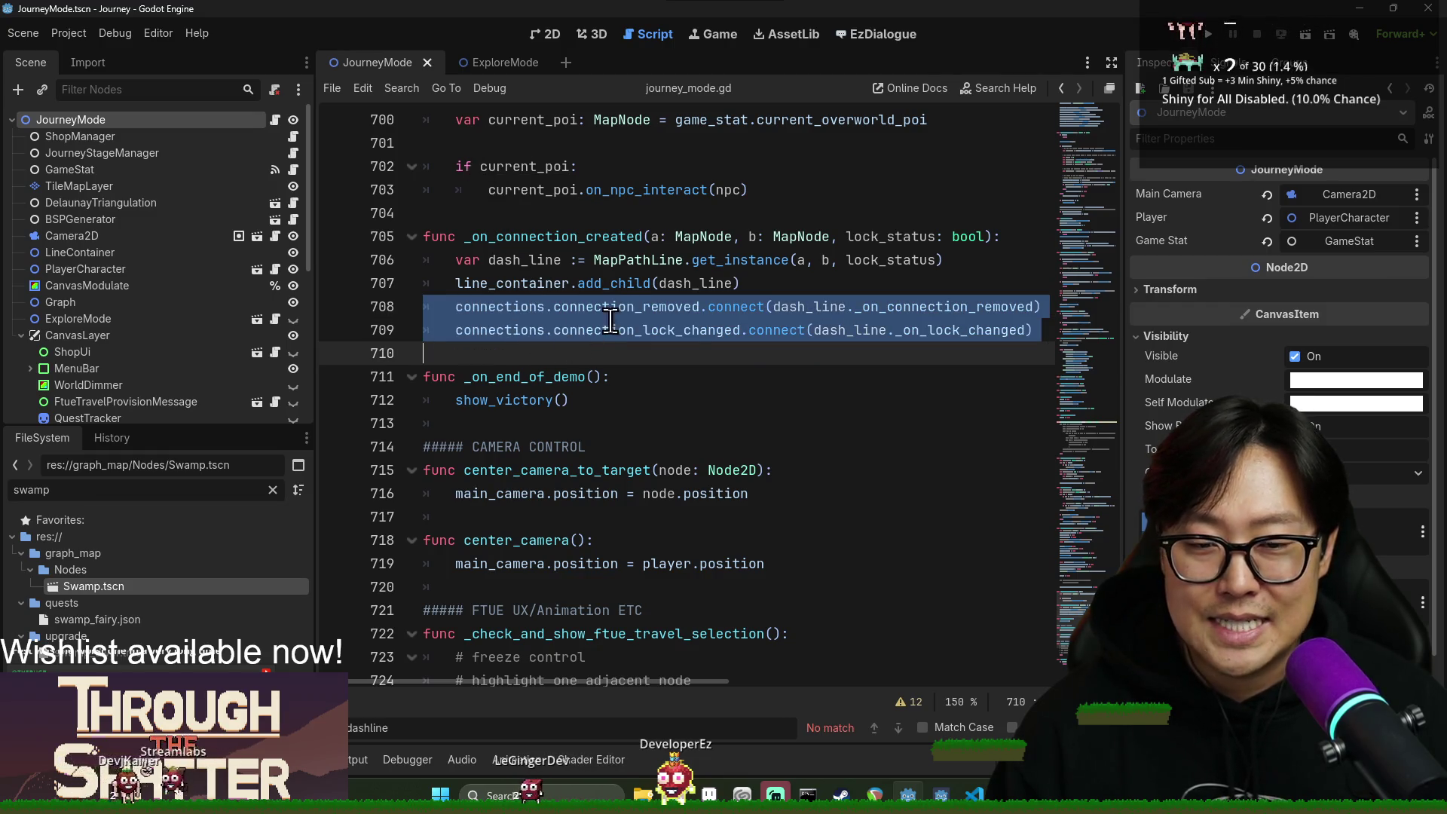
double_click(495, 266)
drag(495, 265, 487, 352)
key(ctrl+c)
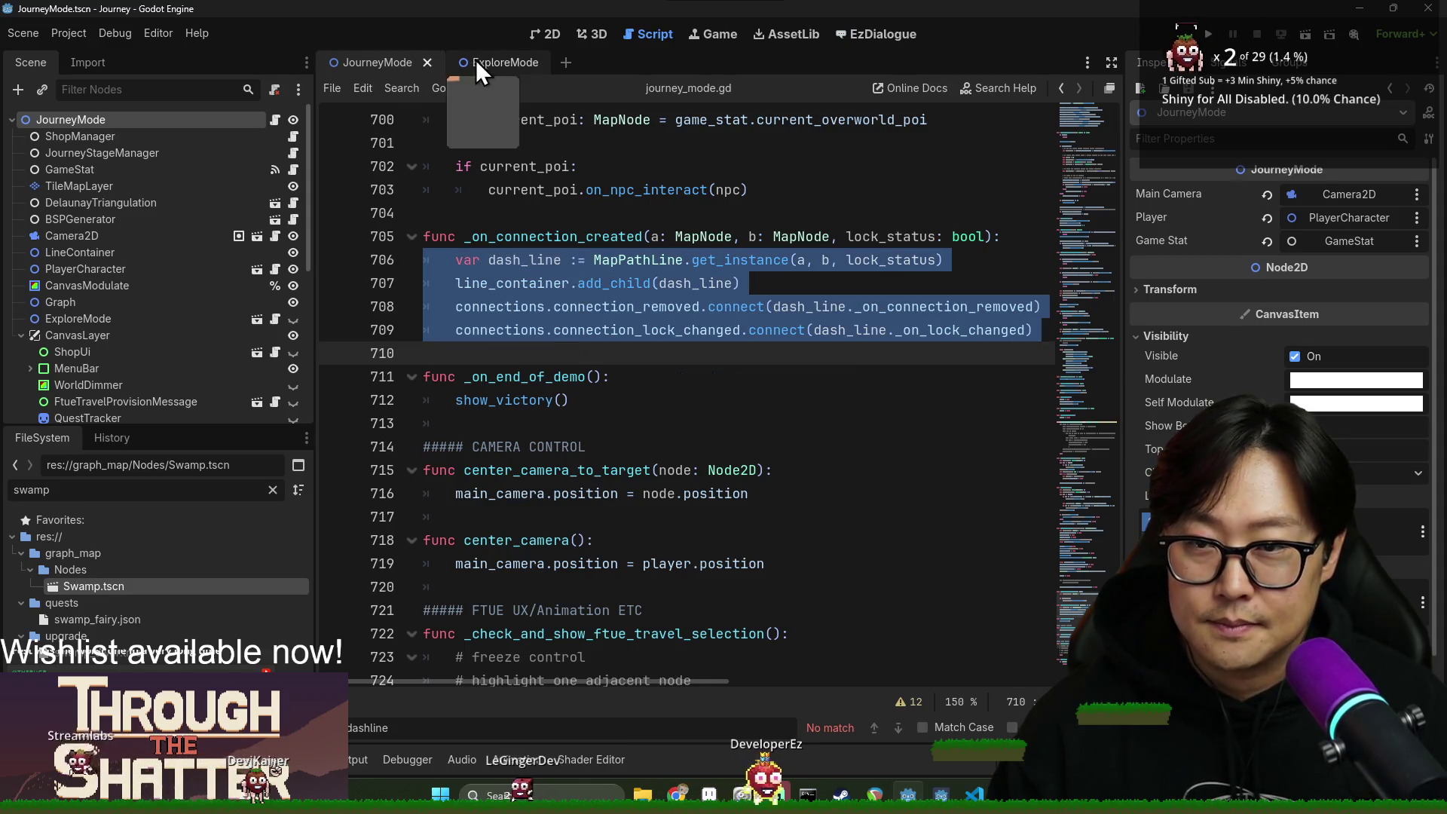
click(478, 60)
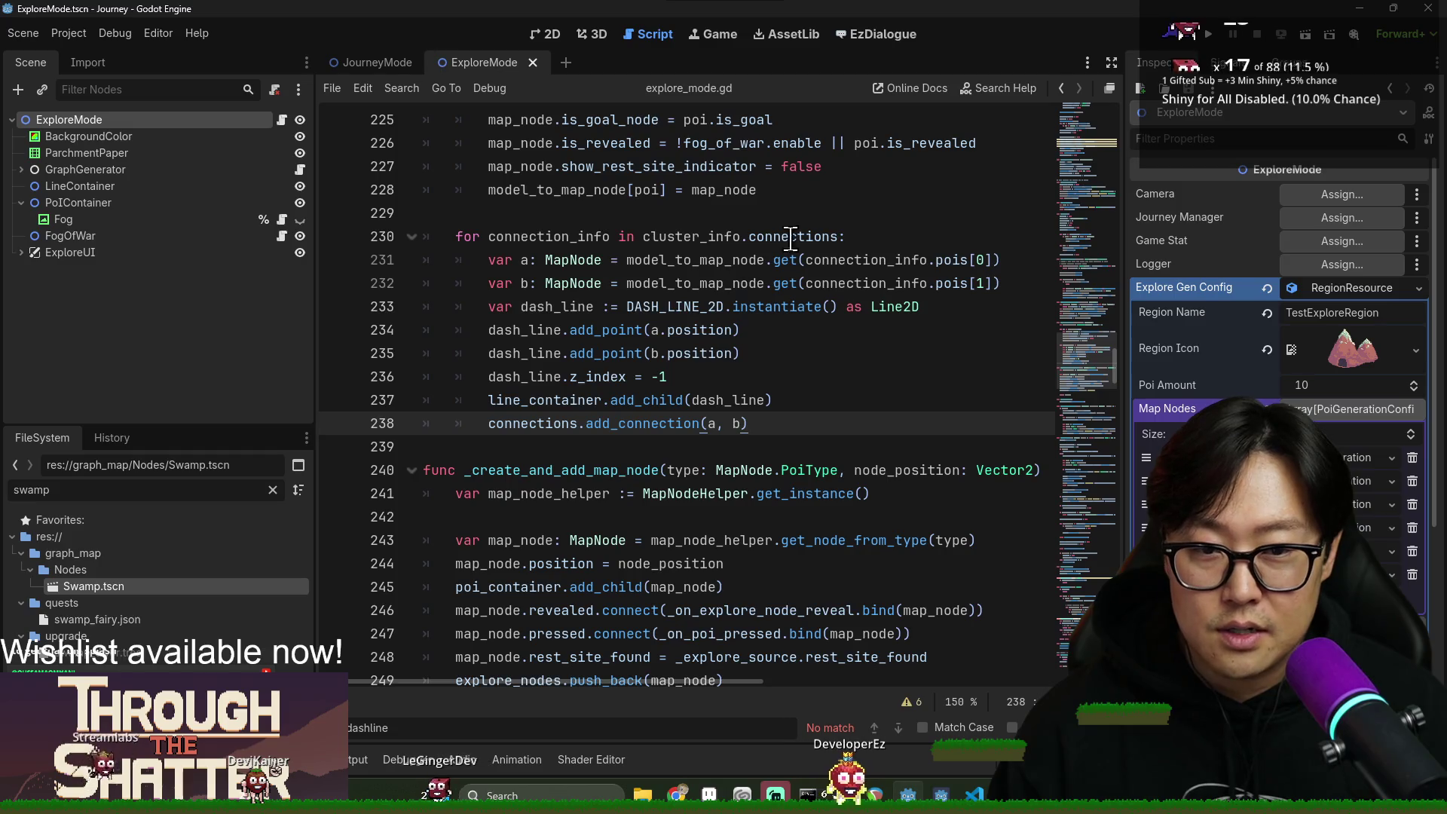
Paste the copied MapPathLine lines into the explore_mode.gd connections loop, indented into its body.
double_click(551, 235)
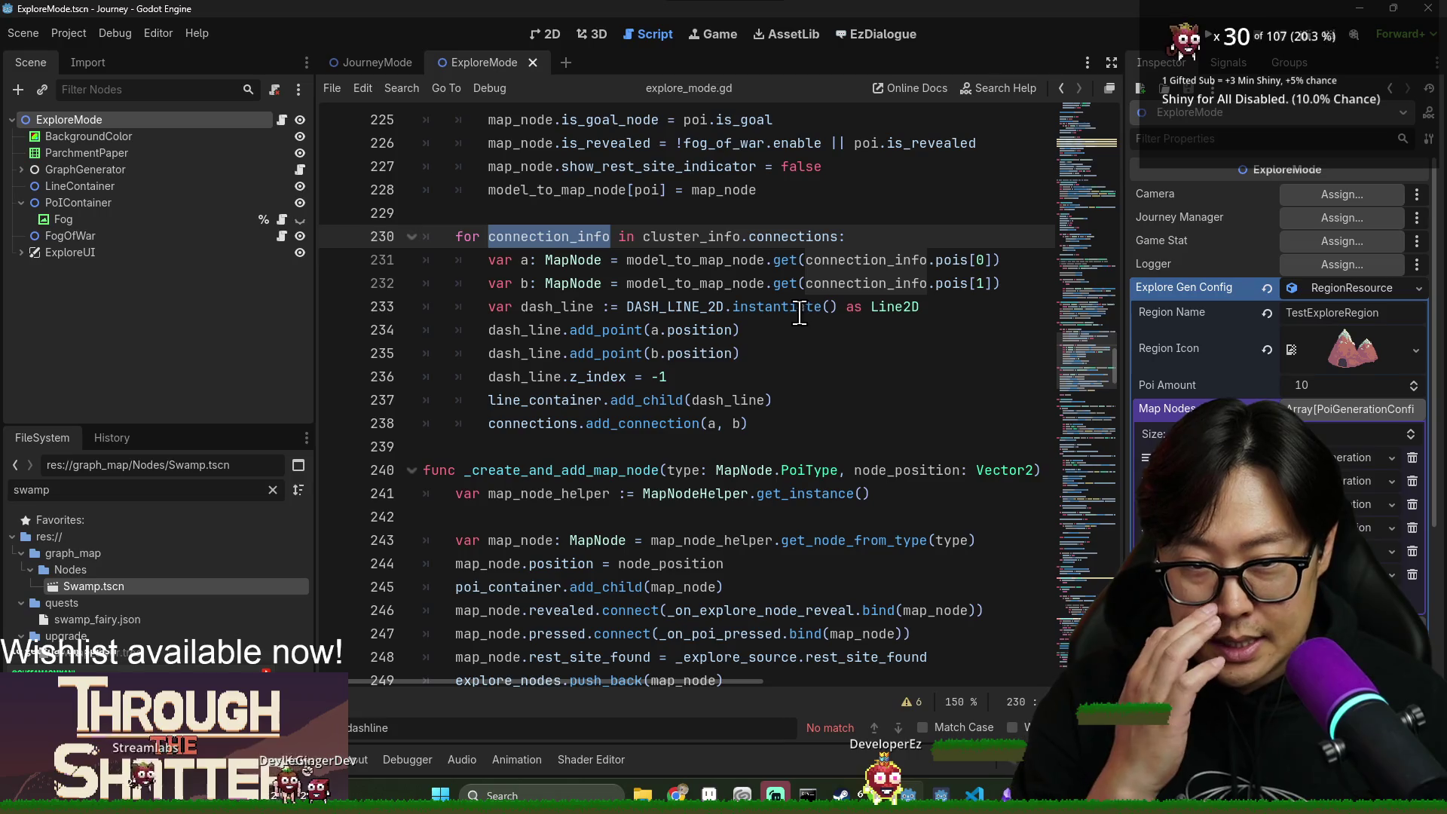
drag(851, 236, 846, 260)
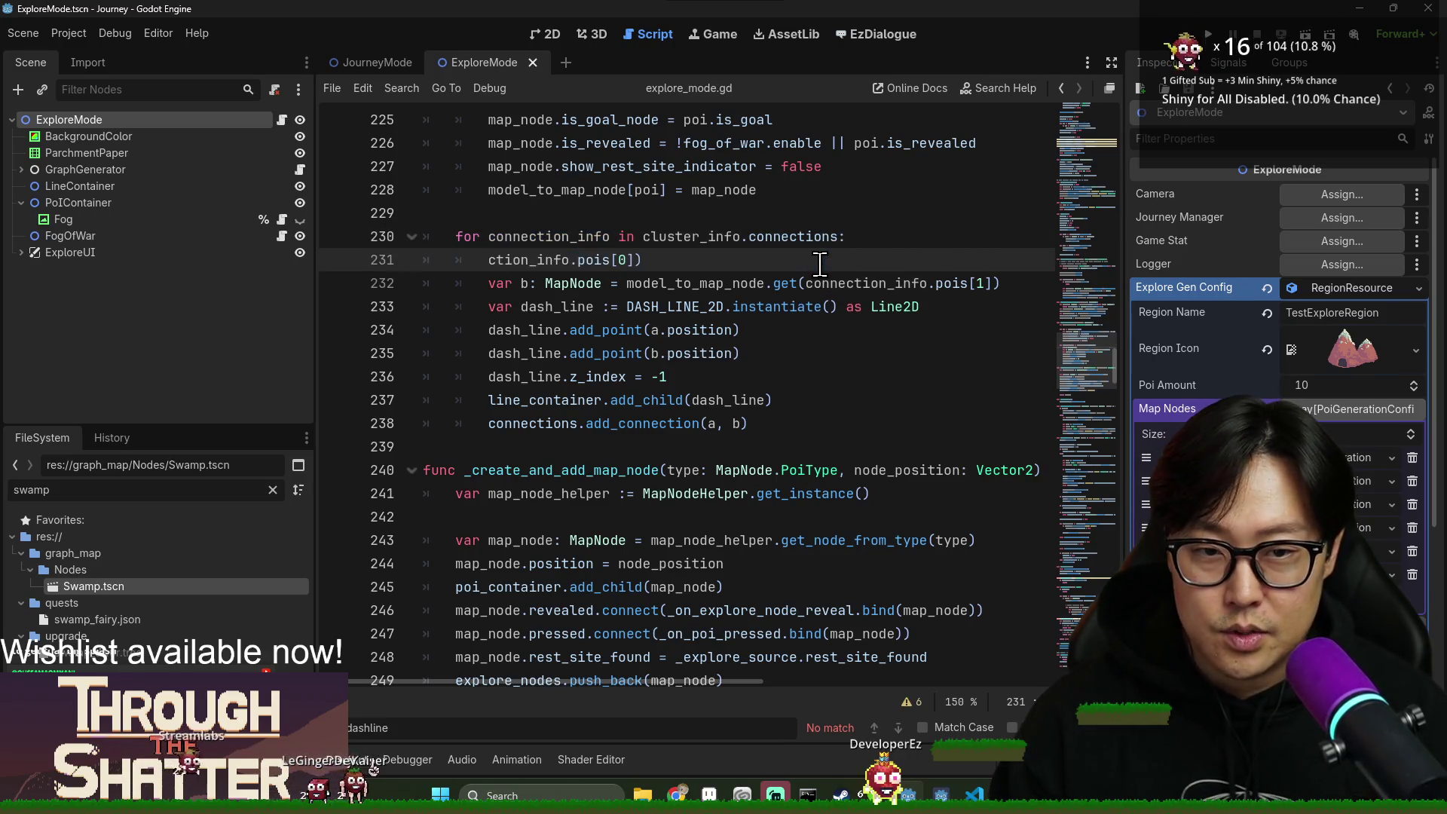
click(922, 236)
key(ctrl+v)
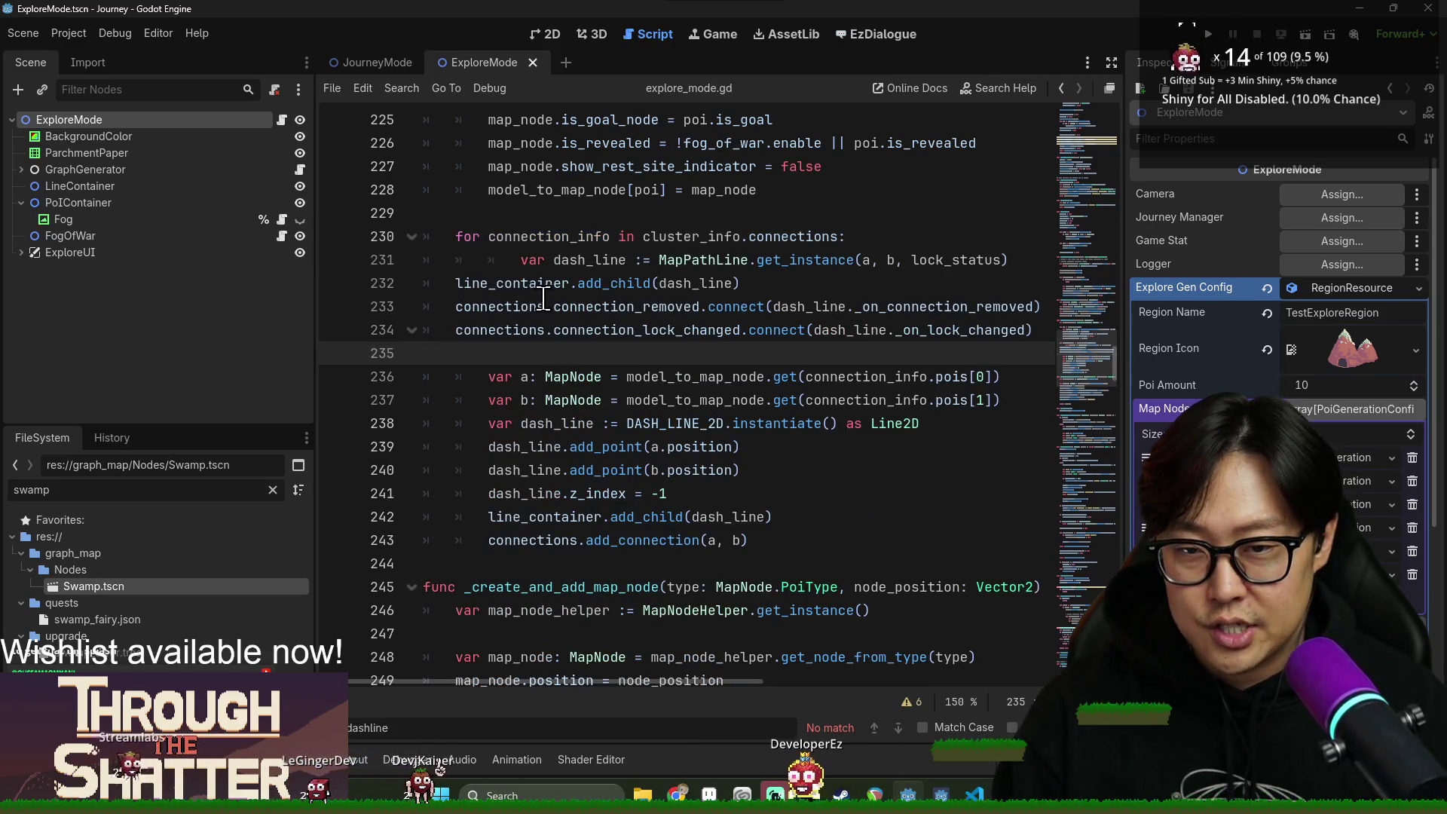
drag(426, 352, 527, 259)
key(Tab)
click(530, 259)
Delete the duplicated line_container.add_child line and the misplaced MapPathLine instance line.
click(591, 307)
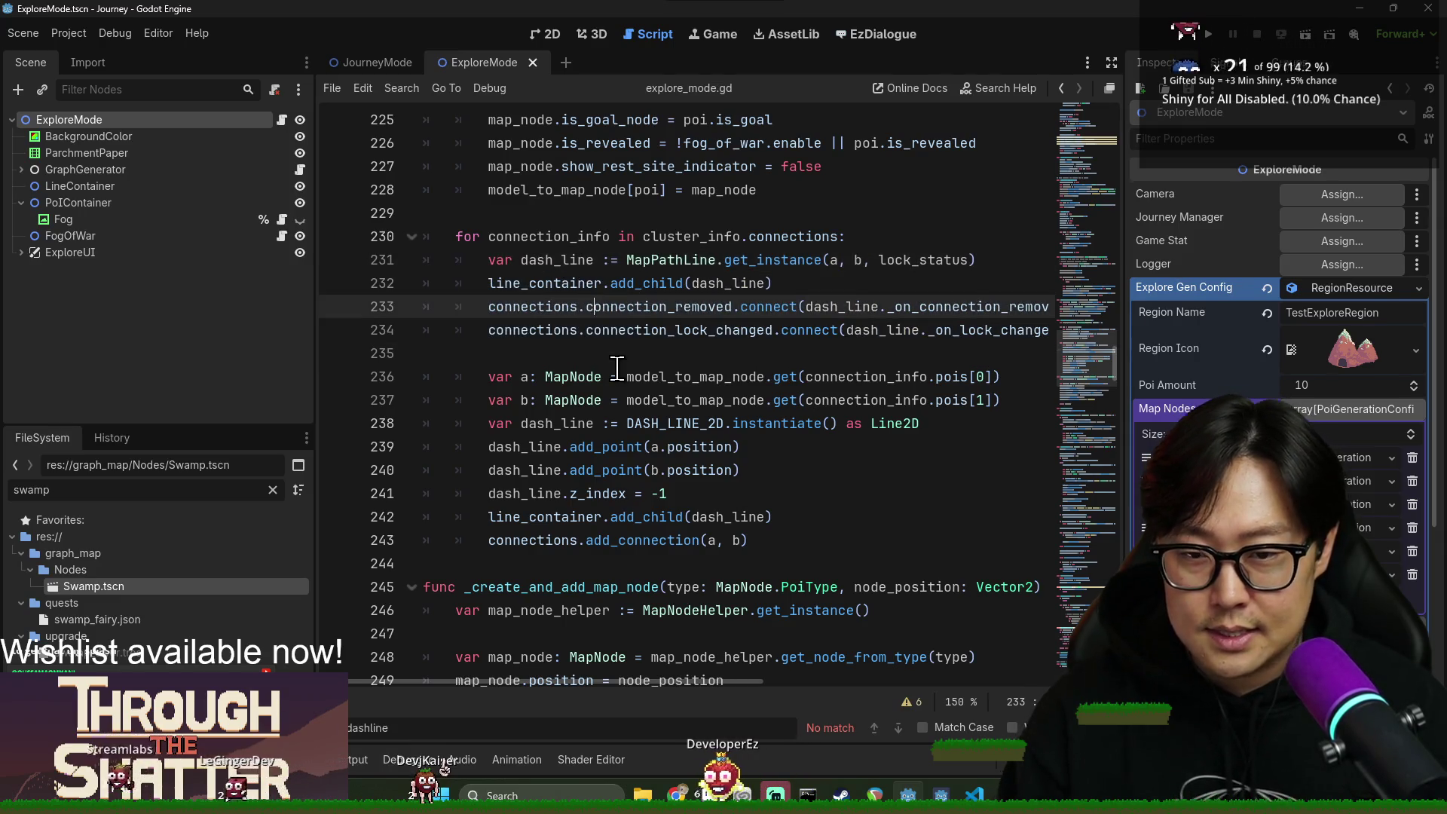
double_click(532, 539)
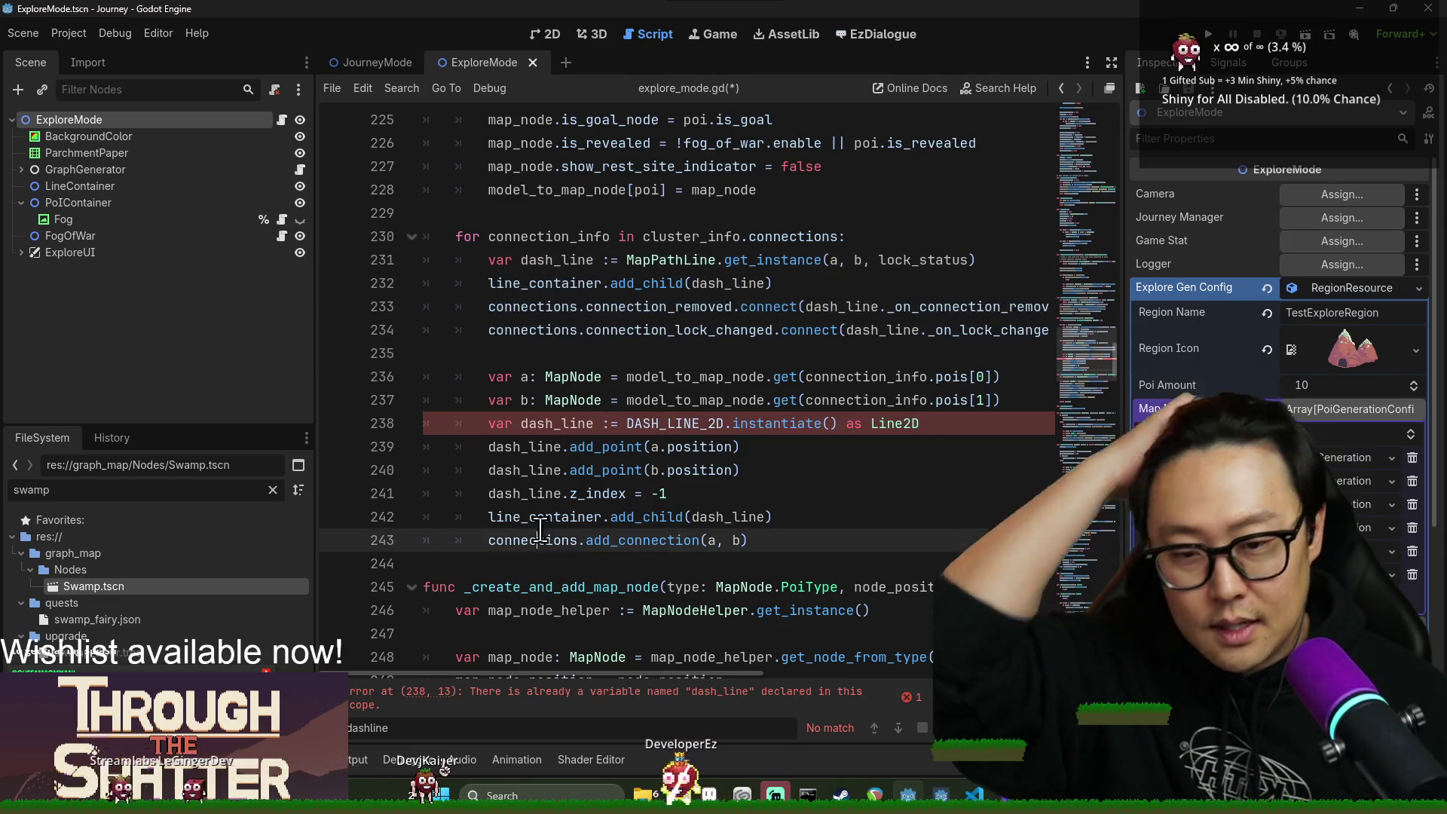
double_click(714, 519)
triple_click(582, 287)
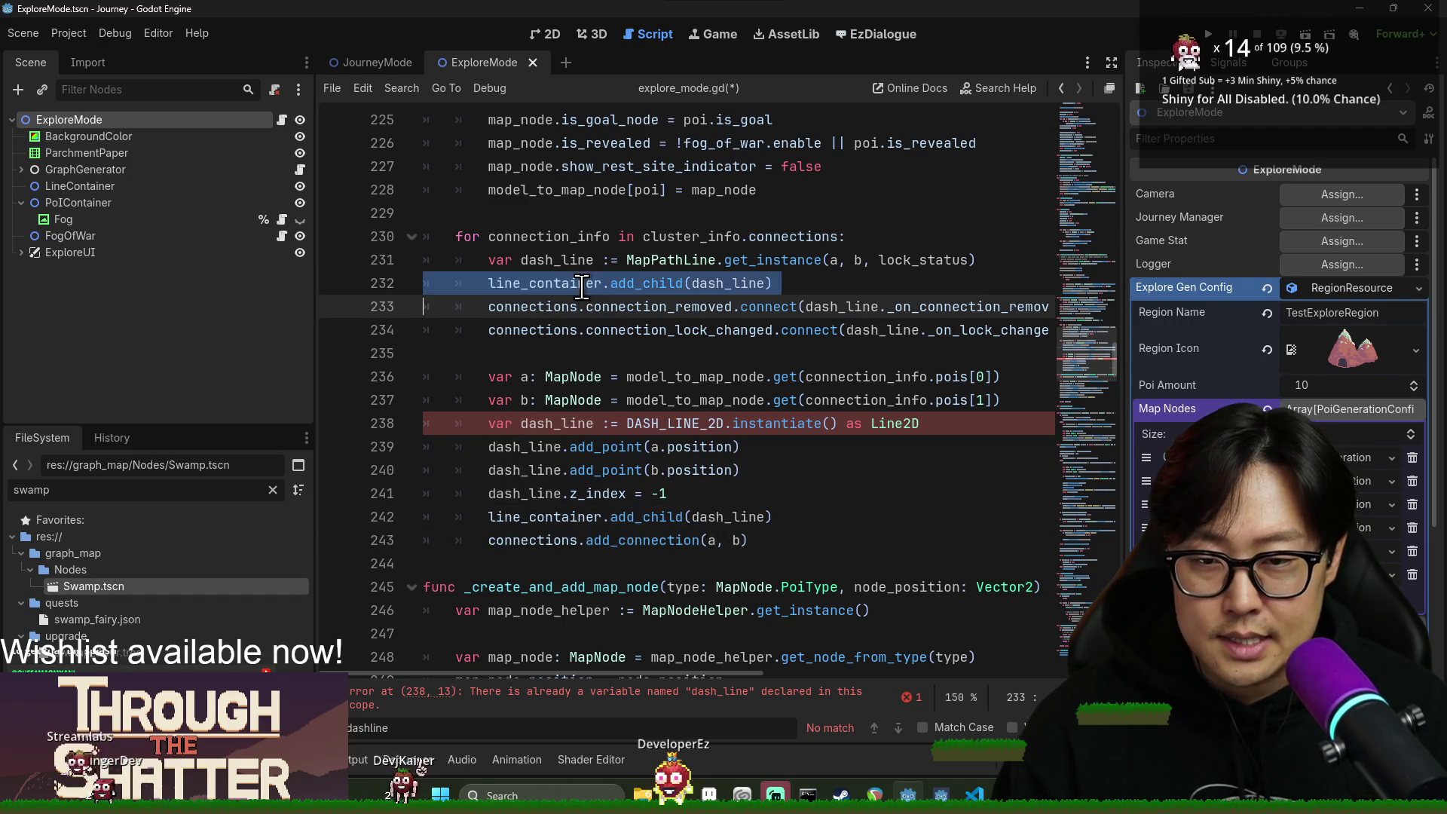
key(ctrl+x)
triple_click(594, 469)
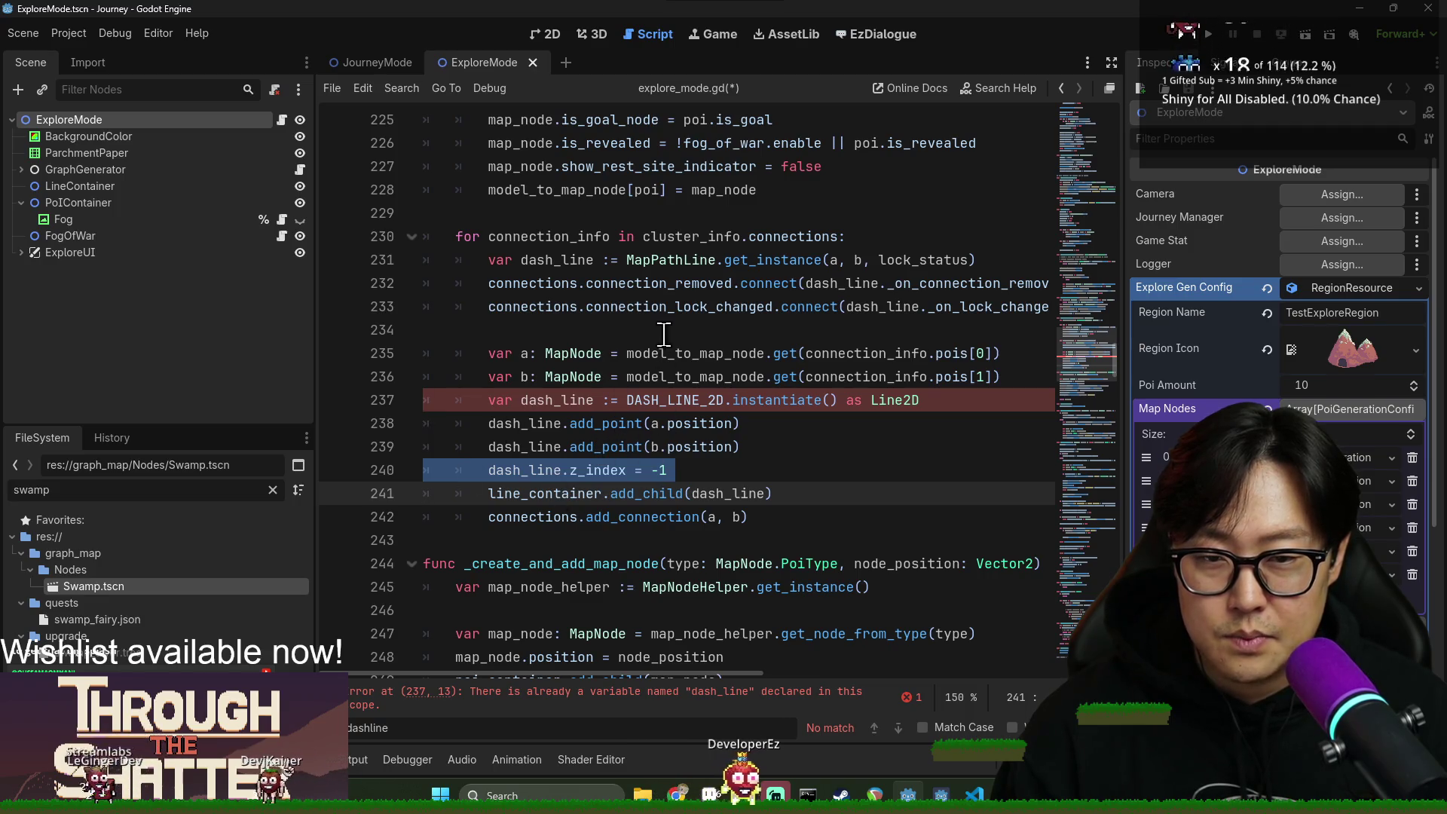
triple_click(556, 259)
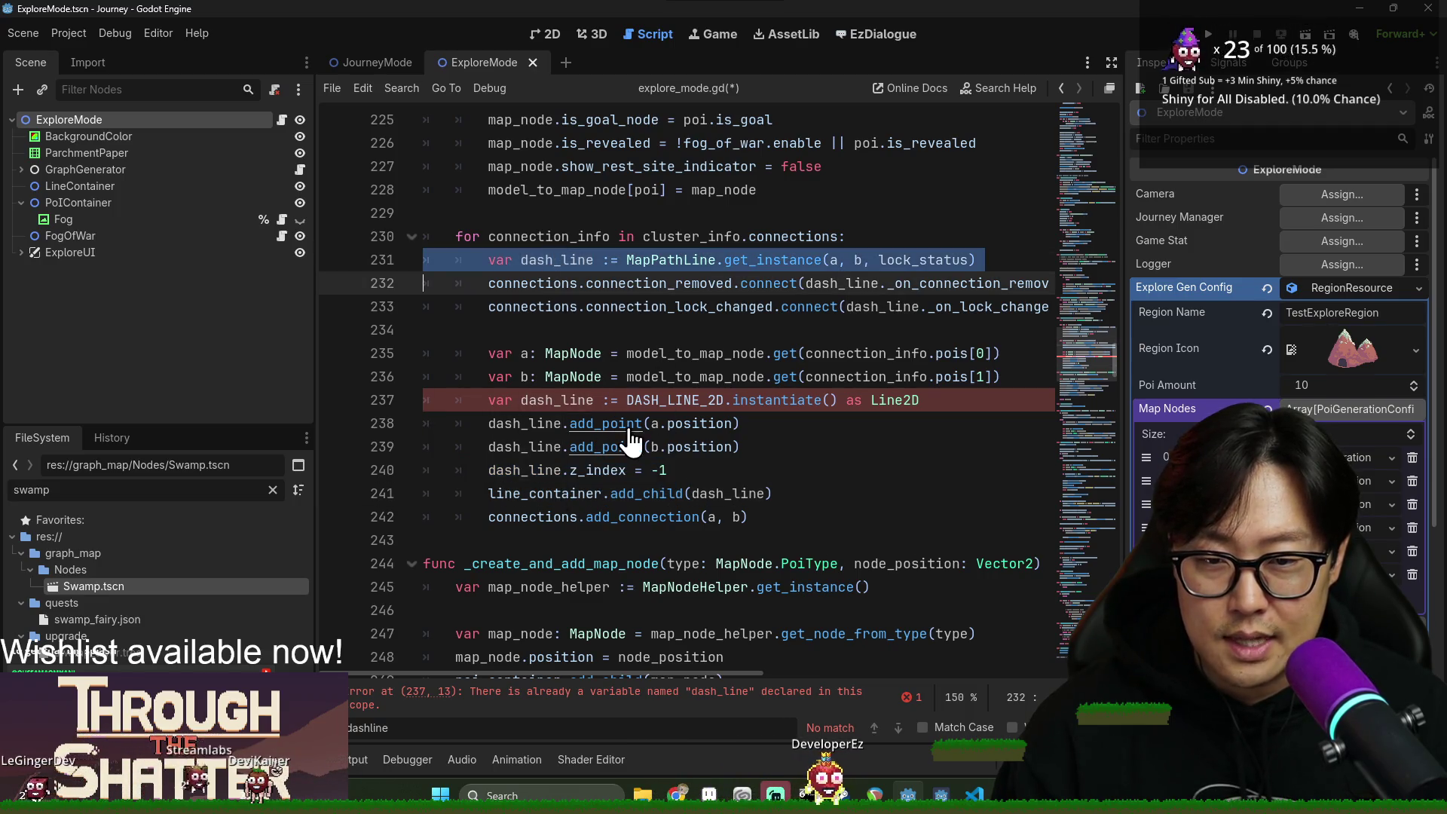
key(ctrl+x)
Delete the DASH_LINE_2D preload constant and its blank line, then save.
ctrl+click(682, 379)
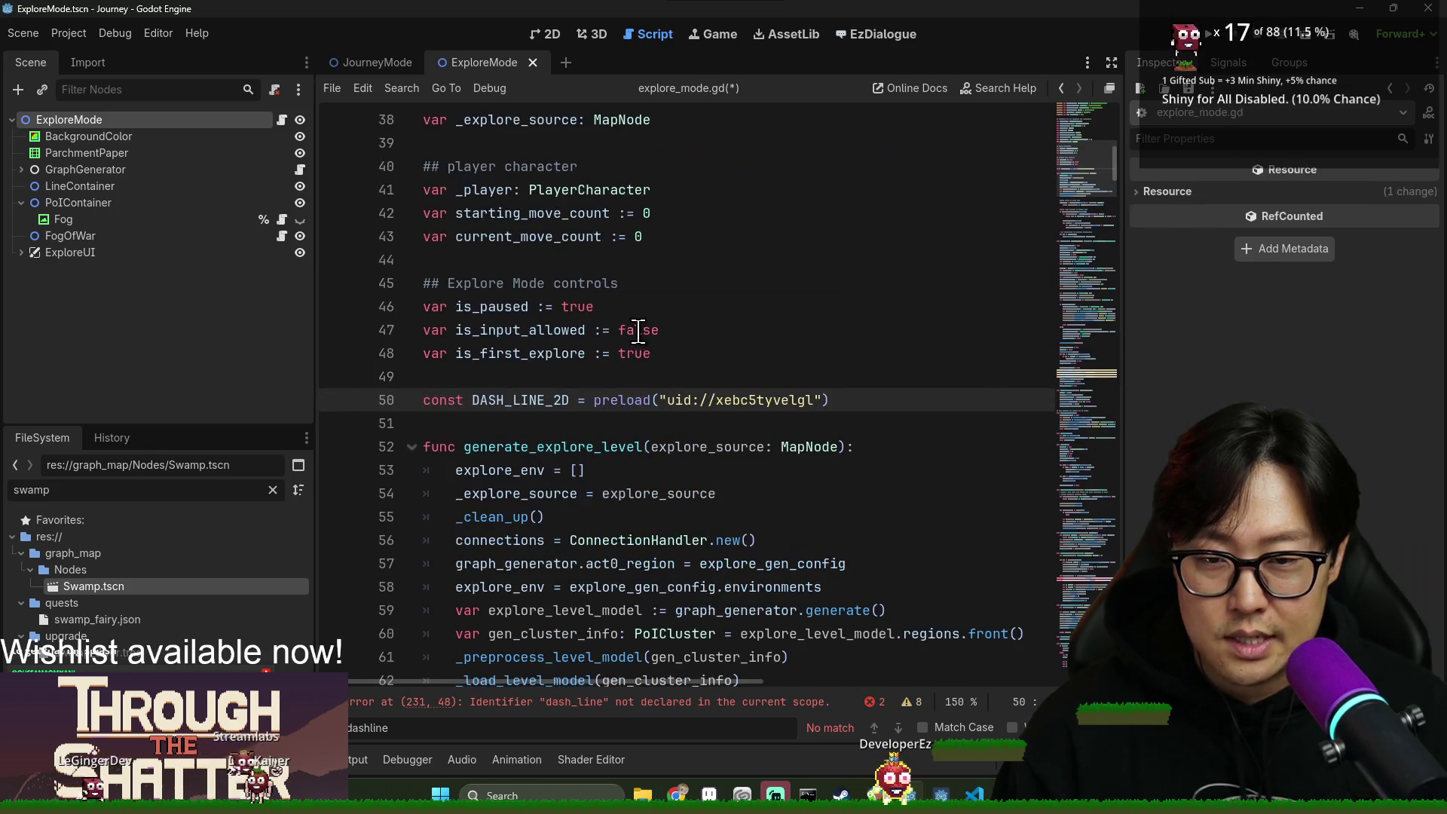
triple_click(628, 400)
key(BackSpace)
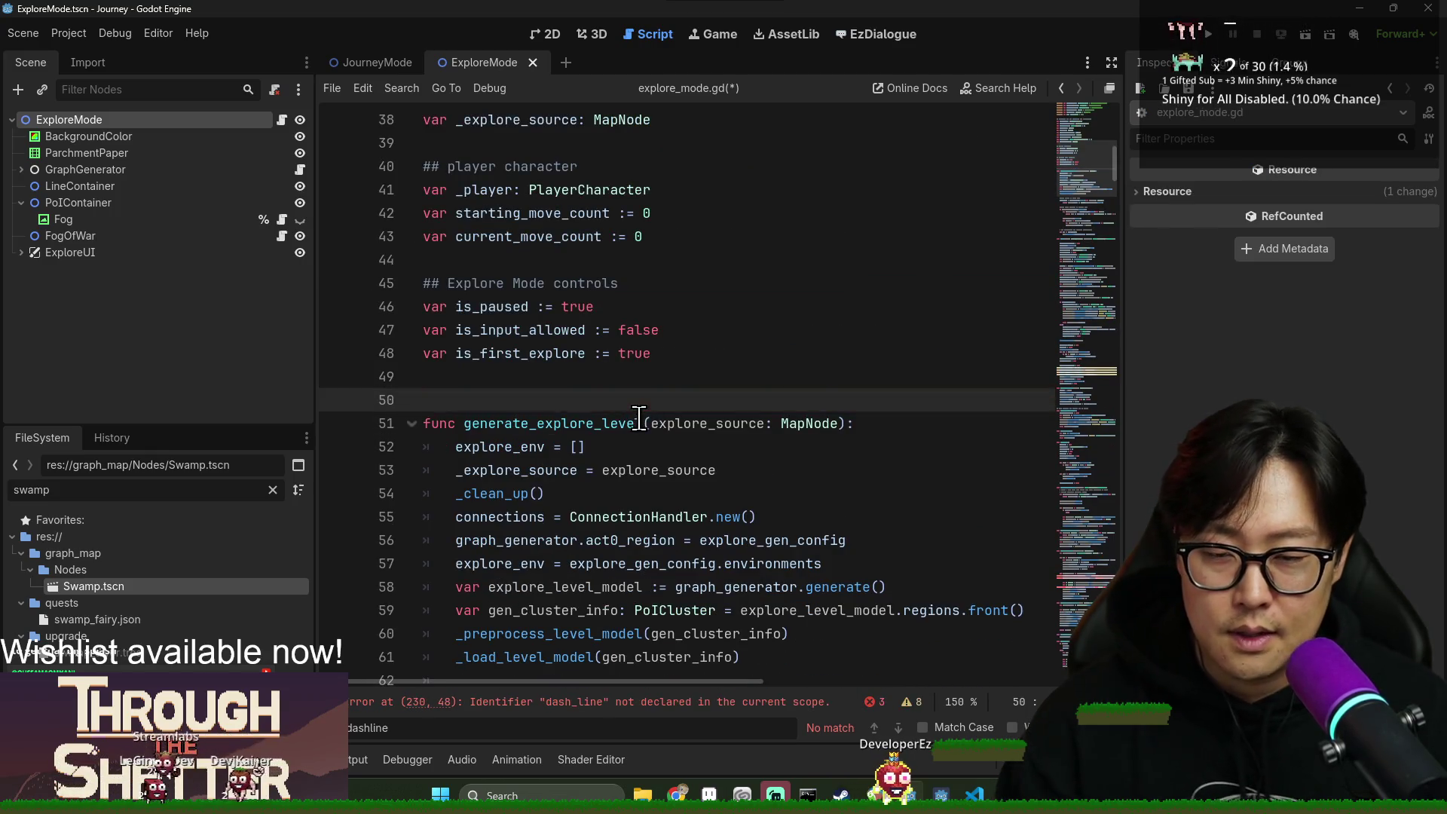
key(BackSpace)
key(Delete)
key(ctrl+s)
click(732, 702)
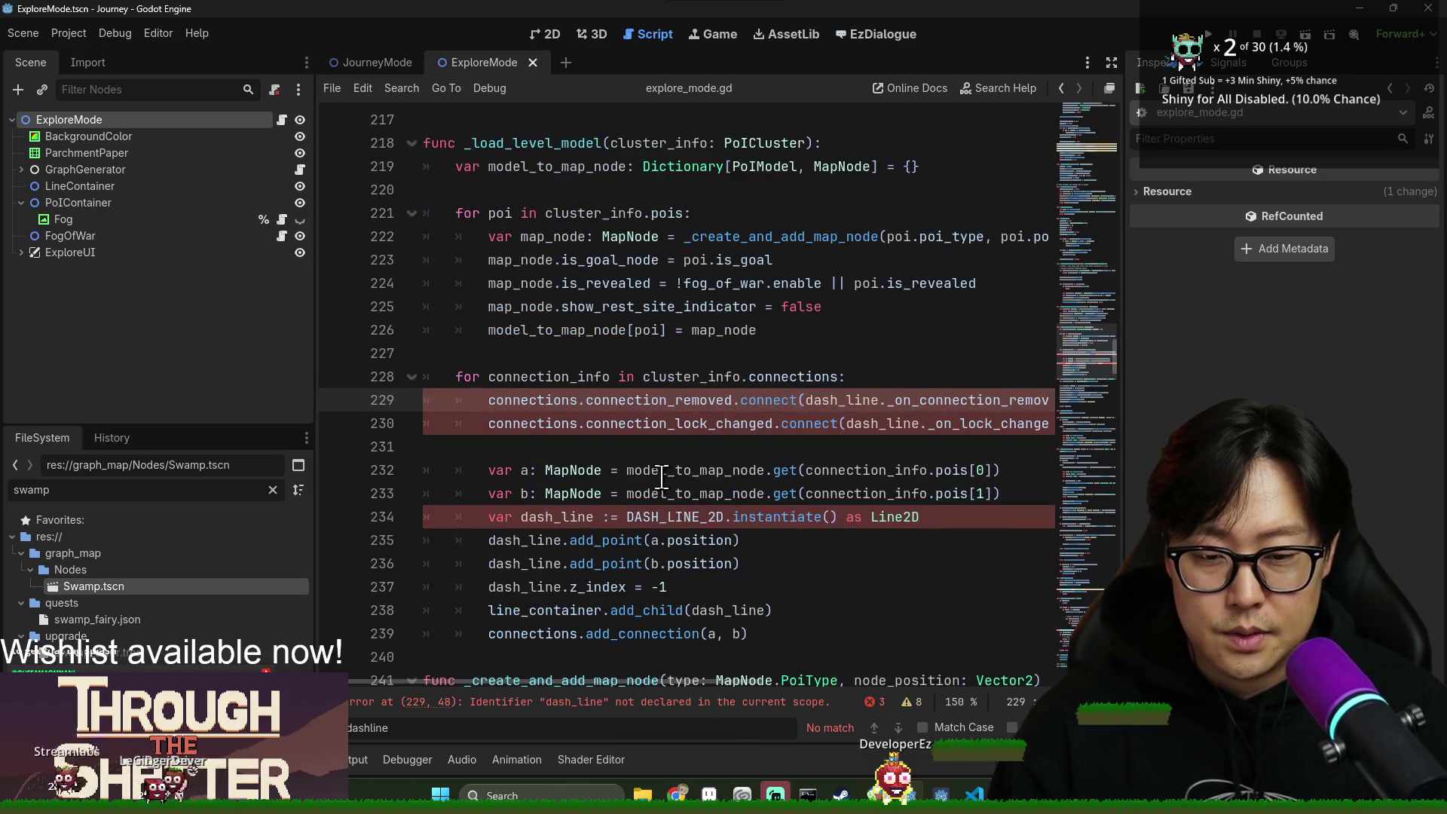
Replace the DASH_LINE_2D instantiate line with the MapPathLine instance line and remove the old loop lines.
triple_click(490, 517)
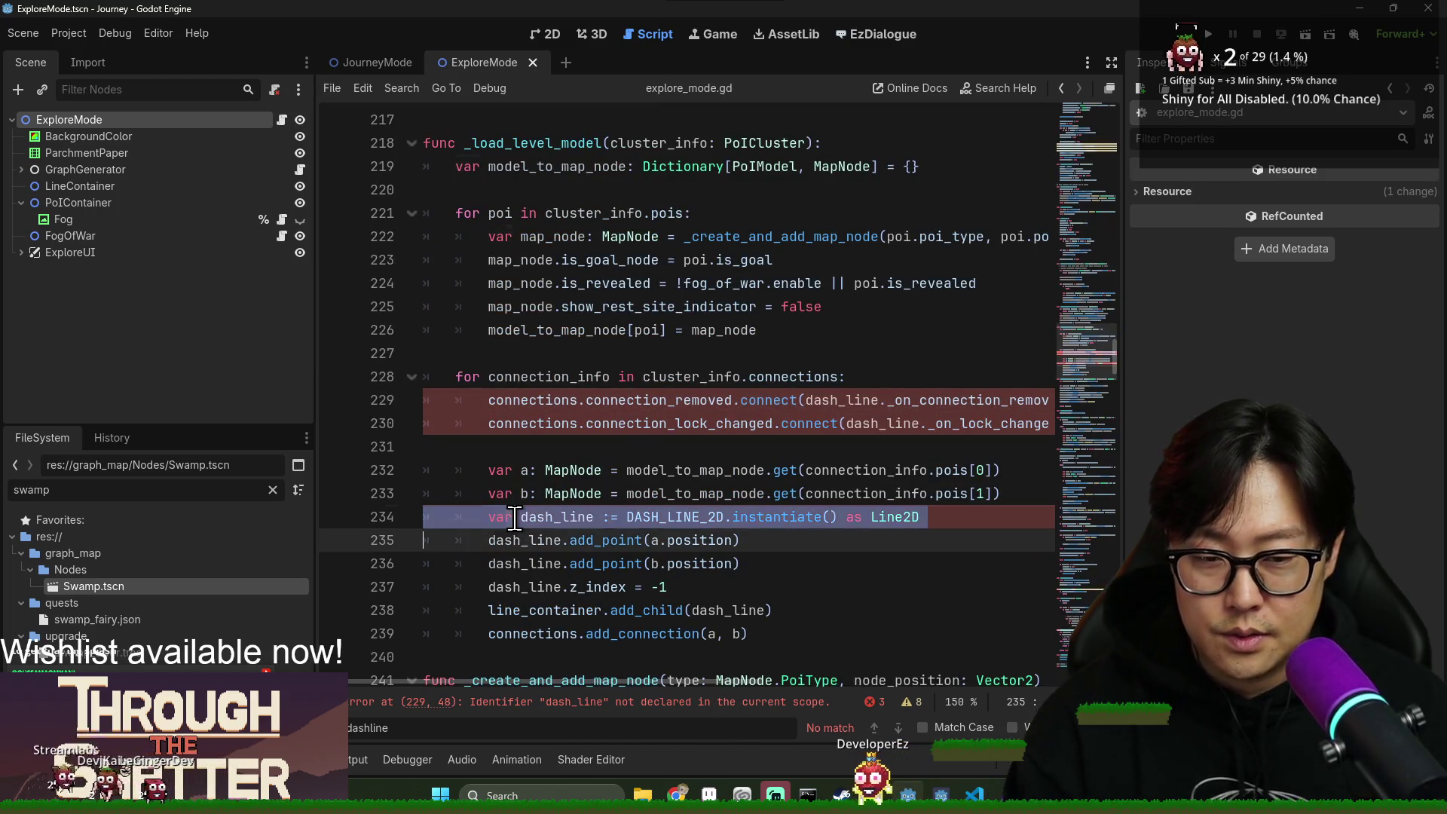
key(ctrl+v)
scroll(829, 517, down, 3)
double_click(548, 423)
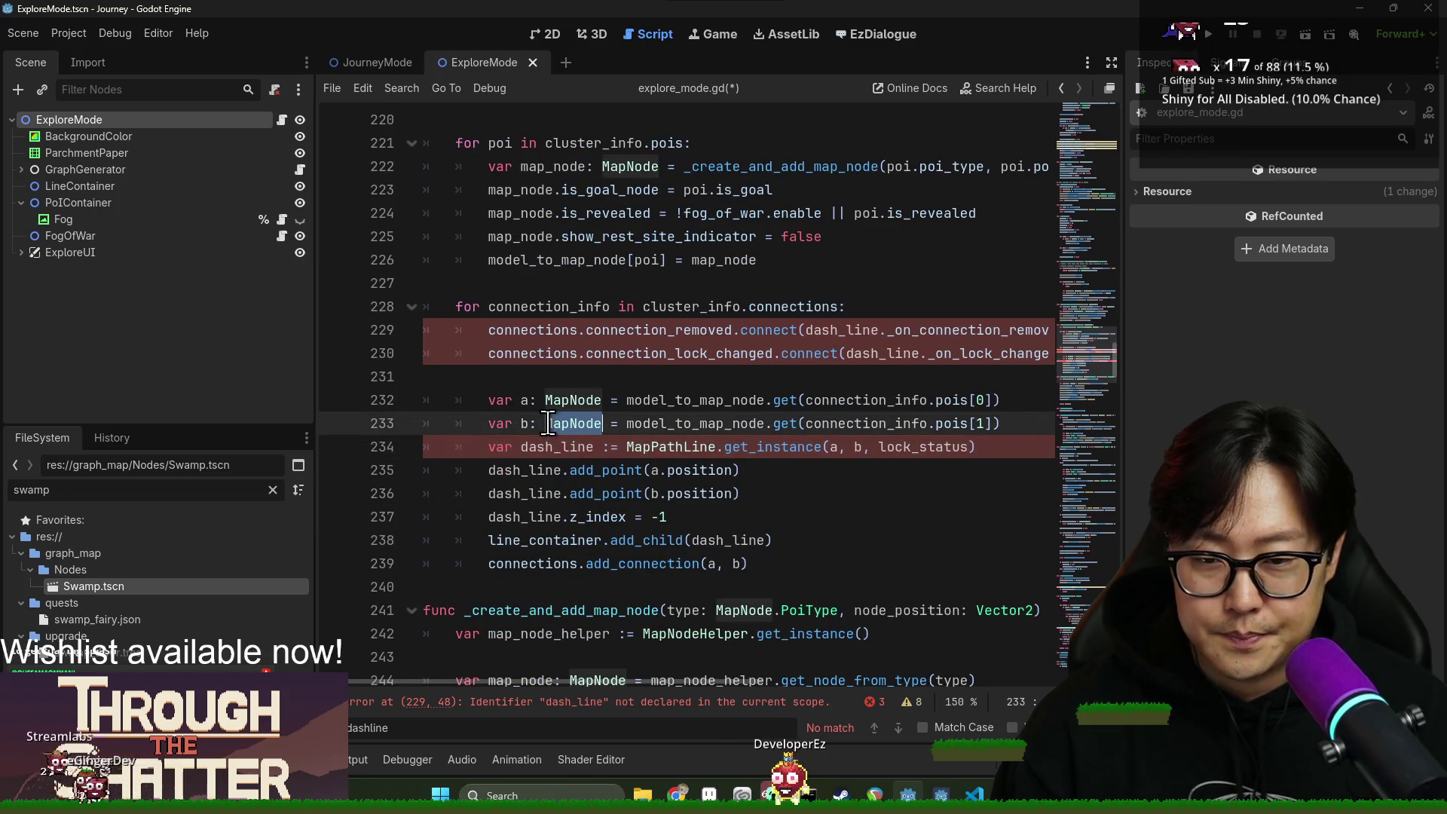
click(627, 422)
mouse_move(587, 330)
mouse_down()
mouse_move(624, 357)
mouse_move(579, 400)
mouse_up()
key(BackSpace)
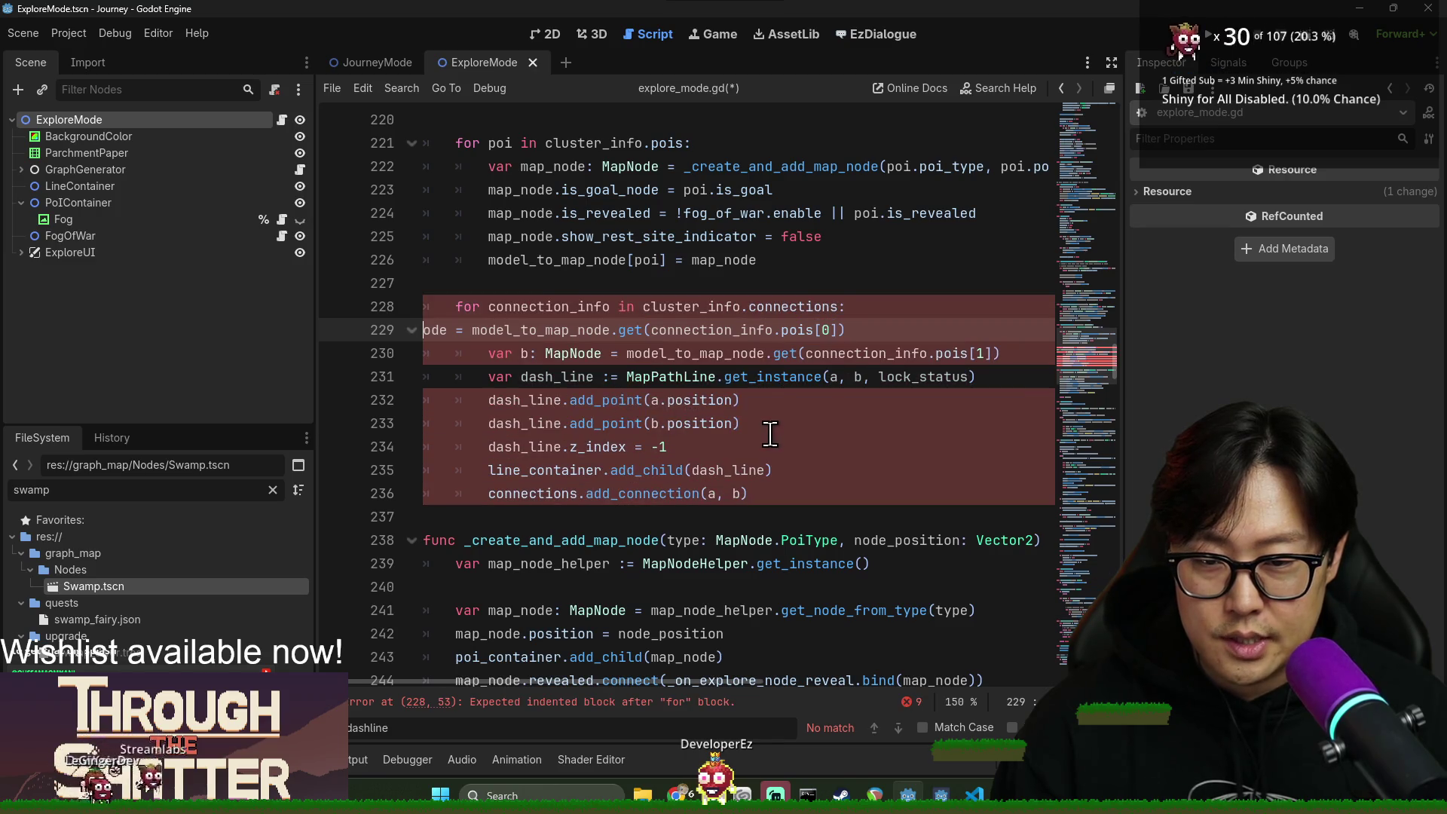
Delete the add_point lines, paste the signal hookups after the z_index line, and save.
click(770, 431)
shift+click(490, 400)
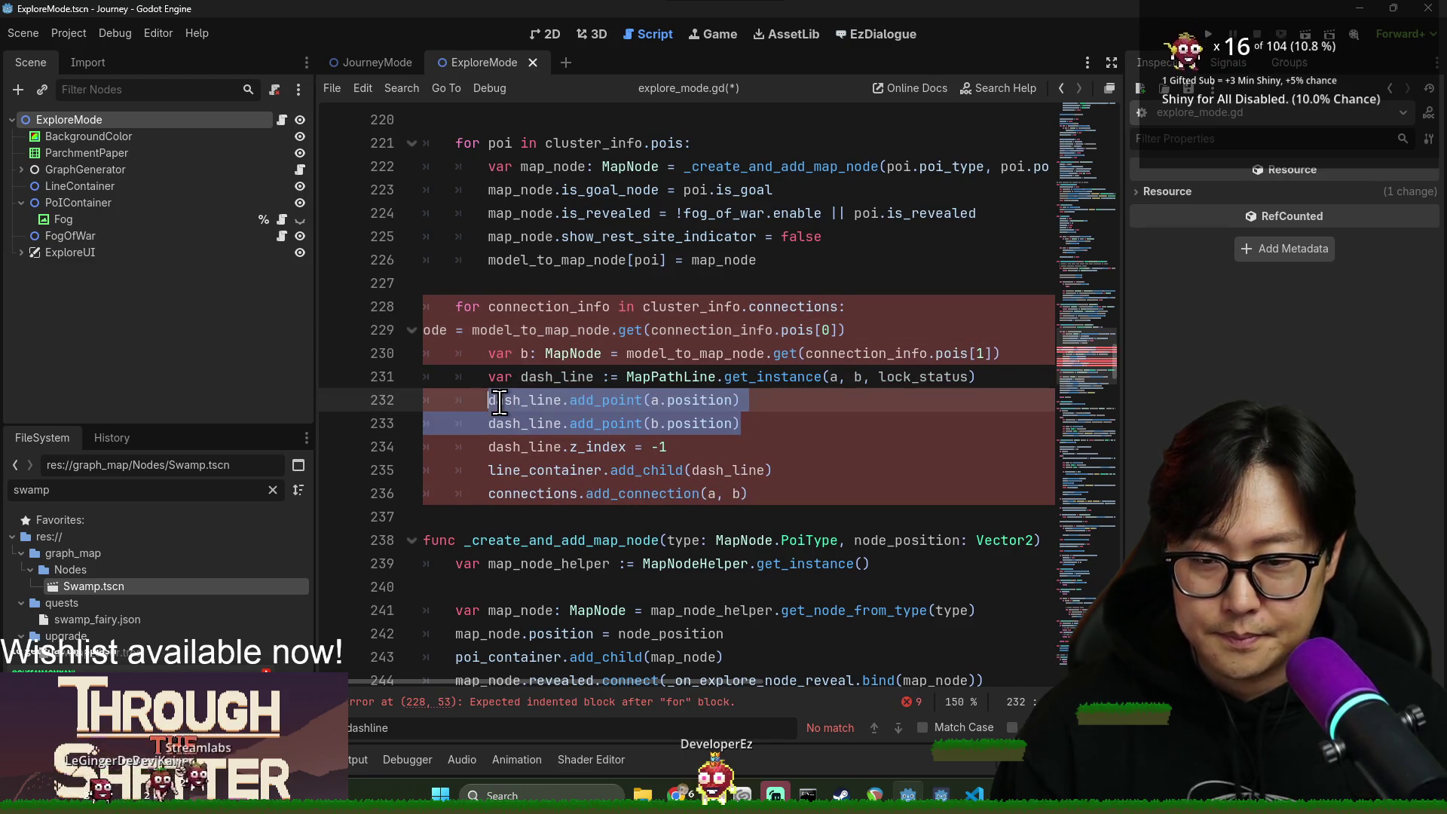
key(BackSpace)
key(ctrl+shift+k)
click(690, 401)
key(Return)
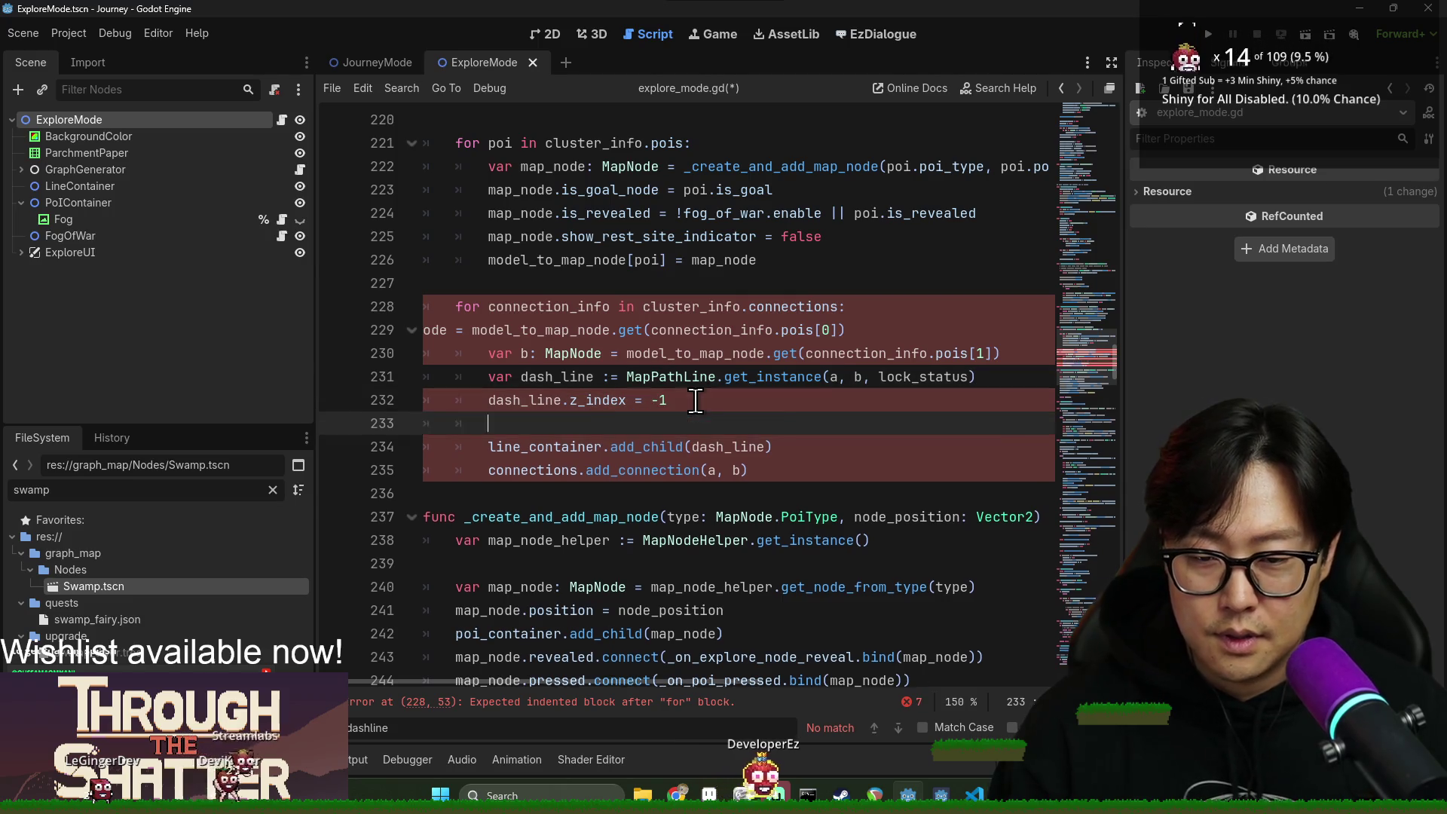
key(ctrl+v)
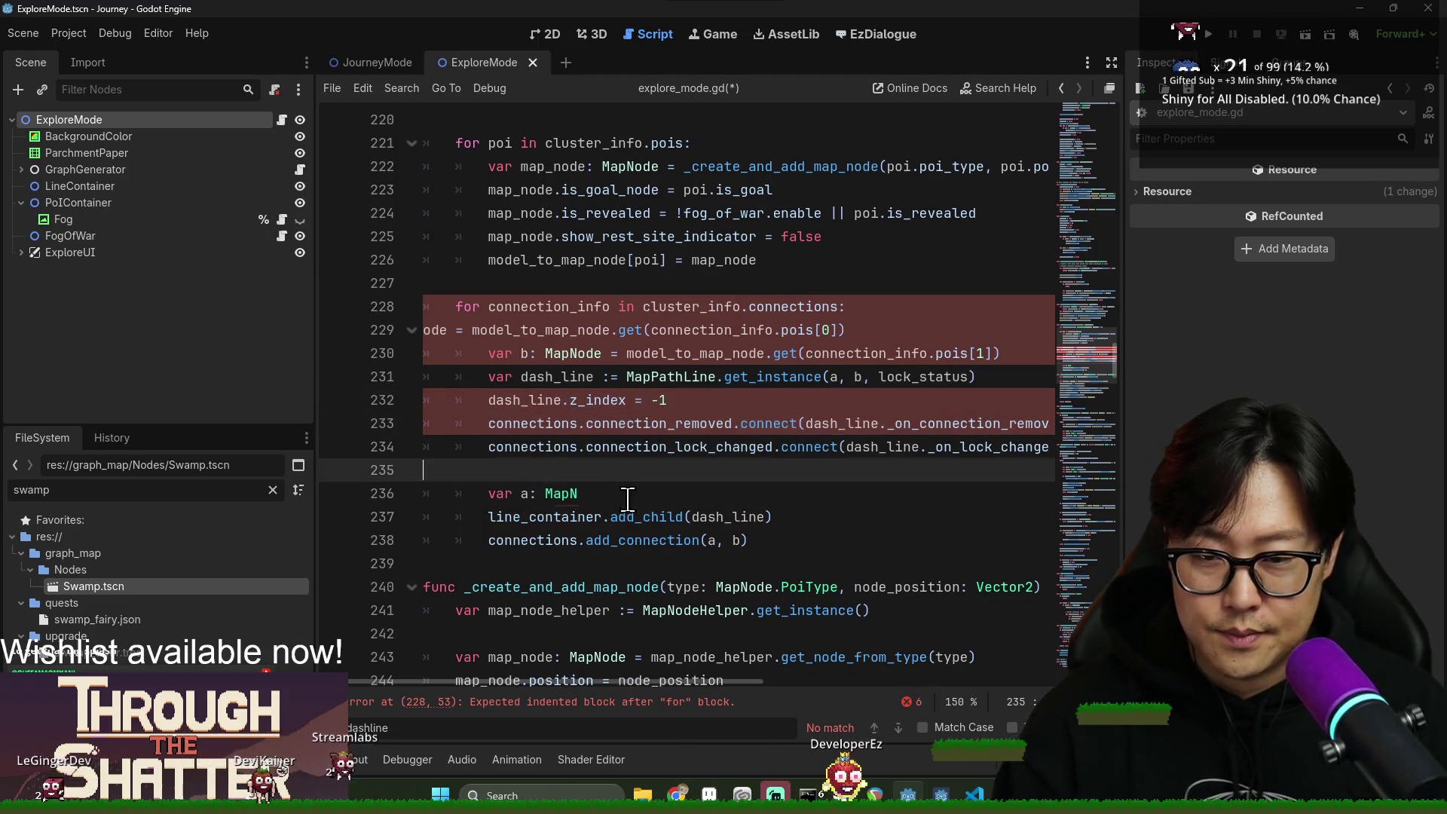
key(Delete)
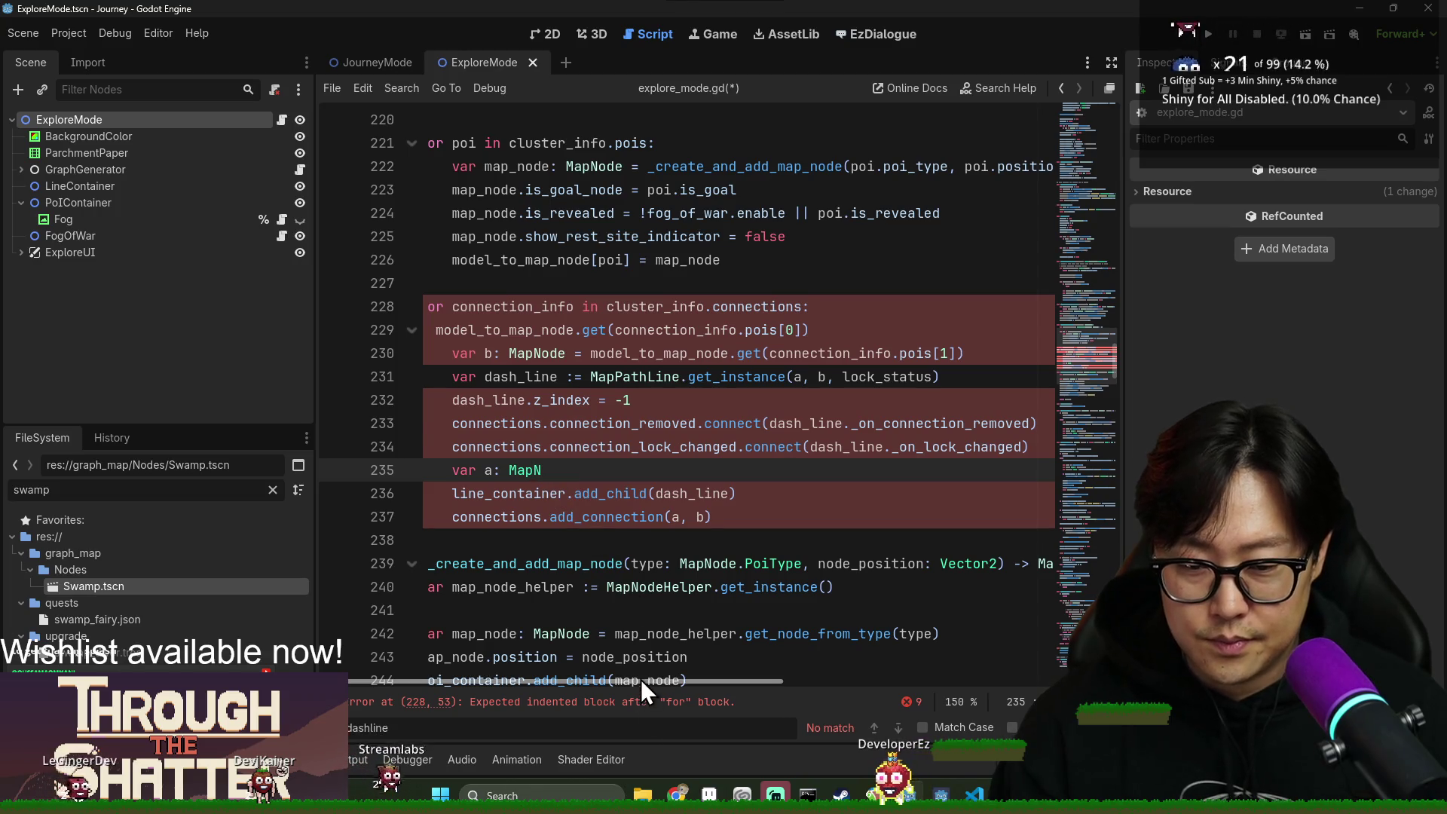
key(ctrl+shift+k)
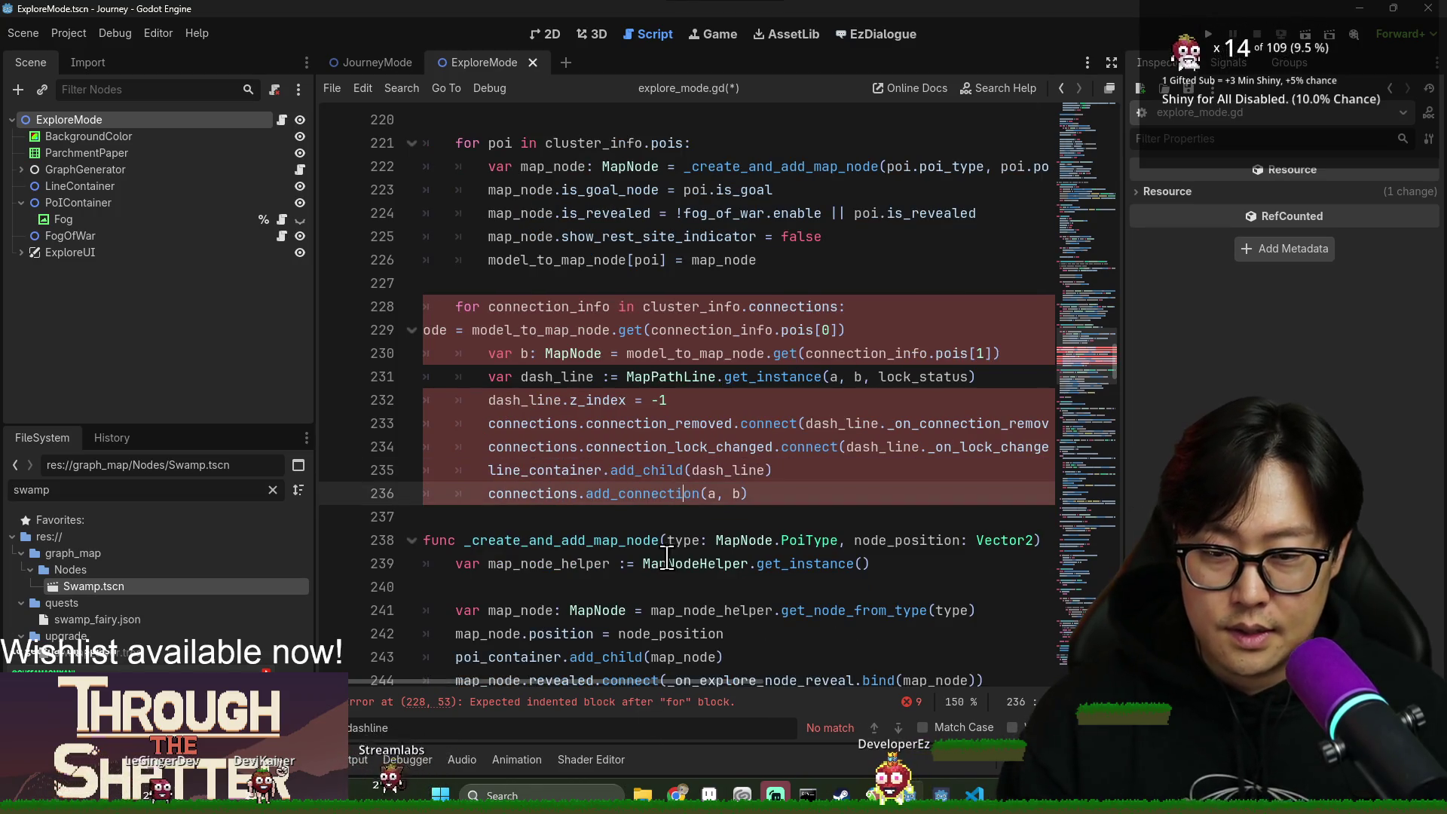
key(ctrl+s)
Duplicate the var b line as var a using pois[0], then save.
drag(581, 493, 662, 520)
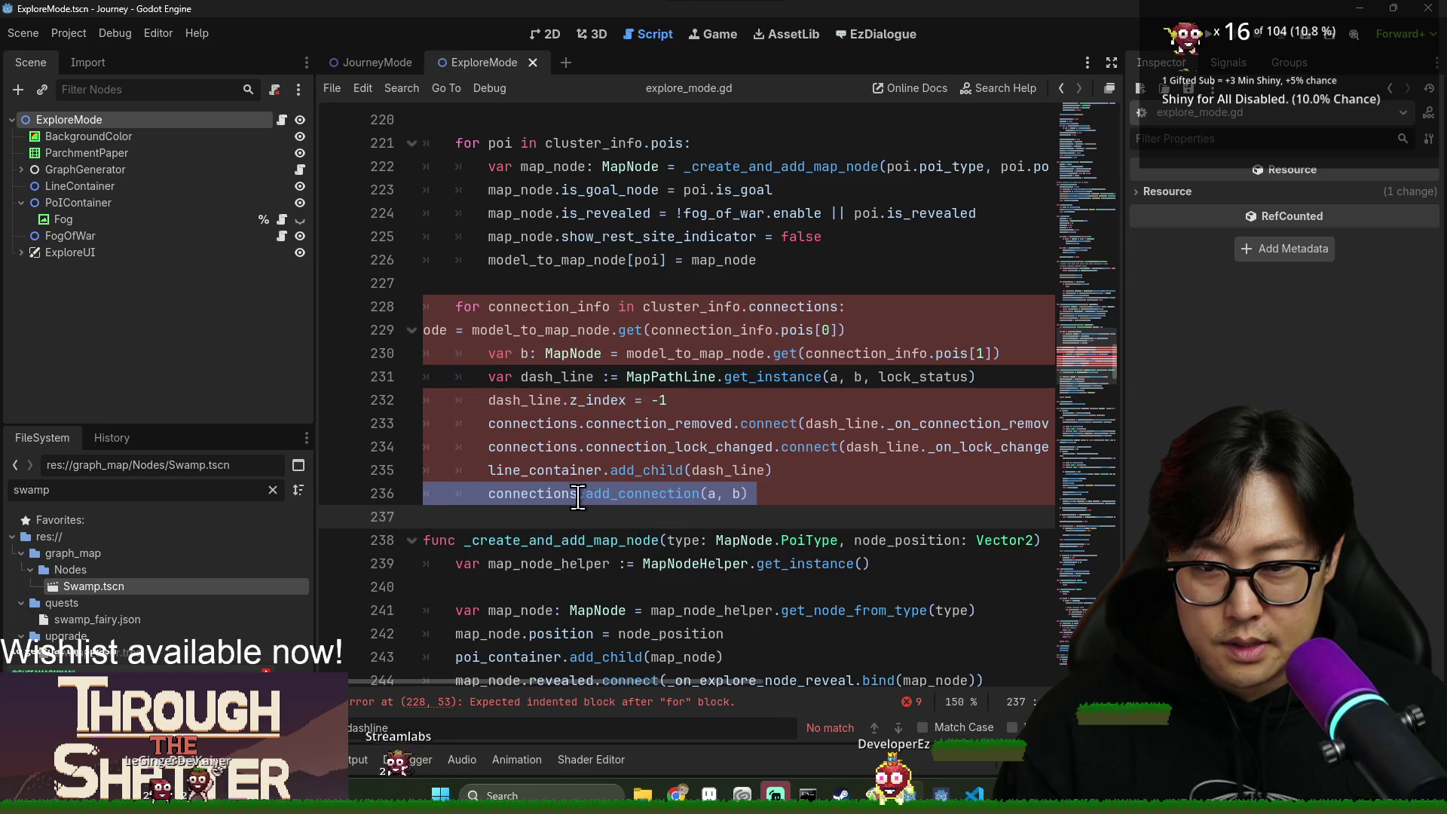
double_click(546, 470)
click(724, 470)
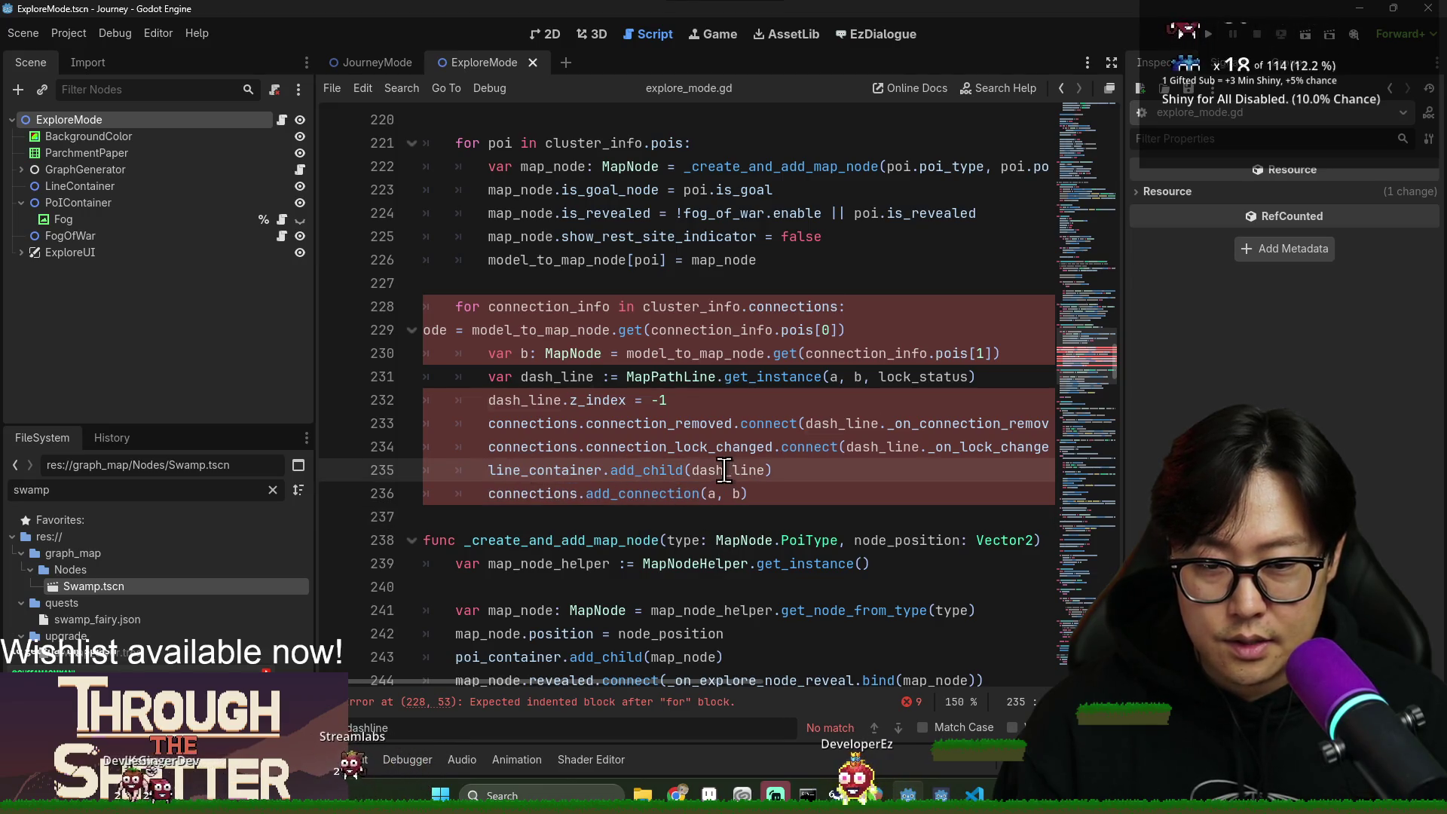
double_click(724, 471)
double_click(558, 376)
double_click(572, 353)
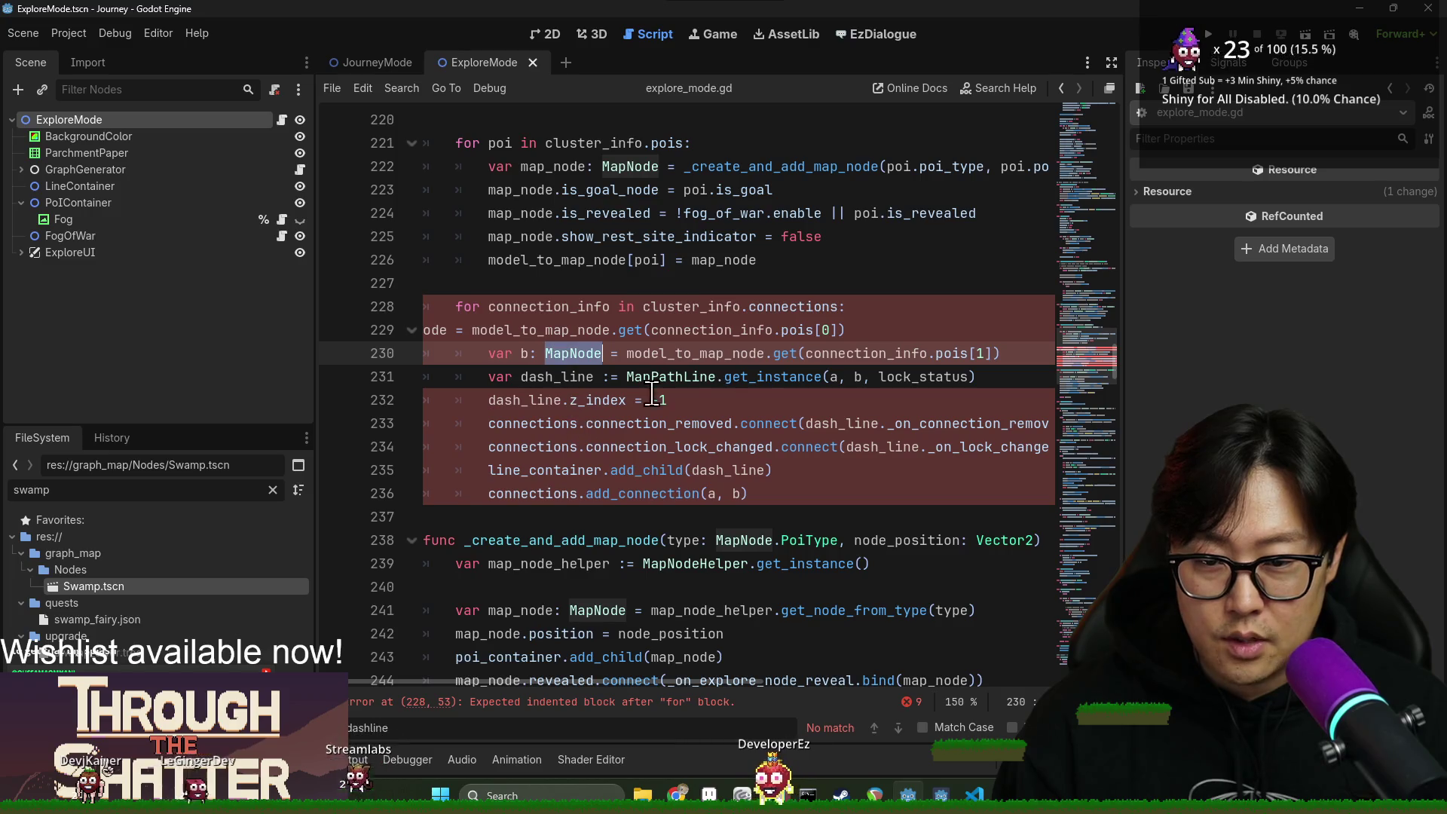
triple_click(615, 353)
key(ctrl+c)
key(ctrl+v)
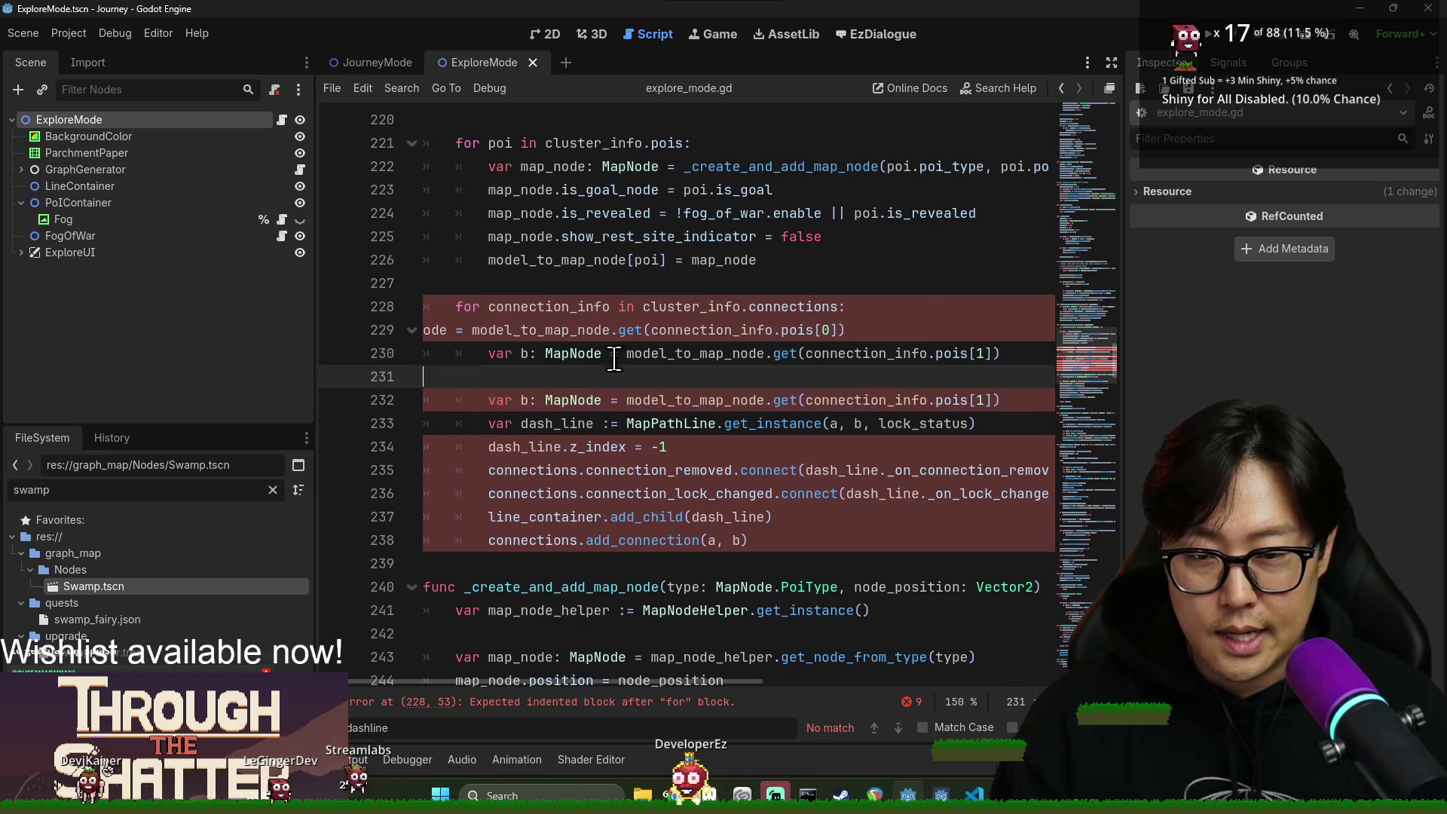
key(BackSpace)
double_click(525, 353)
text(a)
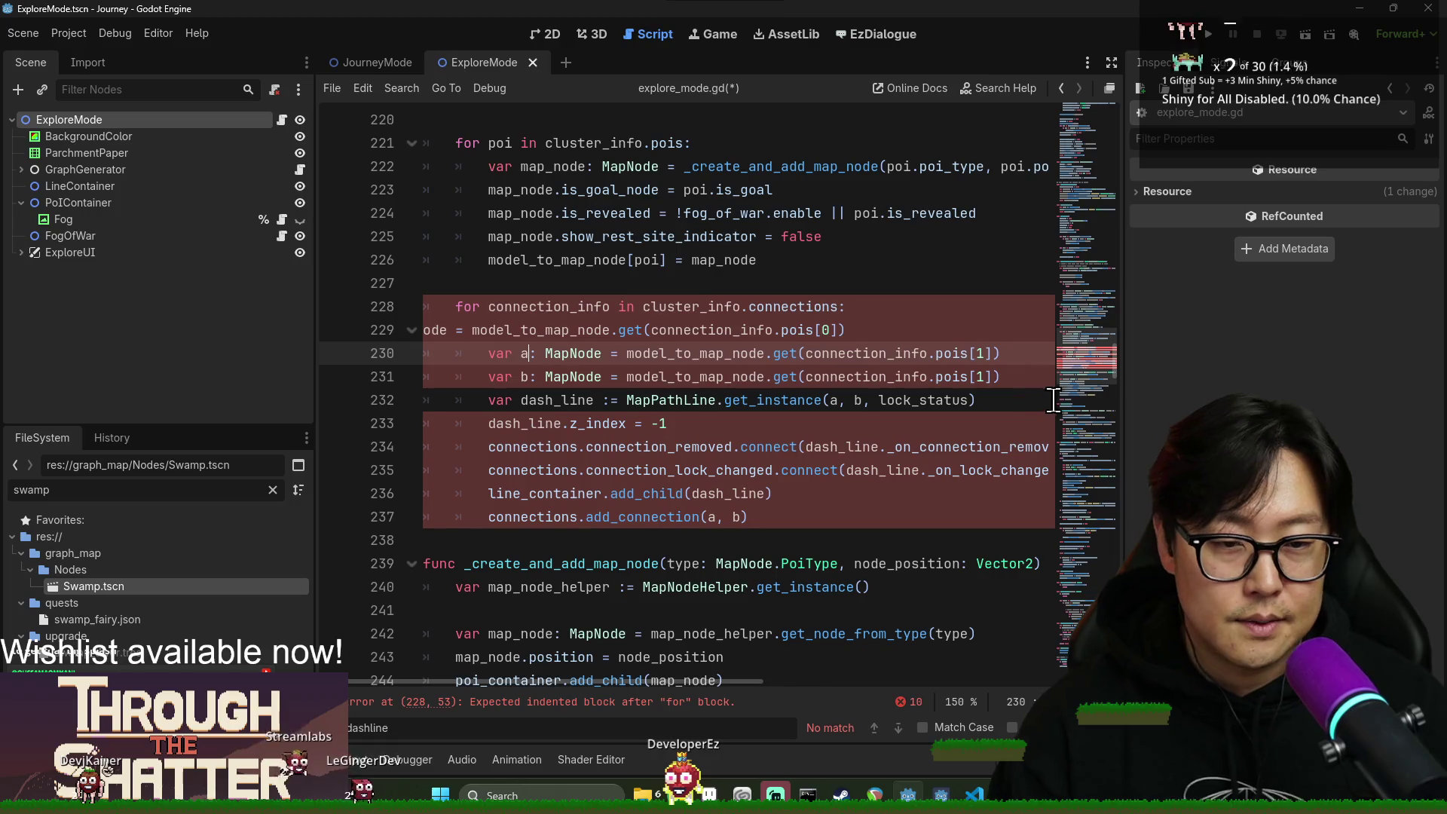
double_click(979, 353)
text(0)
key(ctrl+s)
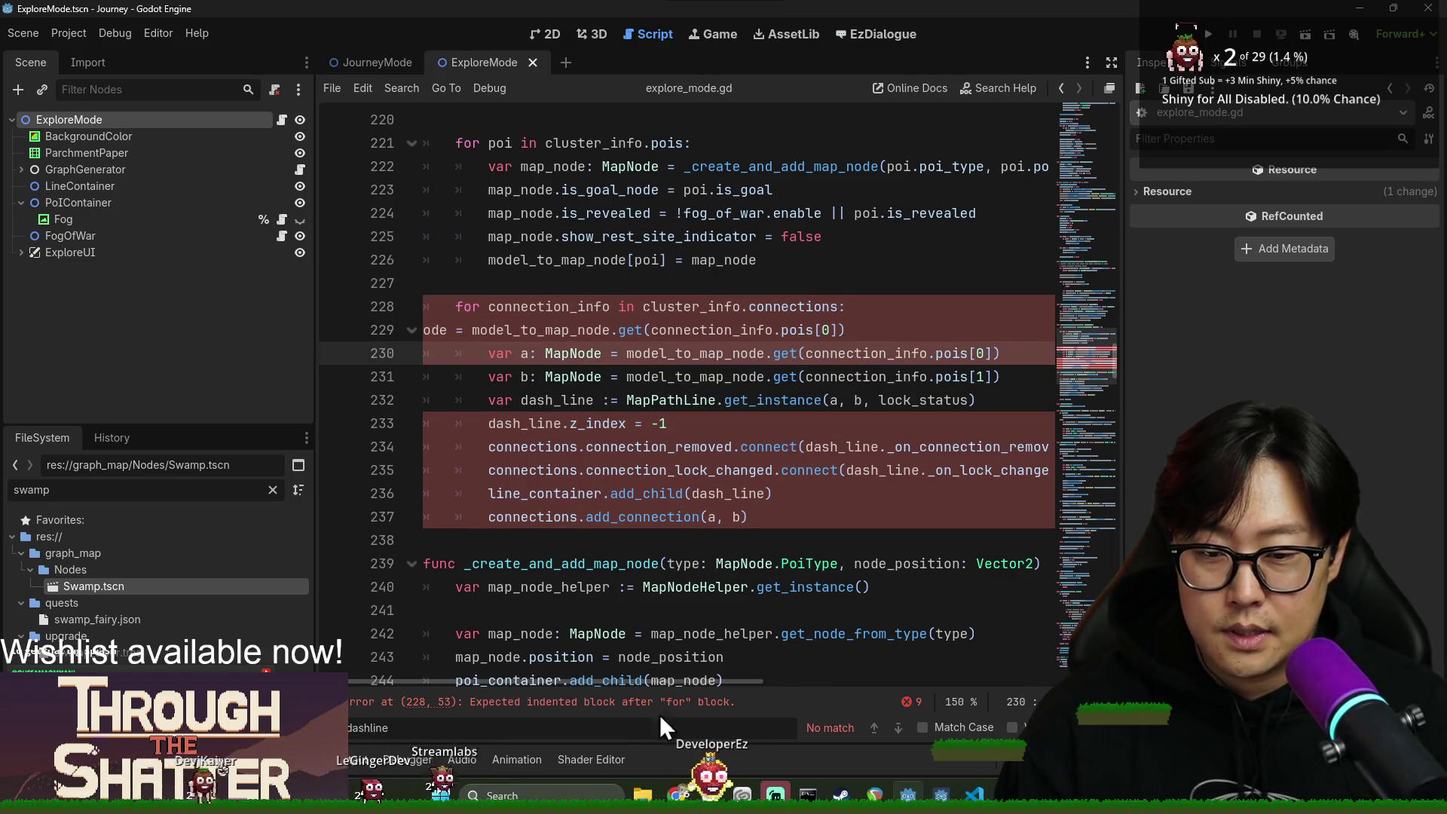
Delete the stray 'ode' line 229 from the loop and save.
drag(512, 680, 425, 680)
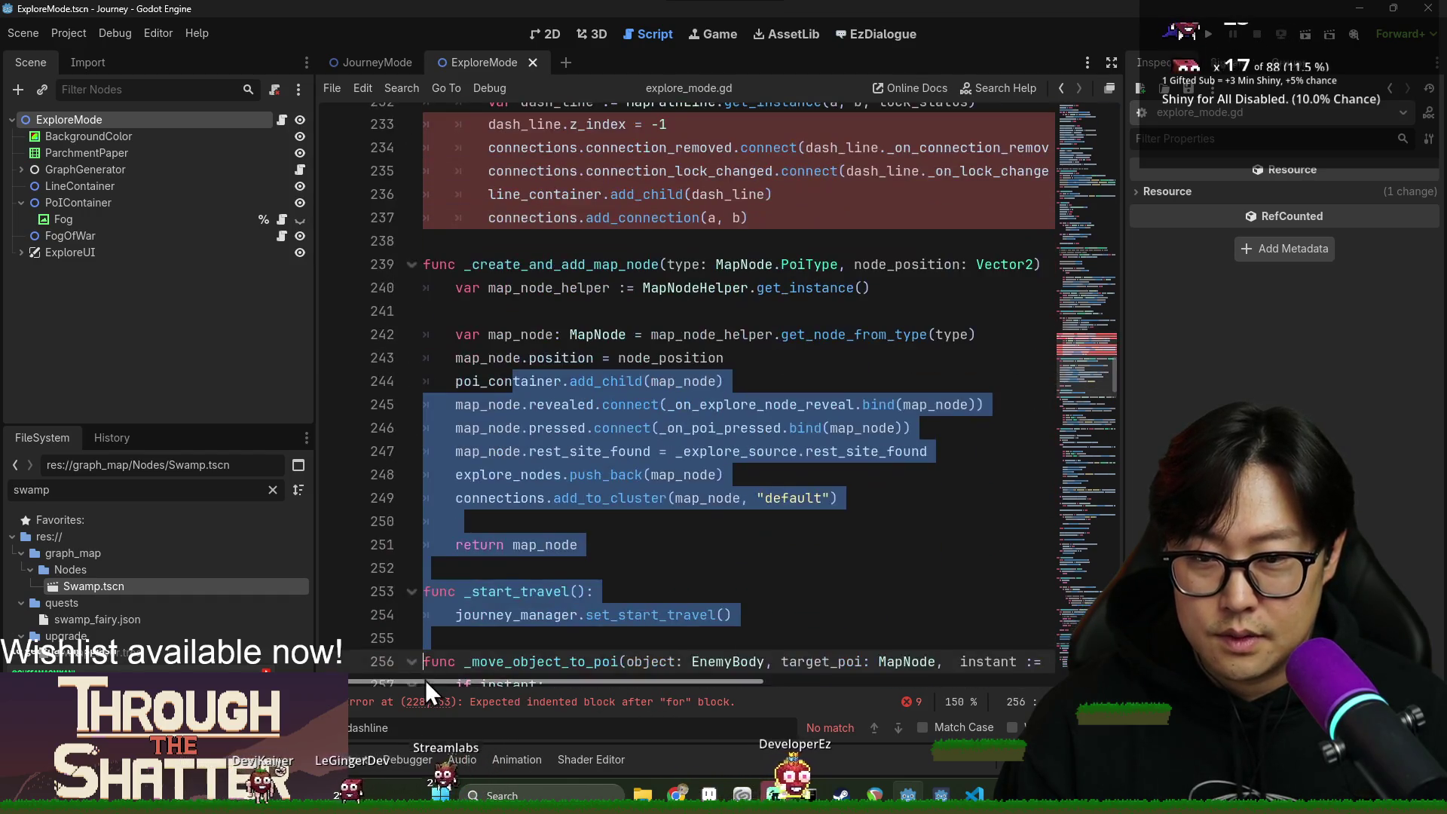
scroll(425, 680, up, 4)
triple_click(494, 312)
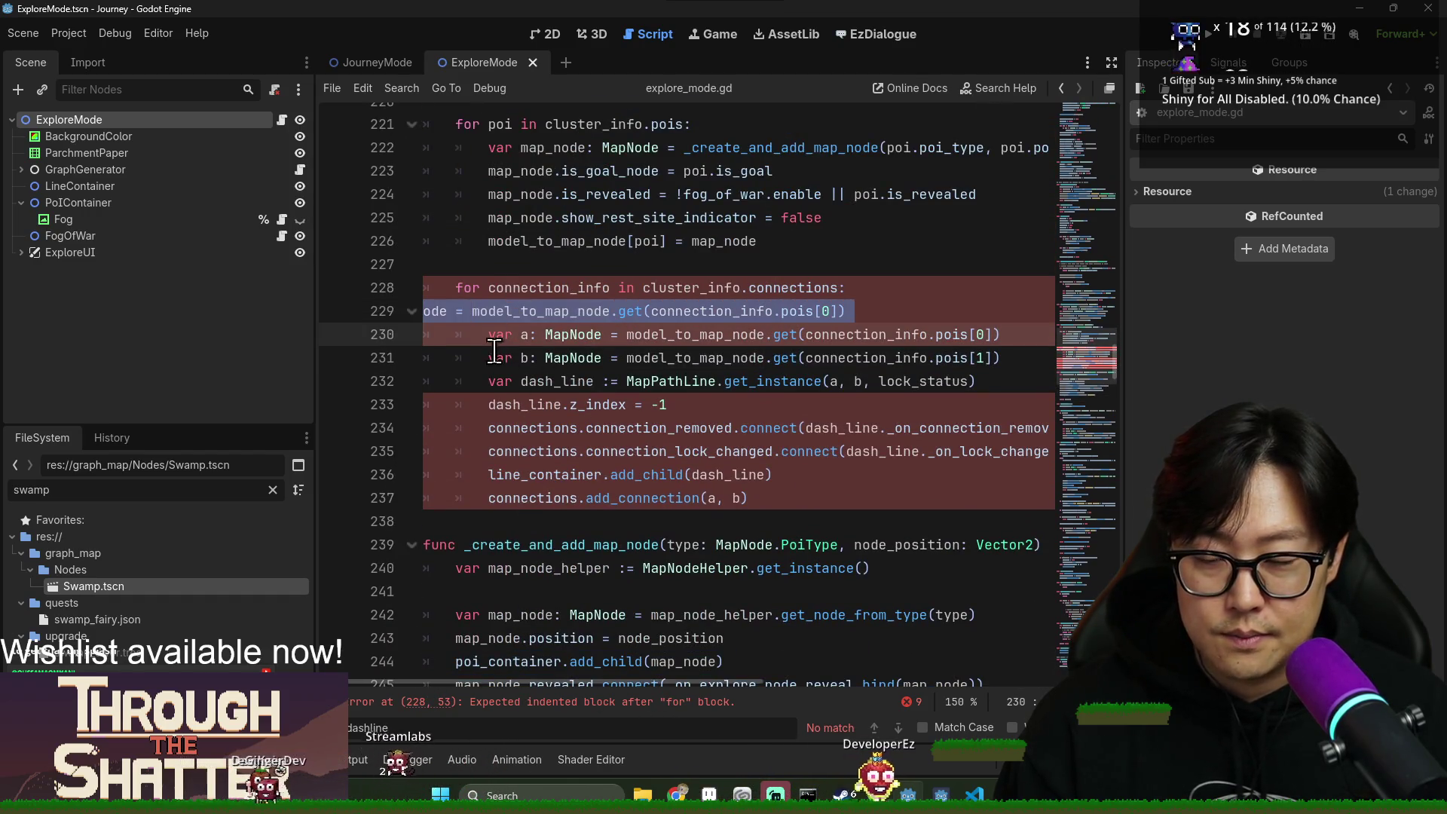
click(422, 312)
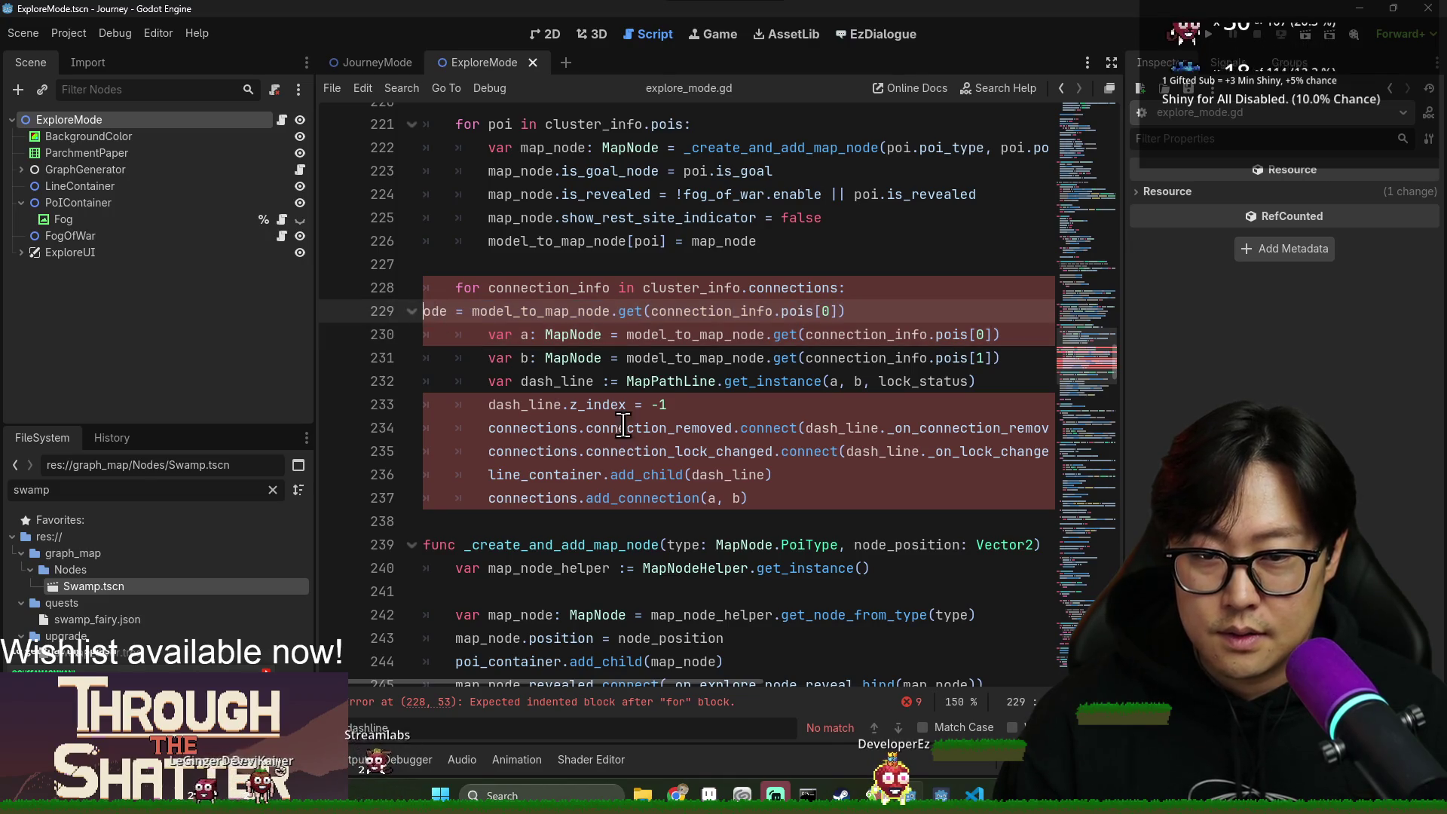
double_click(706, 309)
click(423, 313)
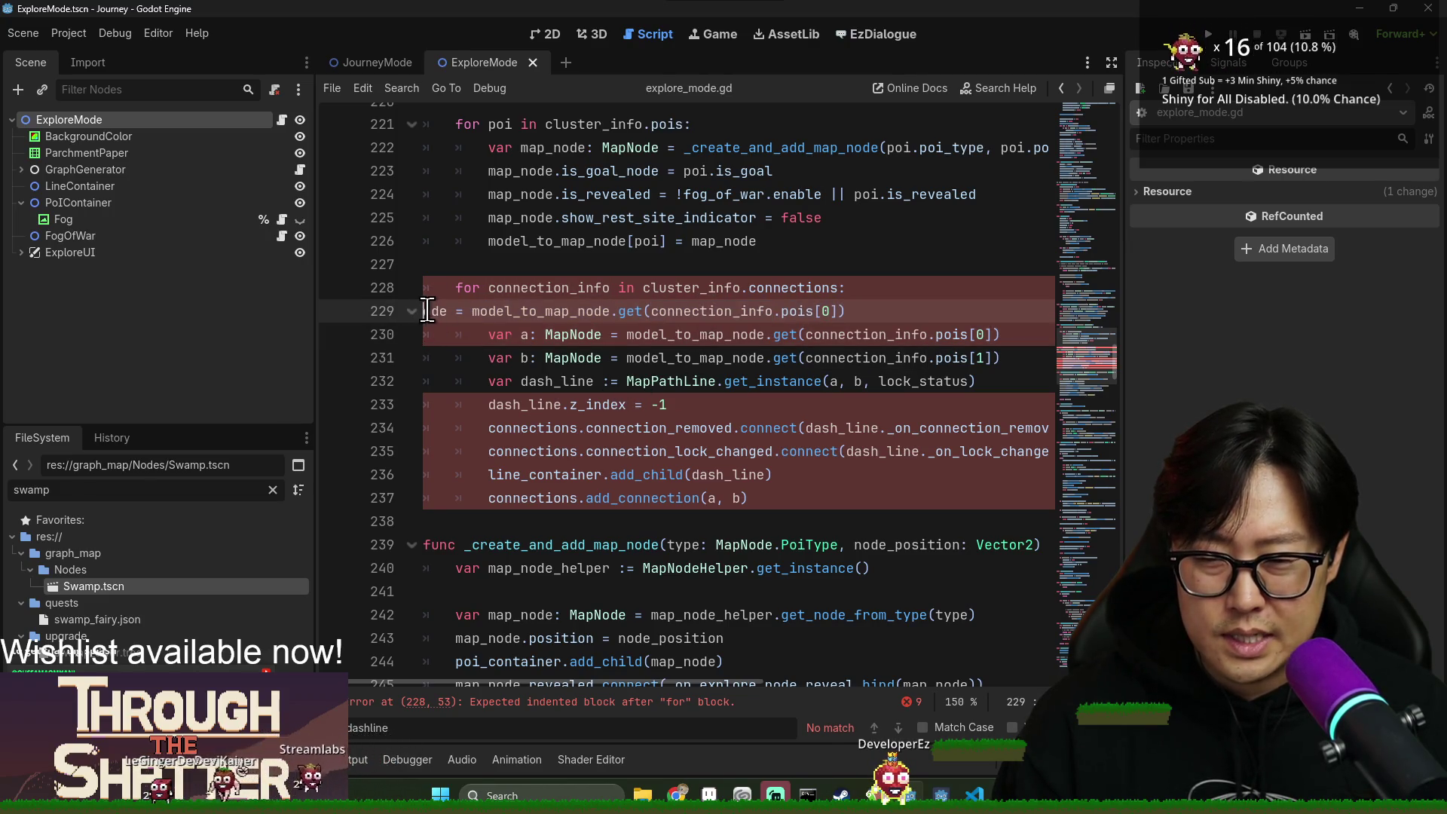
key(Tab)
key(Tab)
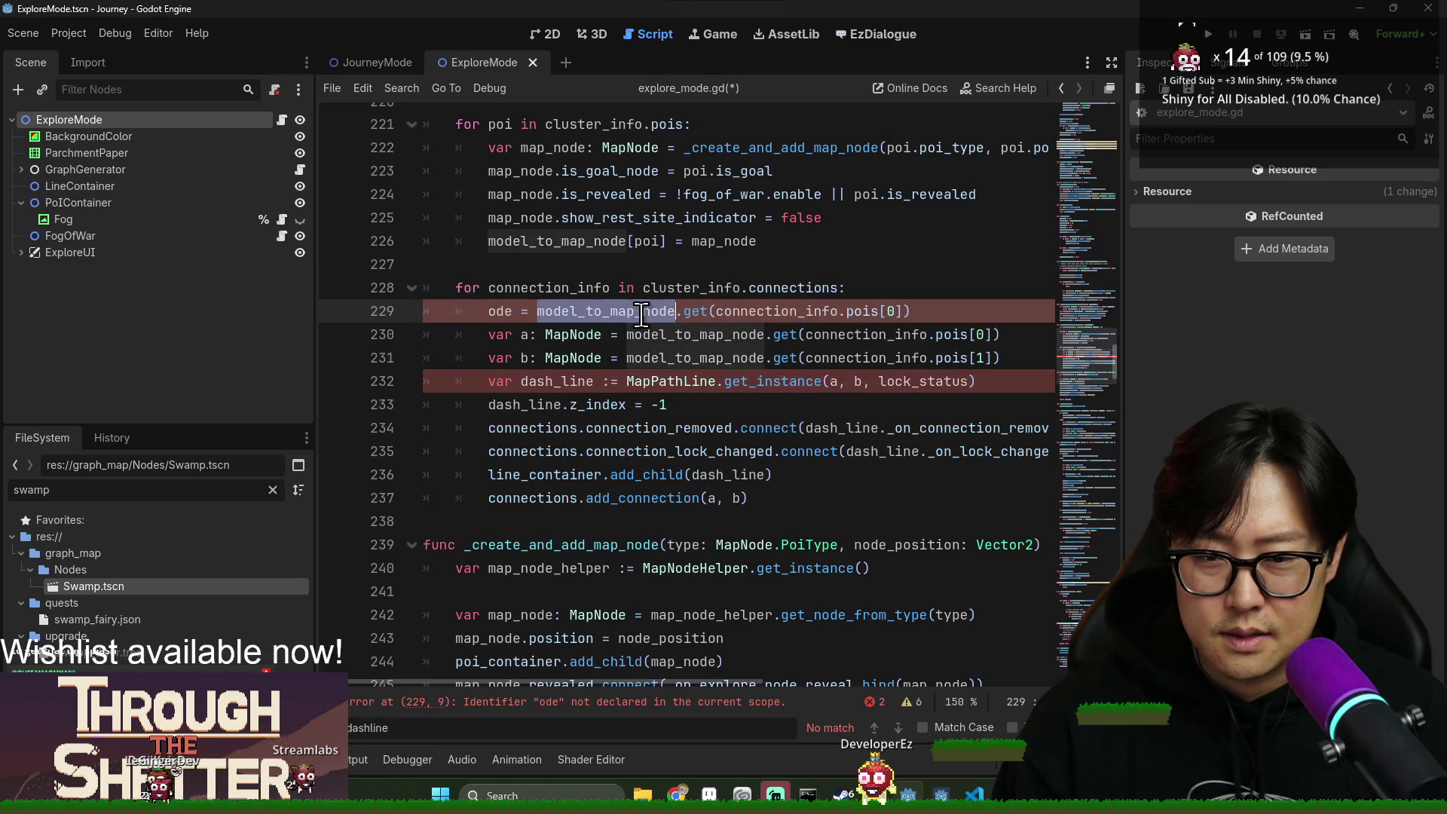
triple_click(647, 315)
key(BackSpace)
key(ctrl+s)
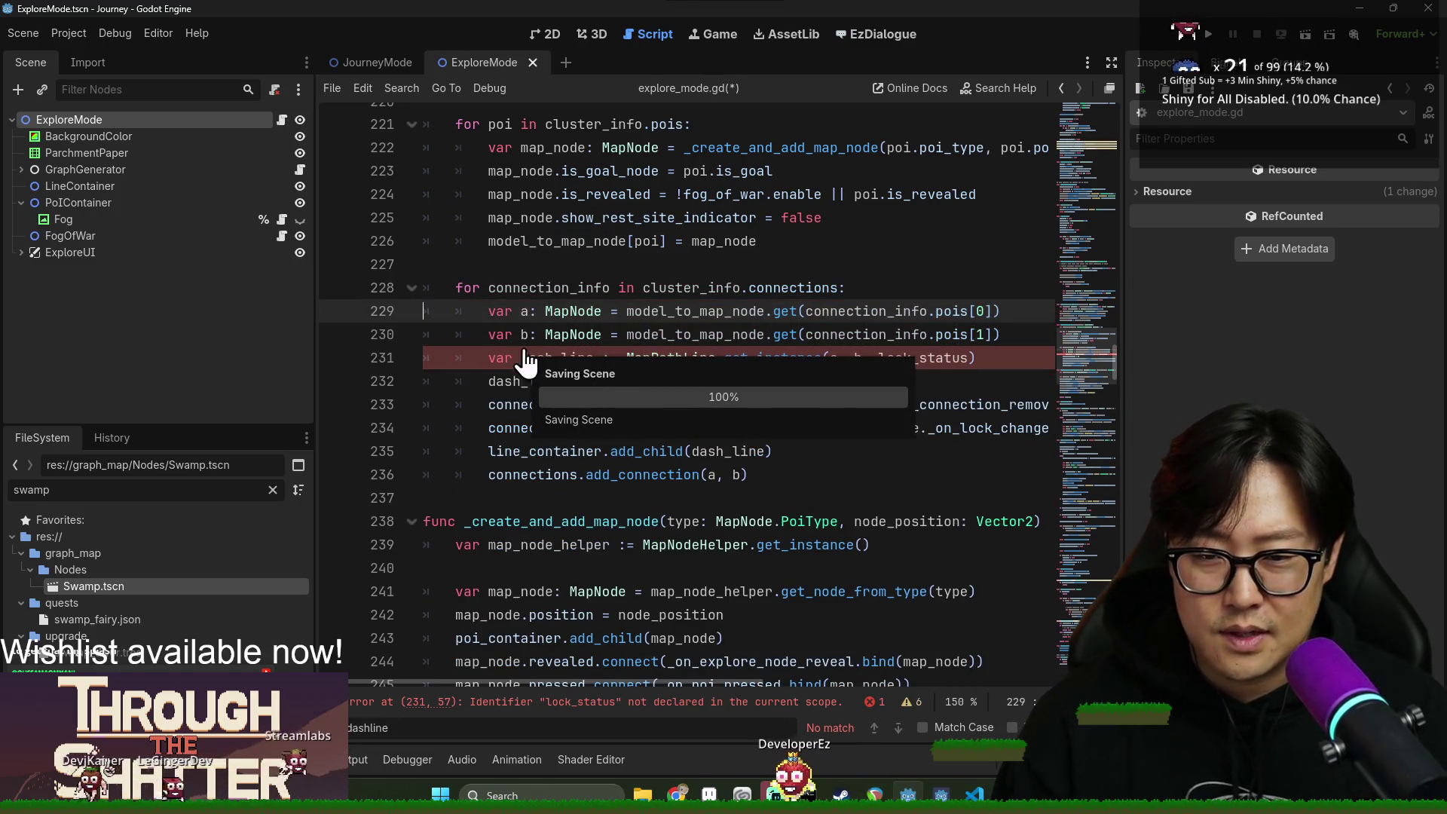
Replace lock_status with false in the MapPathLine.get_instance call.
key(shift+Up)
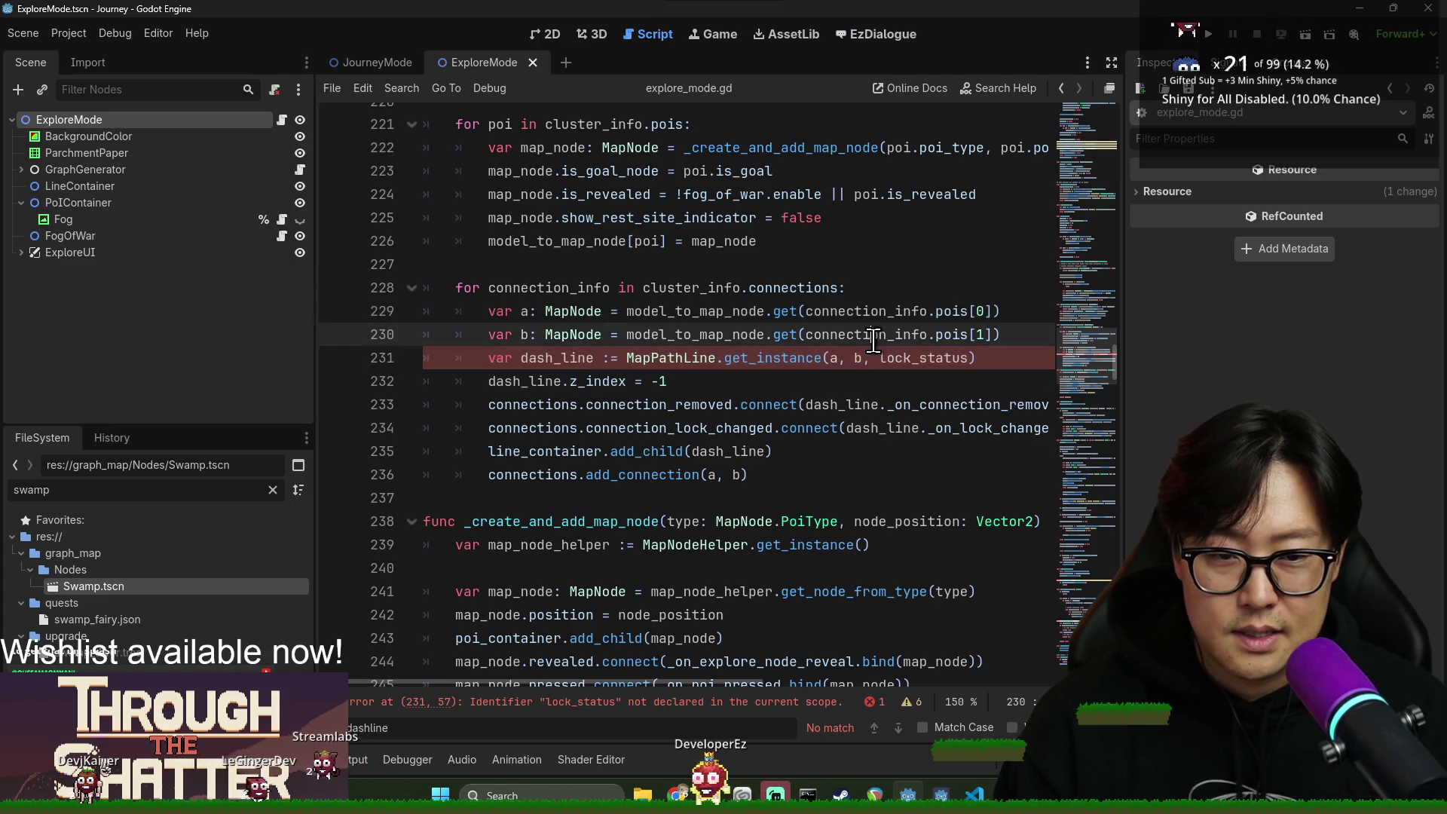
double_click(925, 358)
double_click(558, 357)
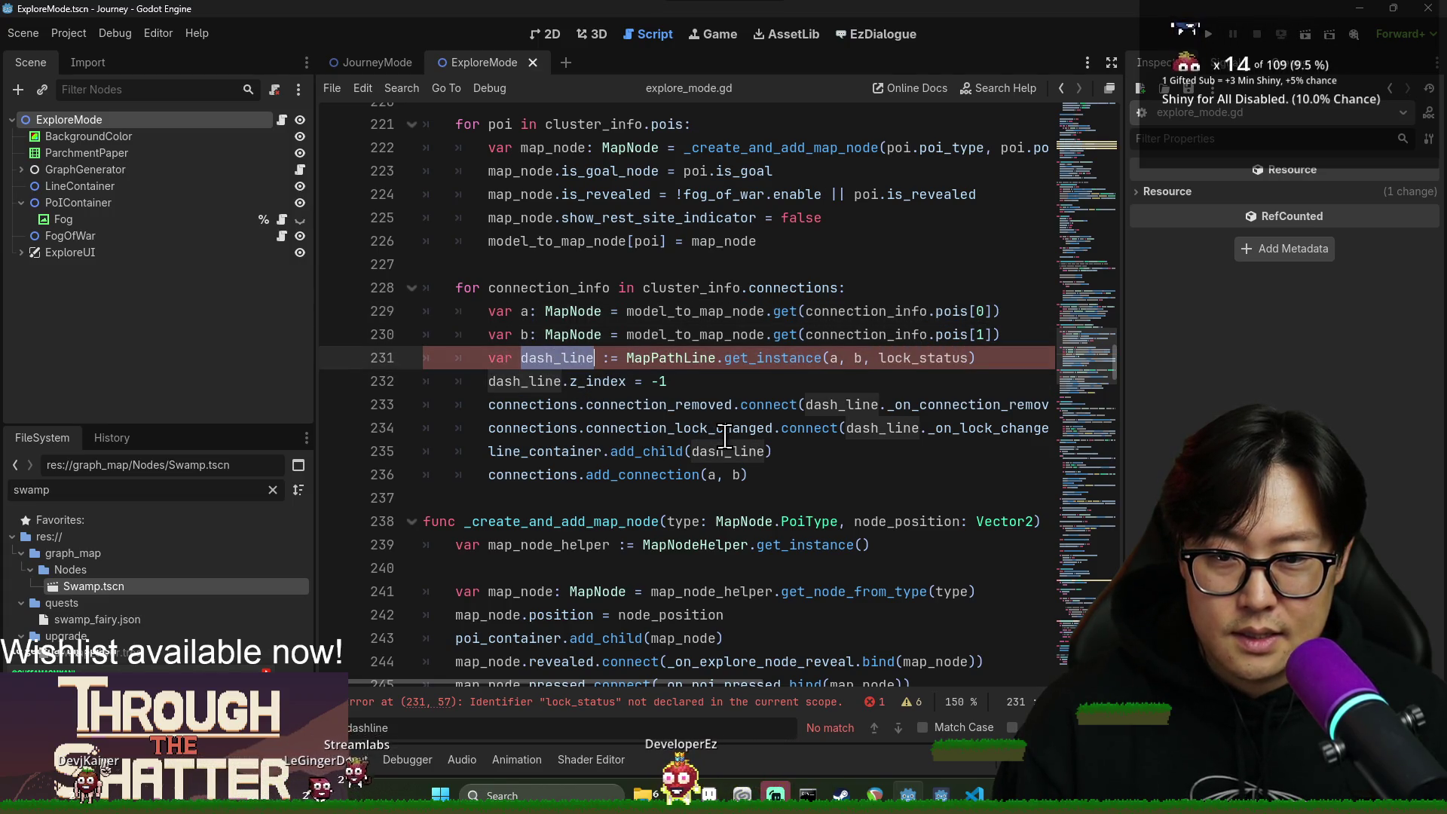
double_click(912, 357)
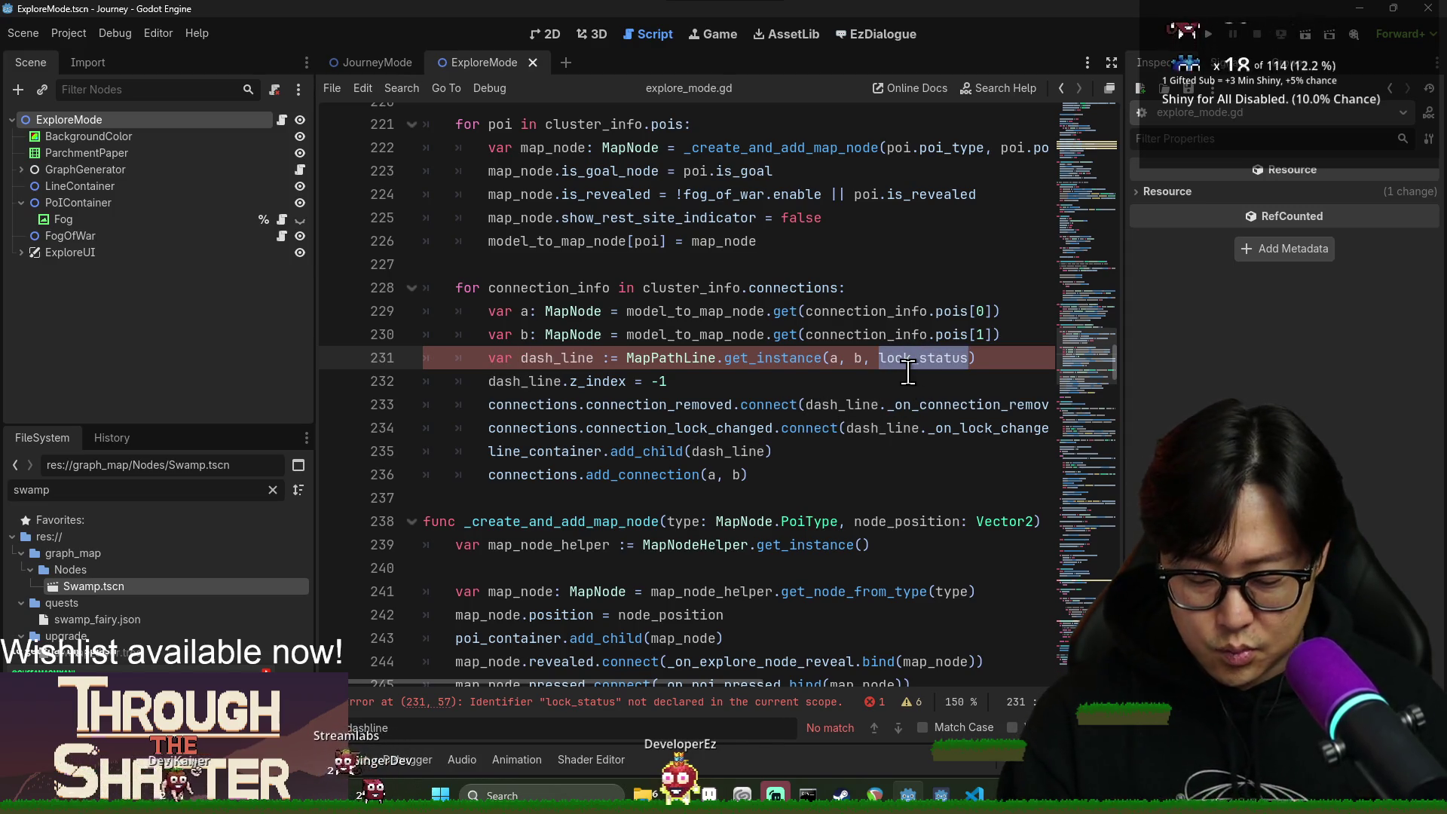
text(false)
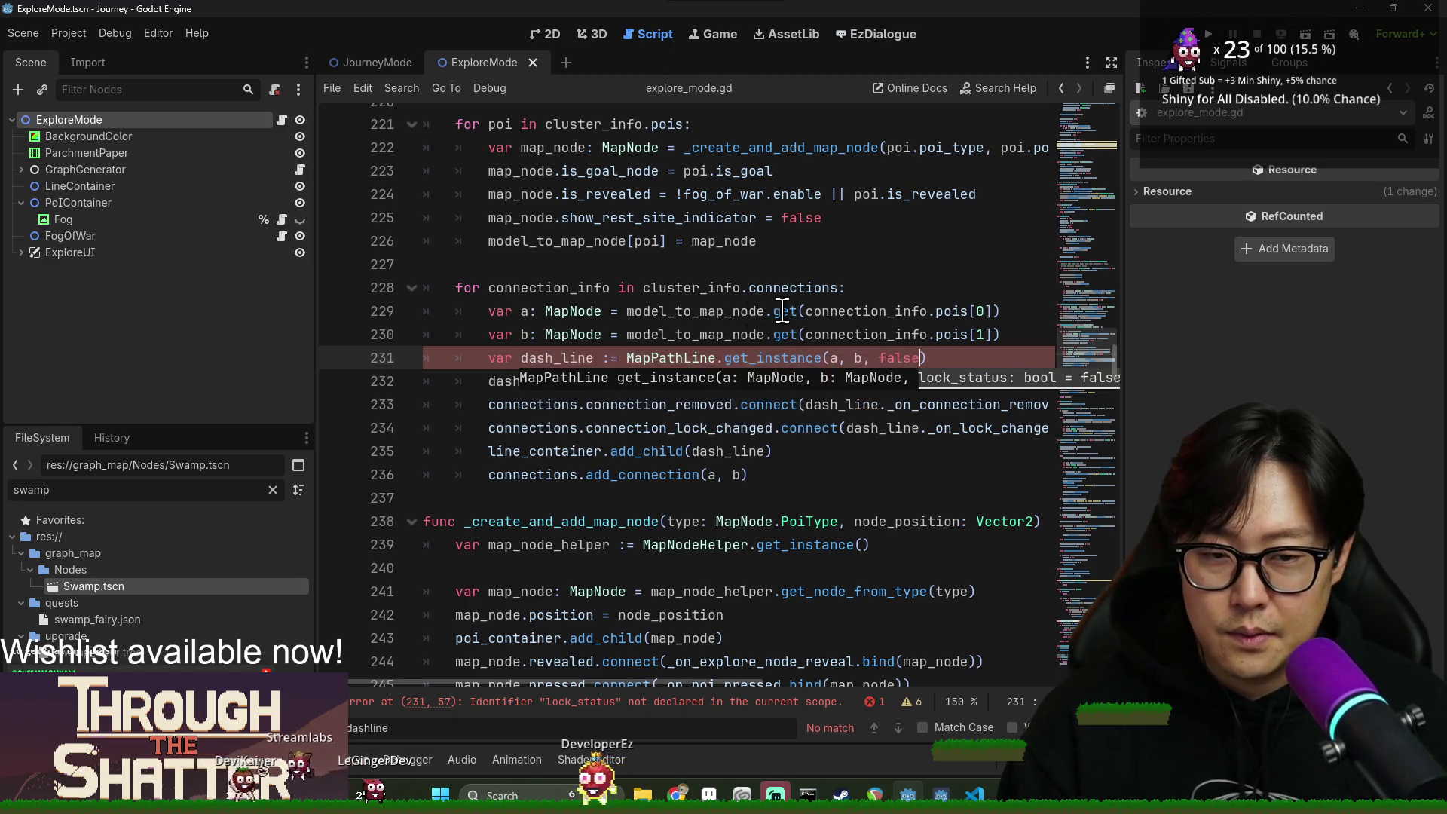
click(783, 311)
click(784, 356)
click(548, 311)
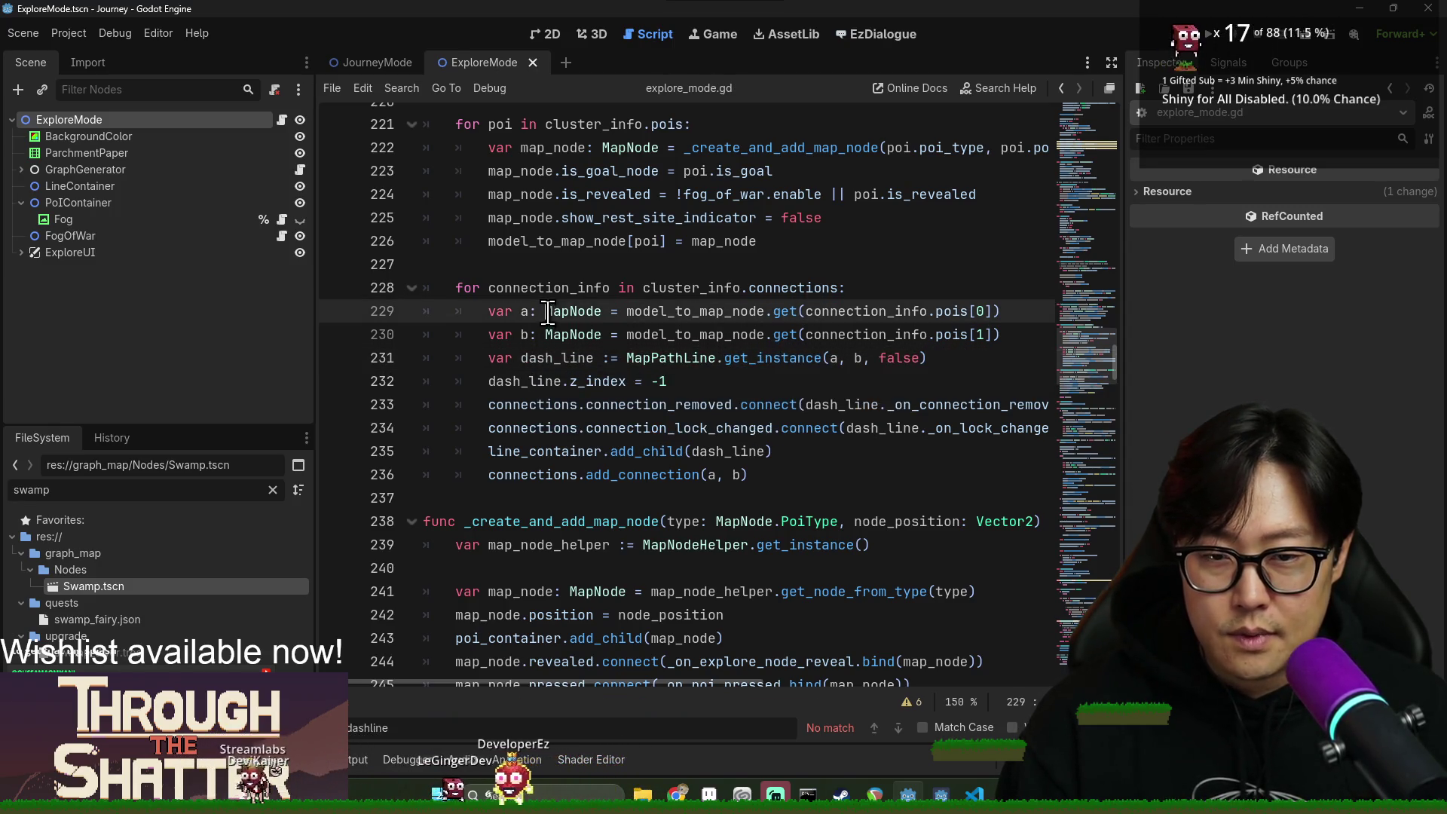
drag(548, 311, 662, 358)
click(615, 382)
Add a new line starting connections.connection_status_changed.connect( after the lock connection.
drag(517, 404, 684, 427)
click(775, 427)
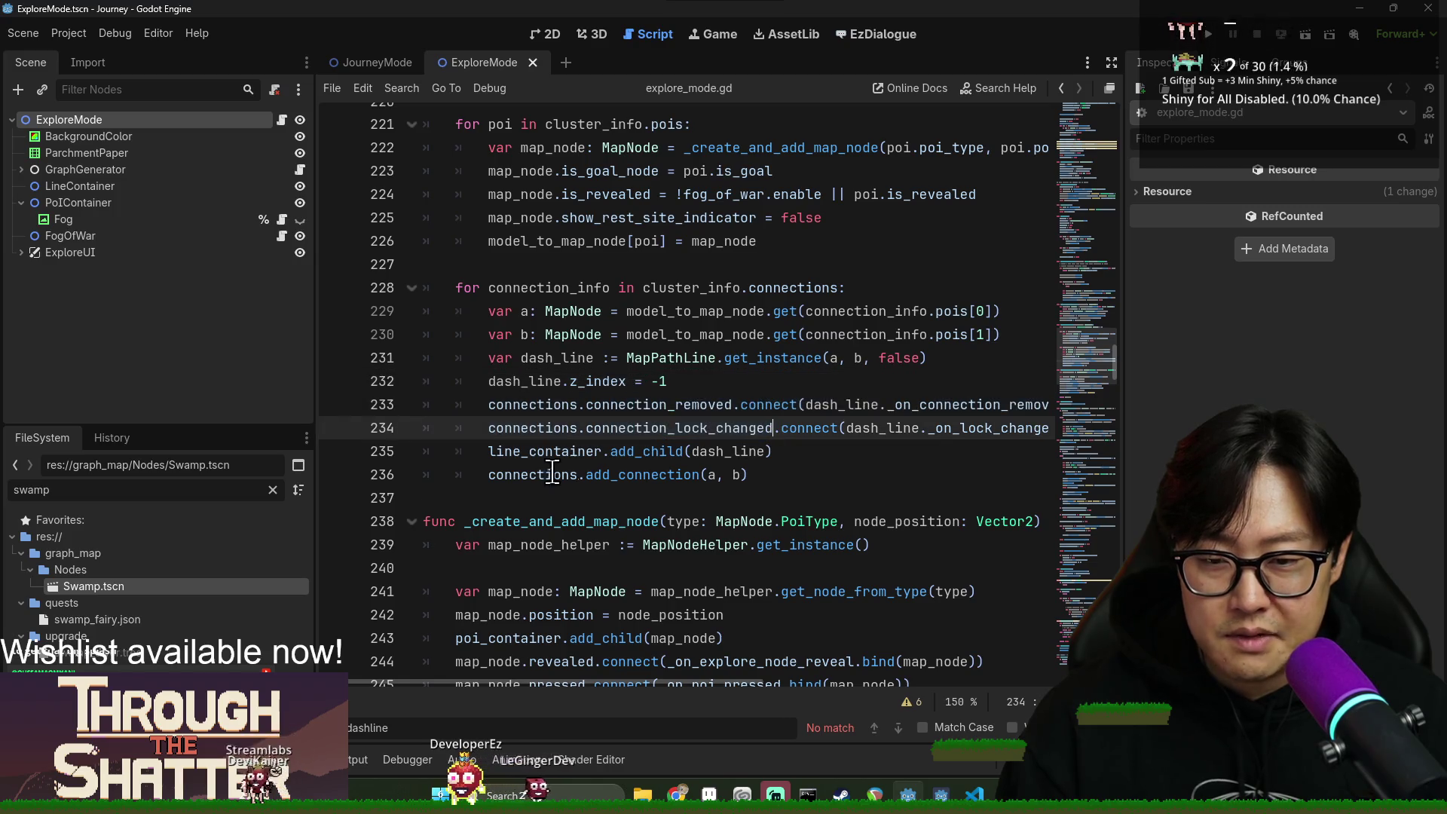
click(561, 451)
key(ctrl+shift+Return)
text(ctions.connection)
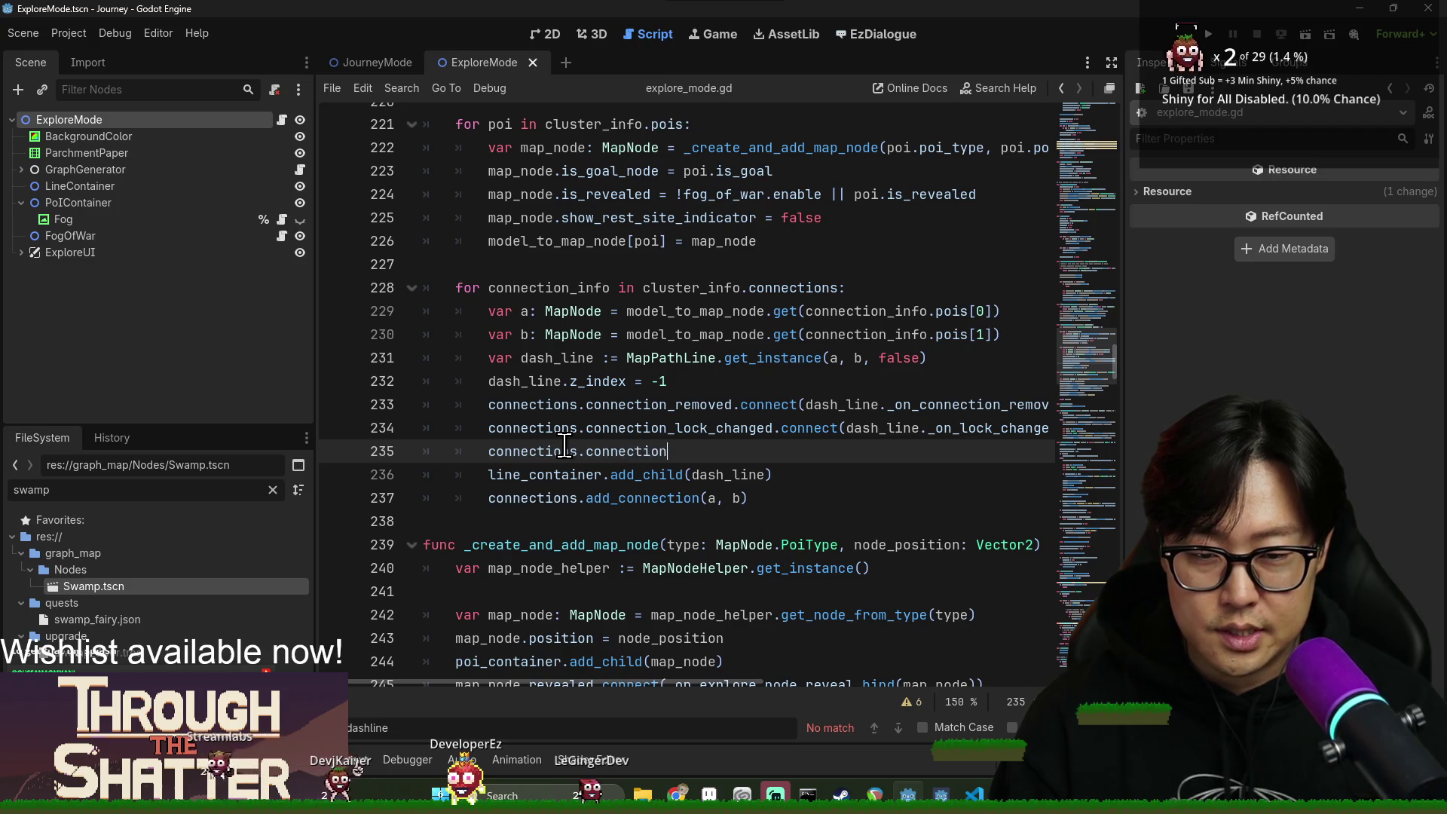
text(_sta)
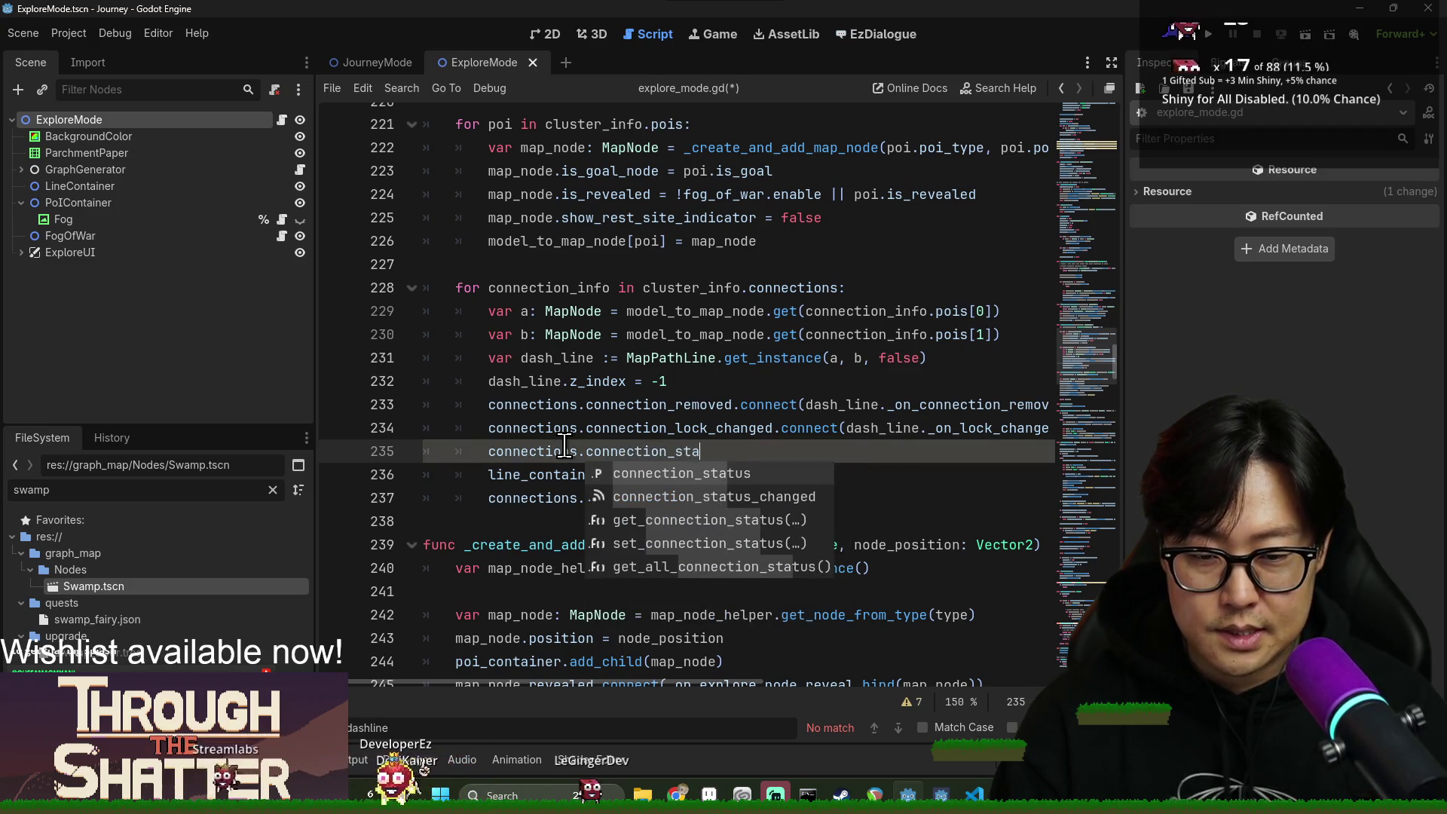
key(Down)
key(Return)
text(.conne)
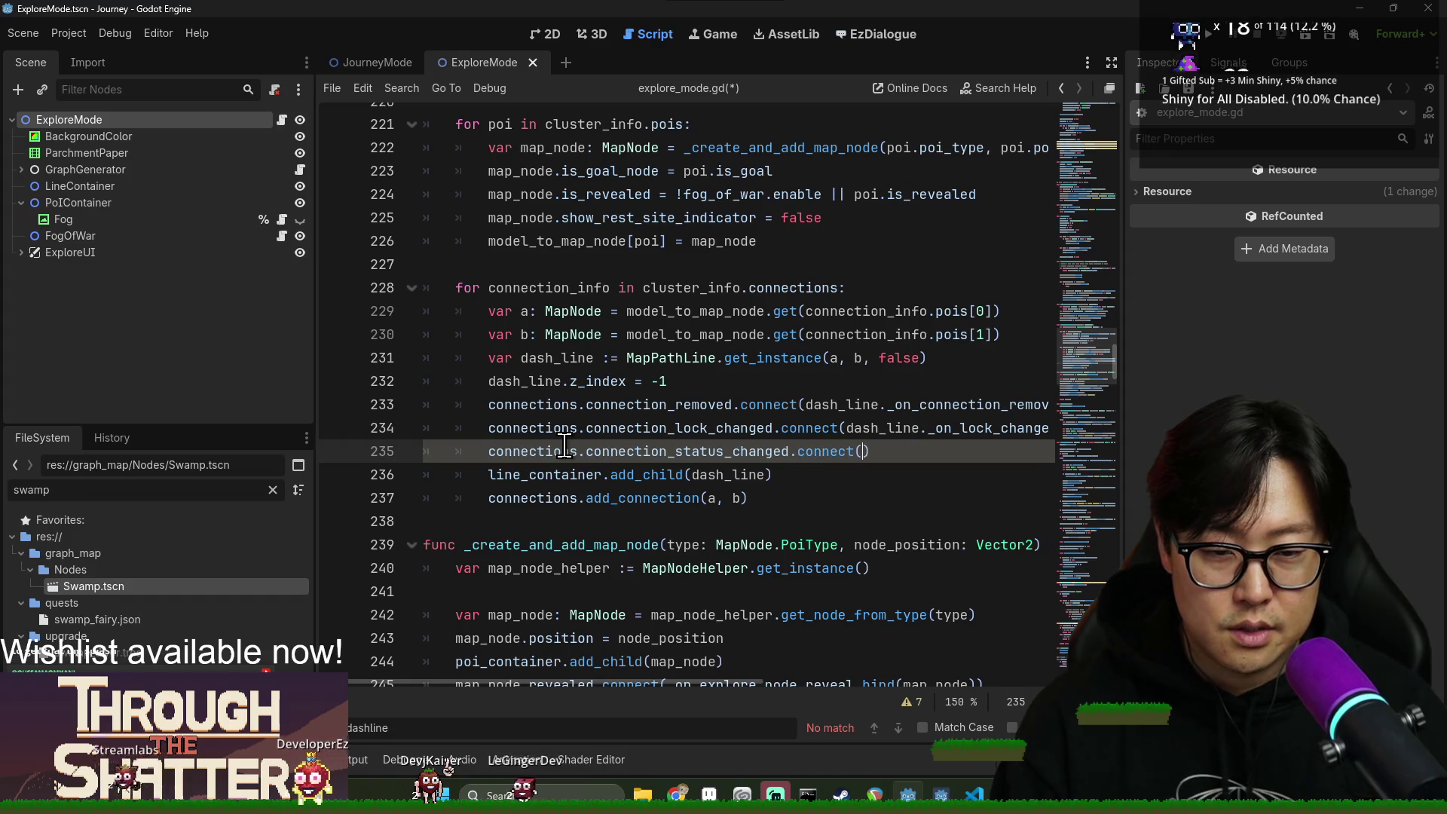
text(ct()
Pass dash_line._on_connection_status_changed as the connected handler and save the script.
scroll(830, 452, down, 2)
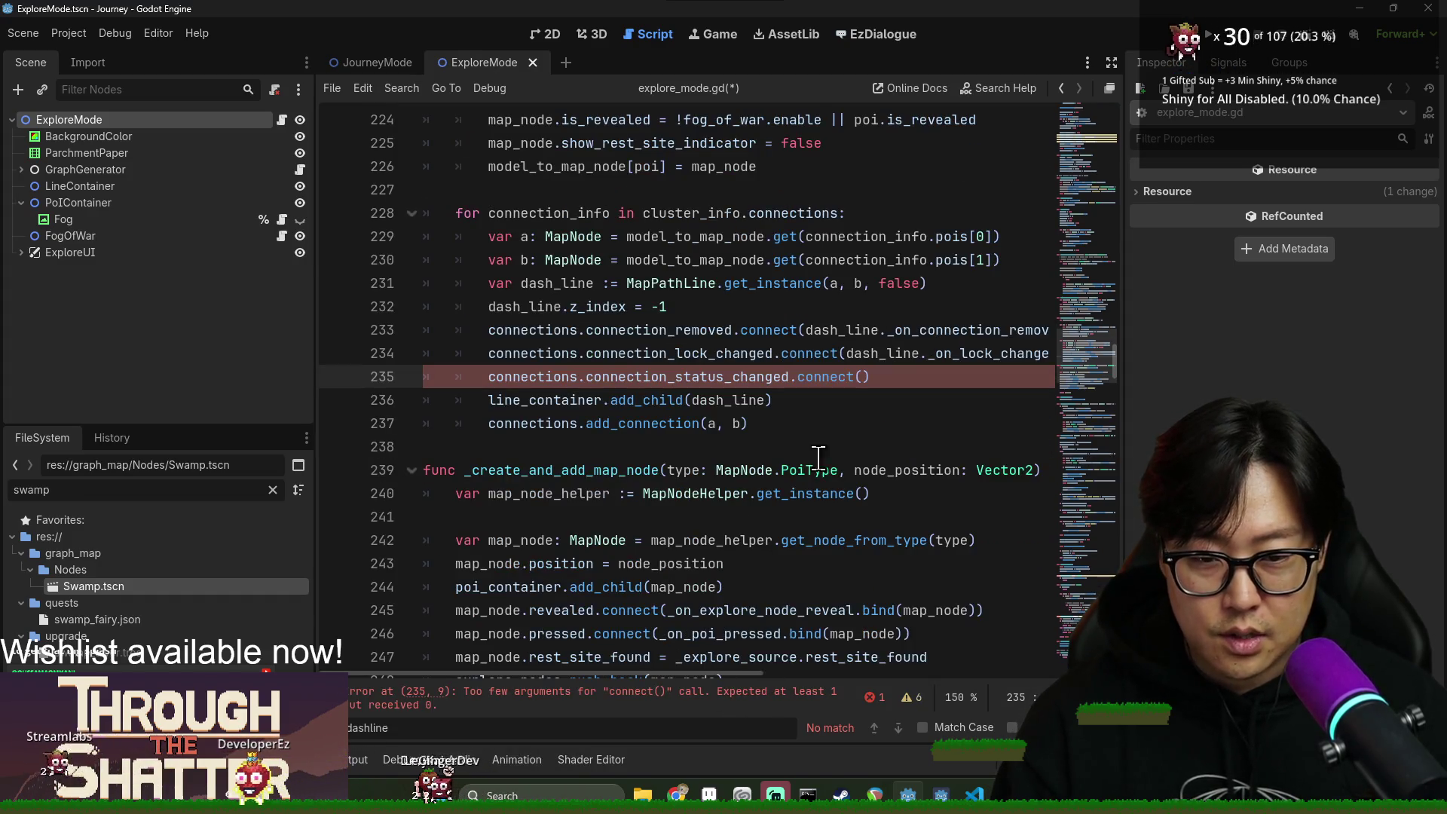
key(Left)
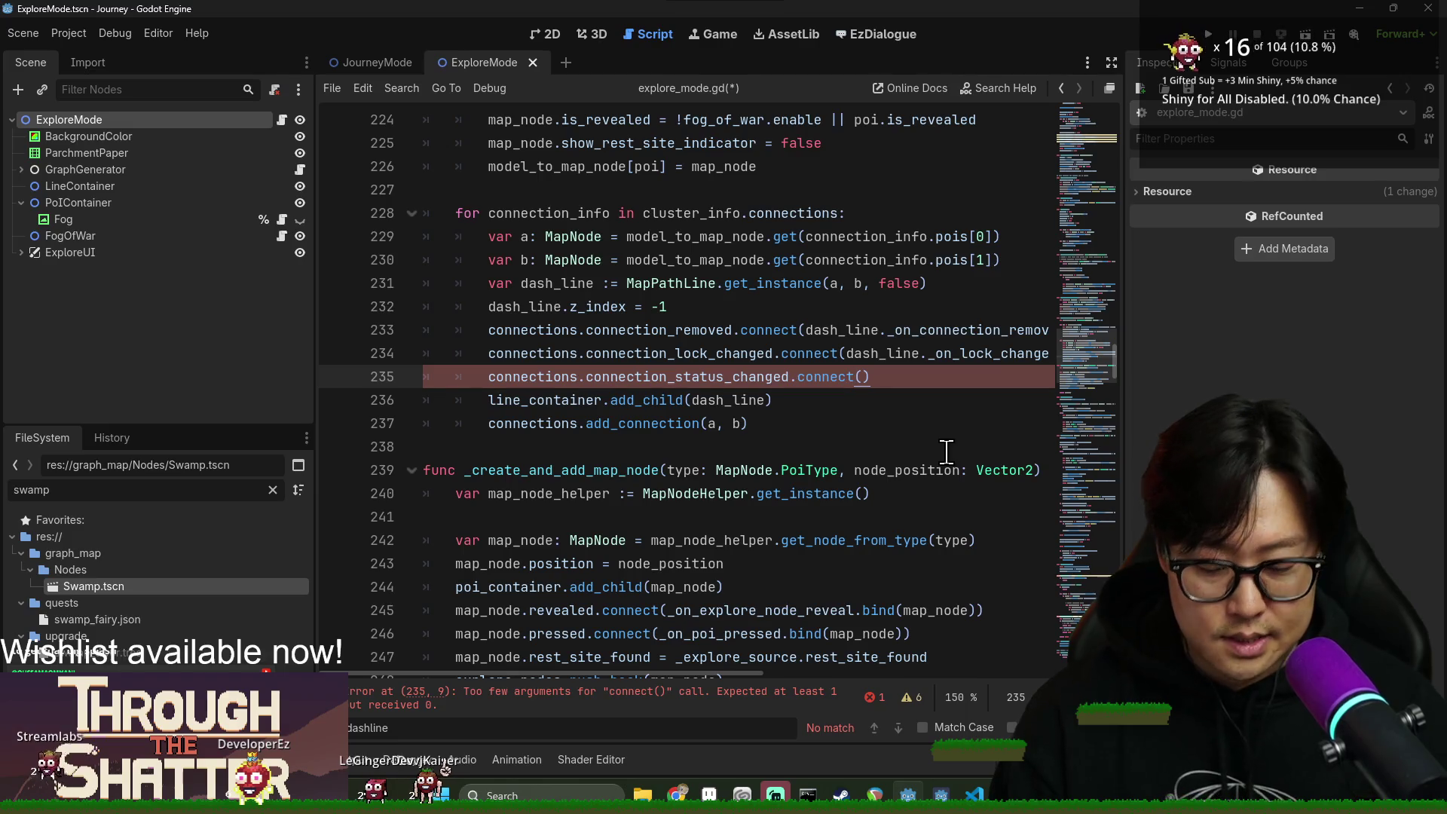
text(dash_line._o0n)
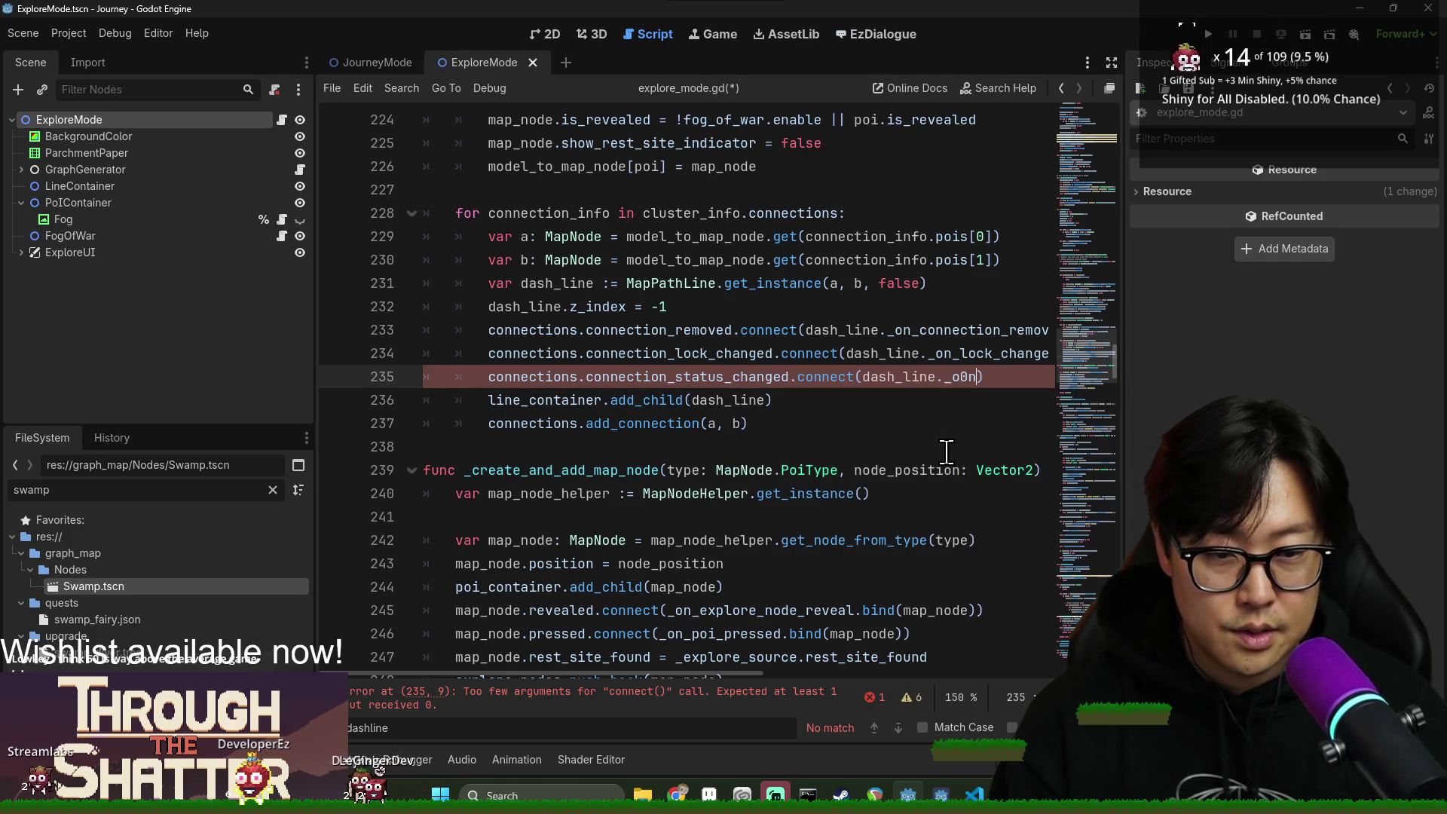
text(ction_status_chang)
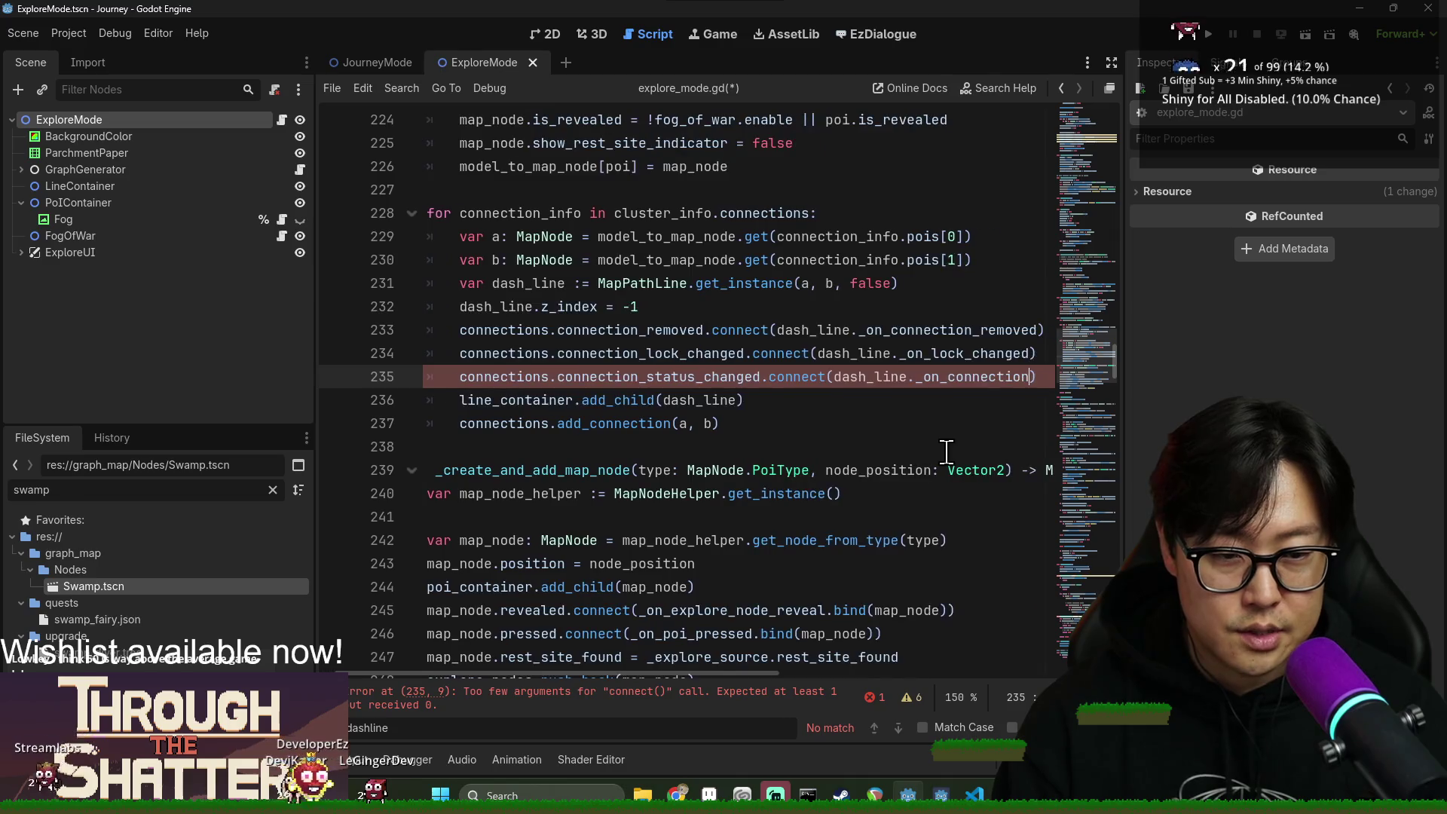
text(ed)
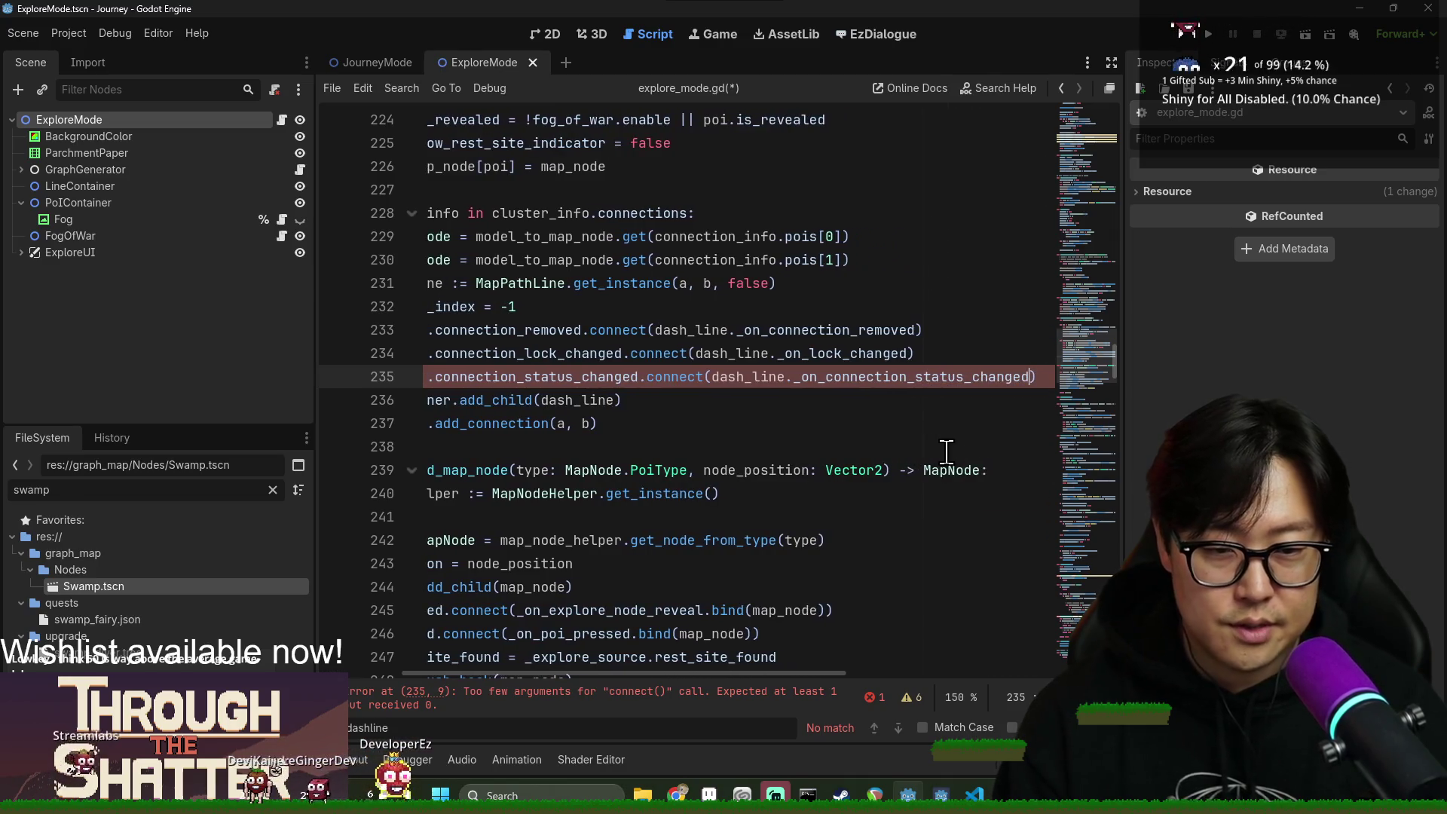
double_click(846, 377)
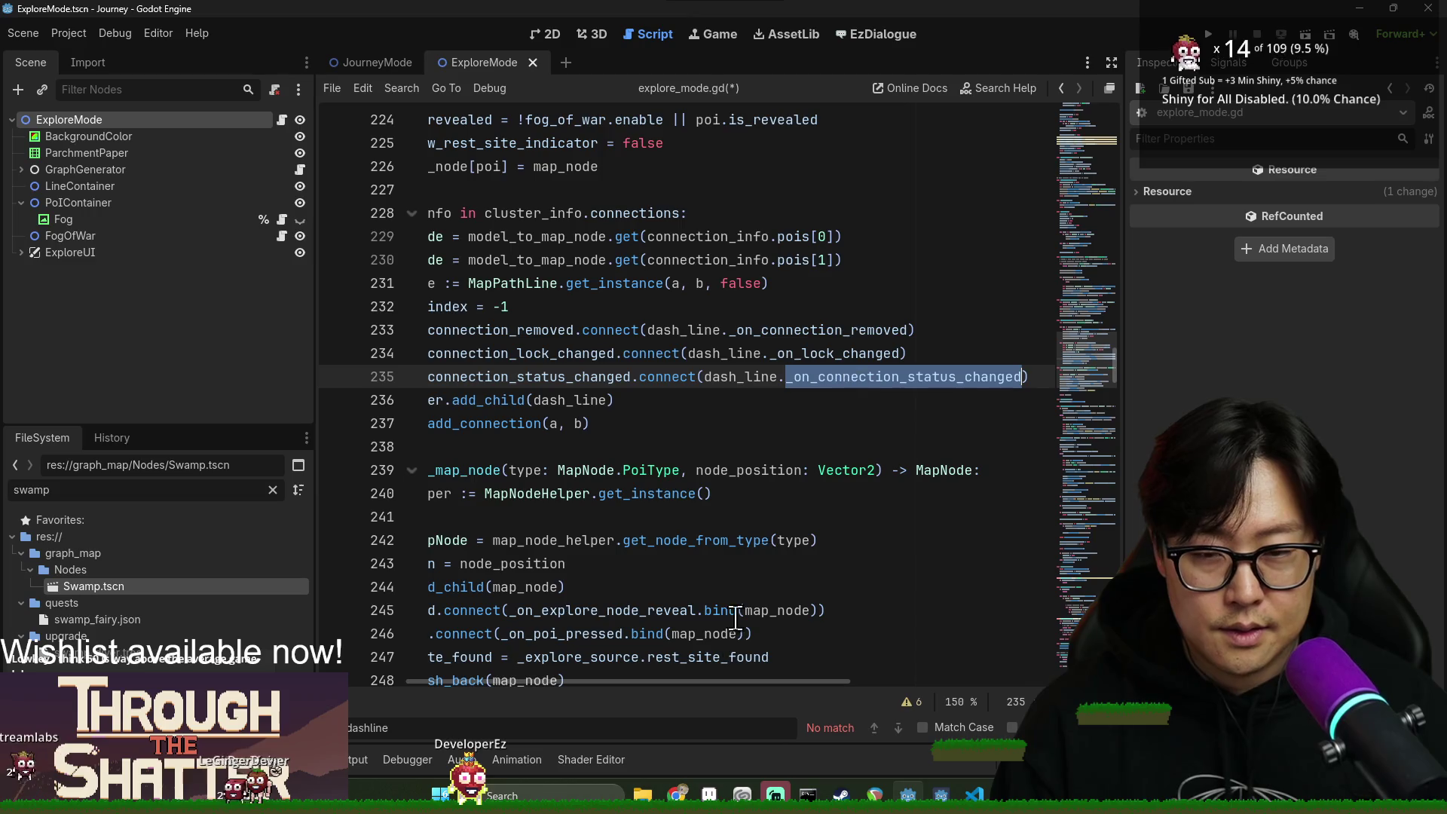
key(Escape)
click(709, 493)
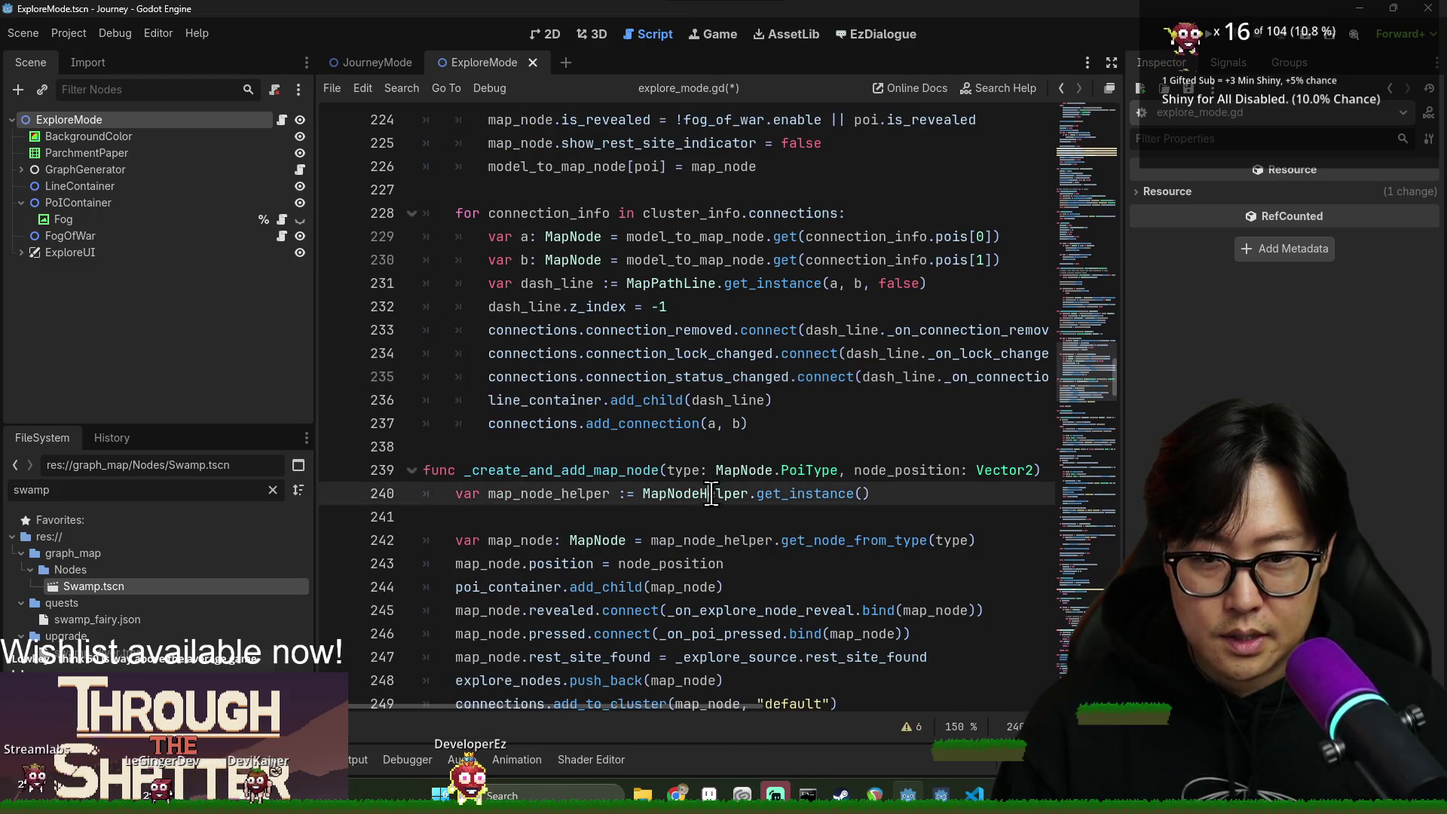
key(ctrl+s)
click(601, 260)
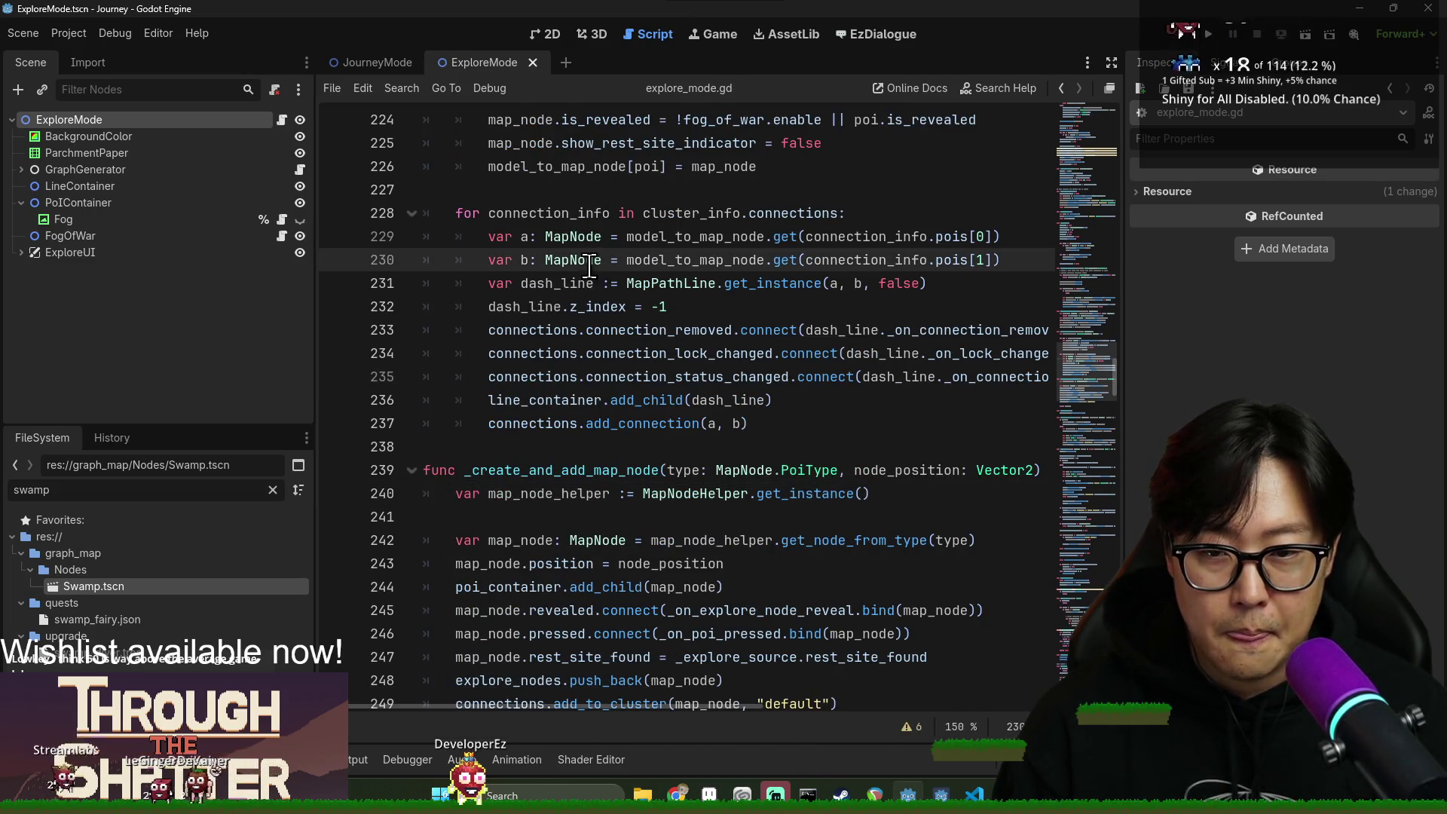
ctrl+click(754, 284)
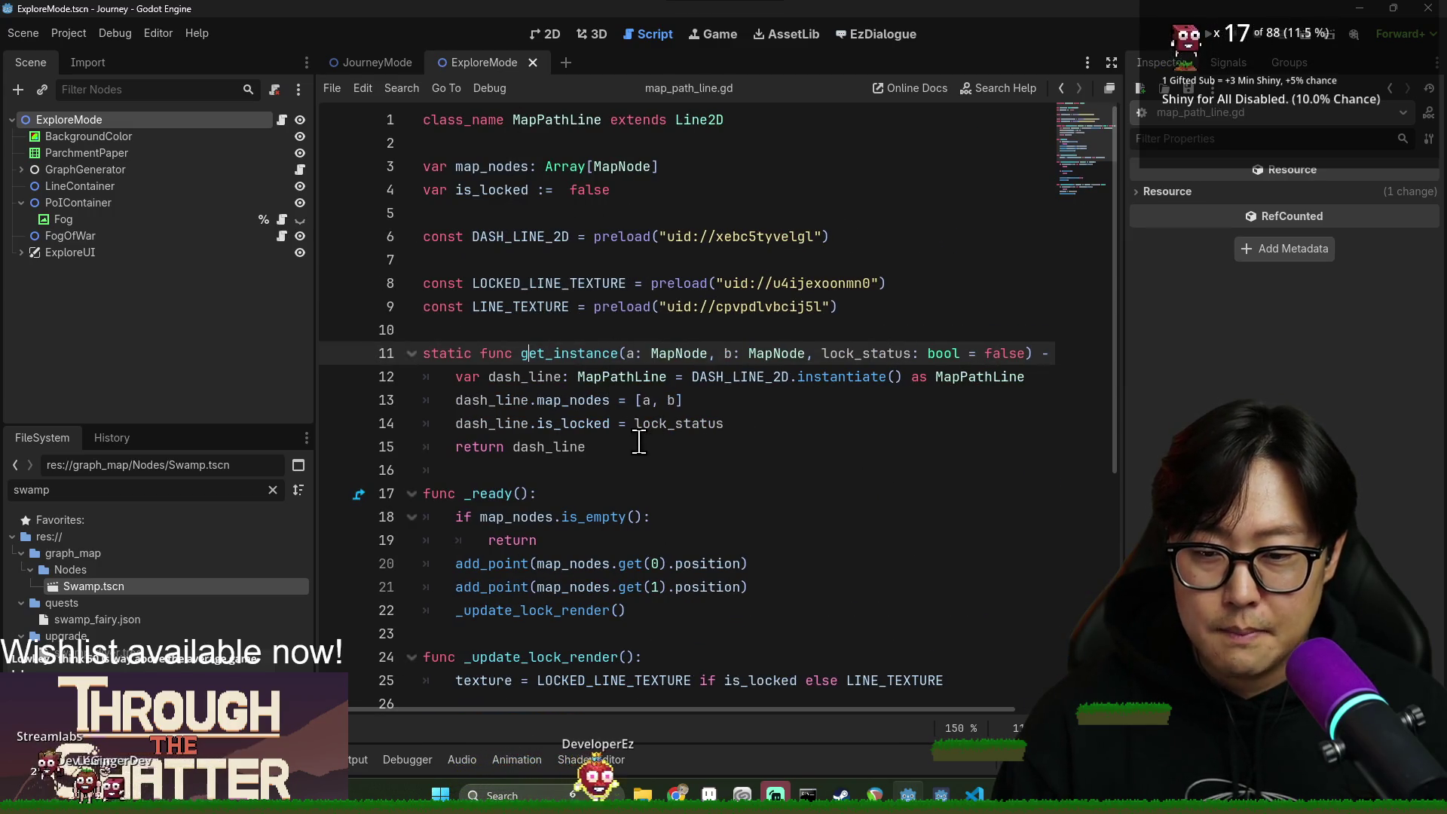
Add a new function after the lock handler taking a MapNode and connection_status: ConnectionStatus, and save.
scroll(639, 442, down, 5)
click(691, 667)
key(Down)
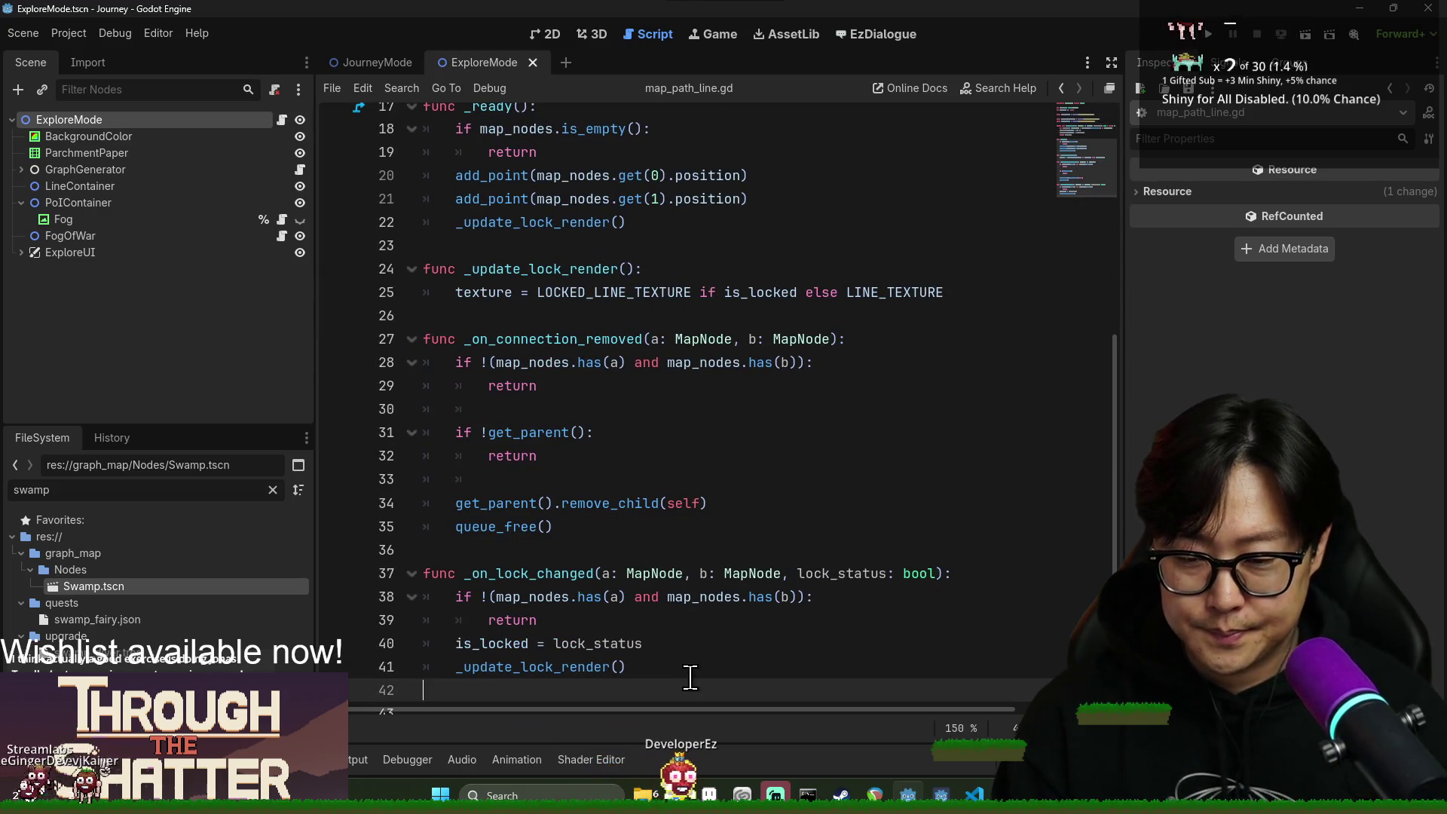
key(Return)
text(fu)
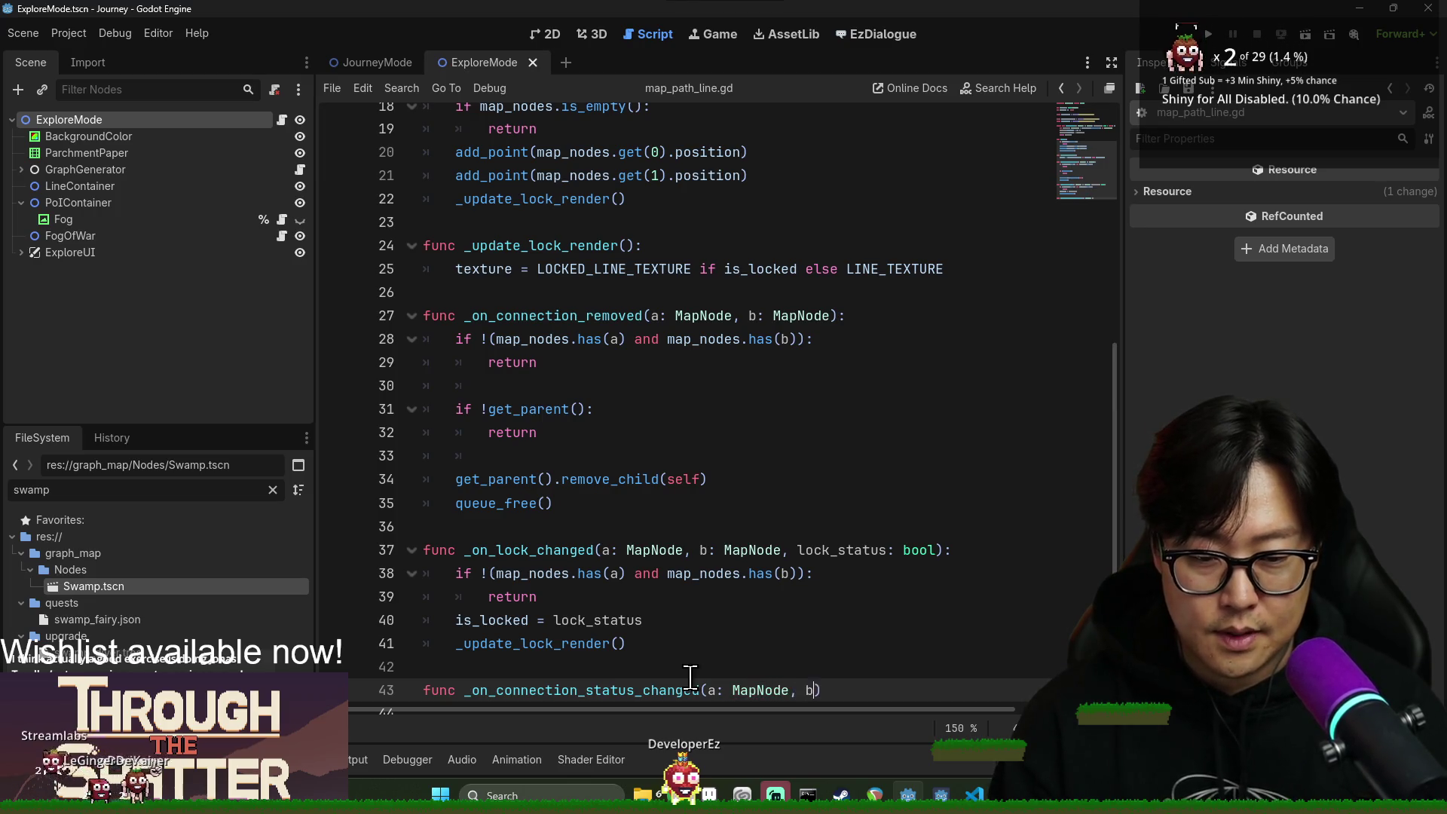
text(apNode, conne)
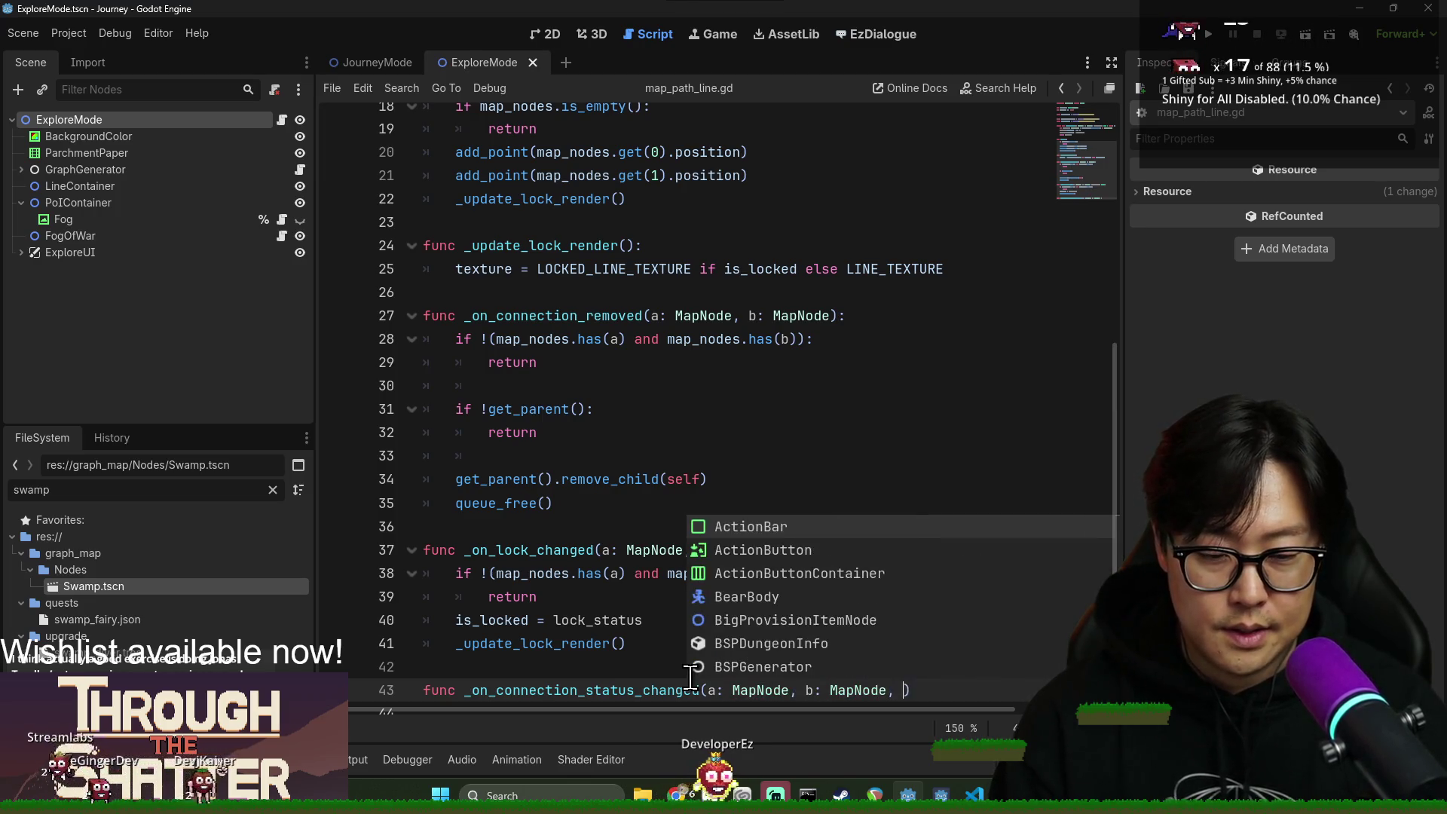
text(ction_status: )
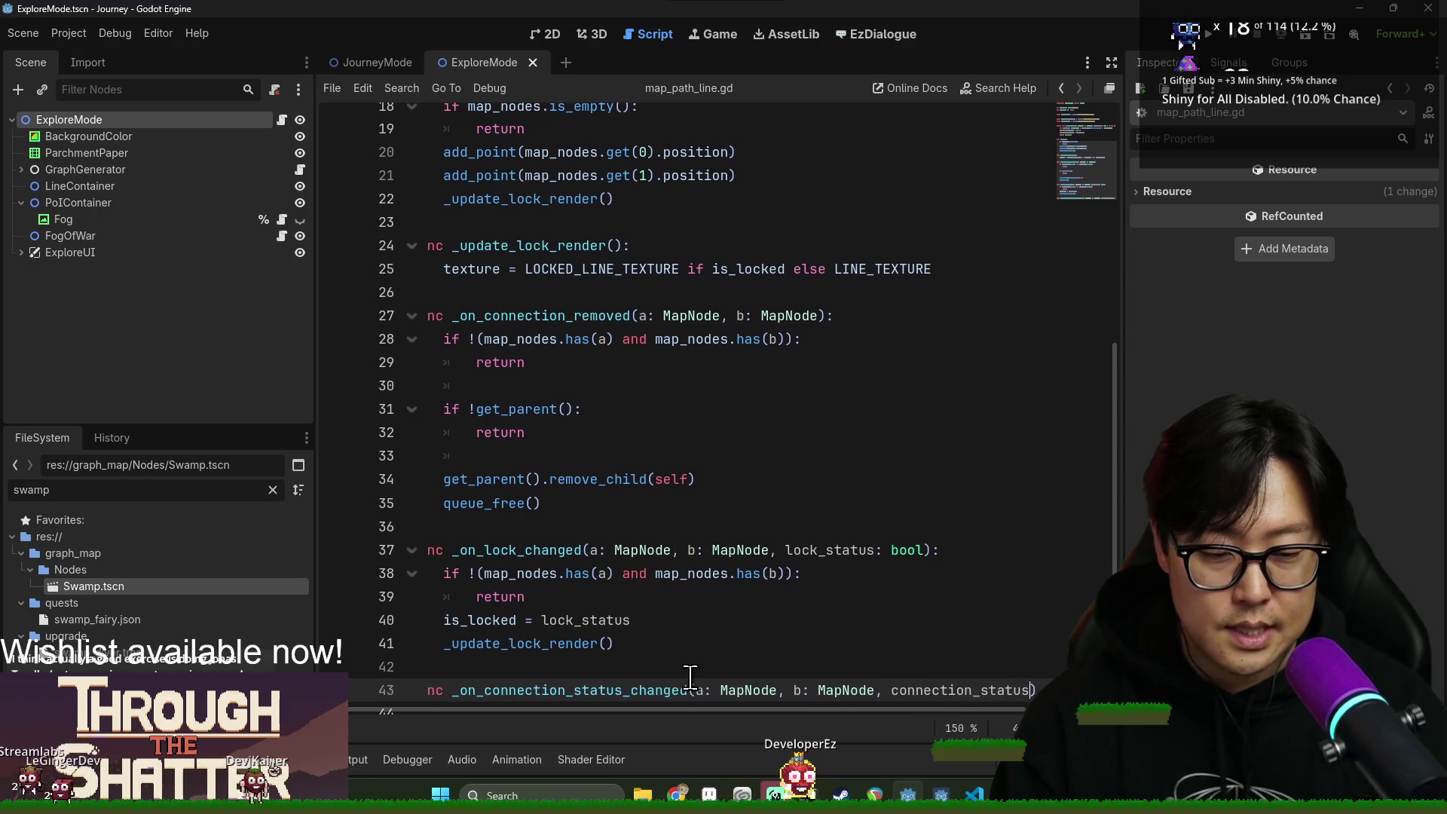
text(ConnectionStatus)
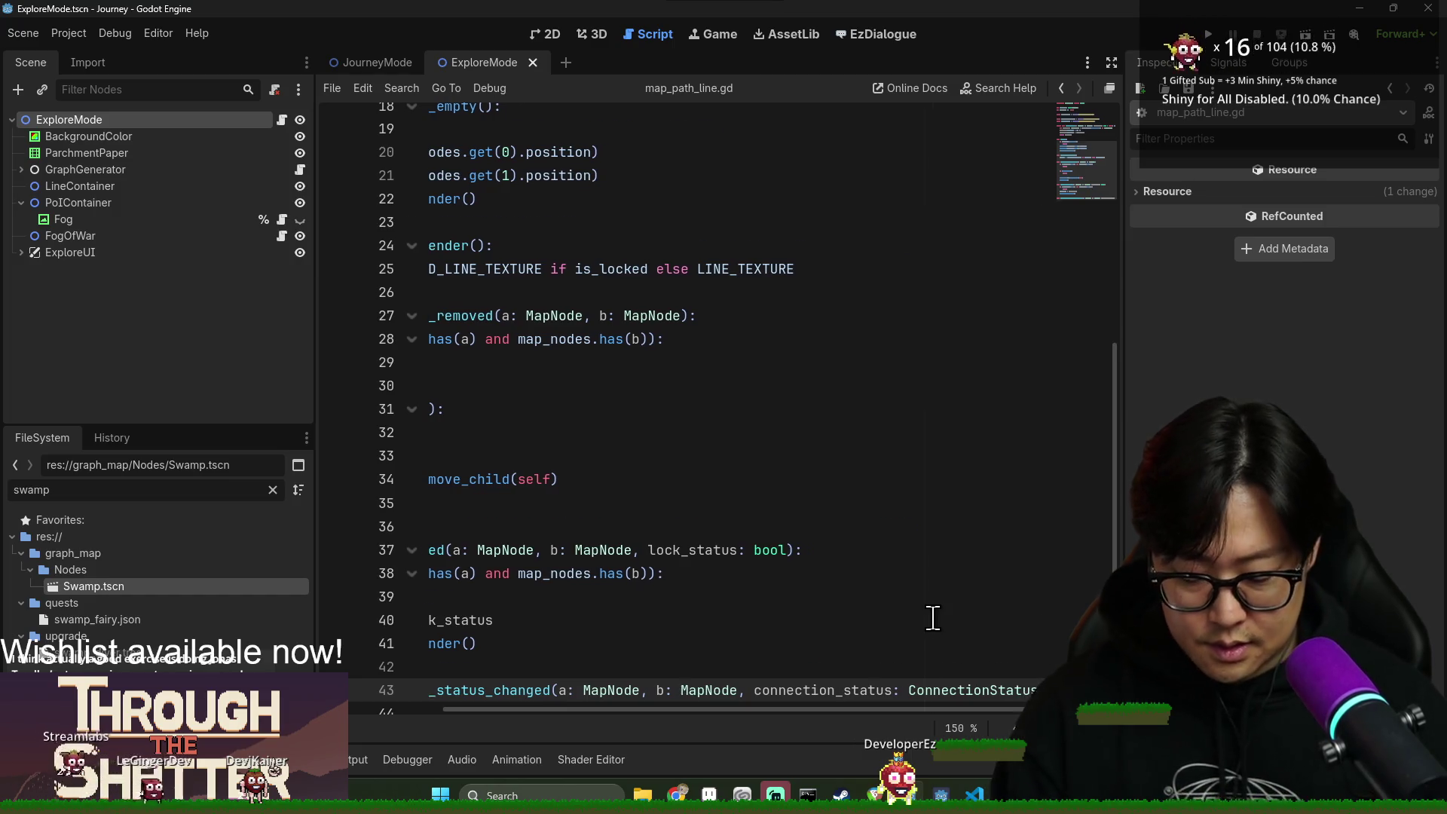
key(Down)
key(ctrl+s)
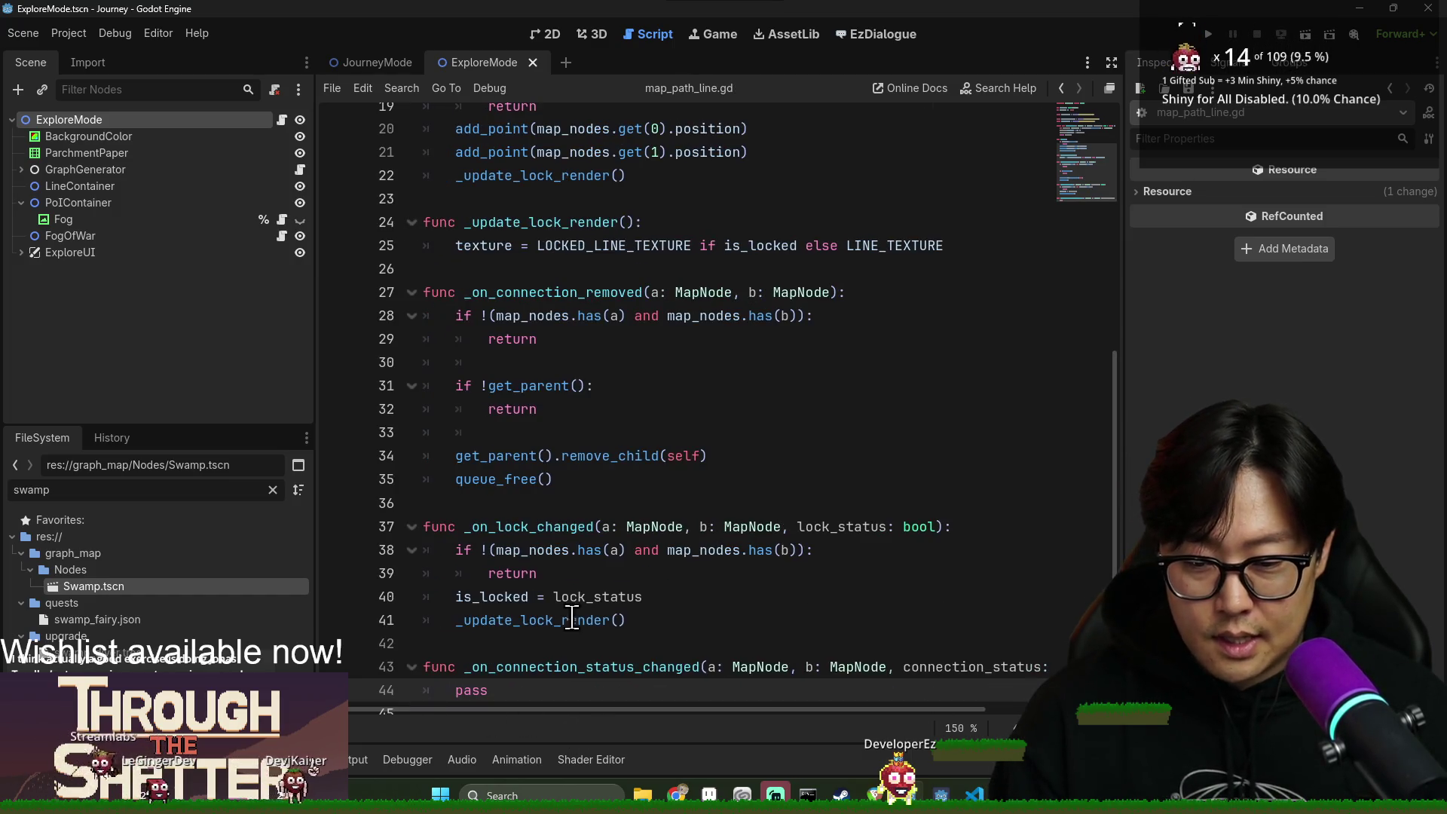
Save map_path_line.gd again and return to the end of line 21 near _ready.
key(ctrl+s)
scroll(528, 561, up, 4)
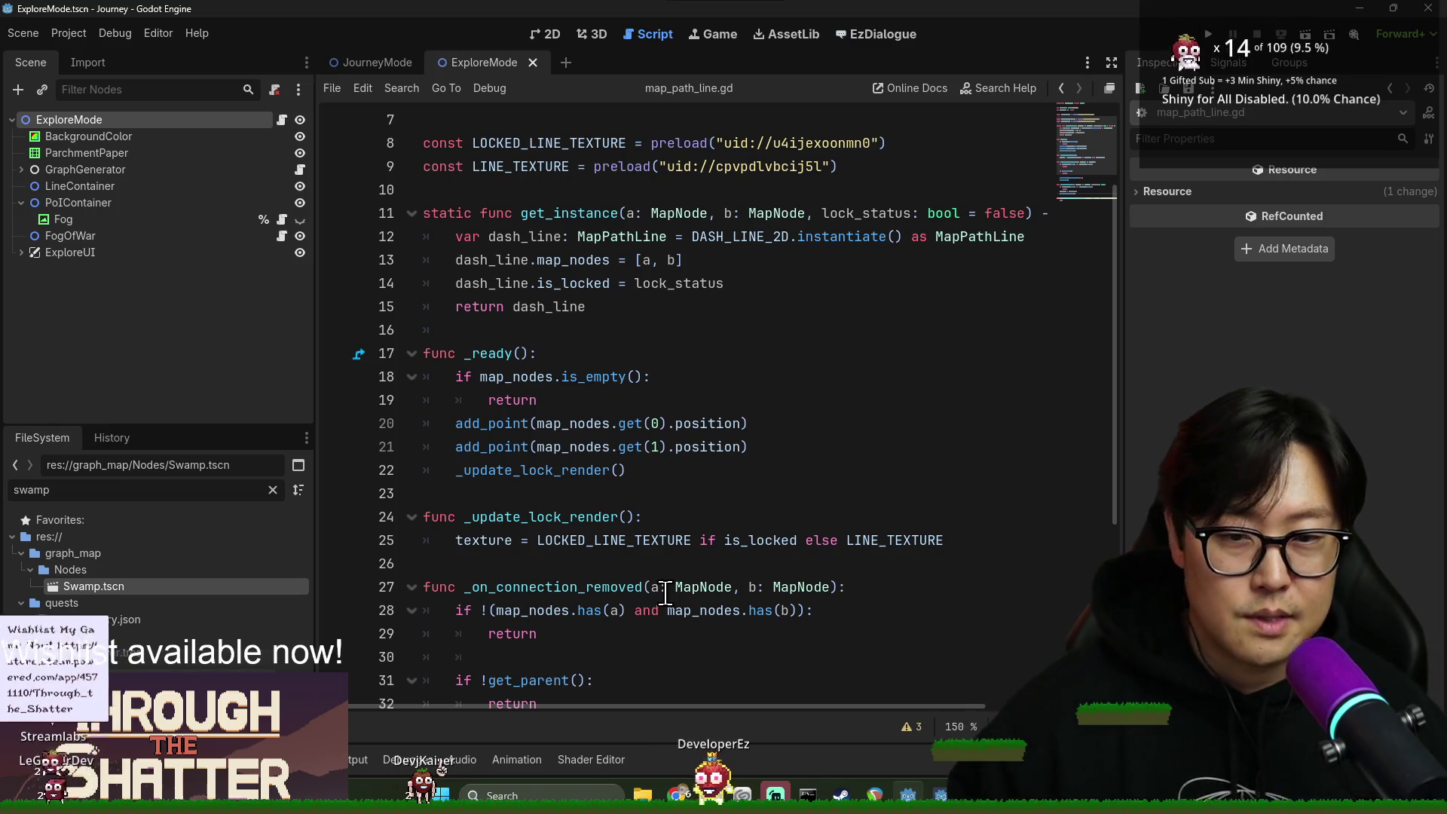
click(988, 451)
key(ctrl+s)
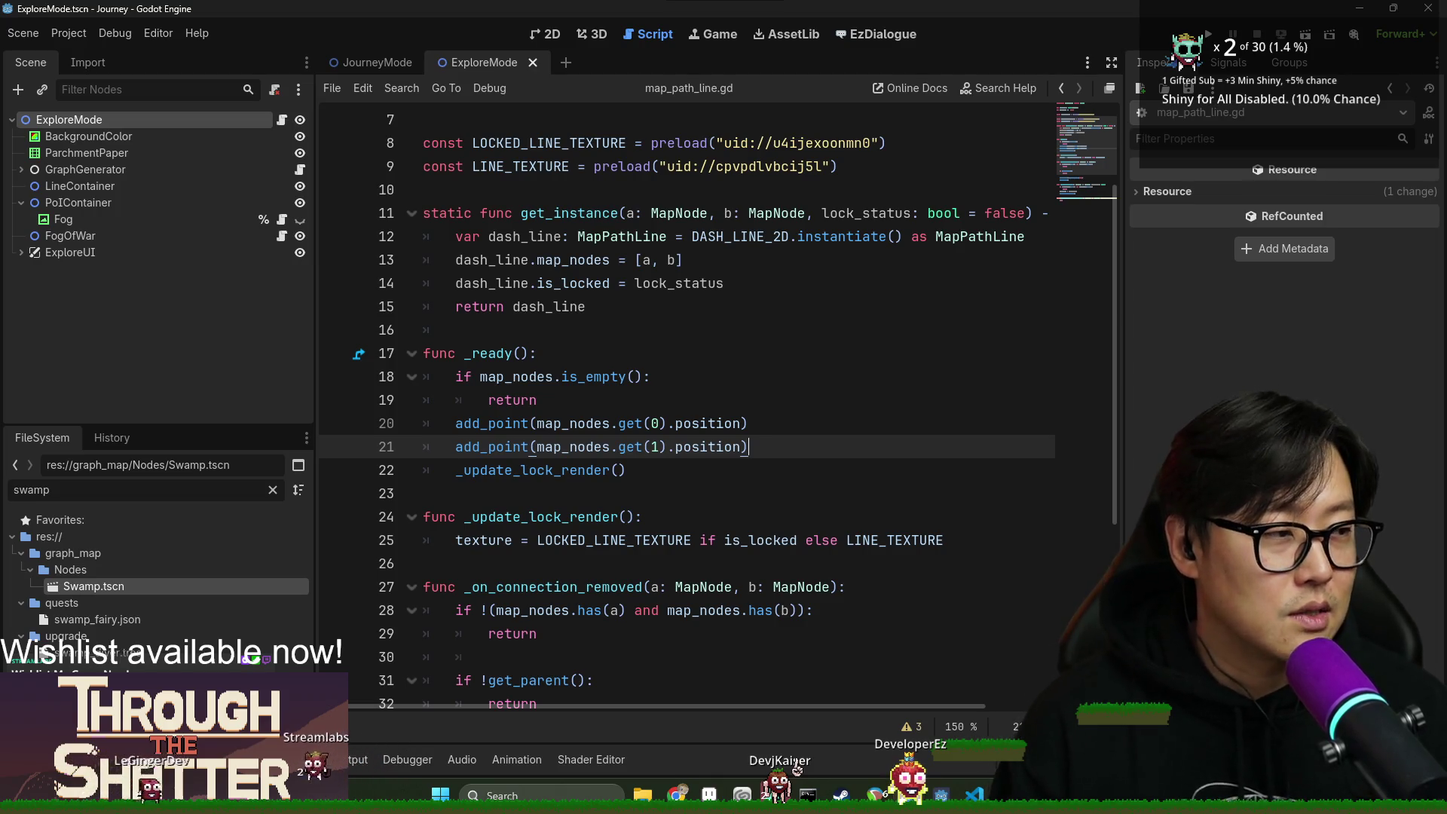
click(724, 330)
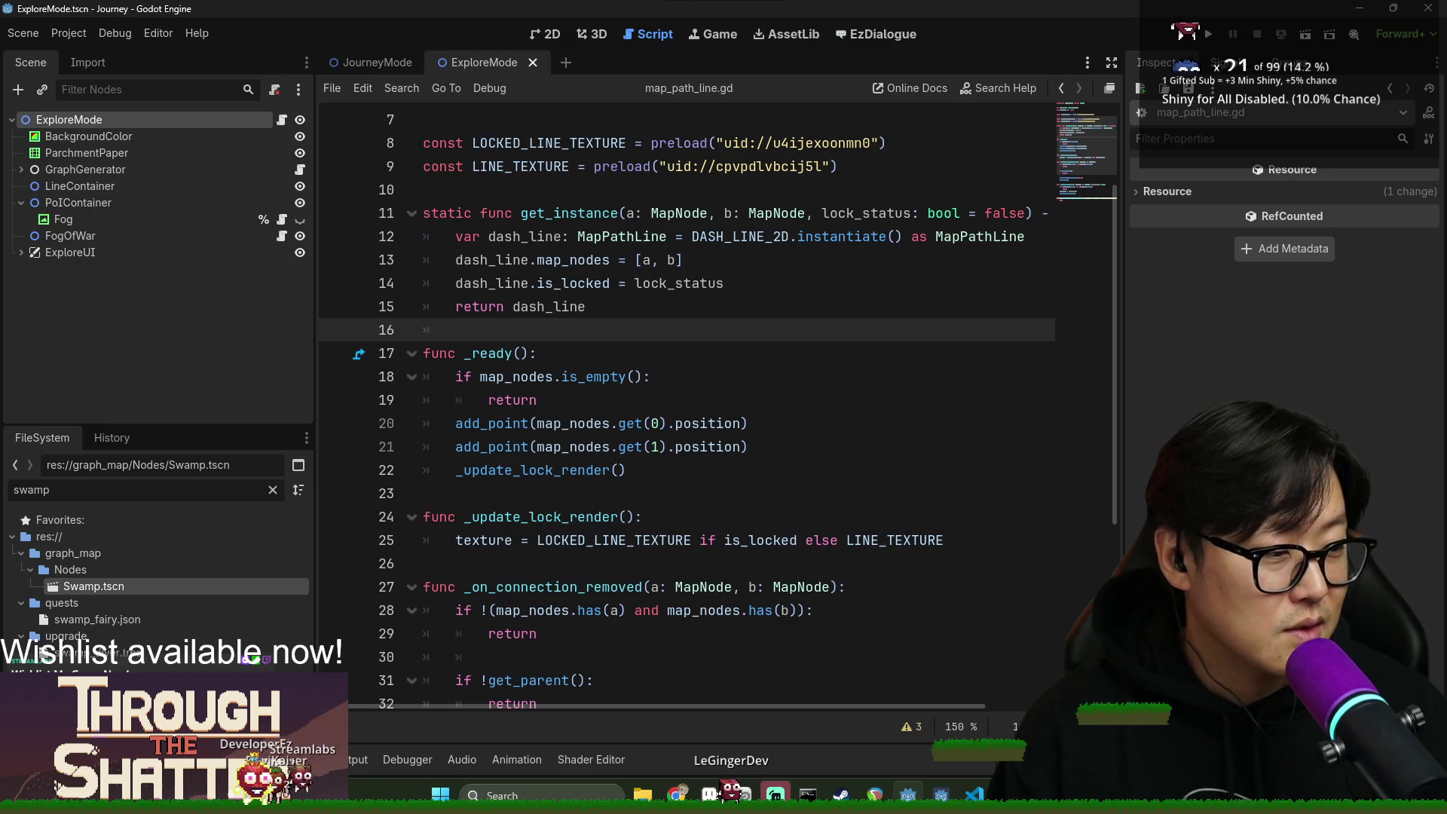
click(840, 492)
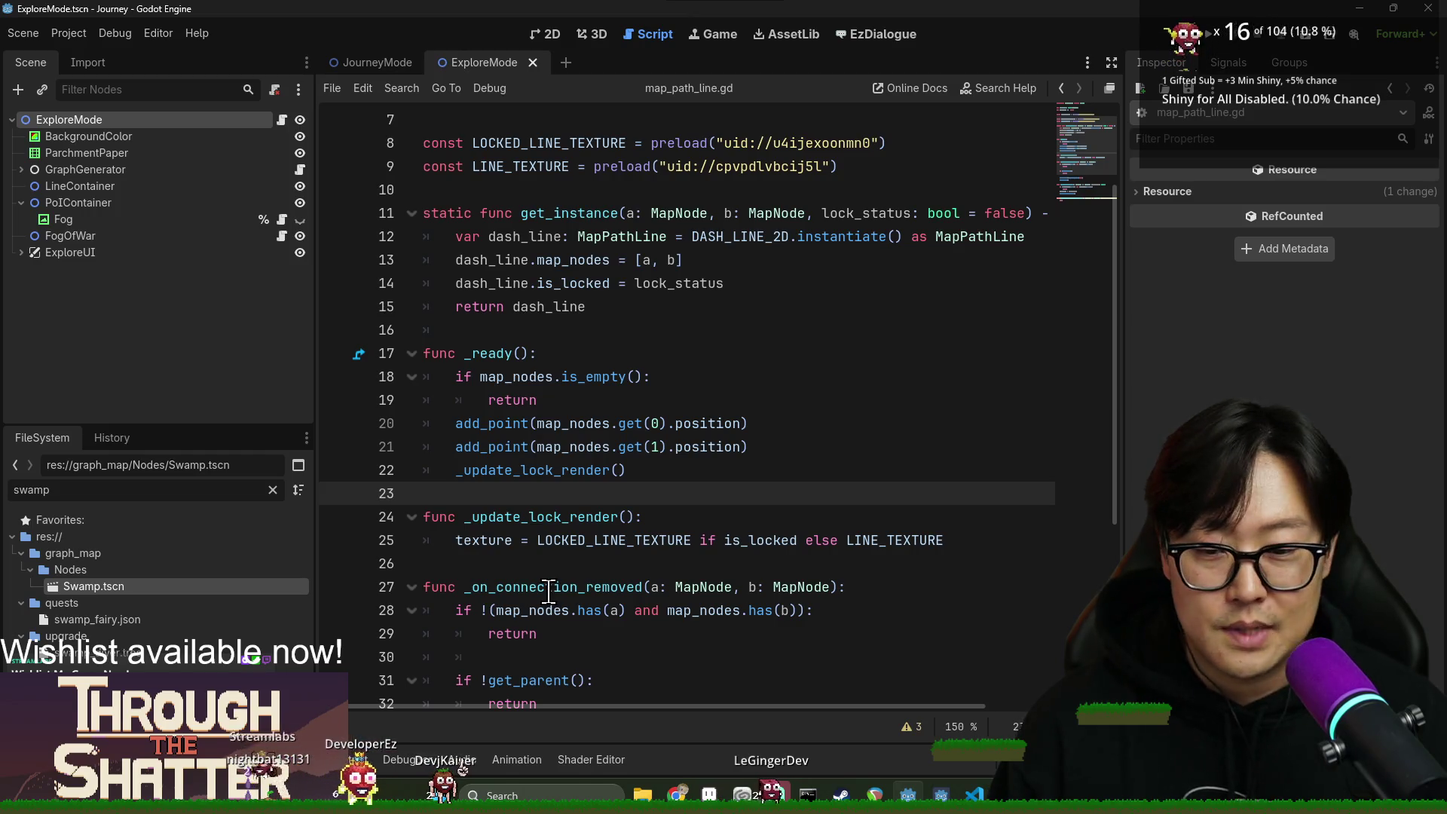
Declare 'var is_fading' after is_locked in map_path_line.gd and save.
scroll(549, 591, down, 5)
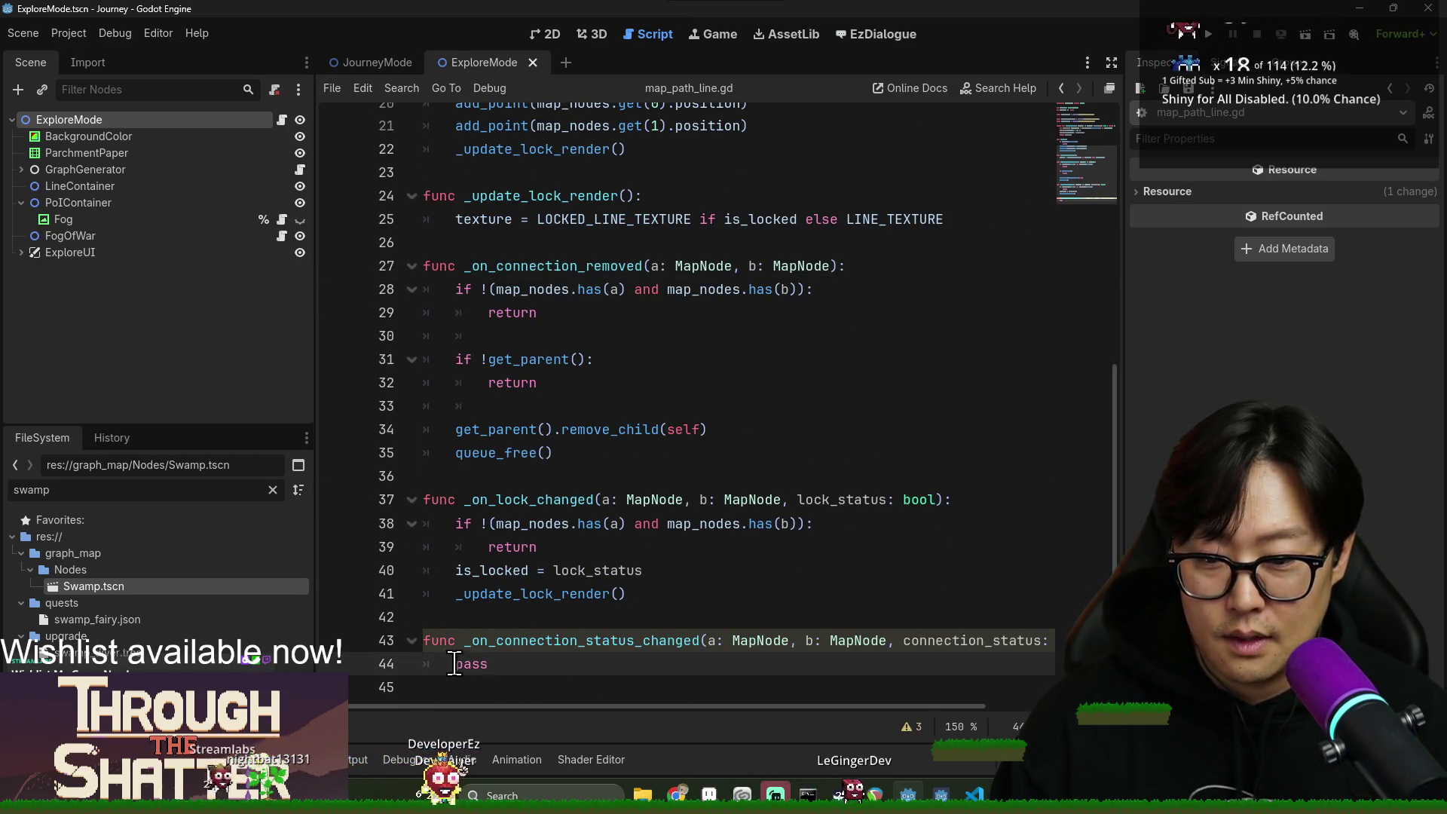
key(Return)
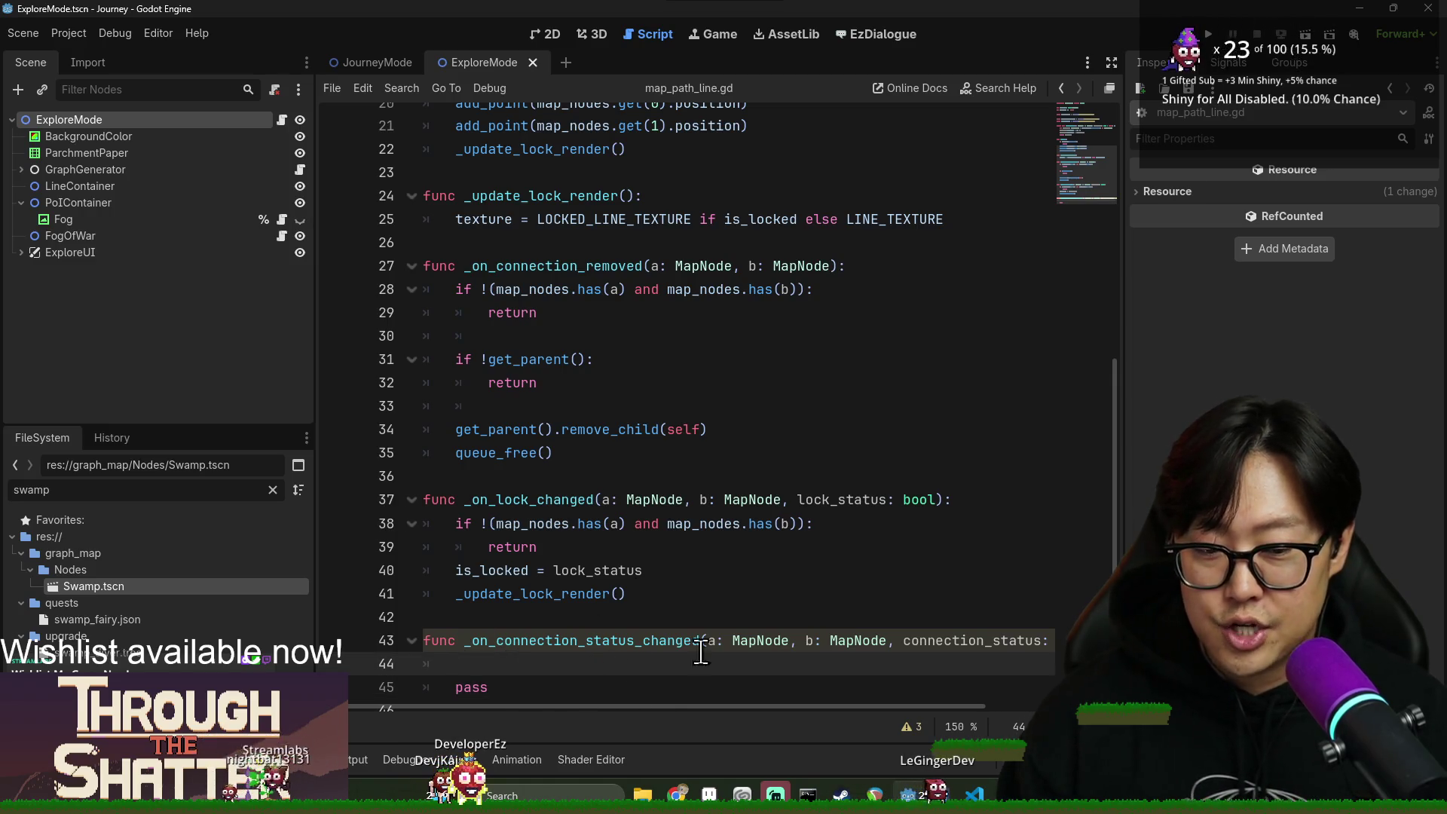
scroll(705, 625, up, 6)
click(653, 190)
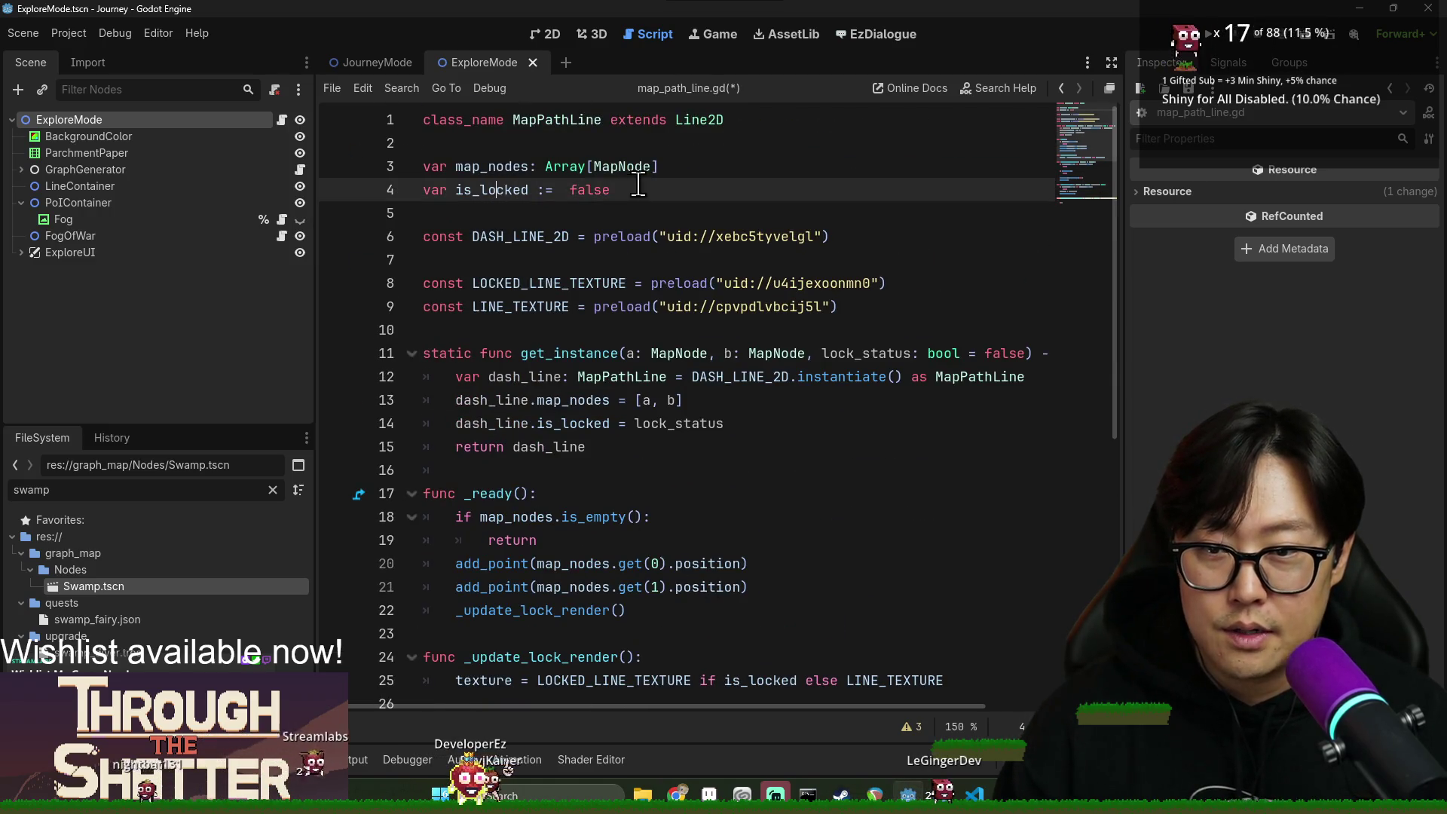
key(Return)
text(var is_)
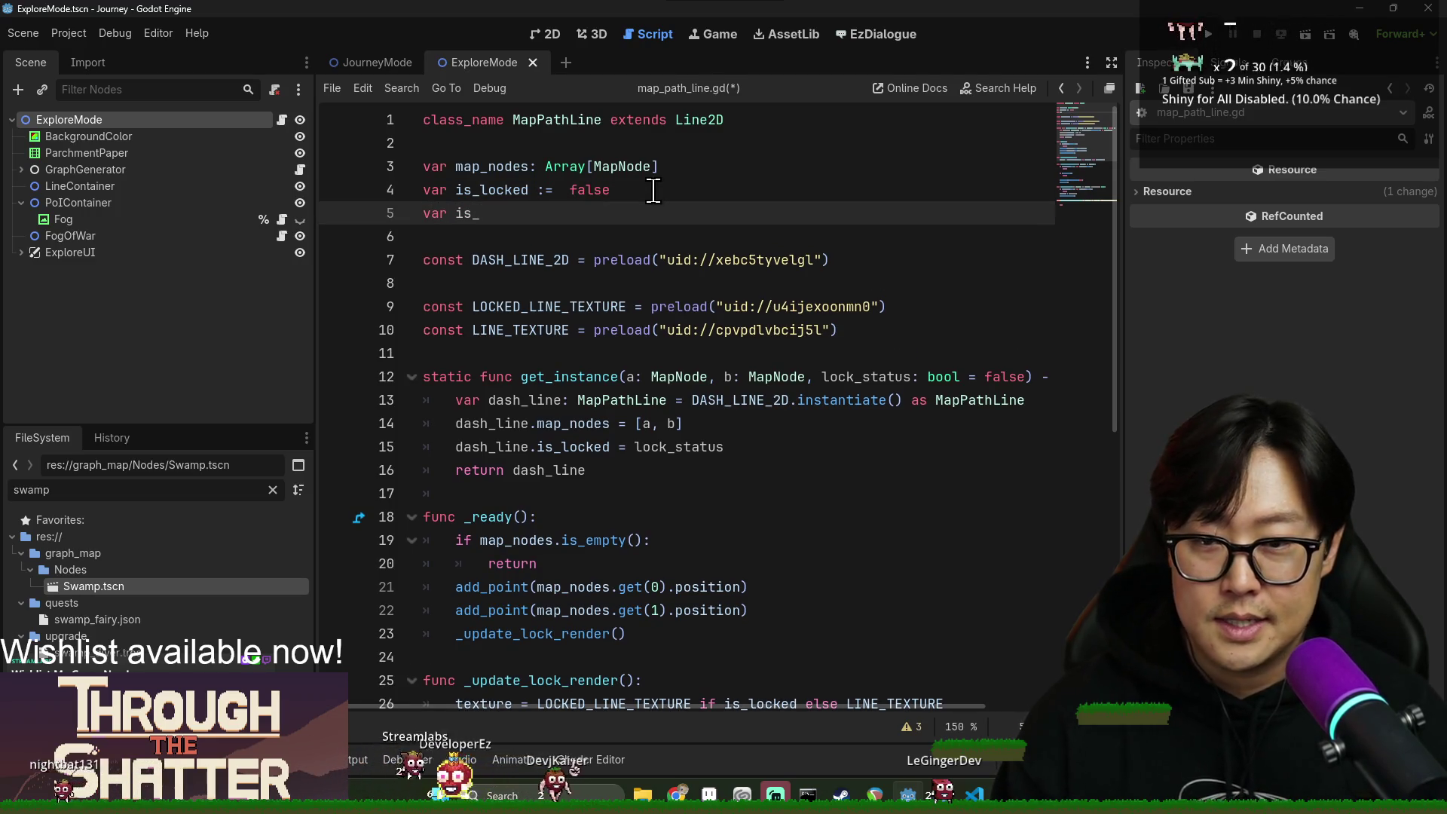
text(fading := false)
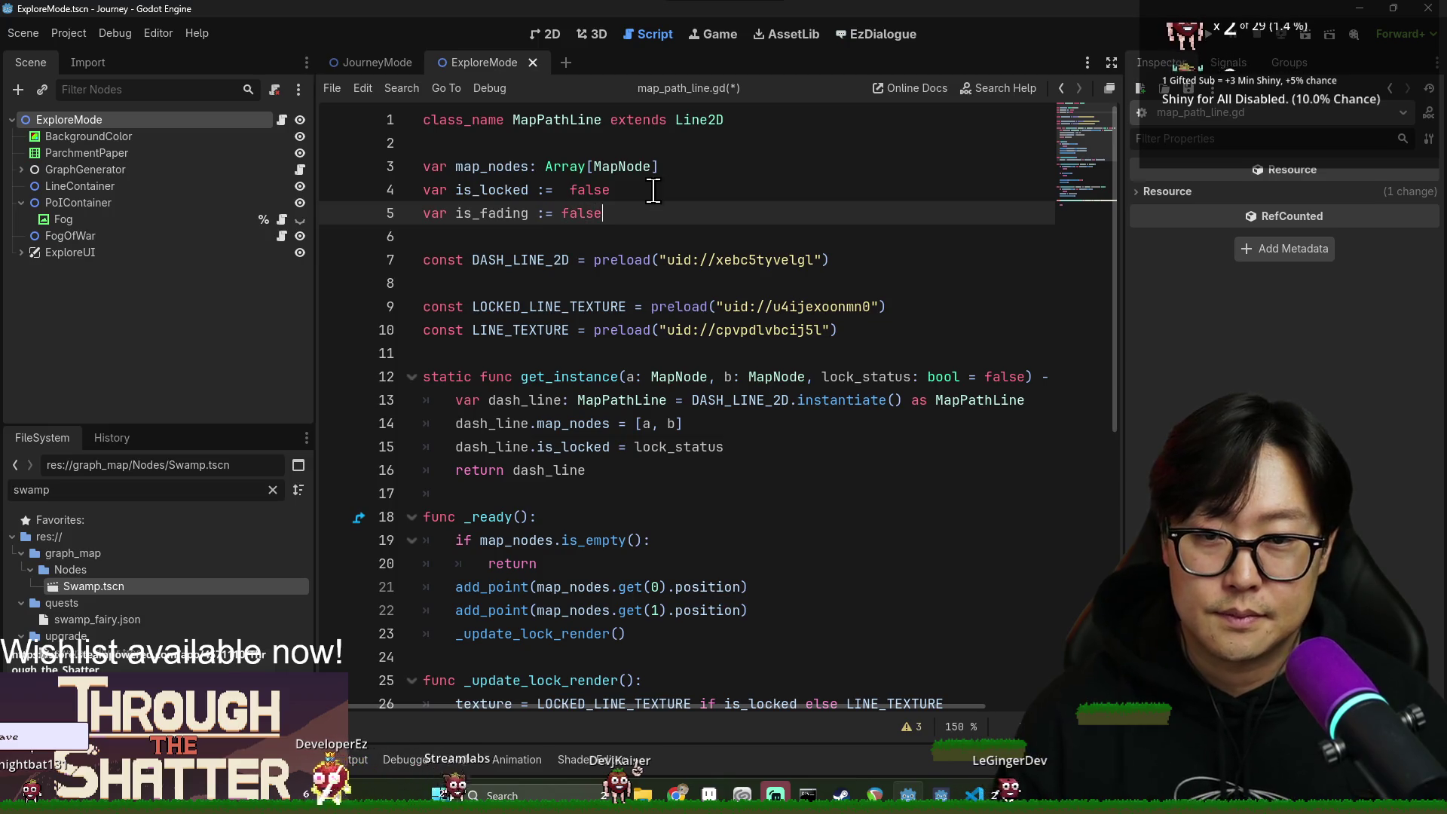
key(ctrl+s)
double_click(513, 214)
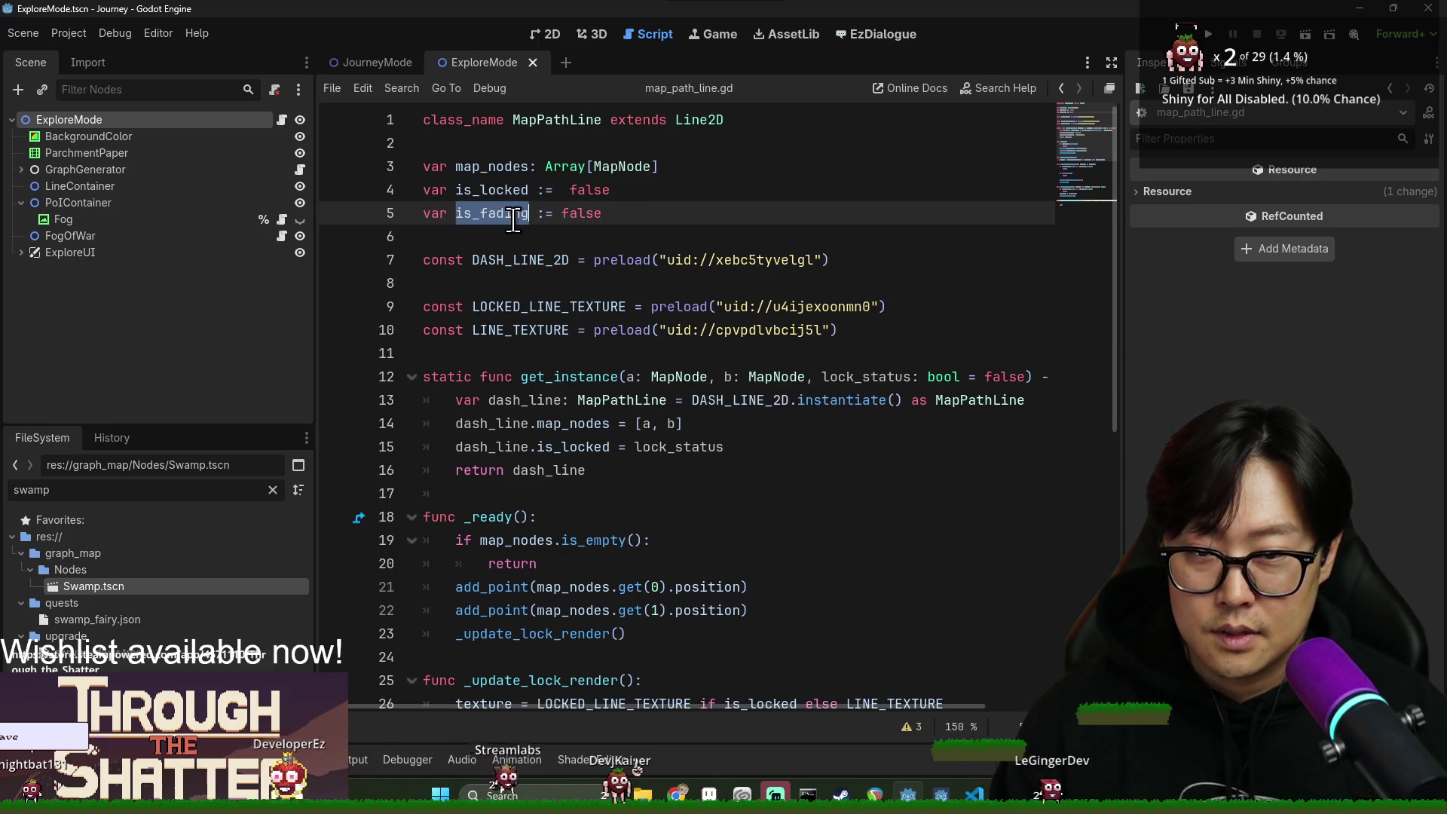
In _on_connection_status_changed, assign is_fading from connection_status.is_fading.
scroll(758, 542, down, 7)
click(535, 649)
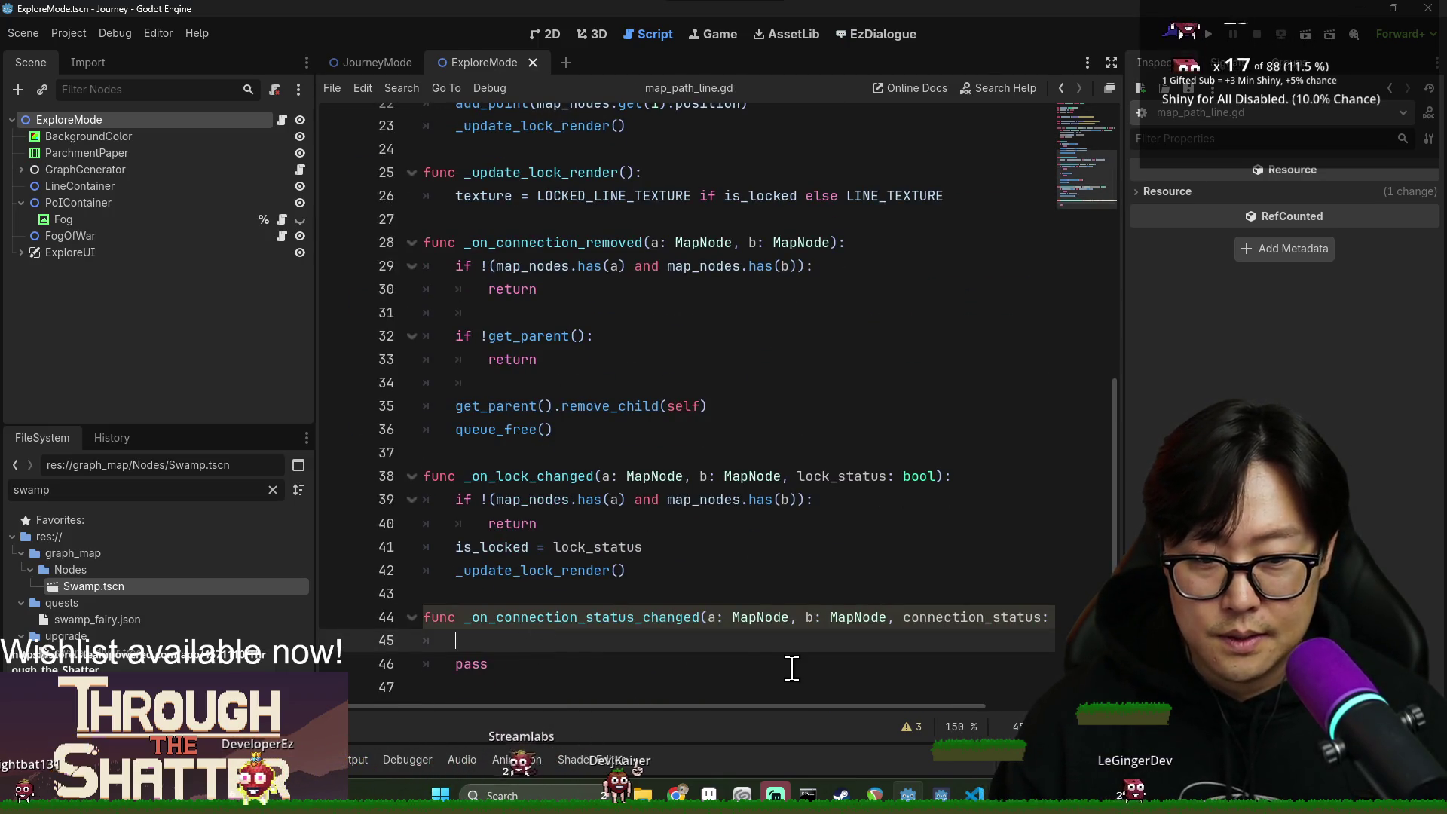
text(conn)
key(Return)
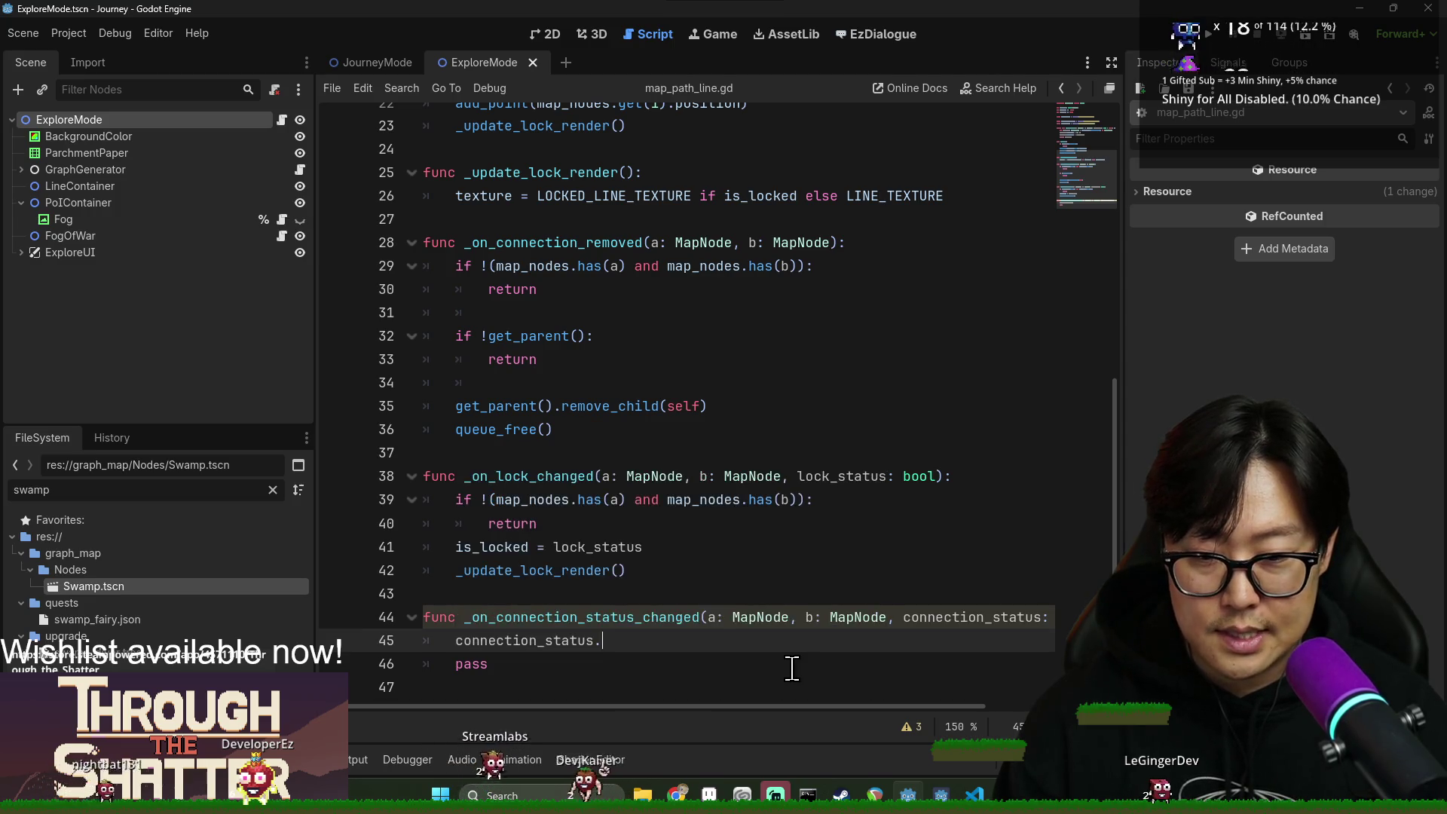
text(.is_)
key(Return)
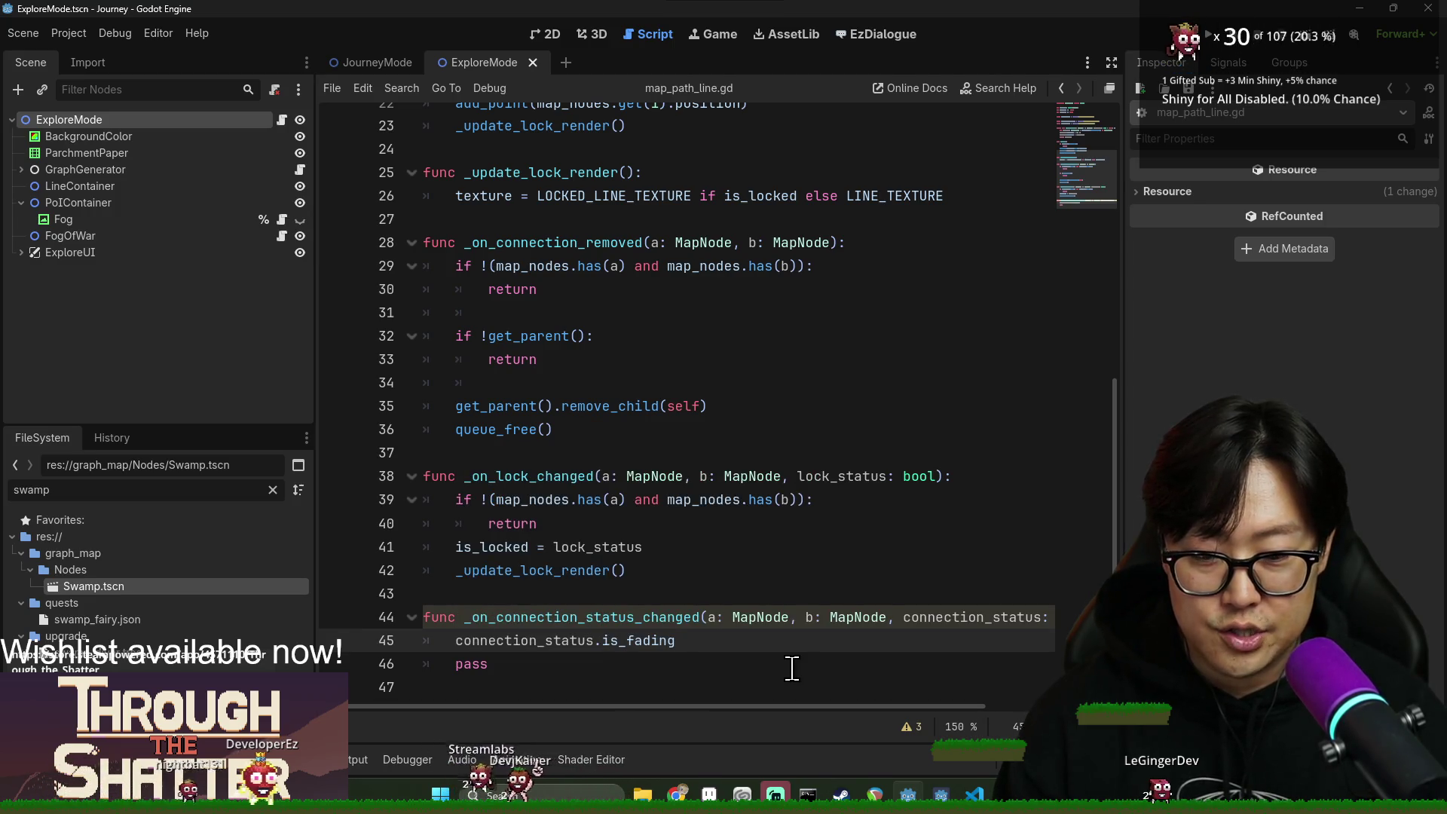
scroll(789, 668, up, 7)
scroll(514, 665, down, 7)
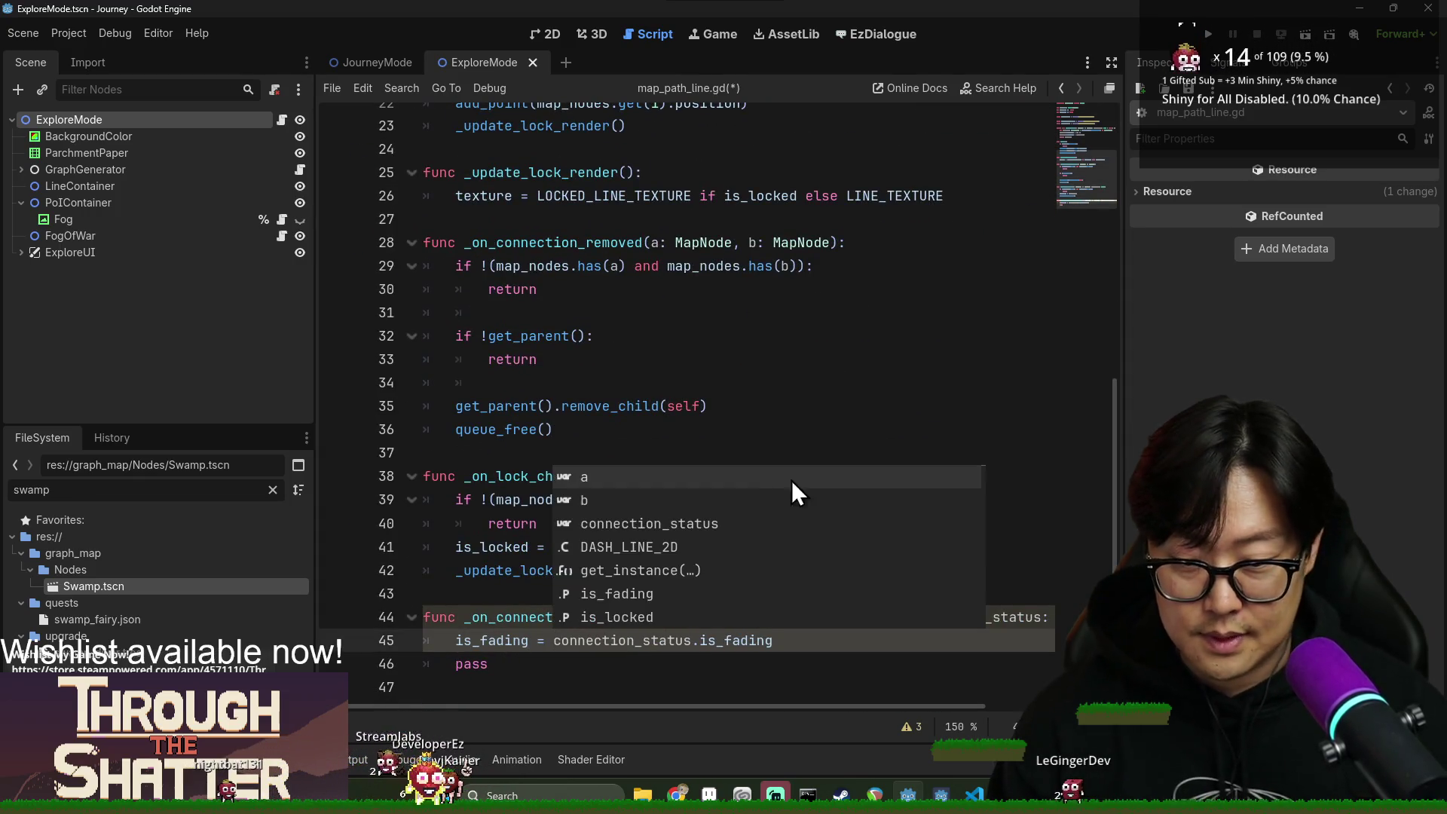
scroll(792, 481, up, 7)
click(648, 216)
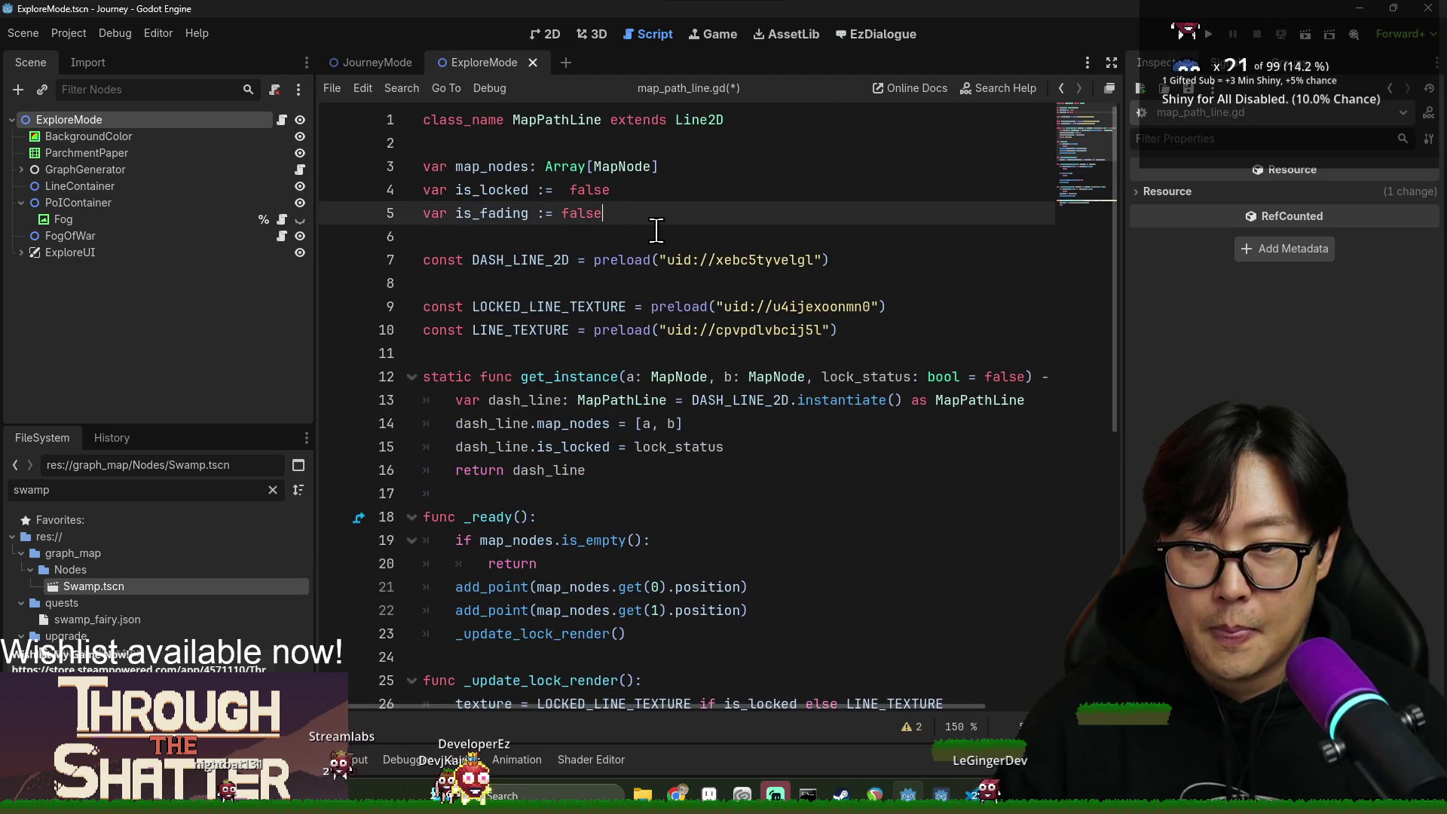
key(Return)
text(var)
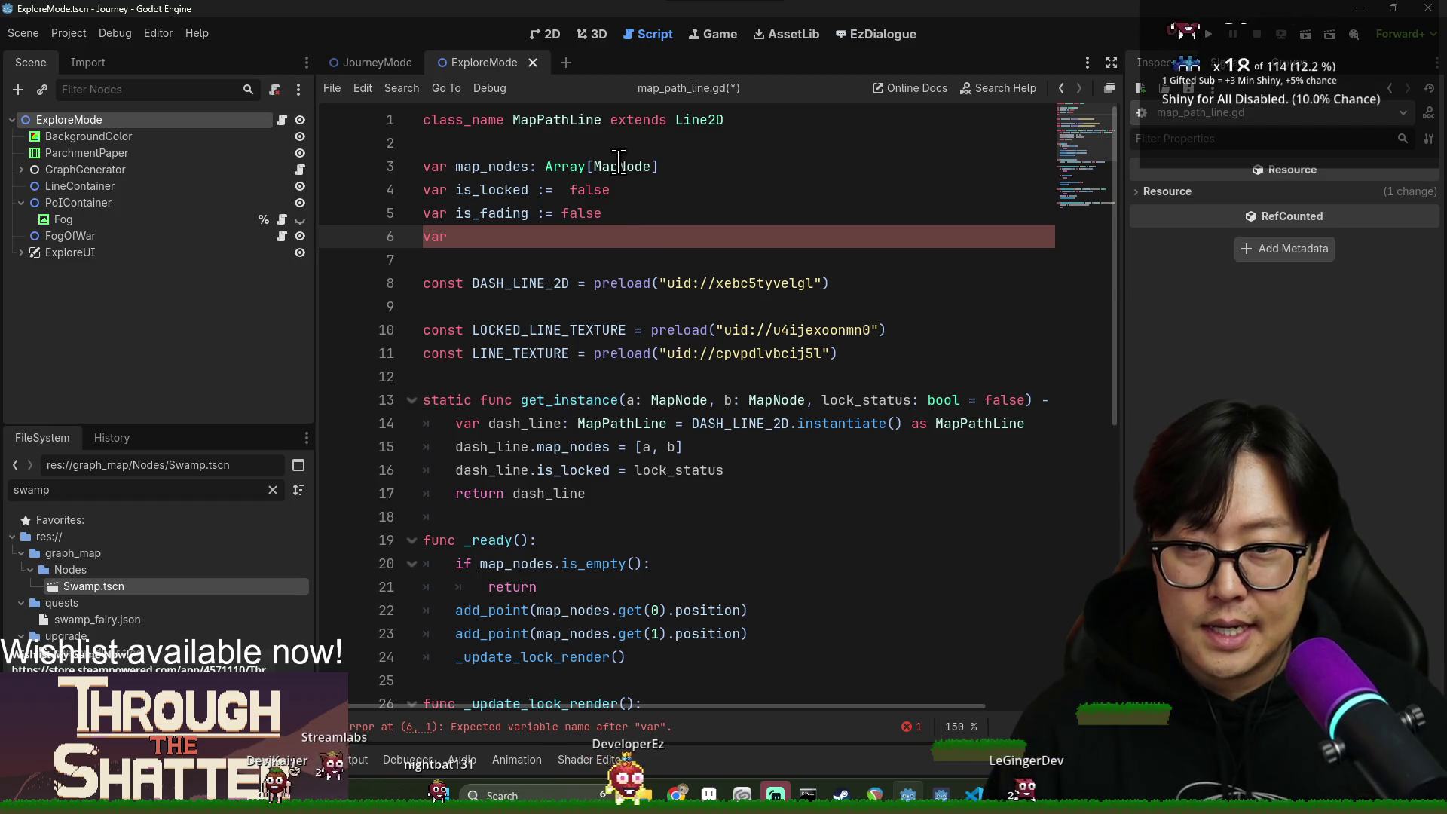
Comment is_fading with '# is this a fading type of path?' and remove the unfinished var line.
click(636, 213)
text(# is)
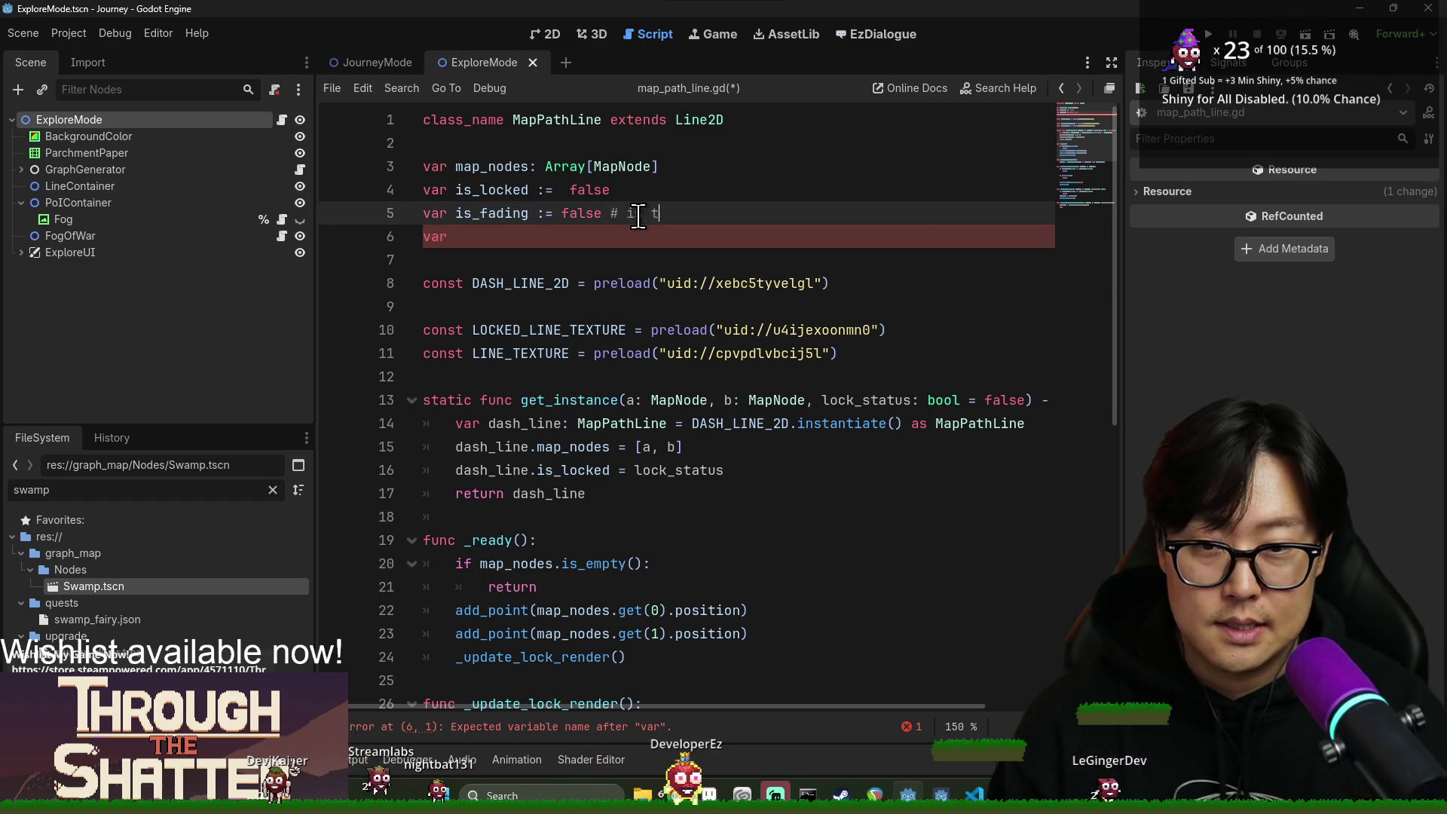
text(type of path?)
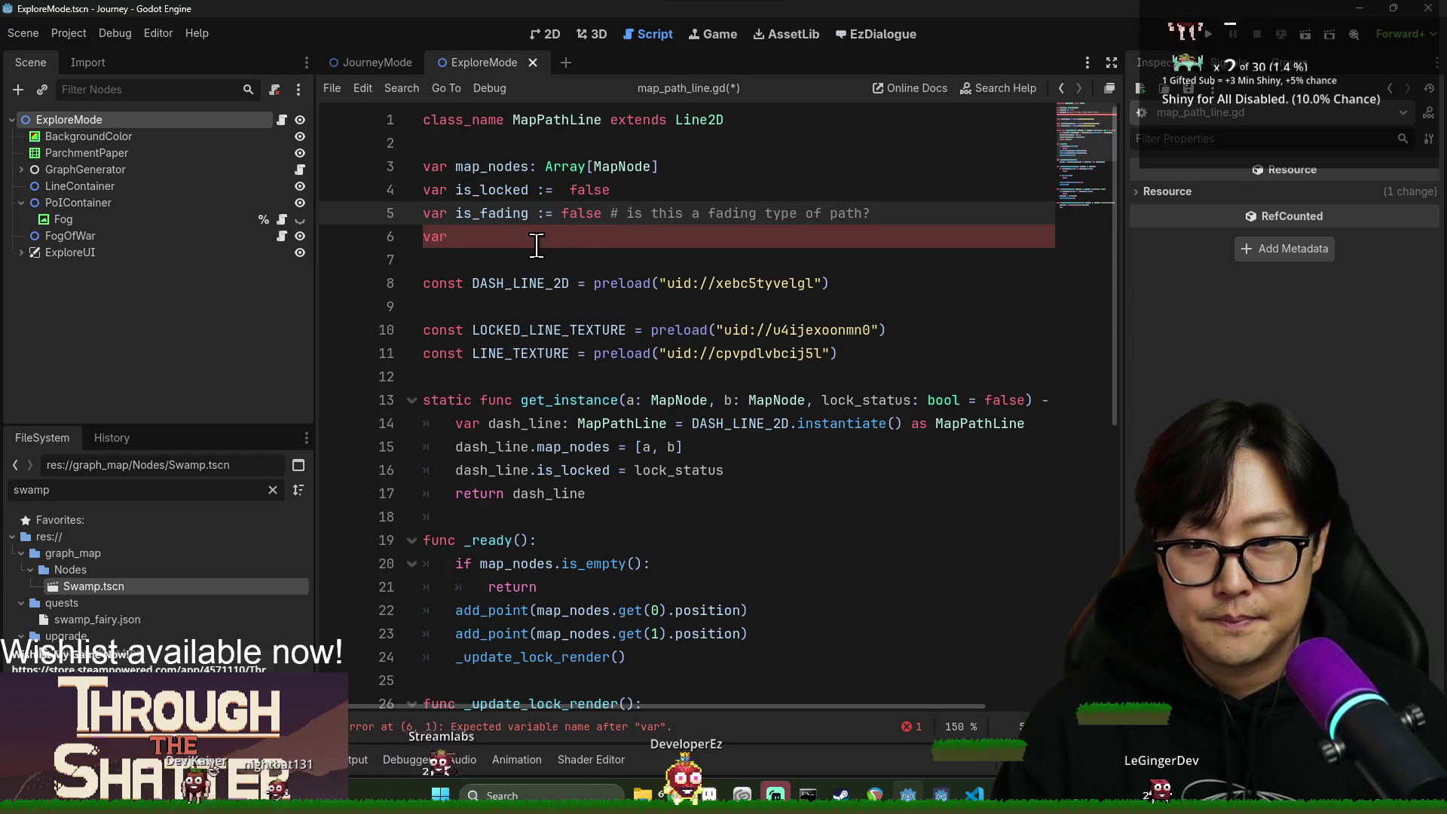
click(536, 243)
click(937, 215)
key(Return)
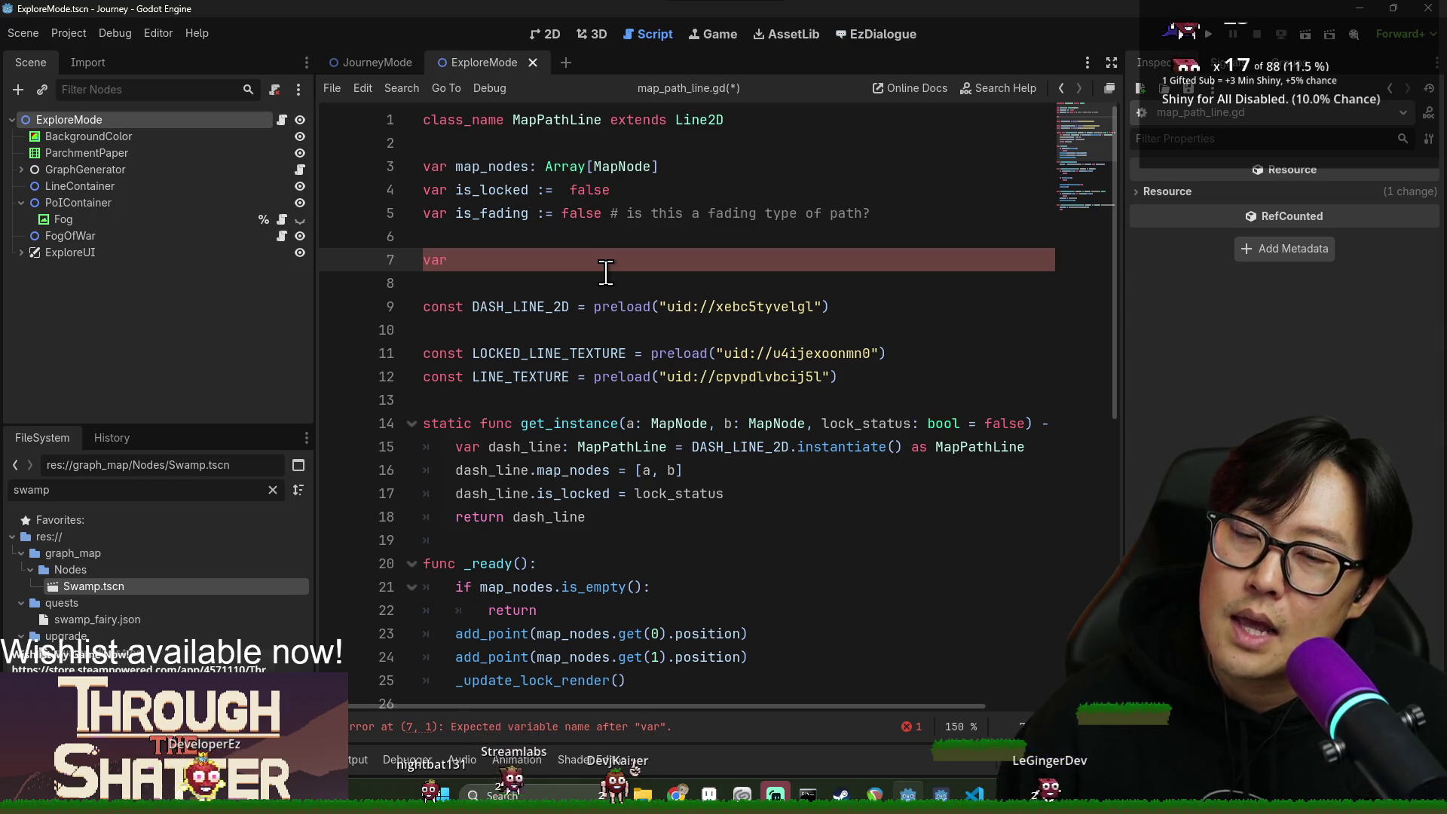
key(BackSpace)
key(BackSpace)
key(BackSpace)
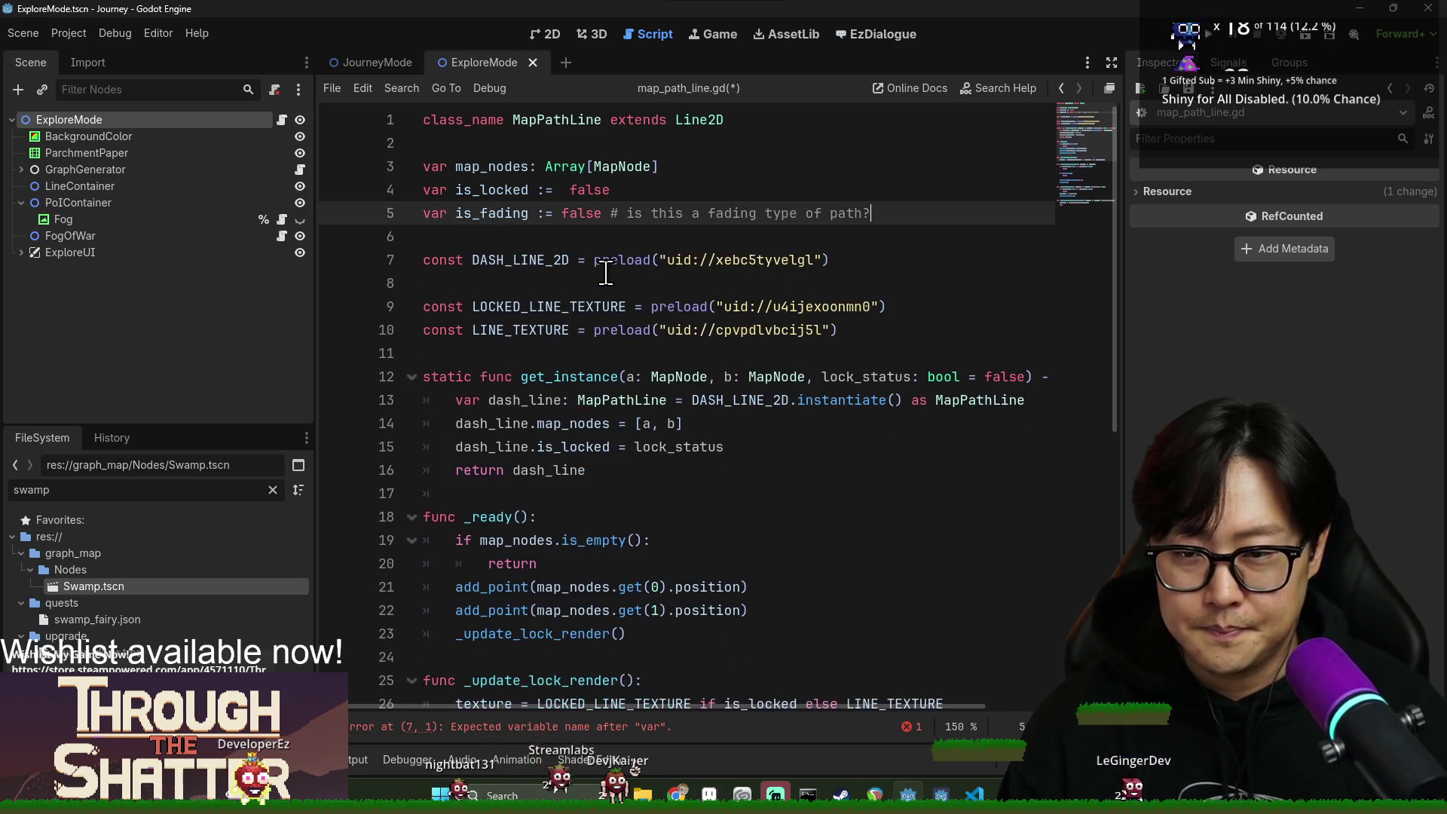
key(Return)
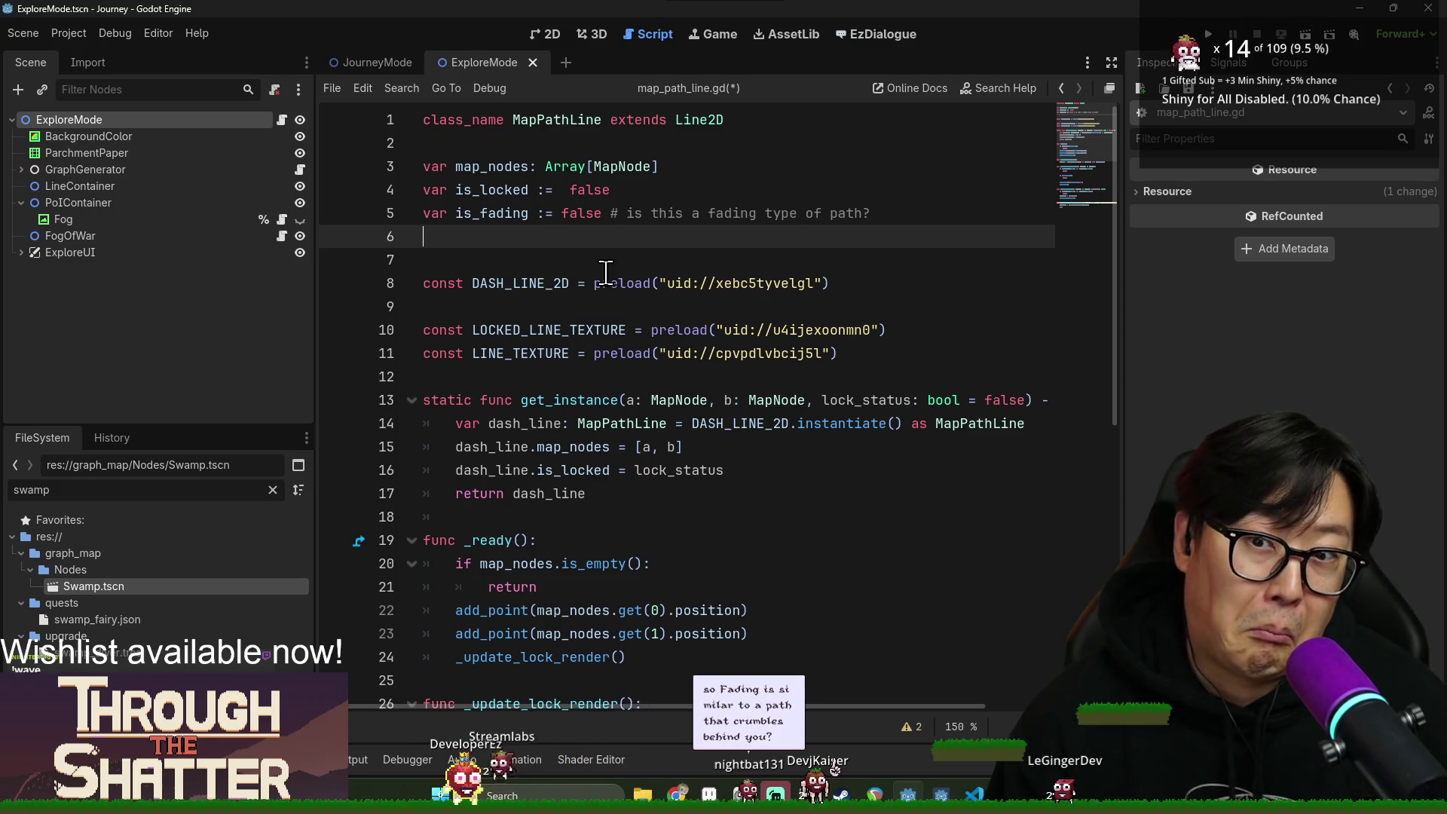
scroll(655, 530, down, 5)
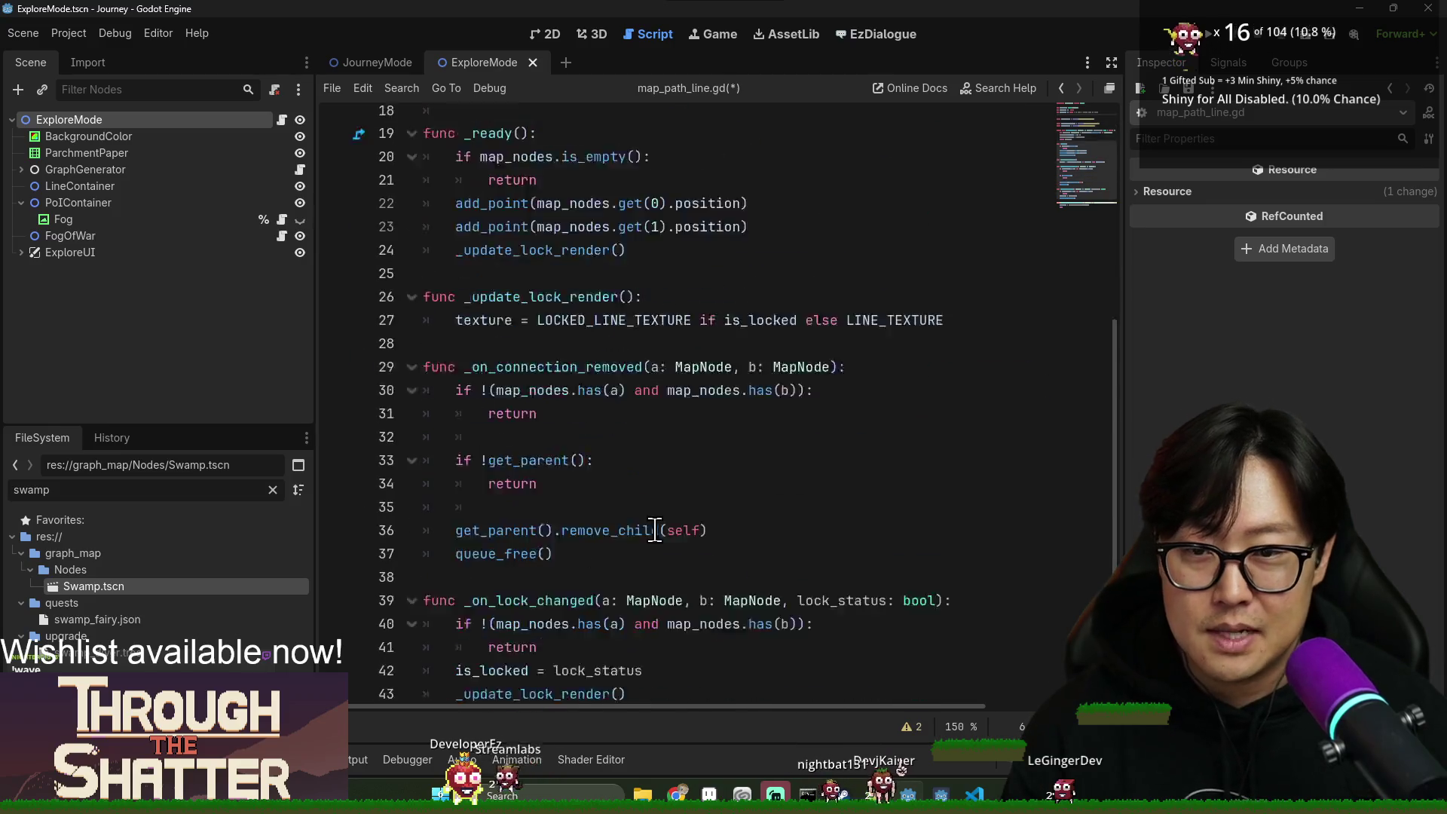
Remove the pass placeholder from _on_connection_status_changed and save the script.
scroll(655, 530, down, 2)
click(548, 617)
double_click(688, 640)
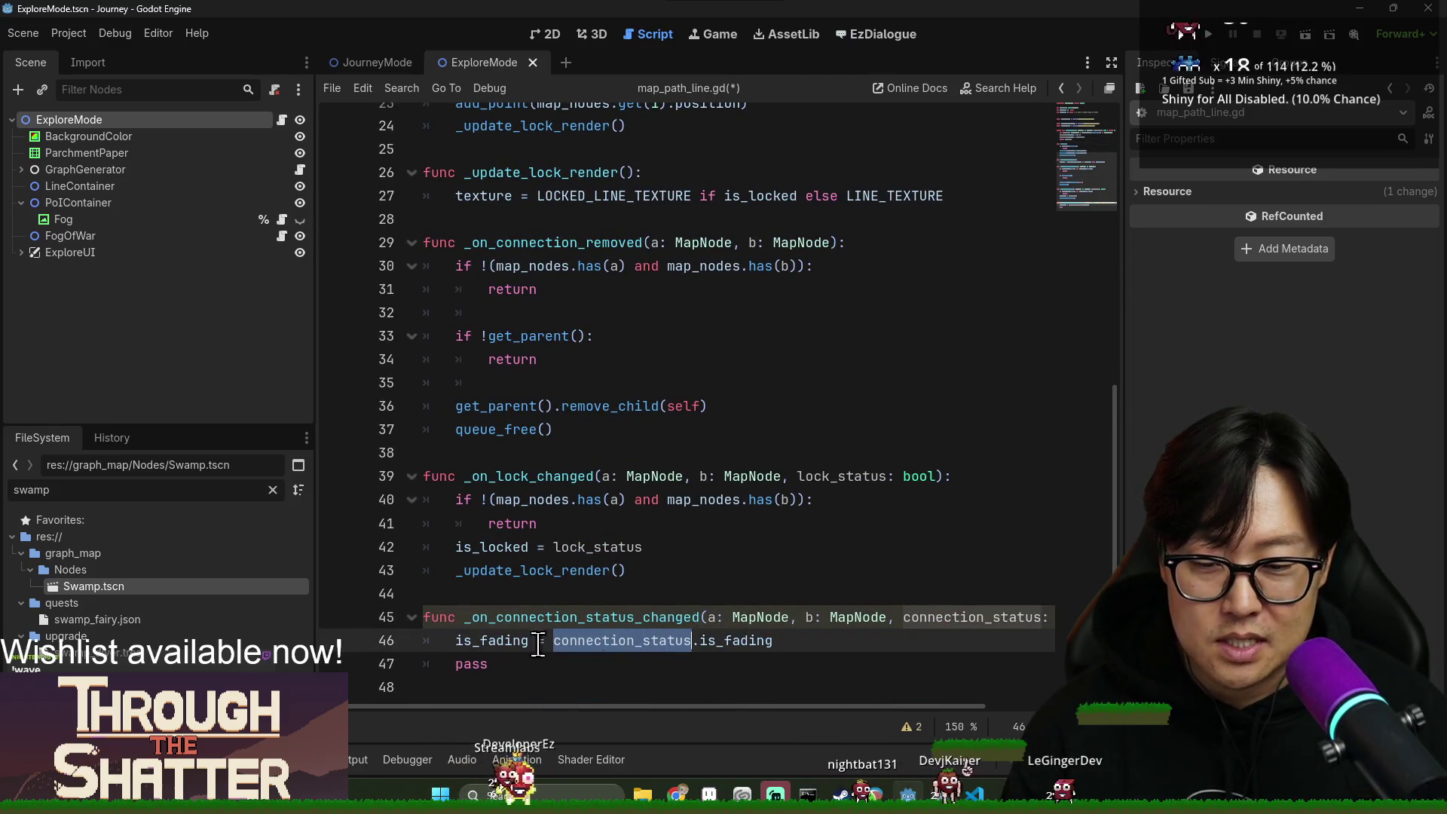
click(523, 660)
key(BackSpace)
key(BackSpace)
key(BackSpace)
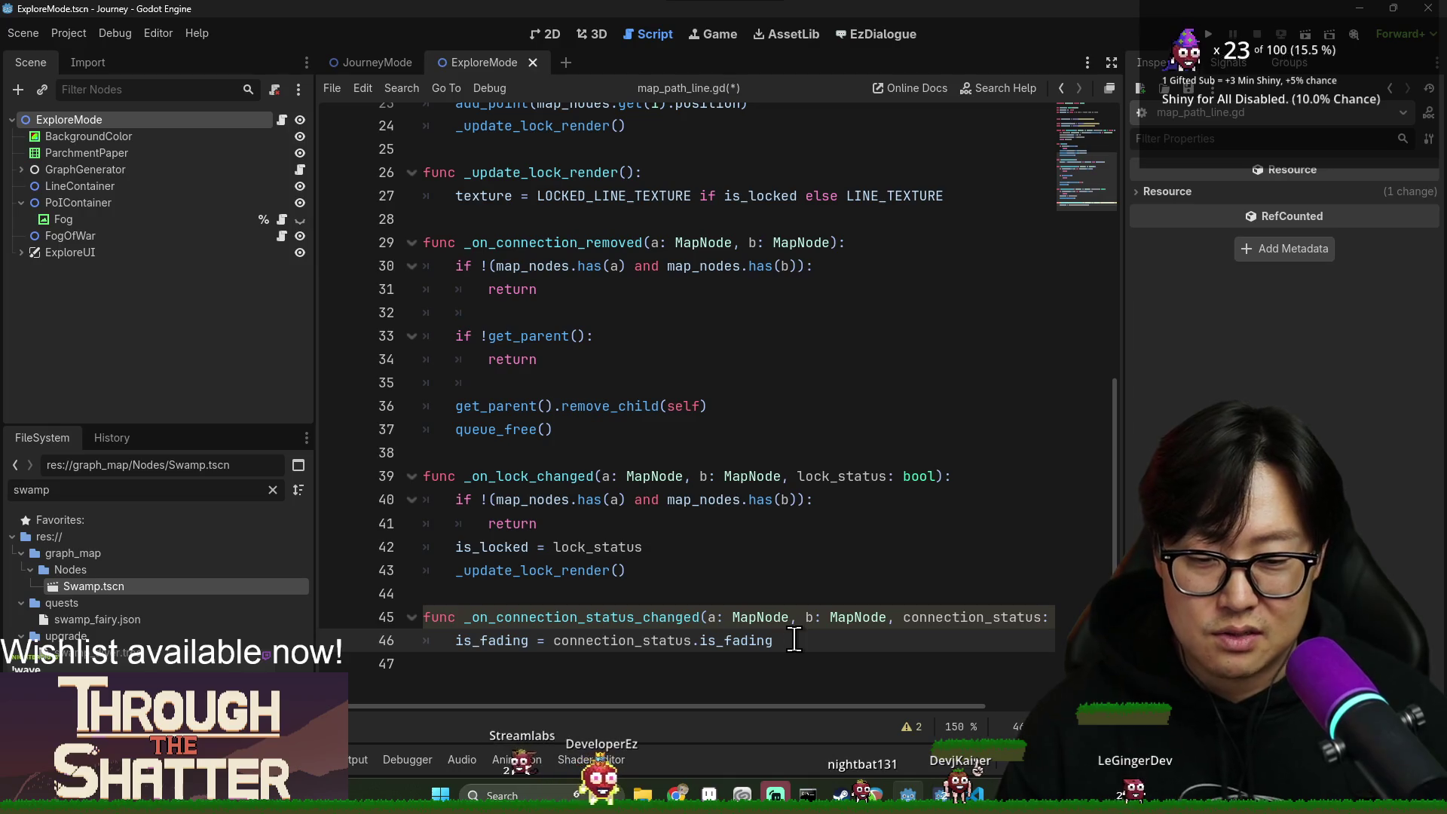
key(ctrl+s)
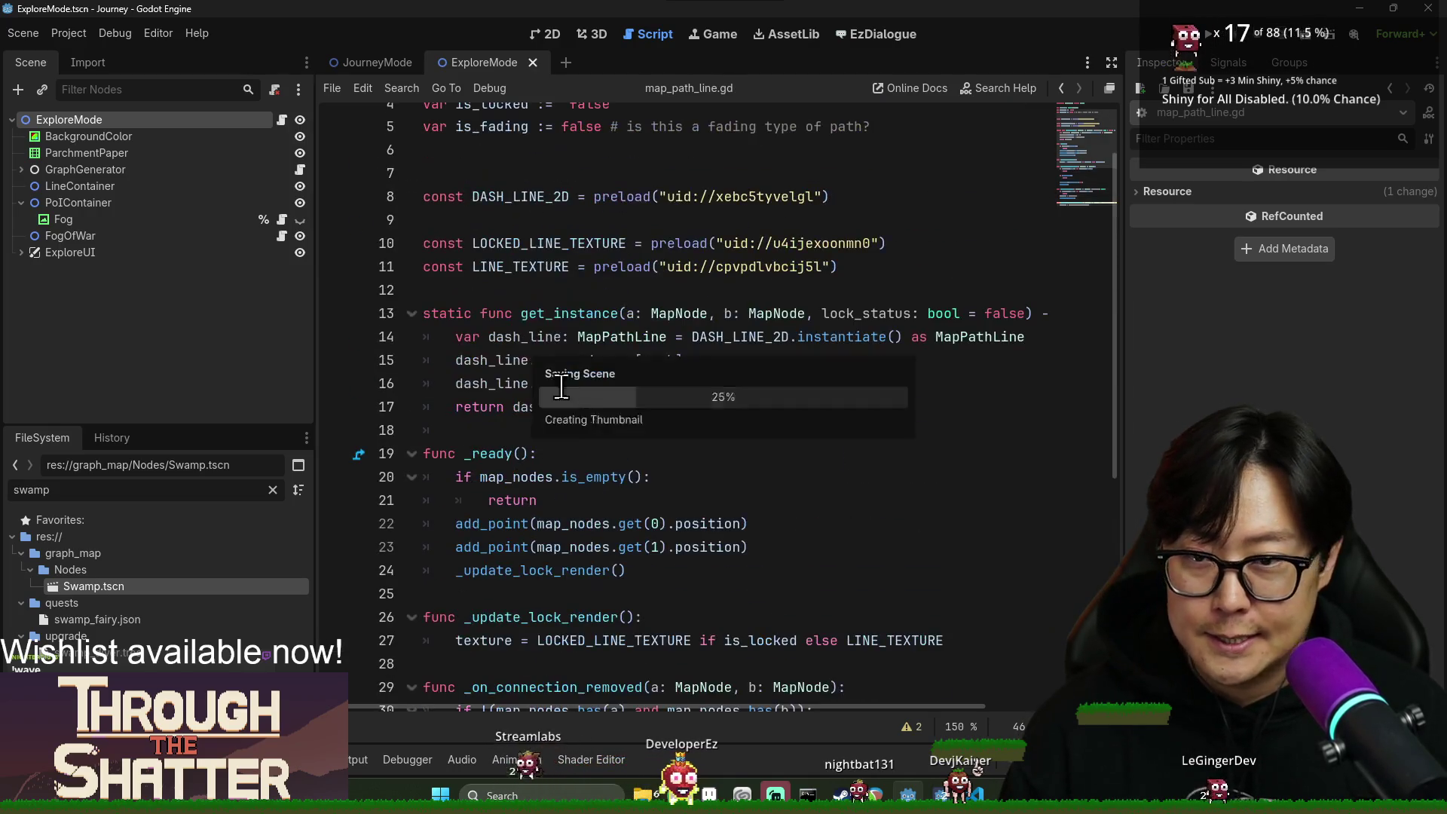
Copy the map_nodes guard check and paste it above the is_fading assignment, then save.
scroll(620, 464, down, 5)
scroll(620, 464, down, 1)
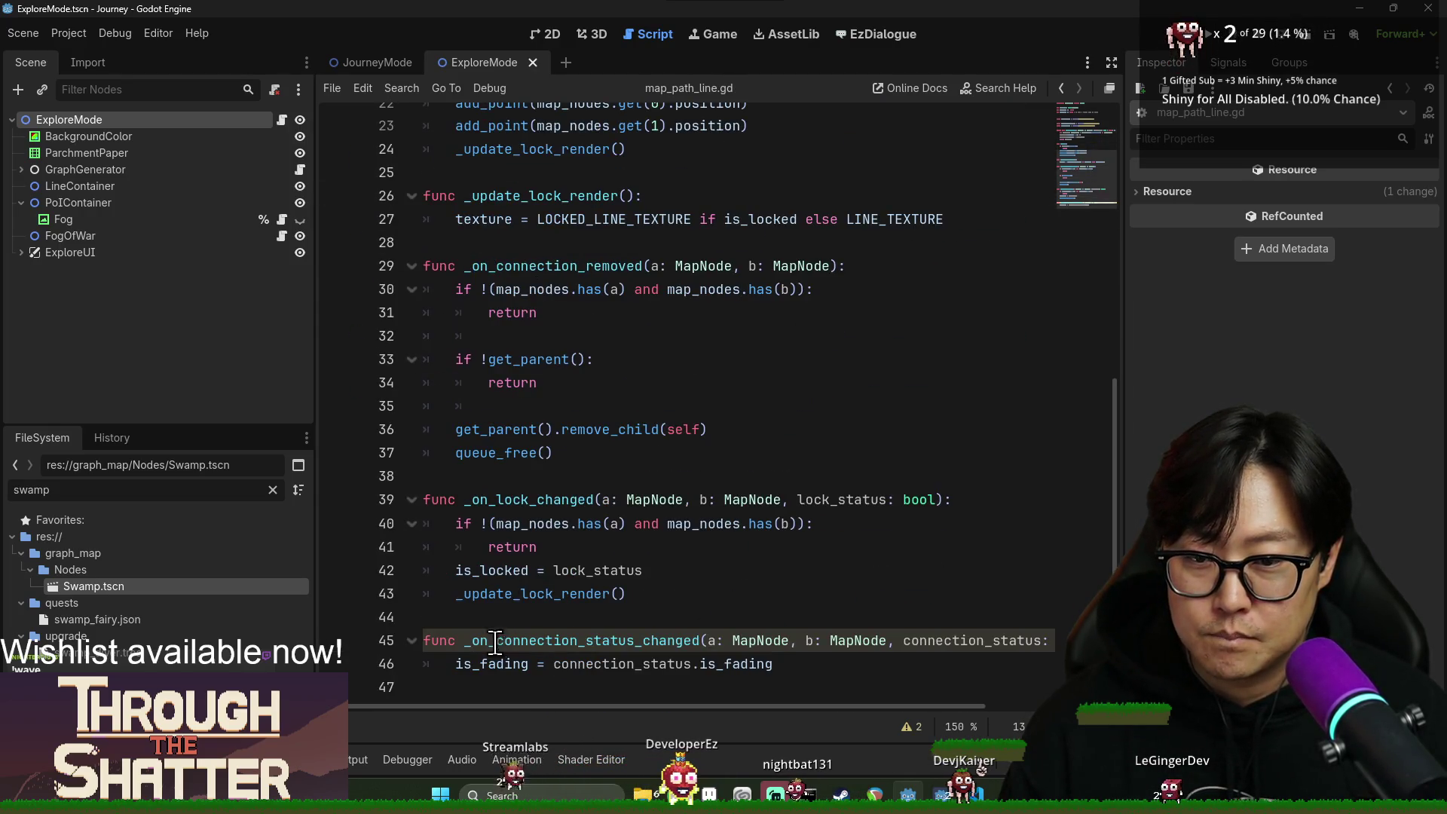
click(456, 524)
shift+click(536, 547)
key(ctrl+c)
click(455, 663)
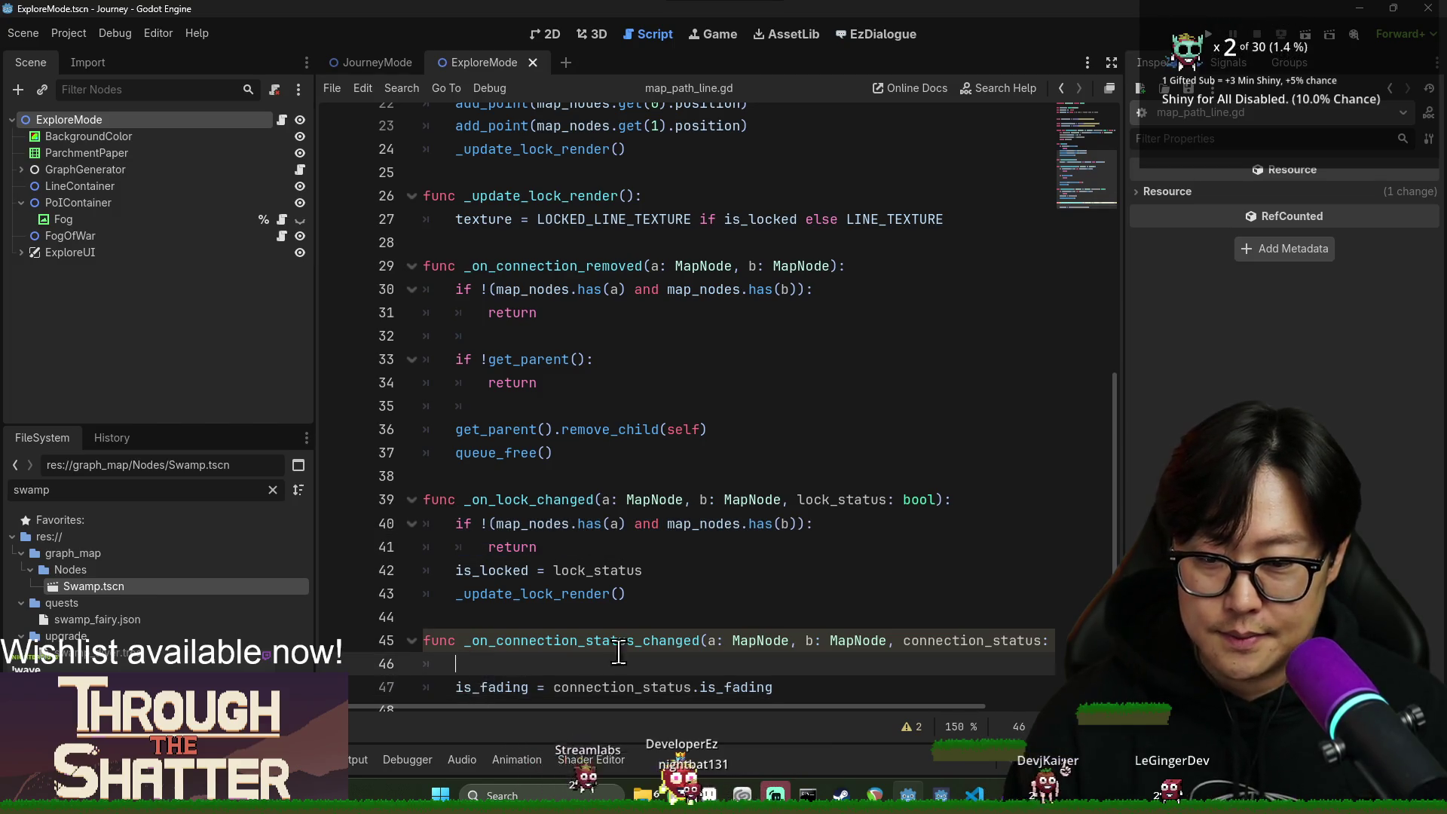
key(ctrl+v)
click(663, 501)
scroll(614, 644, down, 1)
key(ctrl+s)
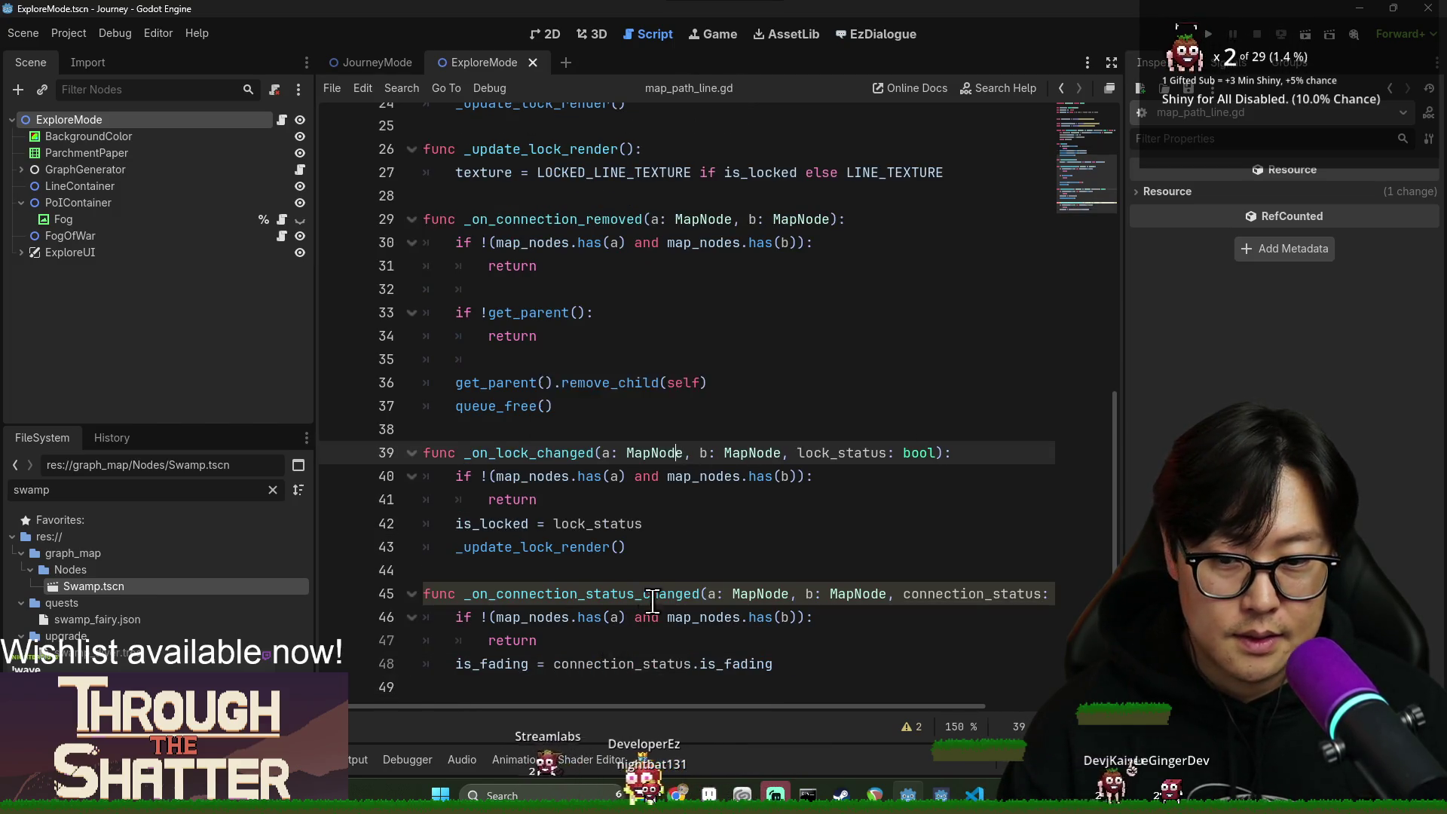
Save explore_mode.gd and run the Journey game to playtest the changes.
key(alt+Left)
key(ctrl+s)
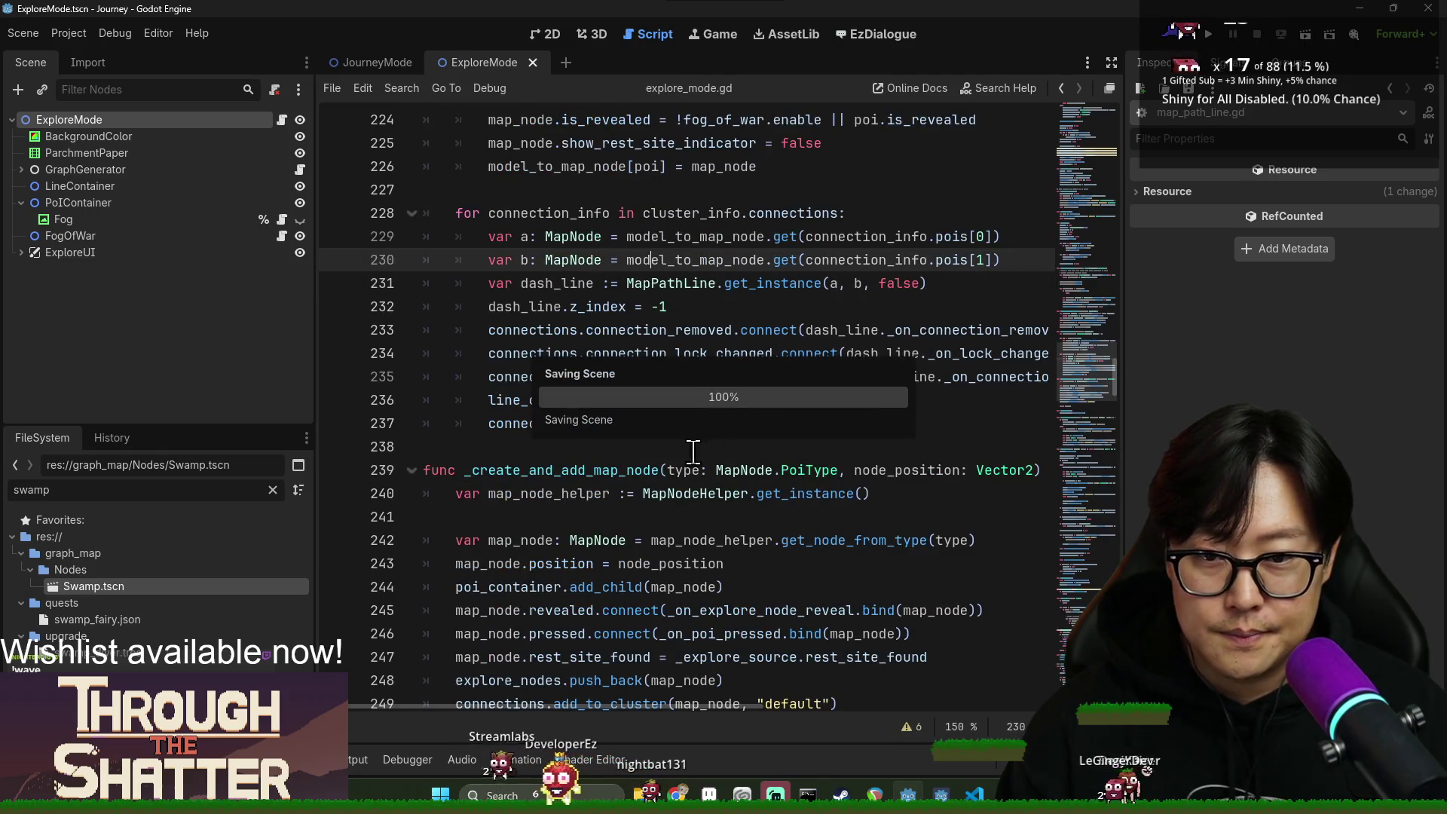
click(521, 319)
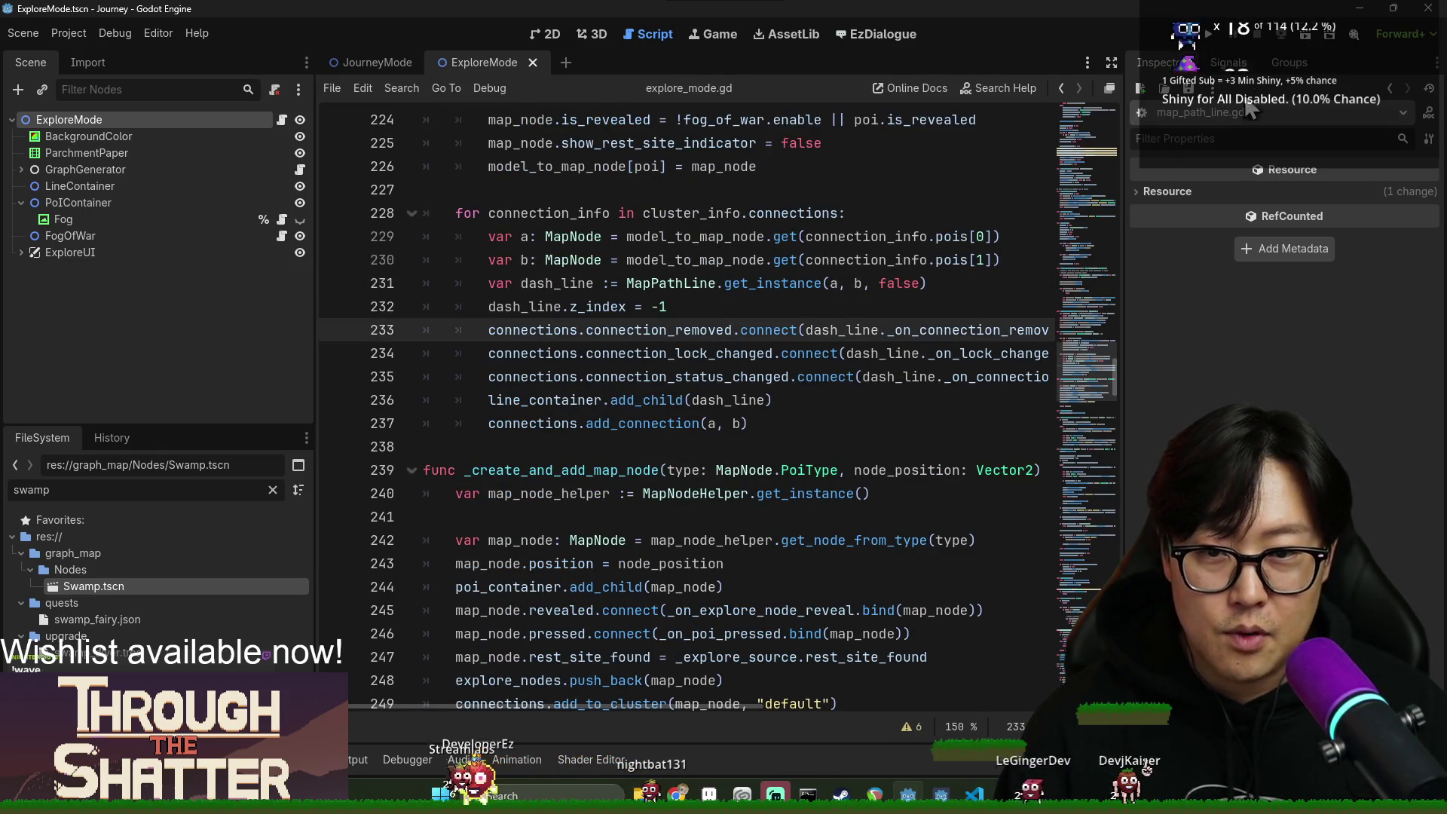
click(1210, 34)
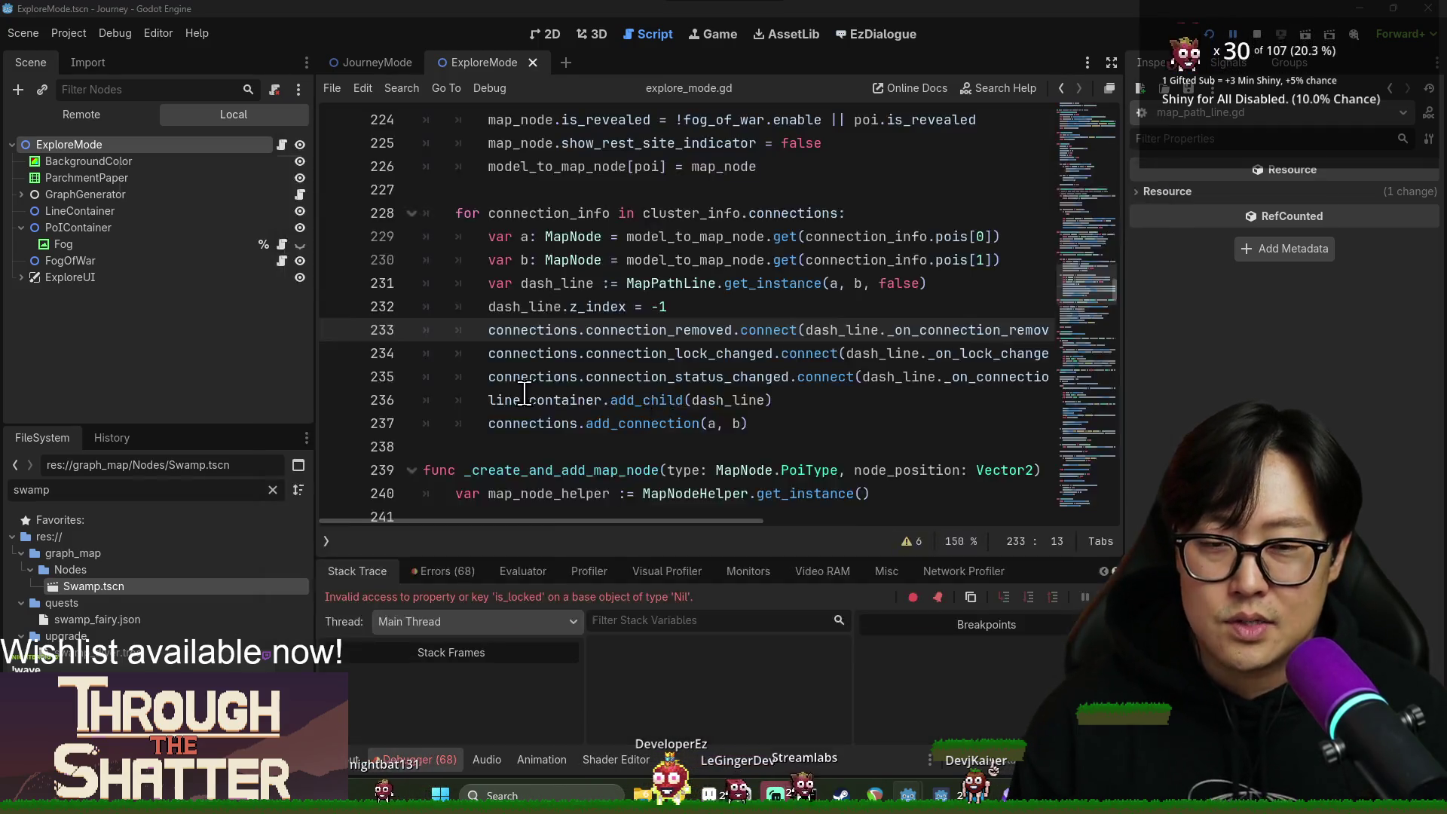
key(alt+Tab)
Bring up the Events note and read through The Preservationist's dialogue paragraphs.
click(646, 457)
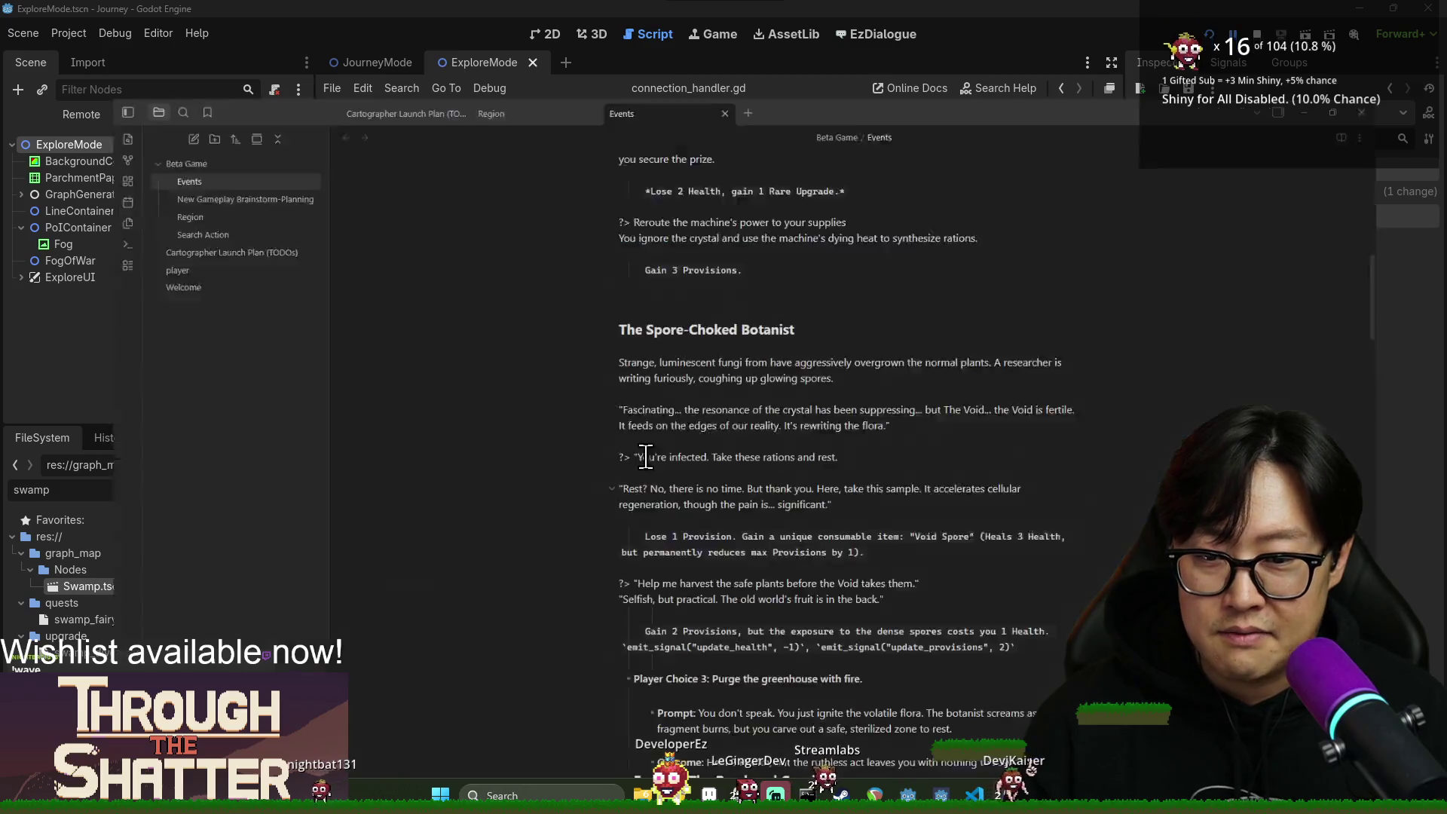
scroll(633, 573, up, 10)
click(625, 187)
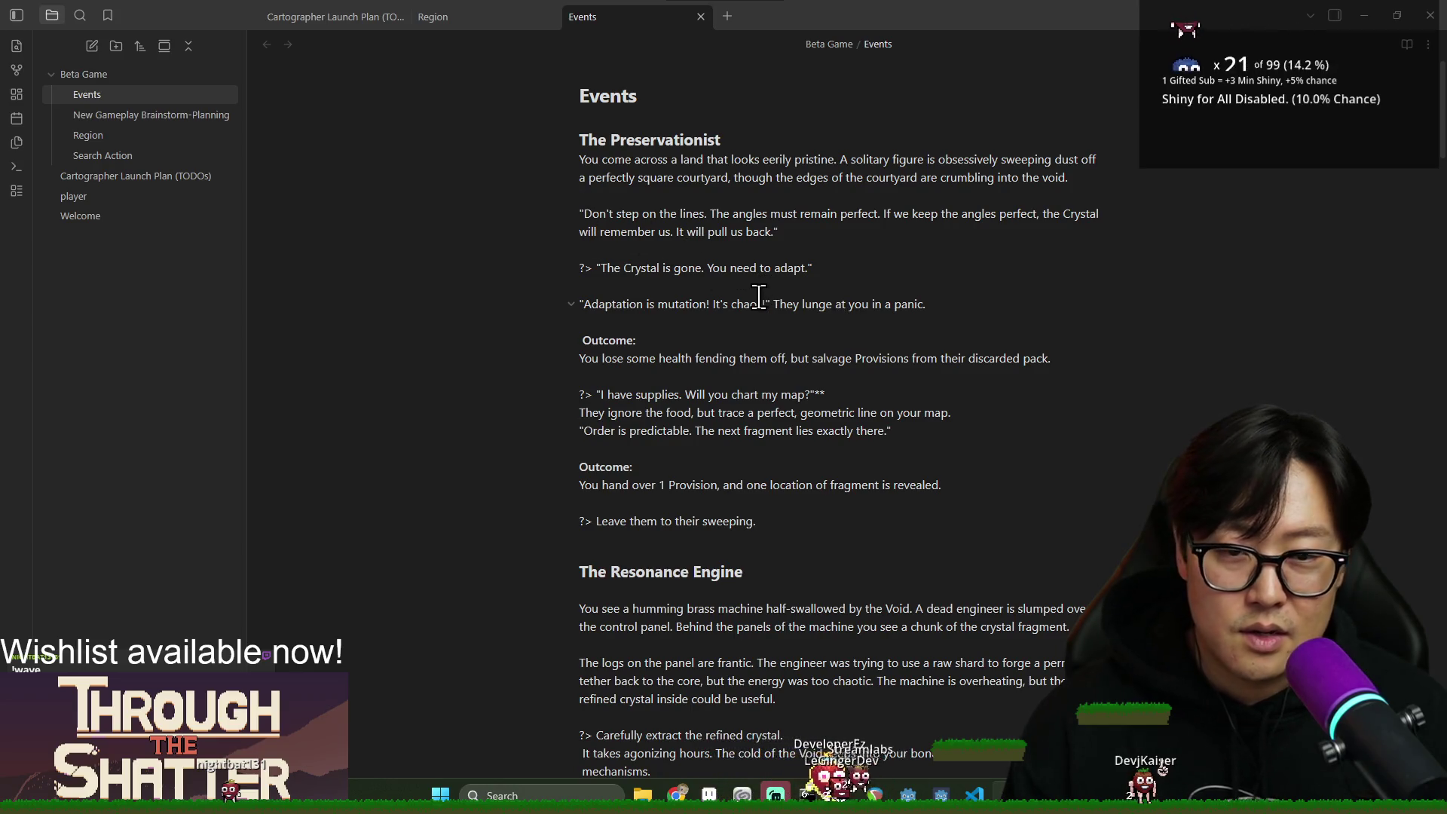
click(637, 232)
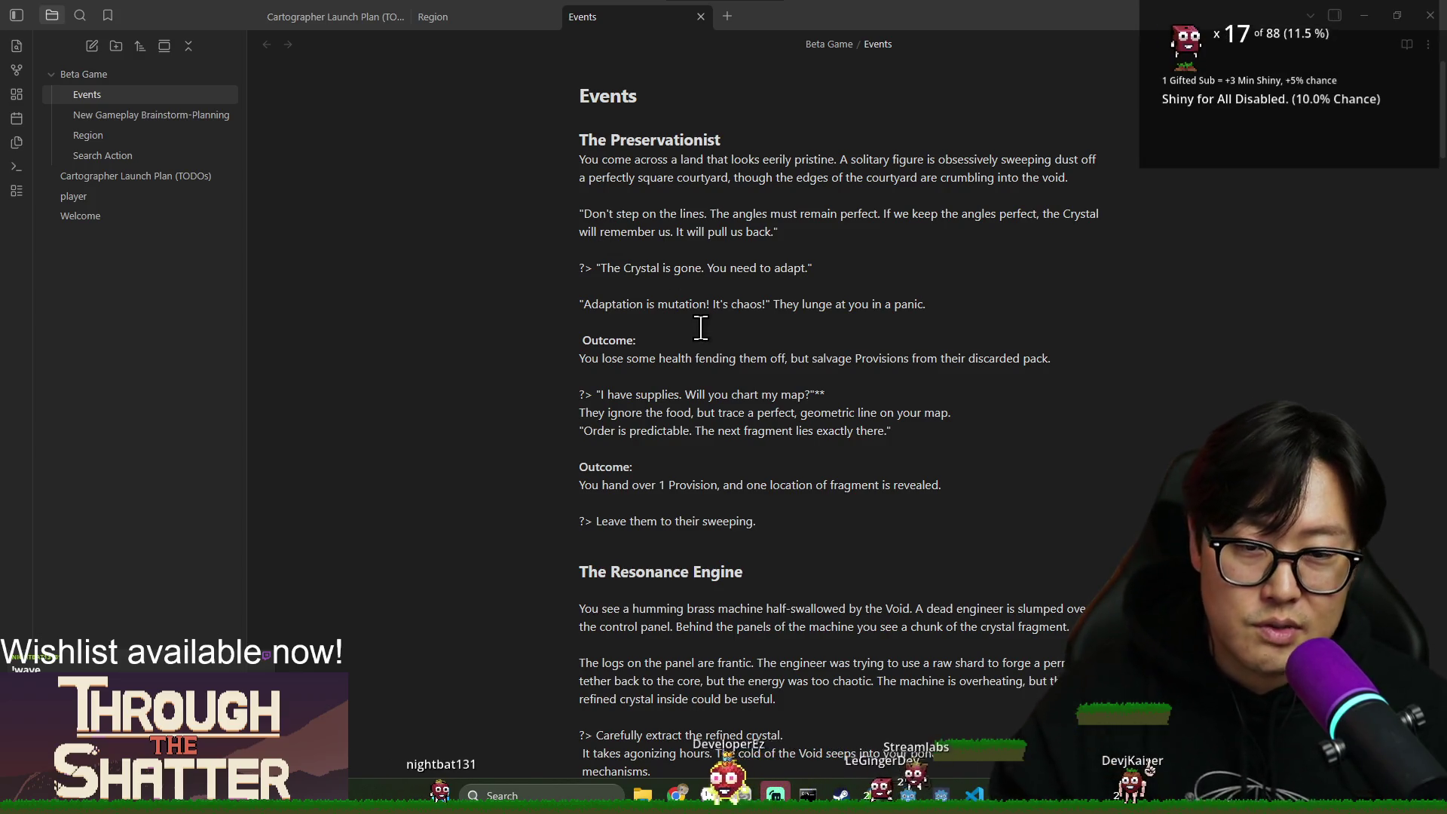
click(675, 316)
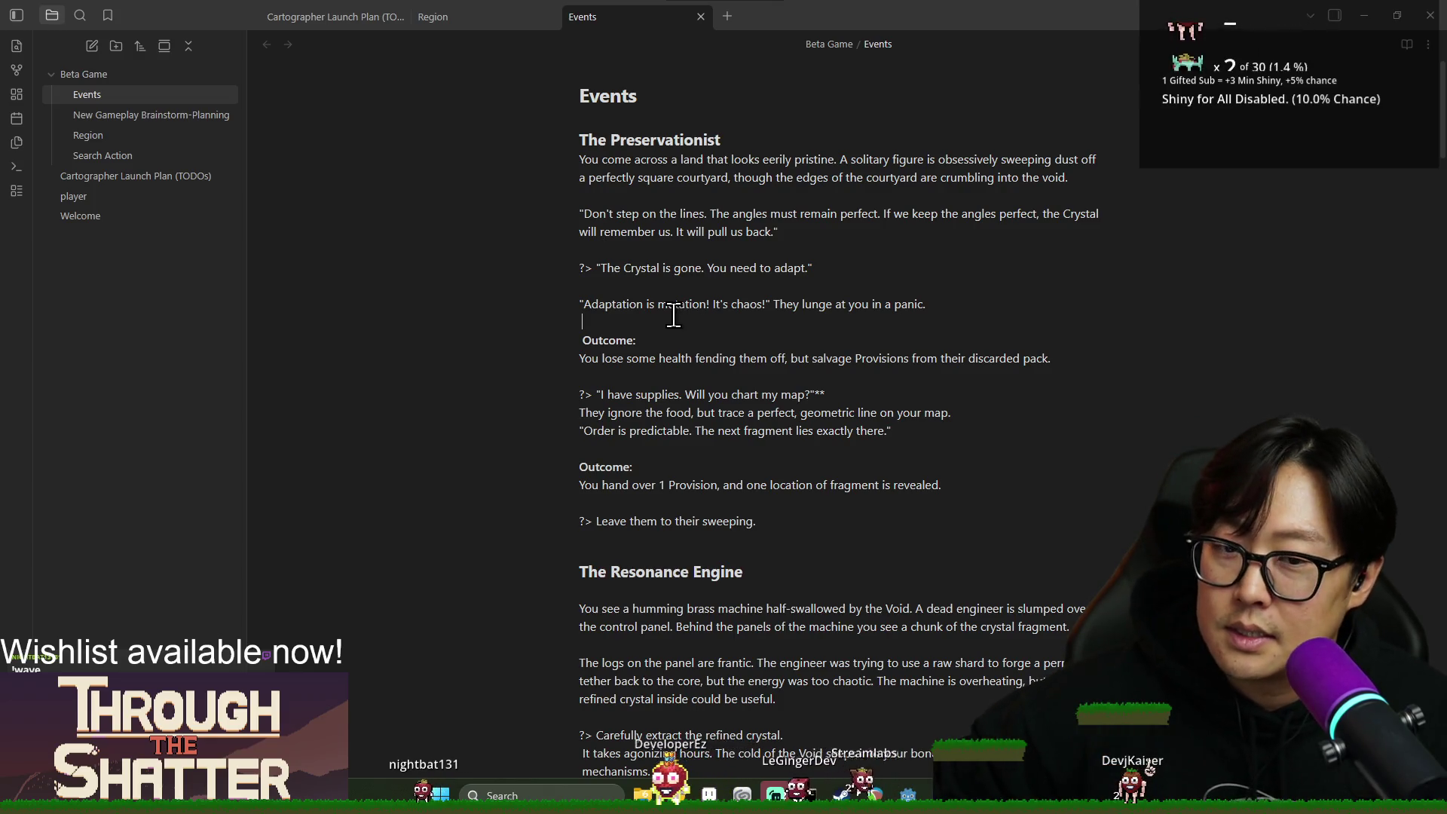
Select the whole Preservationist passage, then return to the running Journey game window.
mouse_move(743, 453)
mouse_down()
mouse_move(697, 412)
mouse_move(580, 219)
mouse_up()
click(687, 357)
drag(695, 416, 601, 207)
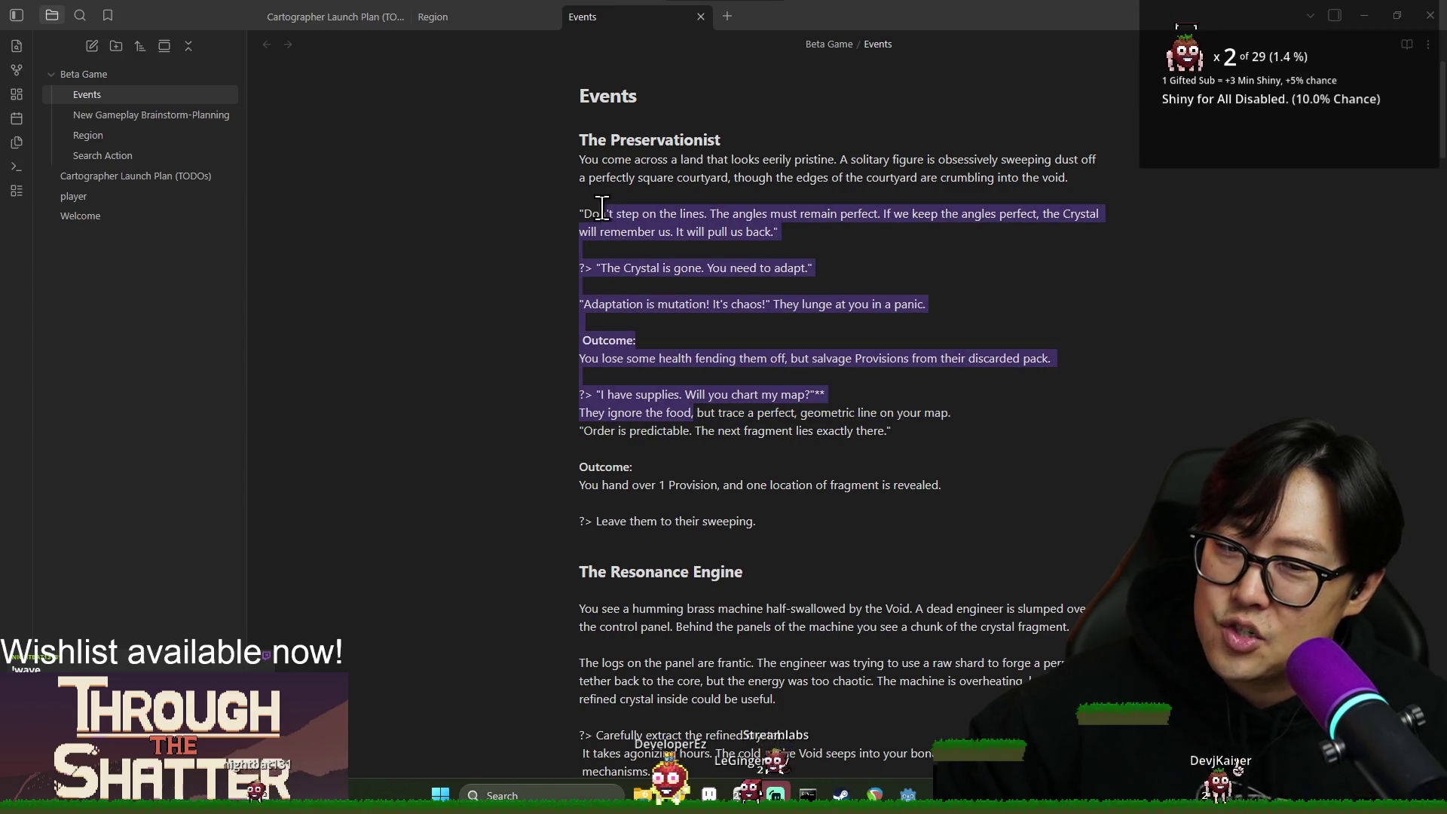
click(698, 410)
mouse_move(698, 410)
mouse_down()
mouse_move(614, 213)
mouse_move(580, 195)
mouse_up()
key(alt+Tab)
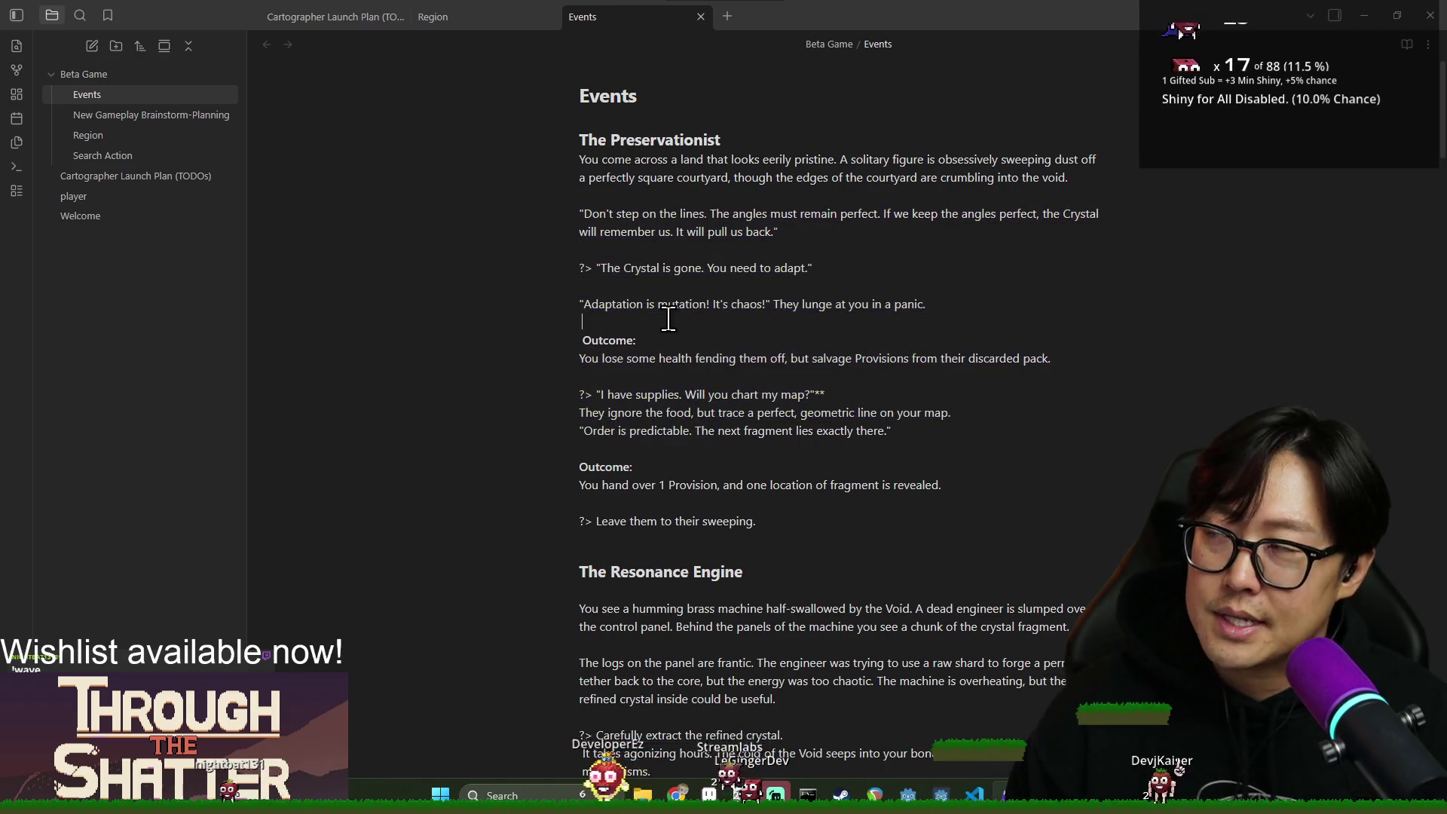
click(870, 333)
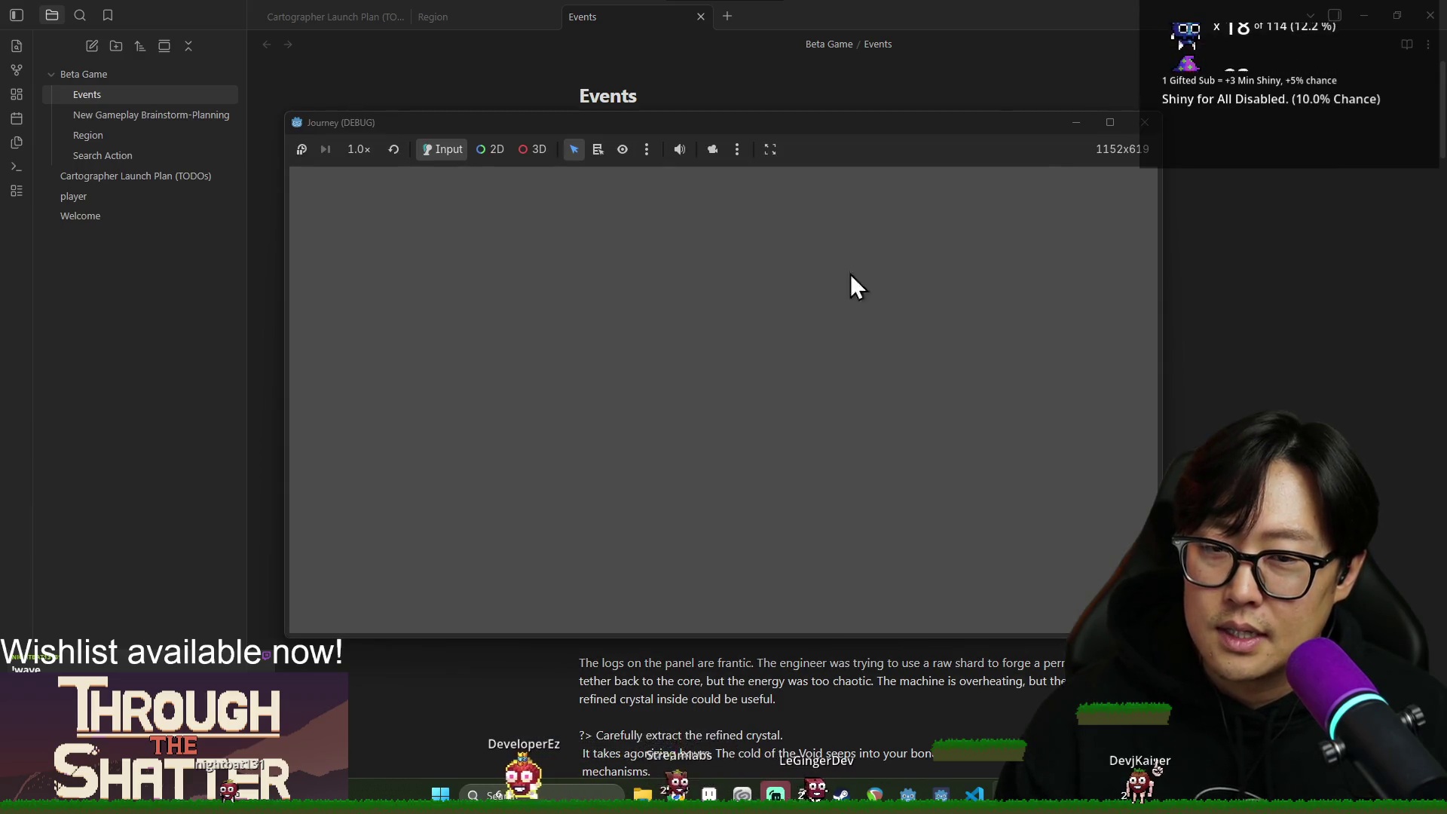
Close the old Journey window, relaunch the game with F5, and start a New Game.
click(1140, 118)
key(alt+Tab)
click(708, 296)
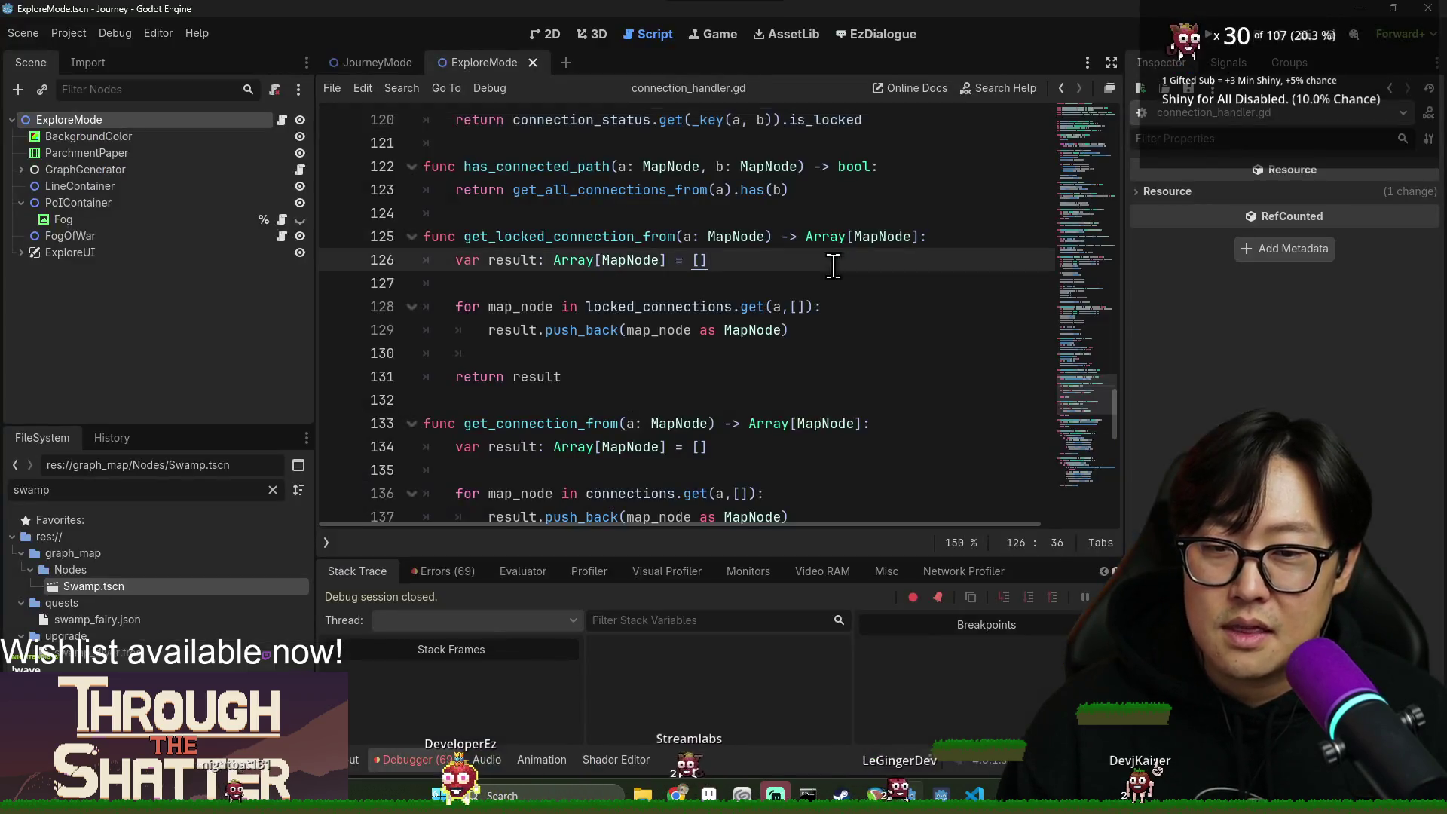
key(F5)
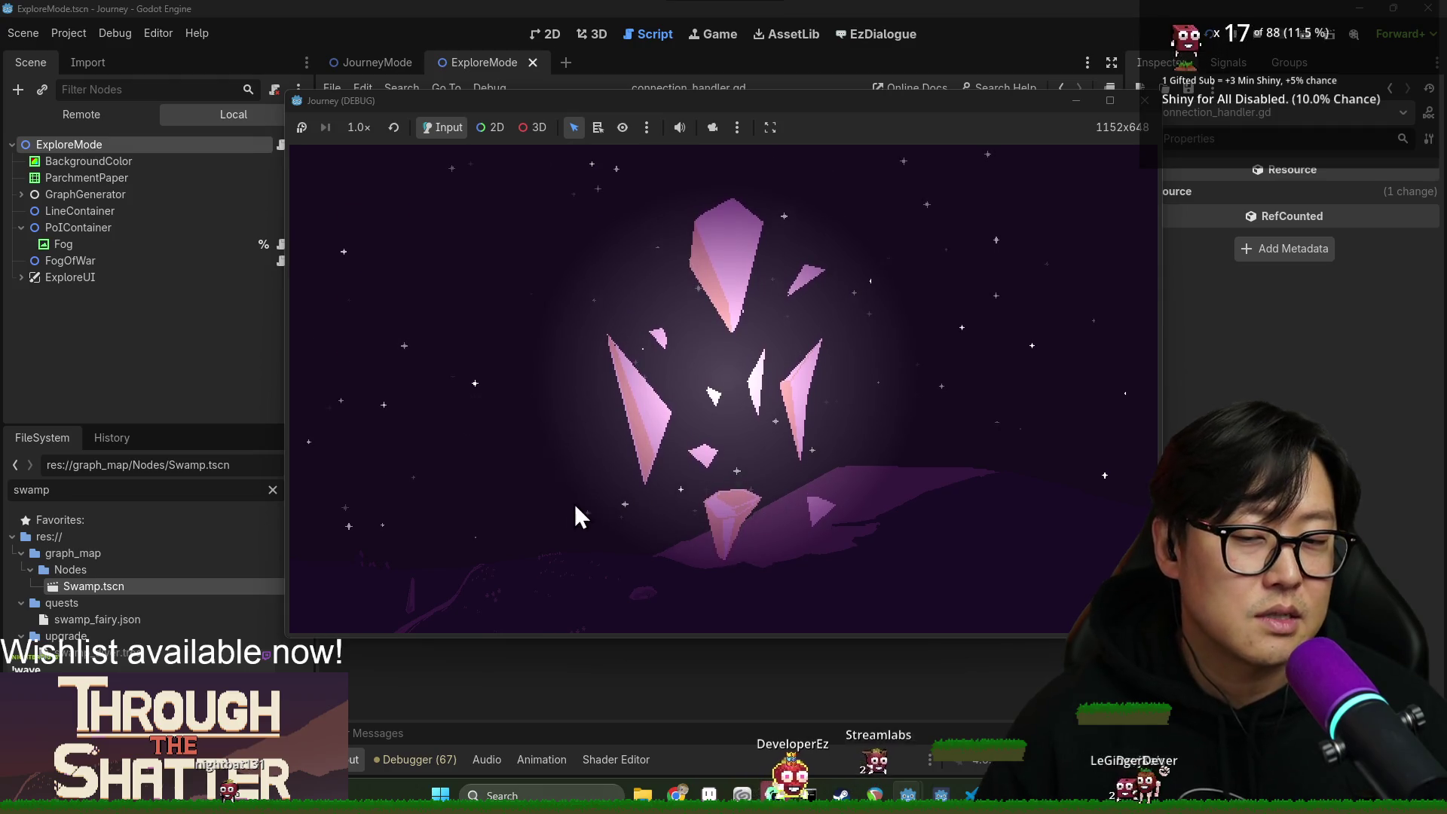
click(545, 422)
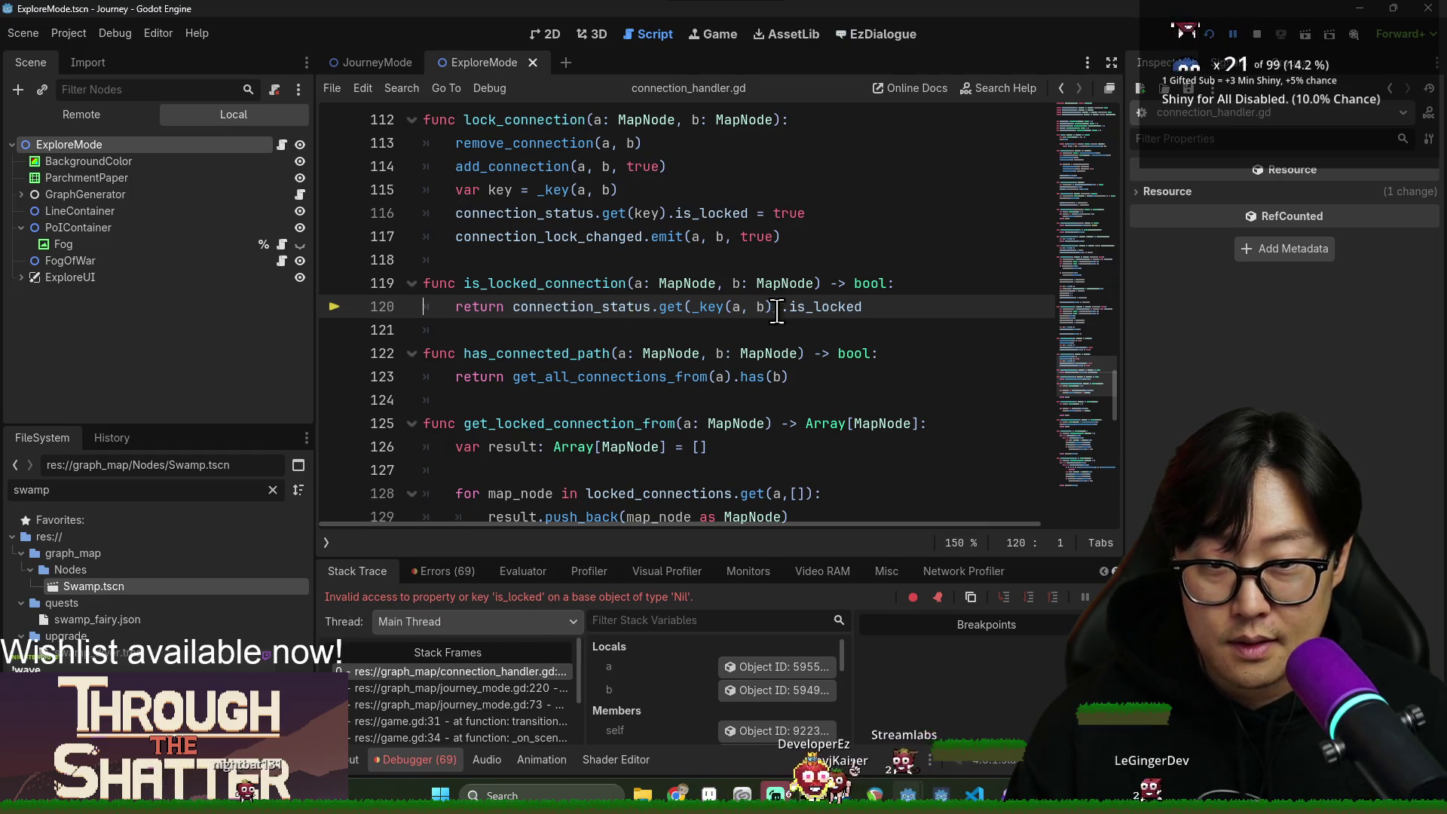
Inspect connection_status on line 120 and close the crashed Journey debug window.
double_click(606, 301)
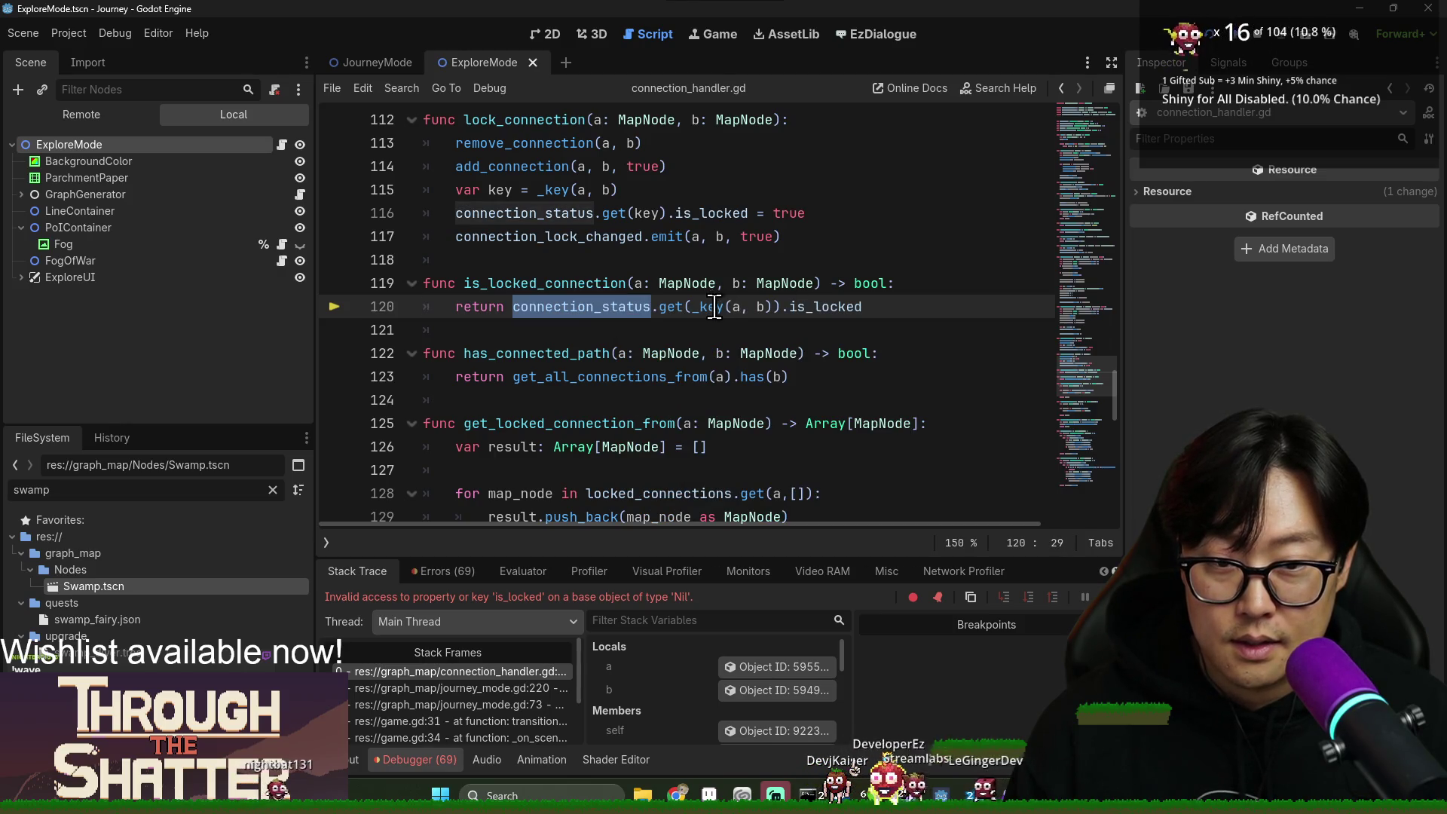
mouse_move(638, 306)
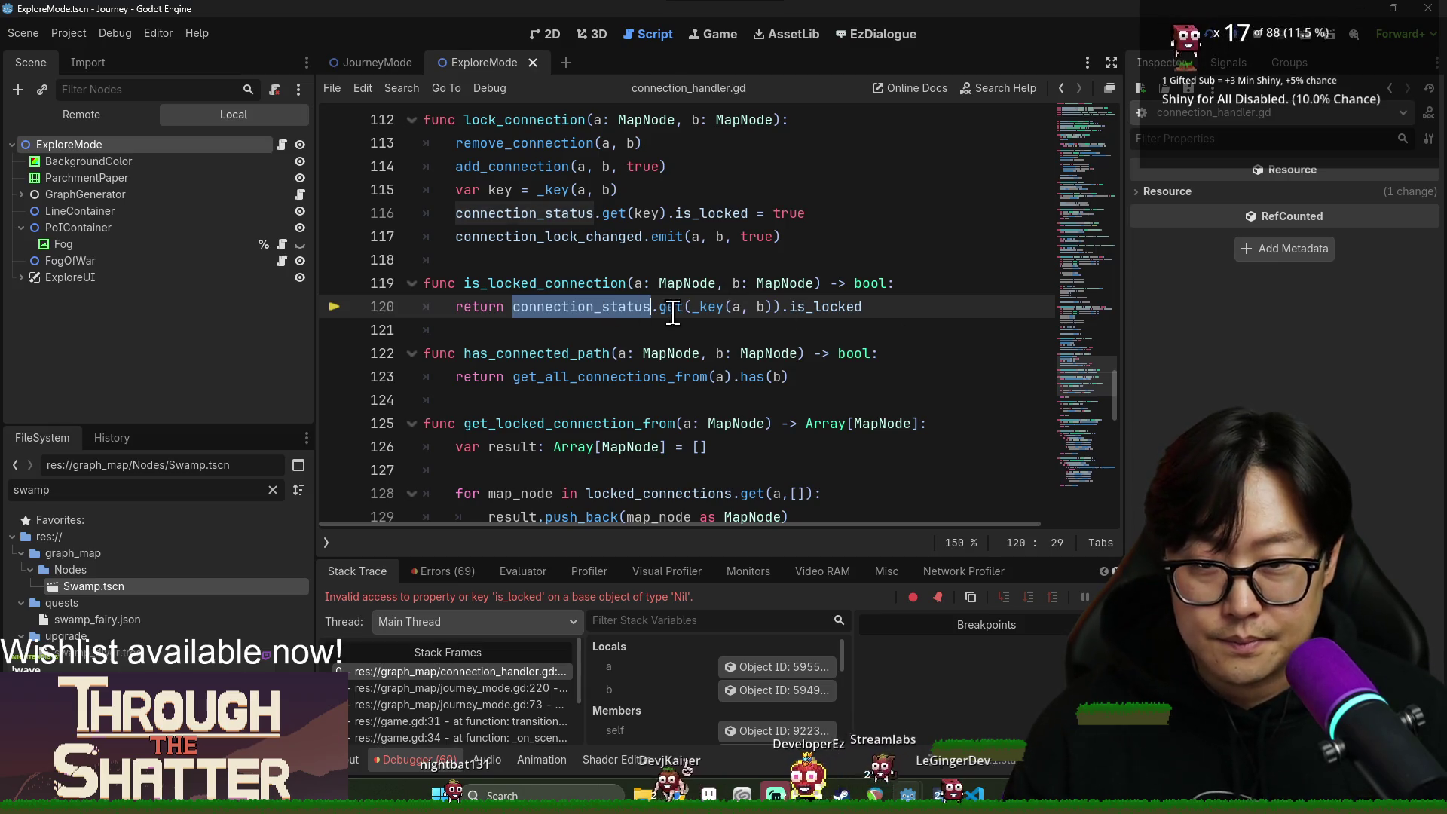
key(F5)
click(1144, 100)
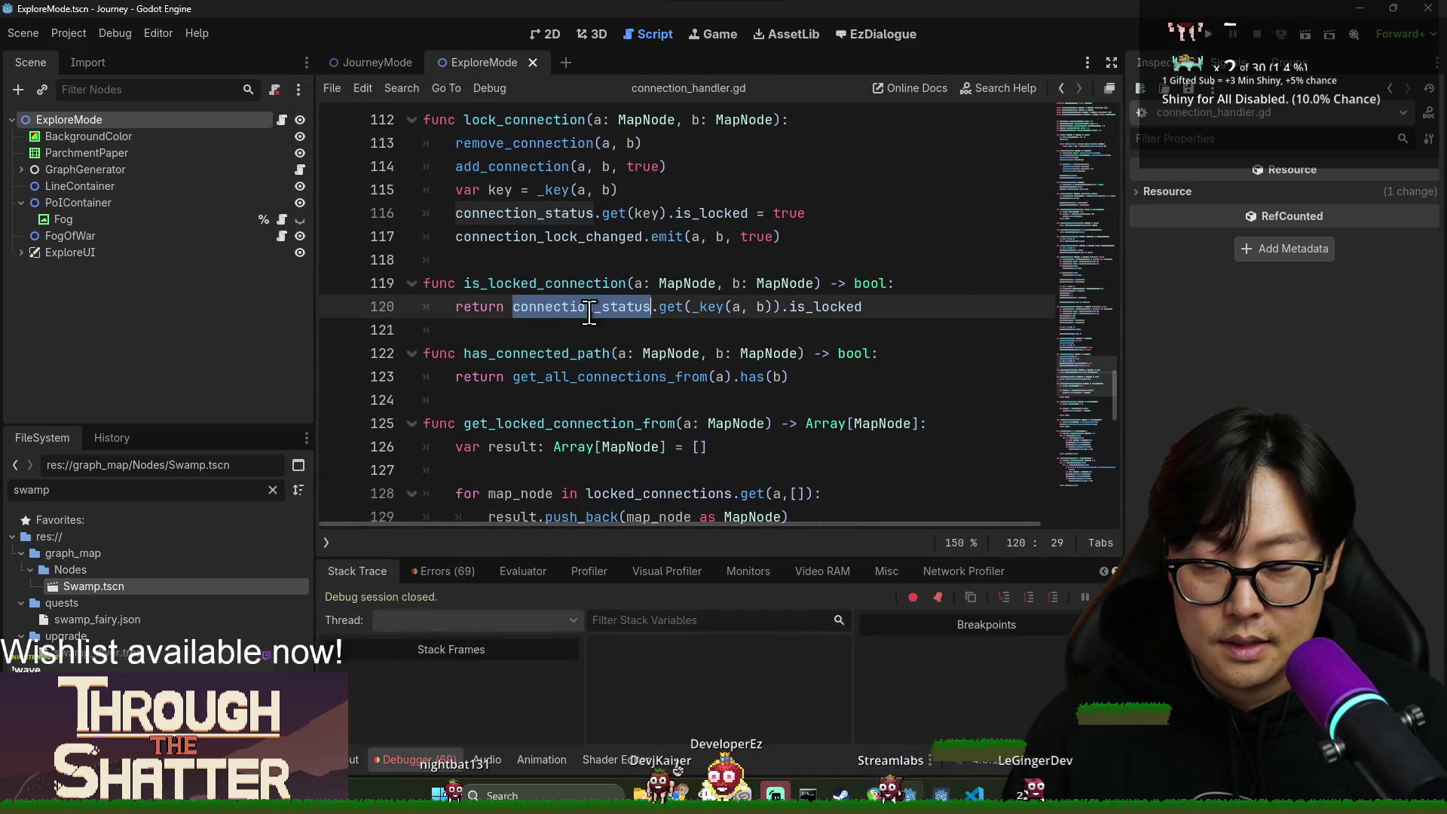
Re-select connection_status in is_locked_connection and review the surrounding code.
click(952, 285)
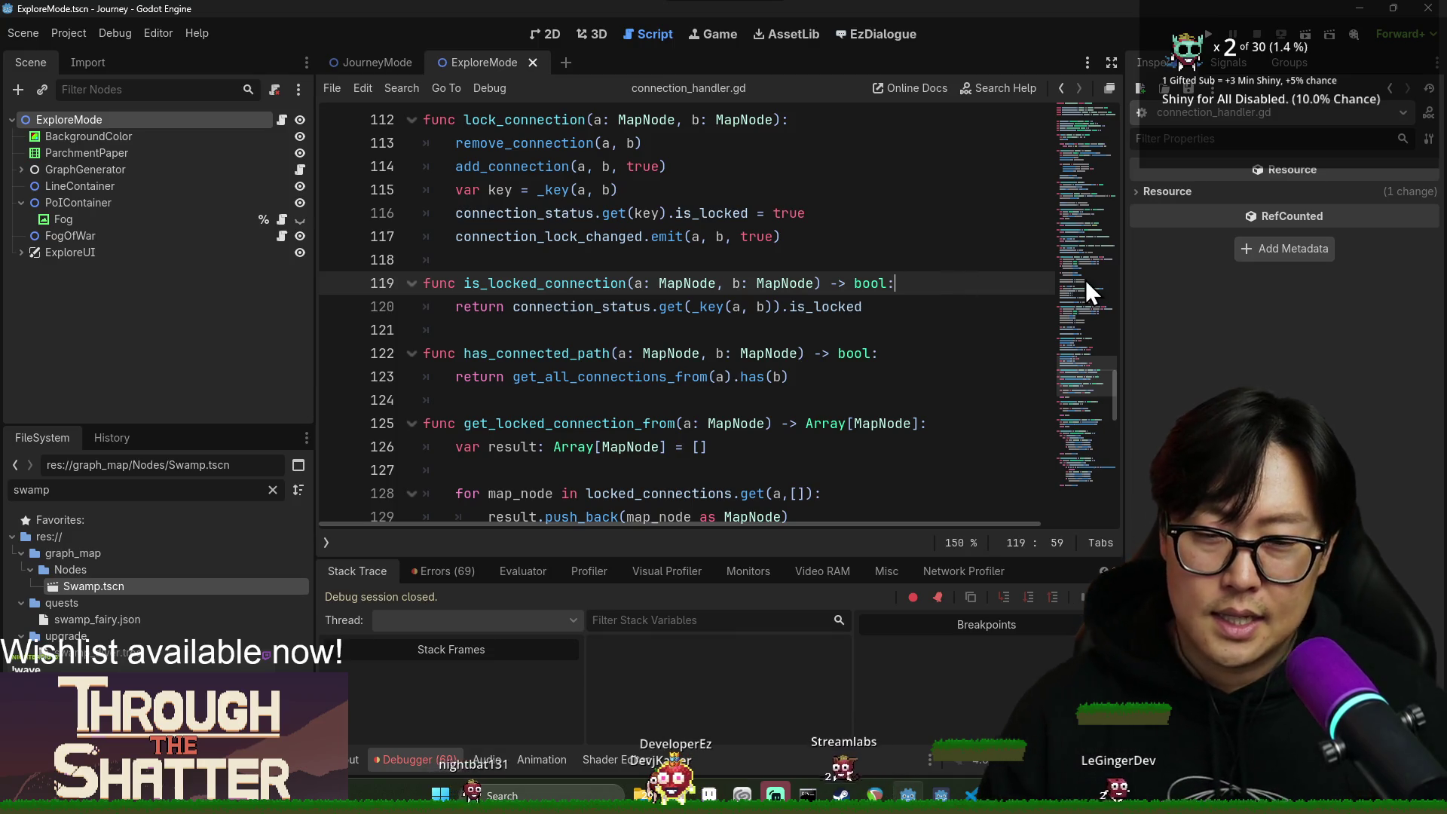
double_click(608, 306)
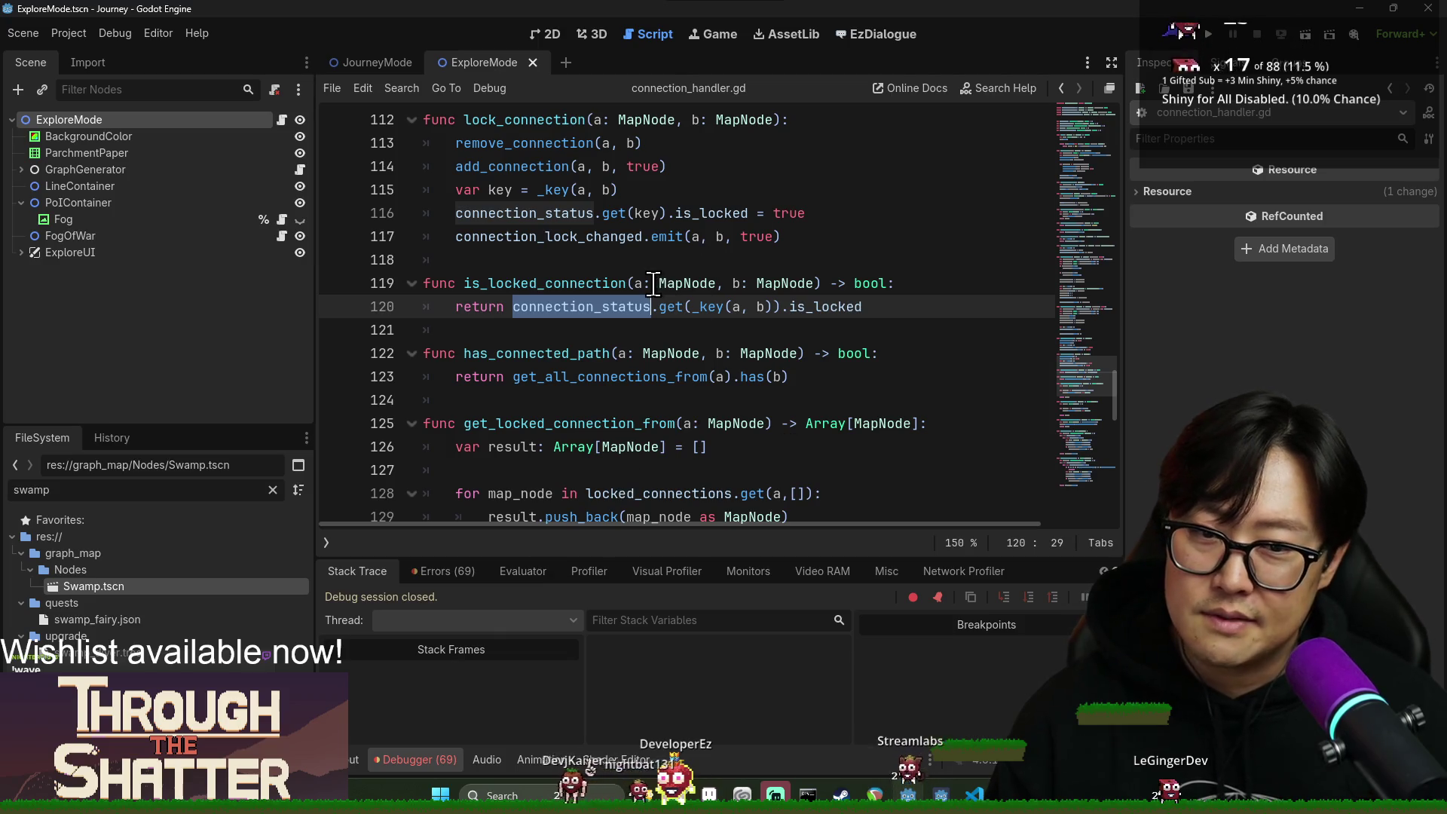
scroll(625, 353, up, 1)
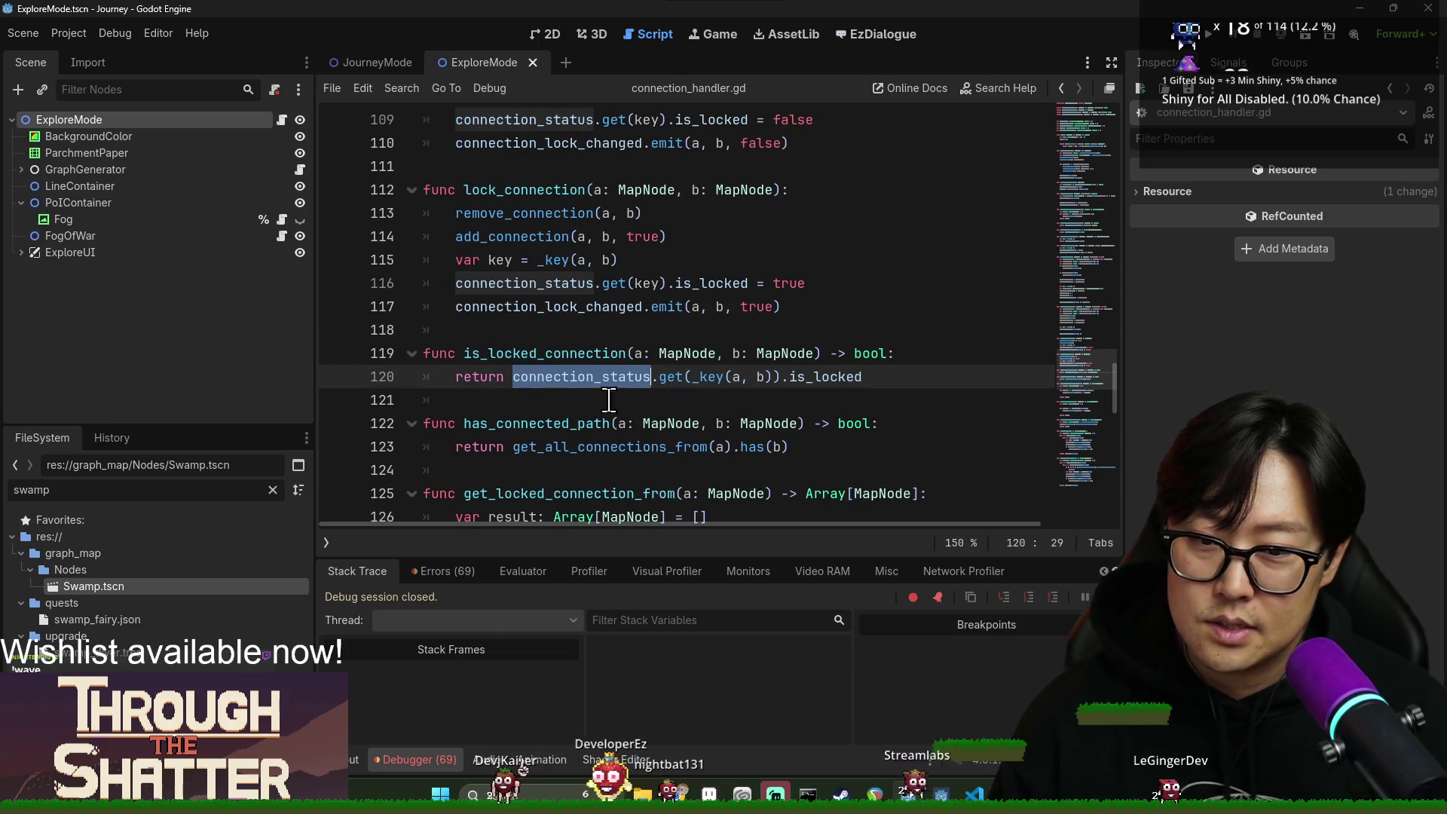
scroll(669, 395, up, 5)
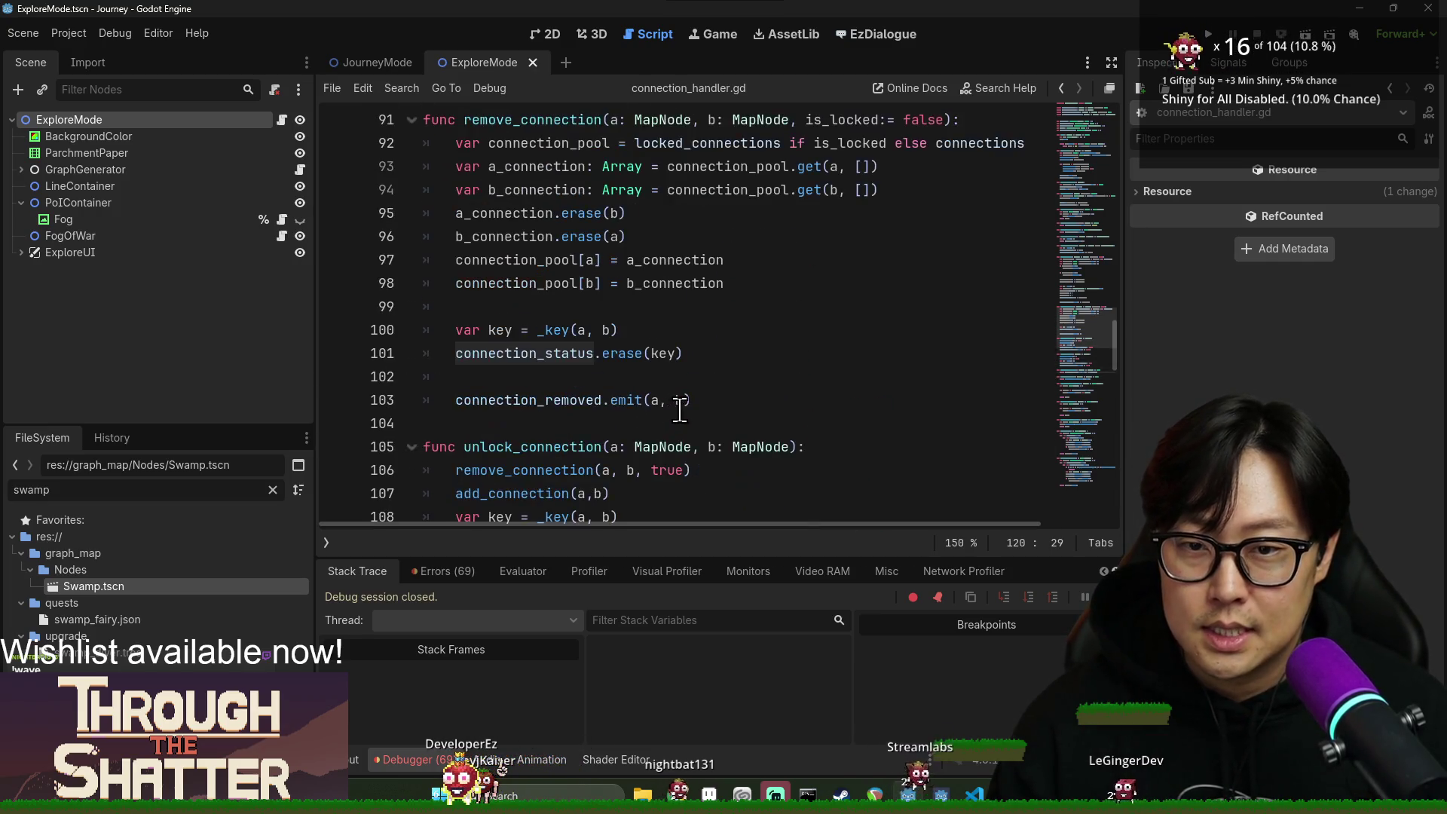
scroll(663, 399, down, 5)
key(ctrl+f)
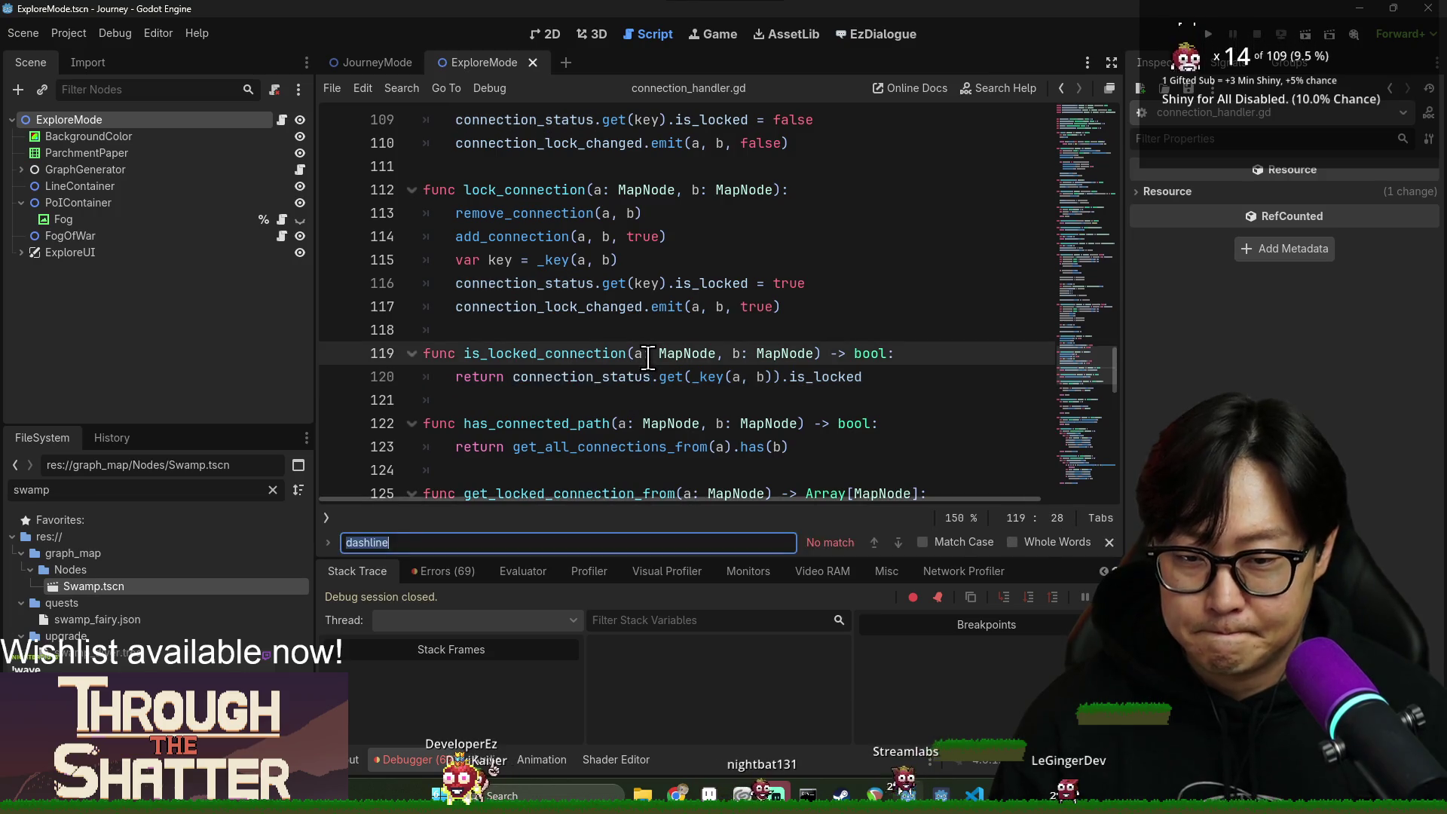
Search for 'key(' to reach _key and view the Array sort docs for pair.sort() on line 17.
text(sort)
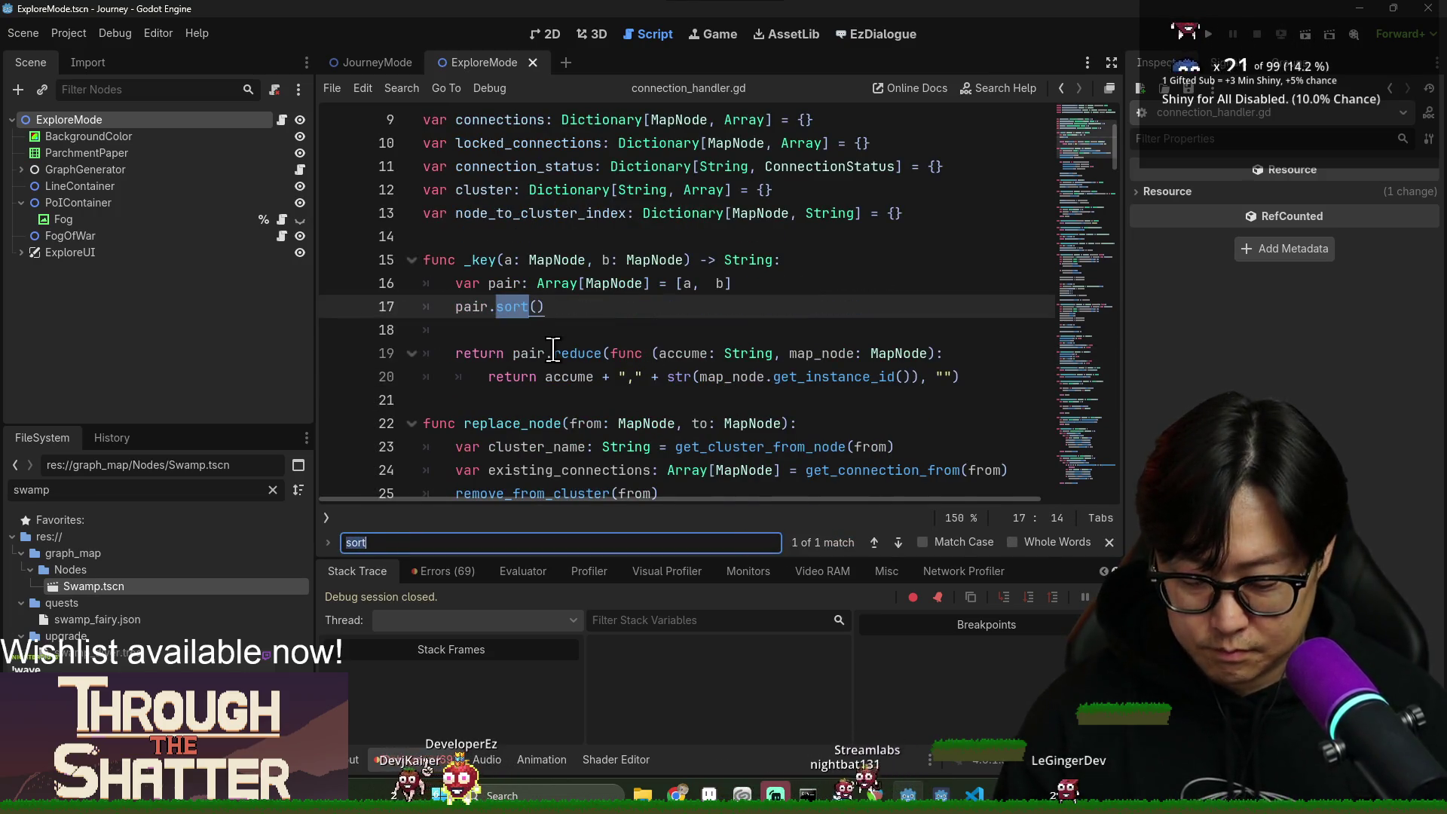
text(key()
key(shift+Return)
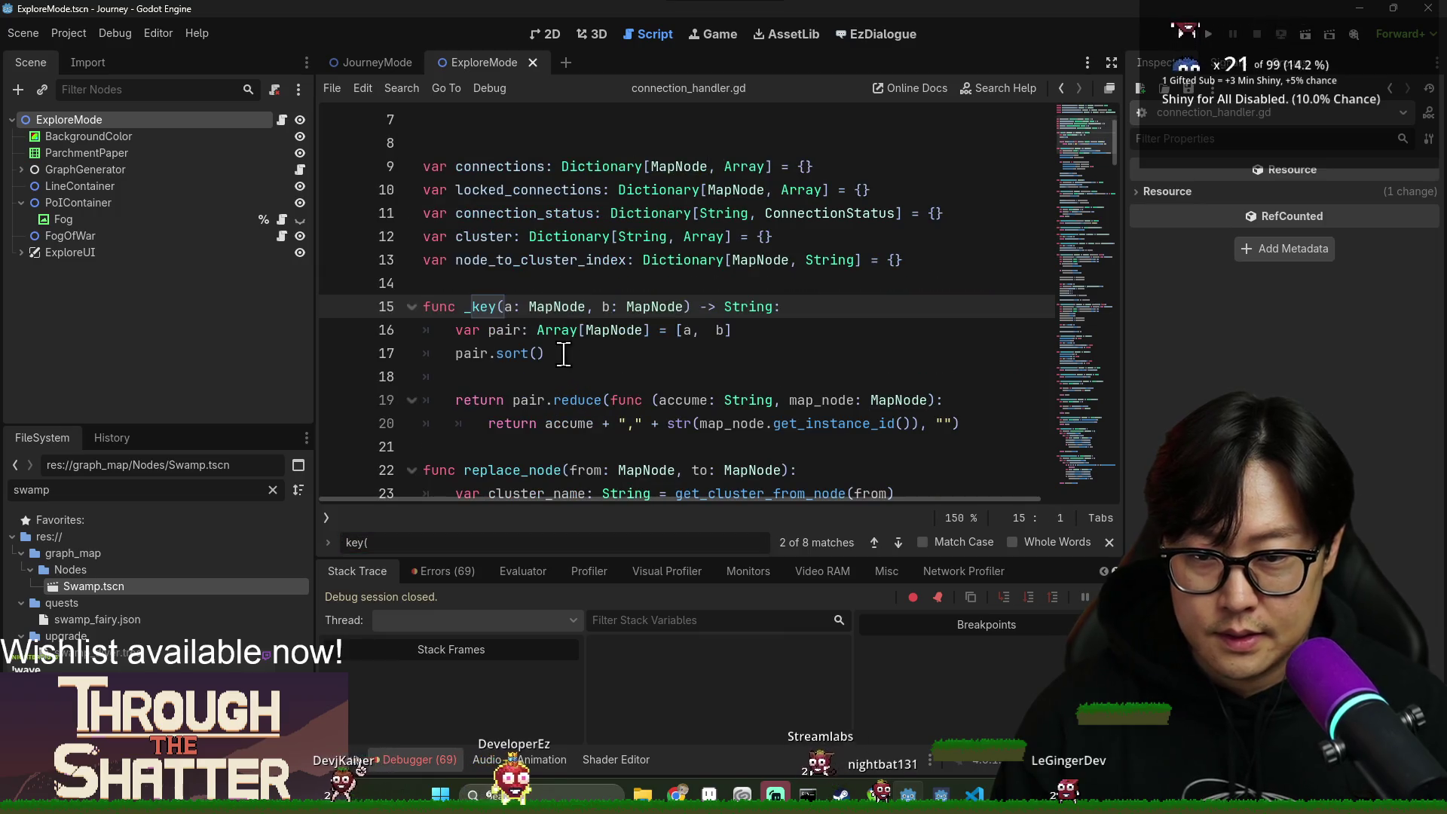
scroll(563, 354, down, 2)
double_click(513, 213)
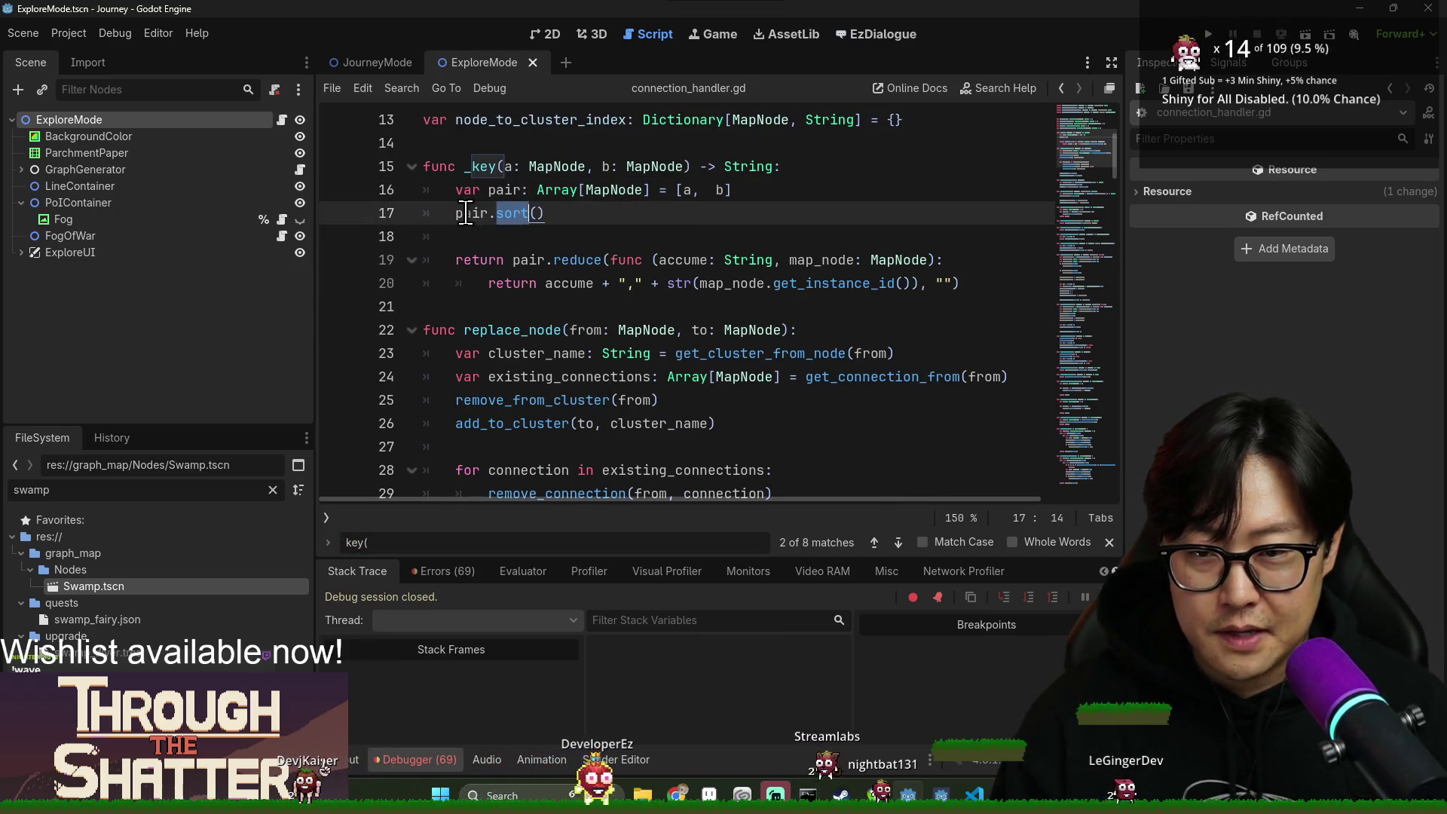
key(alt+F1)
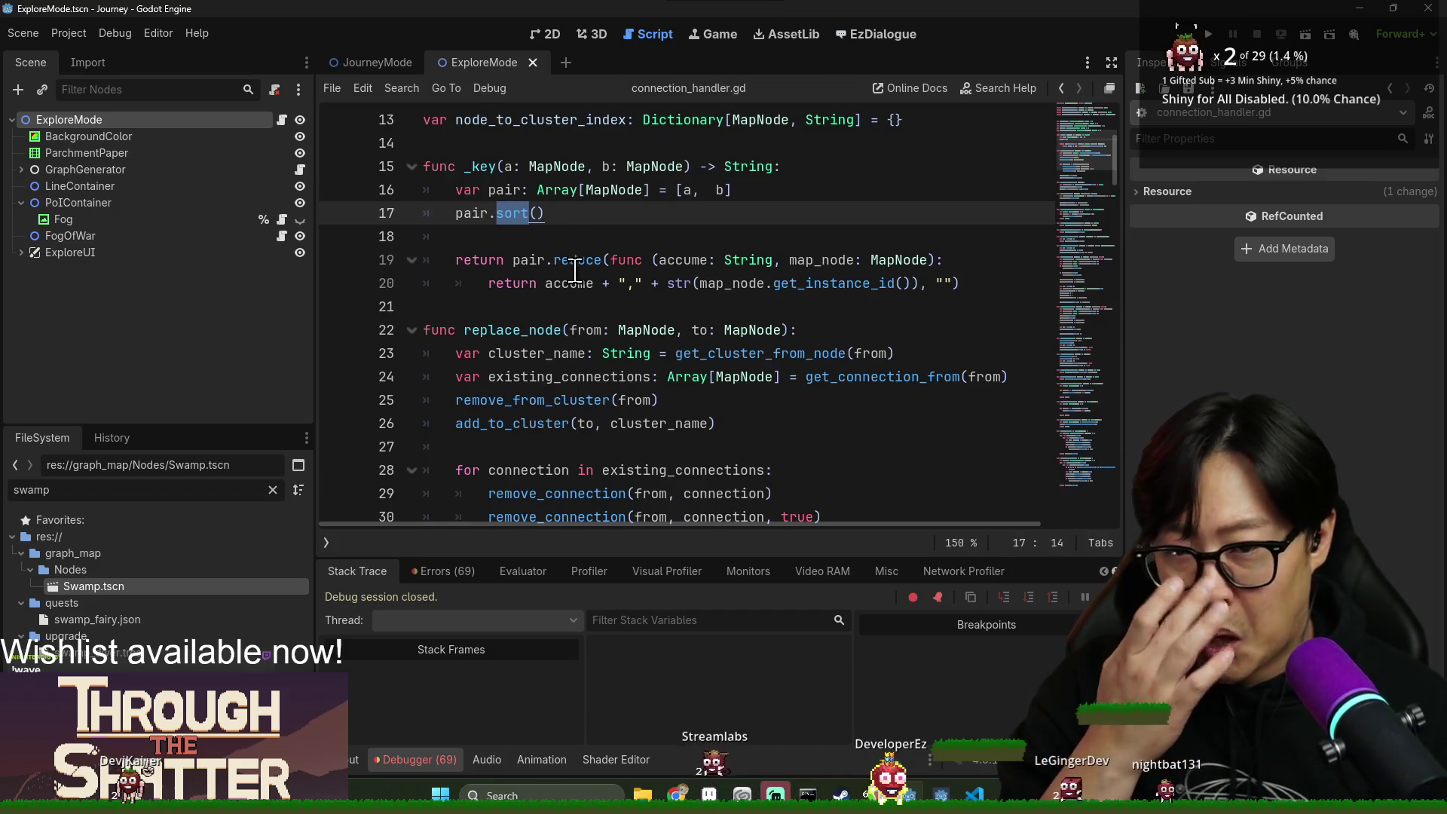
click(536, 216)
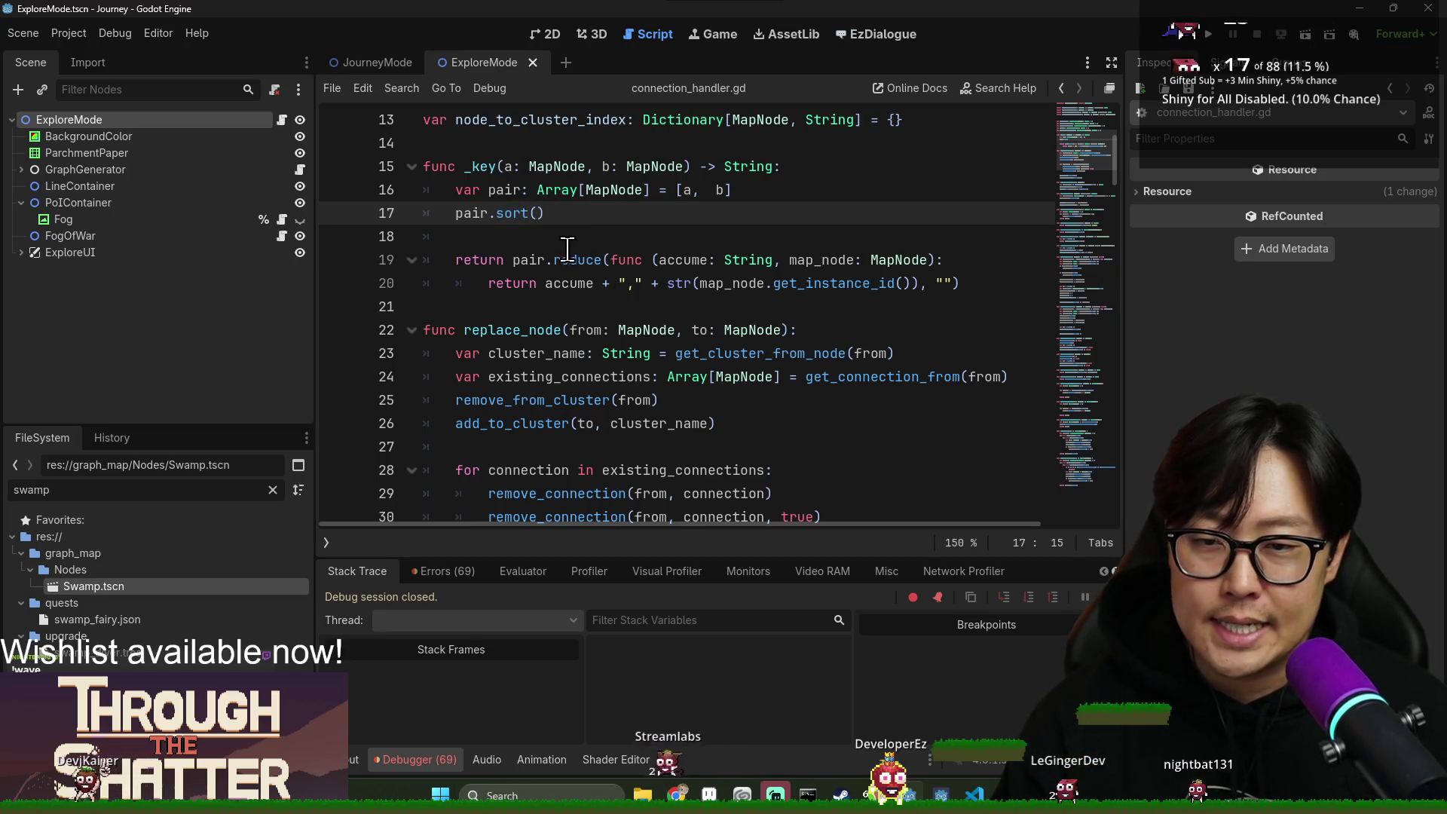
Change pair.sort() to sort_custom(func(_a: MapNode, _b: MapNode)) with an indented return body.
text(_custom()
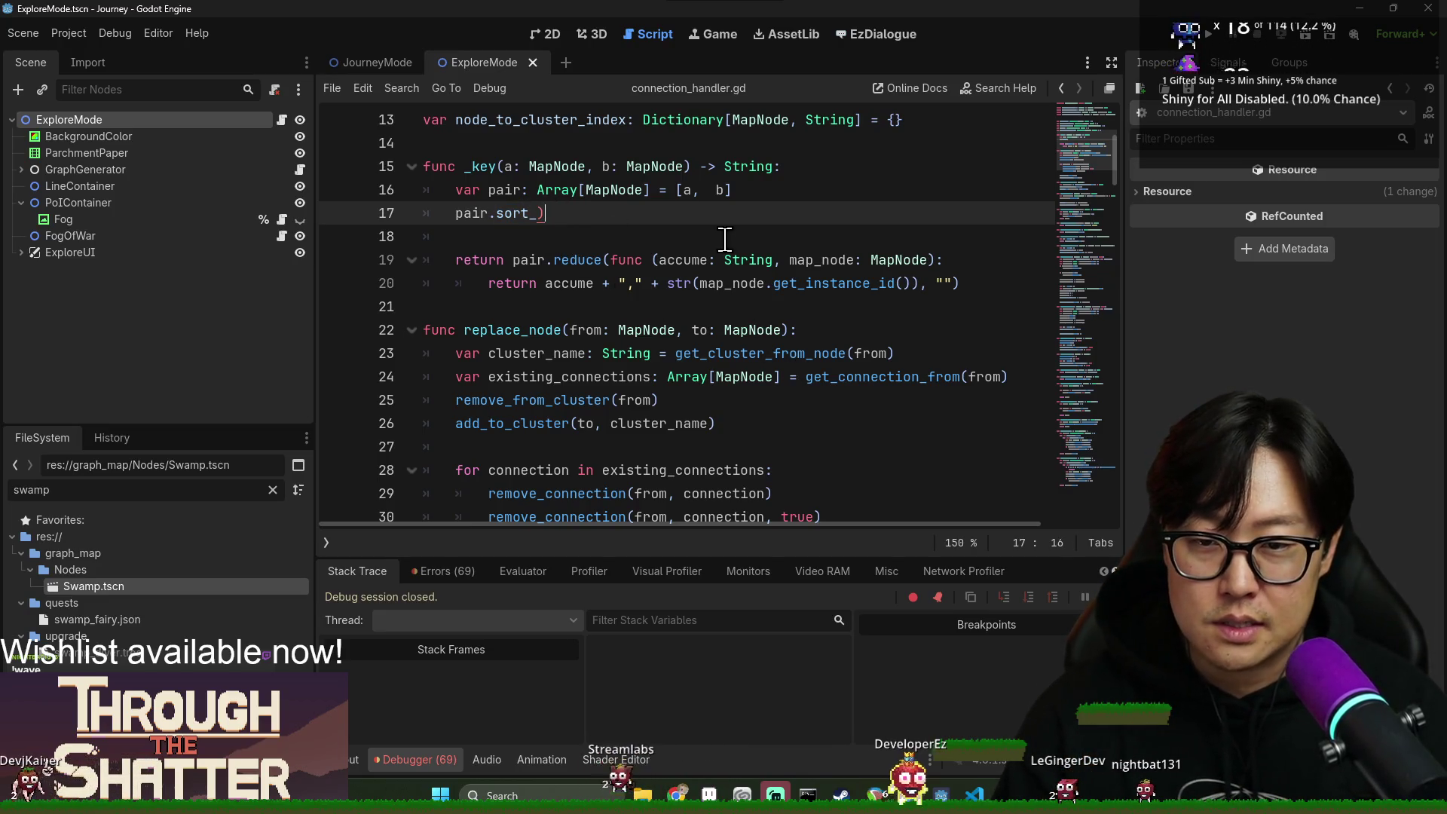
text(func(_)
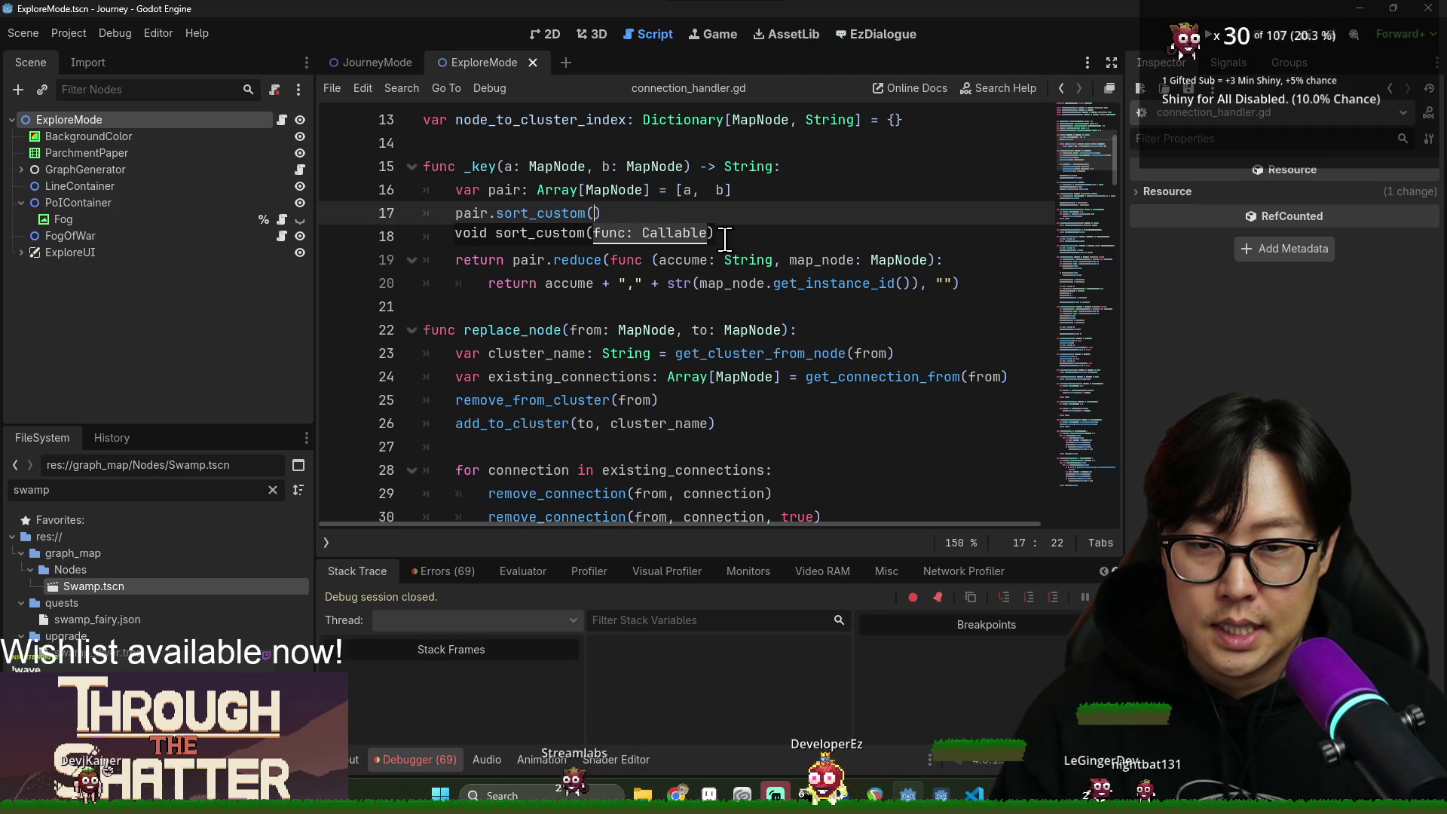
text(a: Ma)
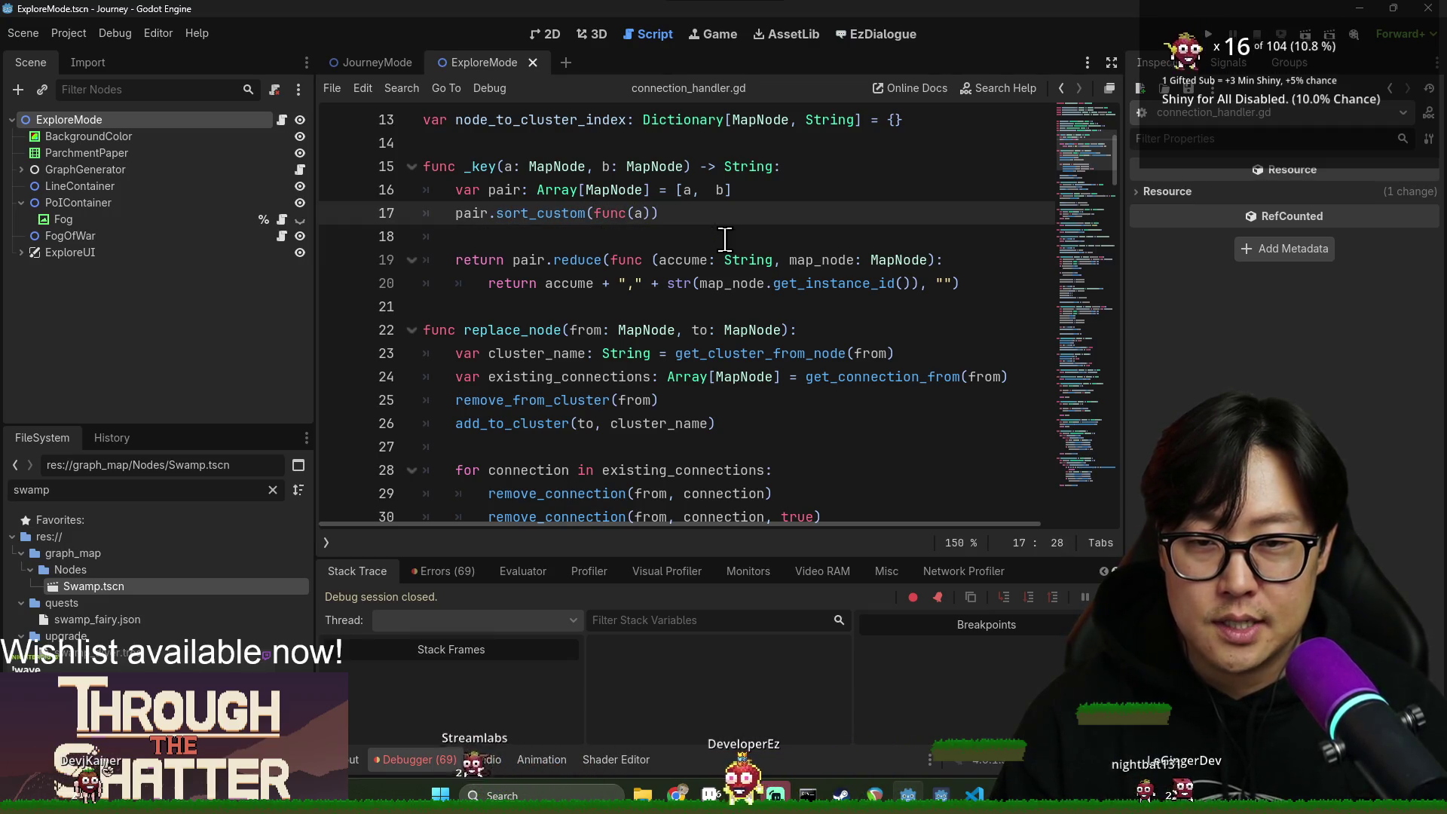
text(pNode, )
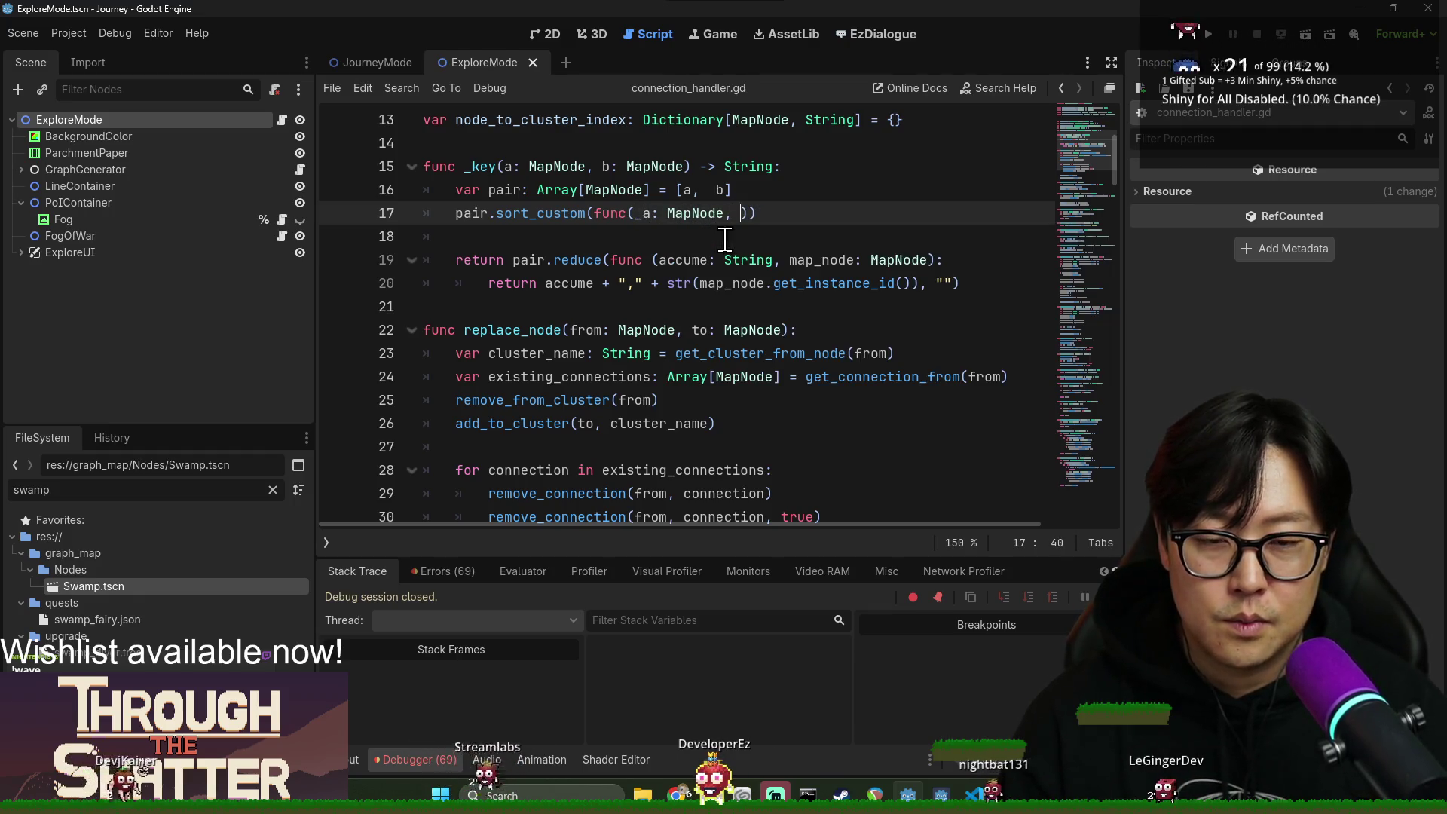
text(_b)
text(:MapNod)
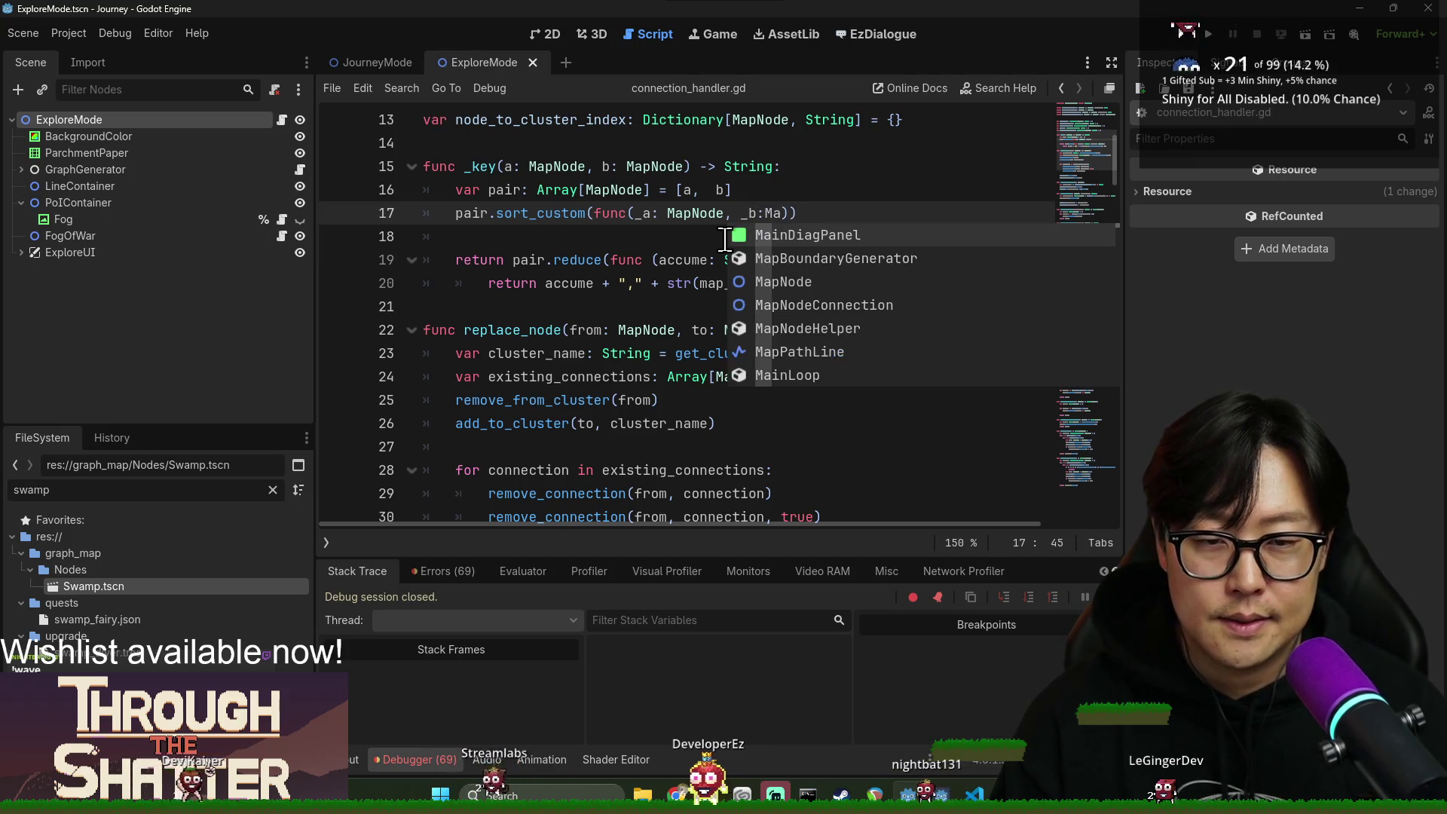
key(Return)
text();)
key(Return)
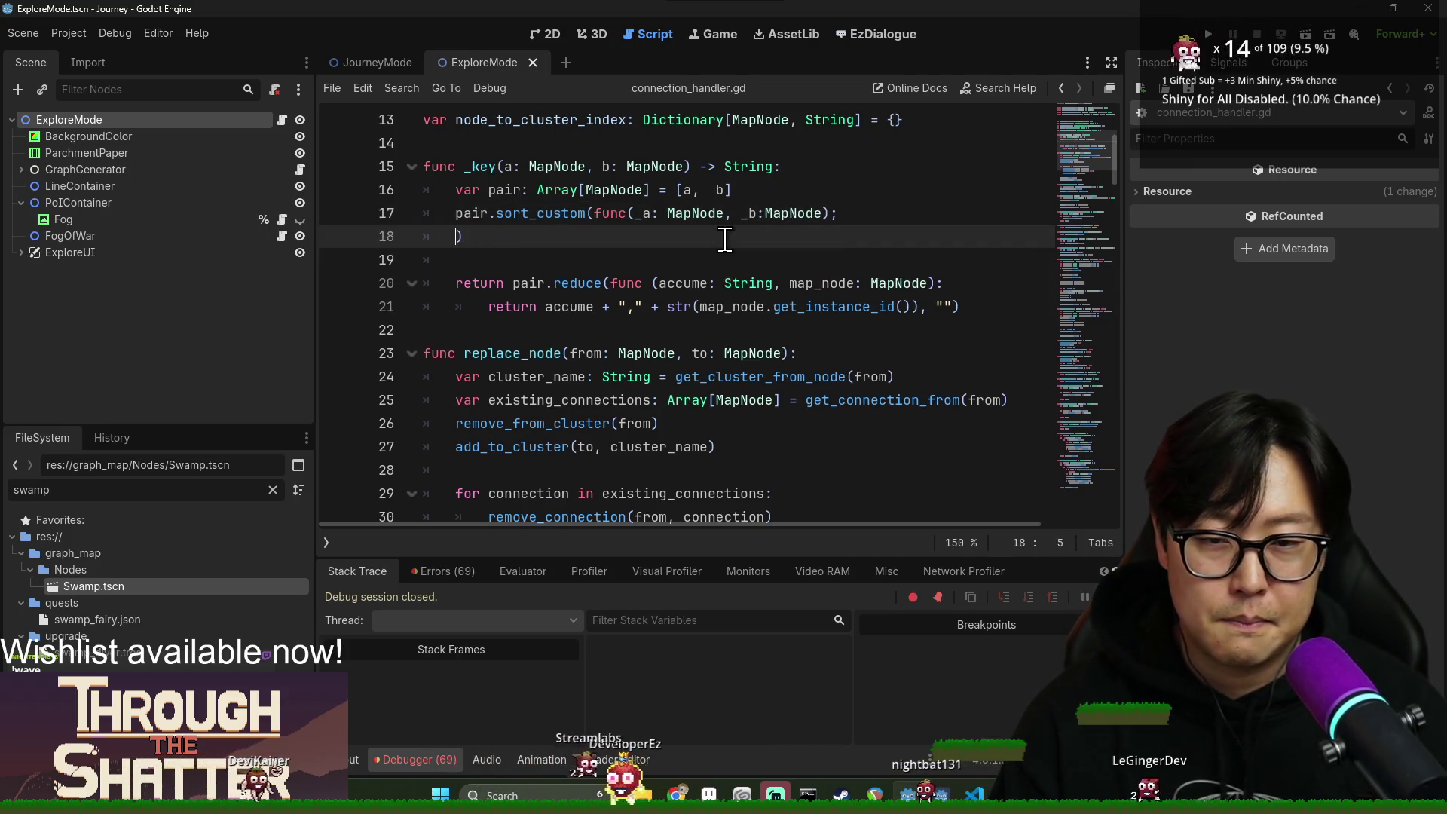
key(BackSpace)
key(Tab)
text(return _a.)
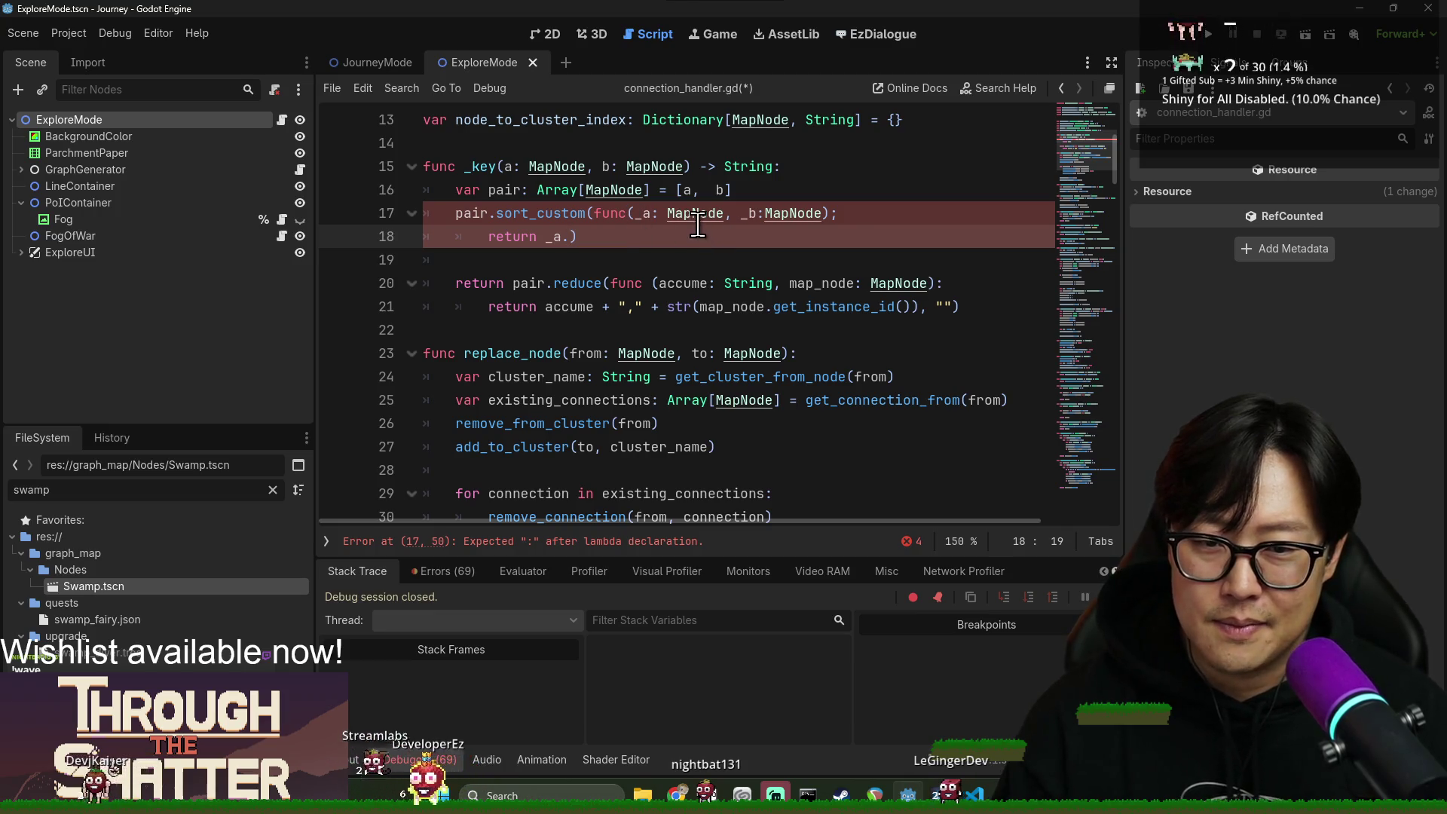
Finish the comparator as return _a.get_instance_id() - _b.get_instance_id() and view get_instance_id's docs.
ctrl+click(697, 217)
key(alt+Left)
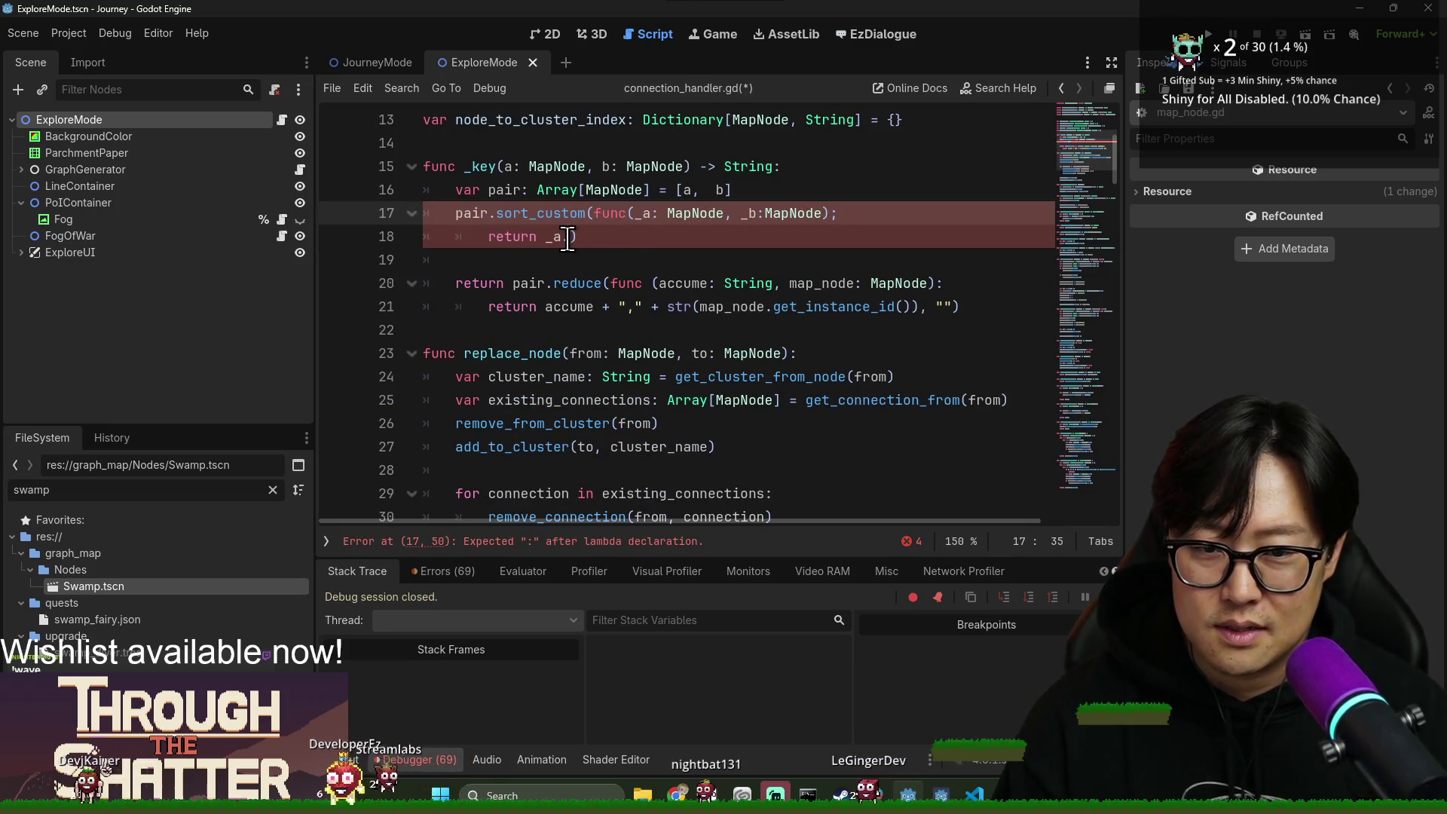
click(569, 237)
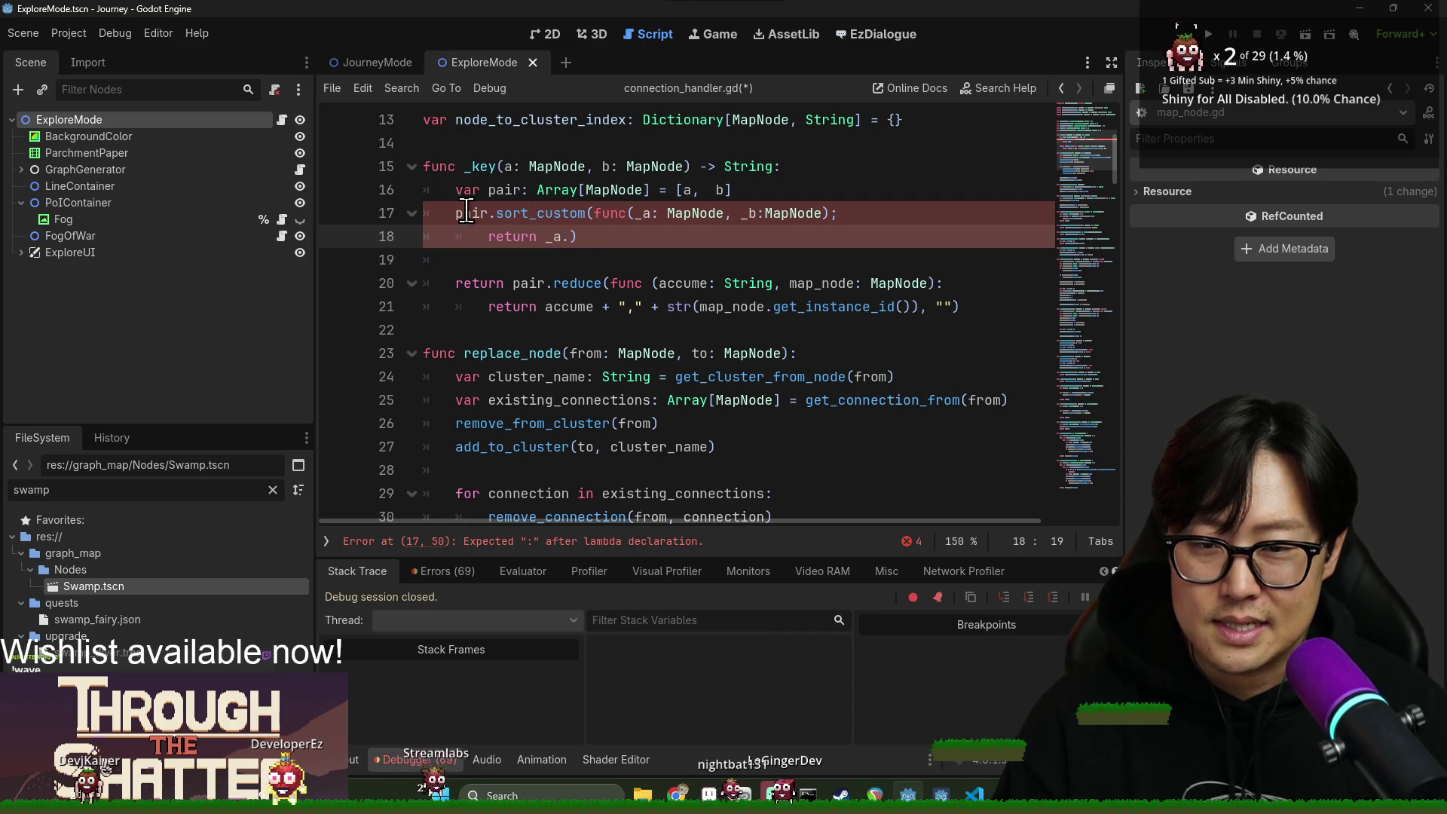
double_click(466, 214)
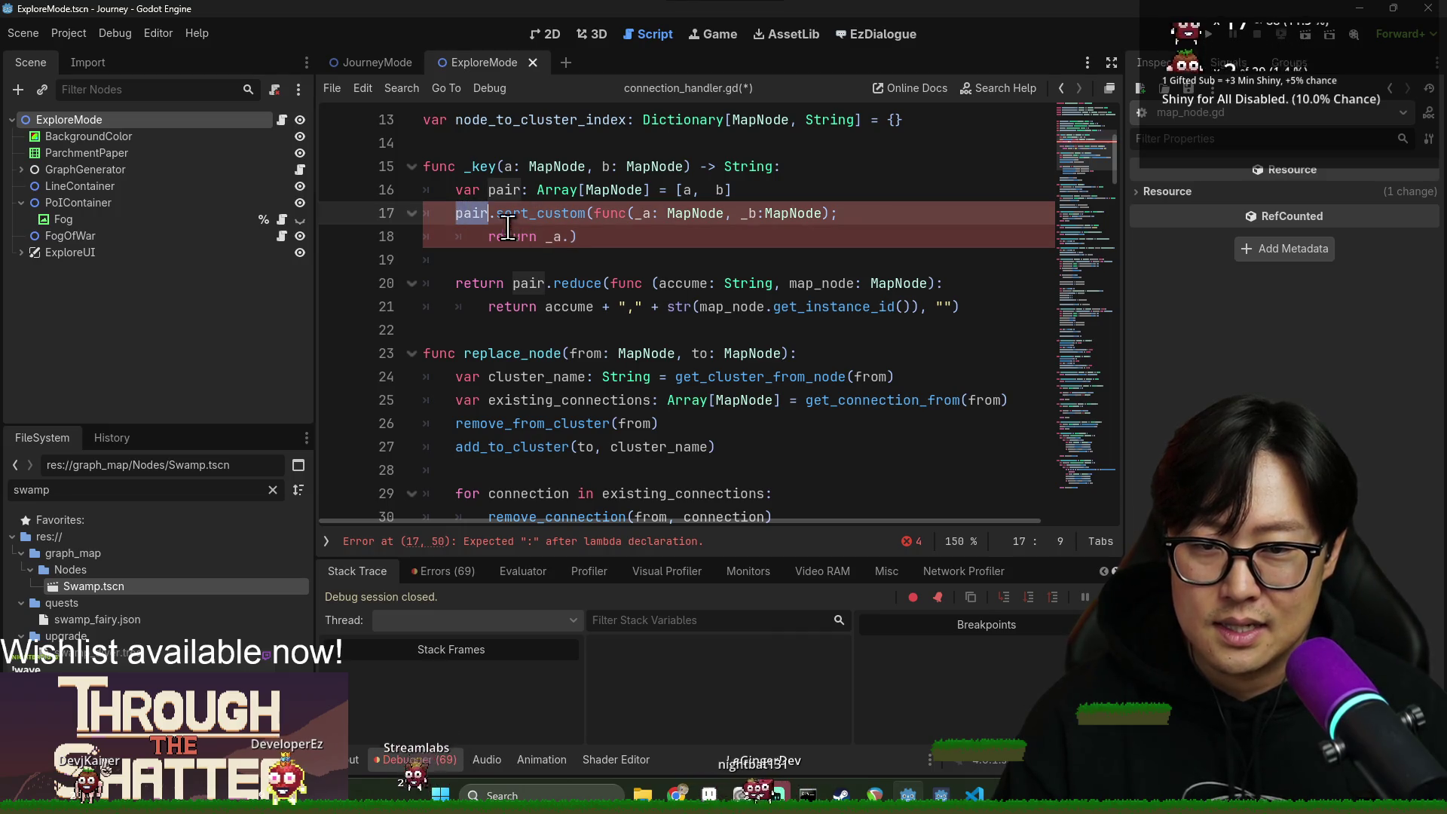
click(569, 236)
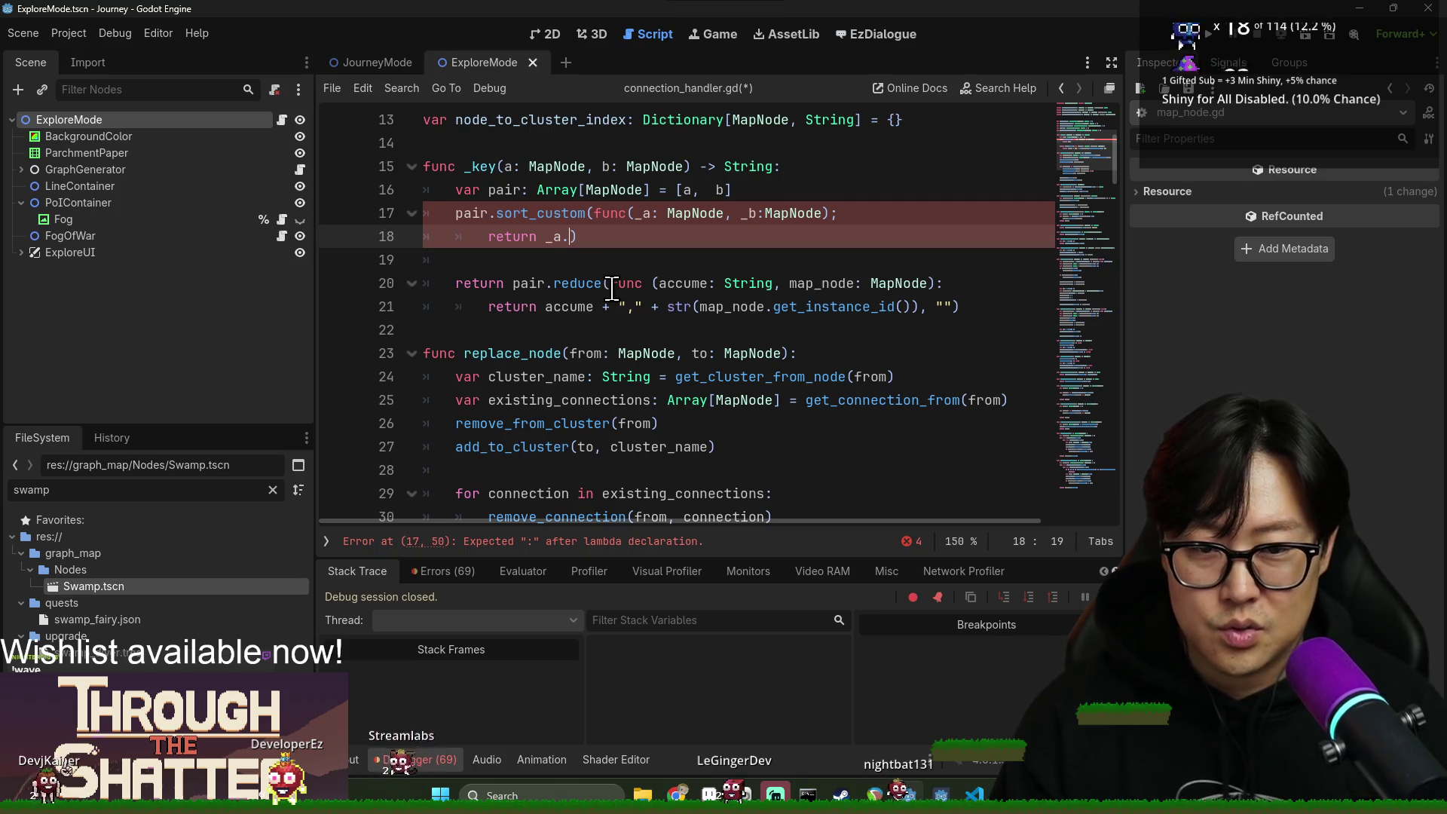
text(get_instanc)
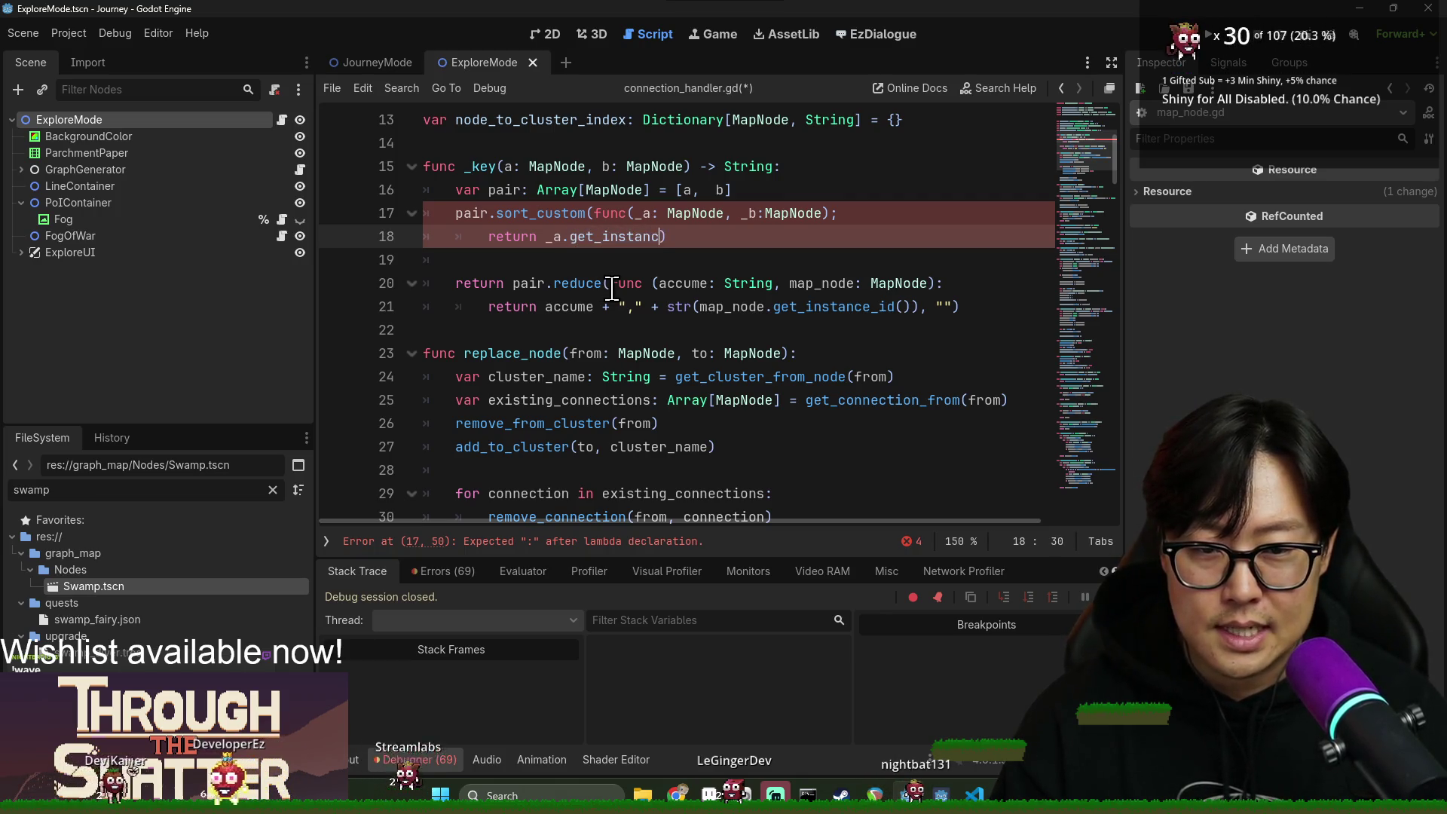
text(e_ide() - _)
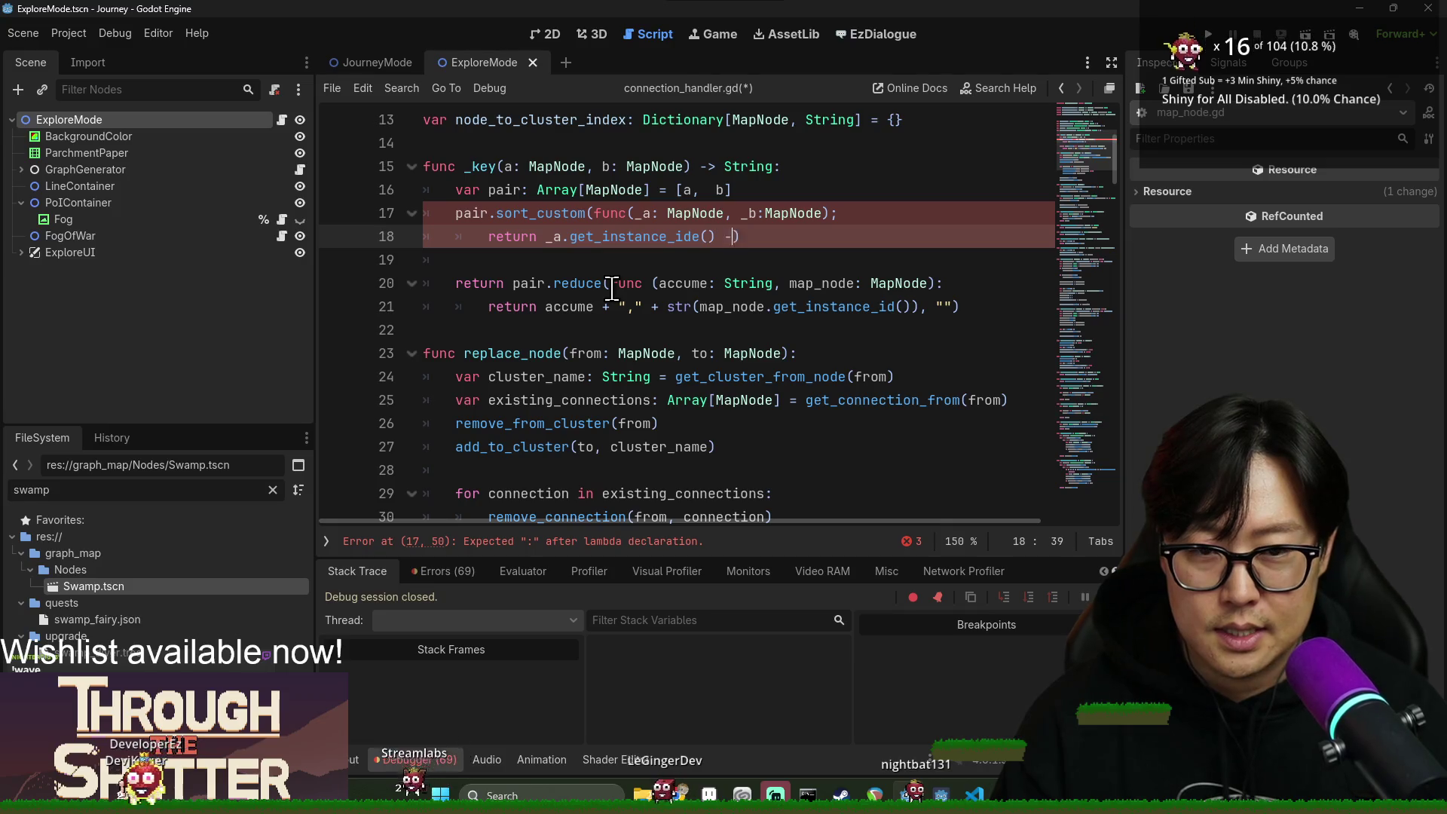
text(b.get_instance_id()
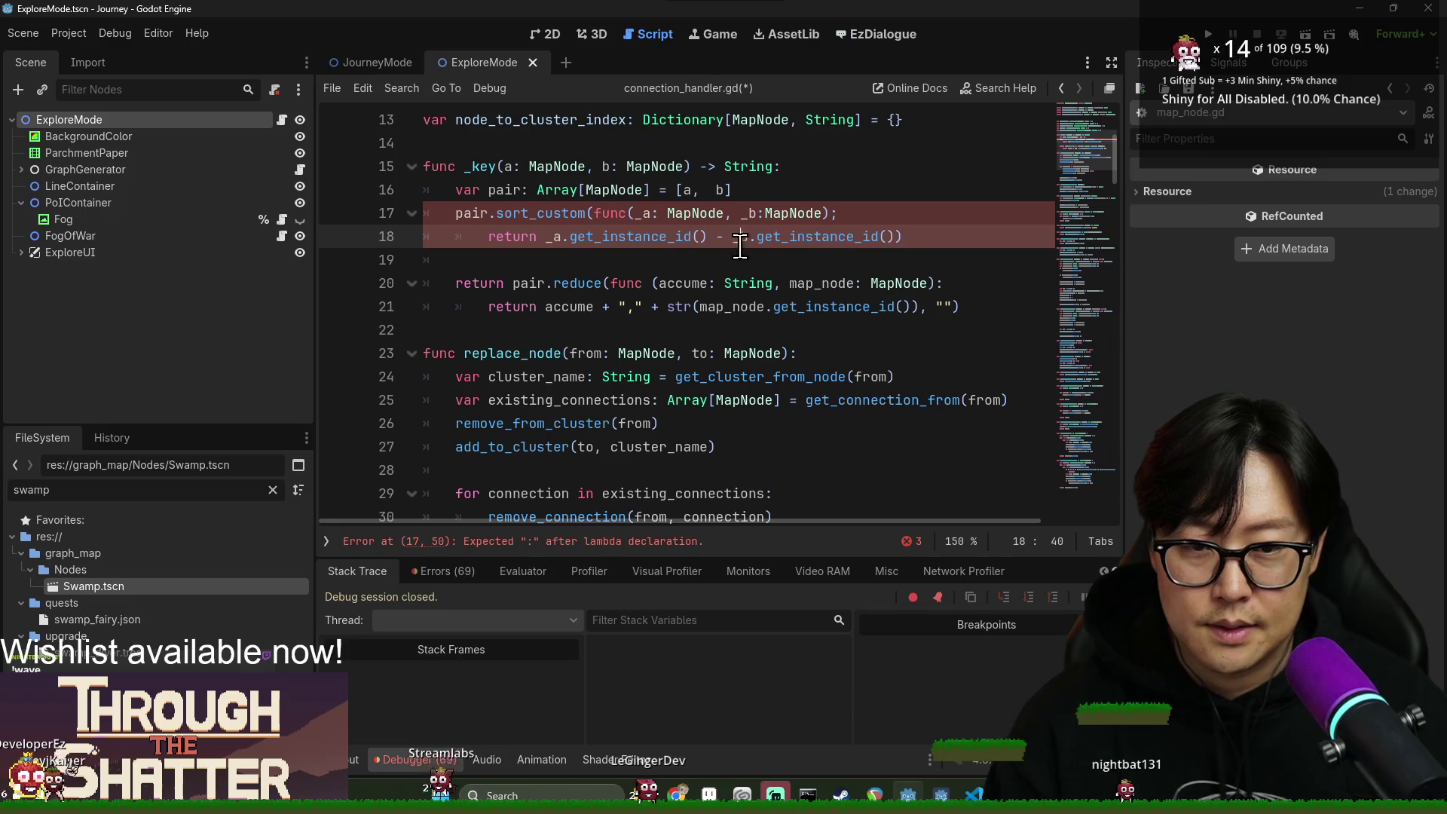
click(805, 238)
ctrl+click(843, 315)
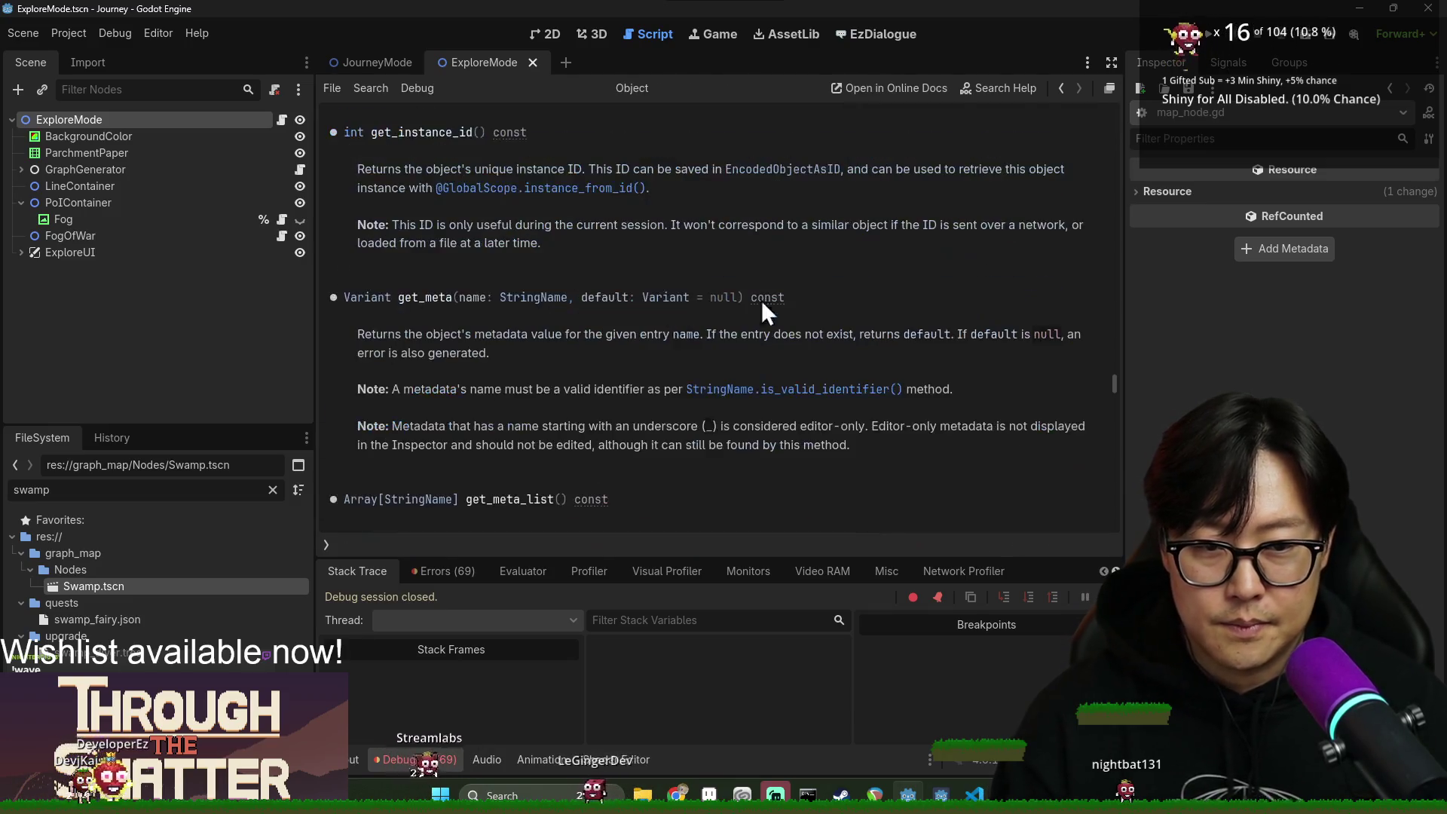
Return to connection_handler.gd, review the comparator line, and save the script.
key(alt+Left)
click(574, 260)
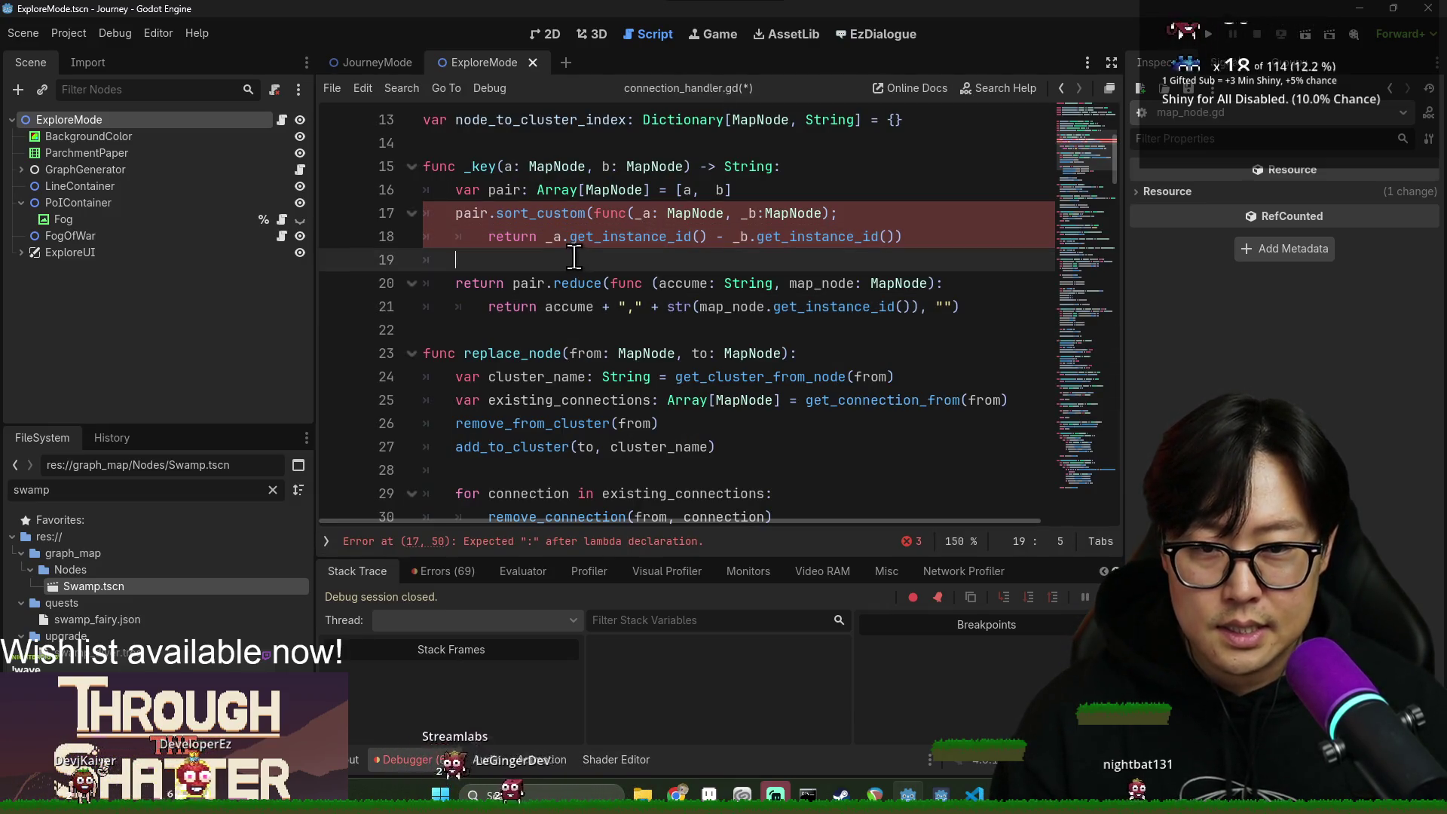
click(734, 236)
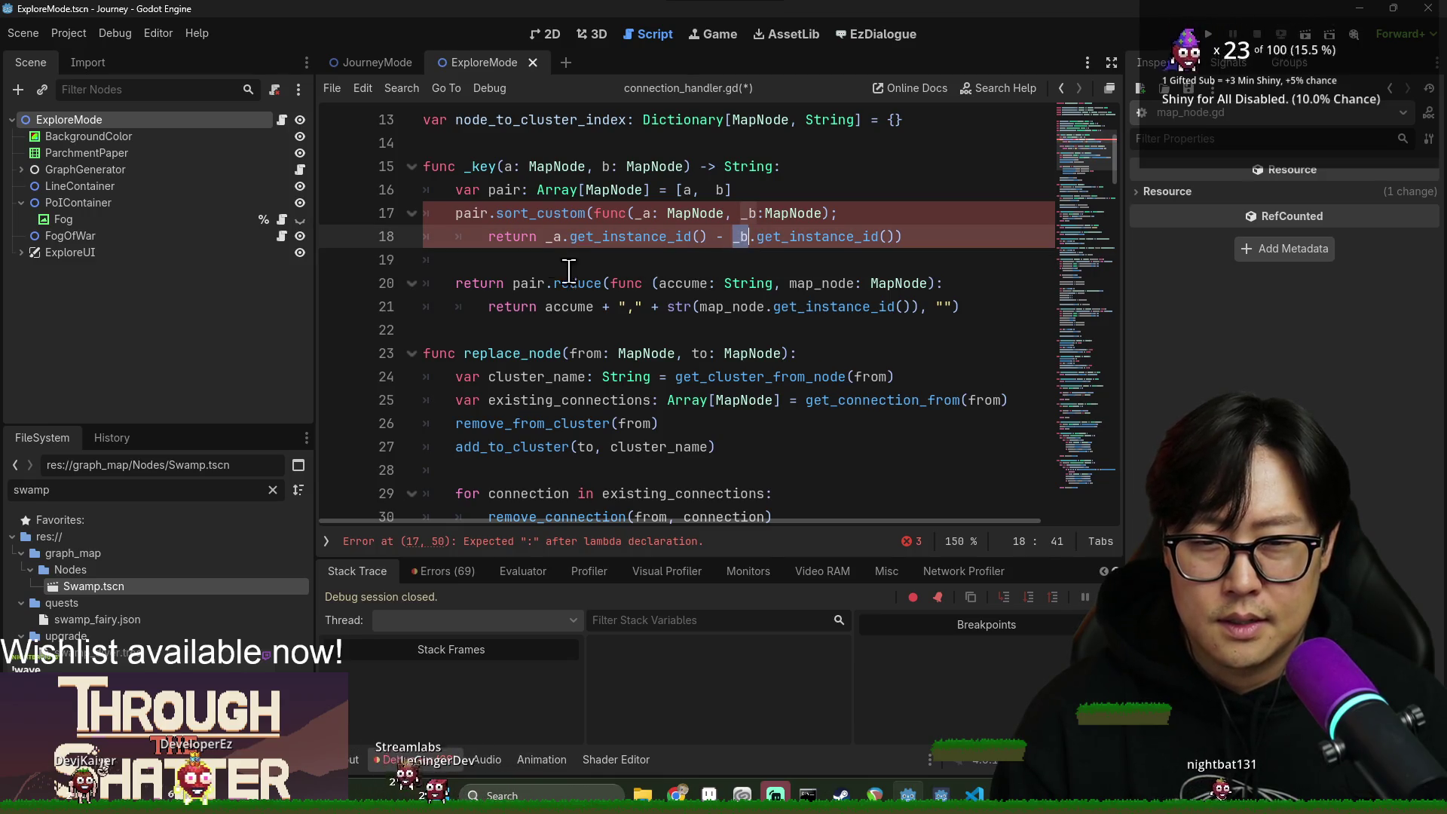
double_click(518, 237)
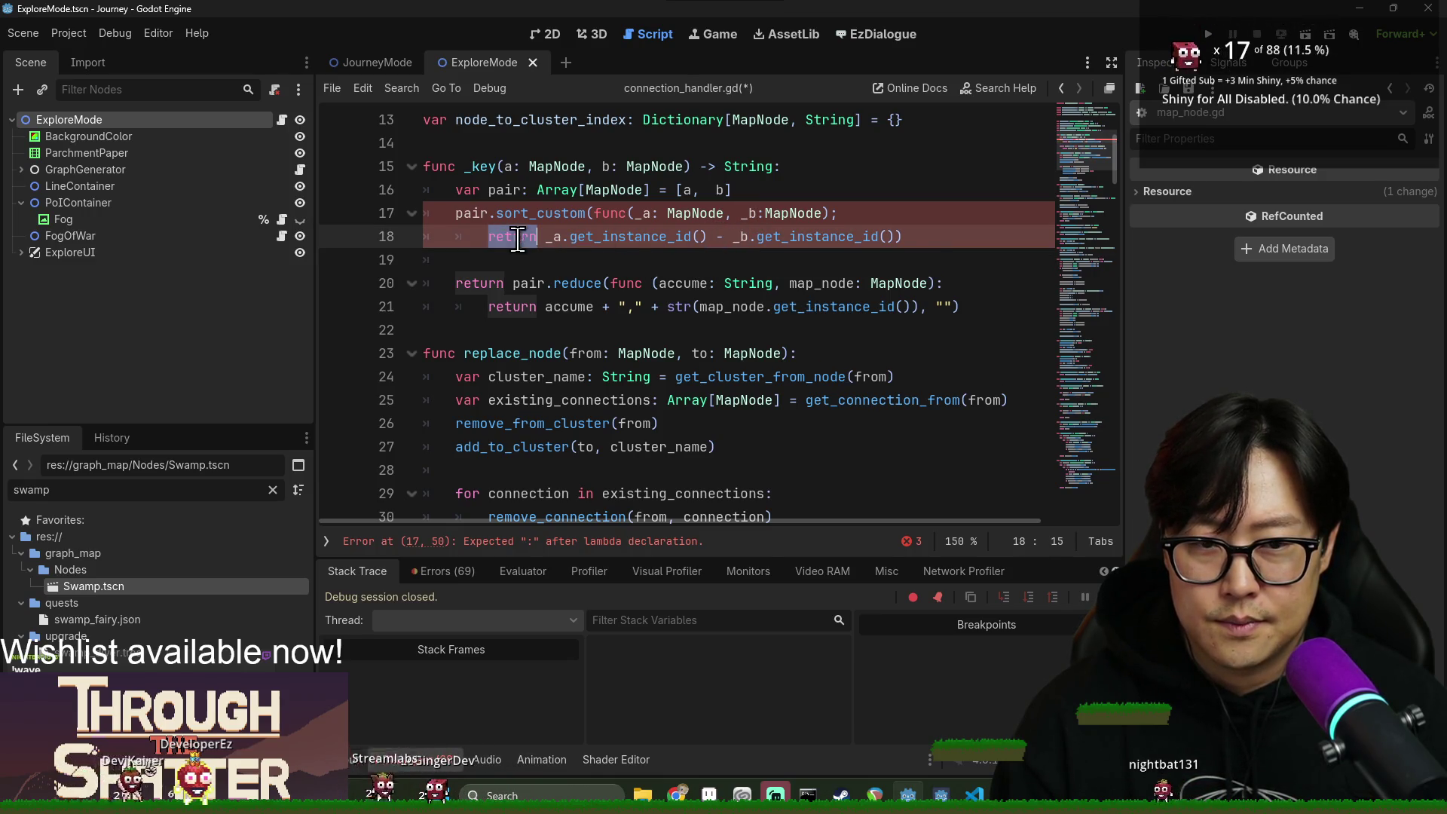
click(835, 223)
text(:)
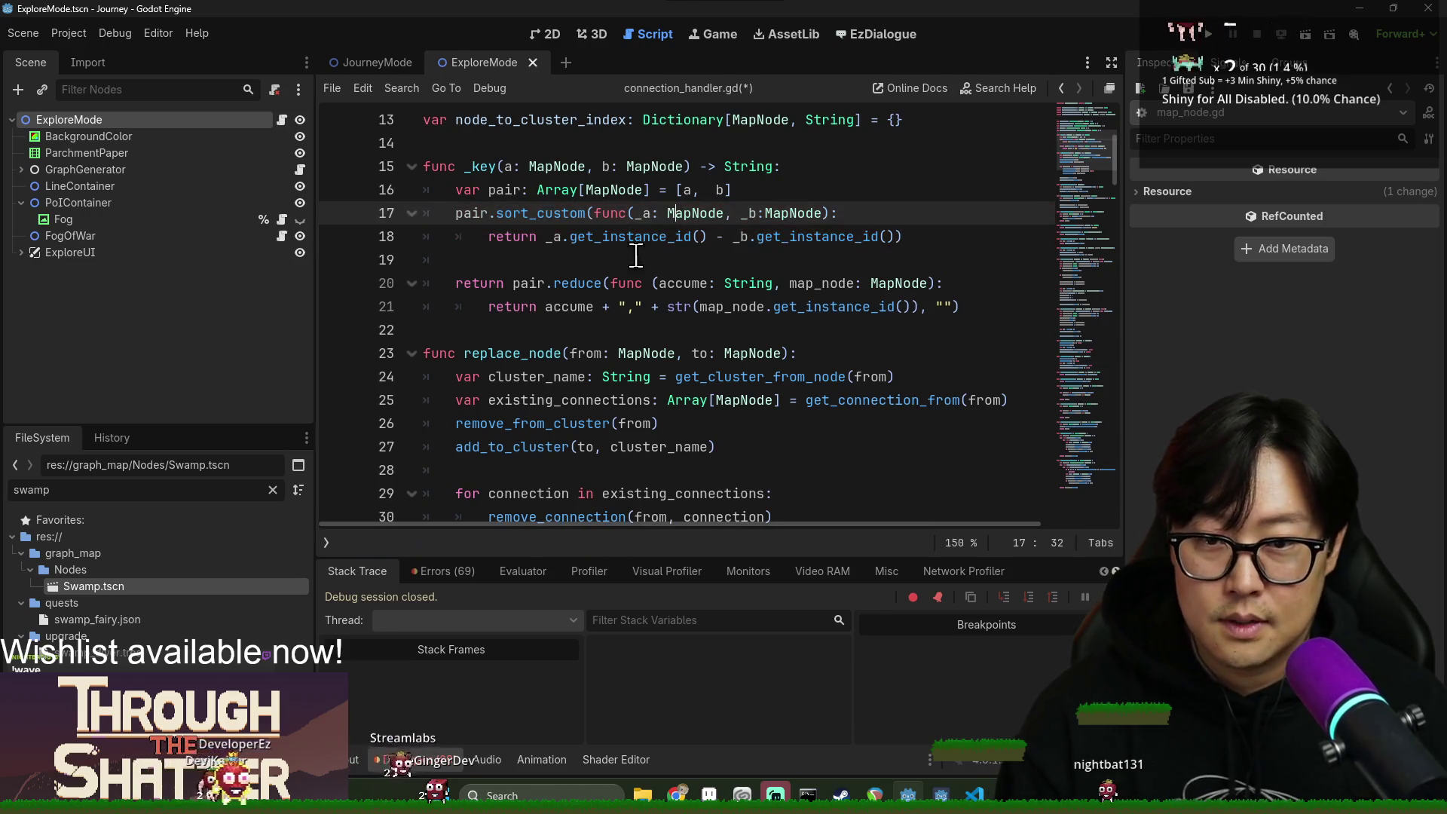
key(ctrl+s)
Read the Array sort_custom reference and its examples, then go back to the script.
ctrl+click(546, 214)
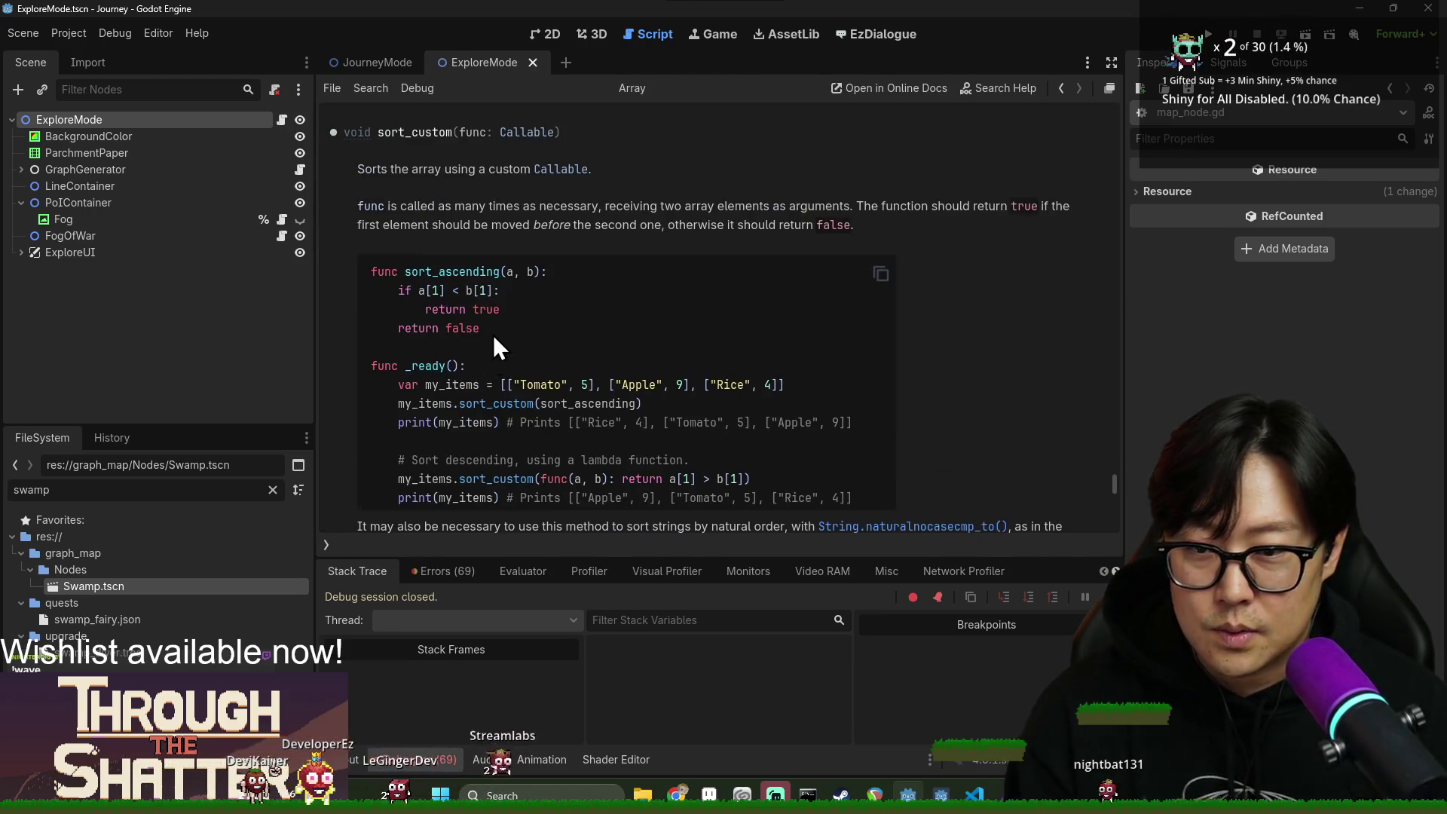
scroll(493, 334, down, 3)
scroll(500, 306, up, 2)
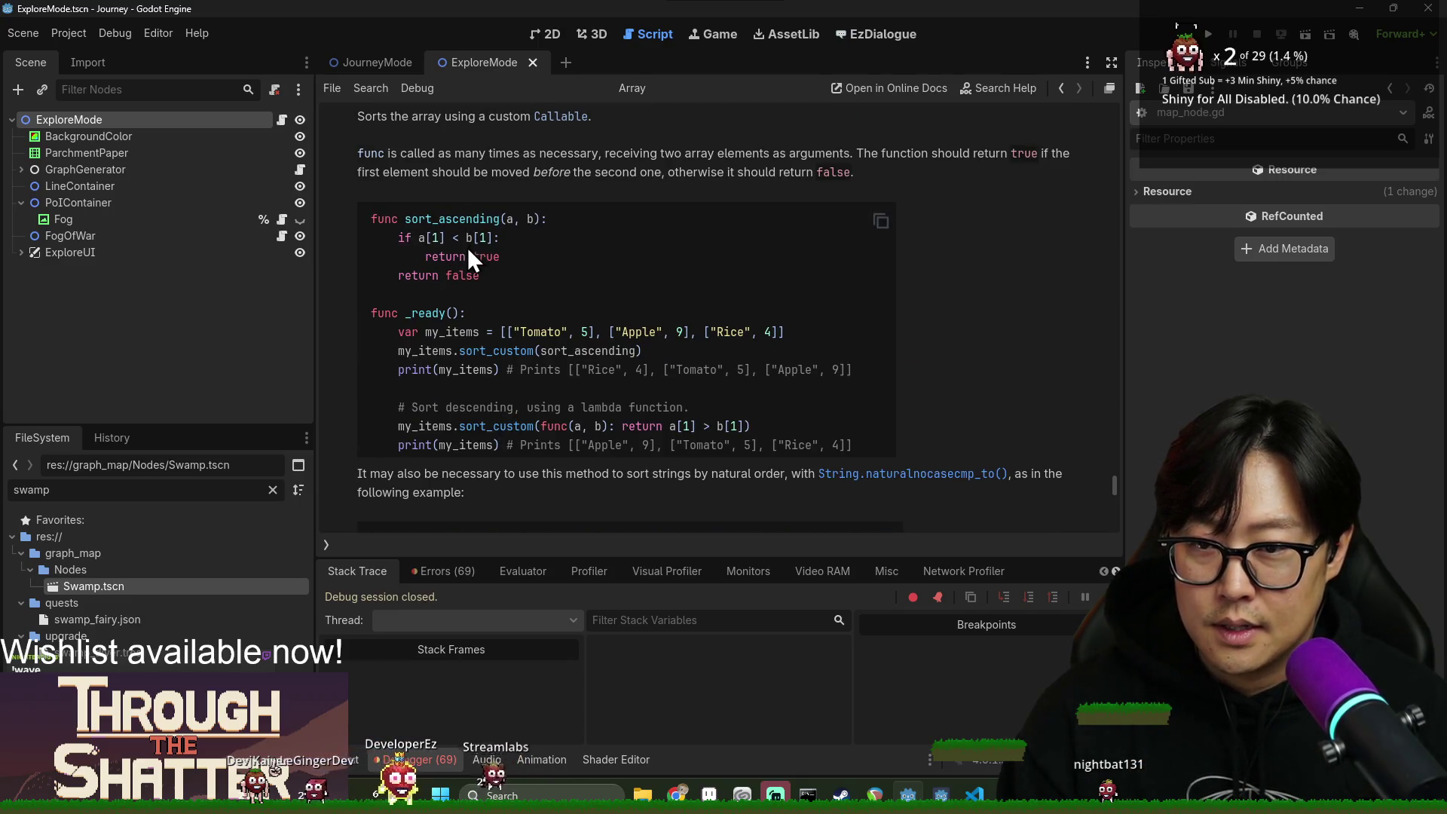
scroll(454, 324, down, 1)
scroll(475, 377, down, 2)
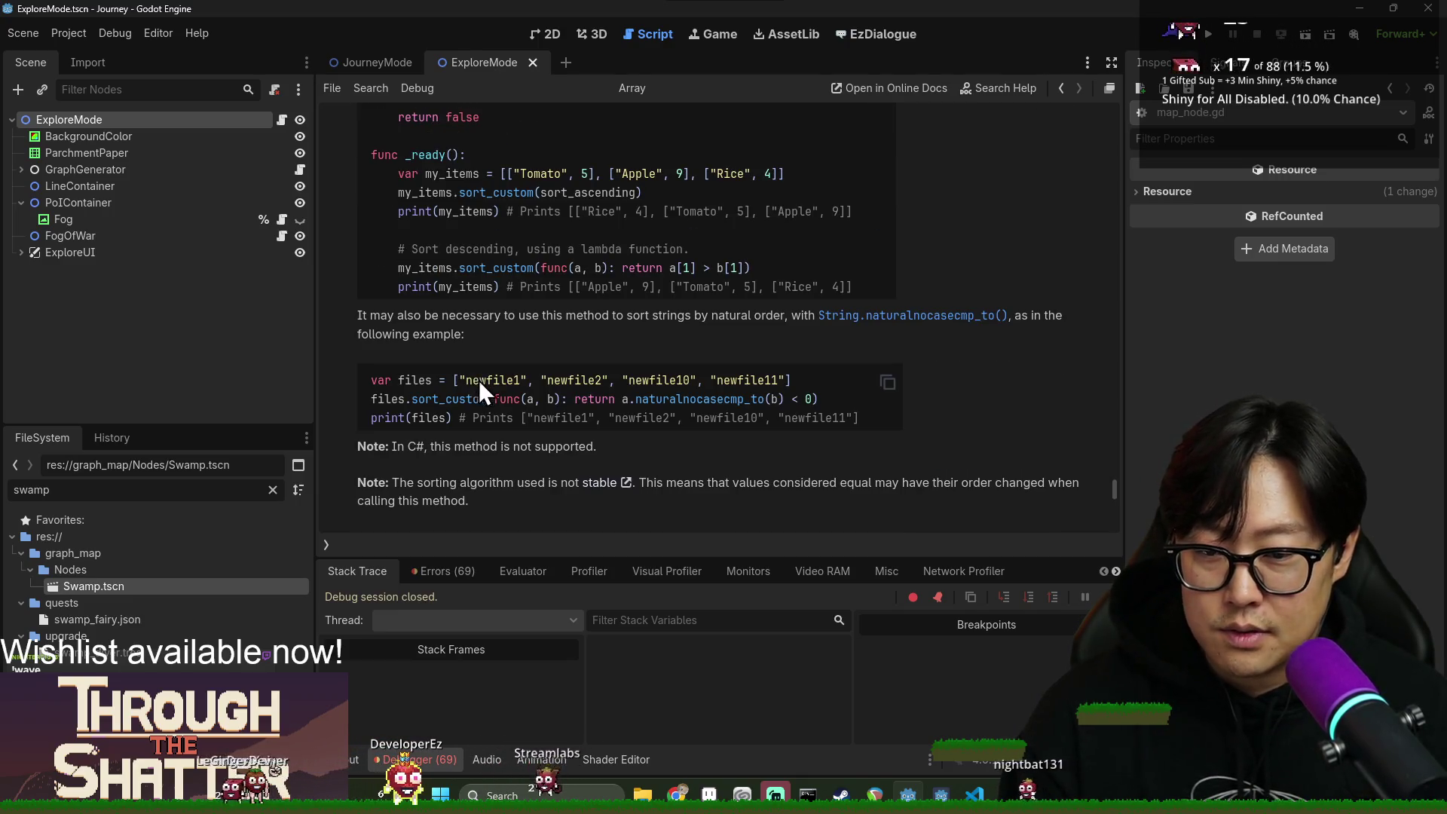
scroll(566, 425, up, 3)
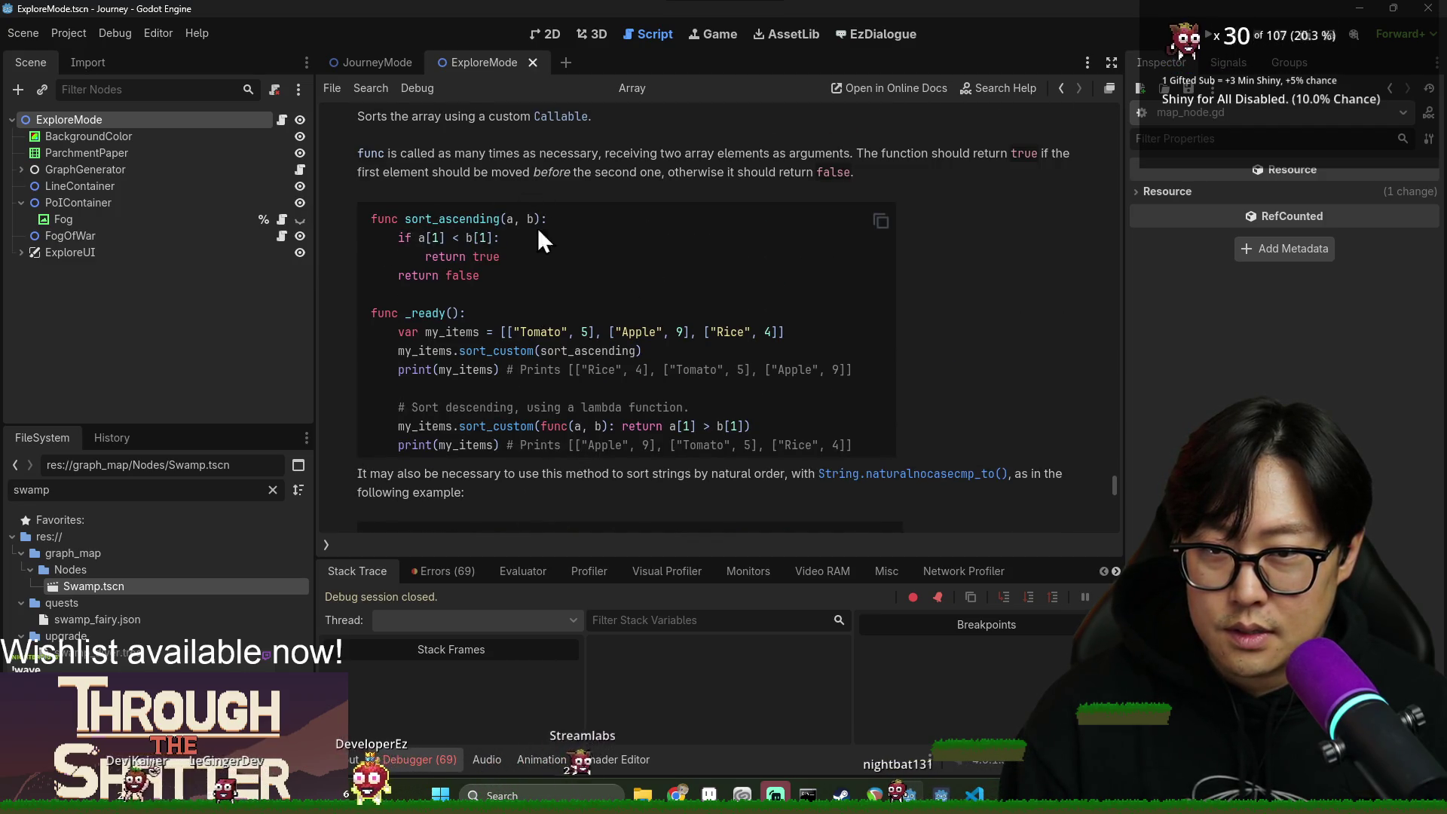
scroll(536, 227, up, 2)
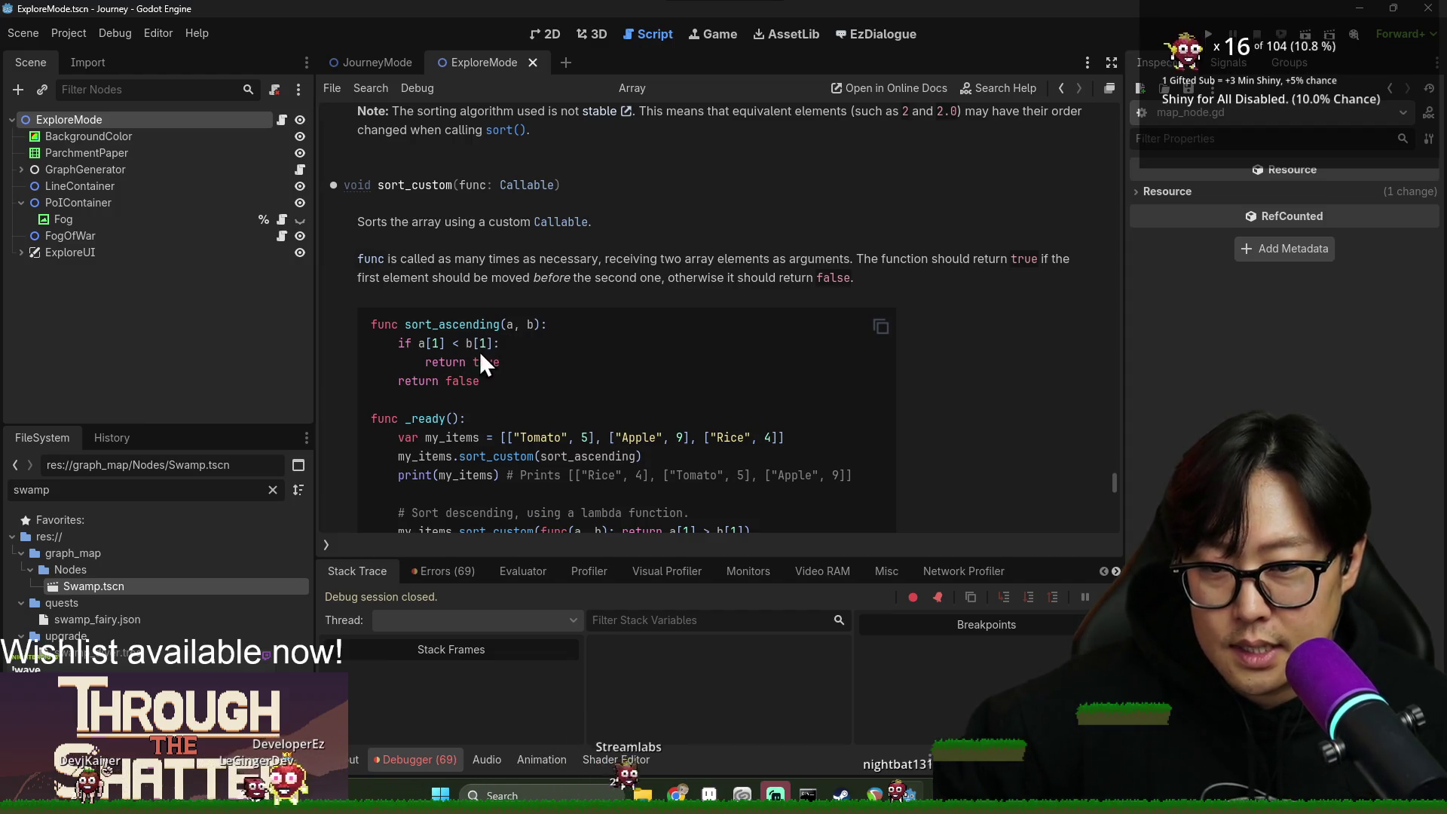
key(alt+Left)
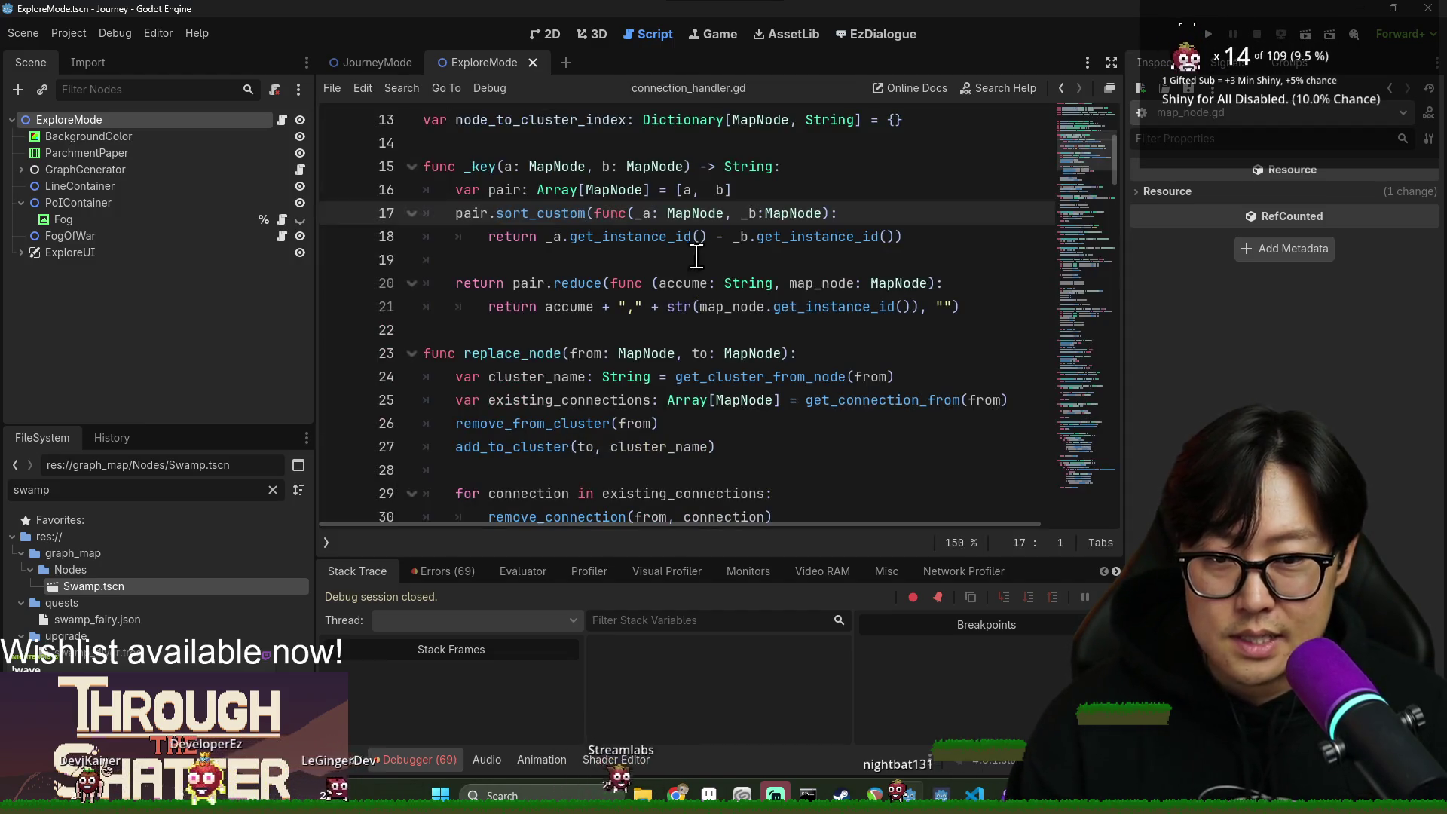
Replace the subtraction with < in the comparator, save, and run the Journey game.
text(<)
click(806, 283)
key(ctrl+s)
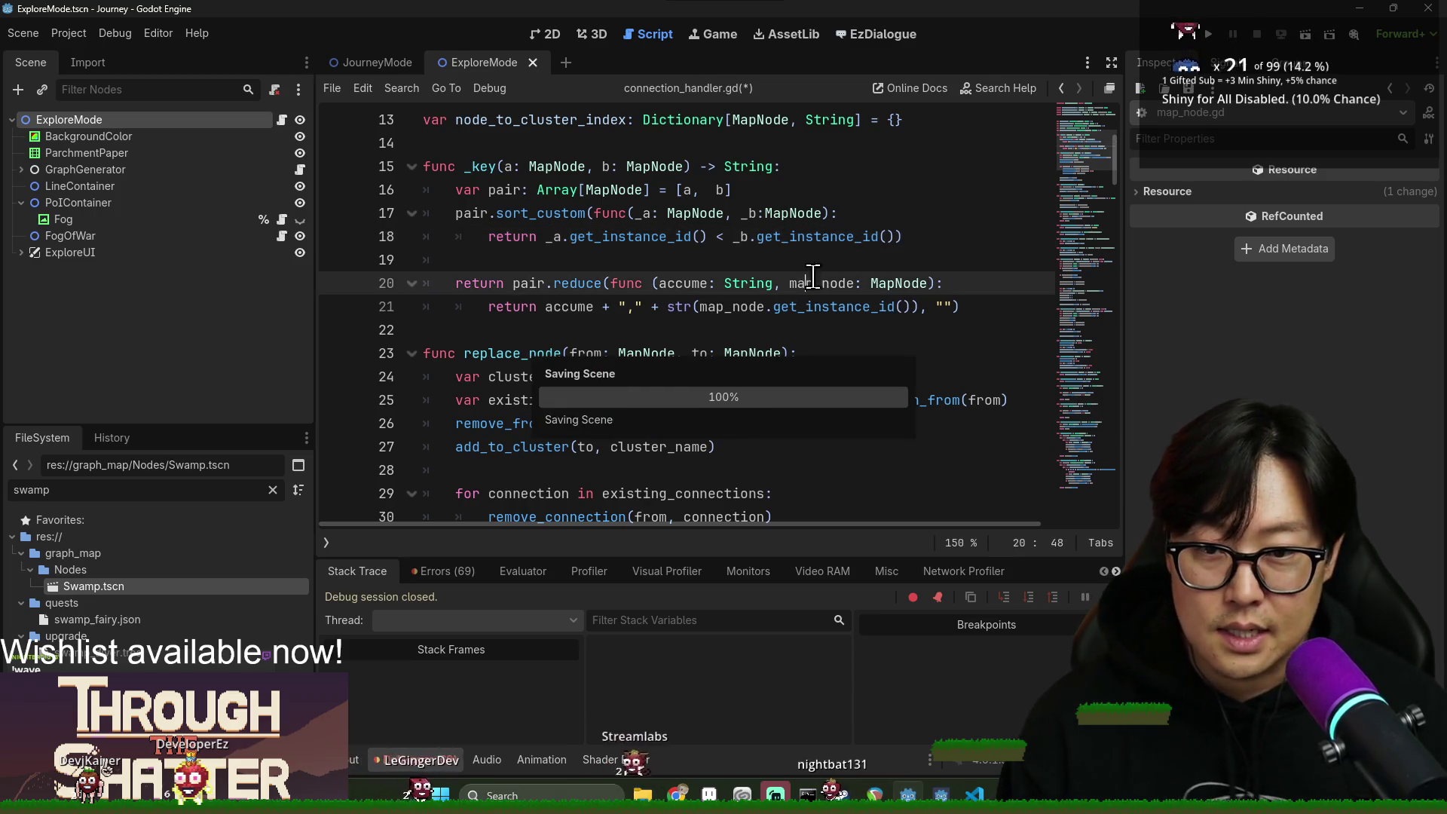
click(758, 190)
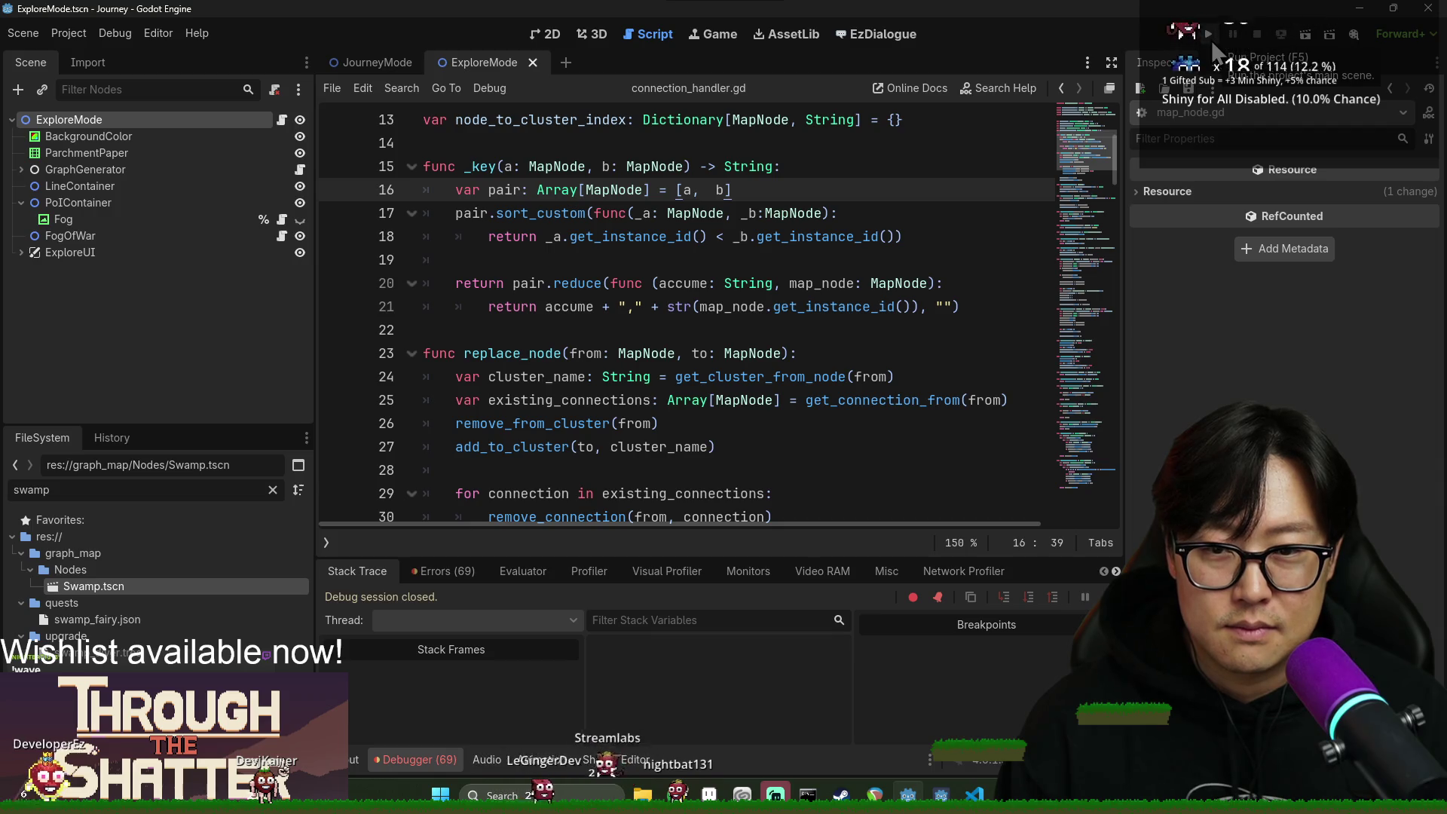
click(1211, 40)
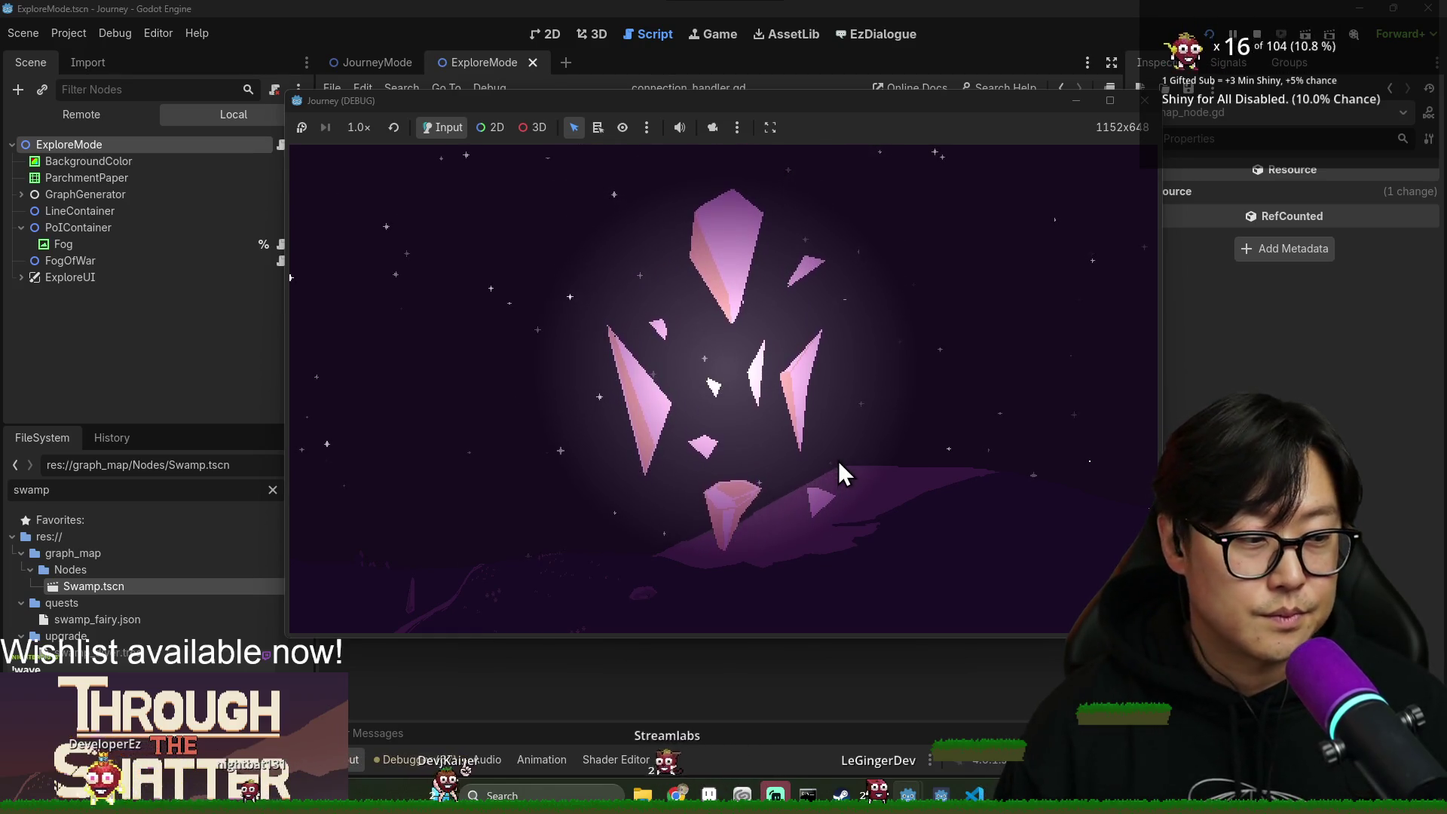
Start a new game, search the node, move to the grape and lower-right nodes, and accept the reward.
click(497, 395)
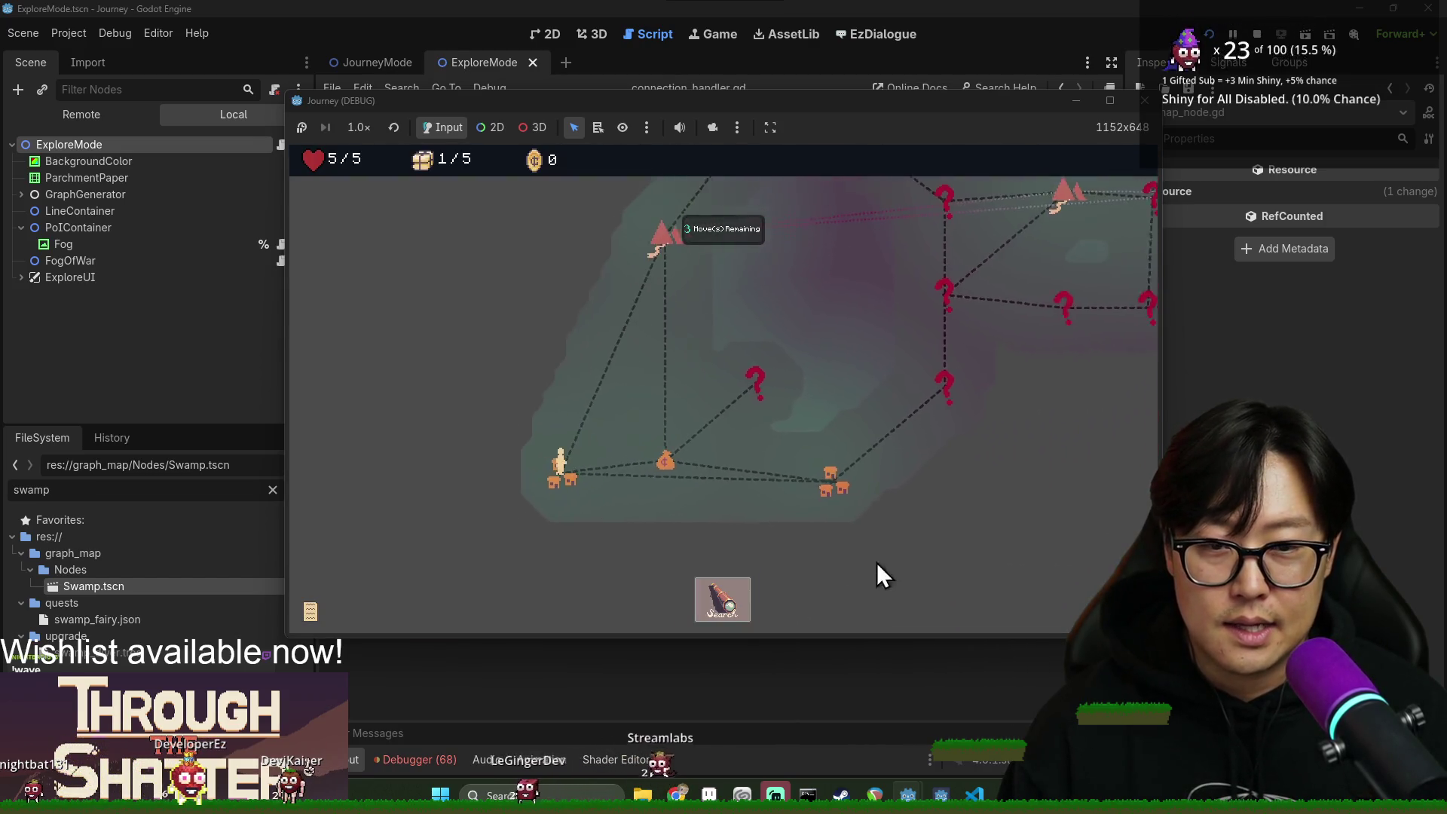
click(725, 601)
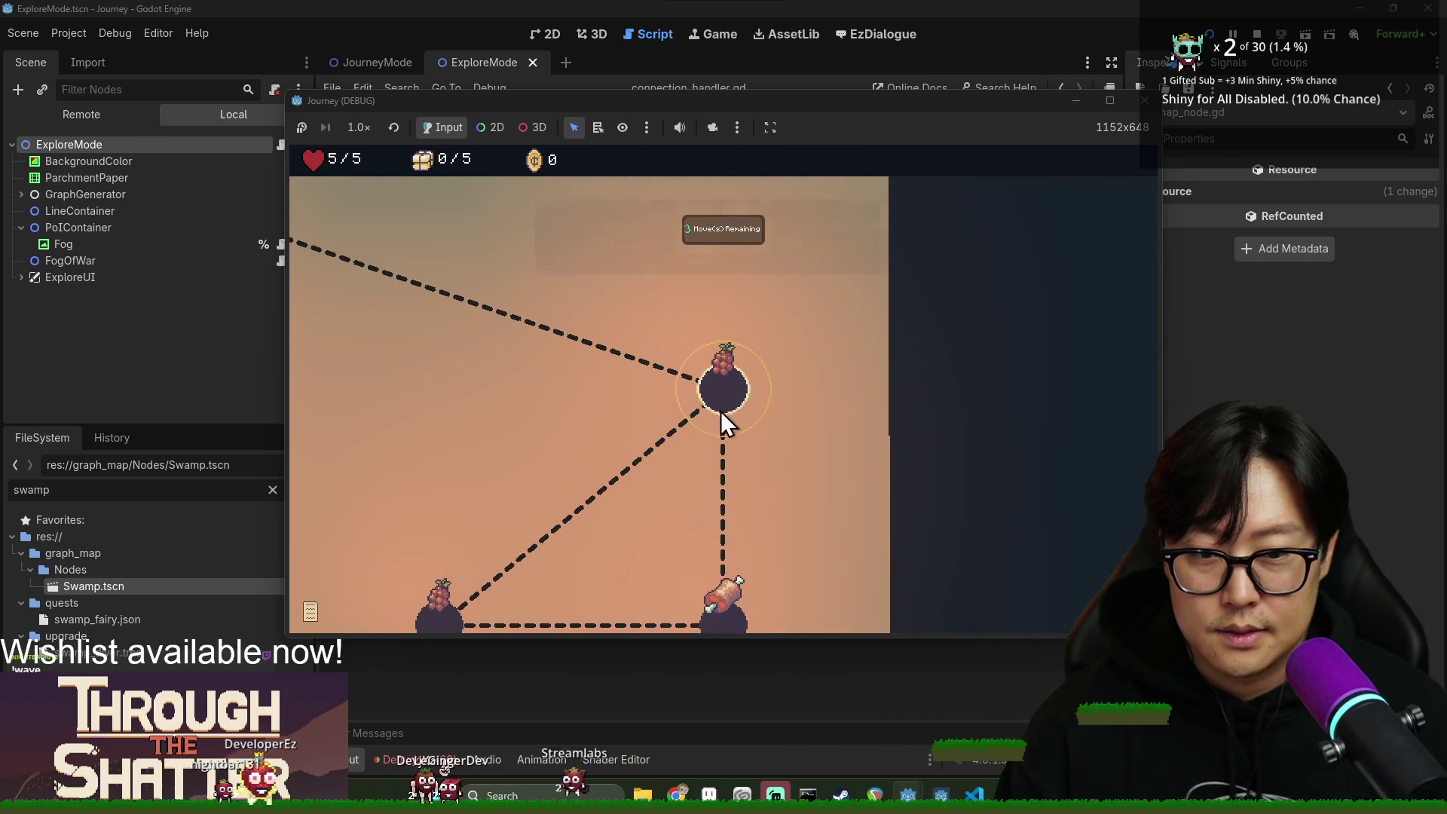
click(723, 405)
click(737, 404)
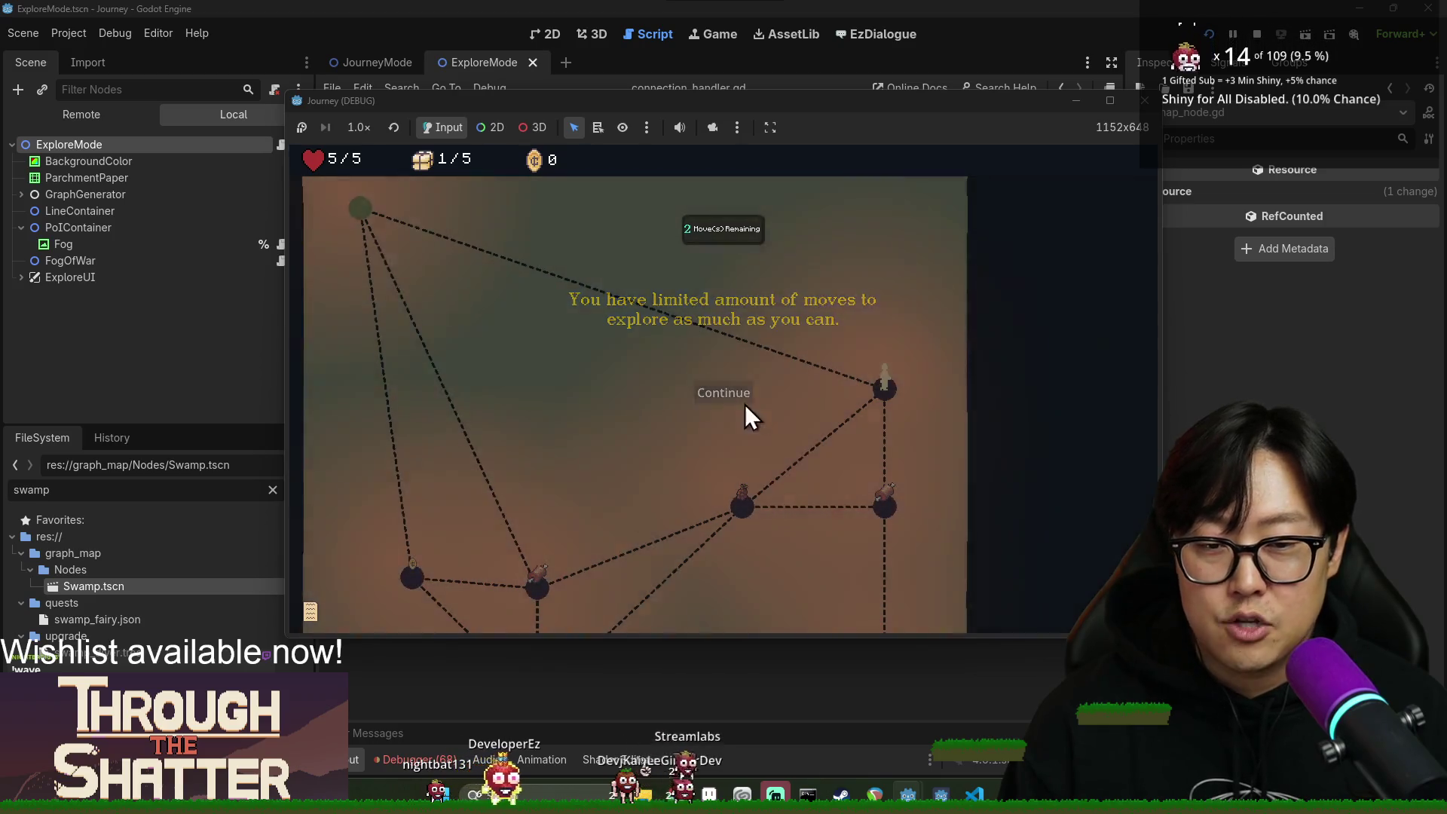
click(743, 402)
click(893, 517)
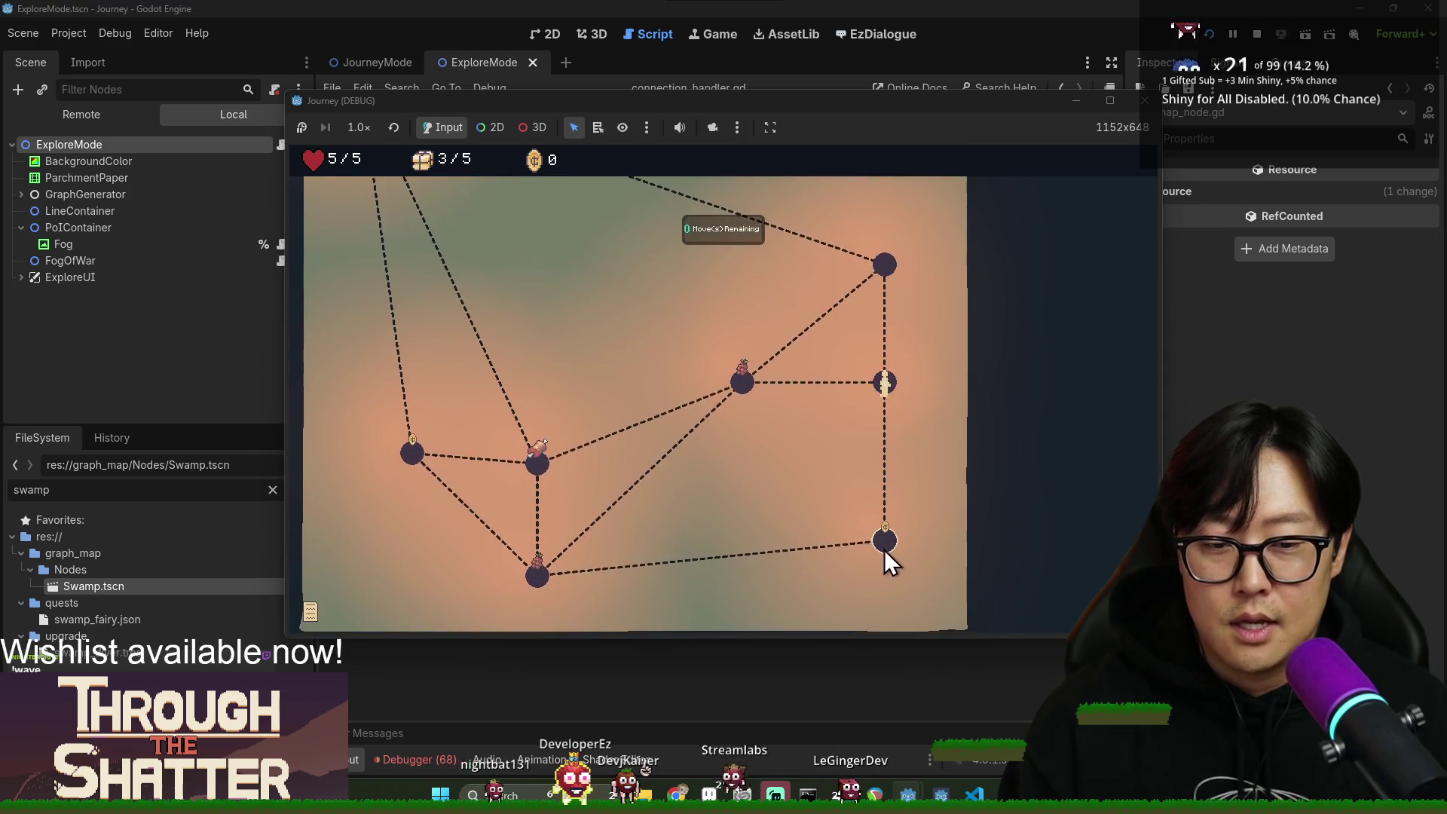
click(885, 550)
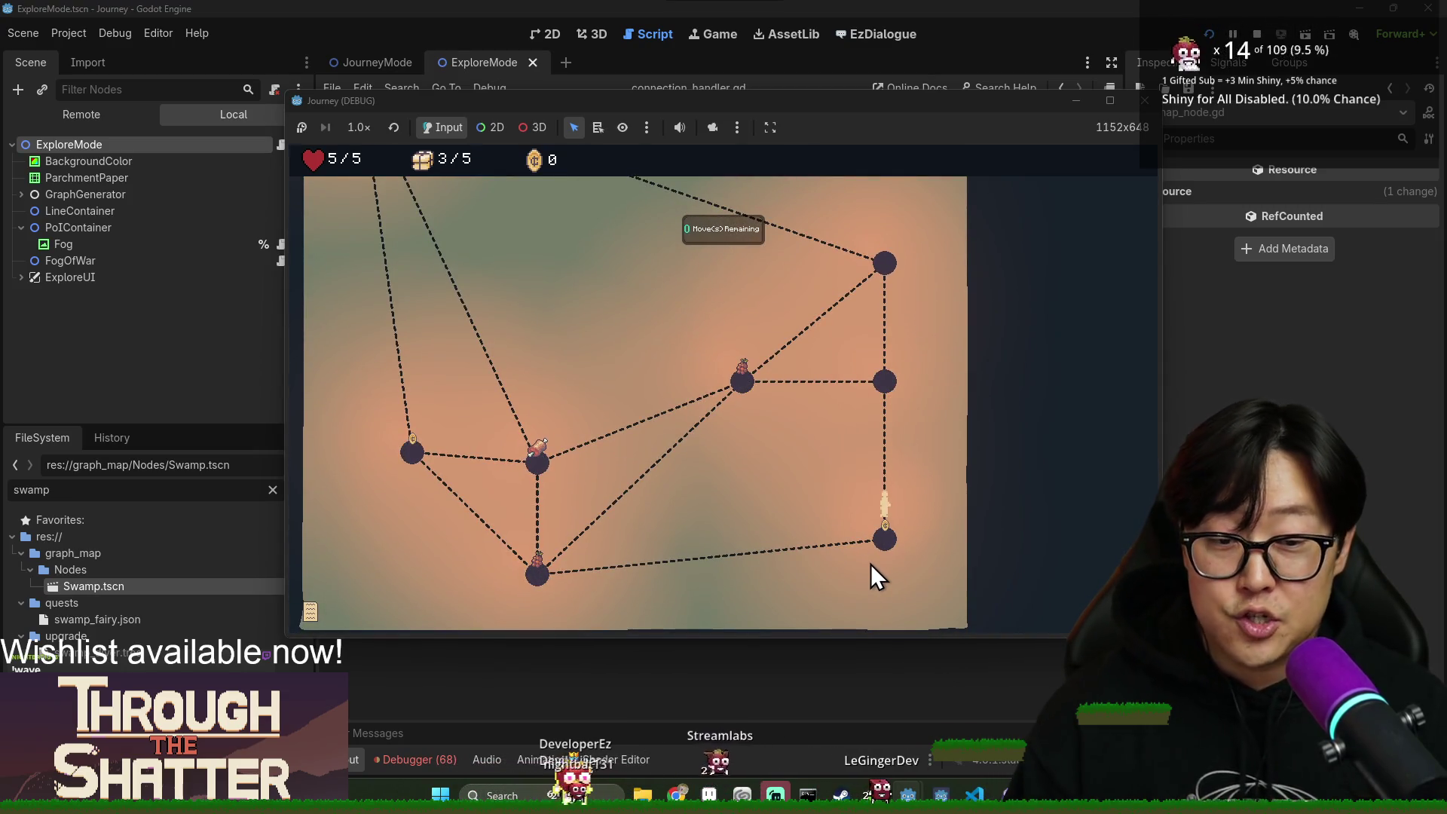
click(724, 297)
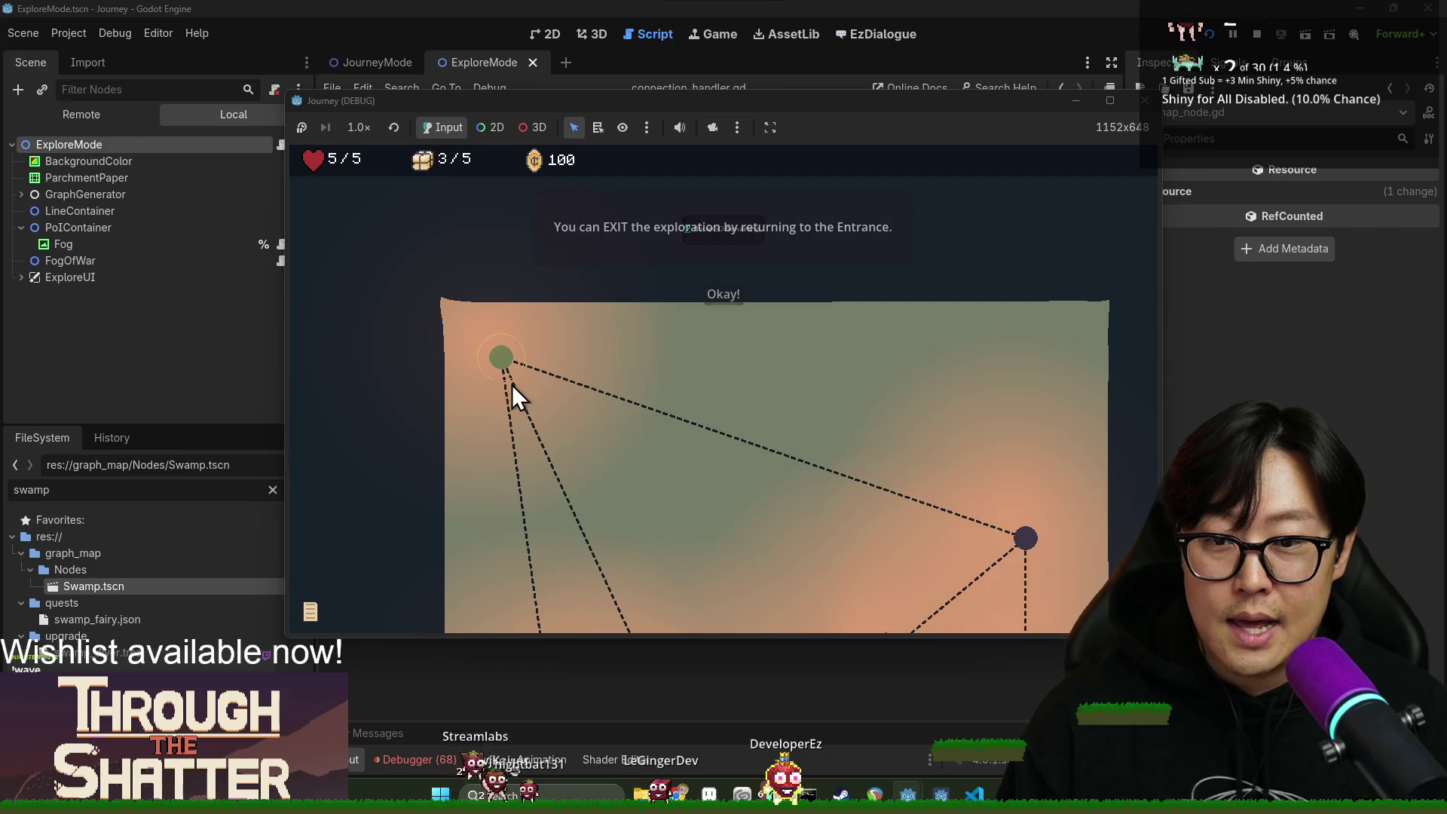
Travel through the upper-right, bottom, centre and left nodes to the revealed top-left node.
click(722, 304)
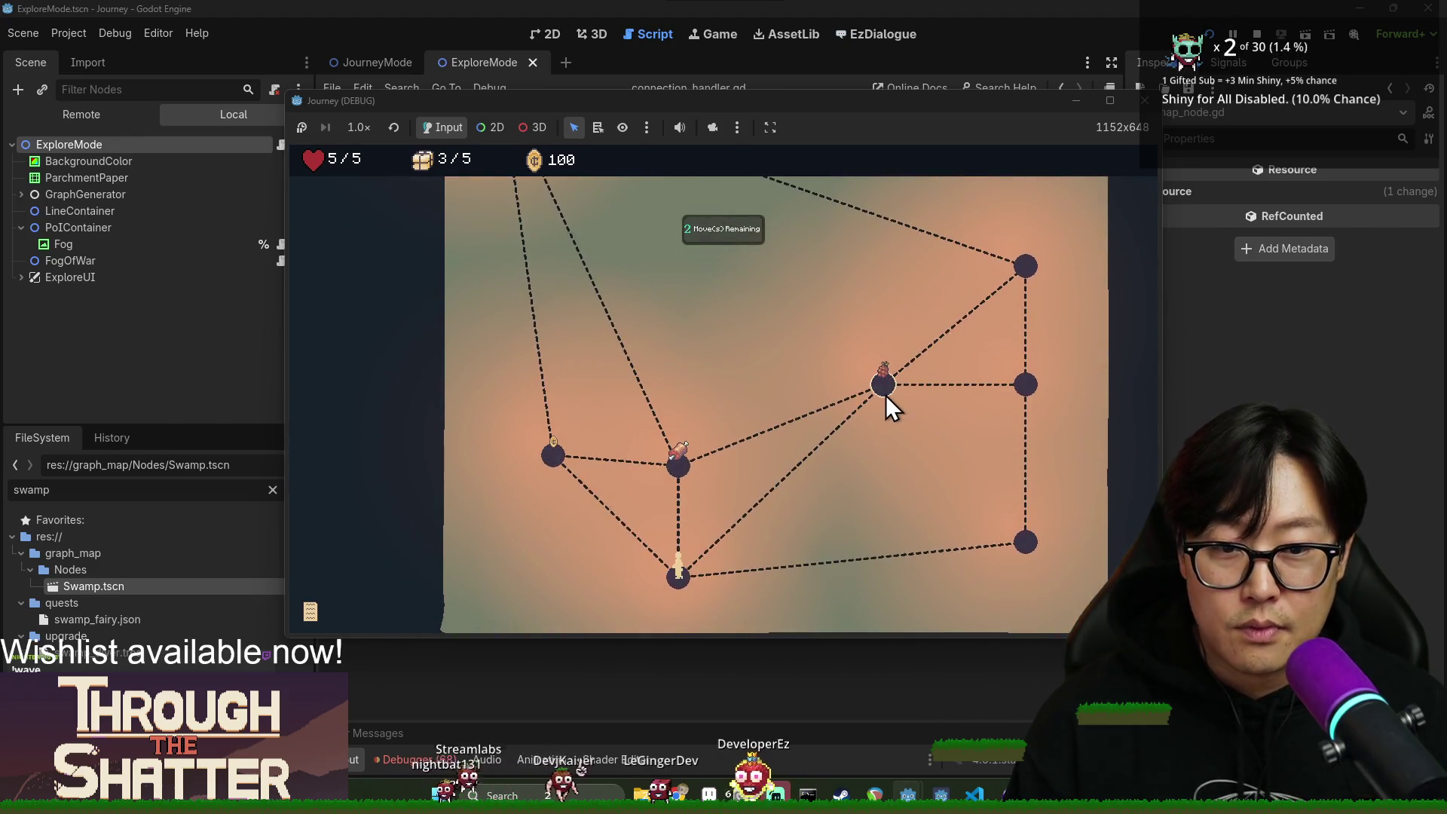
click(885, 386)
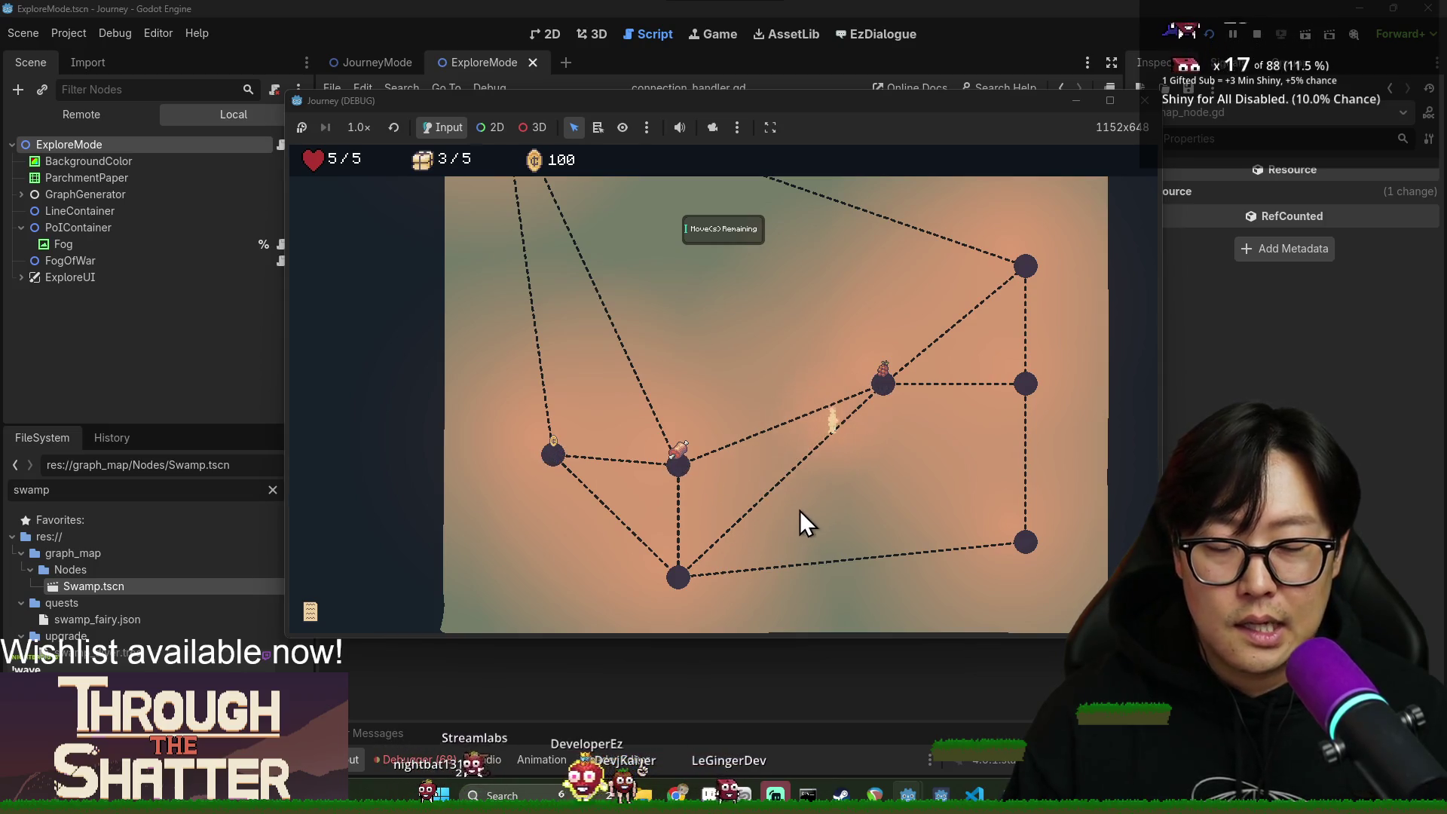
click(690, 569)
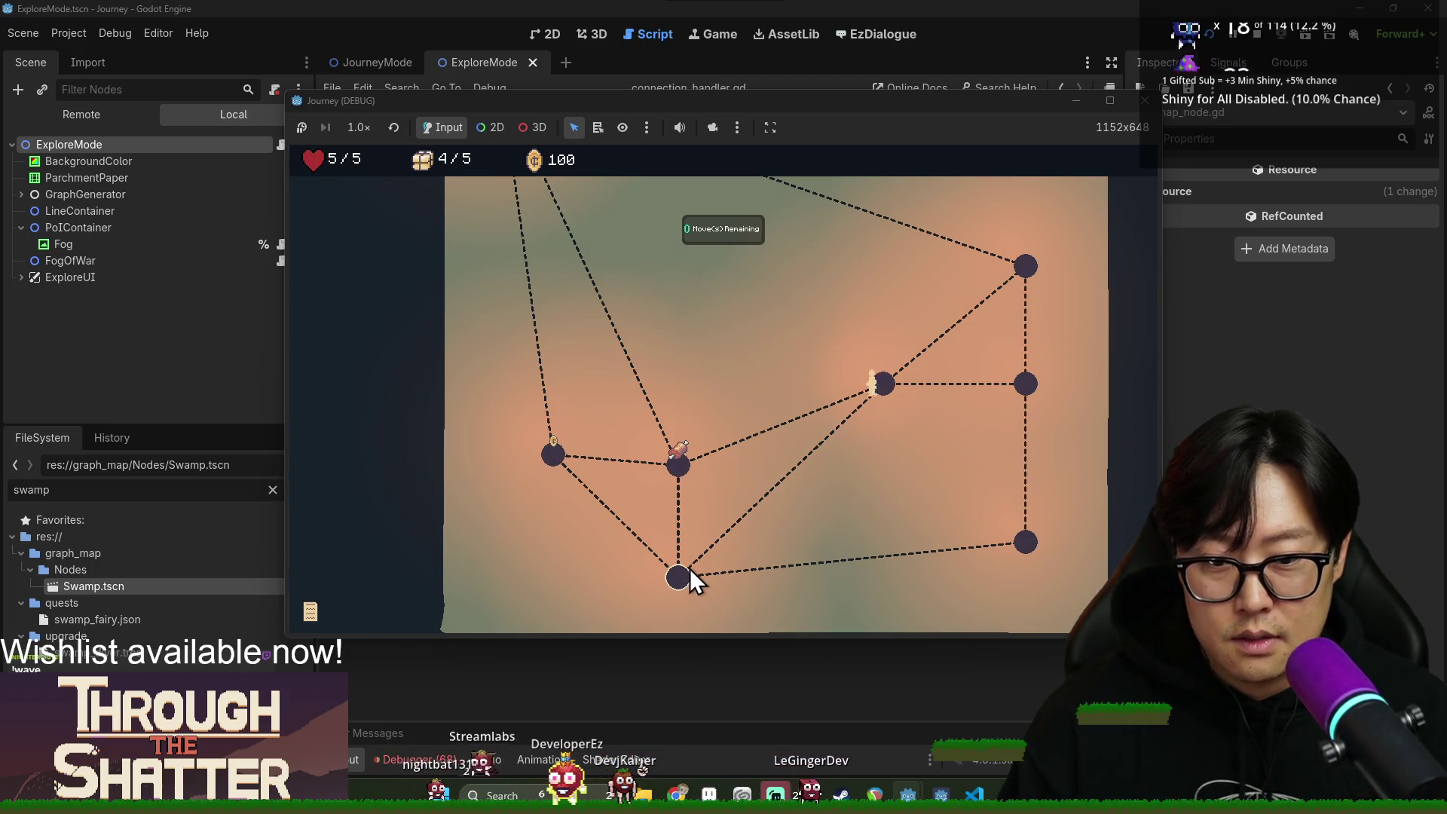
click(681, 482)
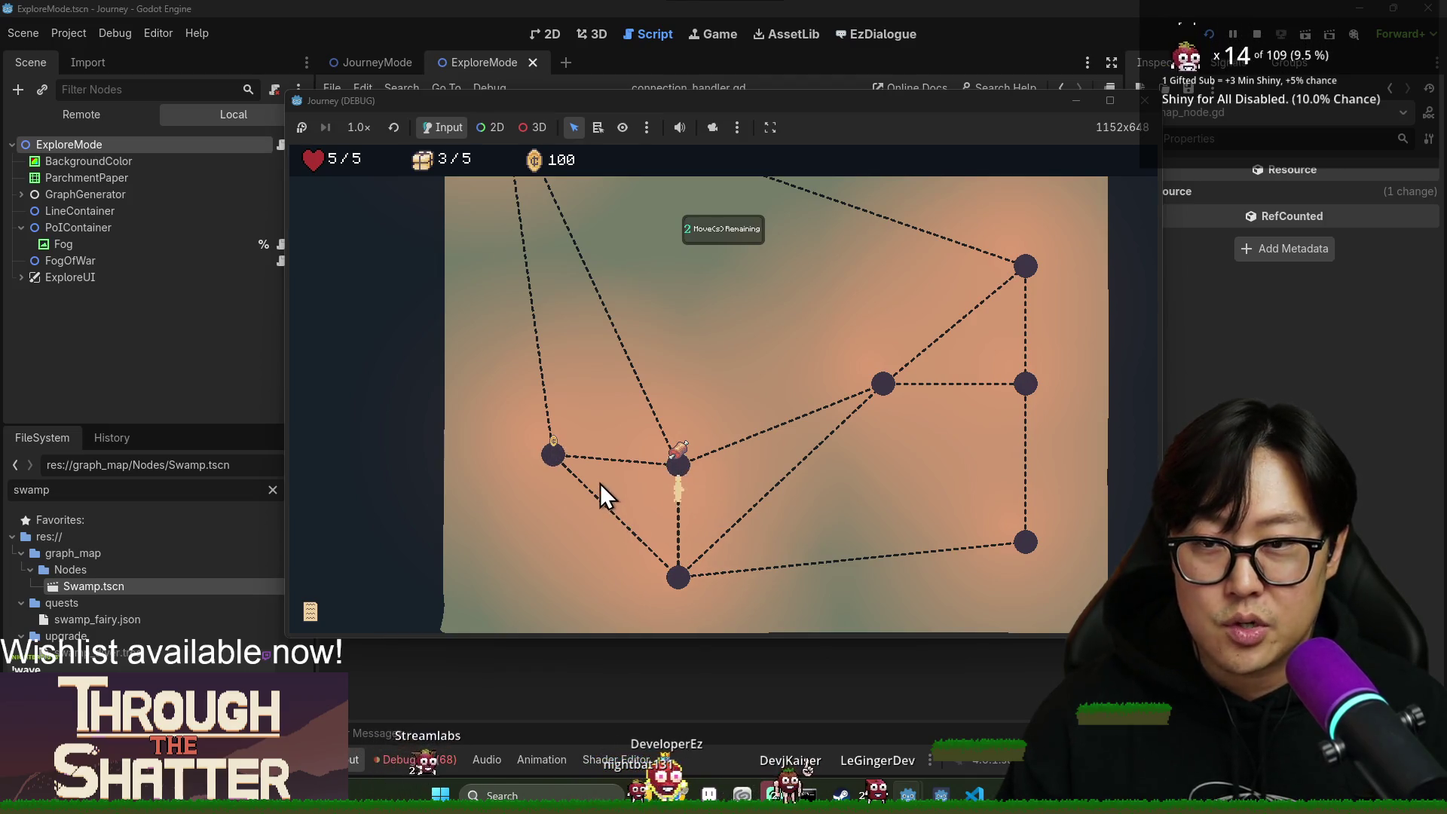
click(551, 462)
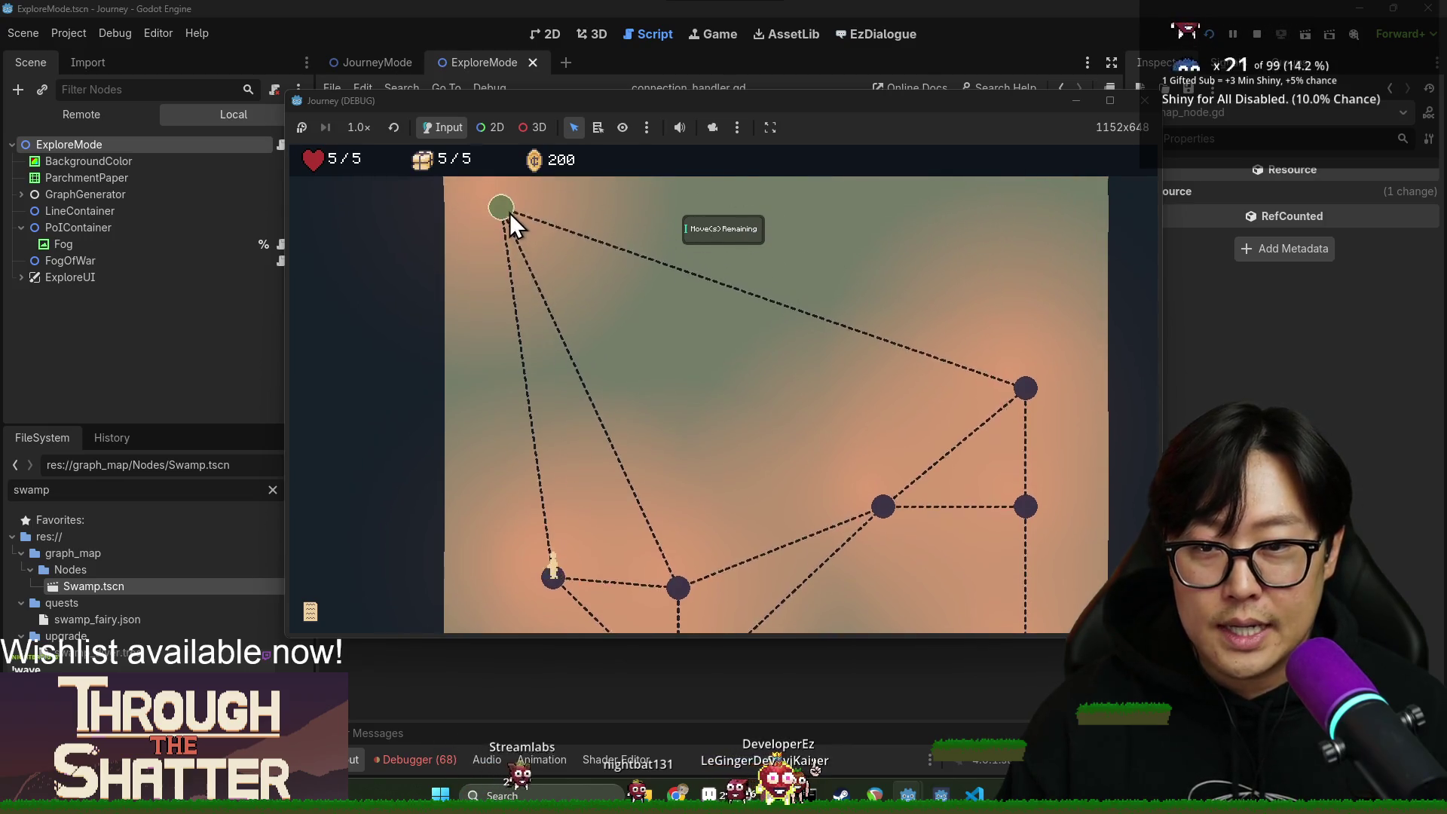
click(509, 212)
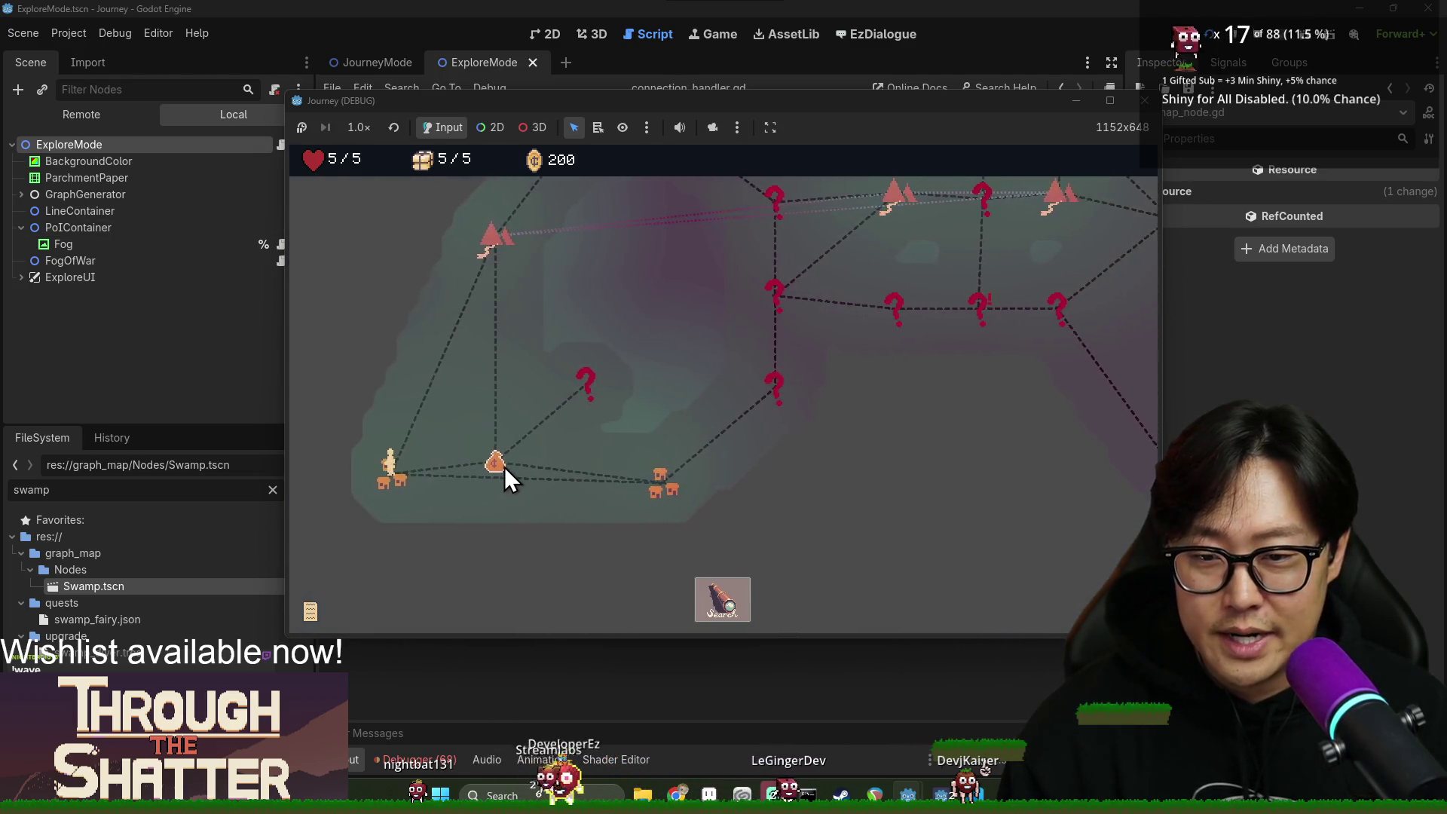
Travel to the village, dismiss the provisions and health tutorials, and search the middle forest node.
click(504, 467)
click(754, 462)
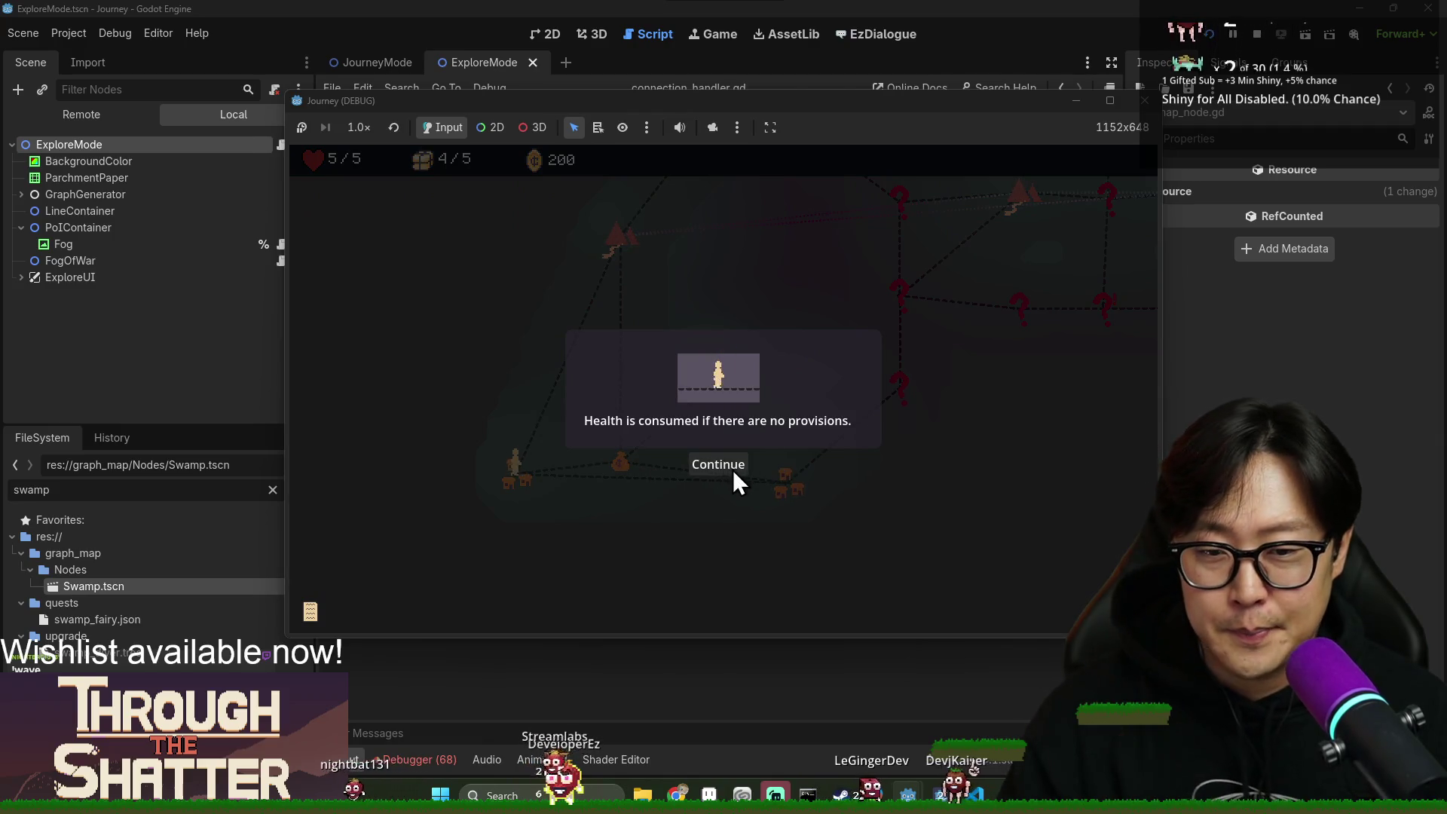
click(730, 470)
click(753, 477)
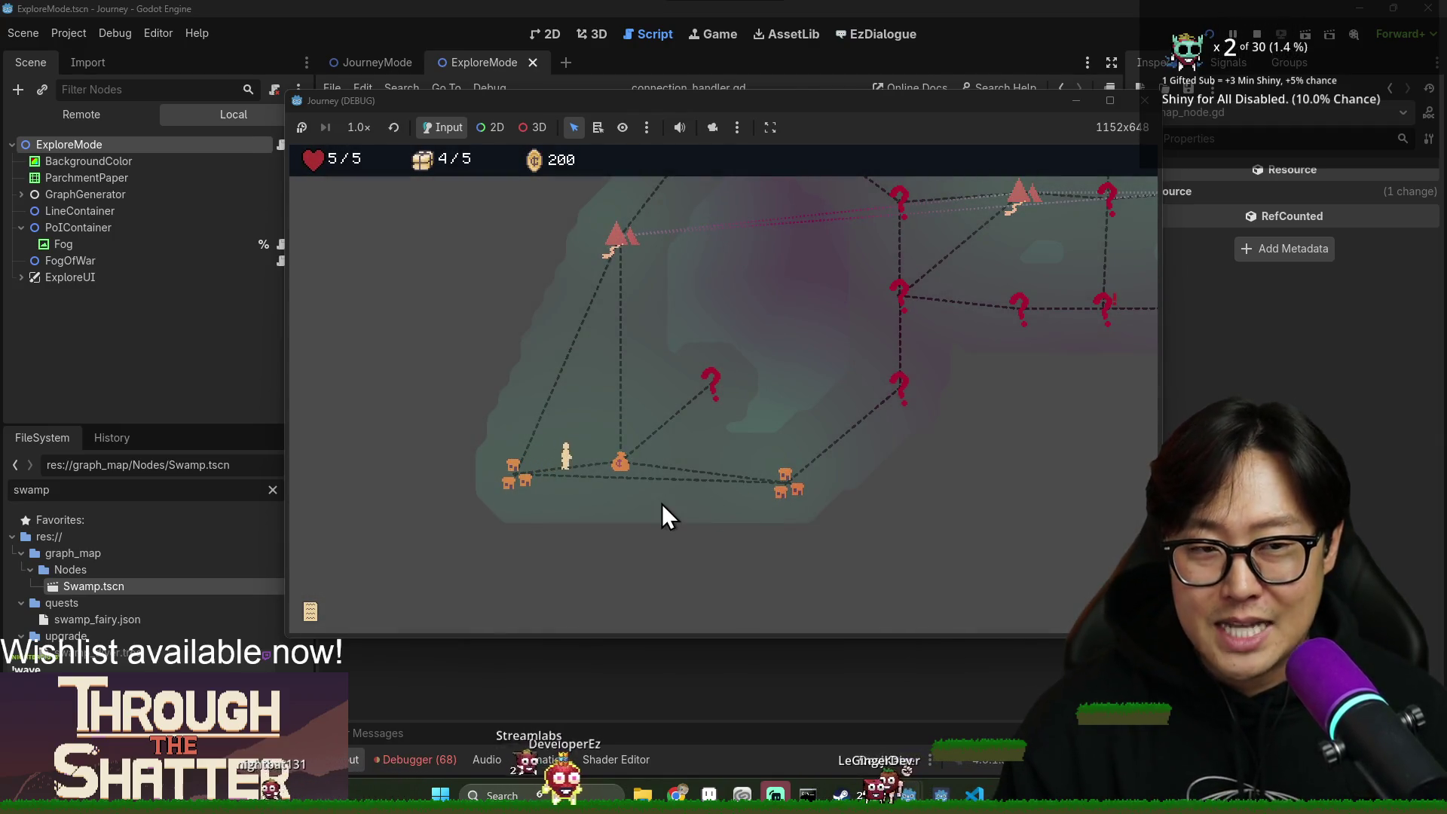
click(732, 606)
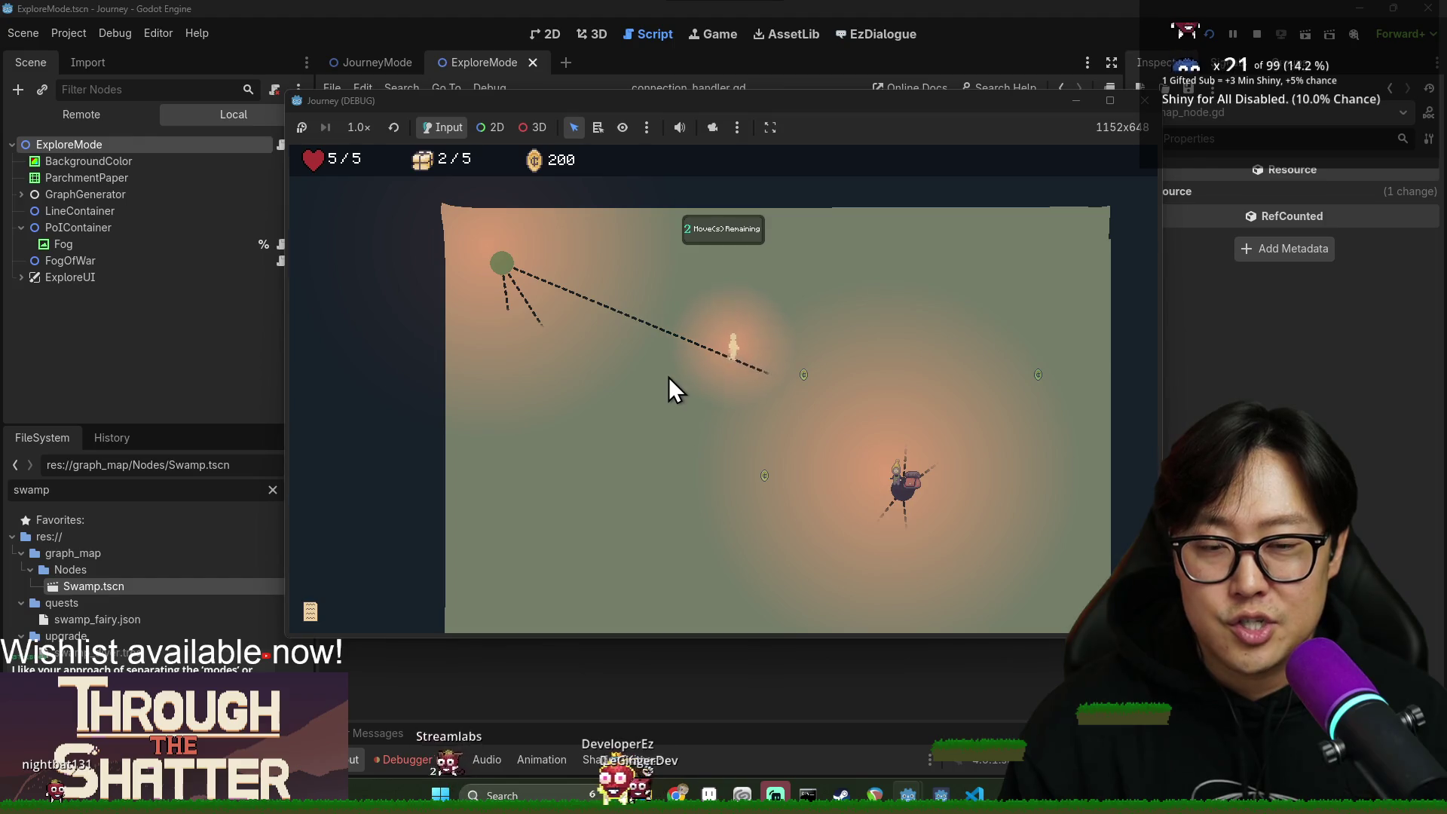
Move along the paths to the shop, go through the shopkeeper's dialogue, and head upper-left.
click(801, 424)
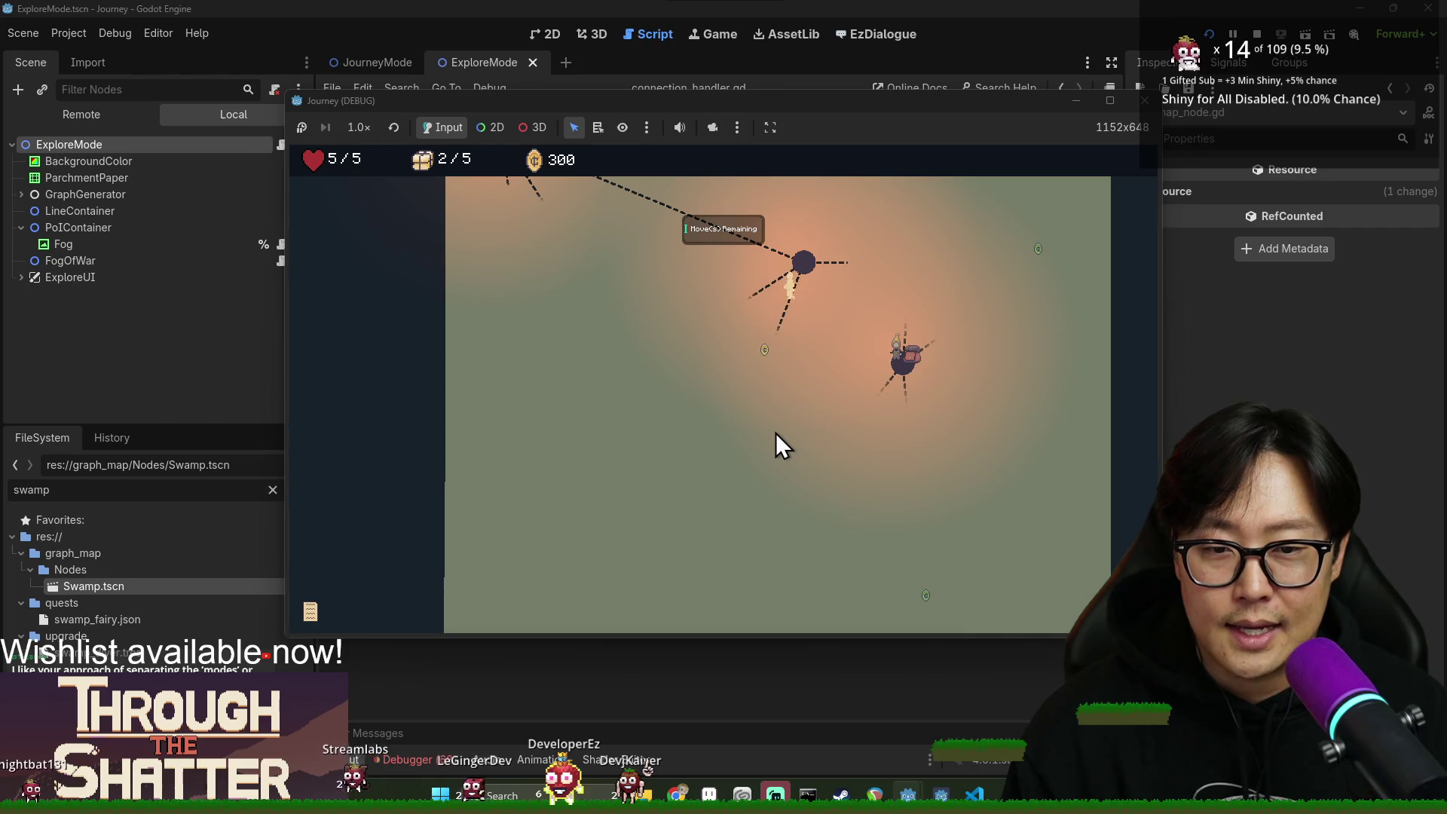
click(787, 407)
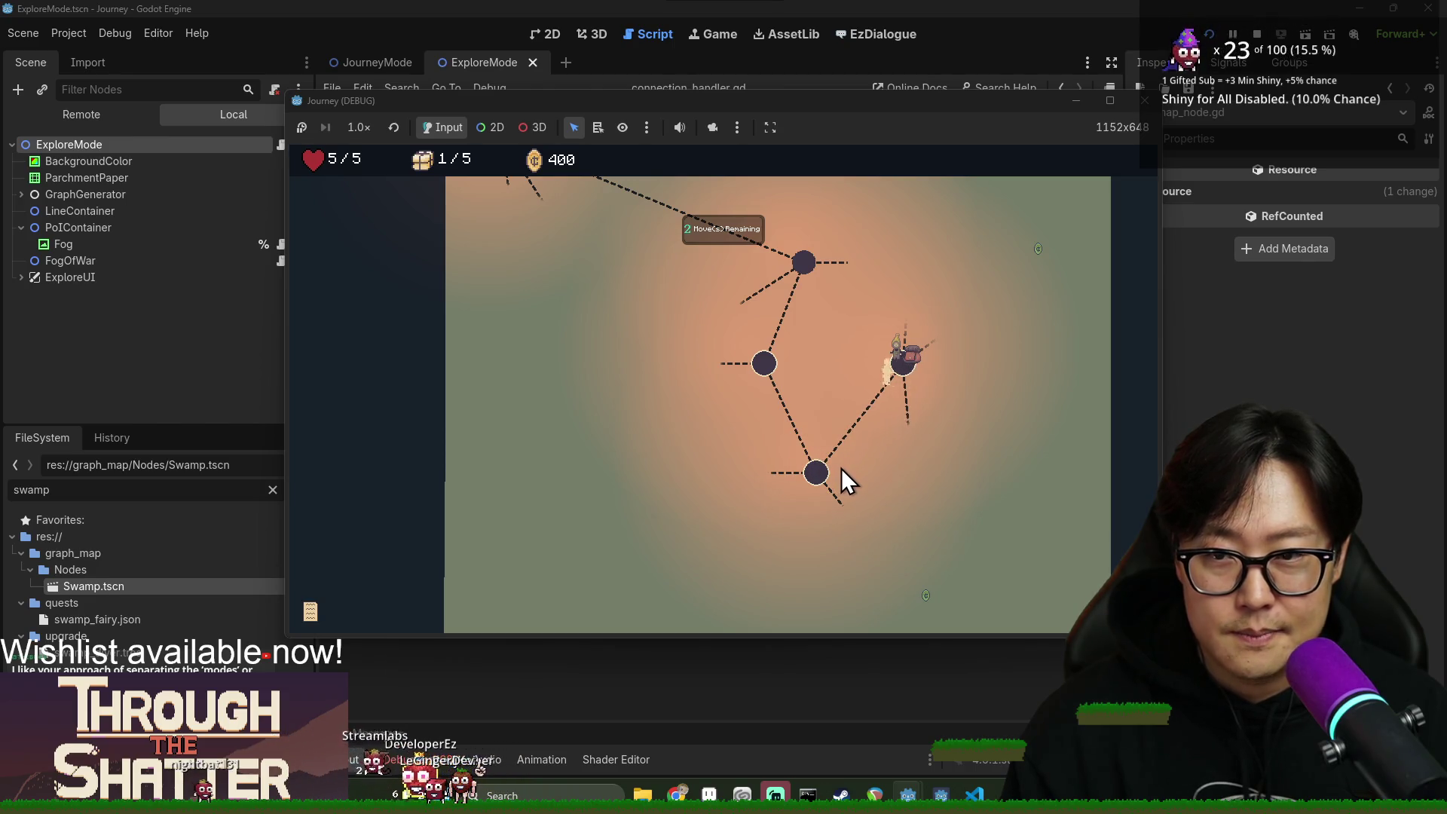
click(961, 564)
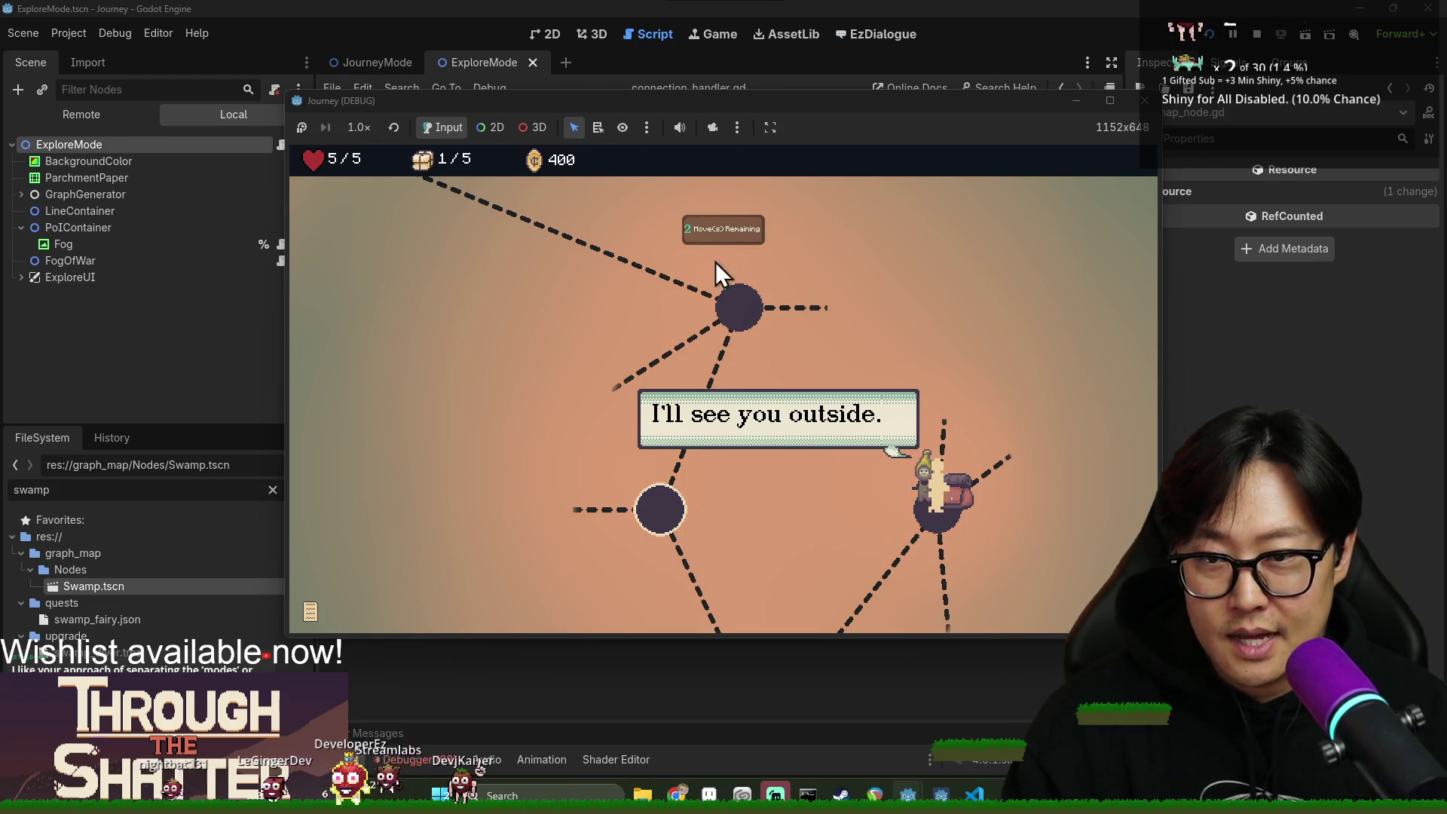
click(844, 474)
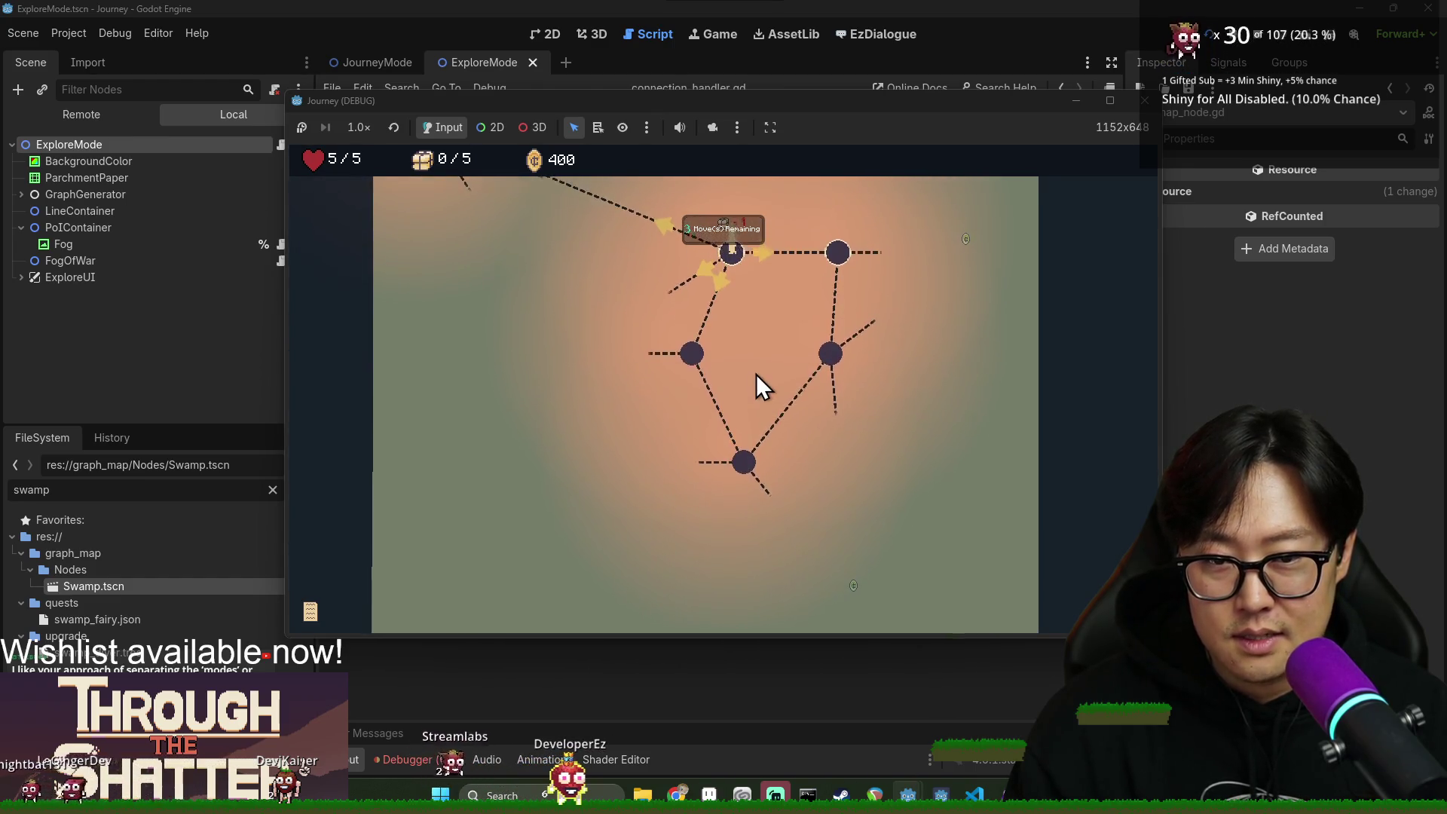
key(Left)
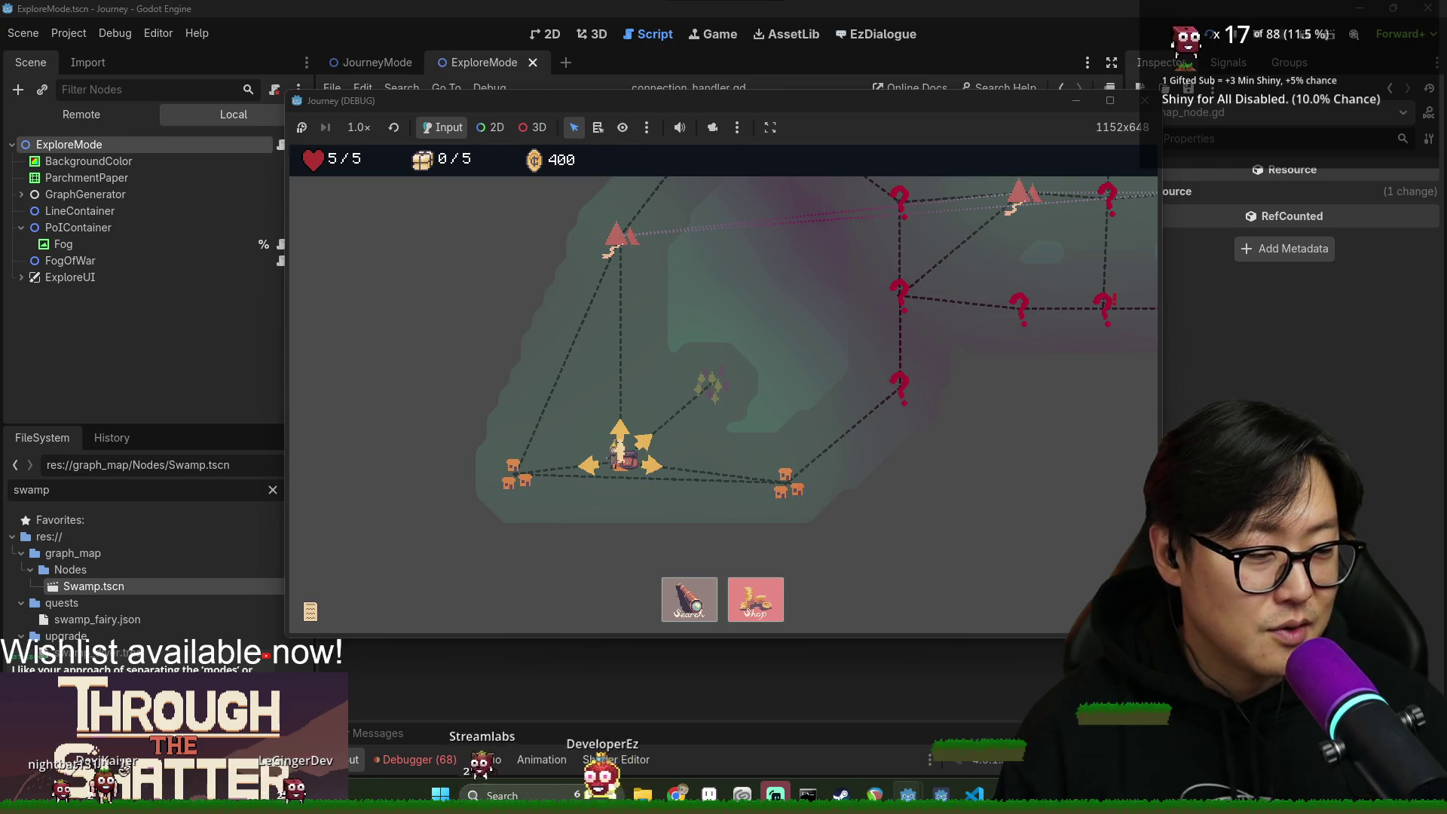
Buy the 200-coin scope that reveals adjacent nodes, then travel to the left village node.
click(766, 604)
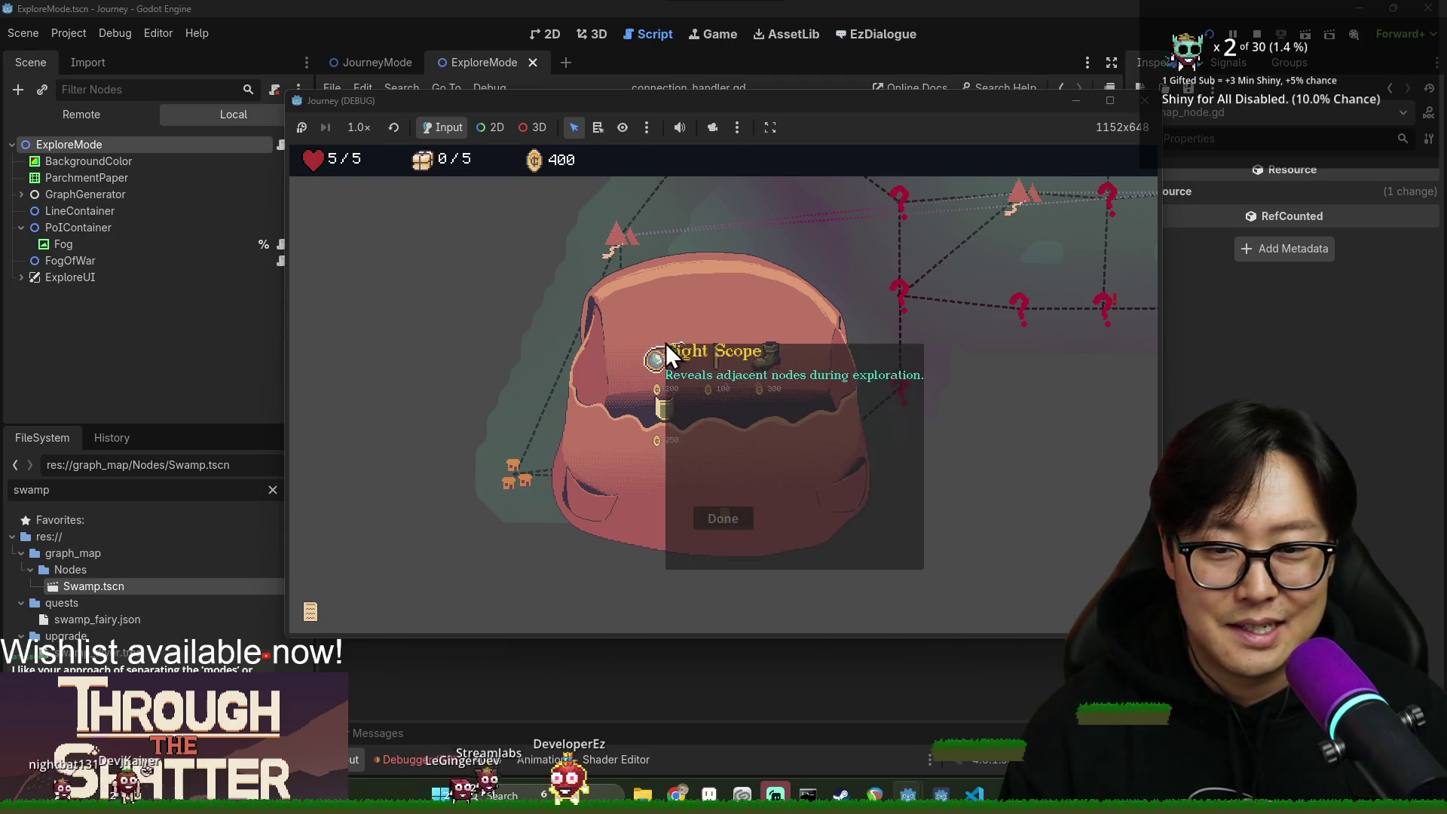
click(667, 353)
click(735, 520)
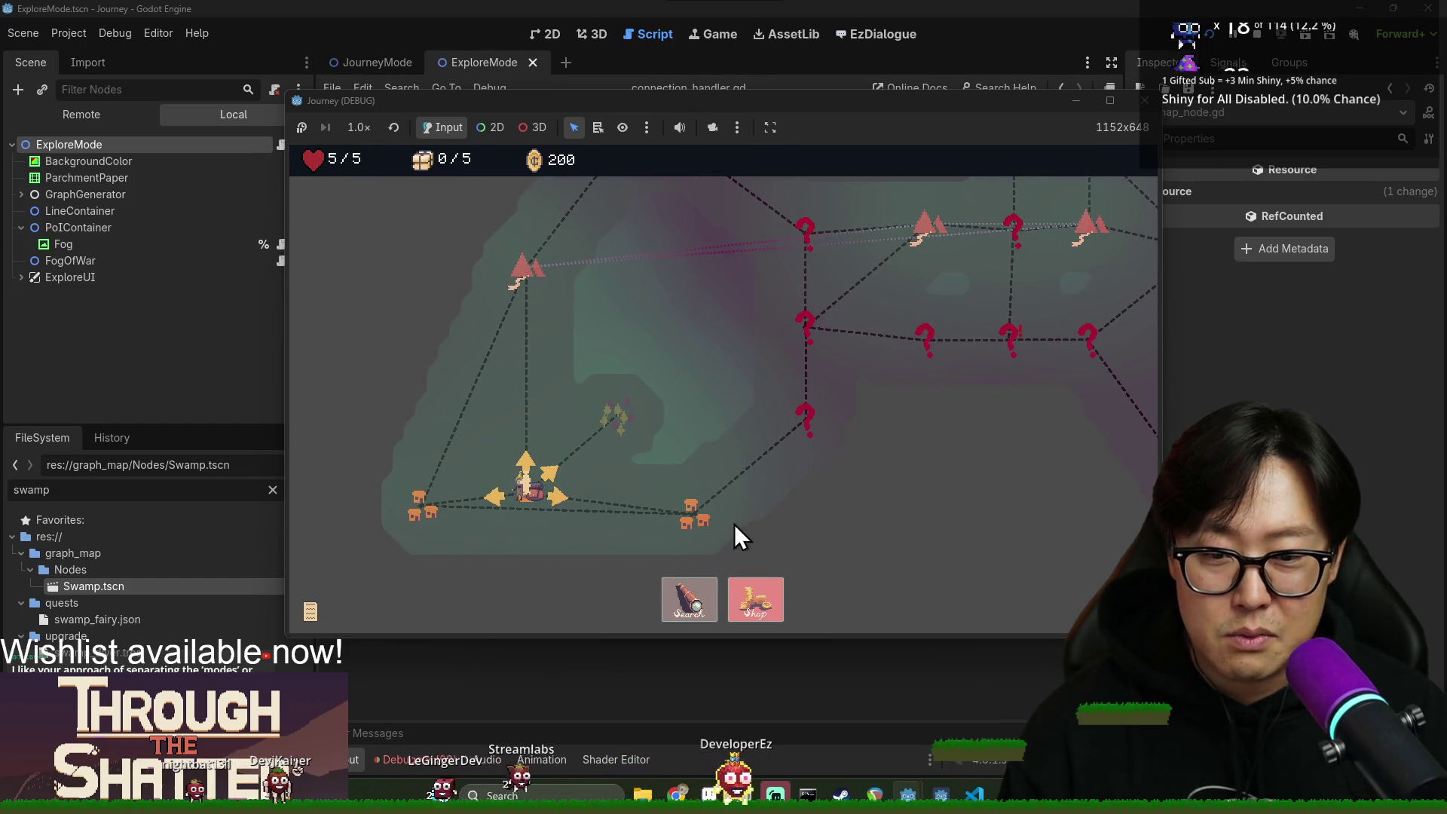
click(691, 518)
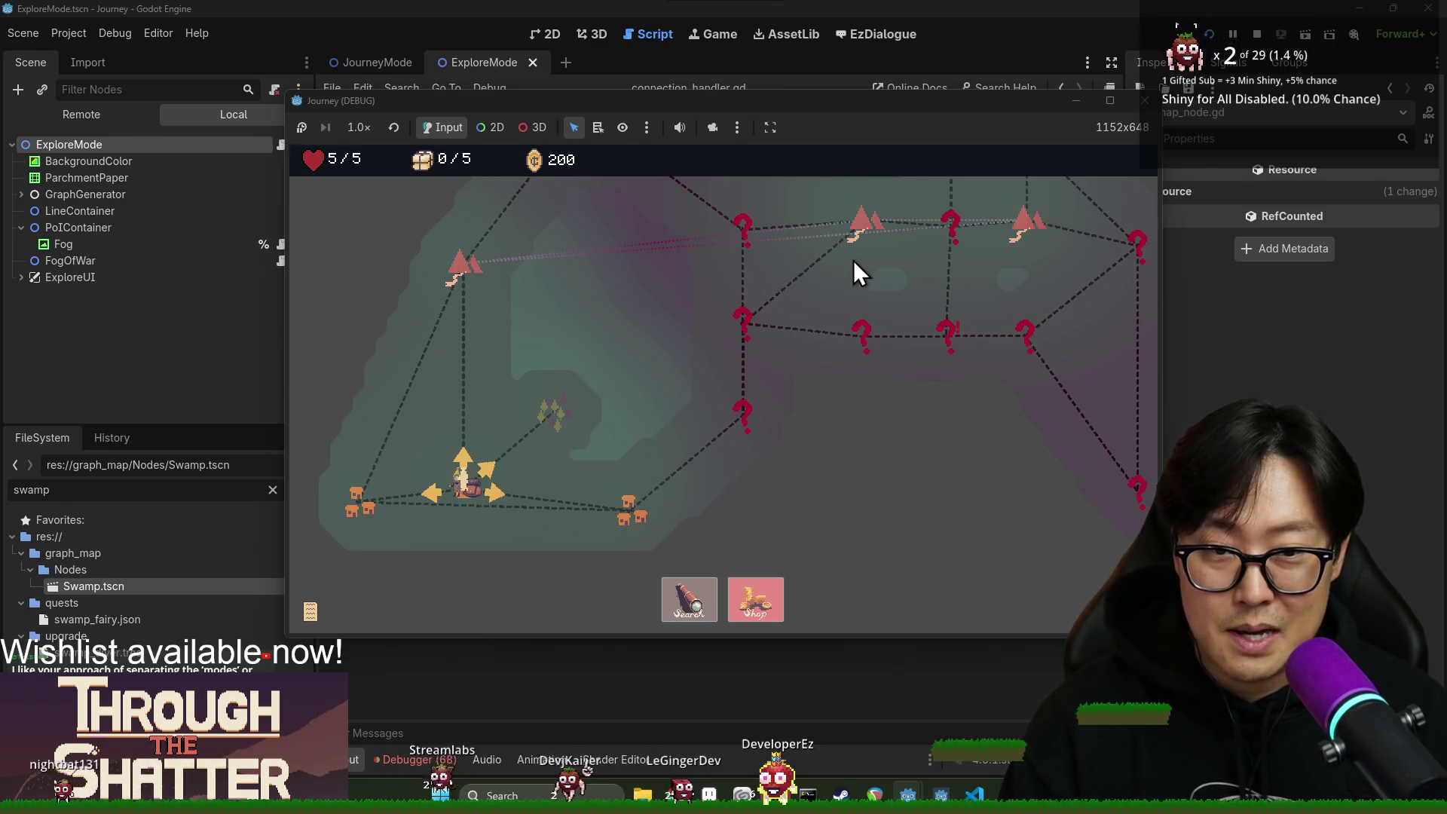
click(364, 520)
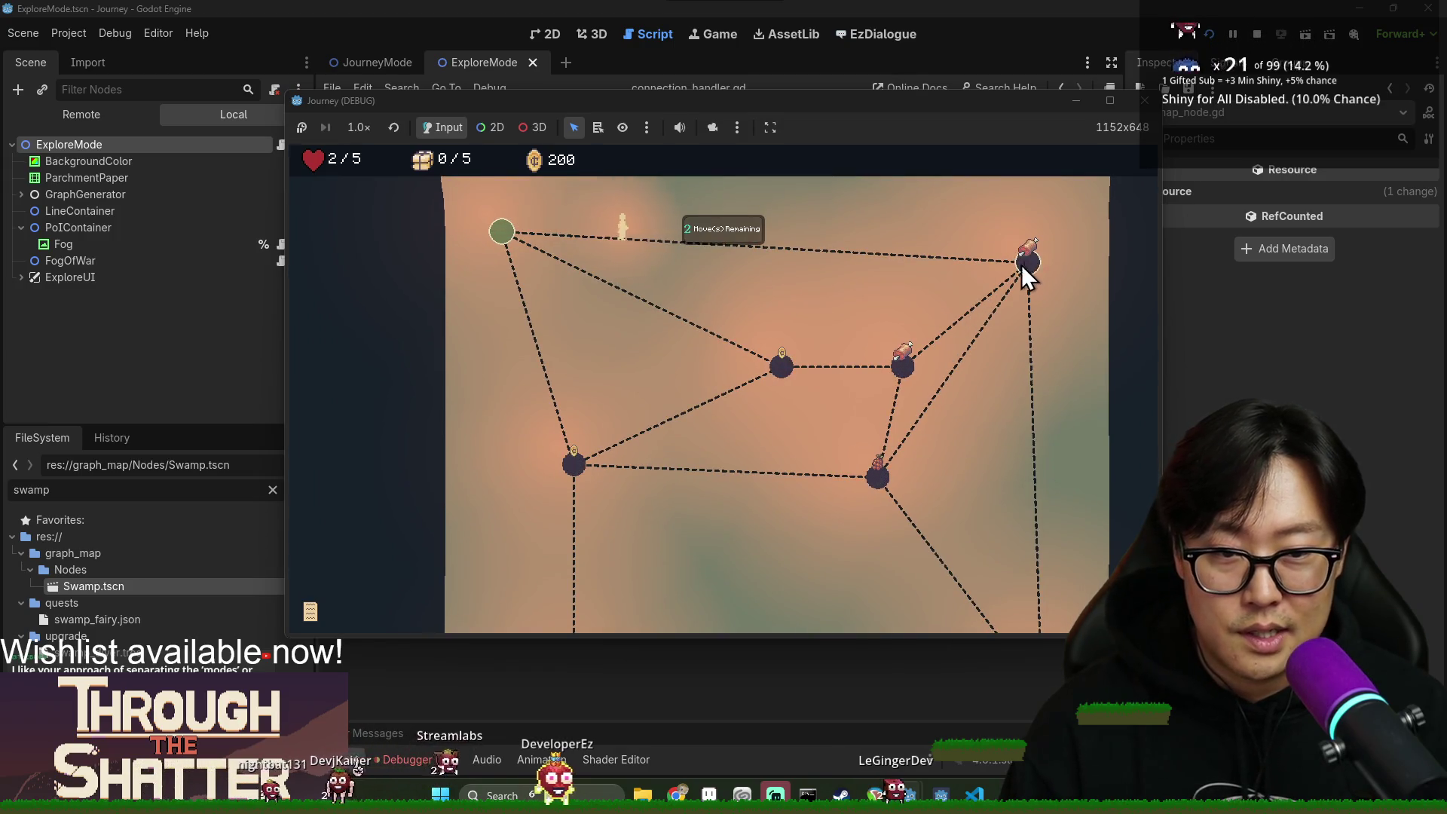
Spend the remaining moves walking up and left across the exploration map.
scroll(894, 386, down, 2)
scroll(897, 377, up, 2)
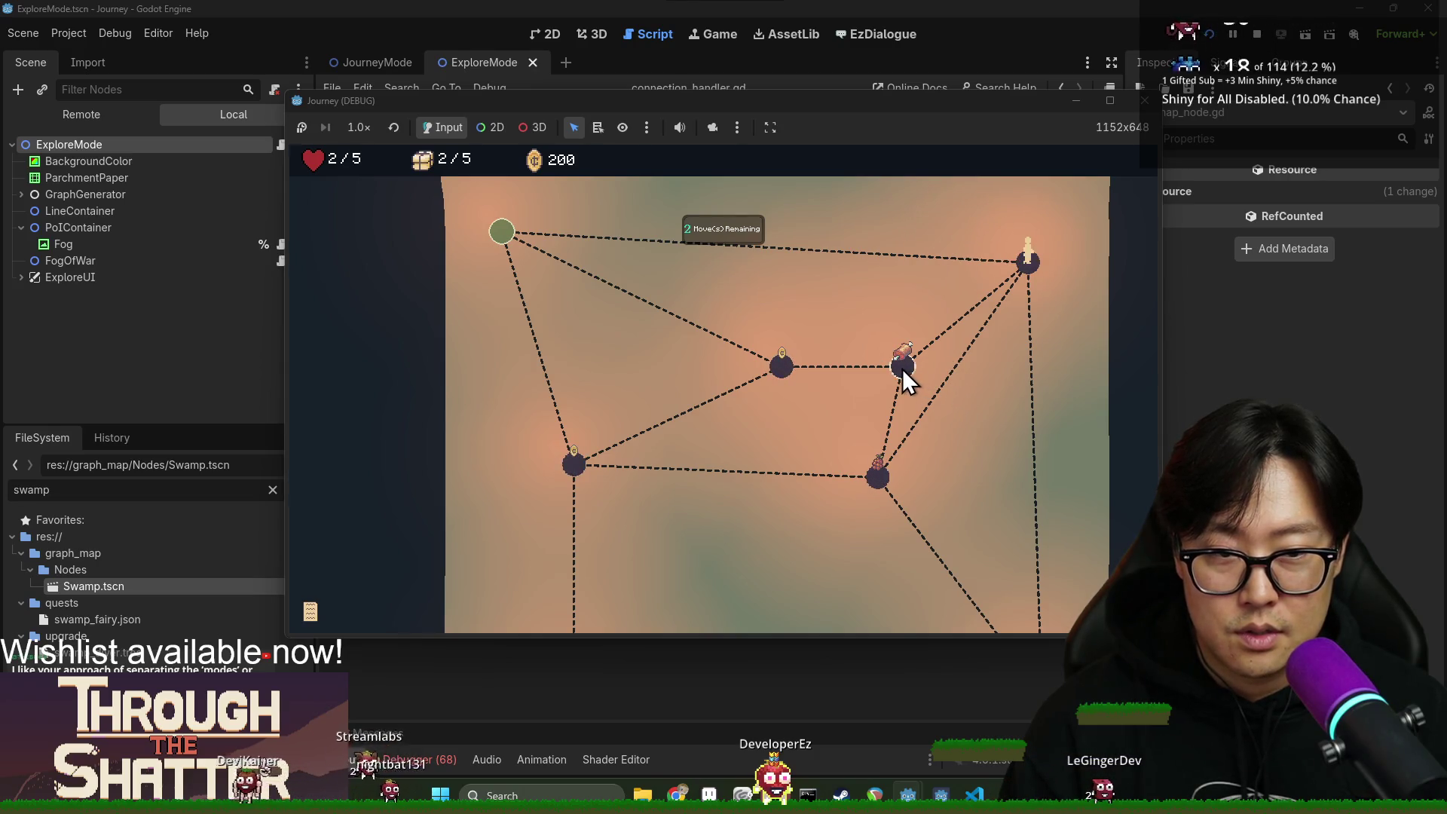
scroll(1009, 519, down, 4)
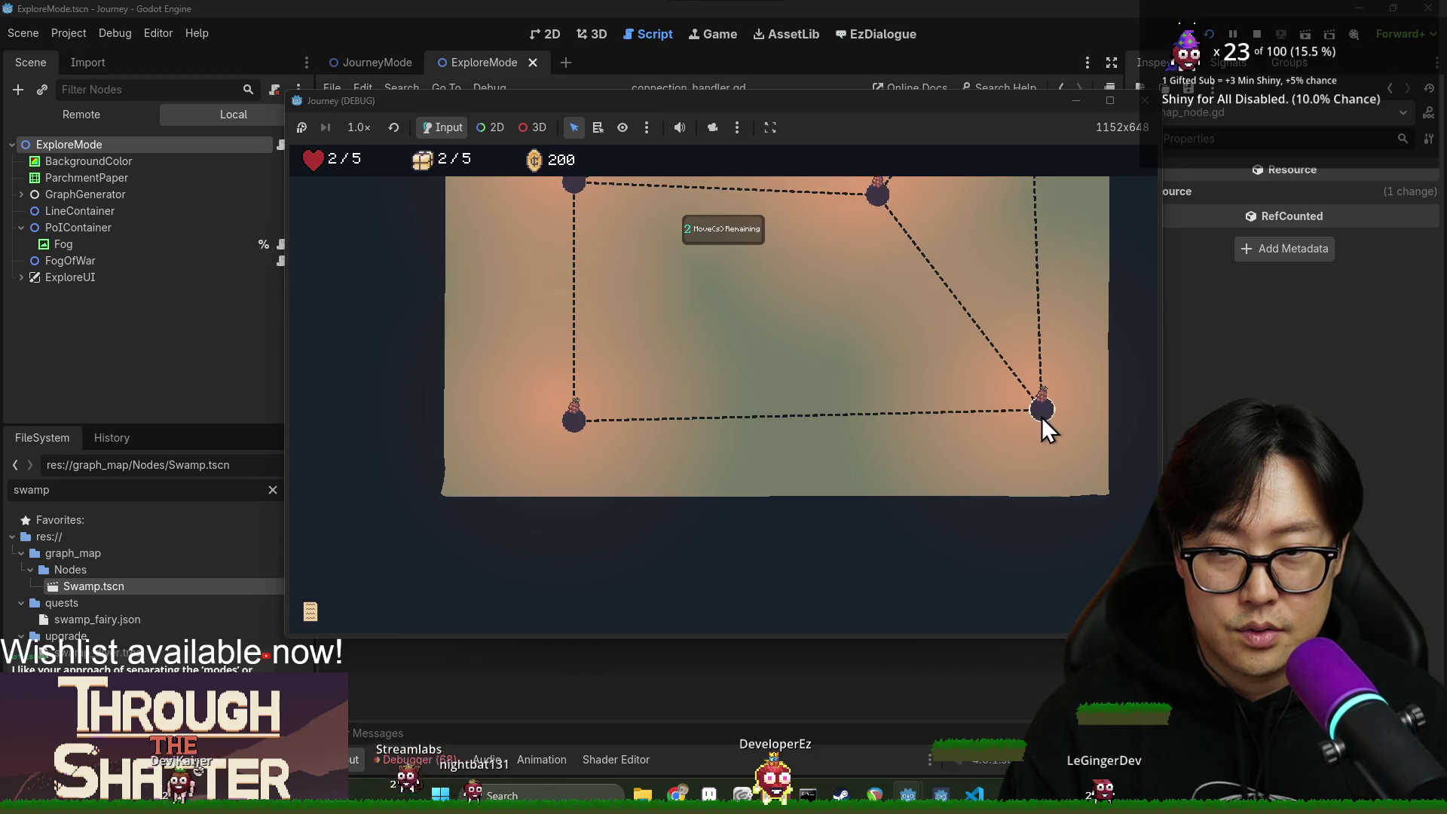
scroll(1042, 418, up, 2)
scroll(1039, 528, down, 1)
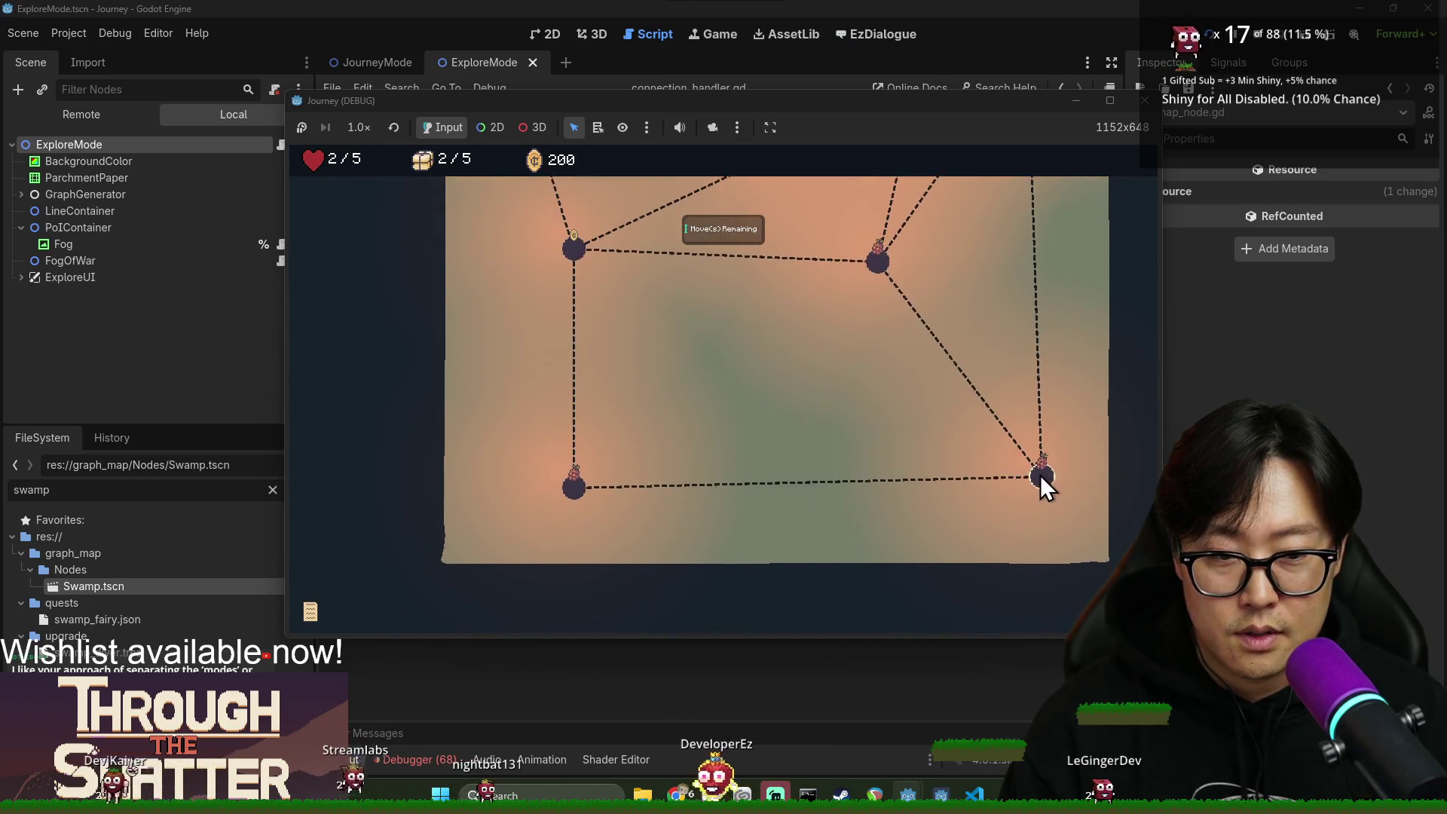
scroll(1034, 520, up, 2)
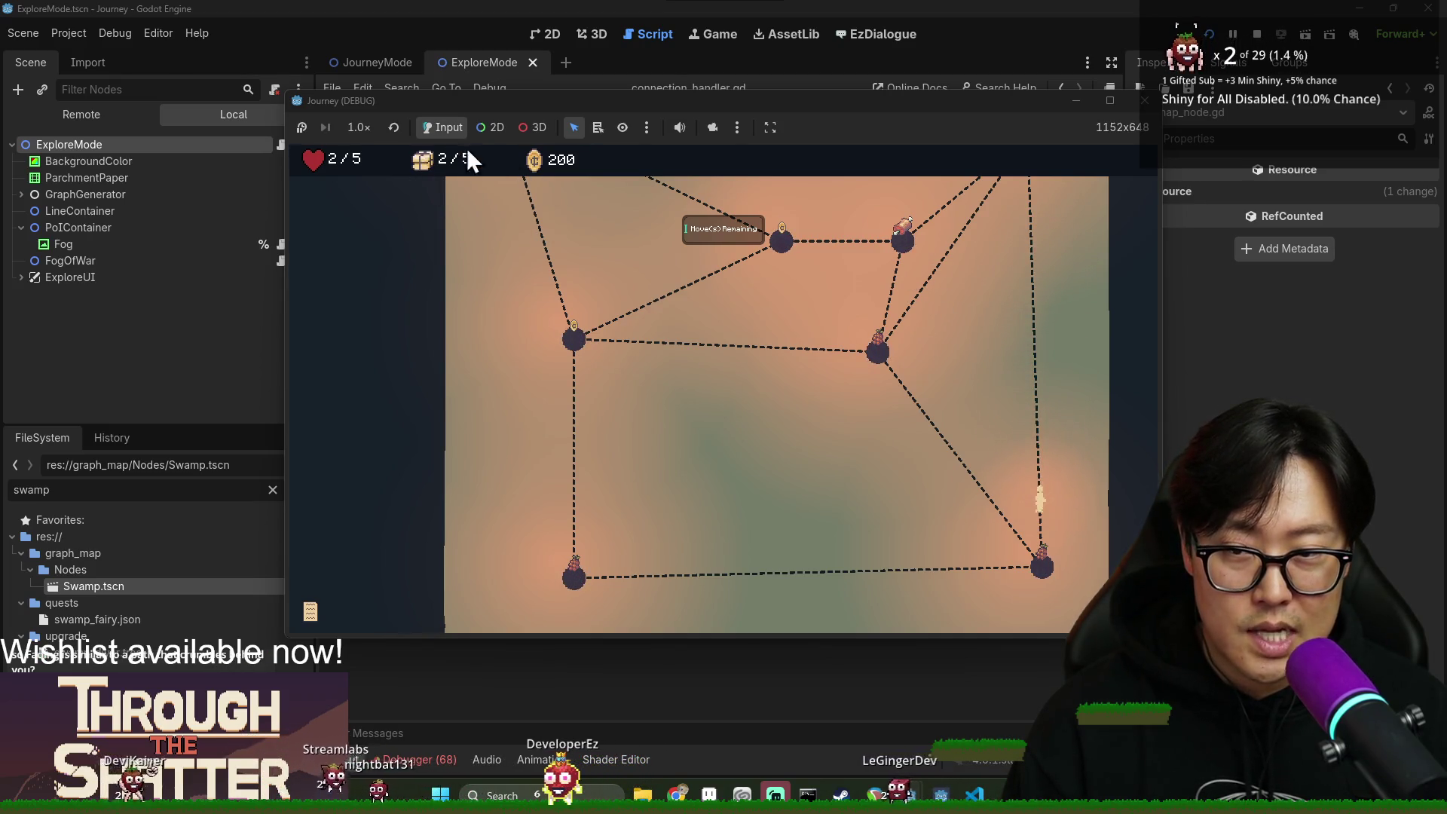
click(877, 353)
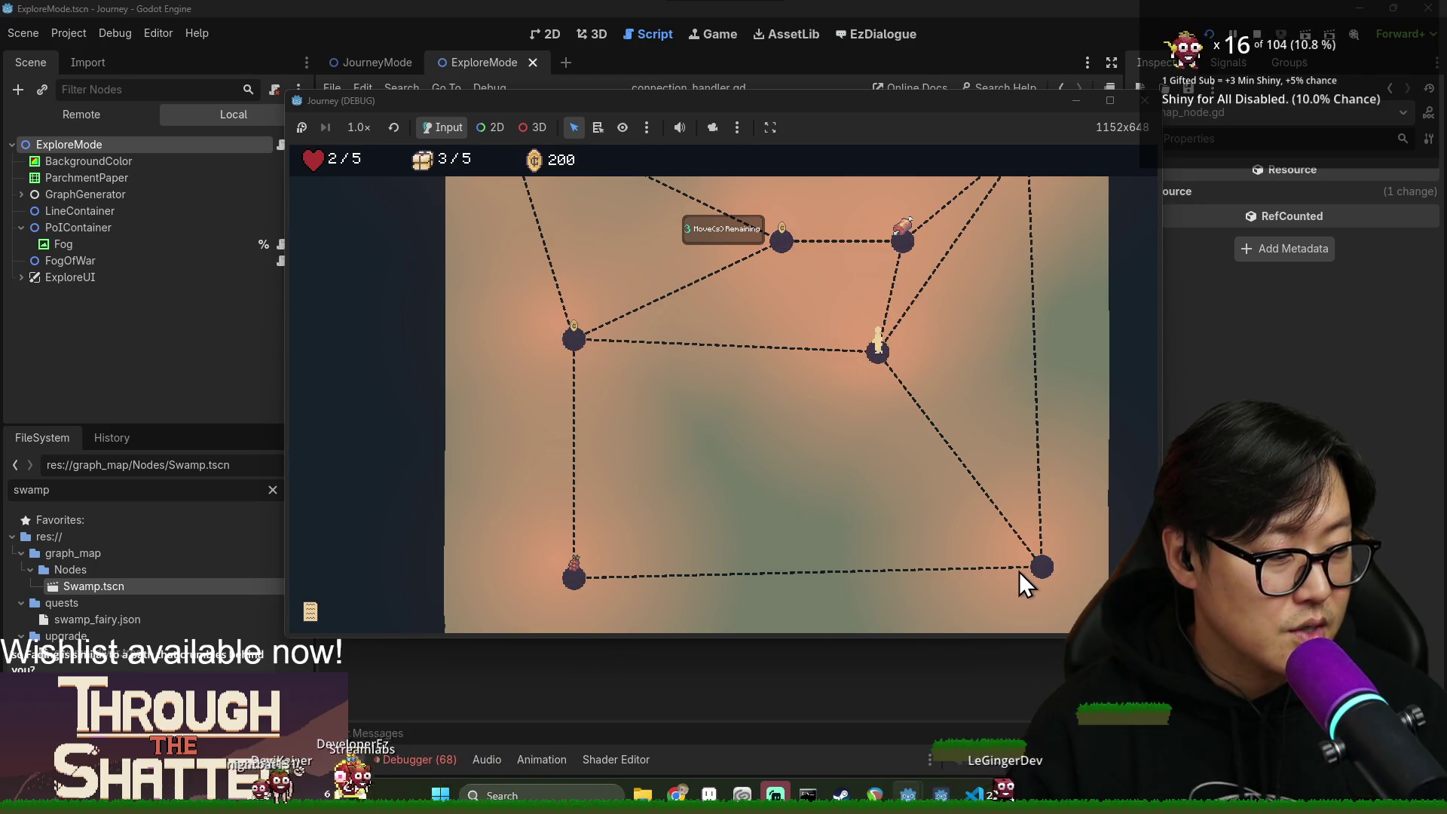
scroll(815, 424, up, 2)
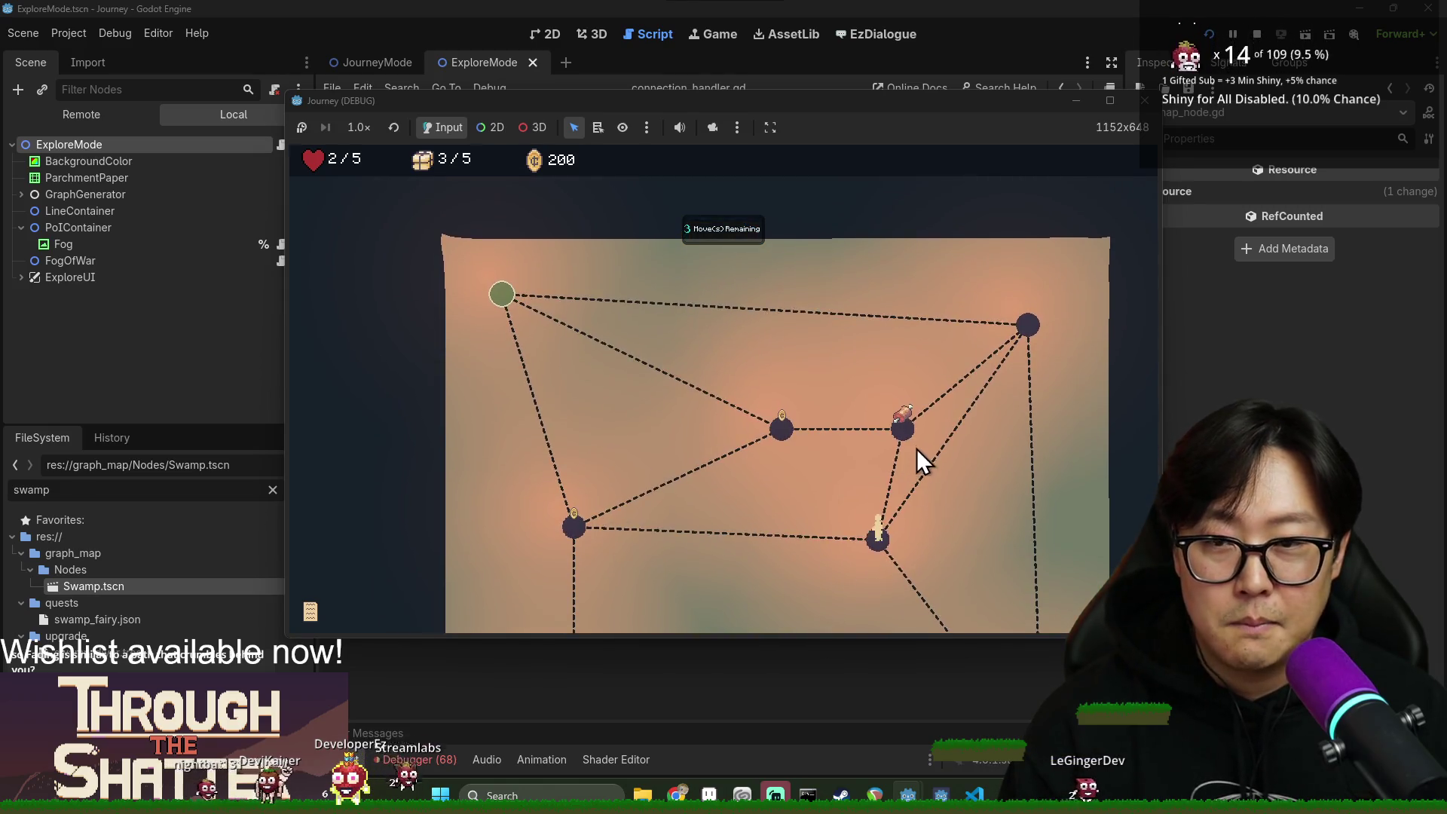
click(900, 450)
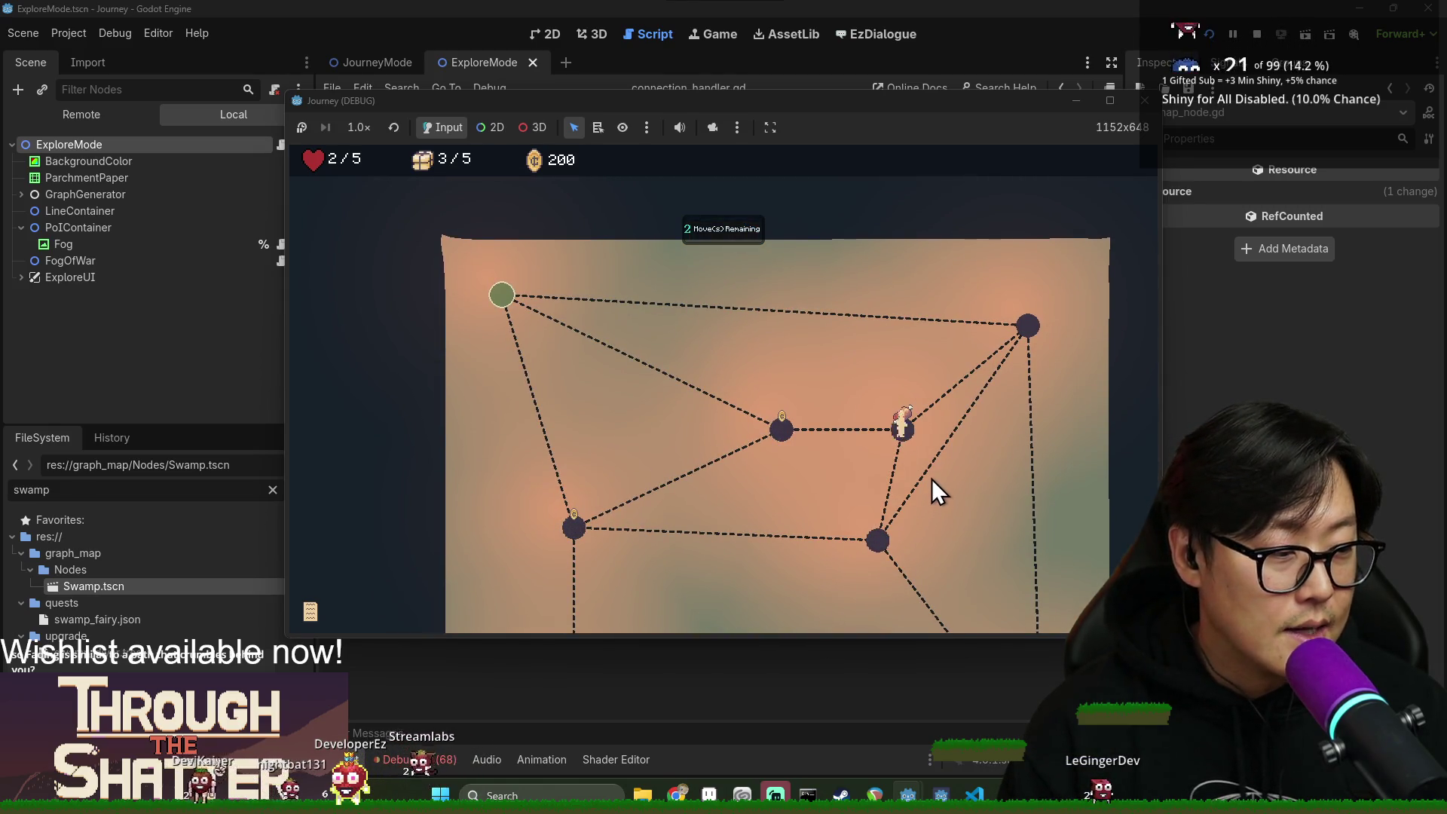
click(781, 436)
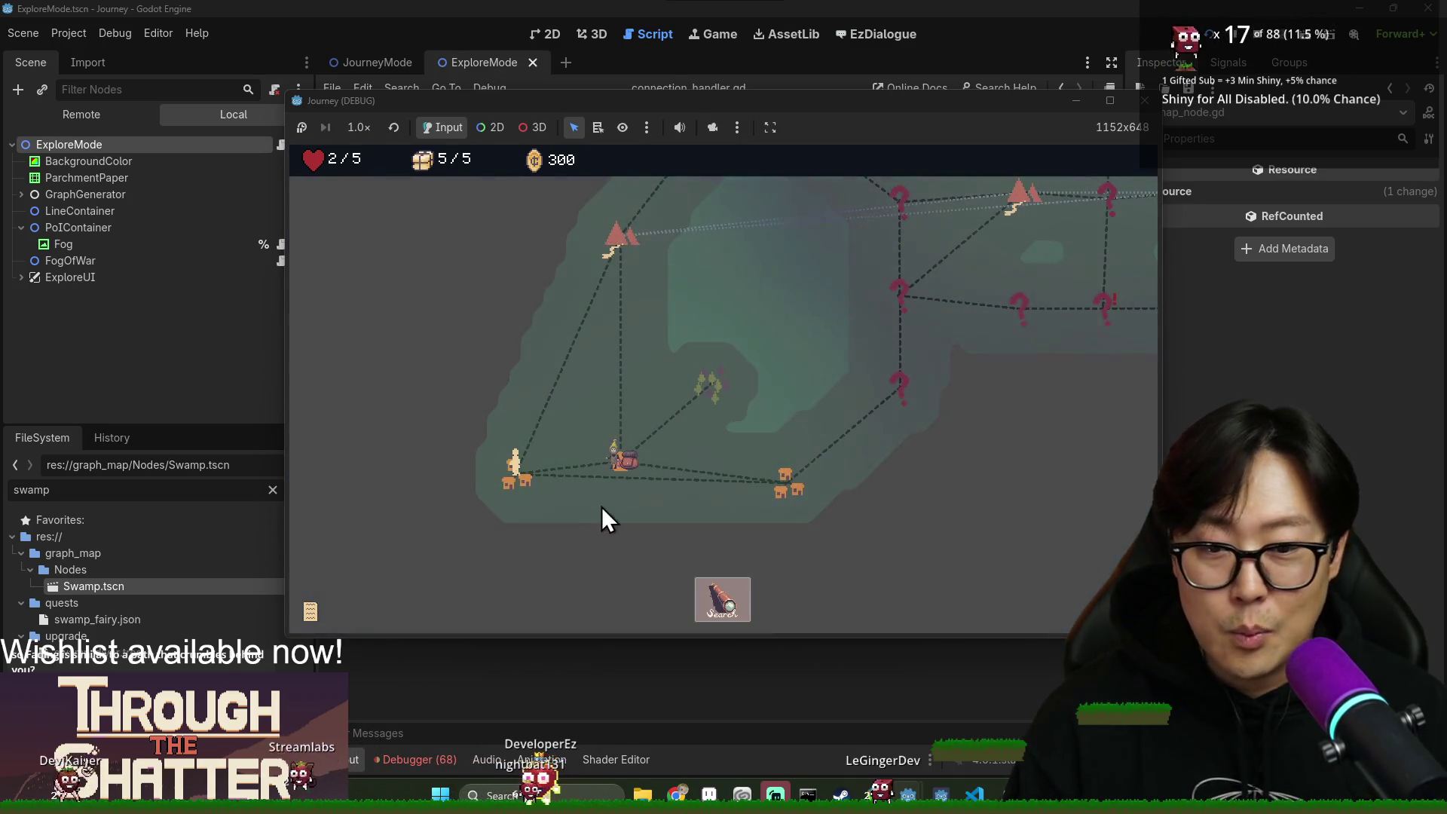
Travel to the tent node, search it, and dismiss the blank event panel.
click(619, 242)
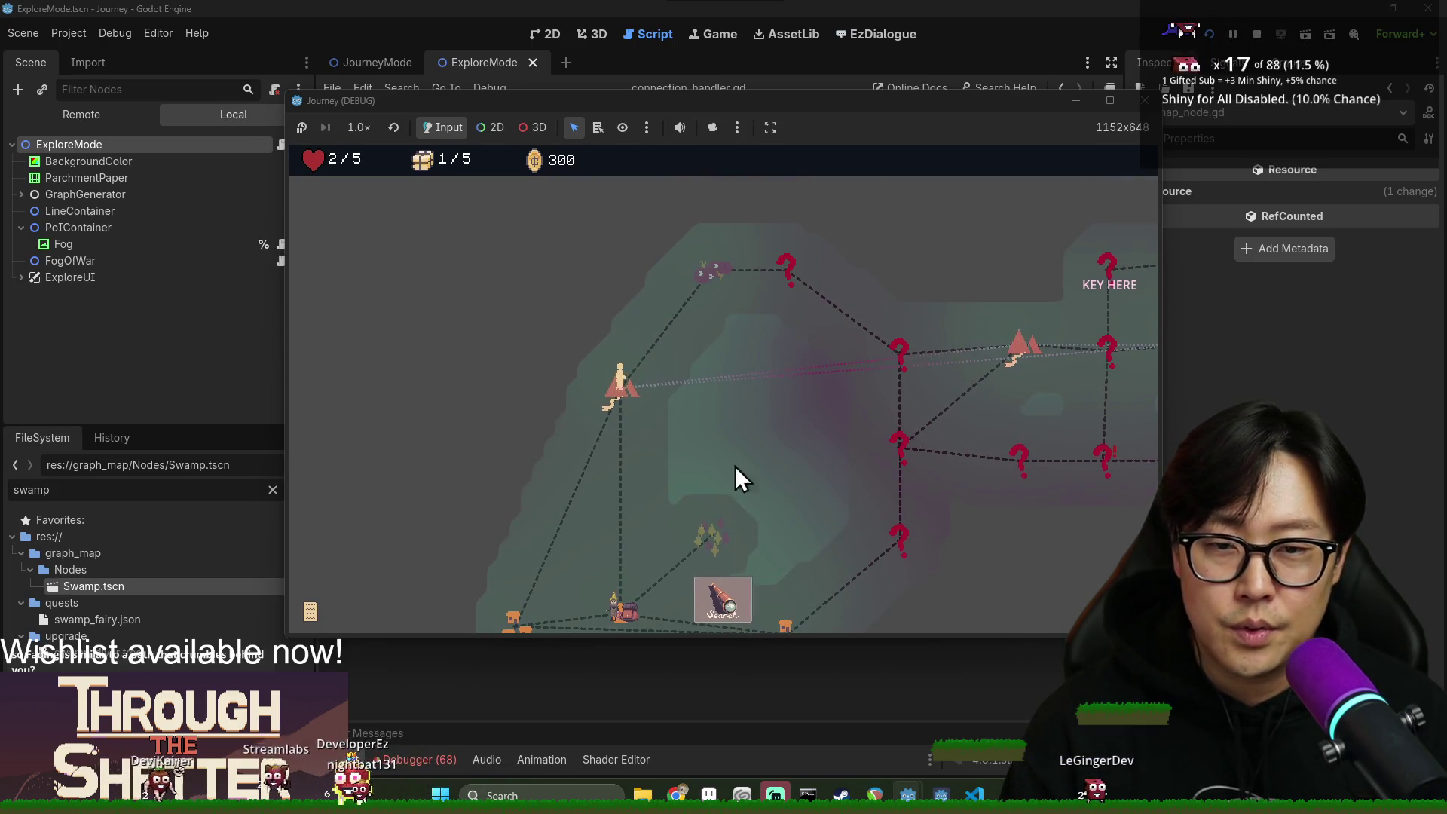
scroll(647, 433, down, 3)
click(721, 603)
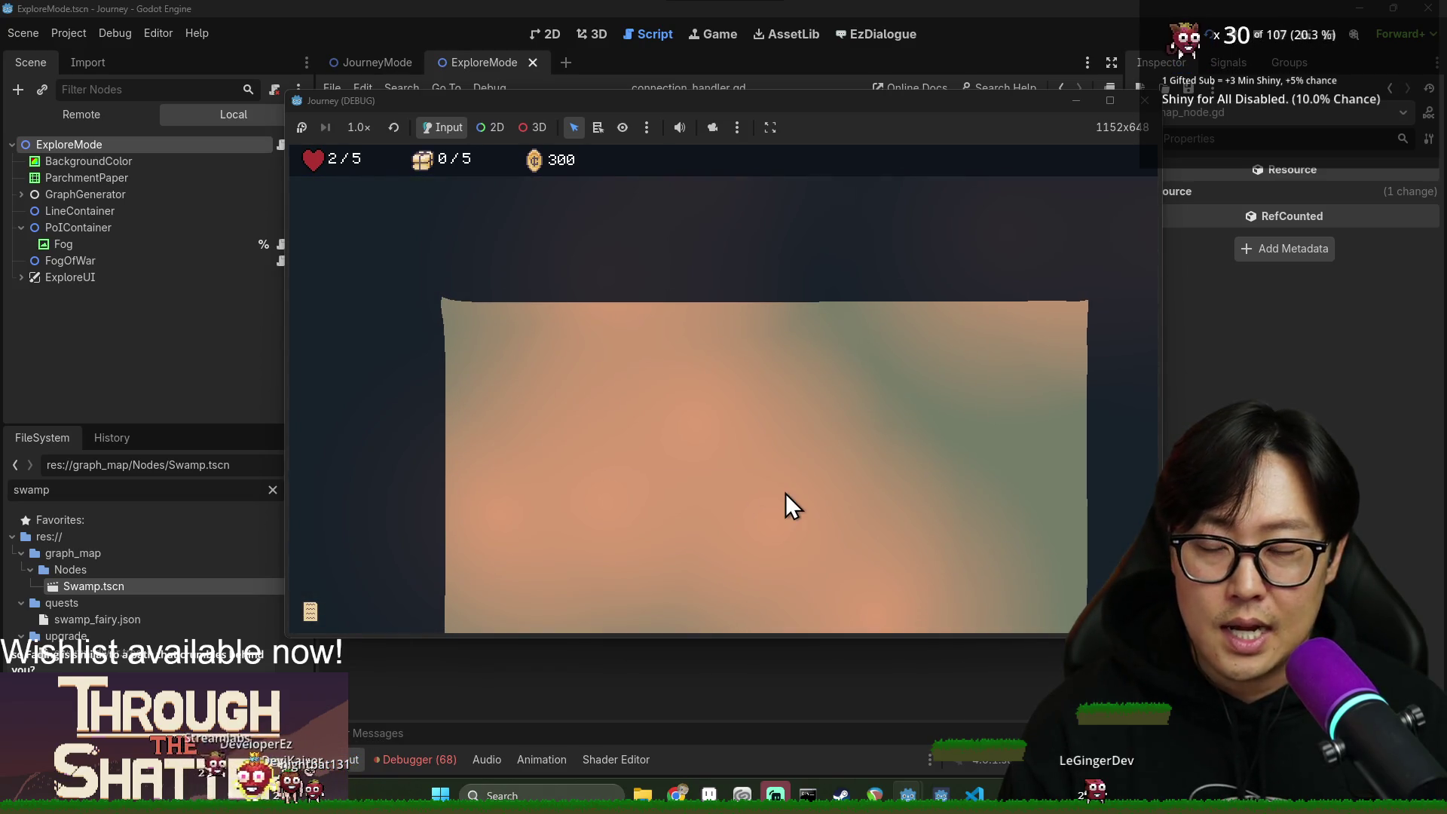
click(667, 529)
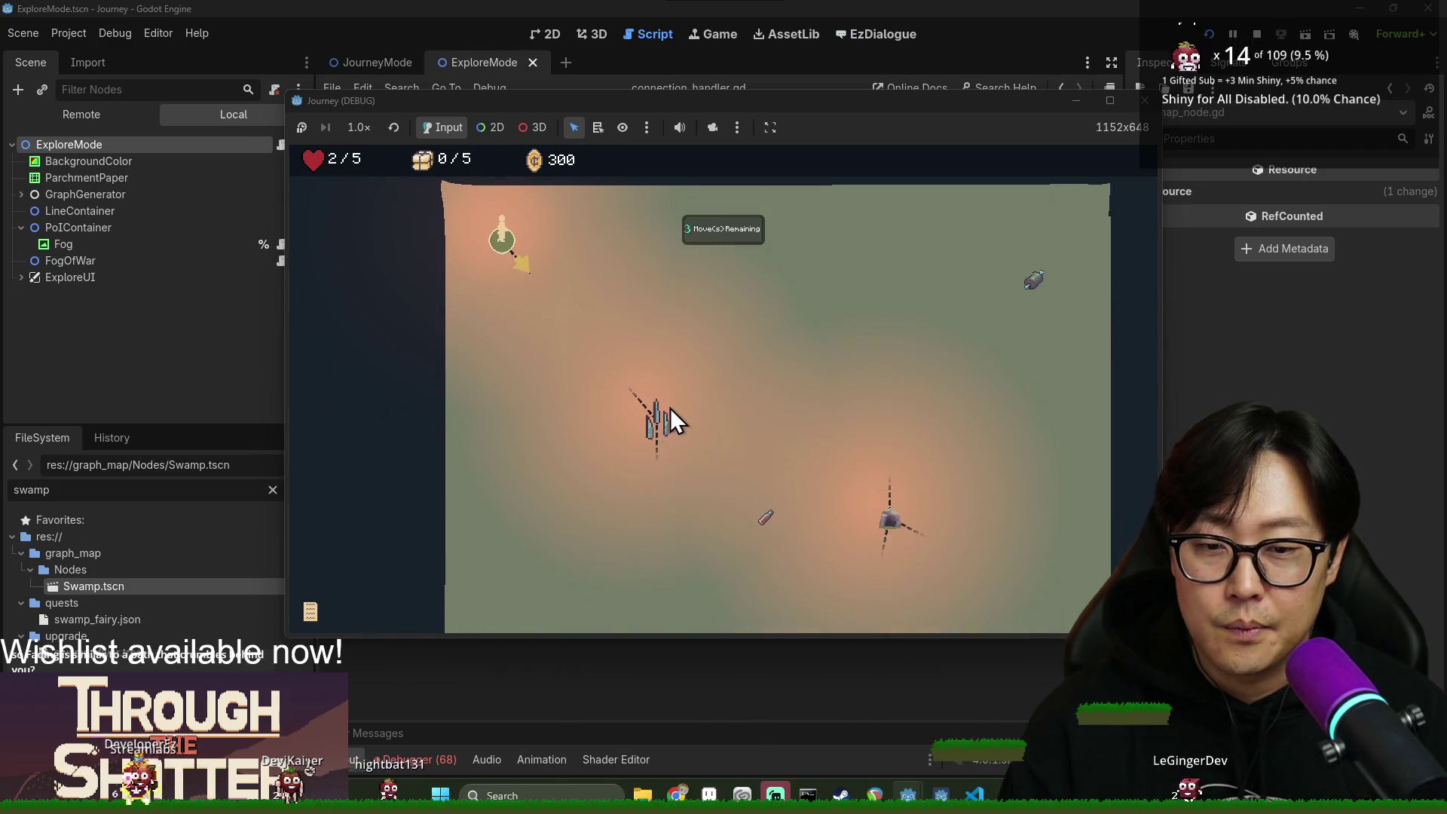
scroll(700, 455, down, 3)
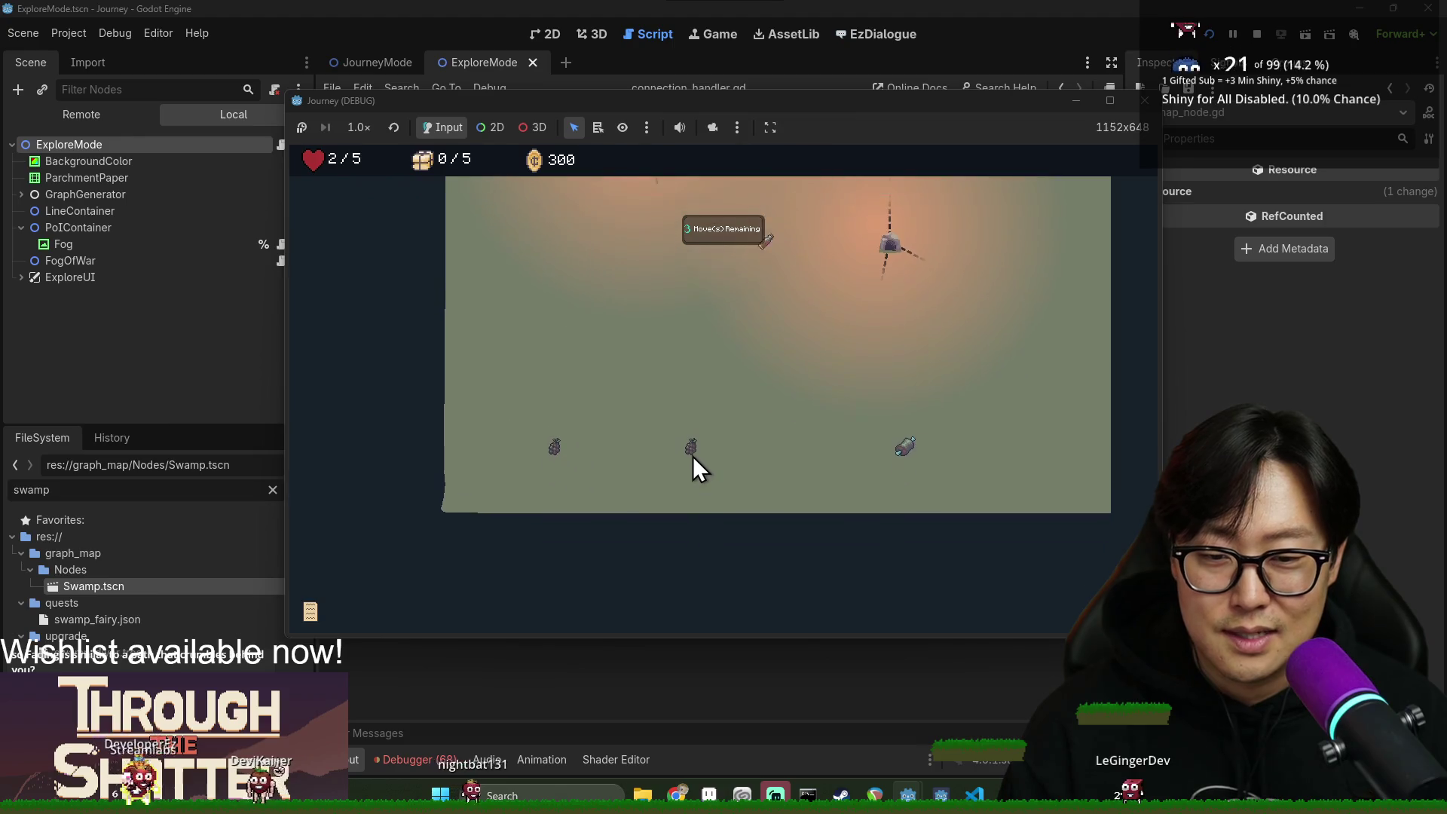
scroll(694, 456, up, 4)
scroll(688, 445, up, 2)
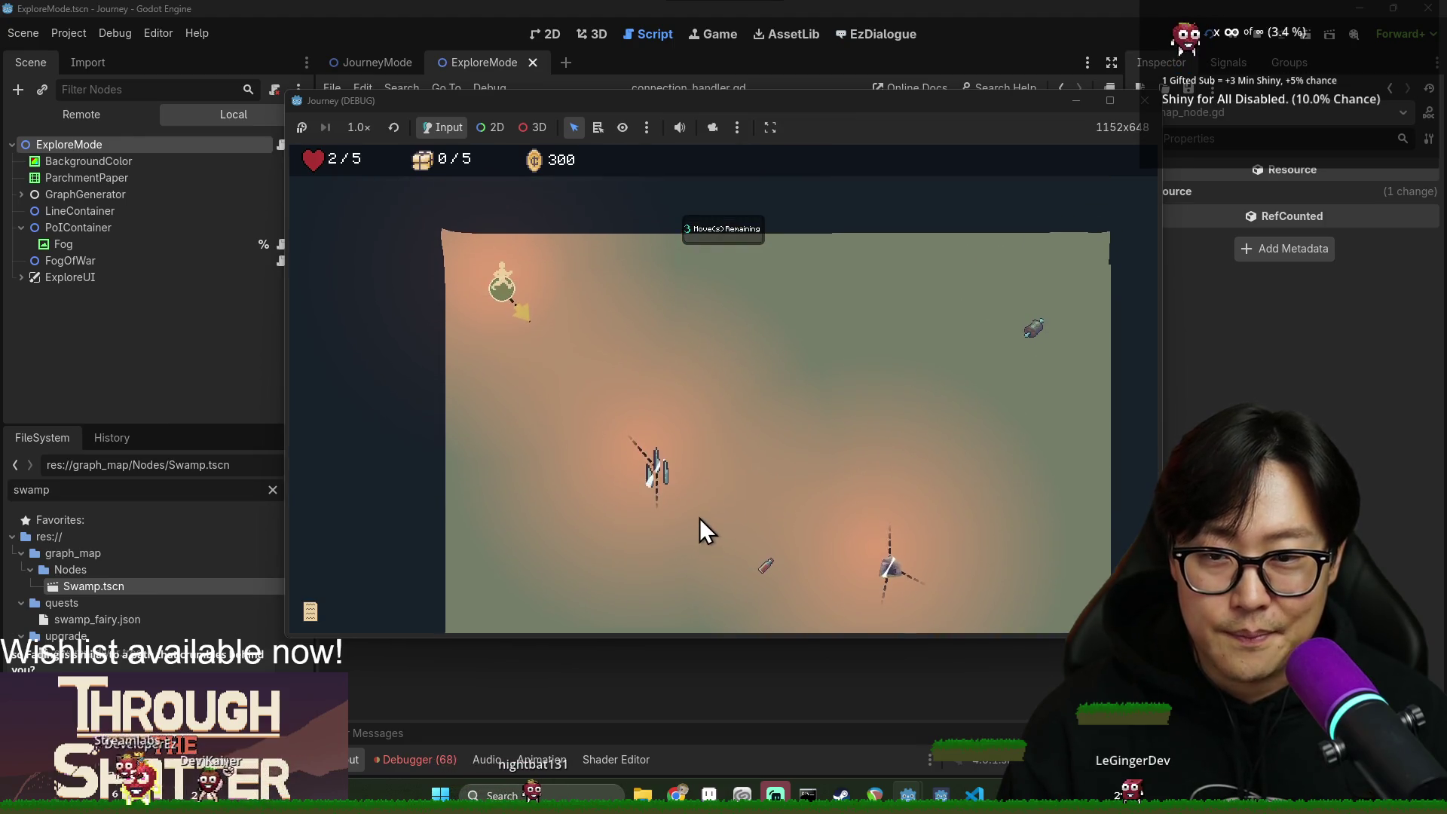
Walk the character through the dark and potion nodes, collecting the grapes.
click(663, 479)
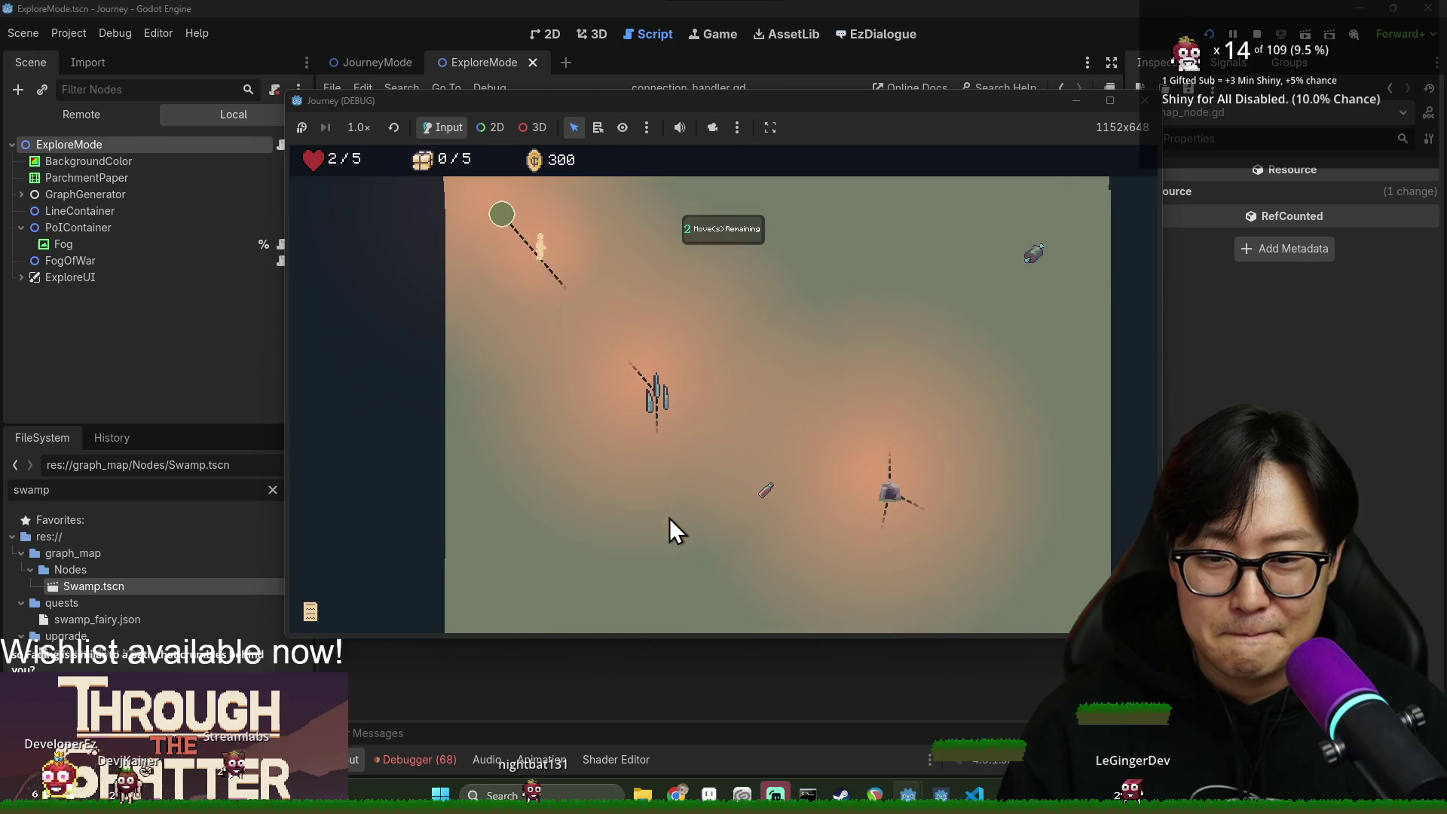
scroll(671, 515, down, 2)
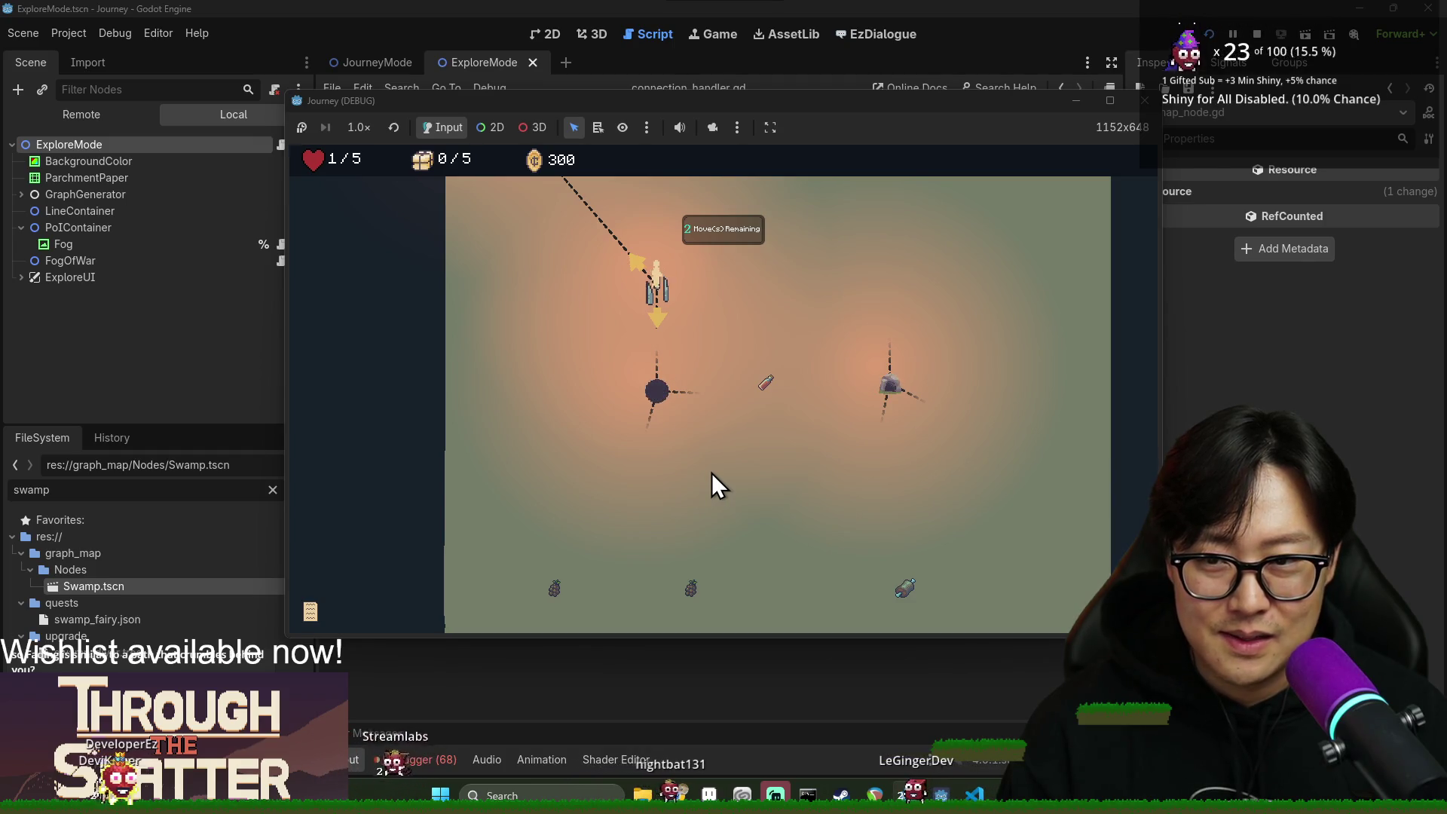
click(663, 391)
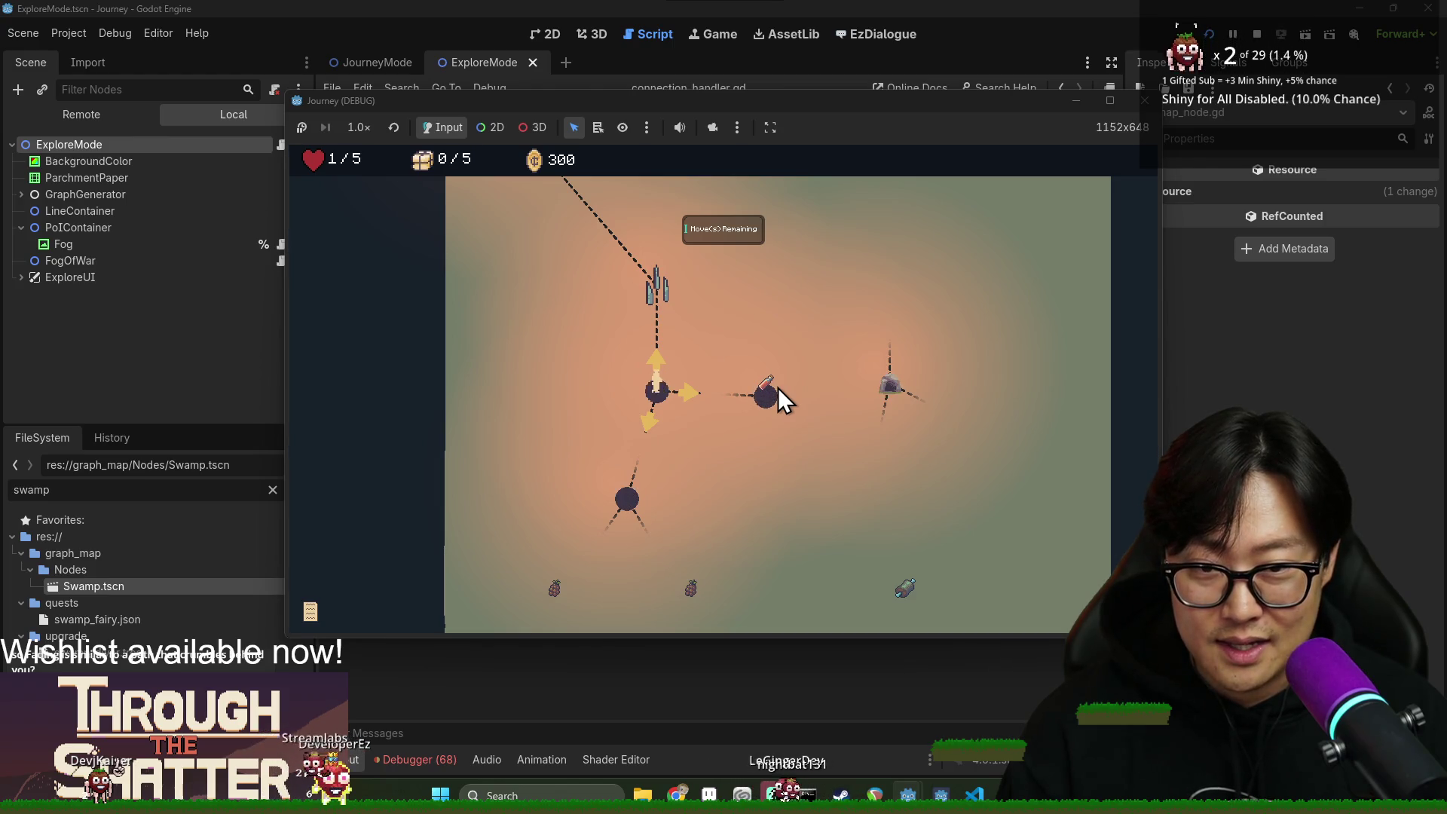
click(768, 395)
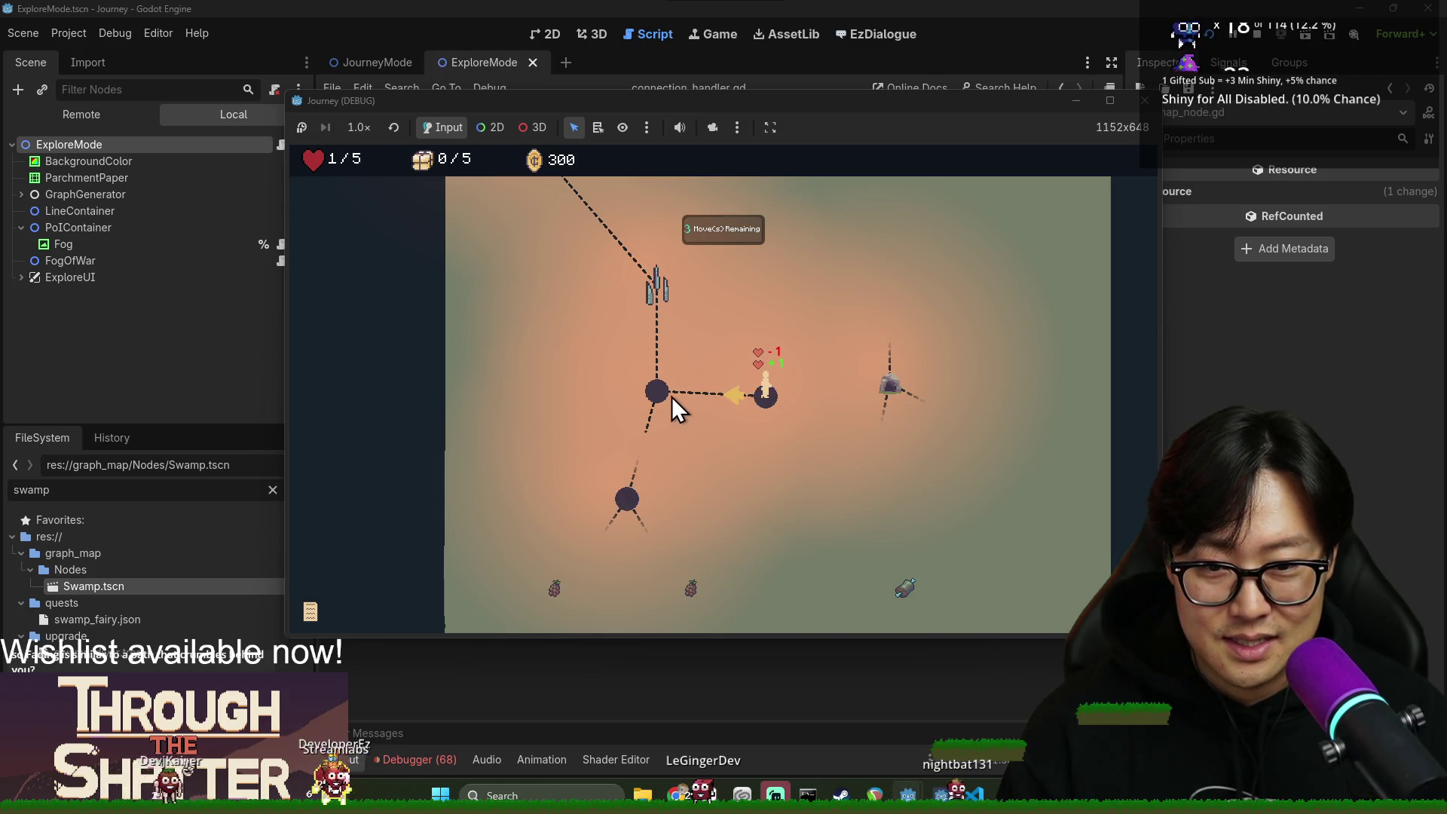
click(653, 391)
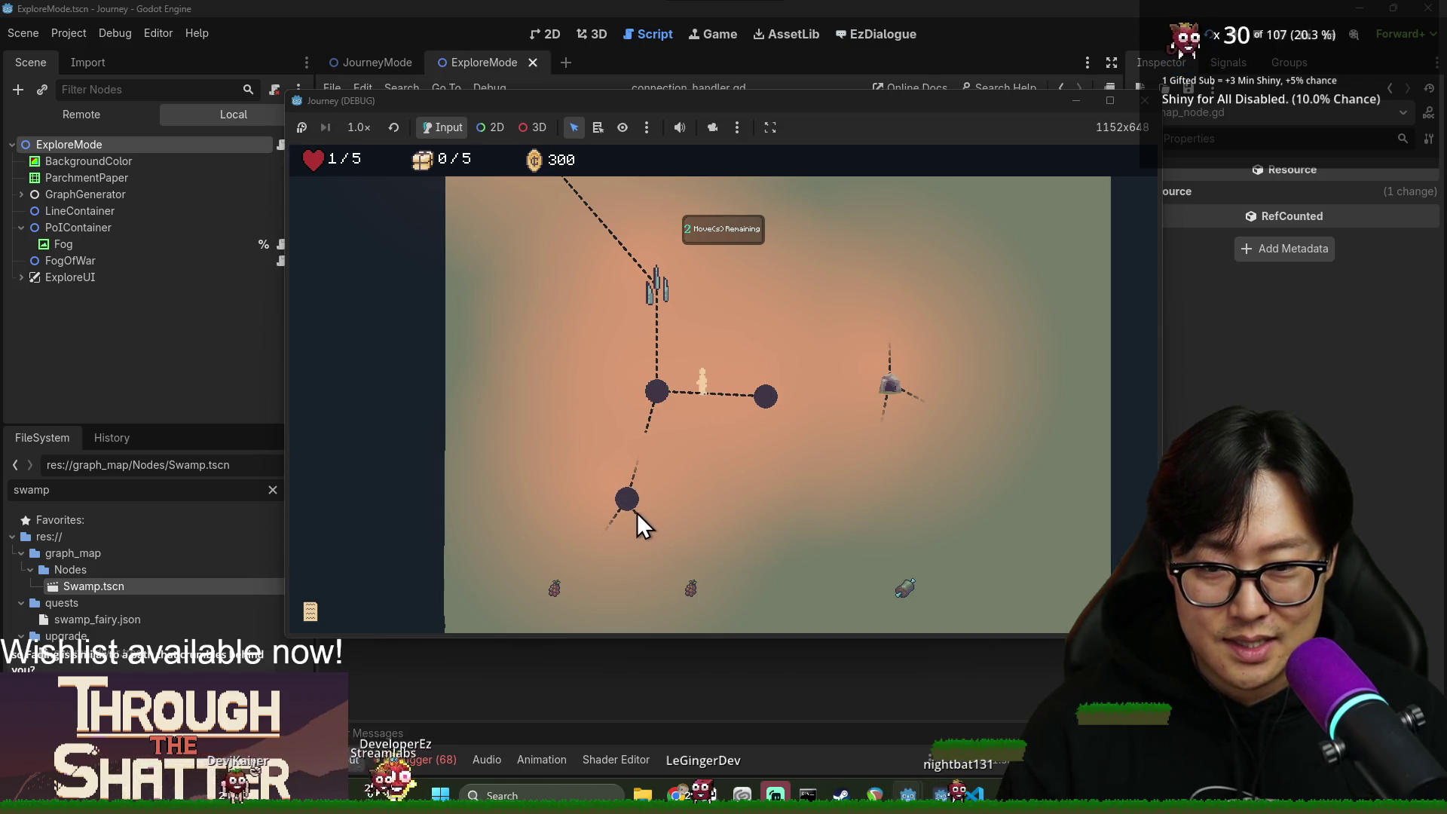
click(626, 501)
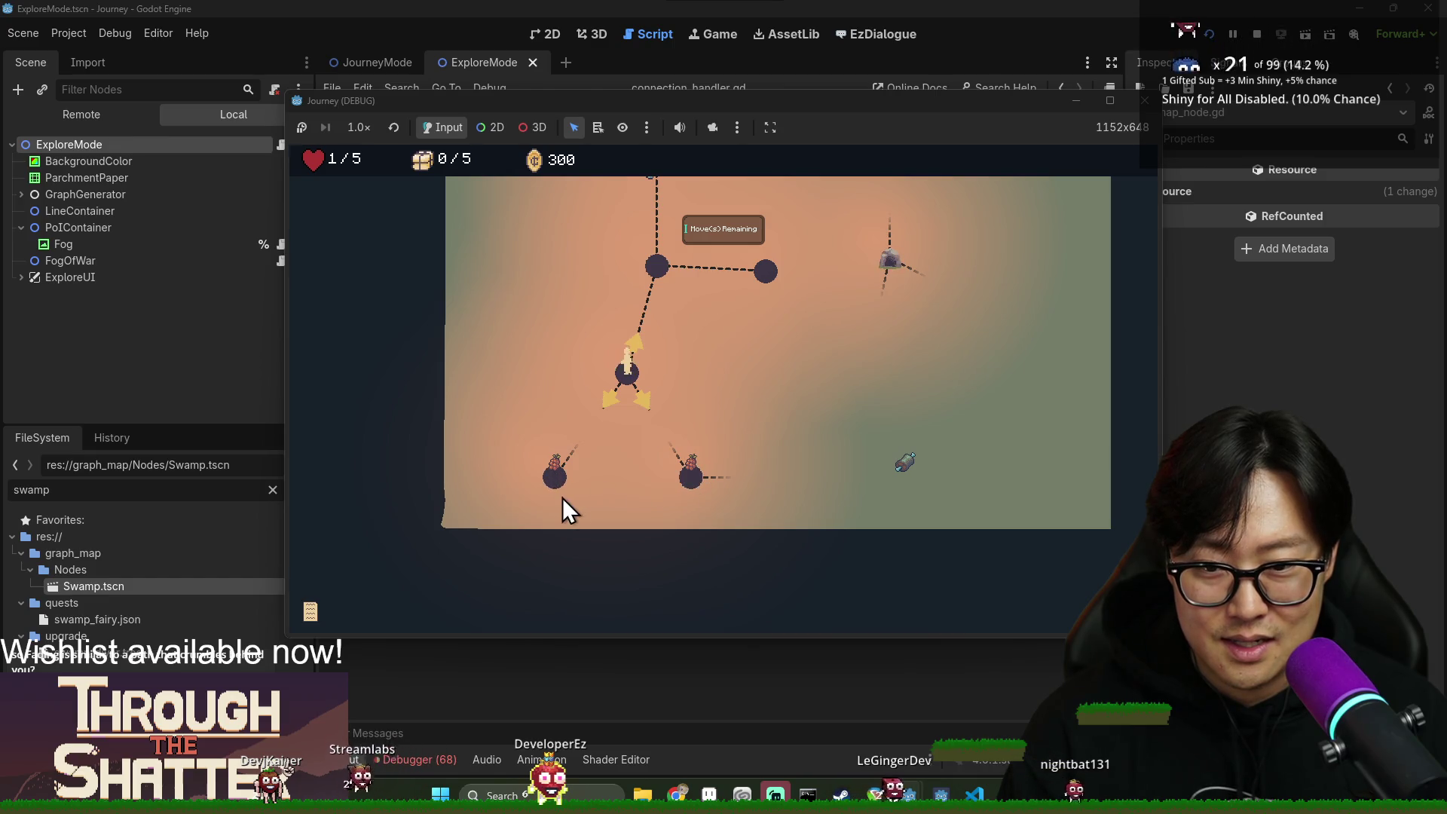
click(552, 480)
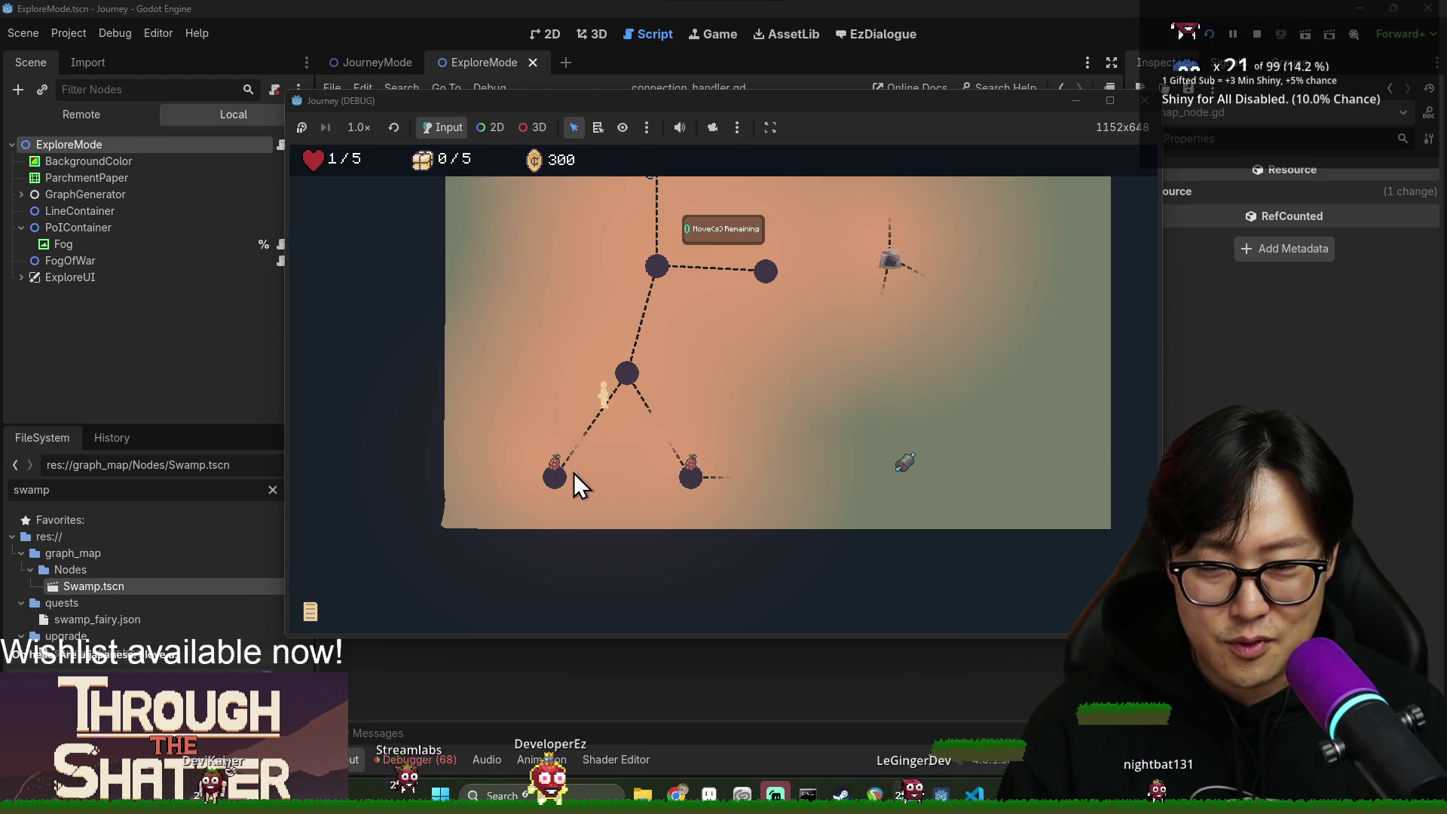
click(631, 377)
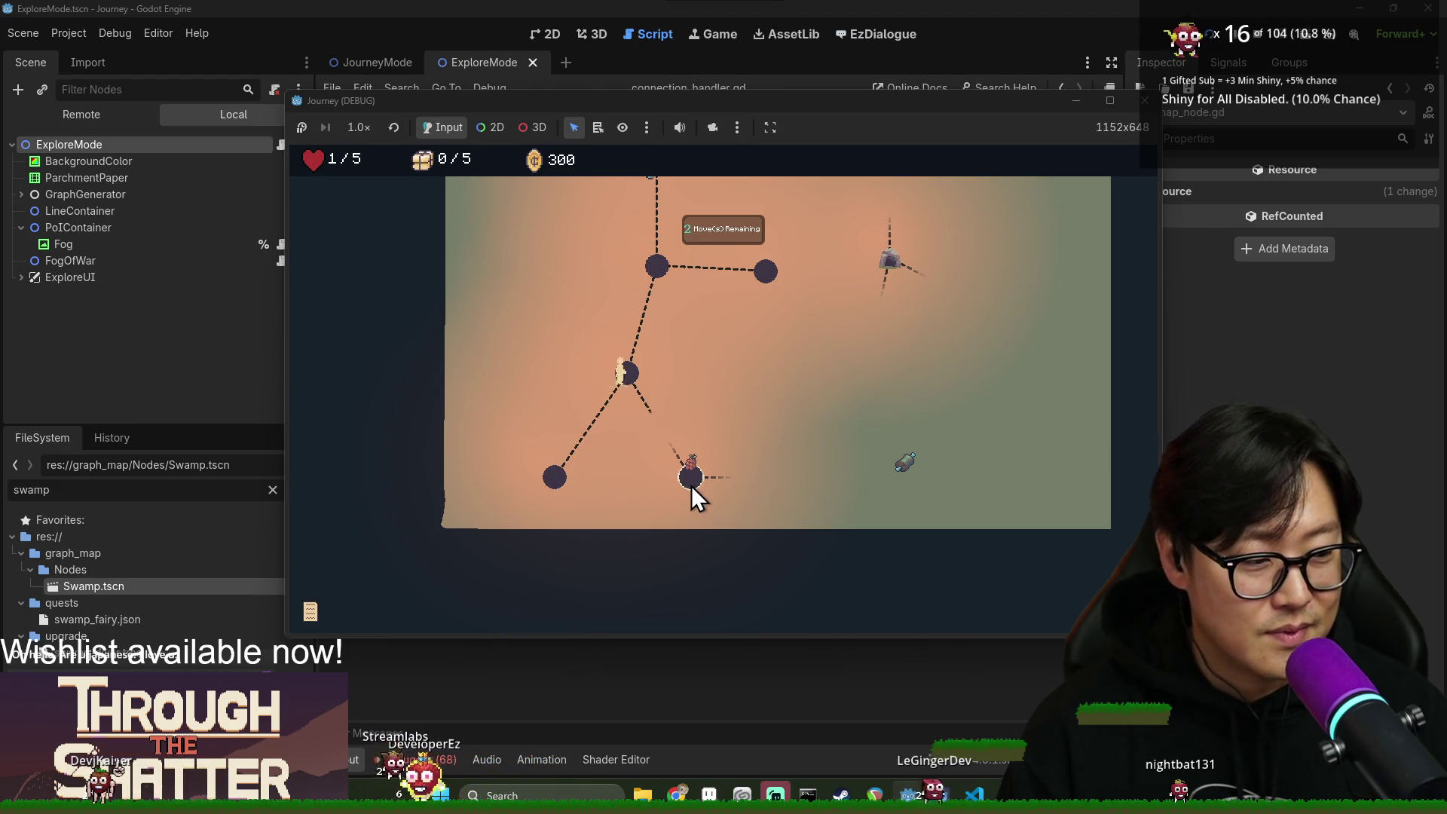
click(691, 483)
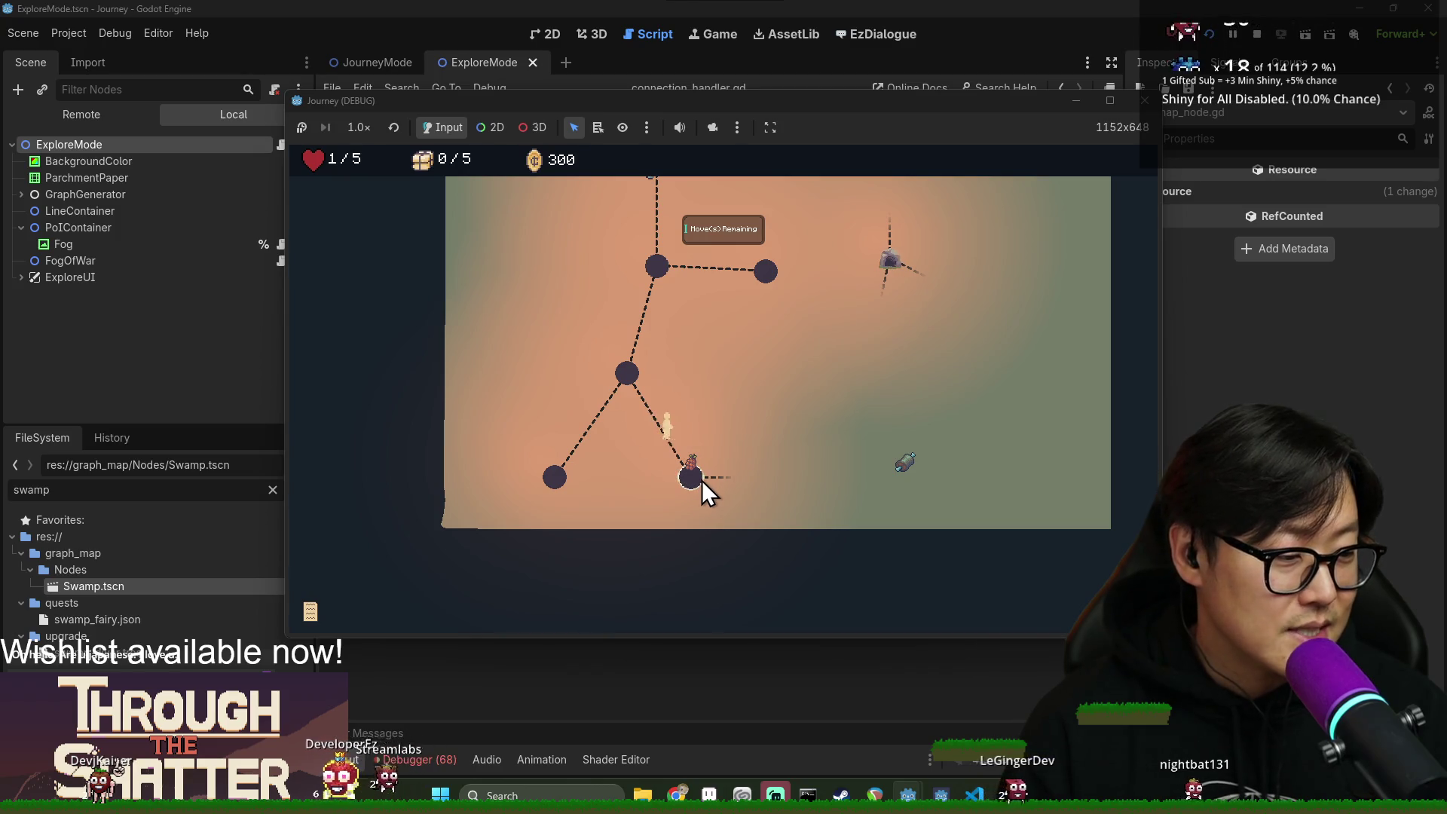
click(724, 481)
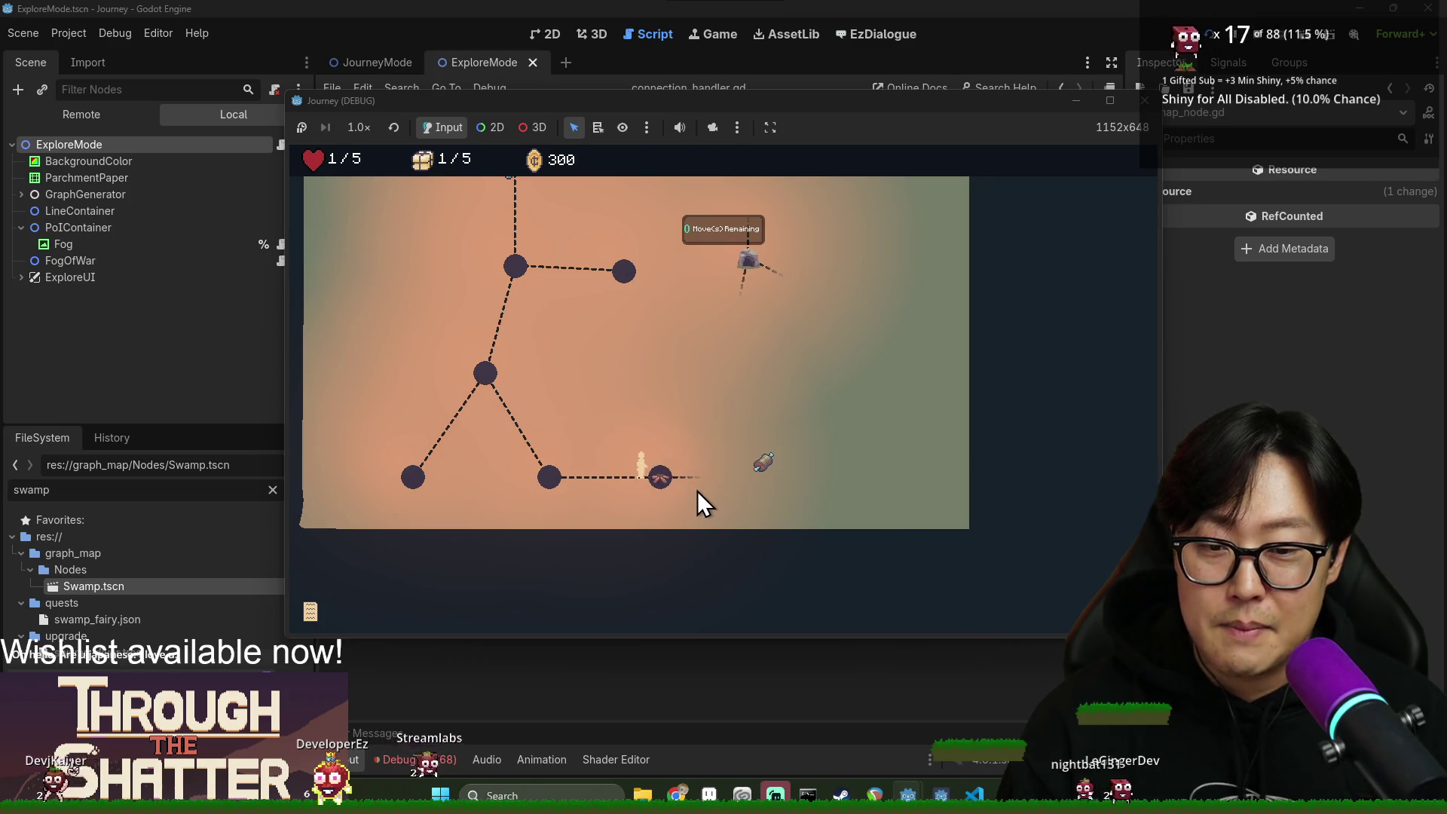
Walk from the campfire node to the sword point of interest and the top rock node.
scroll(642, 391, up, 3)
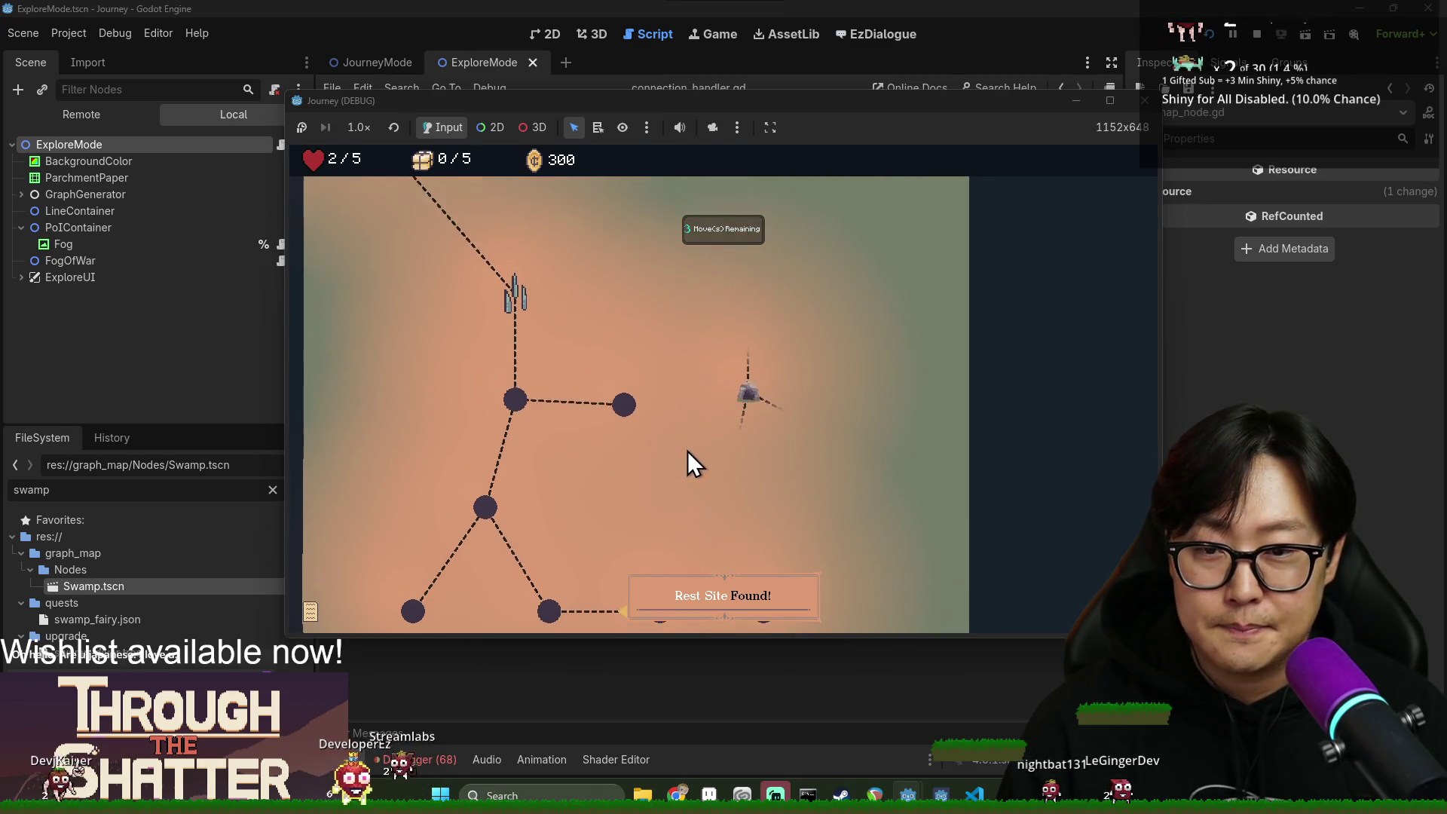
scroll(723, 458, up, 3)
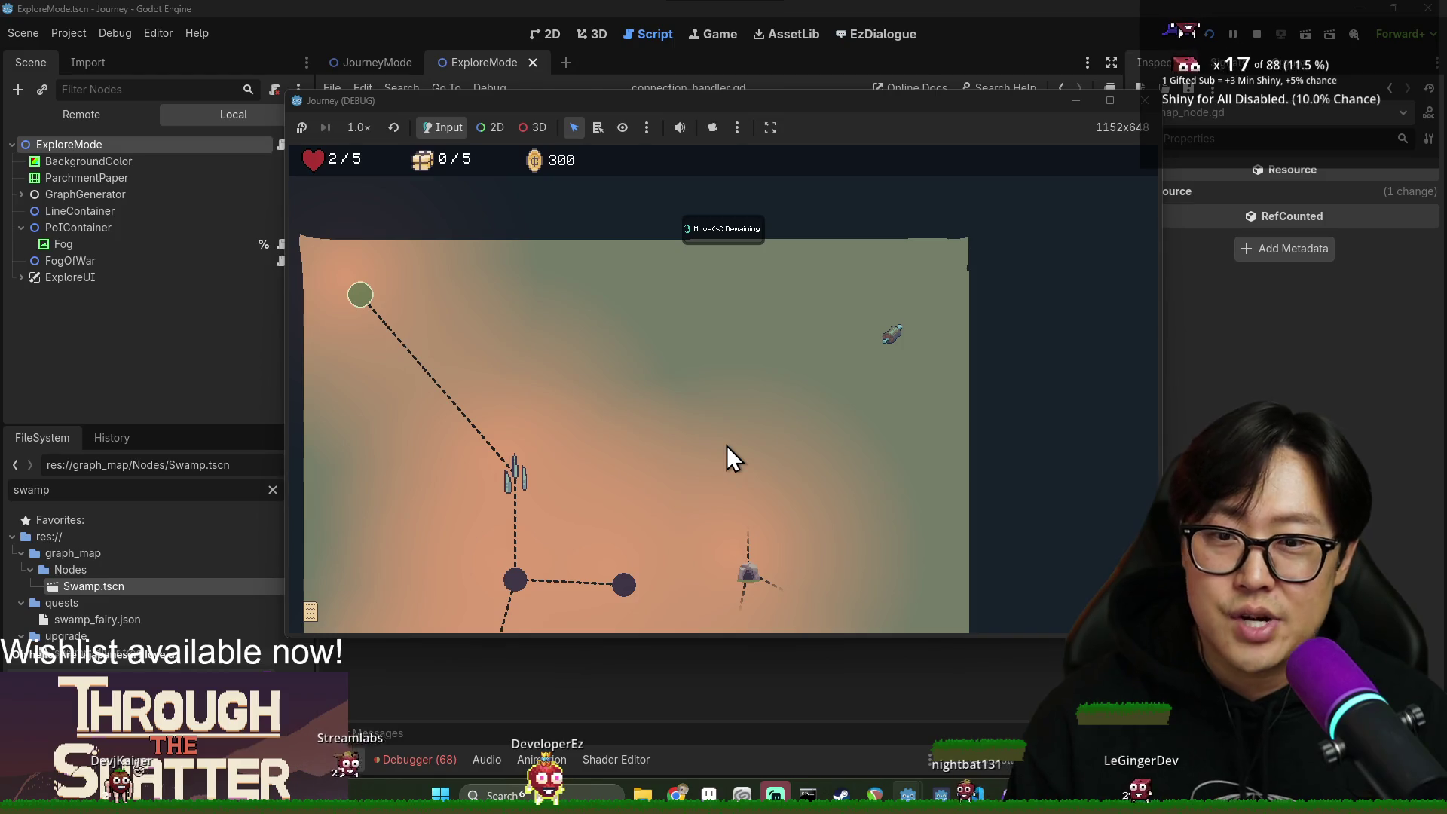
scroll(726, 491, down, 5)
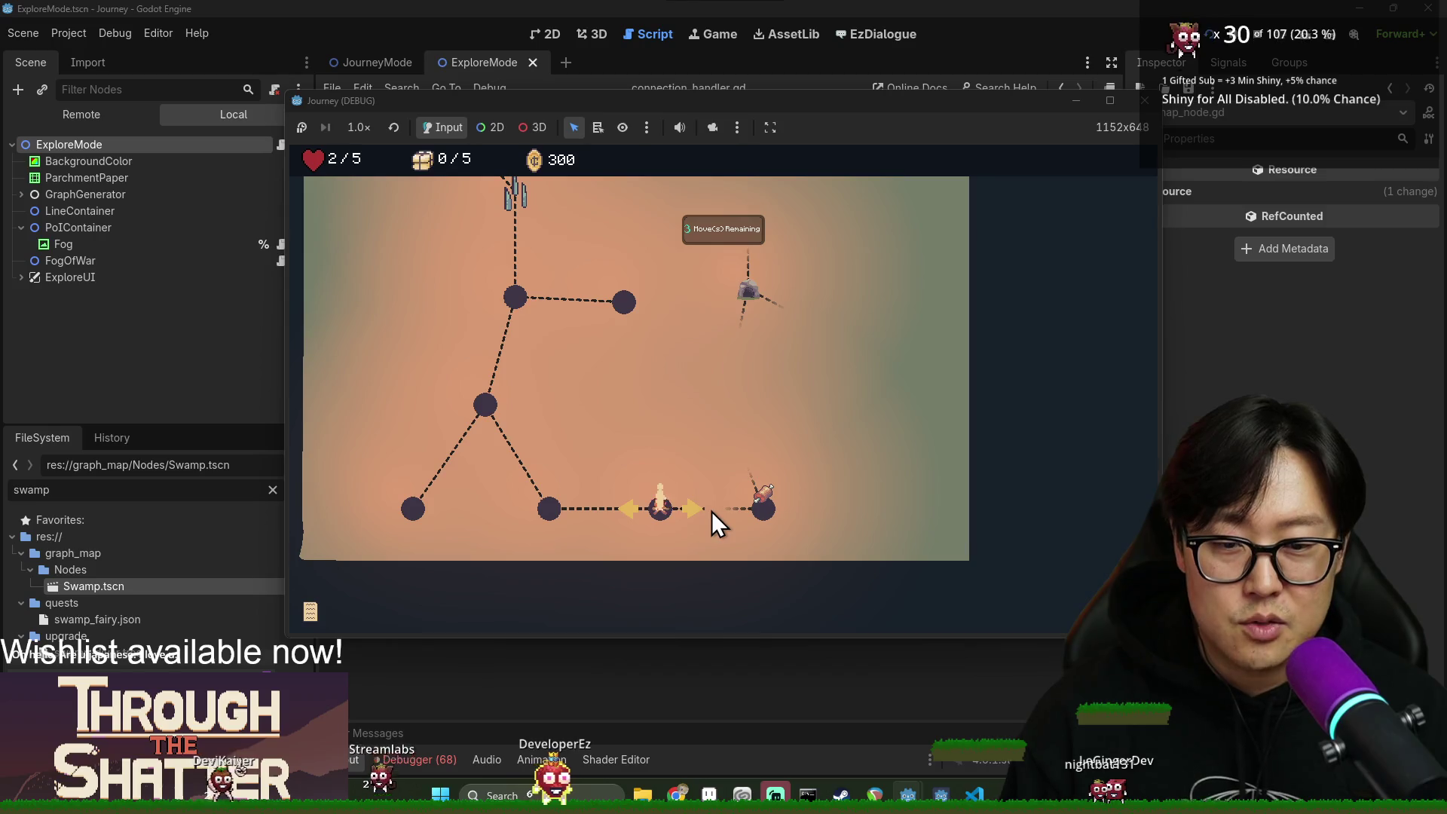
click(765, 511)
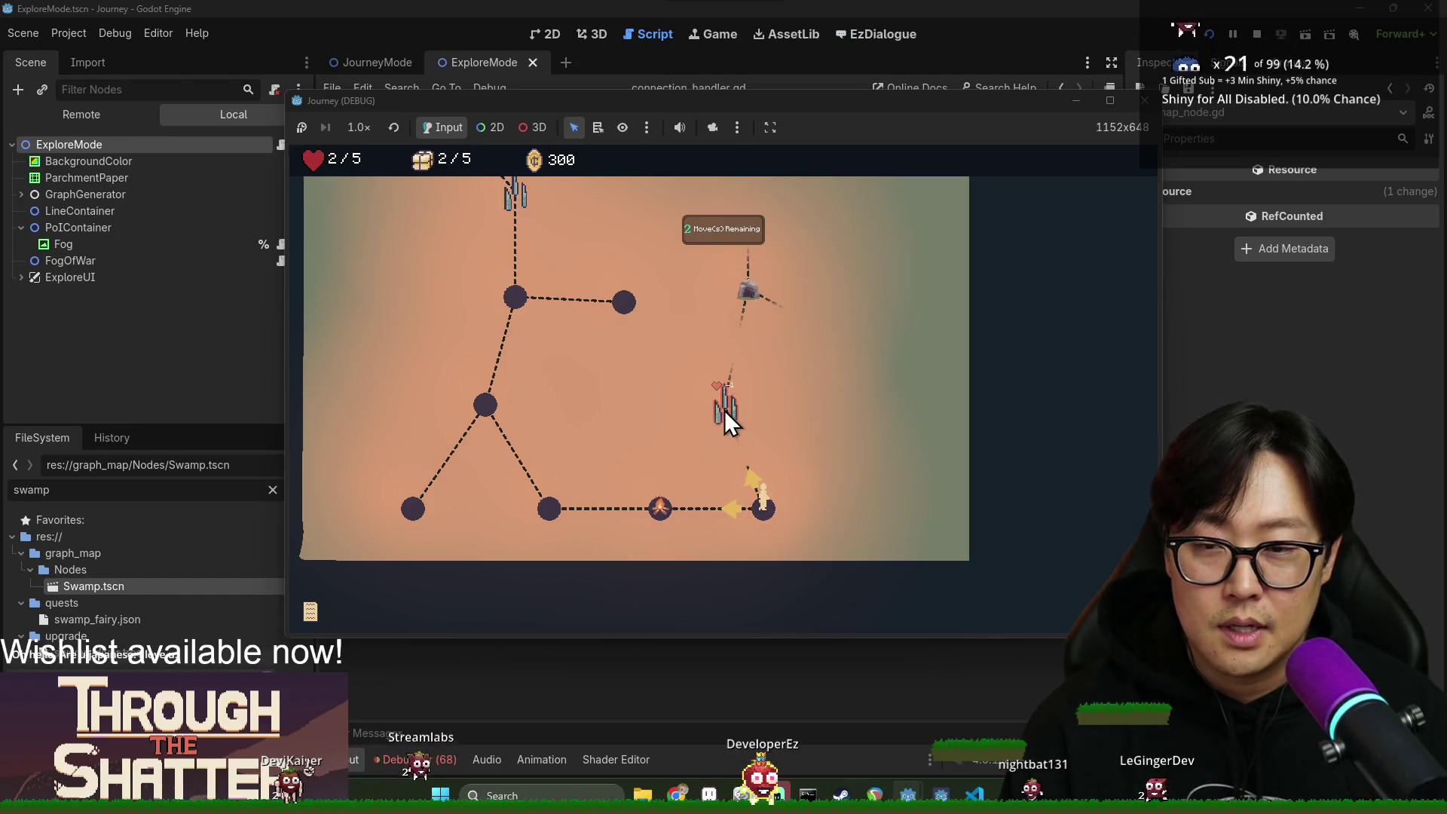
click(725, 410)
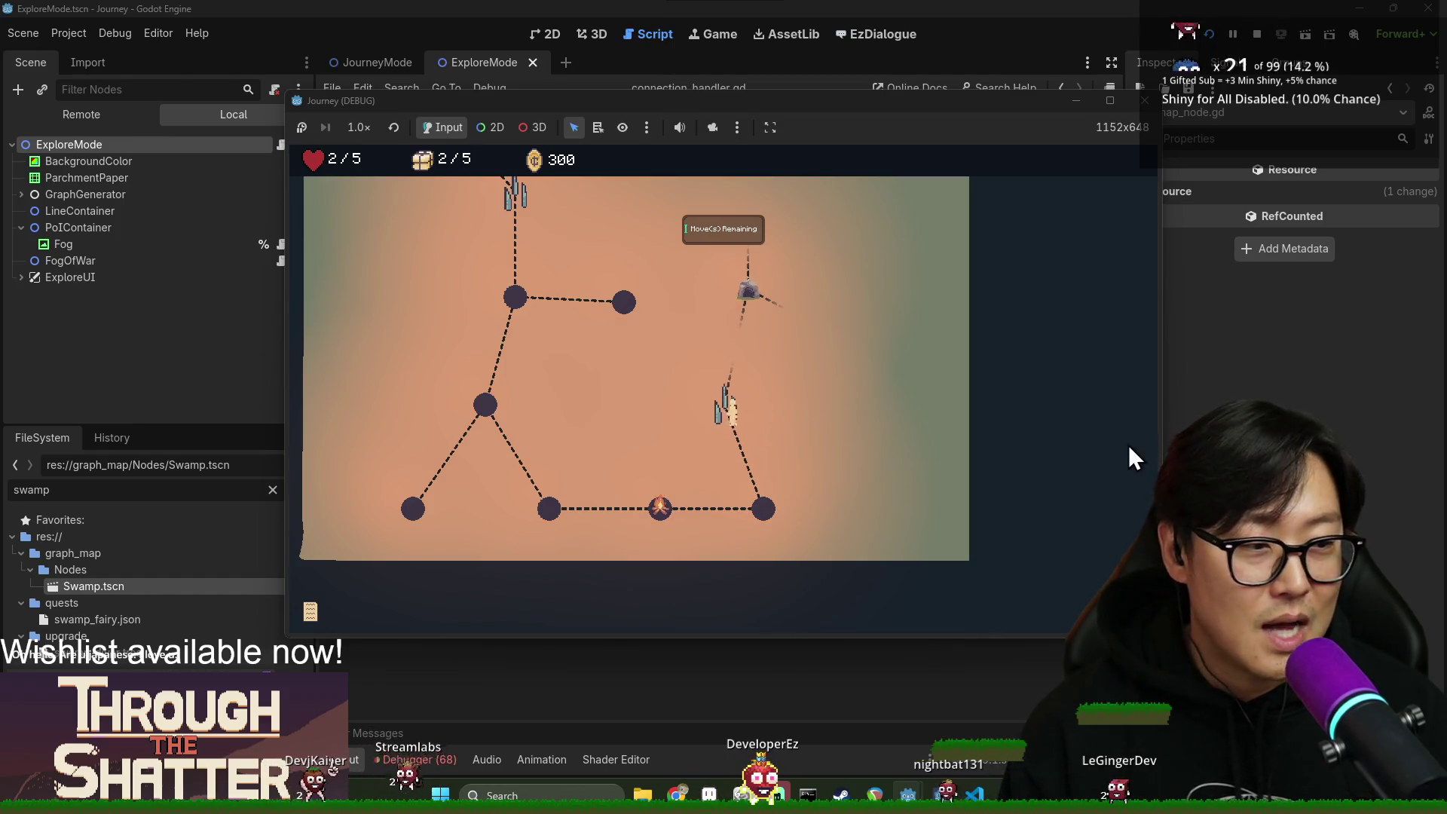
click(750, 294)
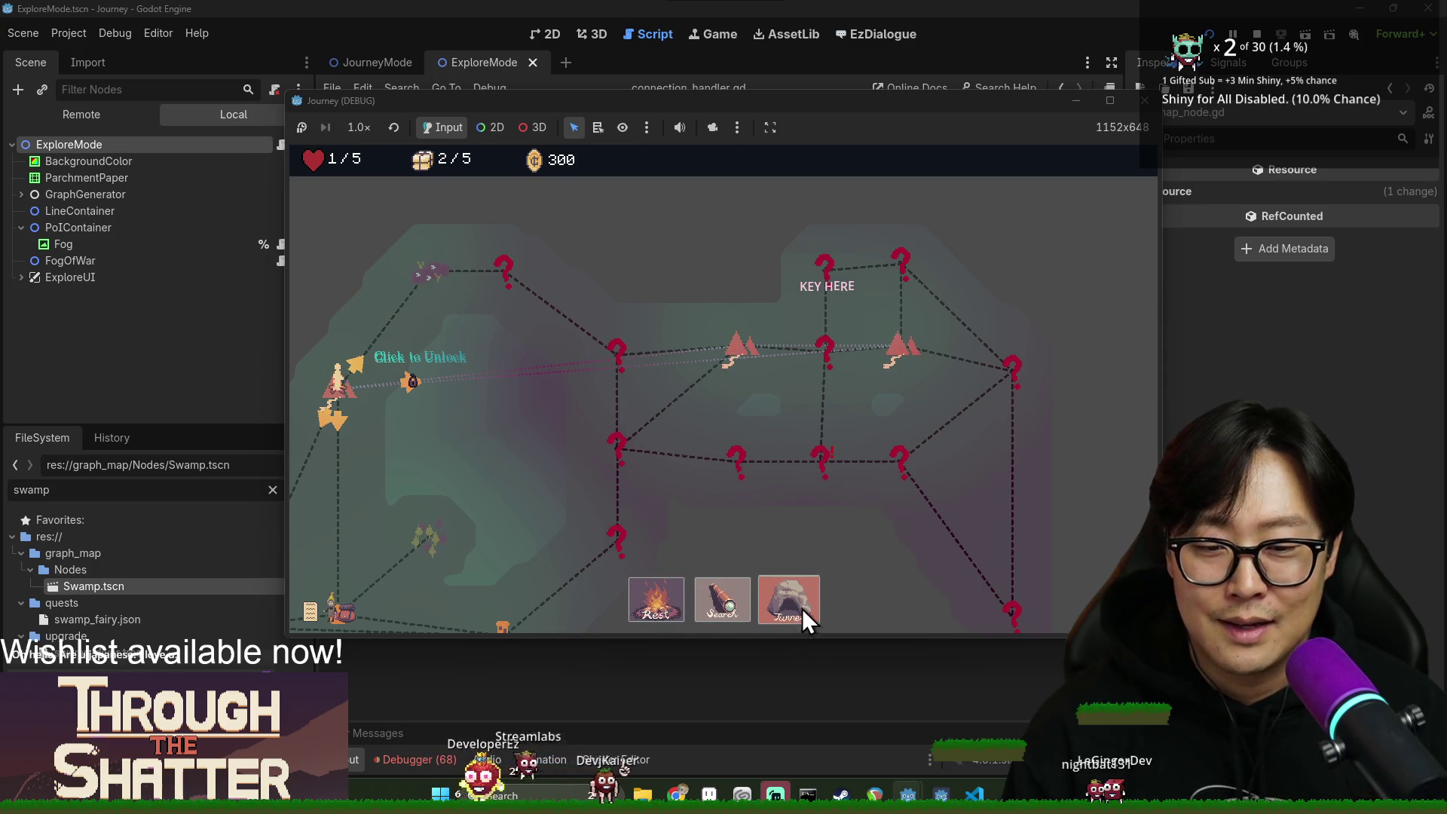
Tunnel from the current node to the mountain node, then search it to enter its map.
scroll(826, 578, down, 1)
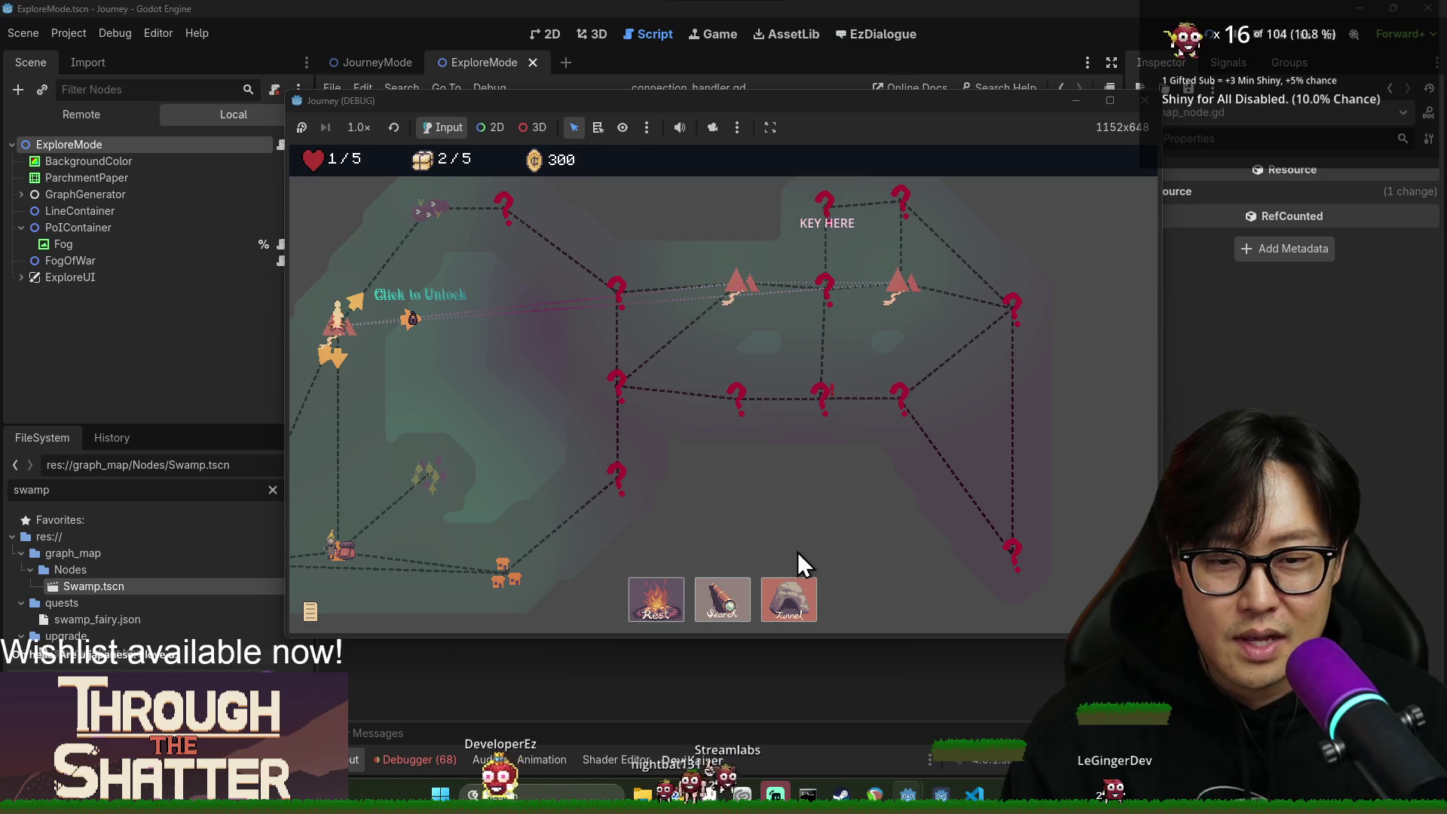
click(798, 580)
click(738, 290)
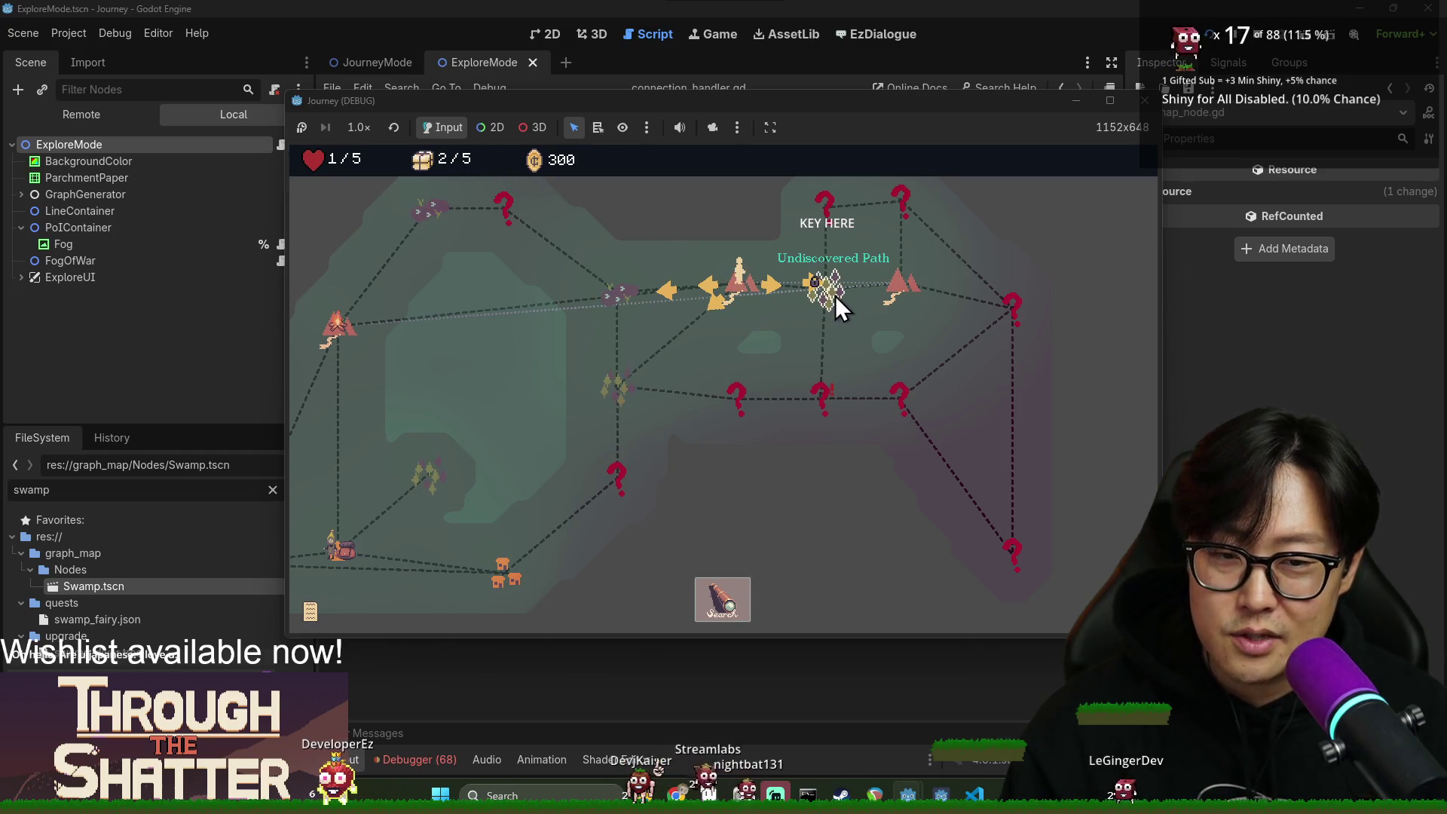
drag(833, 297, 751, 402)
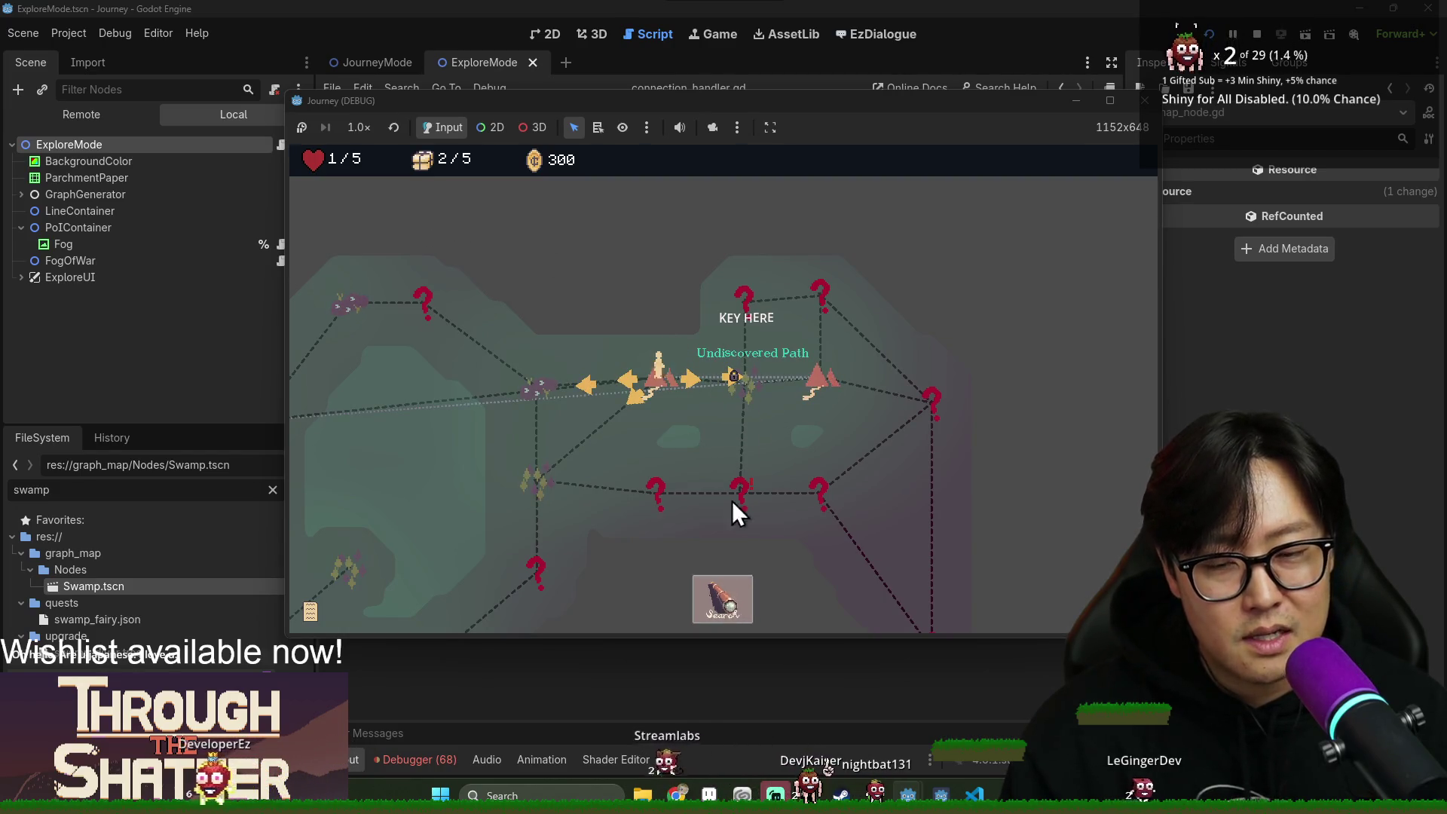
click(720, 597)
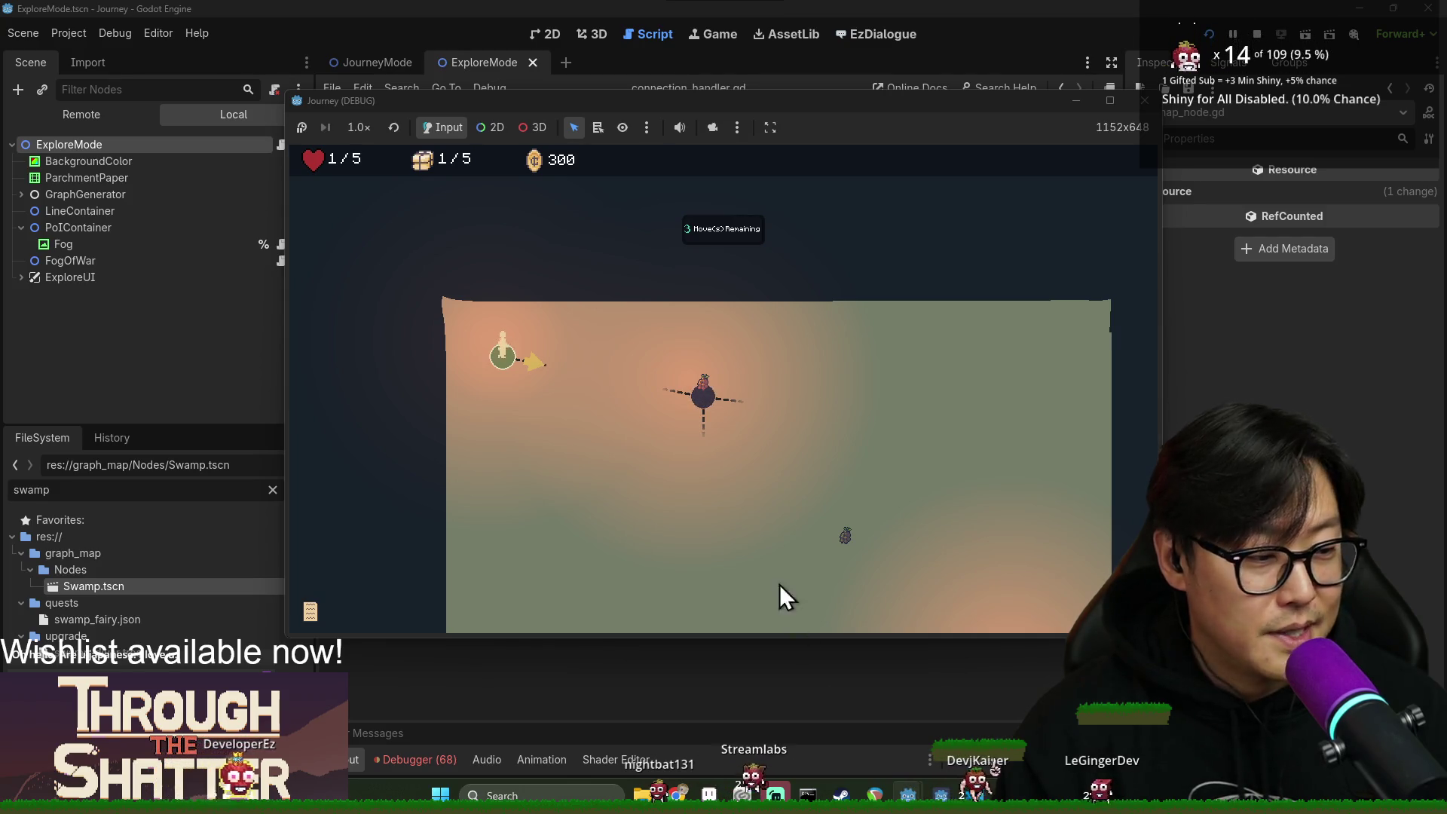
Walk from the green start node past the rest site and collect the chest.
scroll(641, 392, down, 3)
click(707, 270)
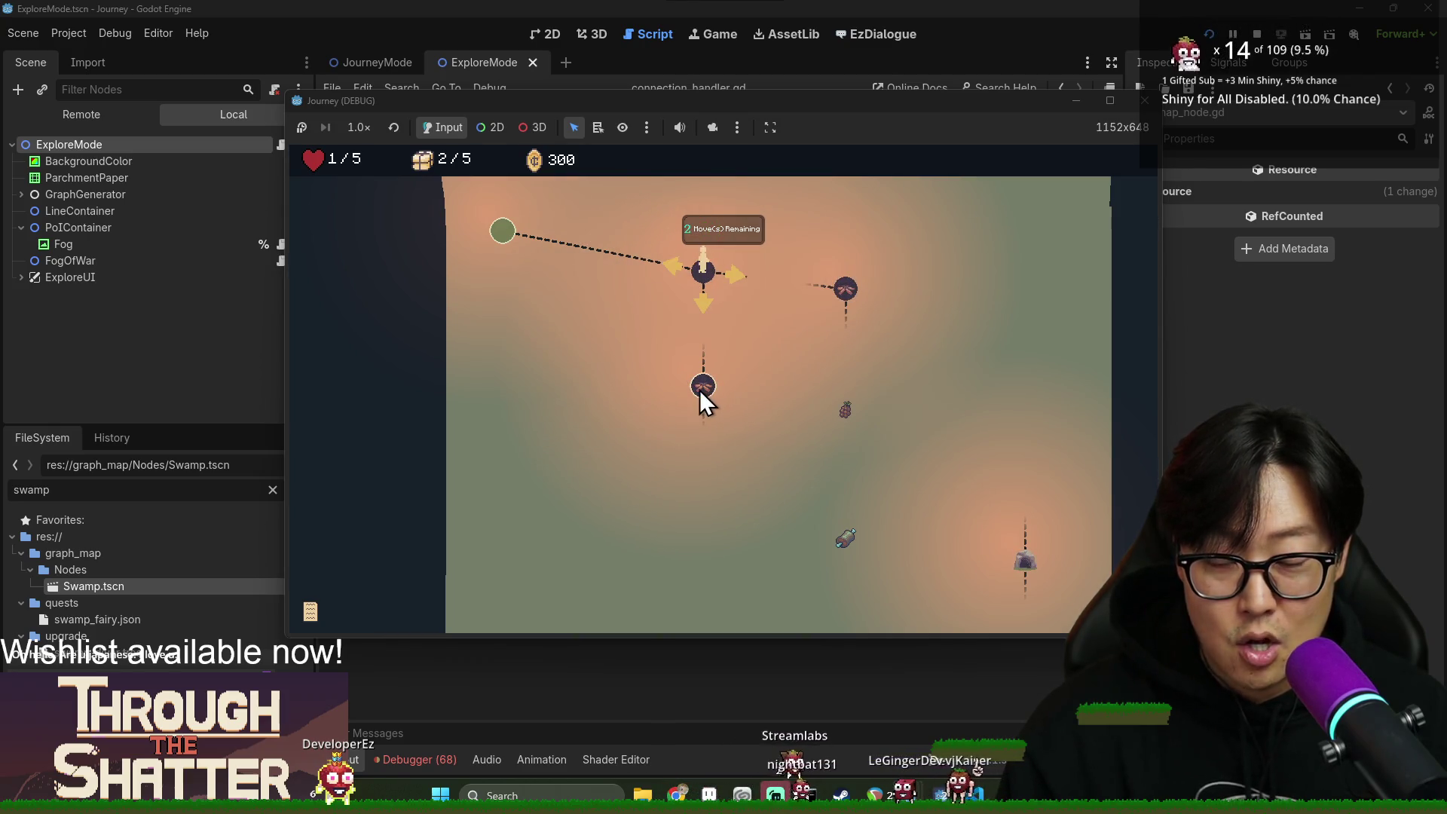
click(847, 296)
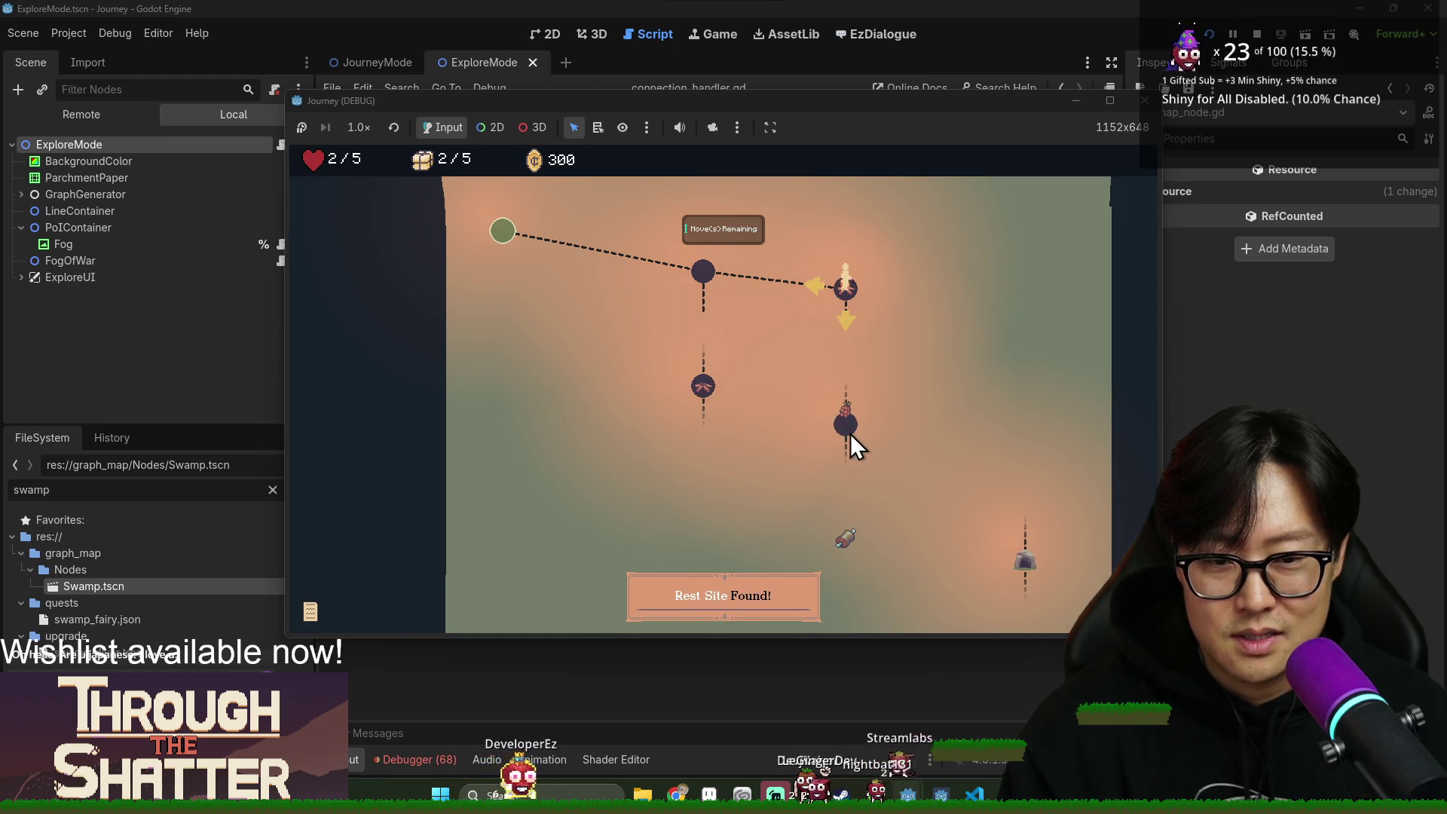
click(848, 427)
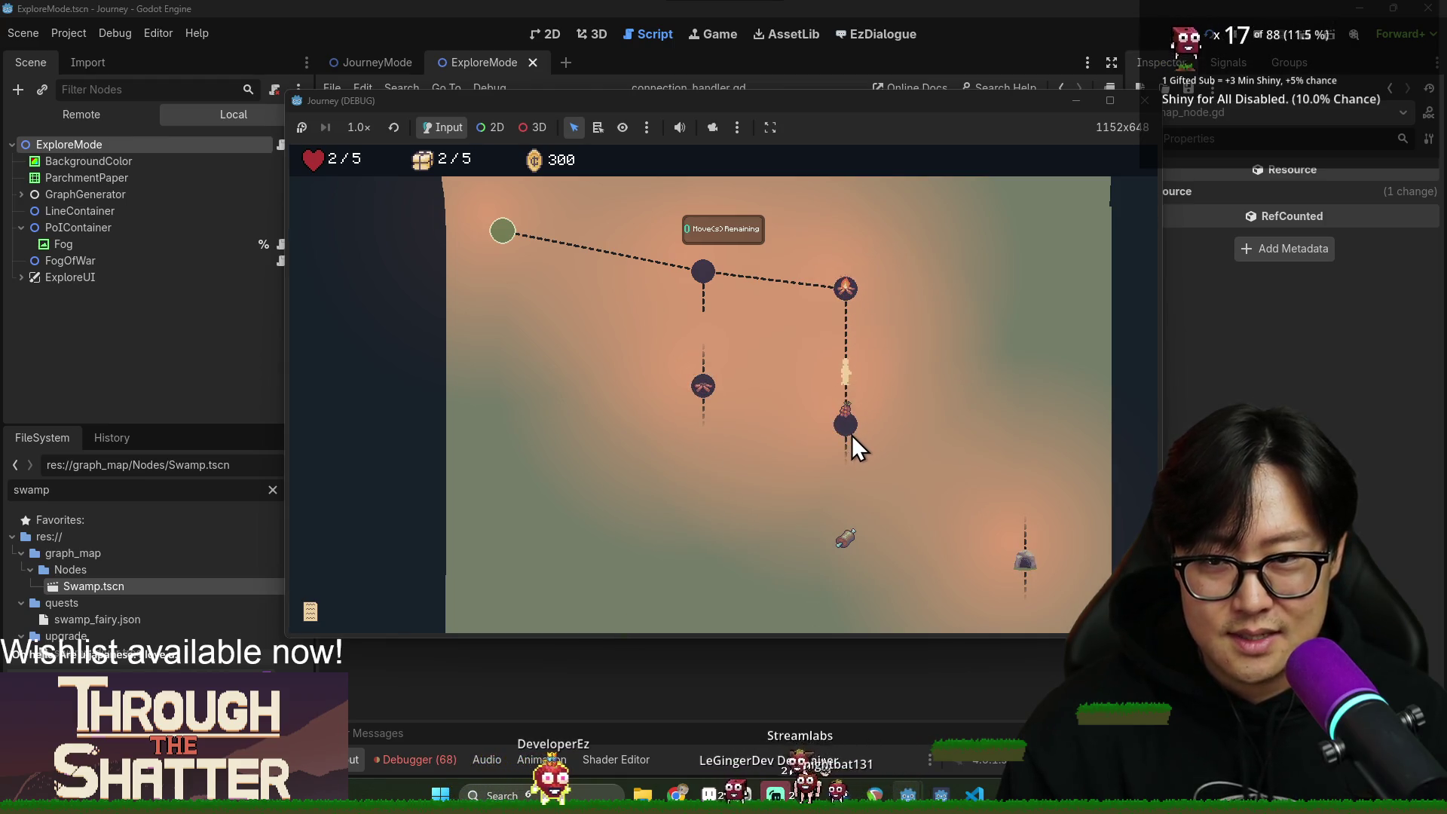
click(847, 433)
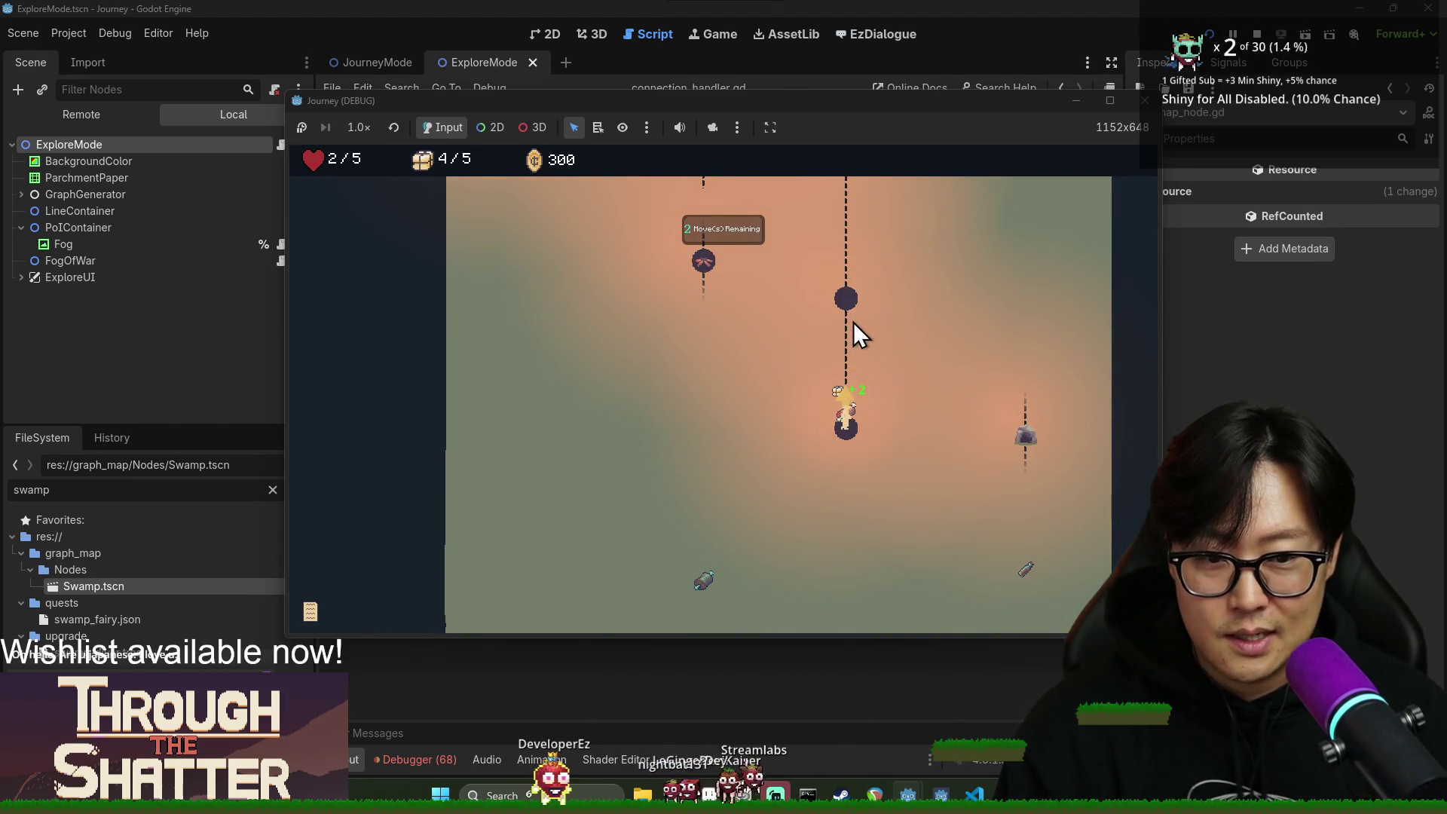
click(844, 299)
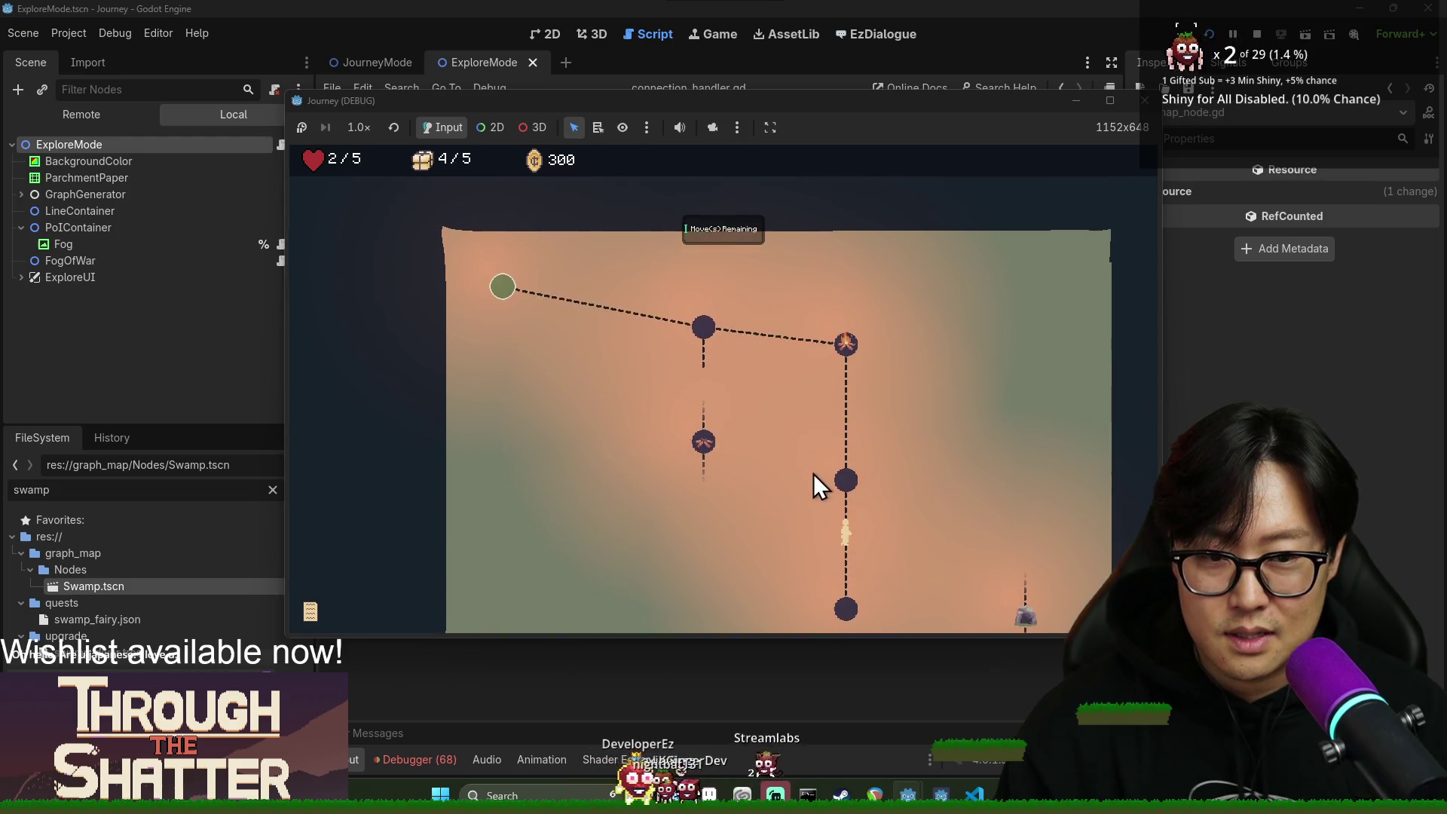
click(858, 358)
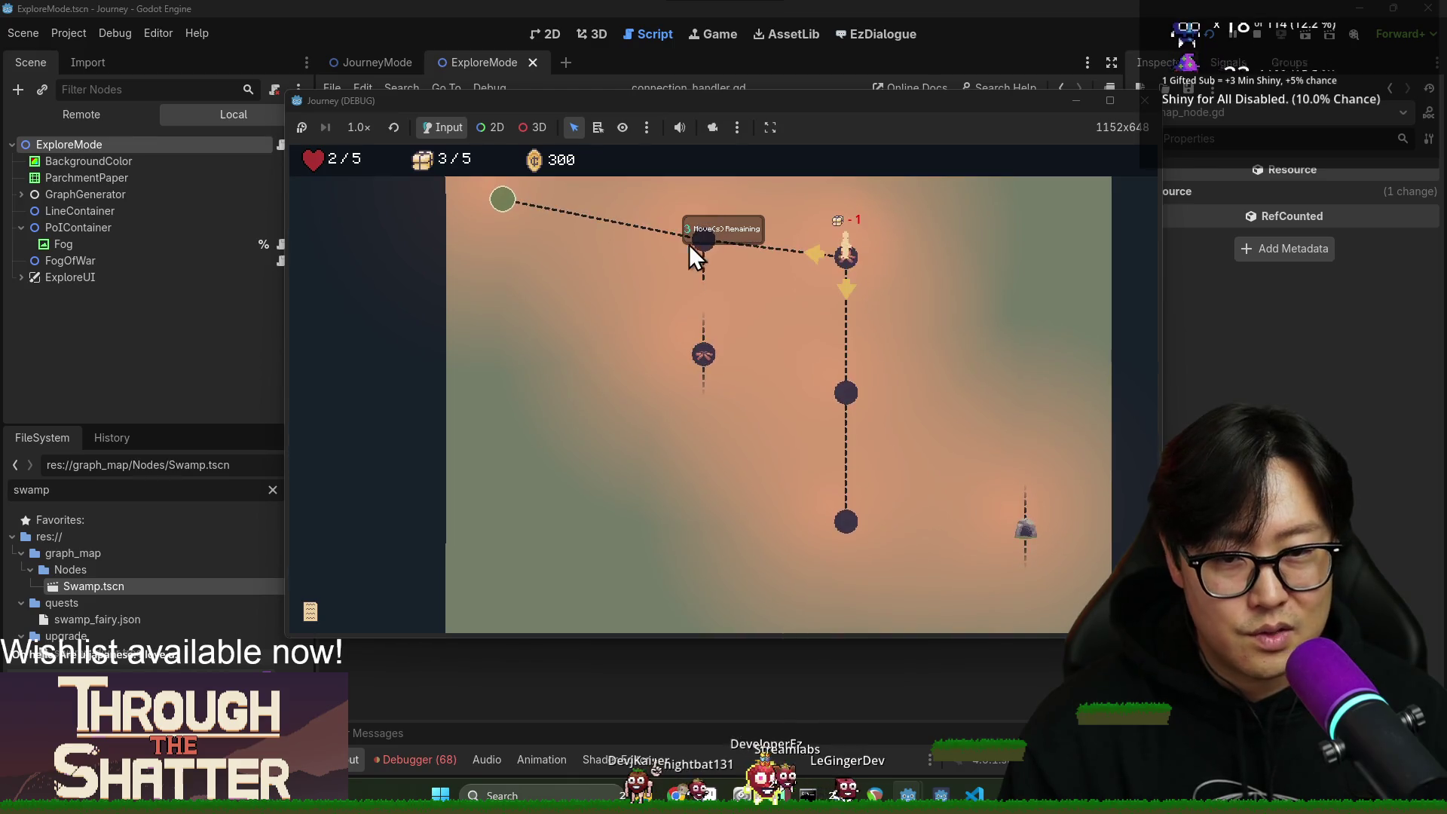
Walk left and down to the sword node, then right and up along the new path.
click(704, 246)
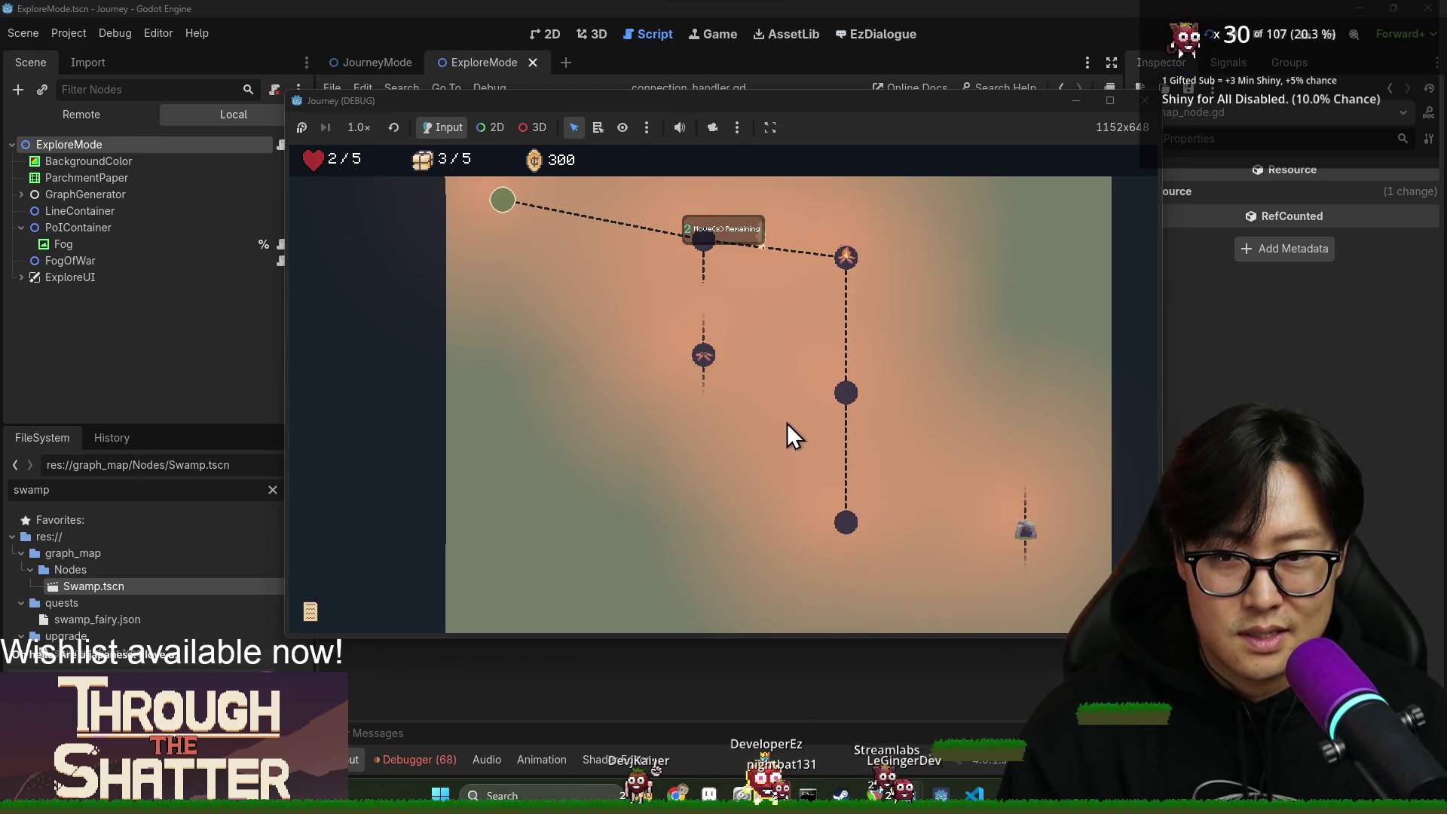
click(704, 360)
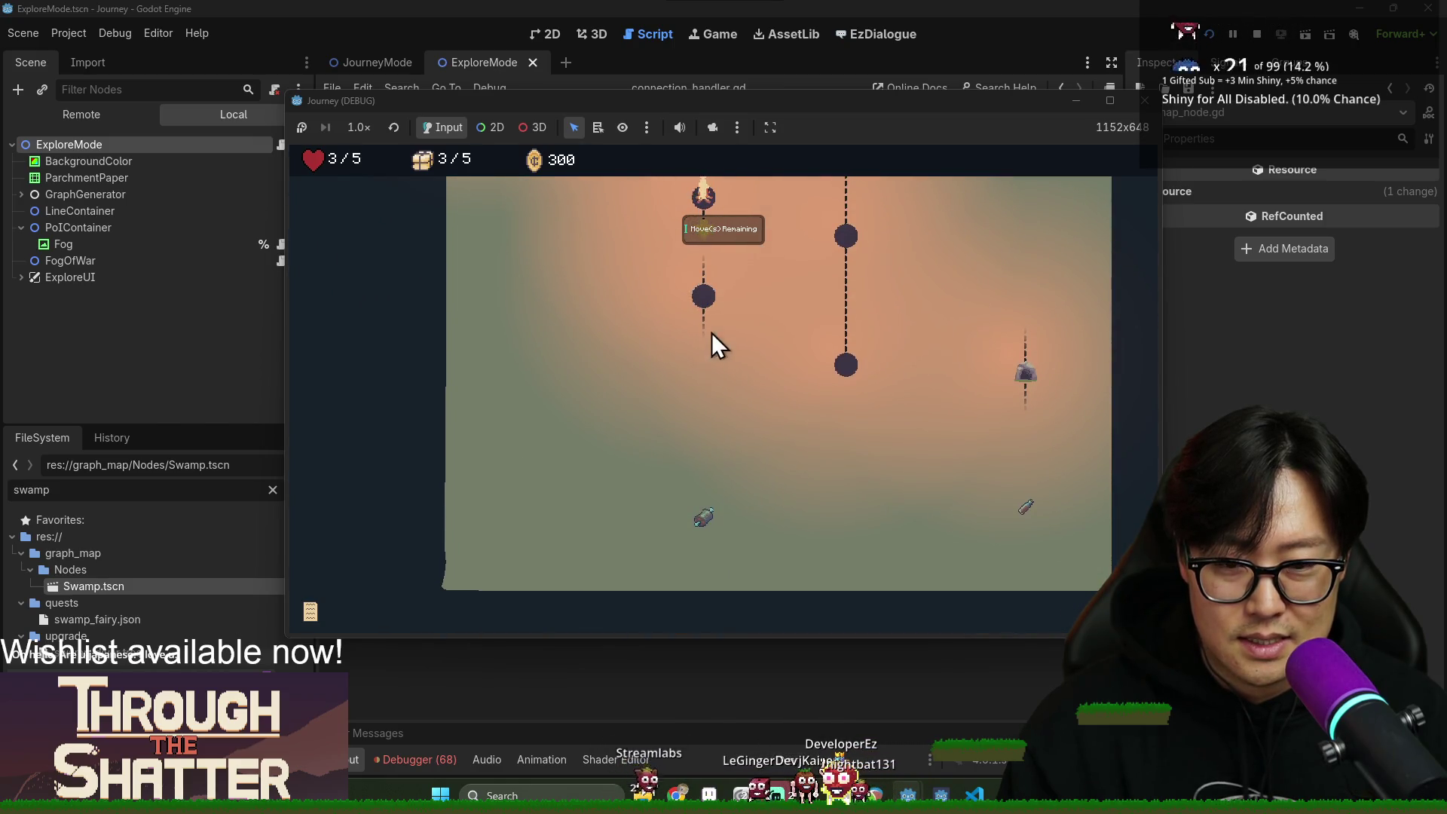
click(706, 299)
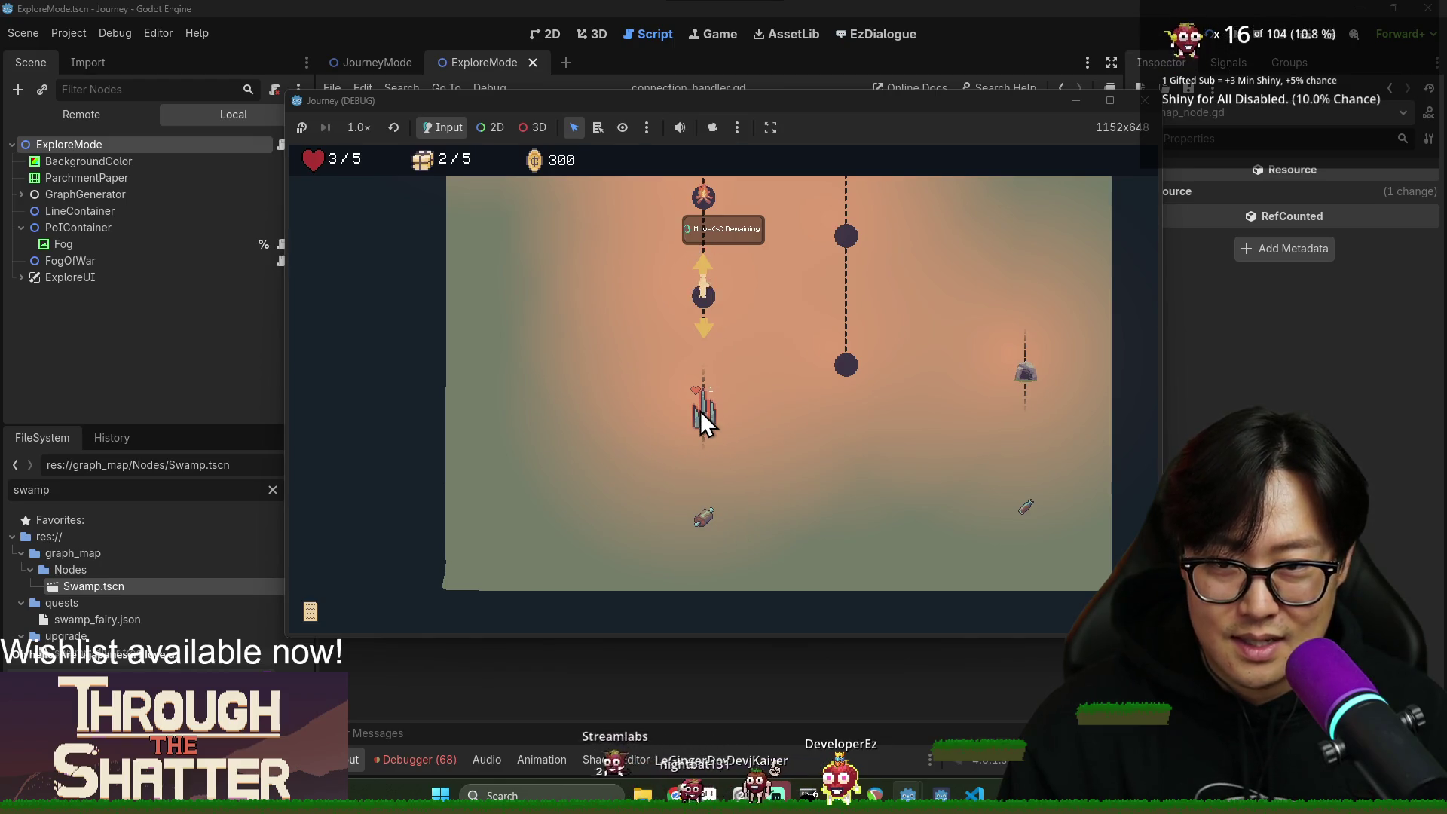
click(711, 483)
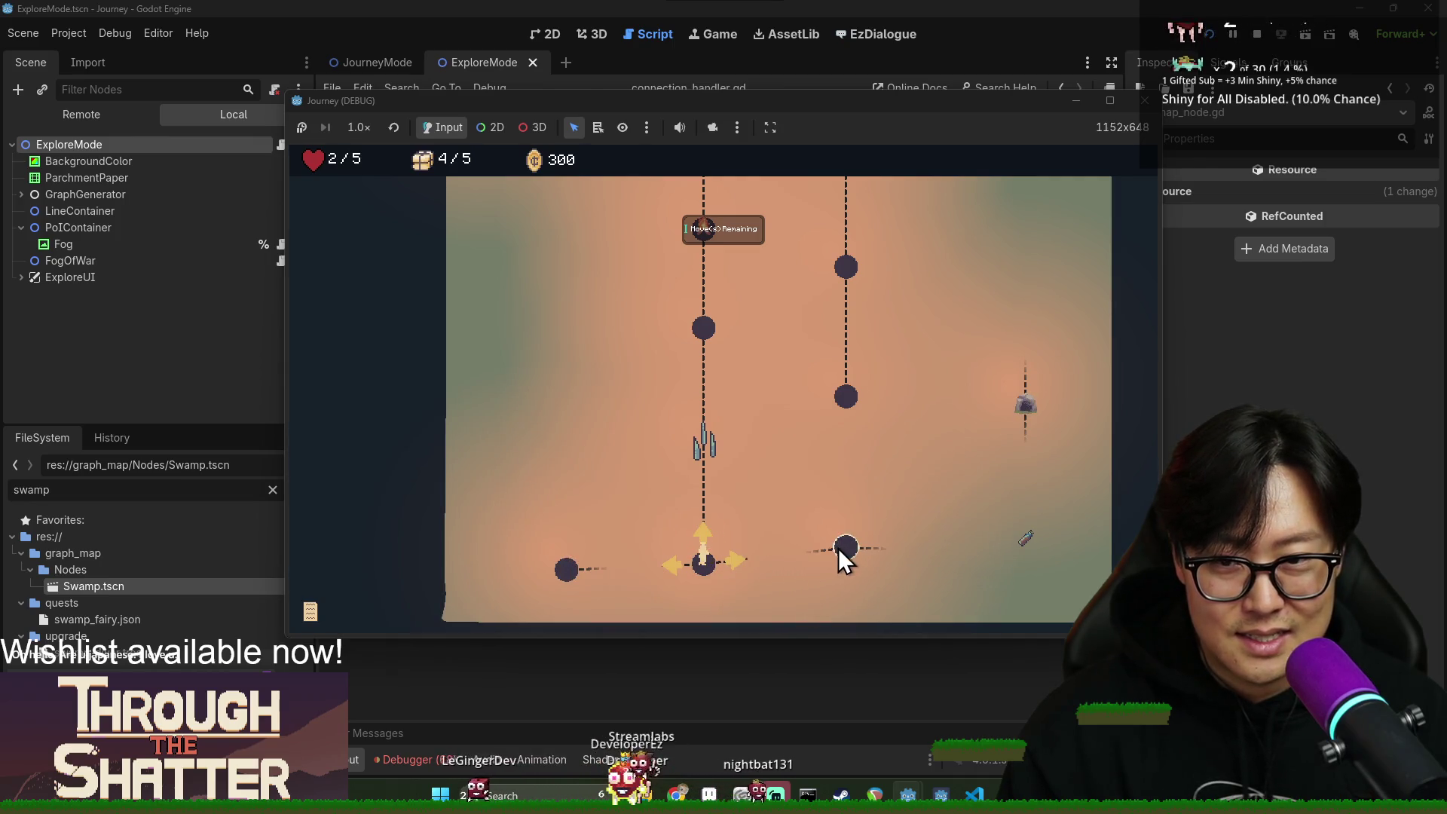
click(838, 549)
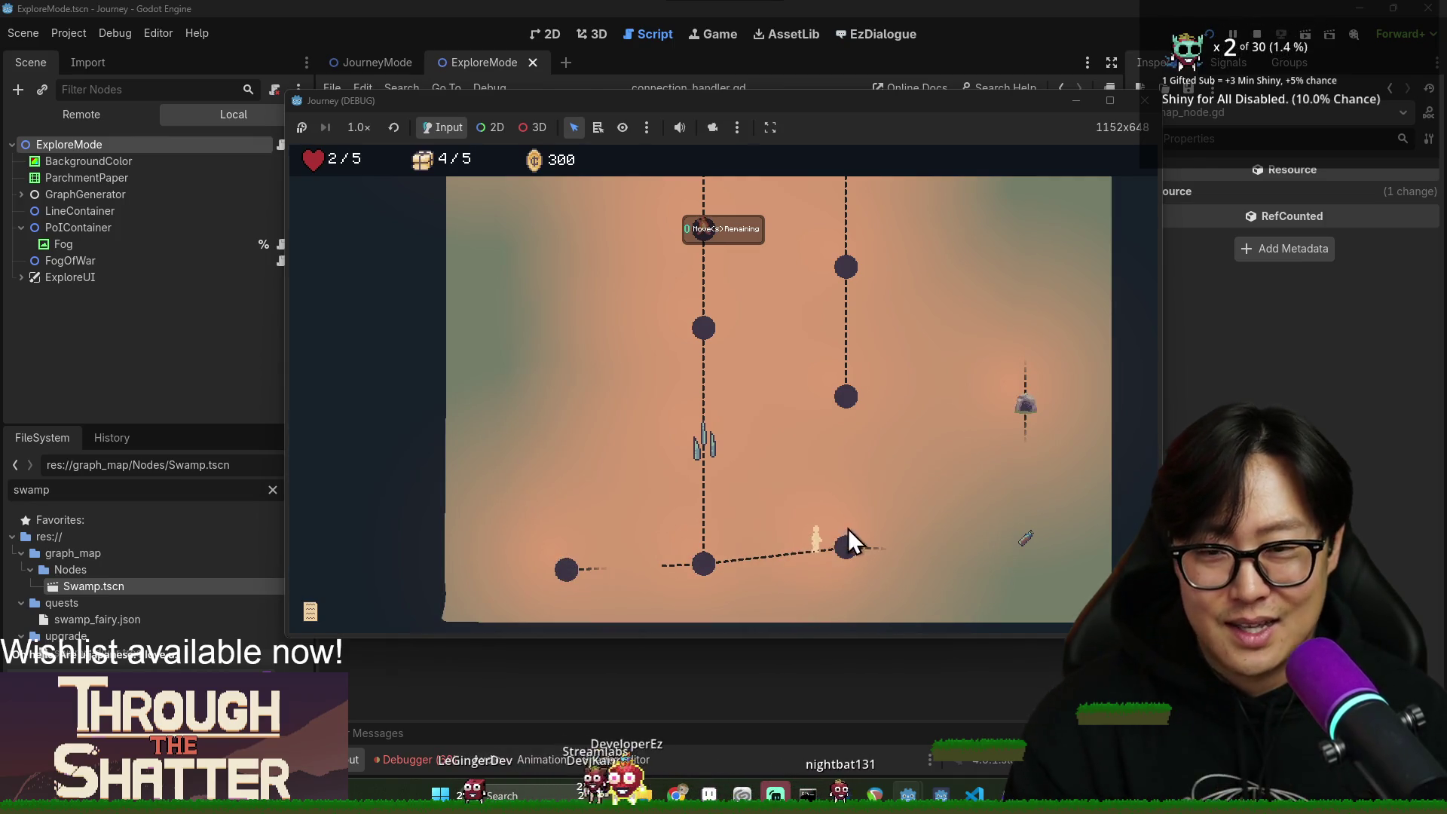
click(1024, 557)
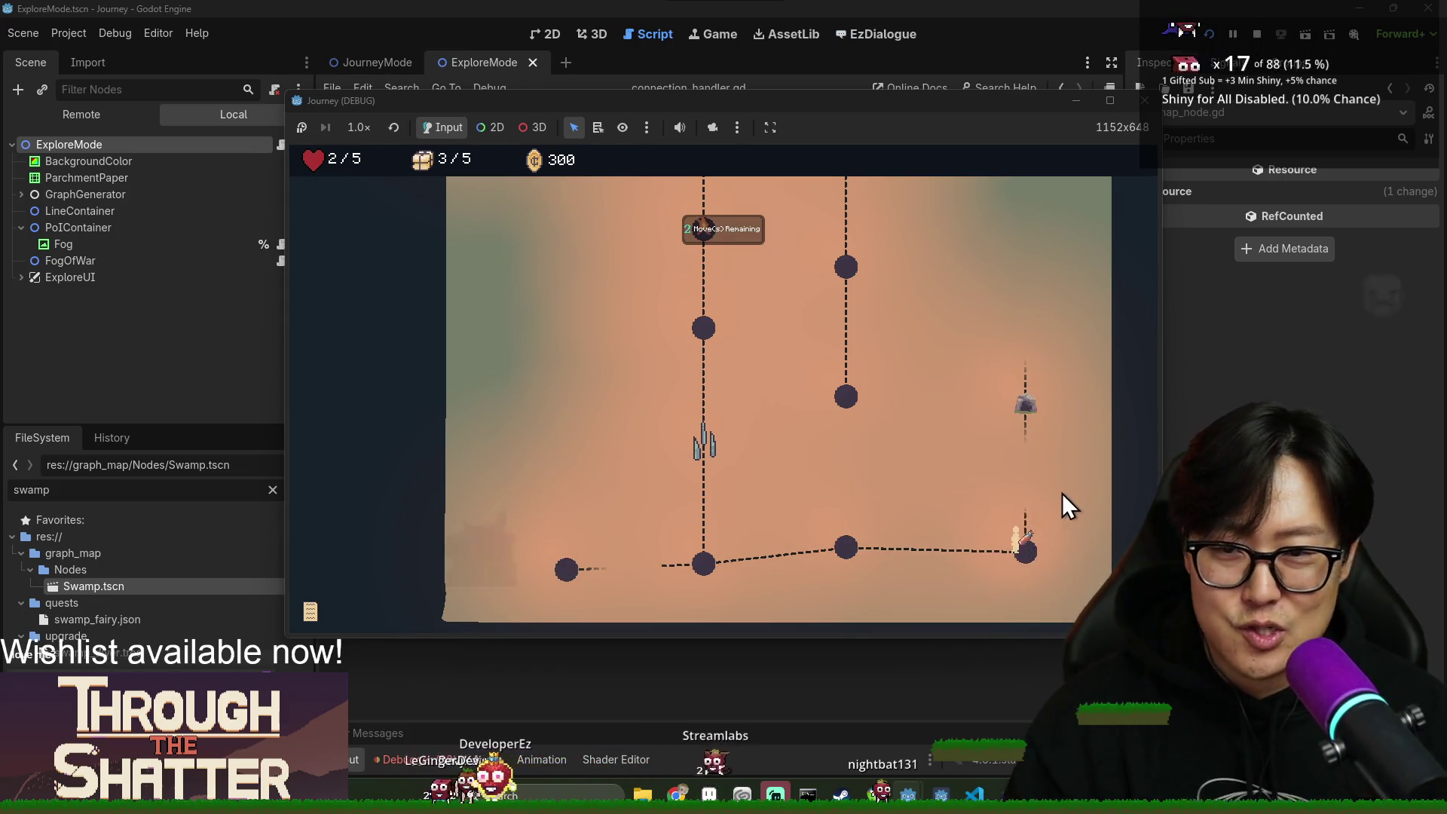
click(1027, 413)
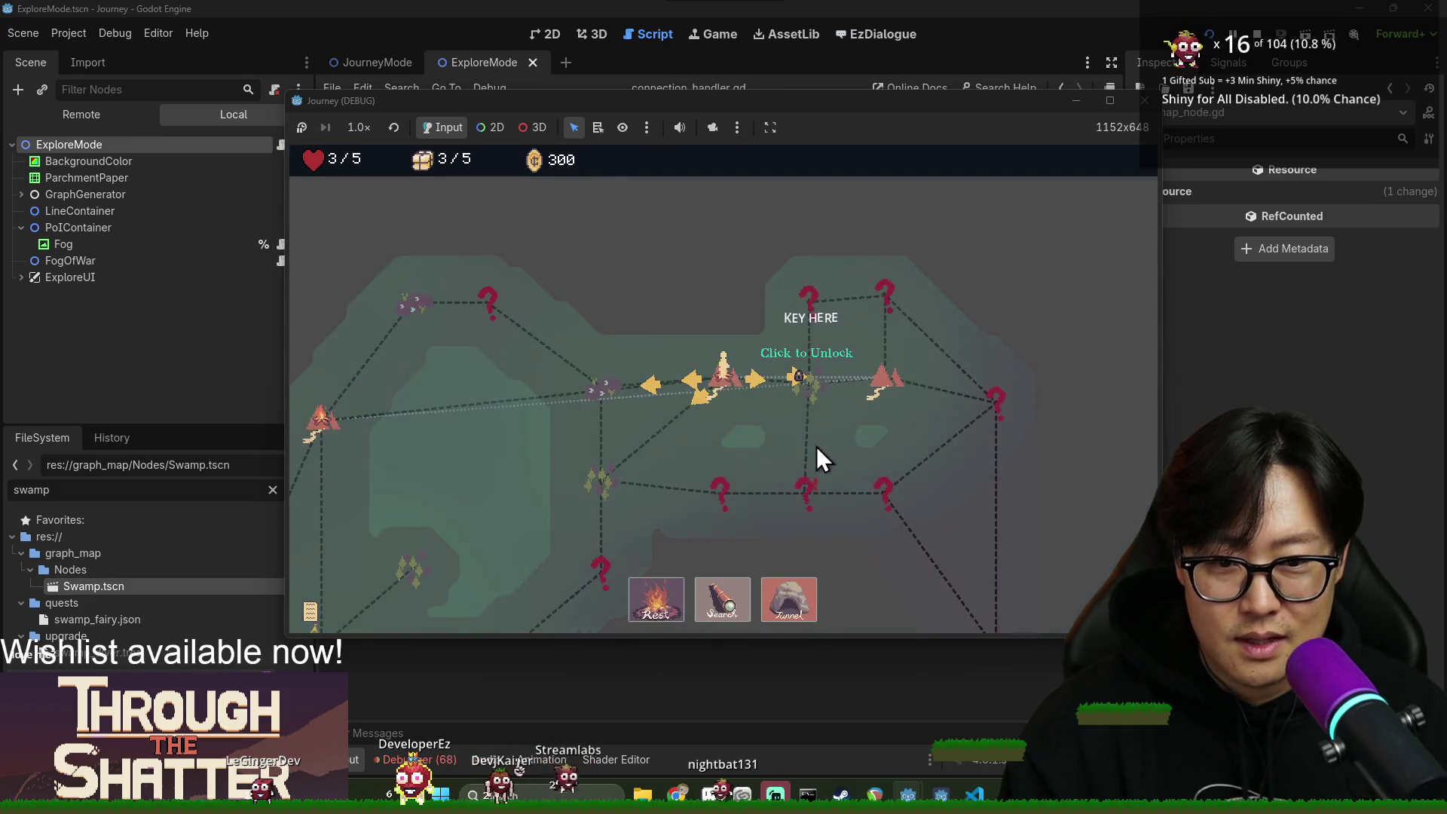
Unlock the KEY HERE node, move onto it, and search it.
click(817, 397)
click(815, 395)
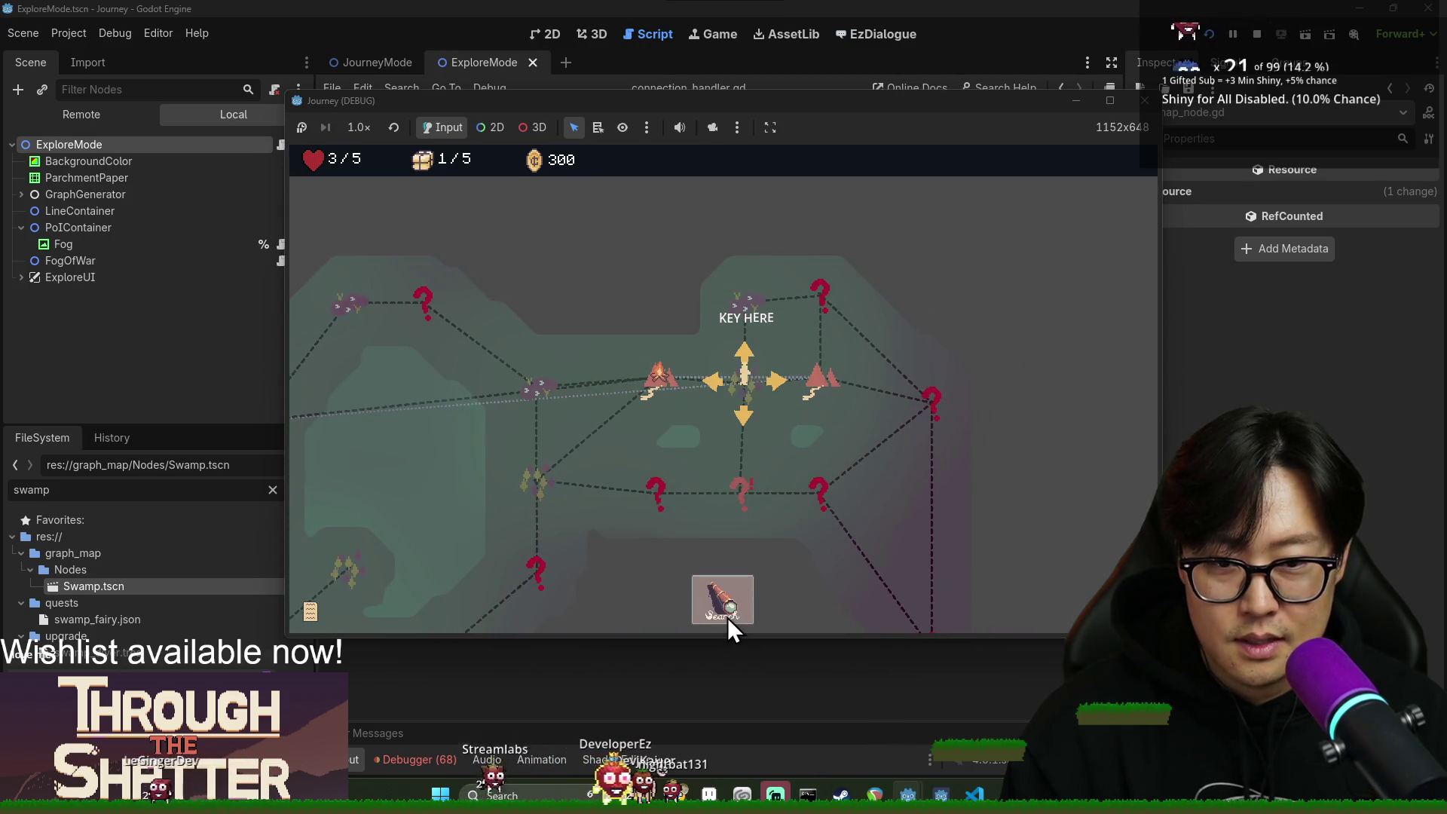
click(728, 617)
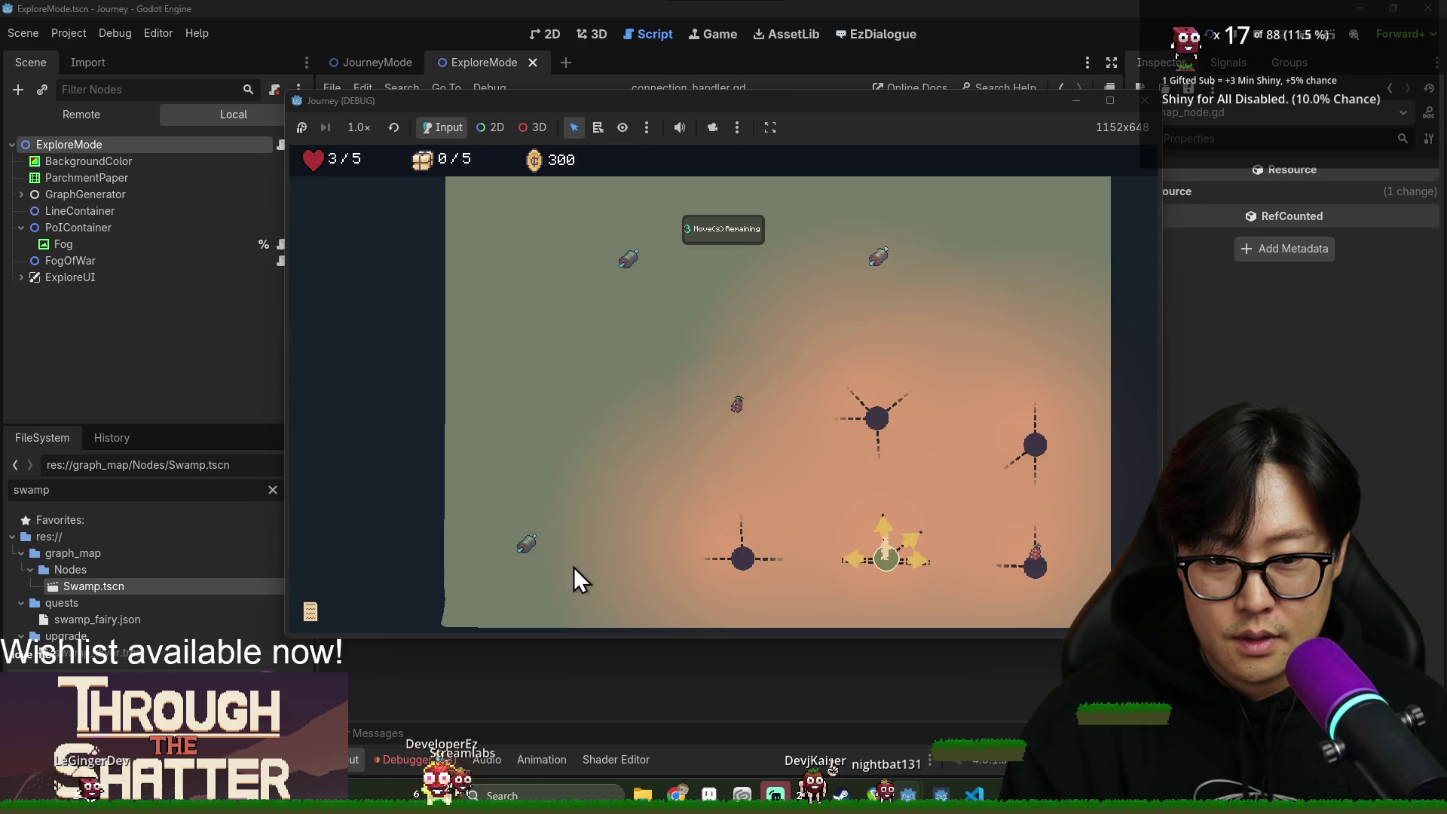
Walk the player left, up to the top node, then right and down to the KEY HERE area.
click(861, 559)
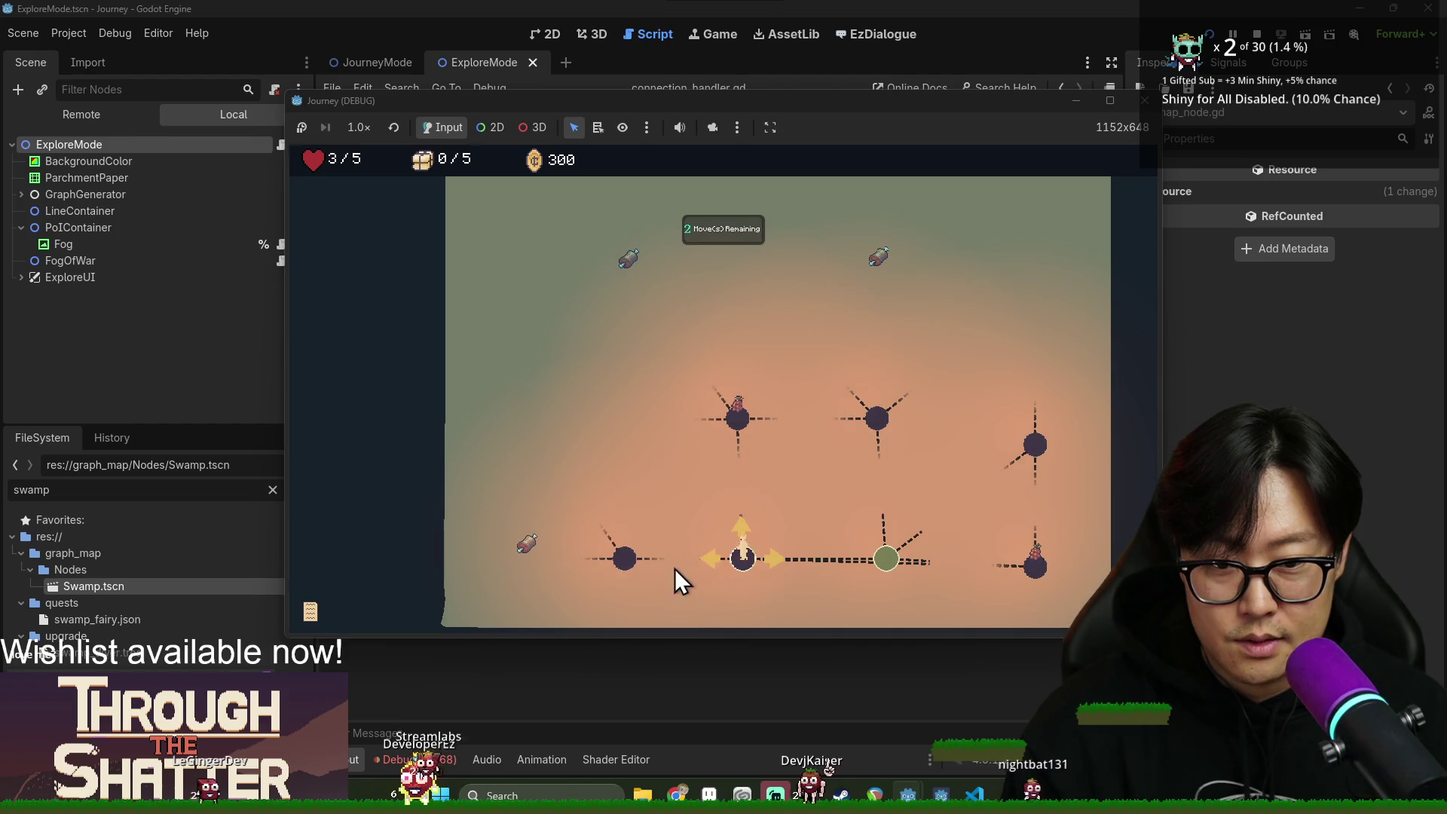
click(746, 524)
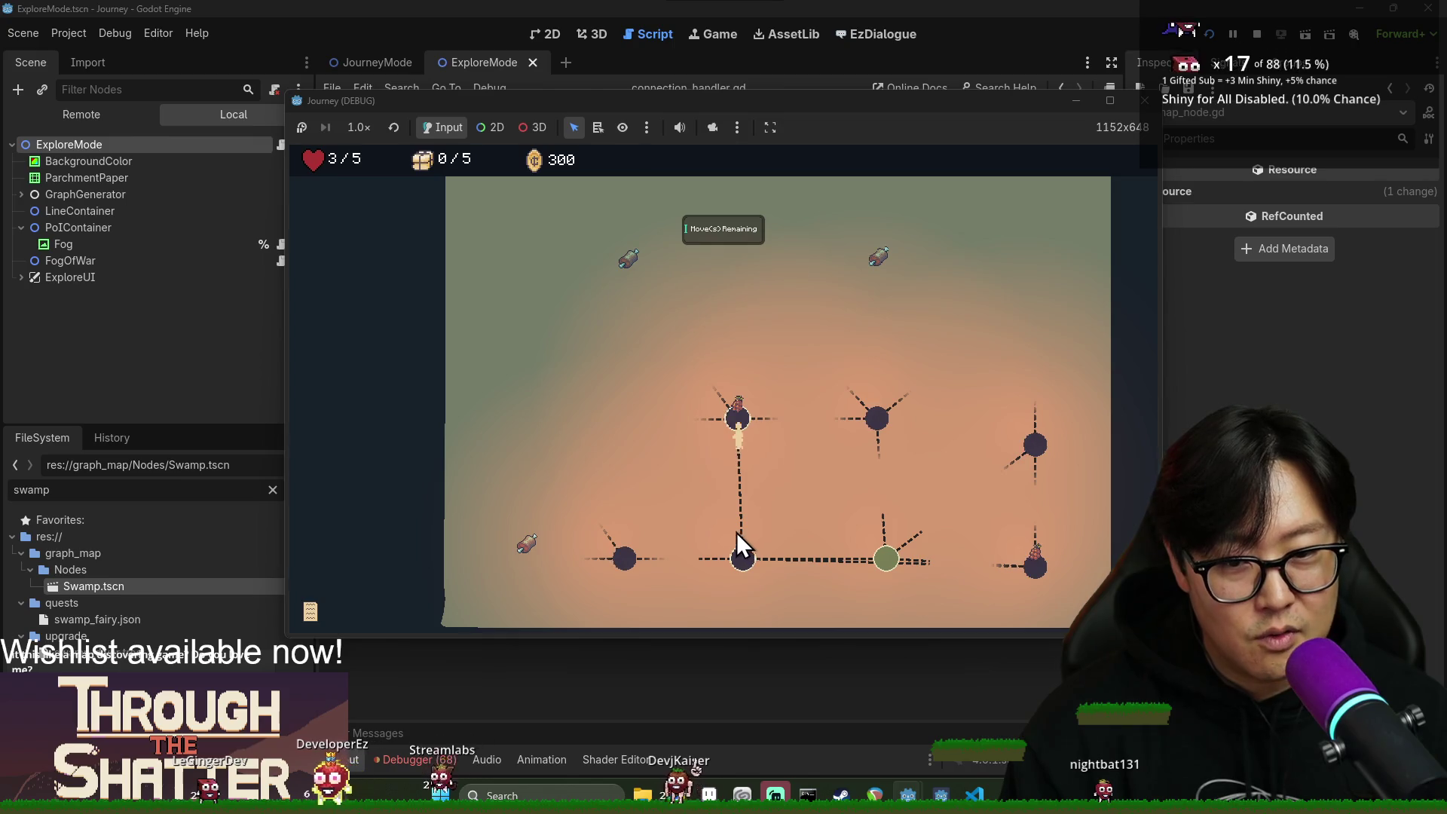
click(721, 401)
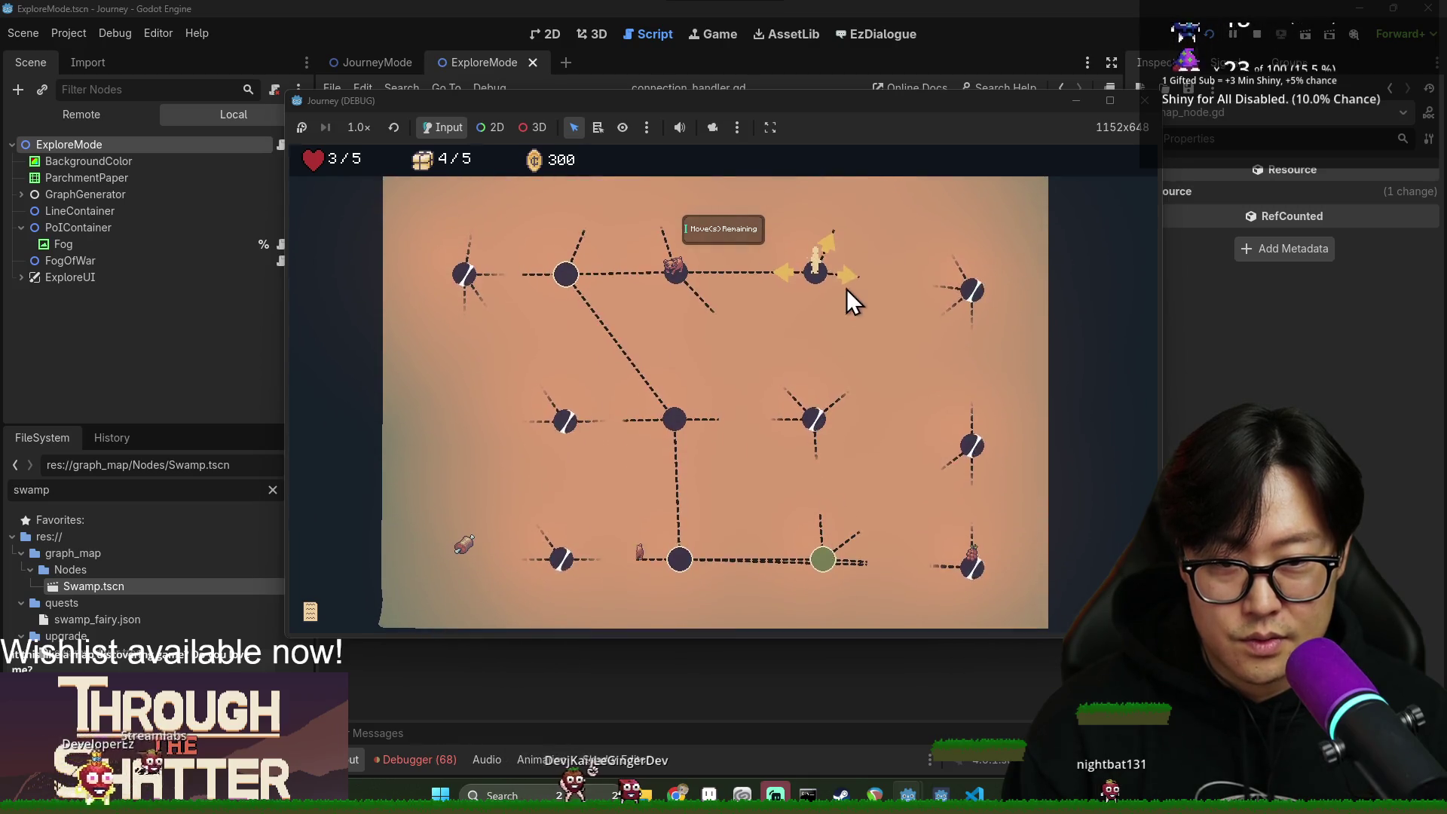
click(848, 284)
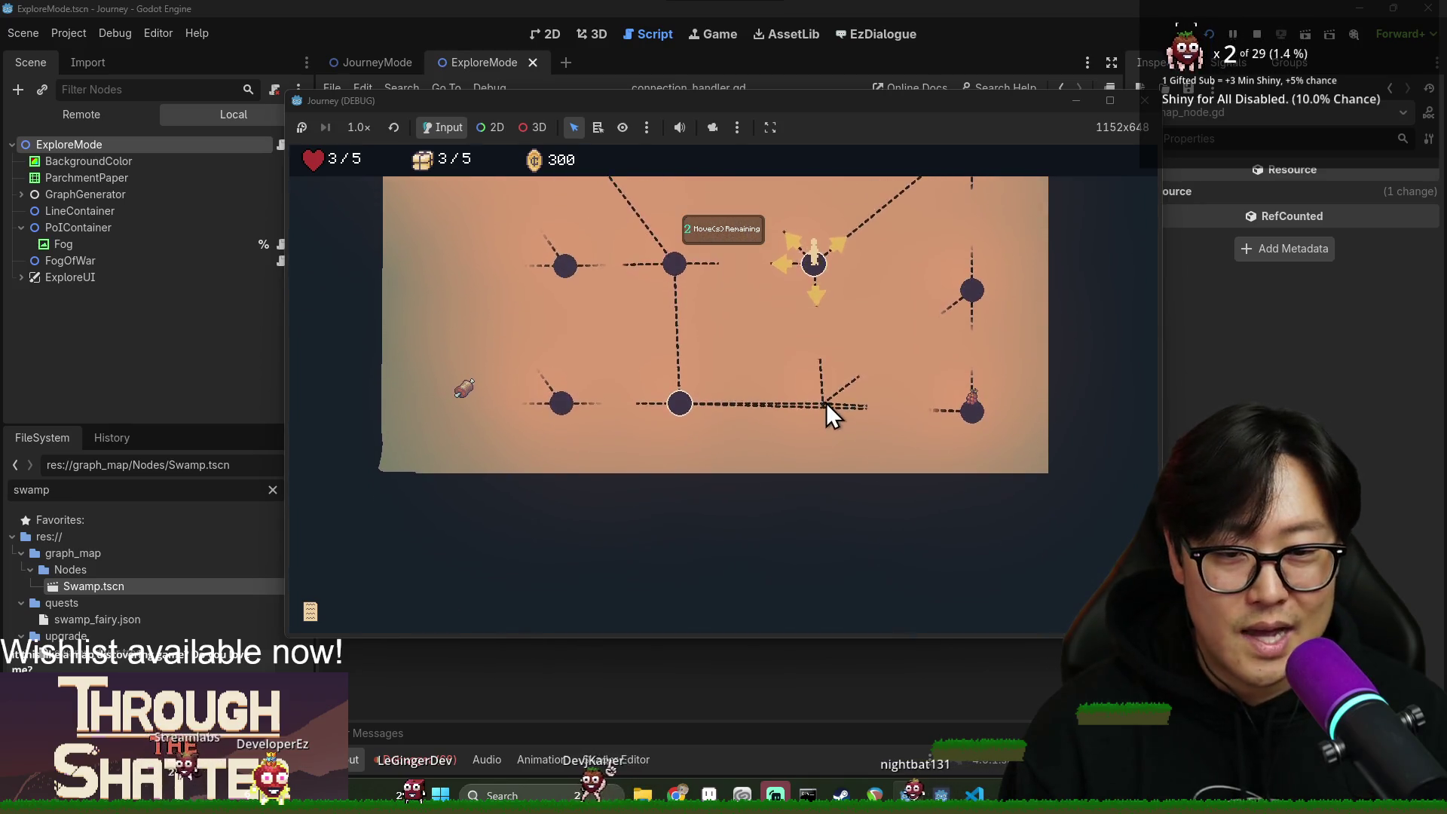
click(820, 300)
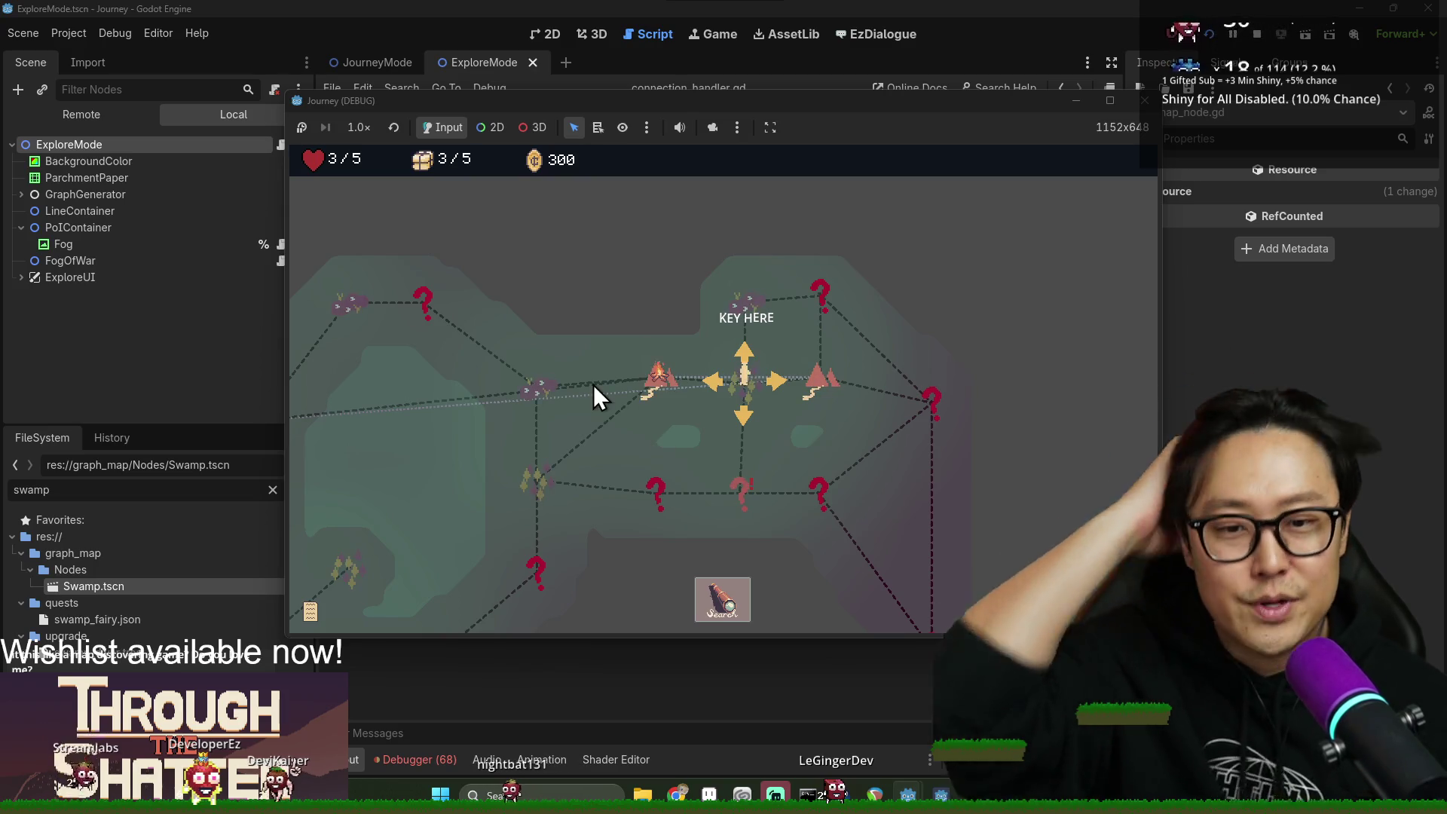
Move up to the KEY HERE node and search it to open the parchment explore map.
scroll(724, 445, down, 3)
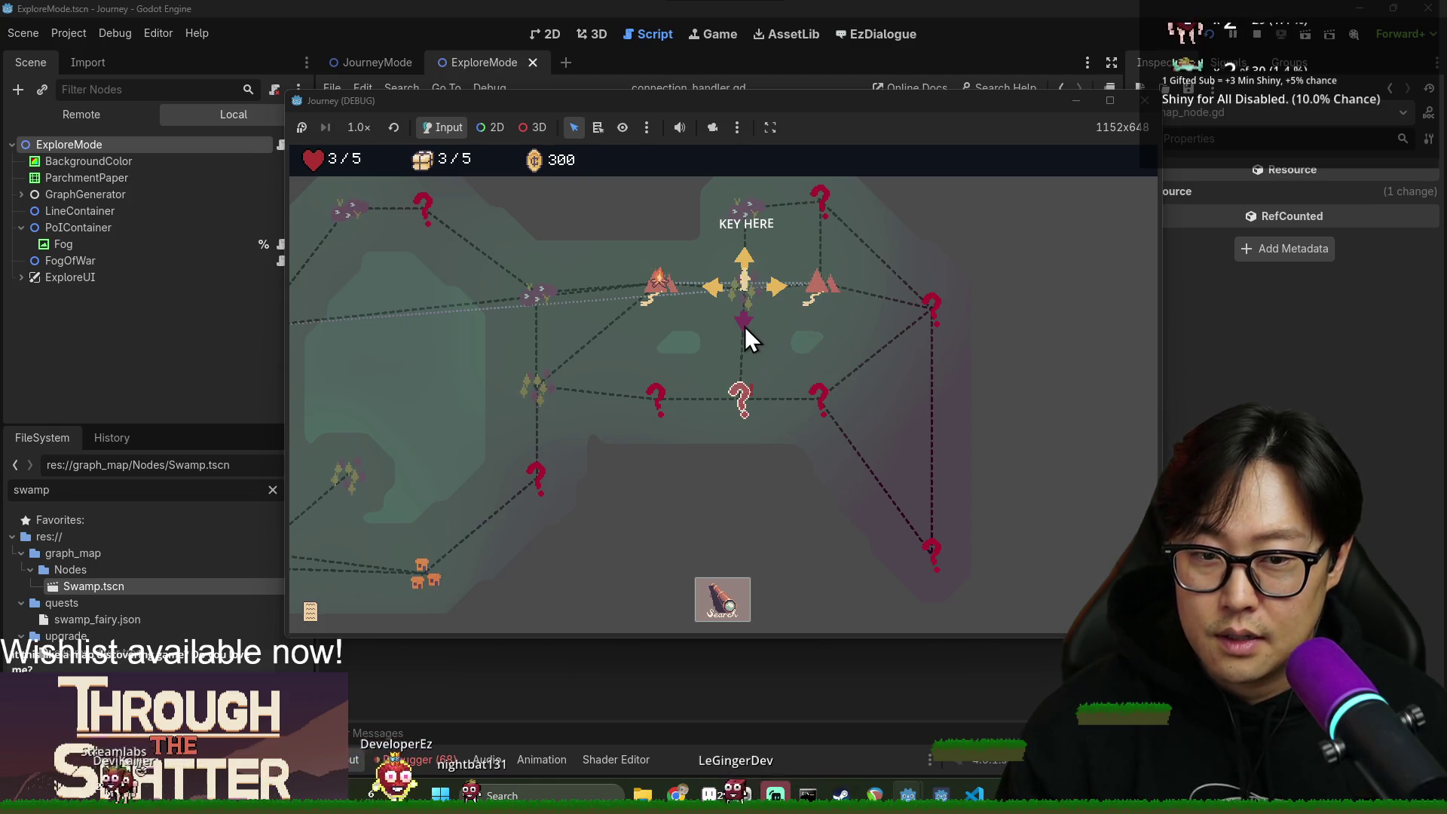
click(744, 263)
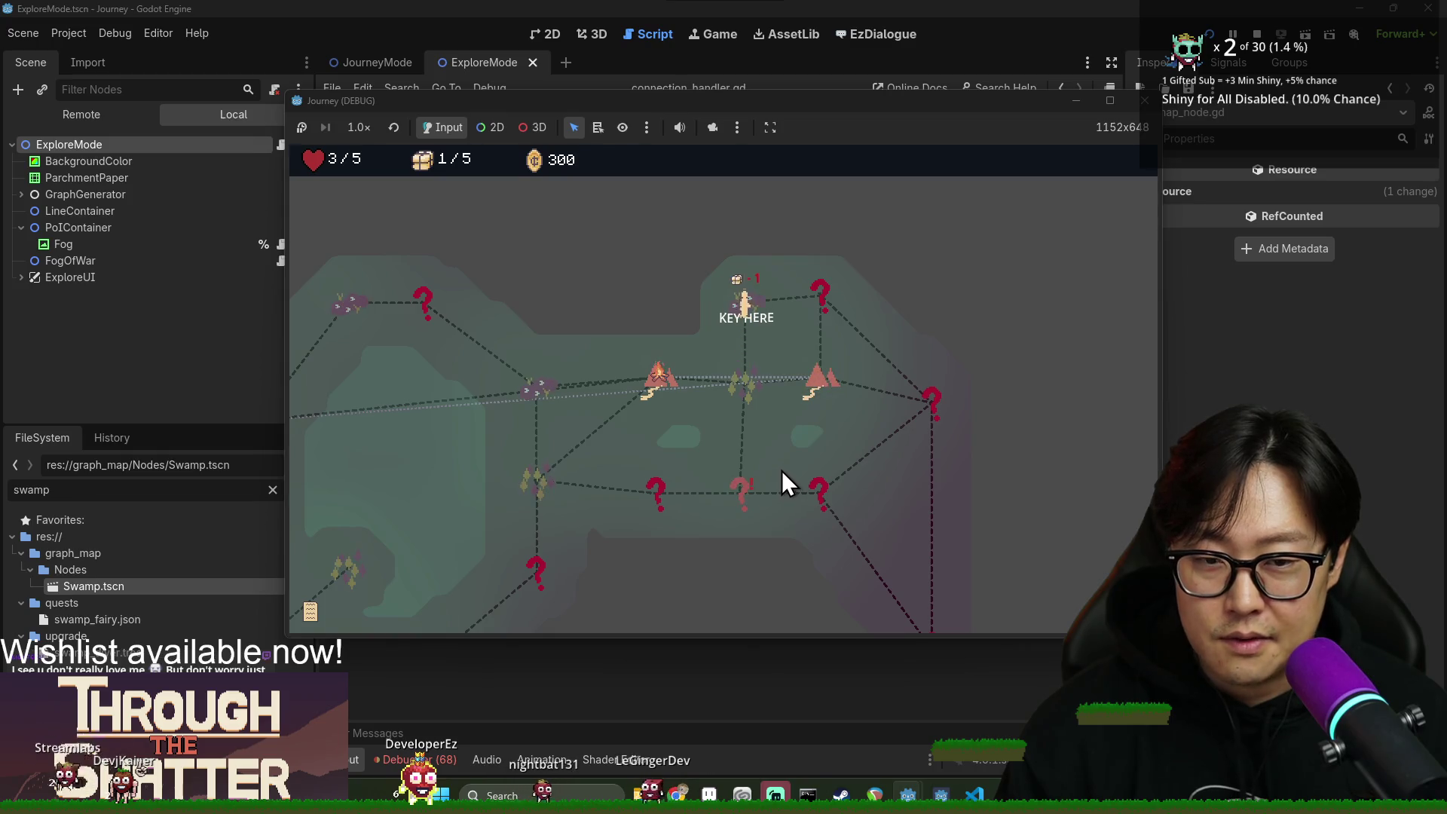
click(735, 604)
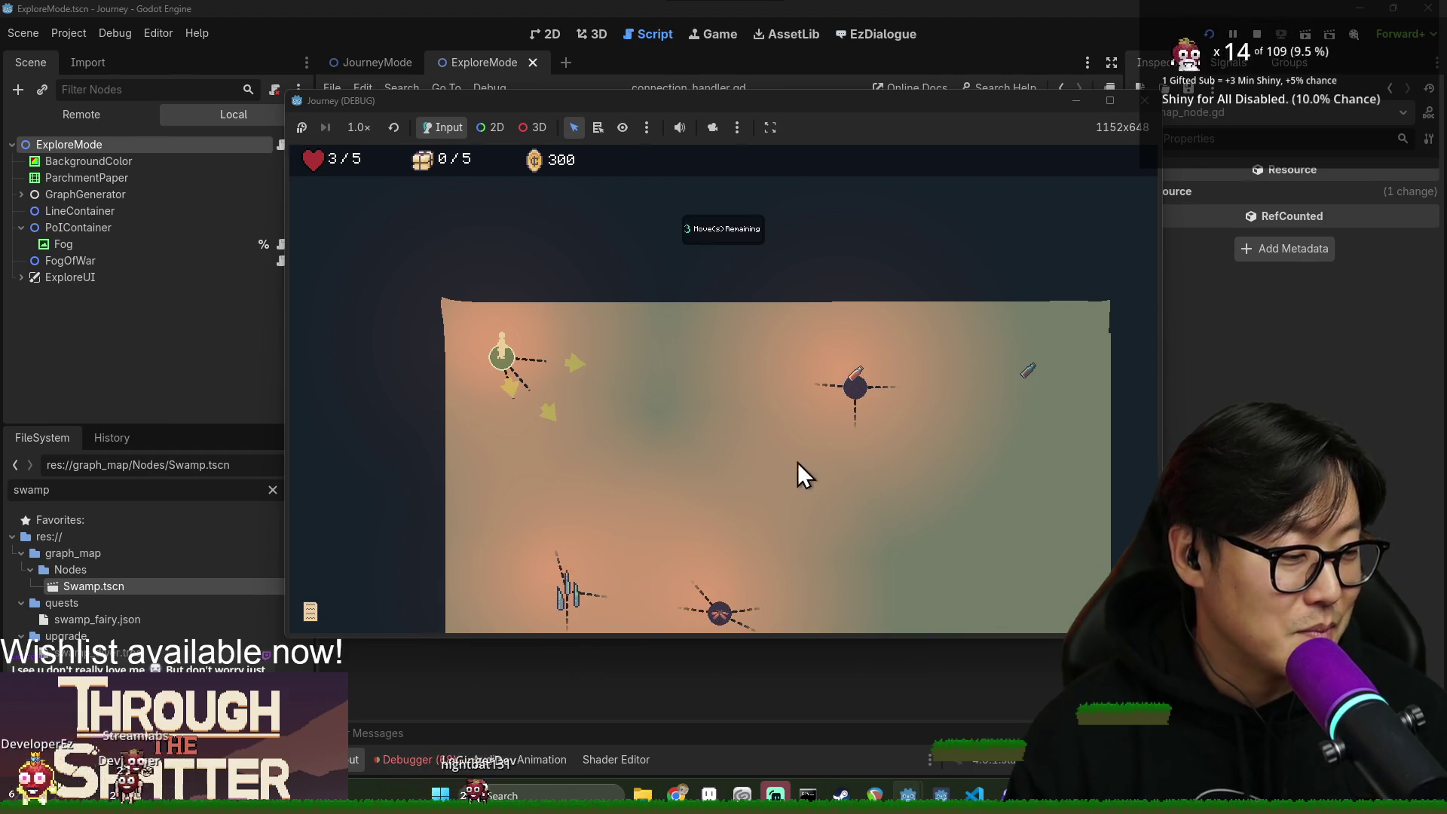
Walk the player right and then down to the lower-right node of the parchment map.
scroll(690, 441, down, 1)
scroll(648, 392, down, 5)
click(581, 279)
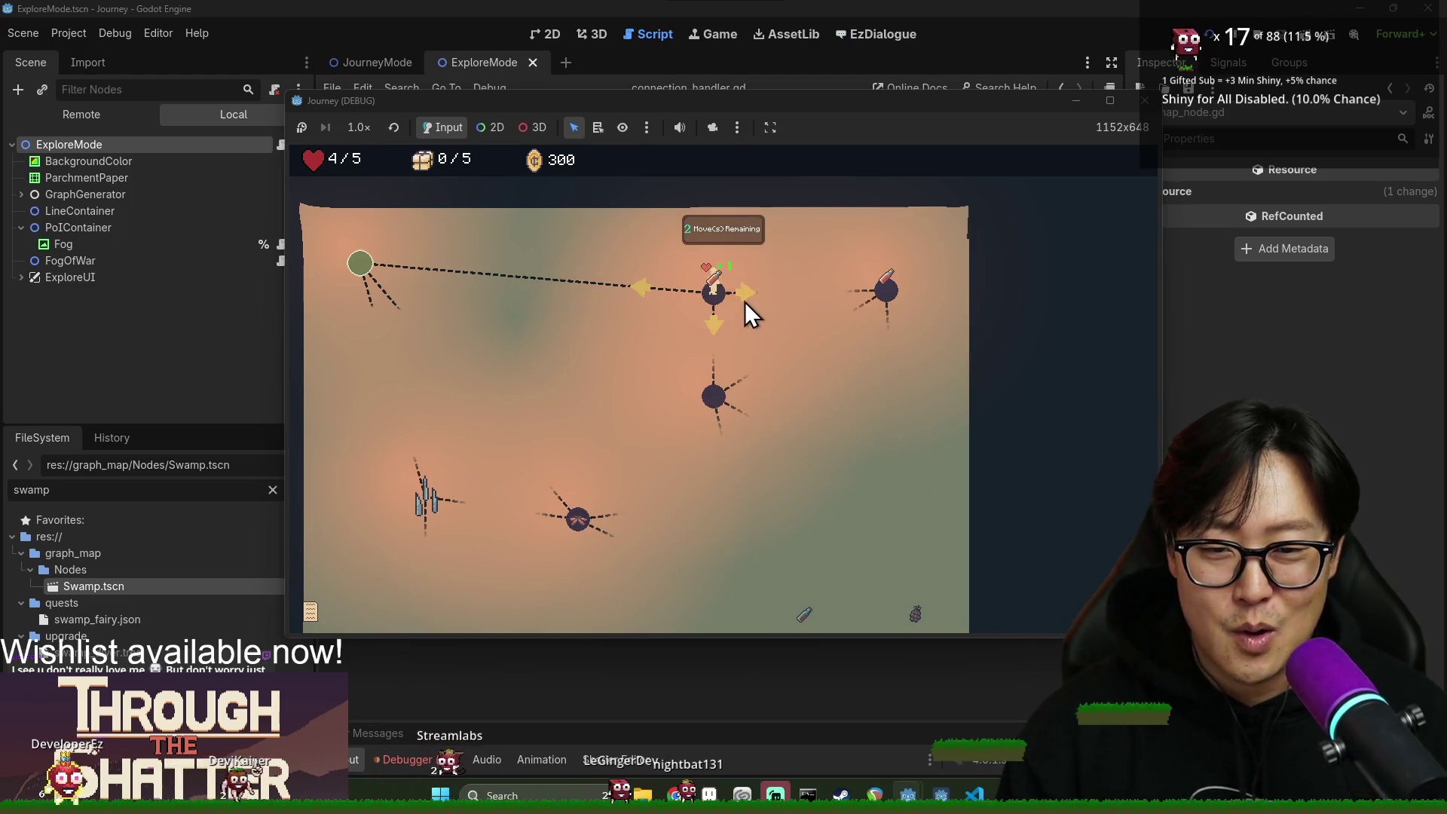
click(754, 295)
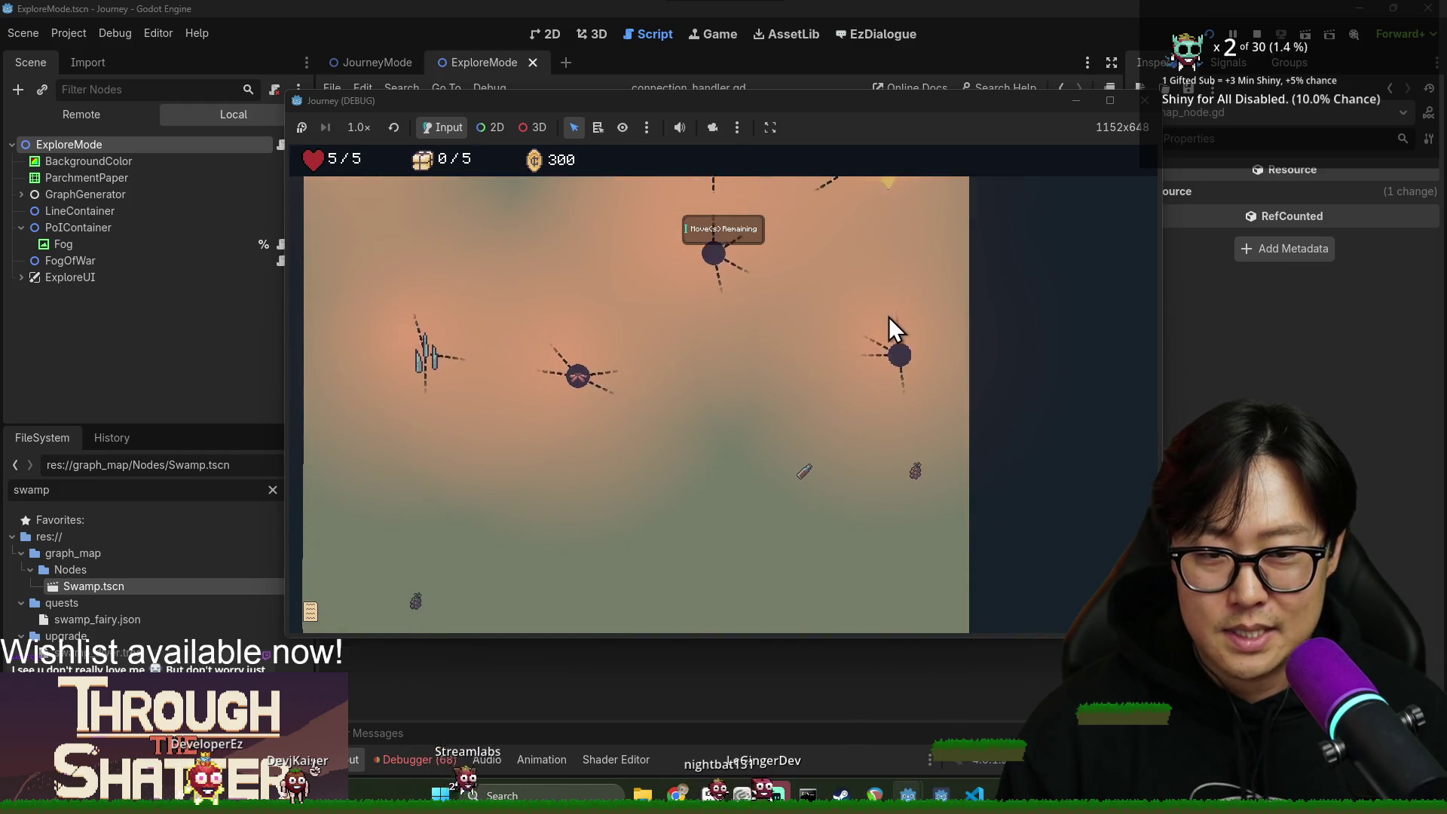
click(893, 290)
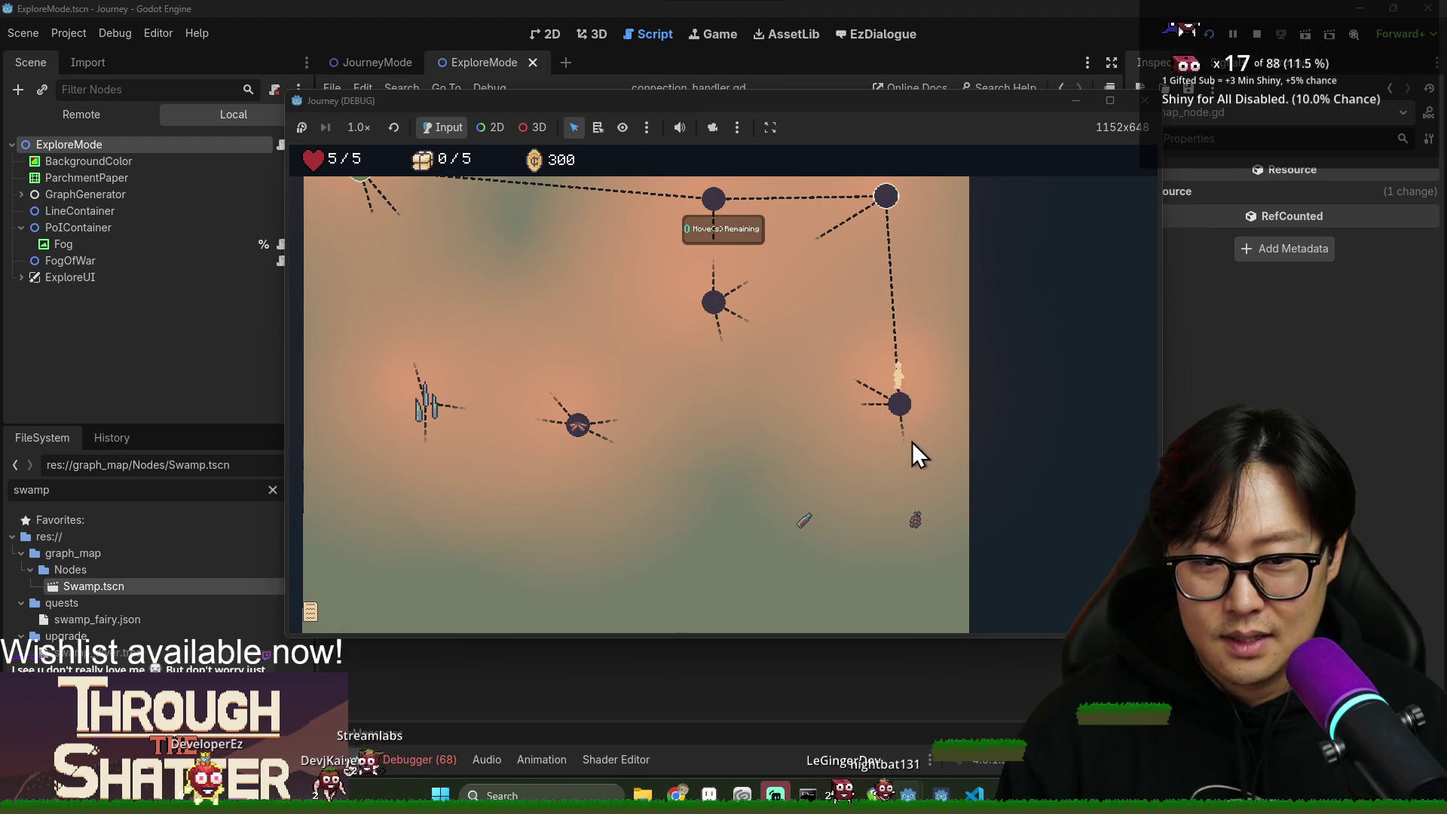
click(909, 379)
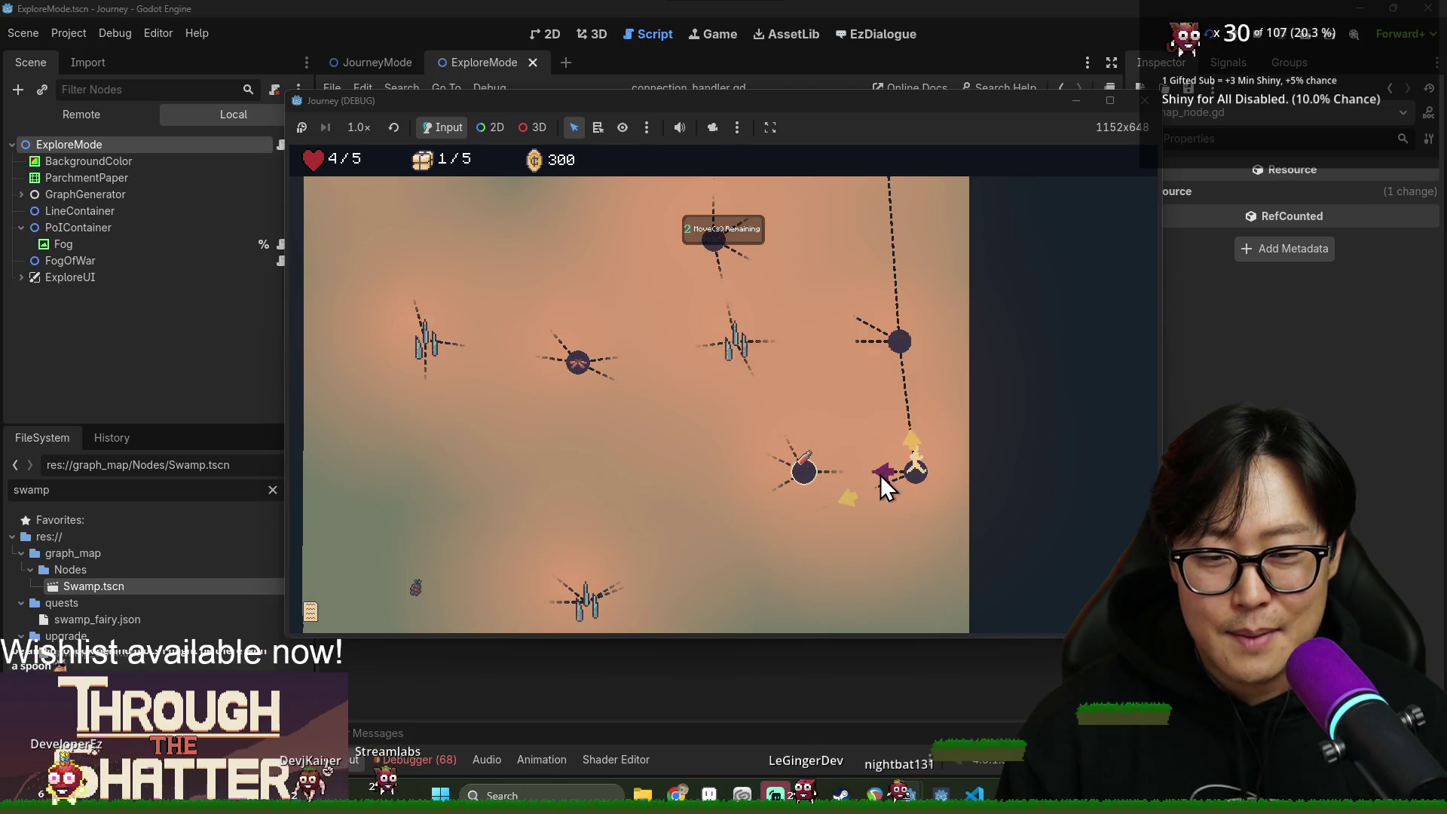
Walk the player back left to the lower-left node, then bring the Godot editor to the front.
click(806, 468)
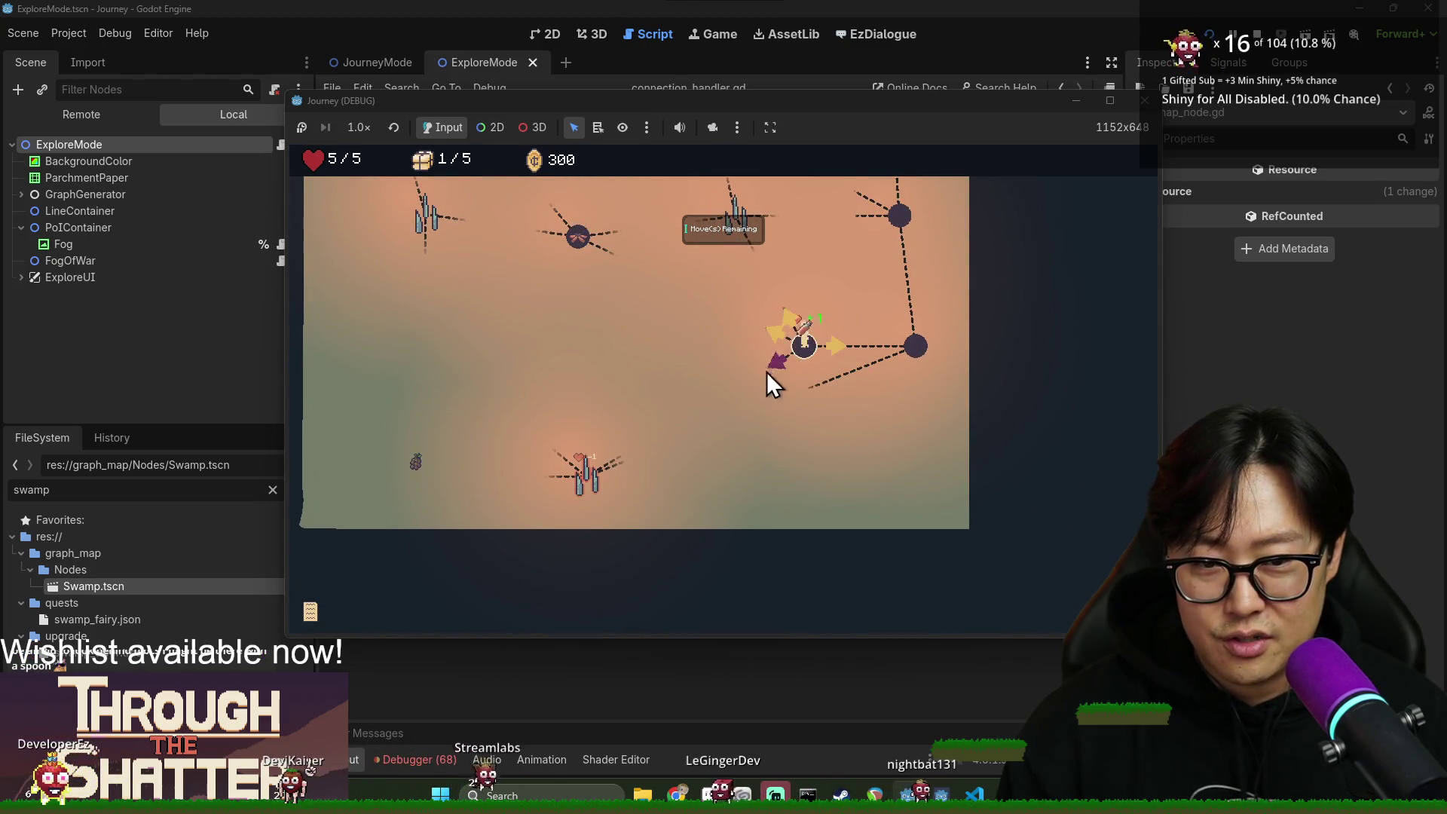
click(774, 336)
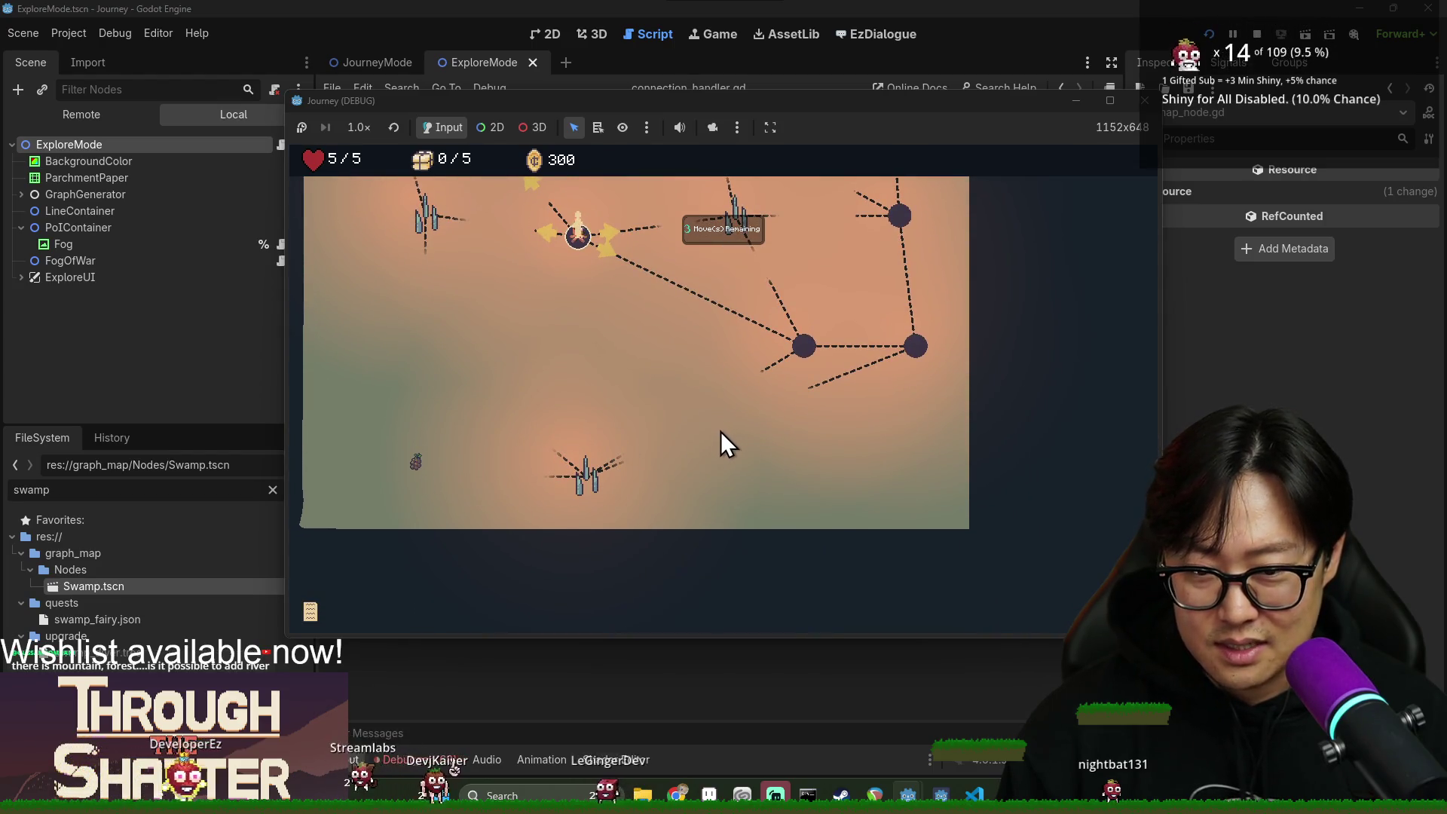
click(548, 239)
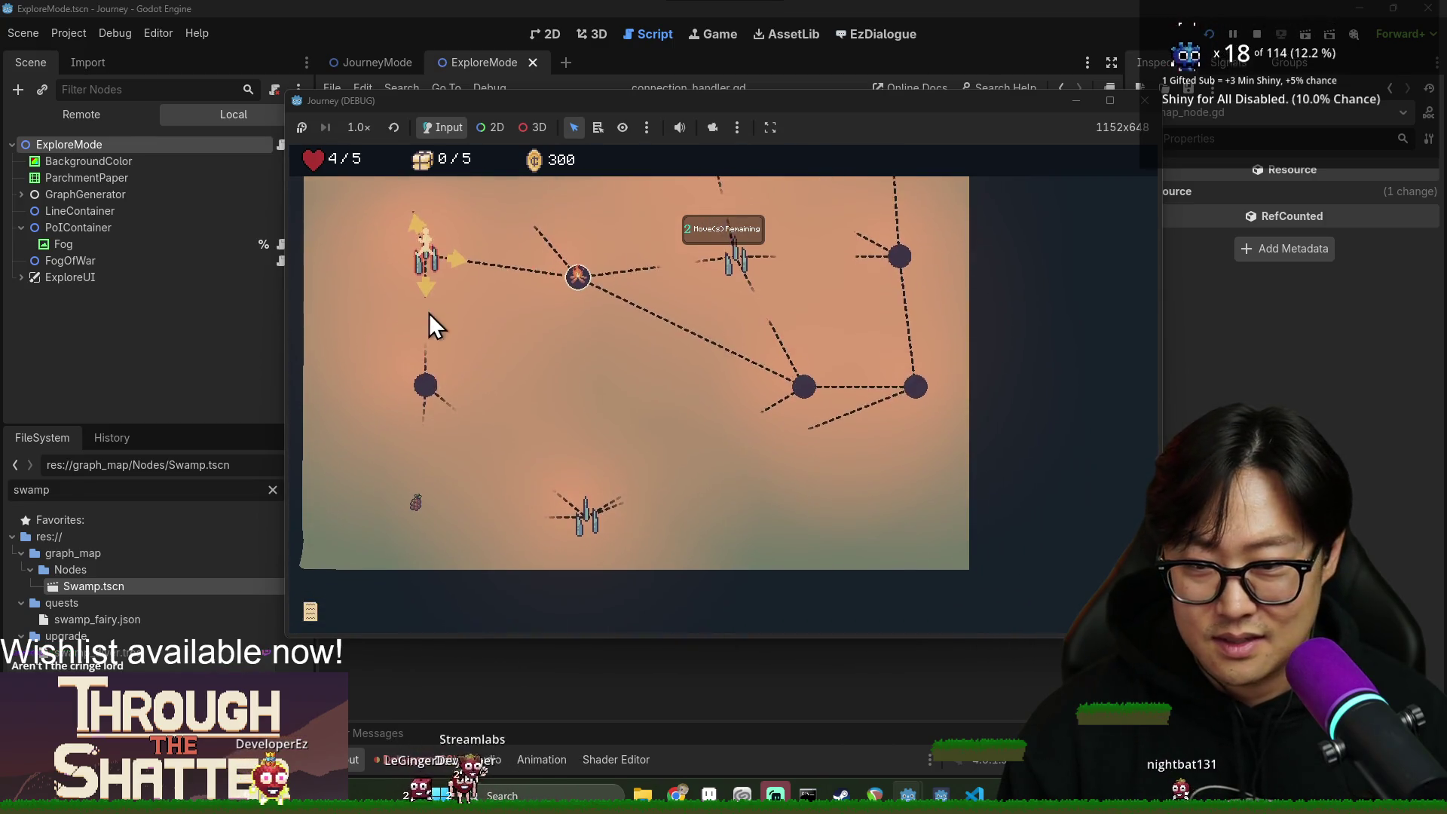
click(427, 302)
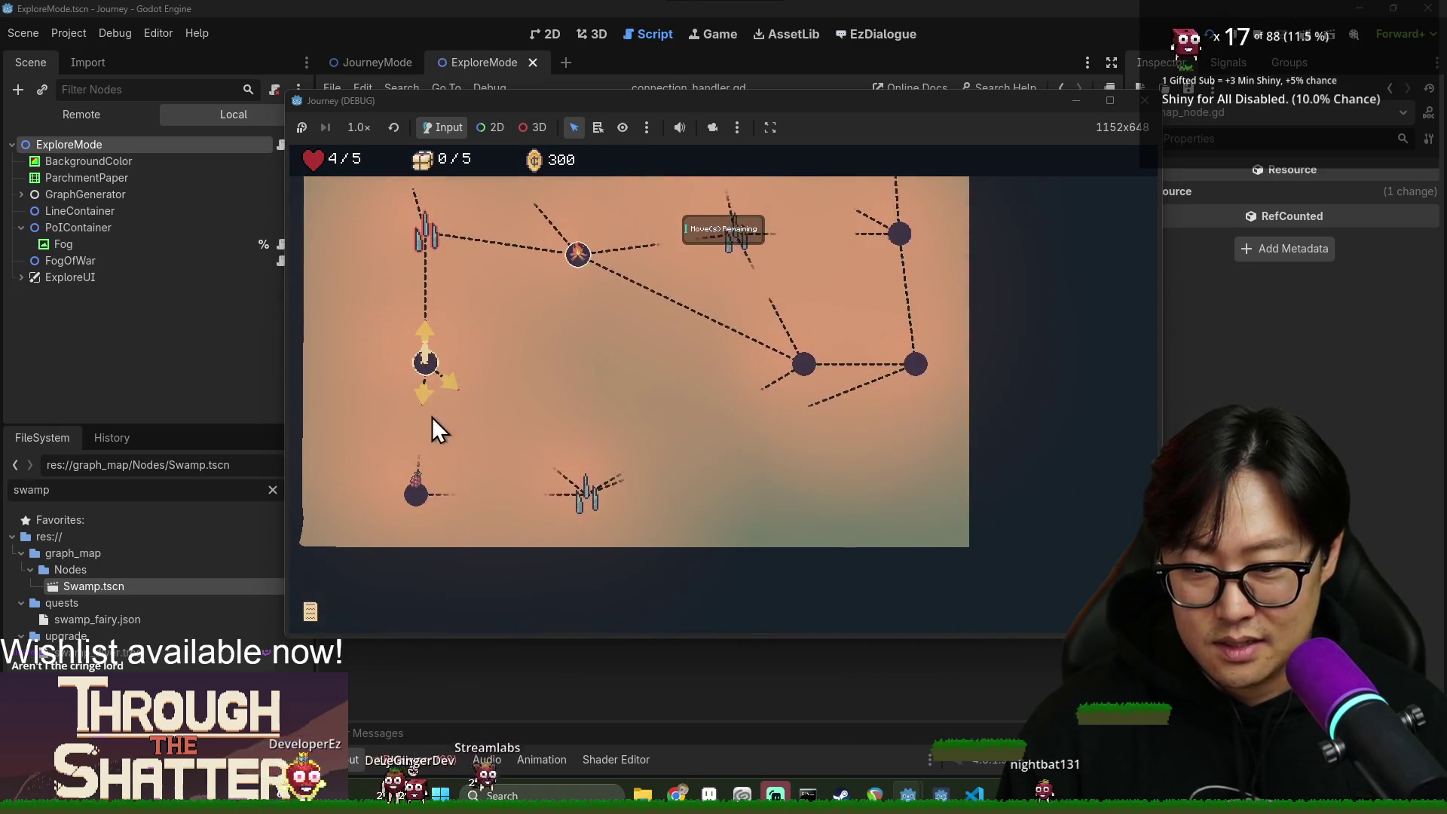
scroll(441, 398, up, 5)
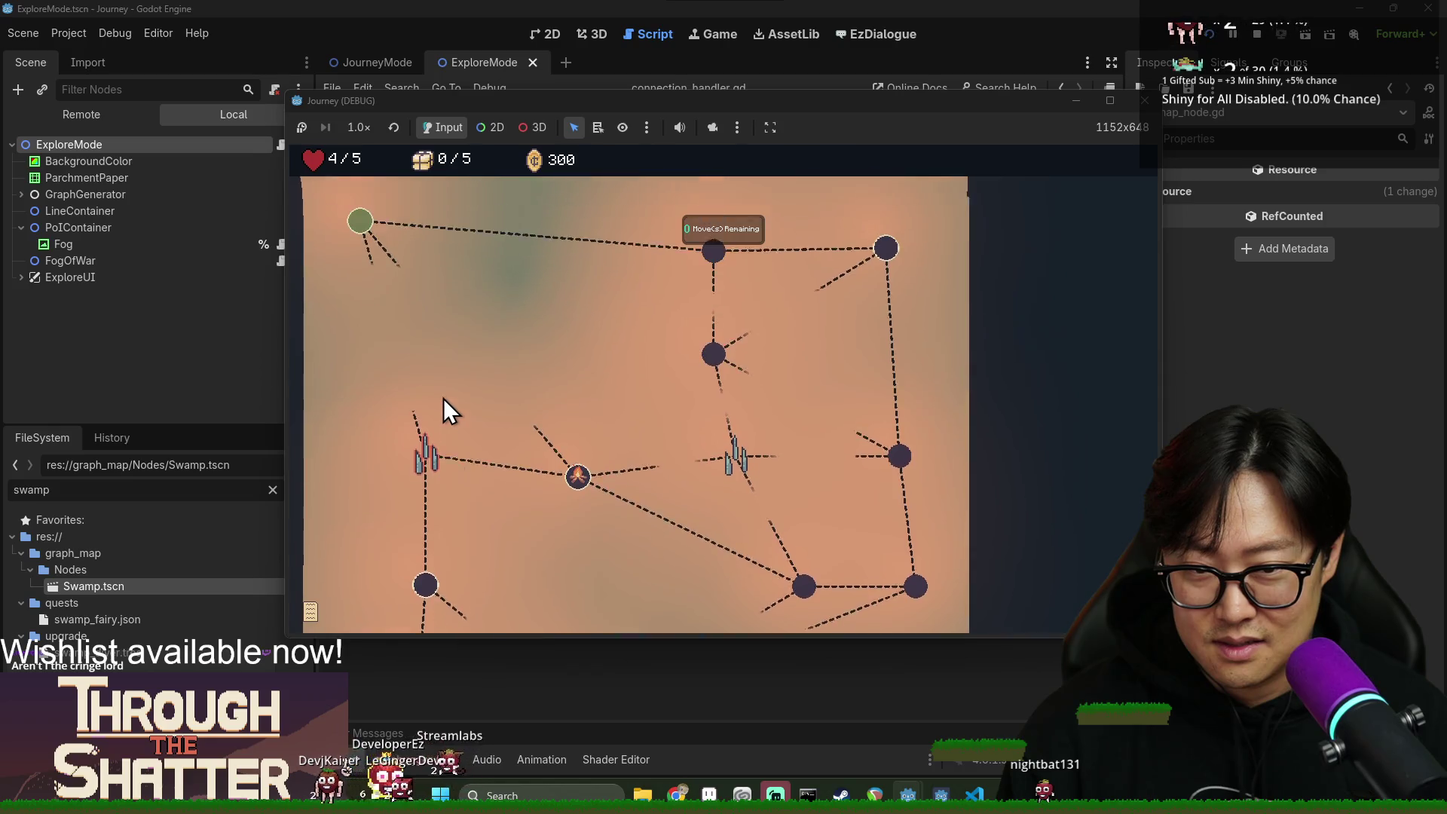
scroll(482, 438, down, 4)
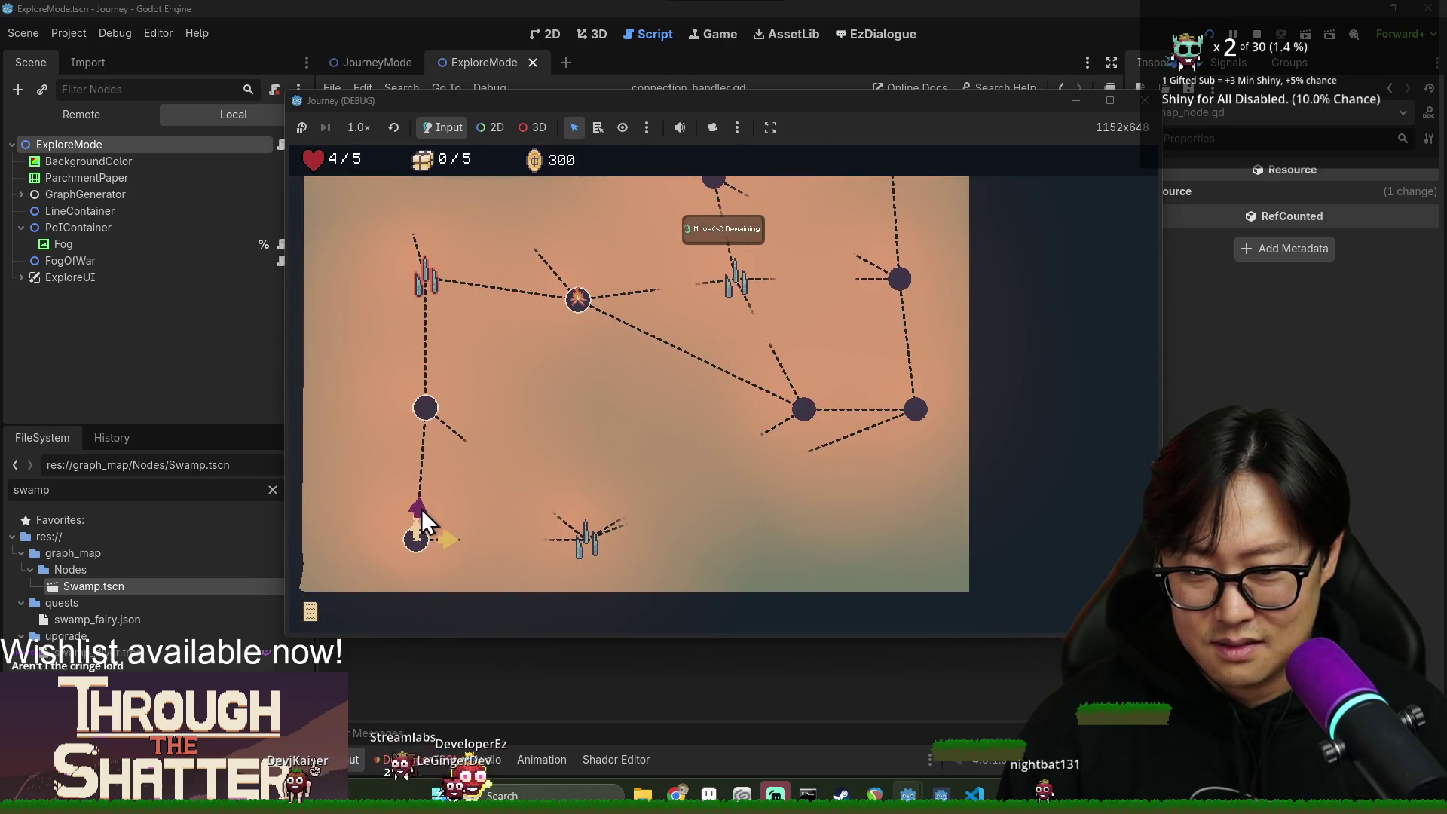
scroll(427, 504, up, 3)
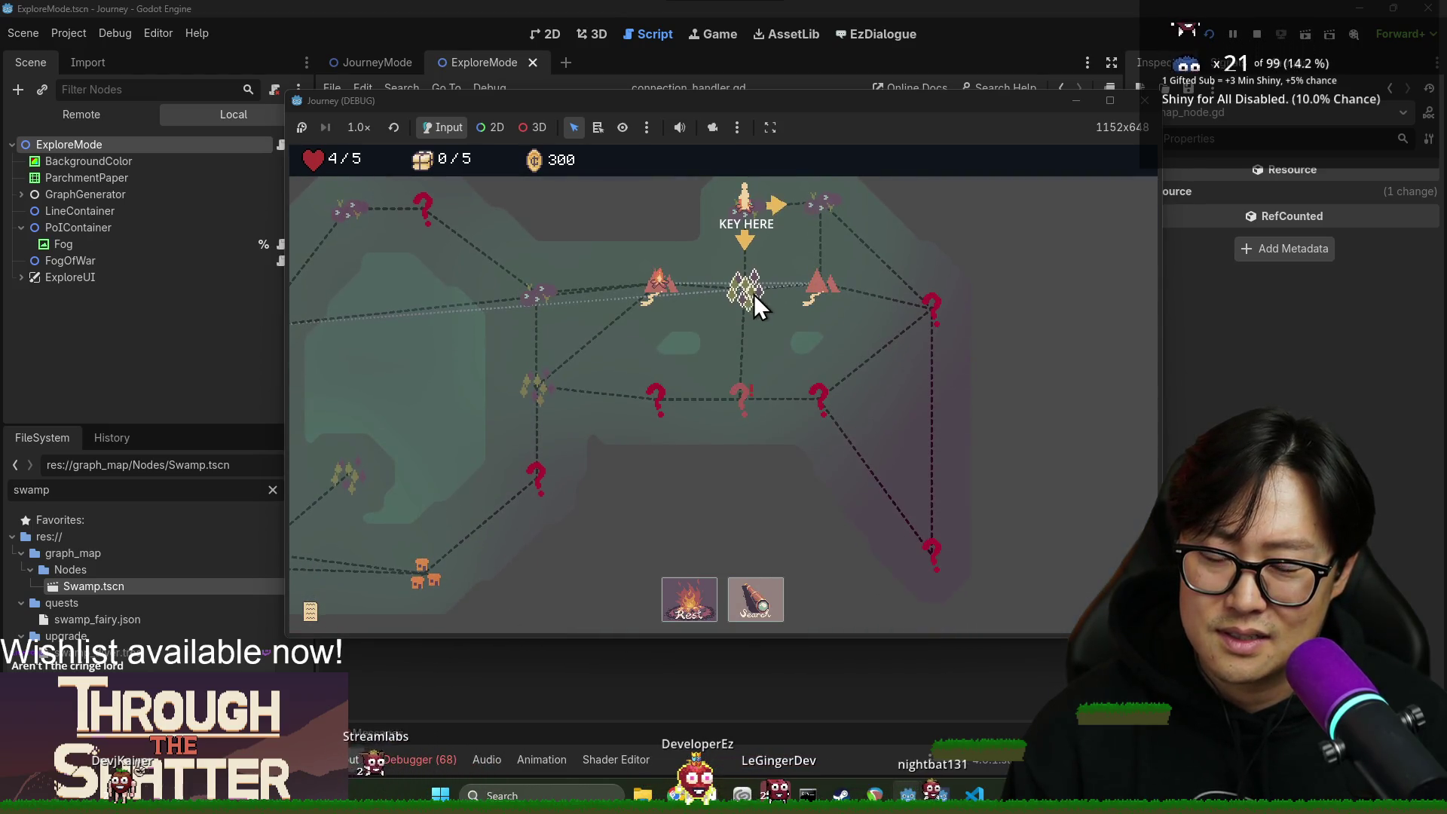
click(794, 3)
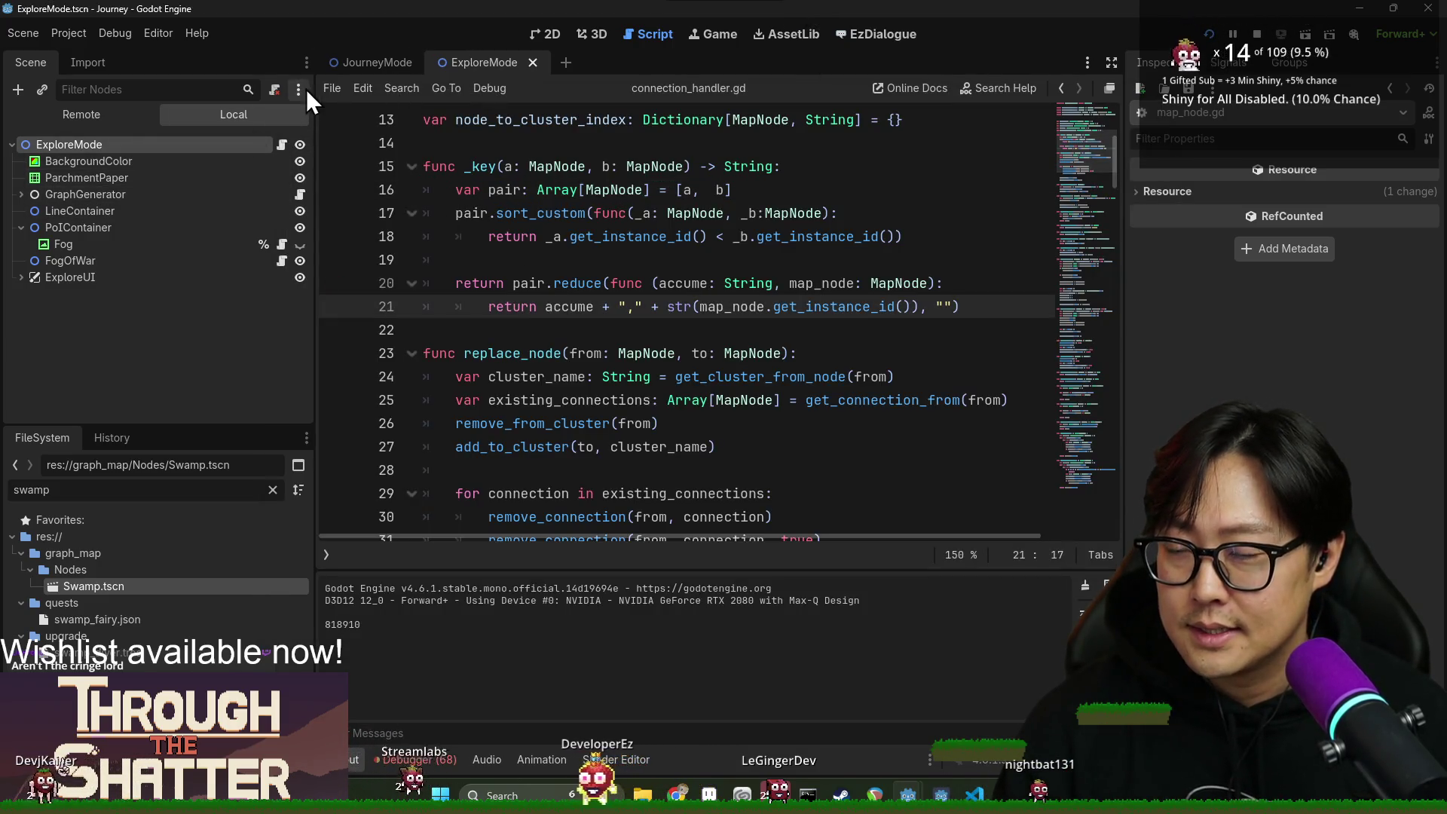
Open explore_mode.gd and search the script for 'items'.
click(282, 144)
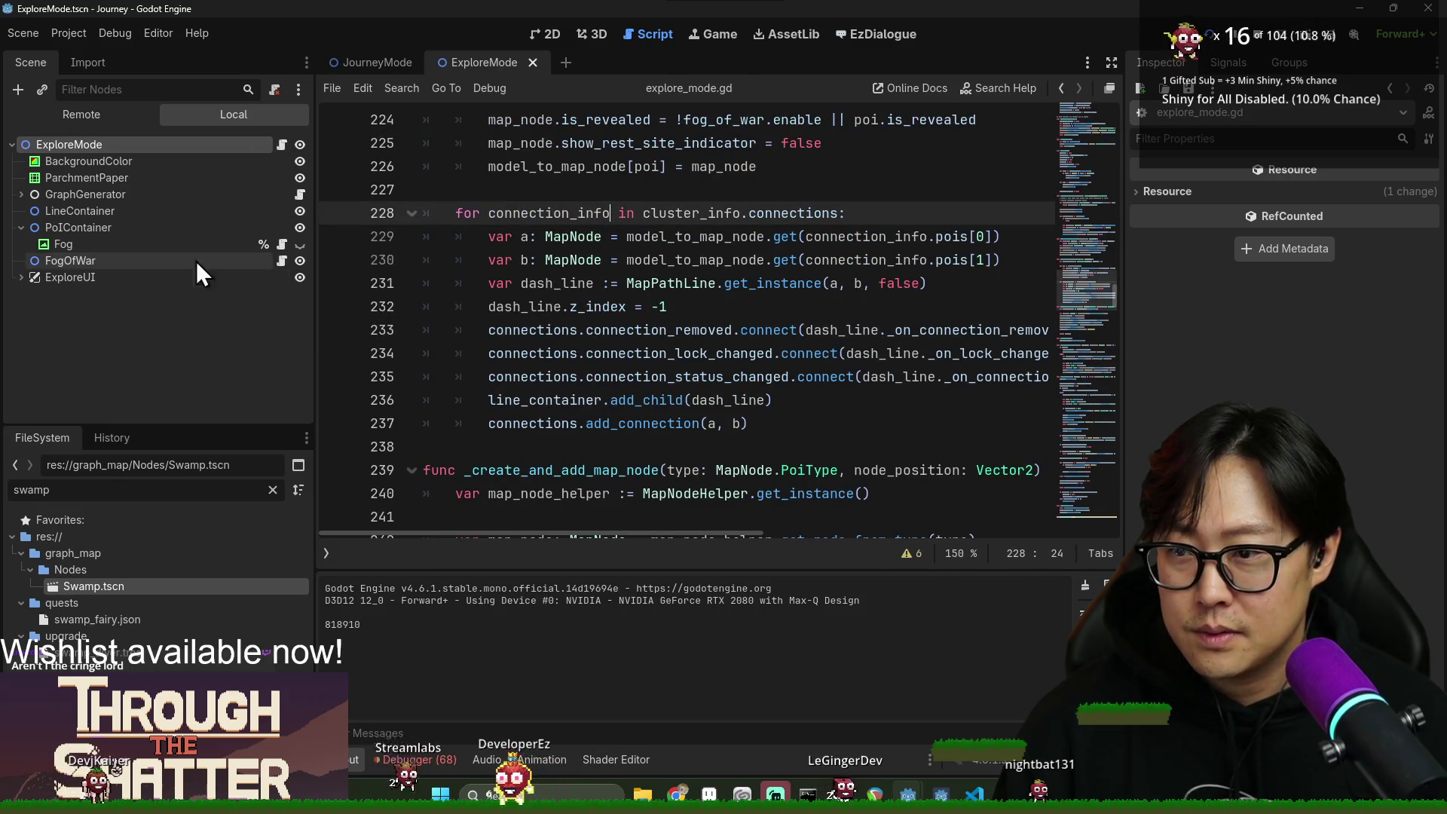
double_click(577, 260)
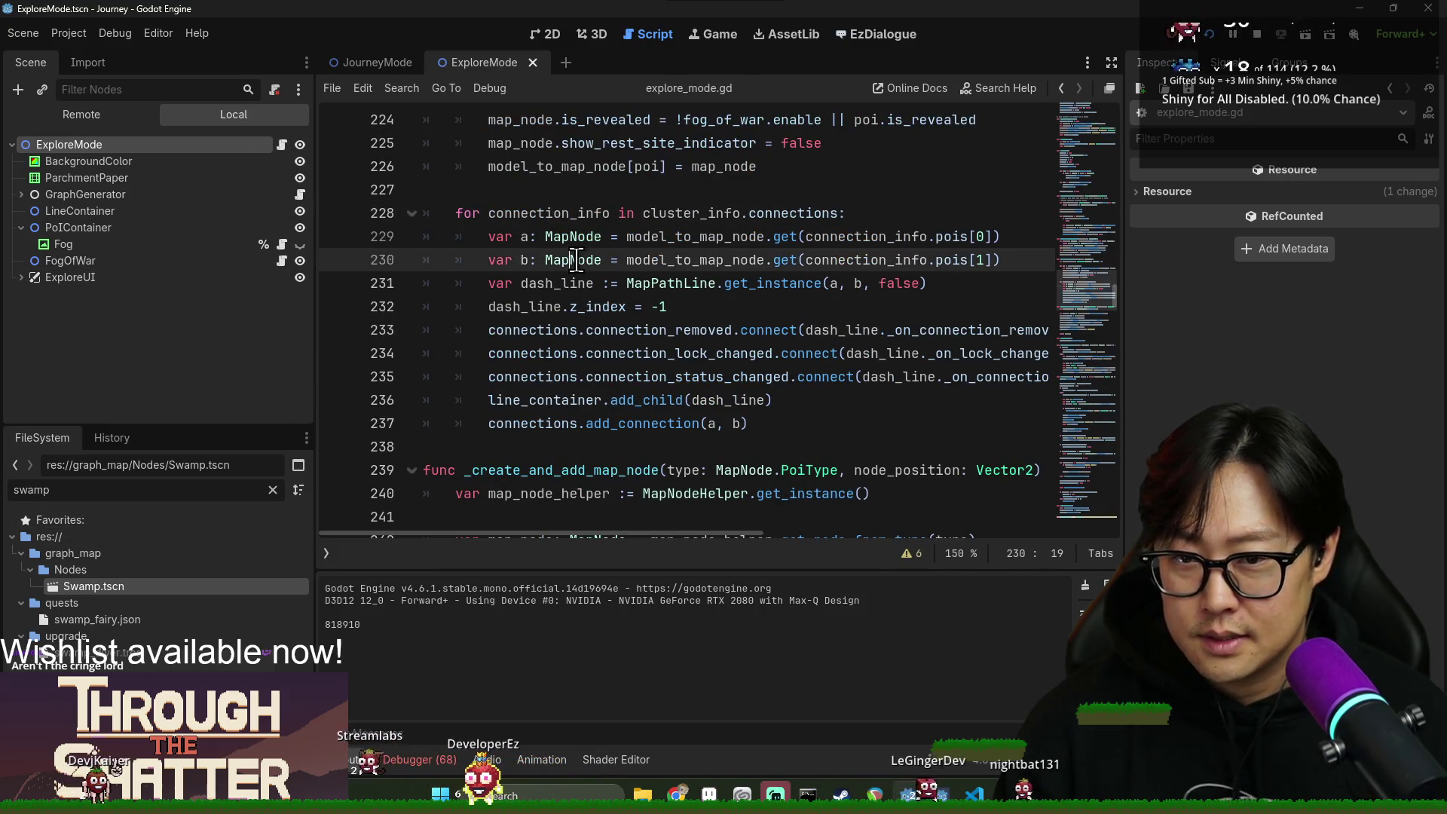
key(ctrl+f)
text(key)
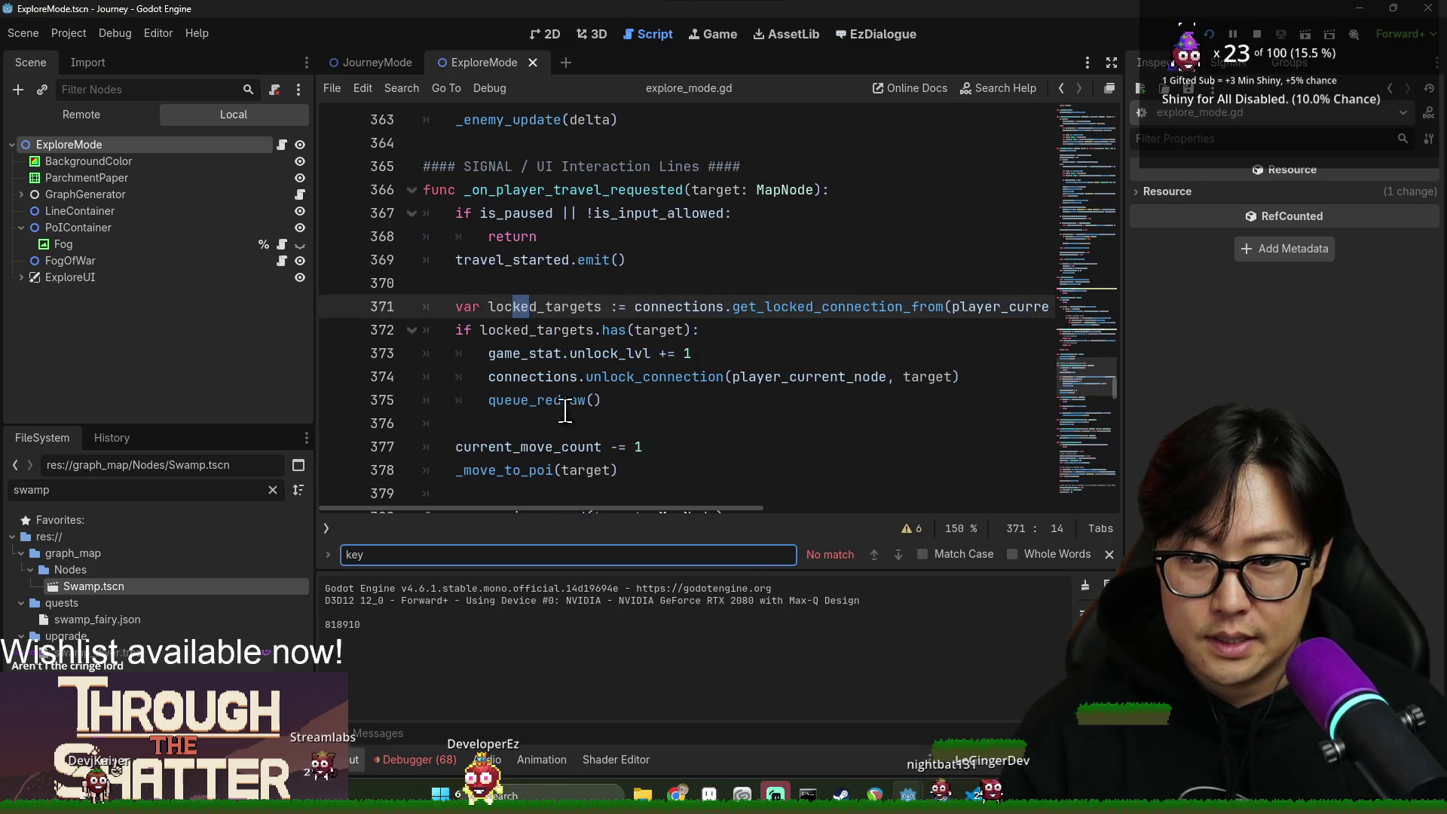
key(BackSpace)
key(BackSpace)
key(BackSpace)
text(items)
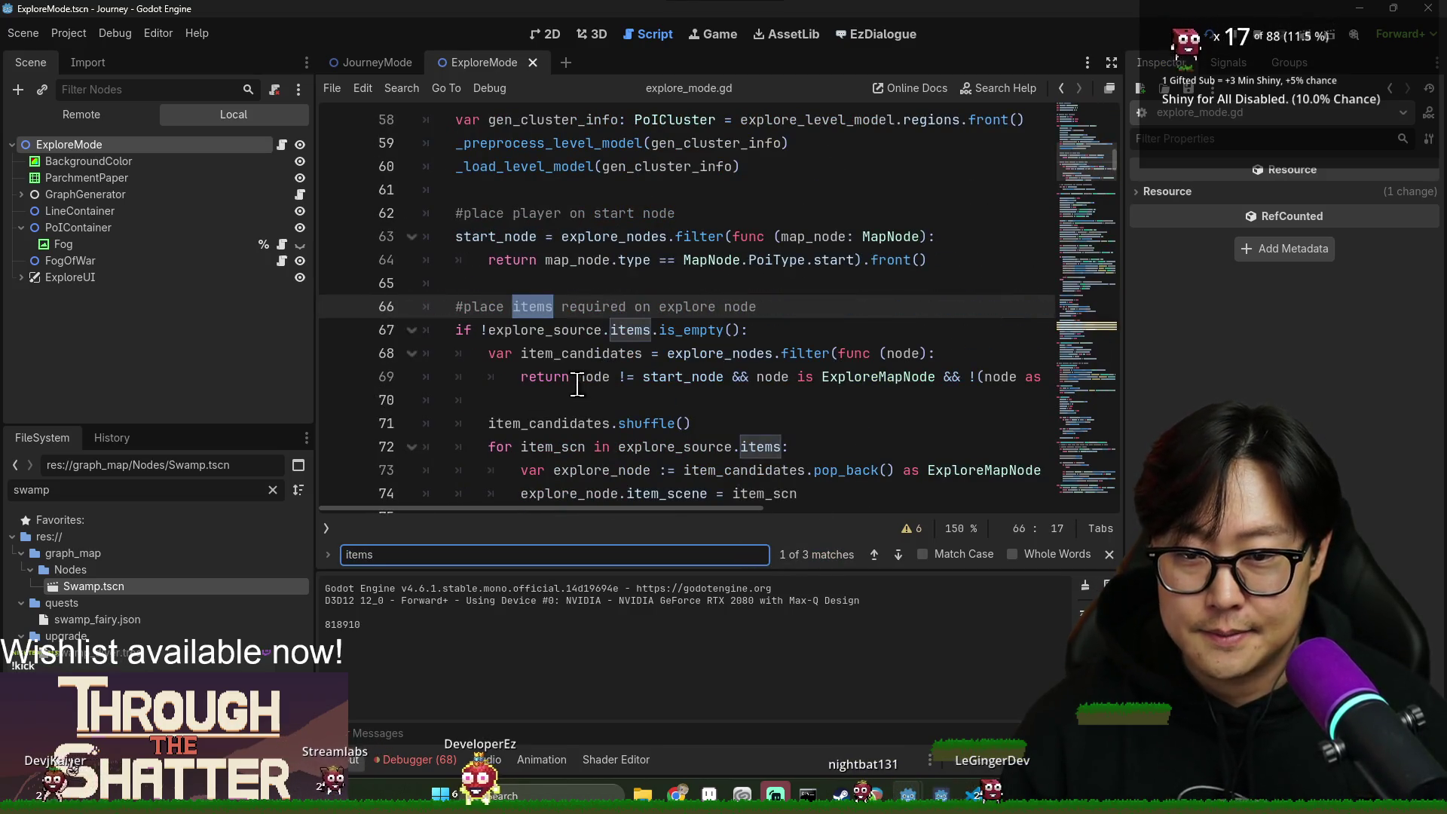
Inspect the items and item_candidates uses on lines 67-71.
double_click(629, 330)
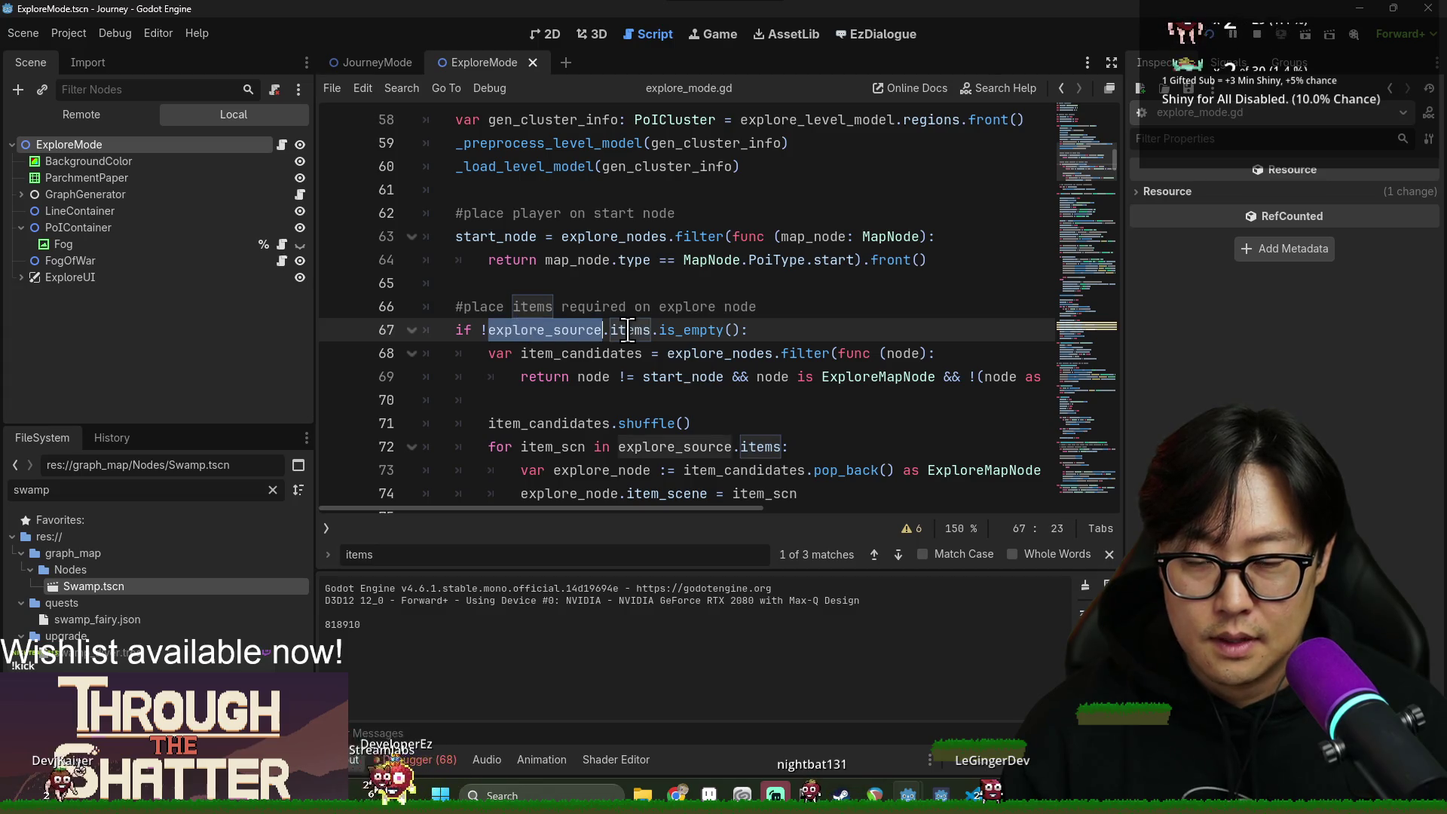
double_click(584, 353)
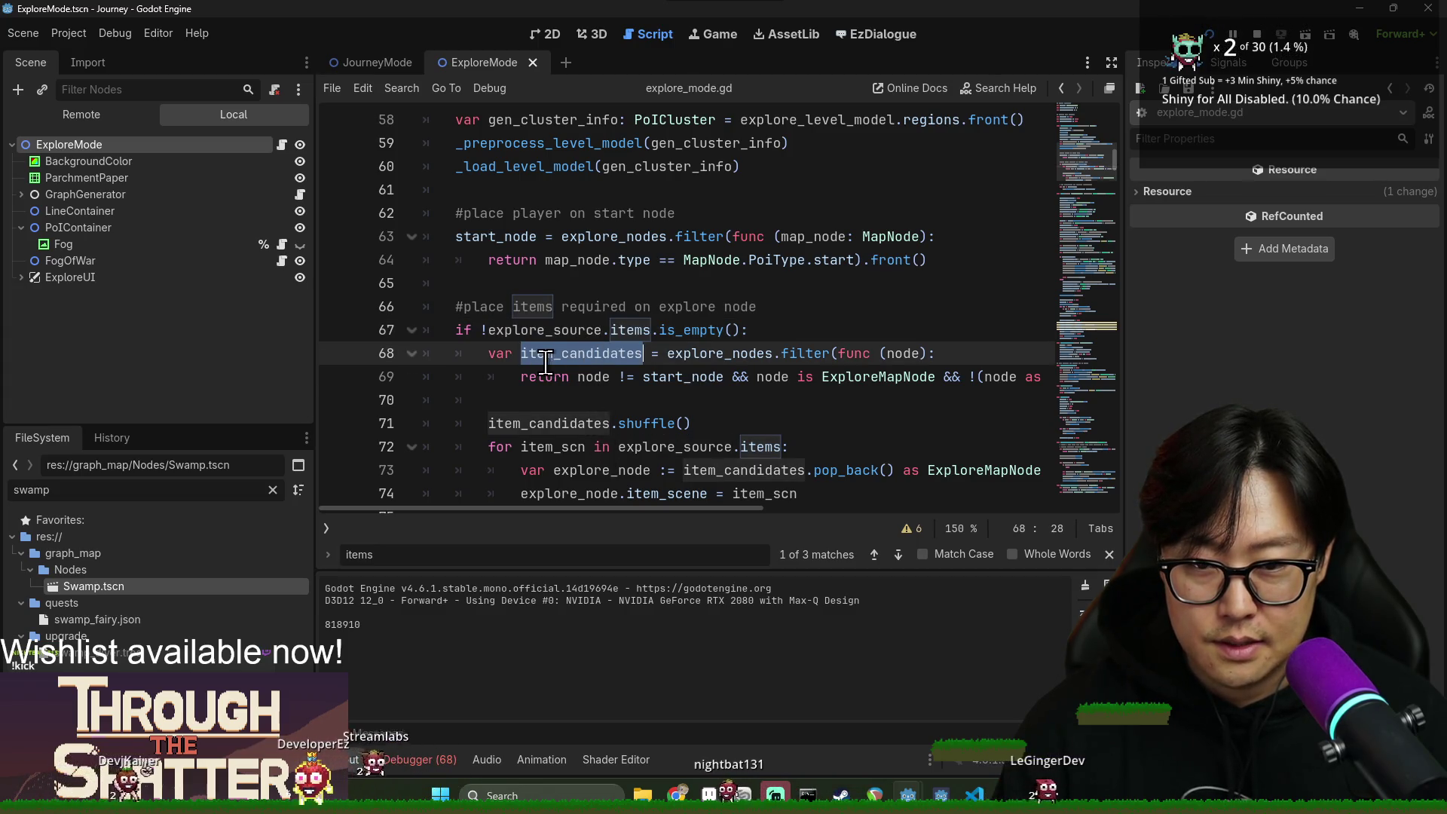
double_click(569, 424)
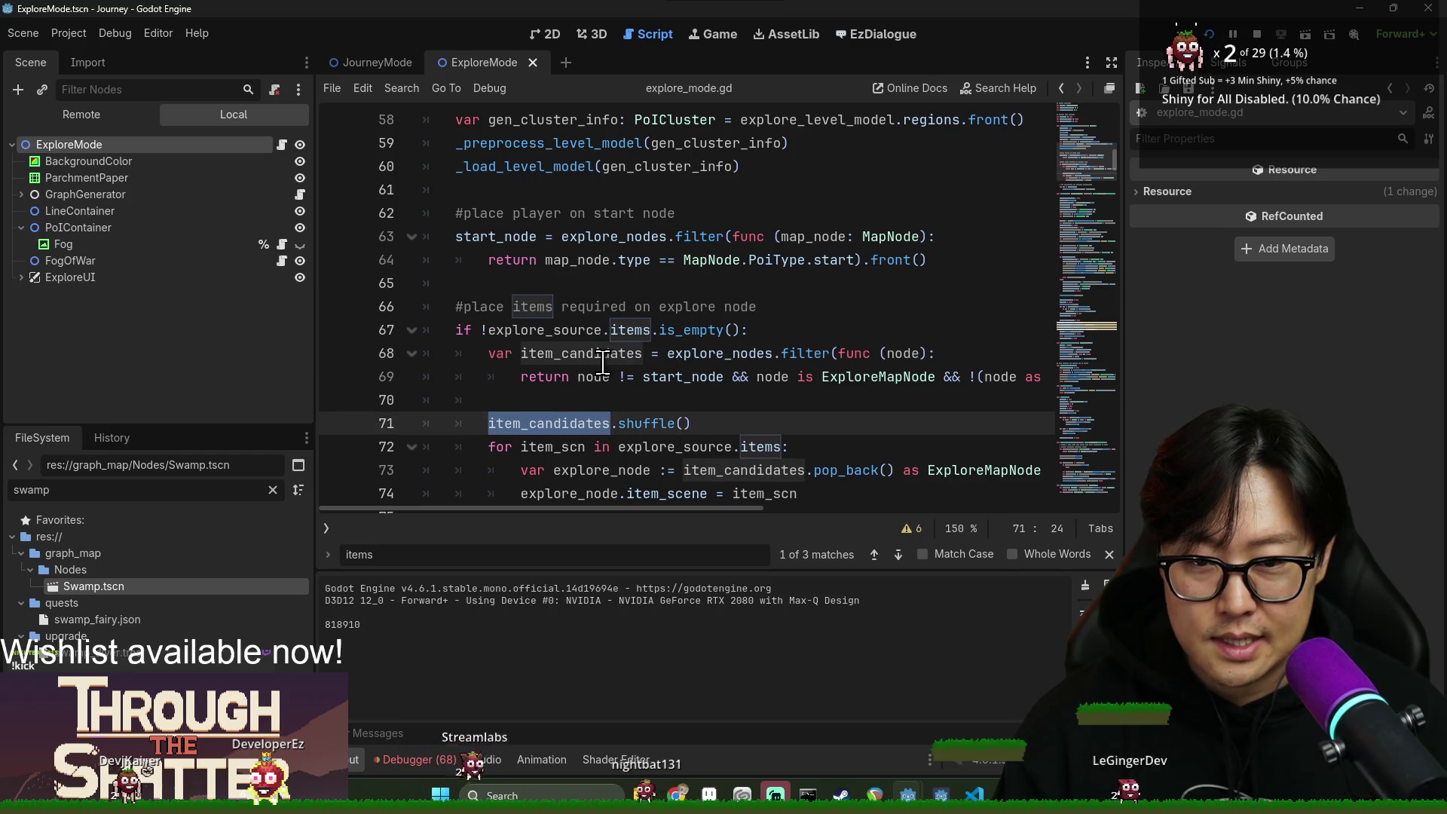
double_click(603, 359)
double_click(584, 423)
scroll(616, 376, down, 2)
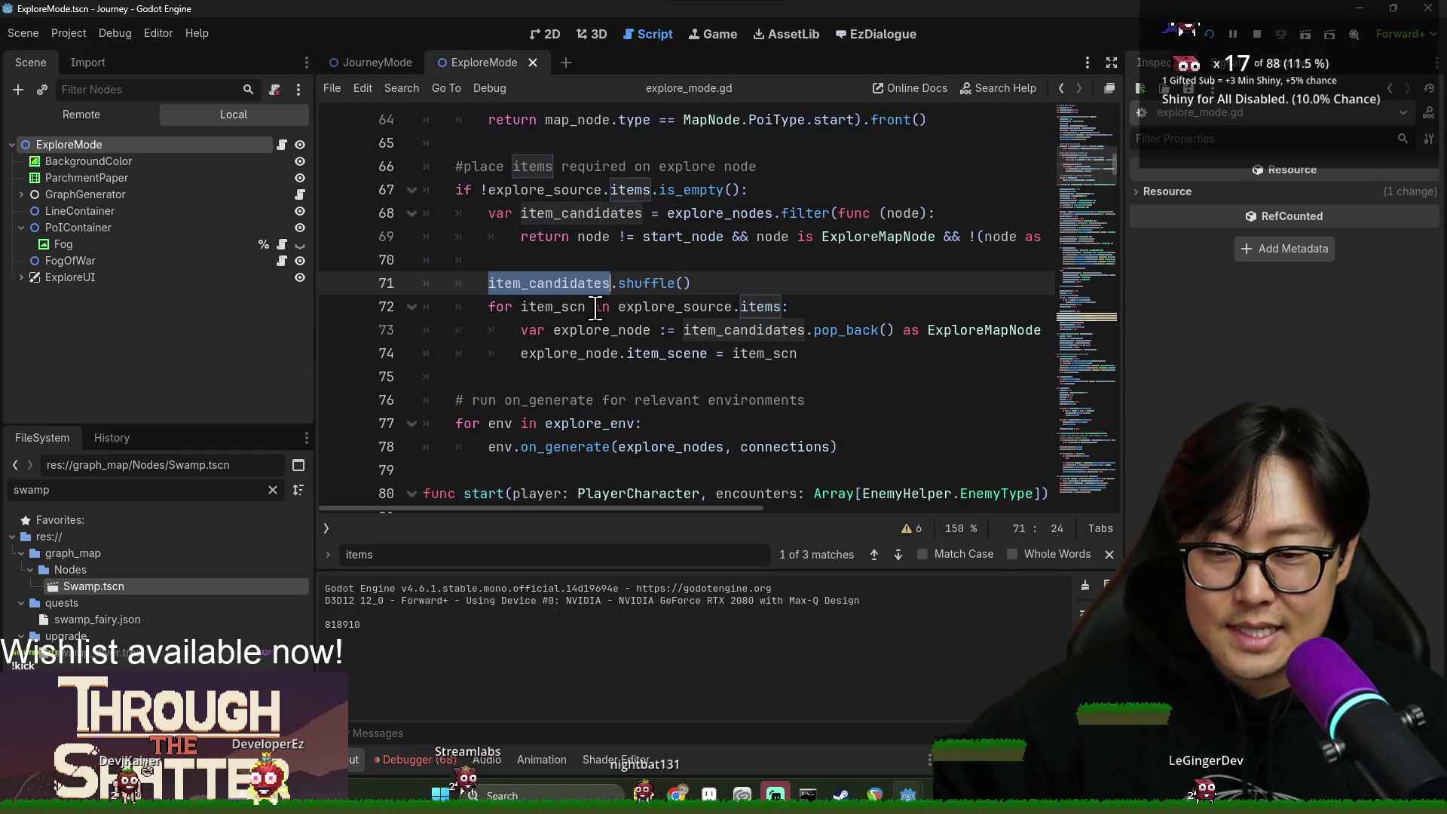
Inspect item_scn, item_candidates and explore_node on lines 72-74.
double_click(538, 310)
click(691, 332)
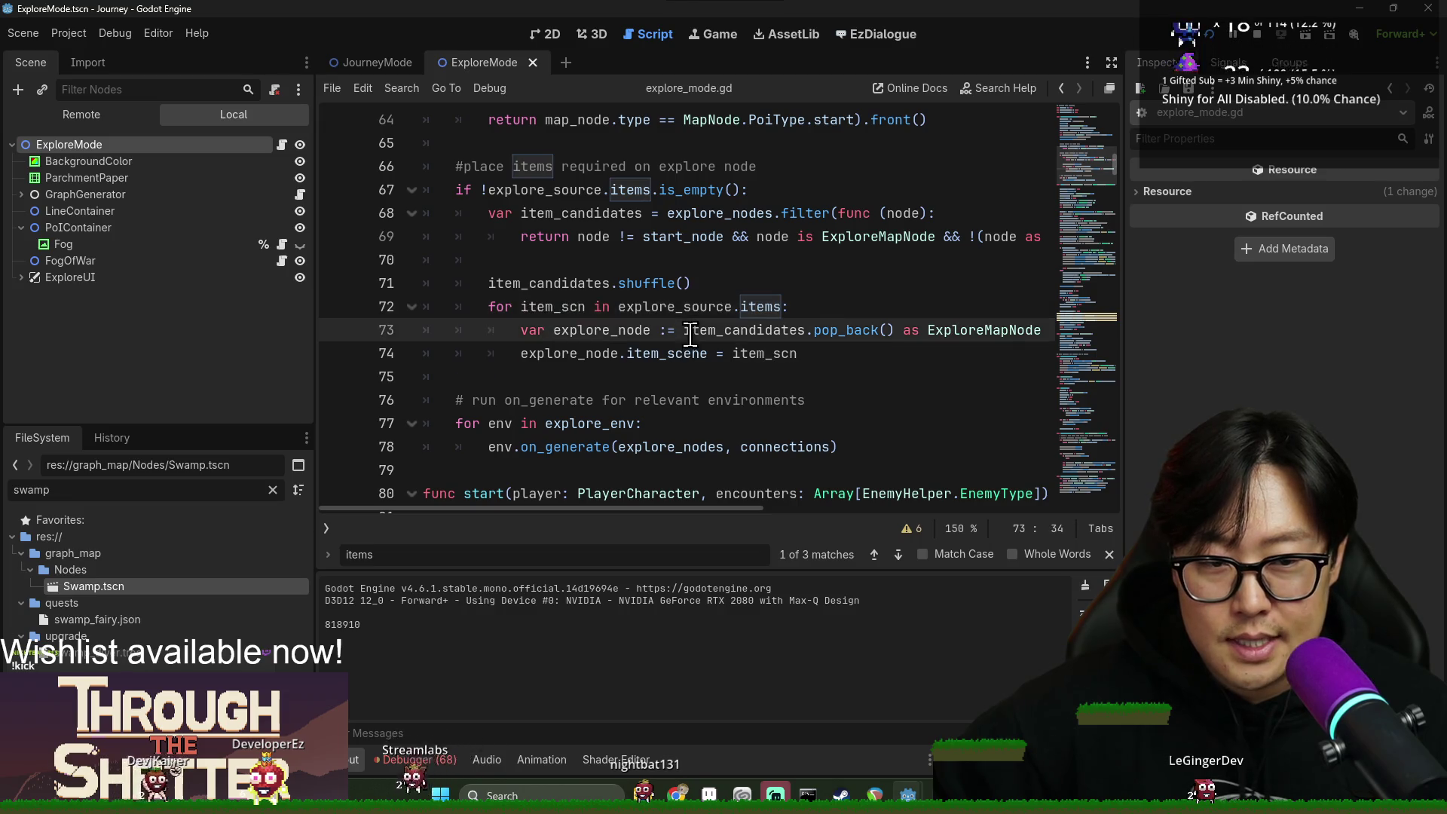
double_click(745, 332)
double_click(602, 330)
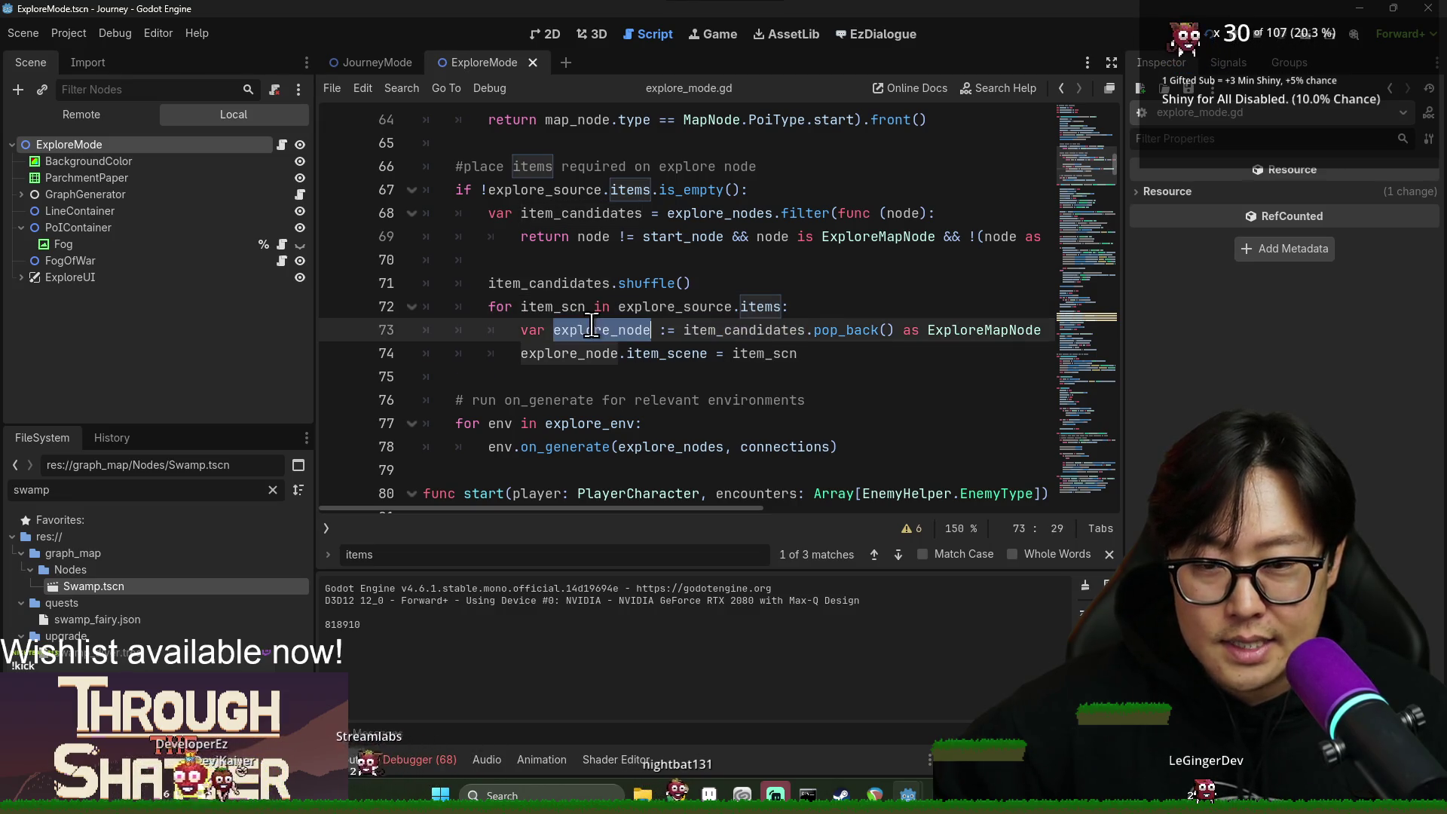
double_click(569, 353)
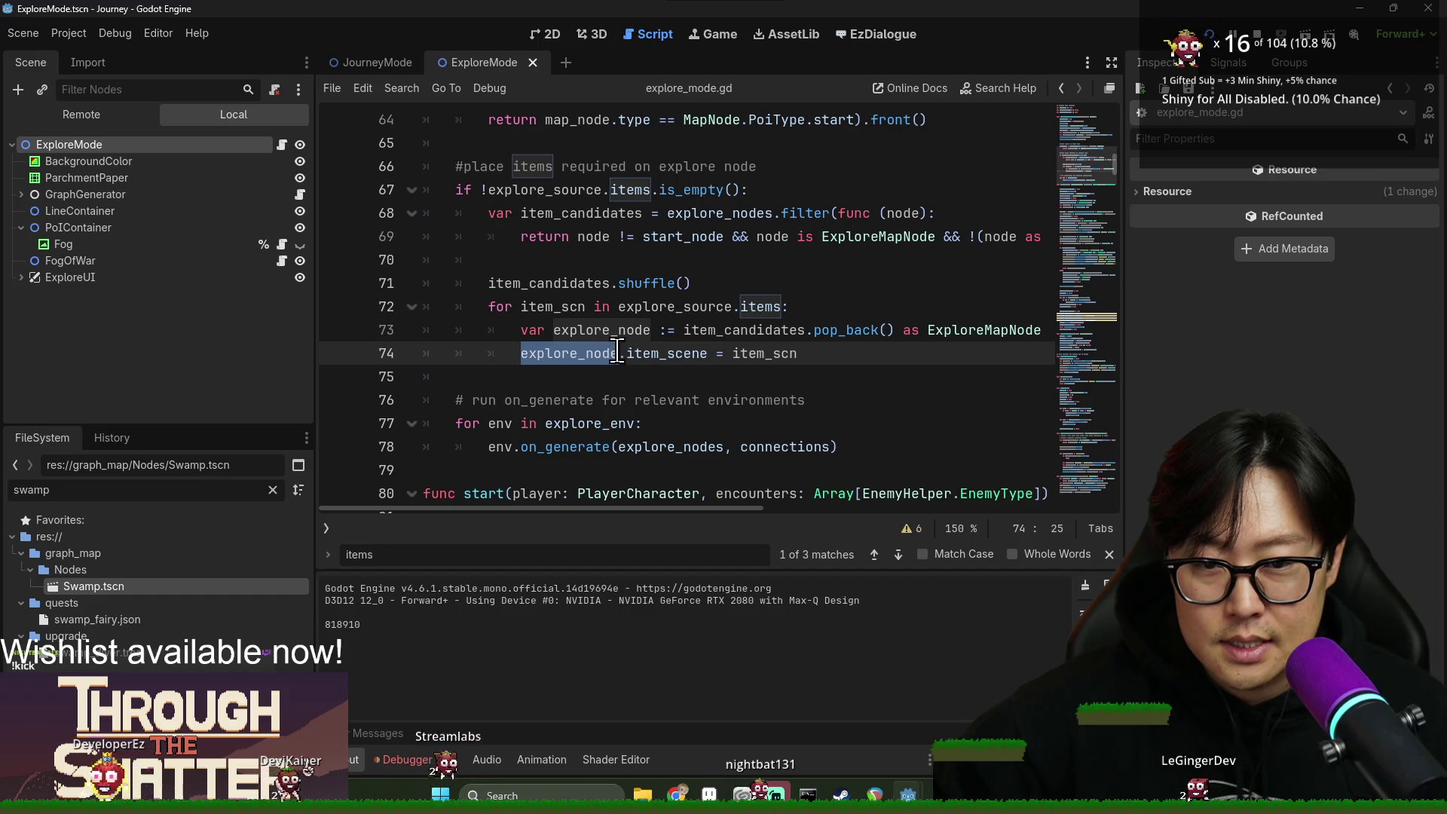
double_click(678, 353)
click(678, 353)
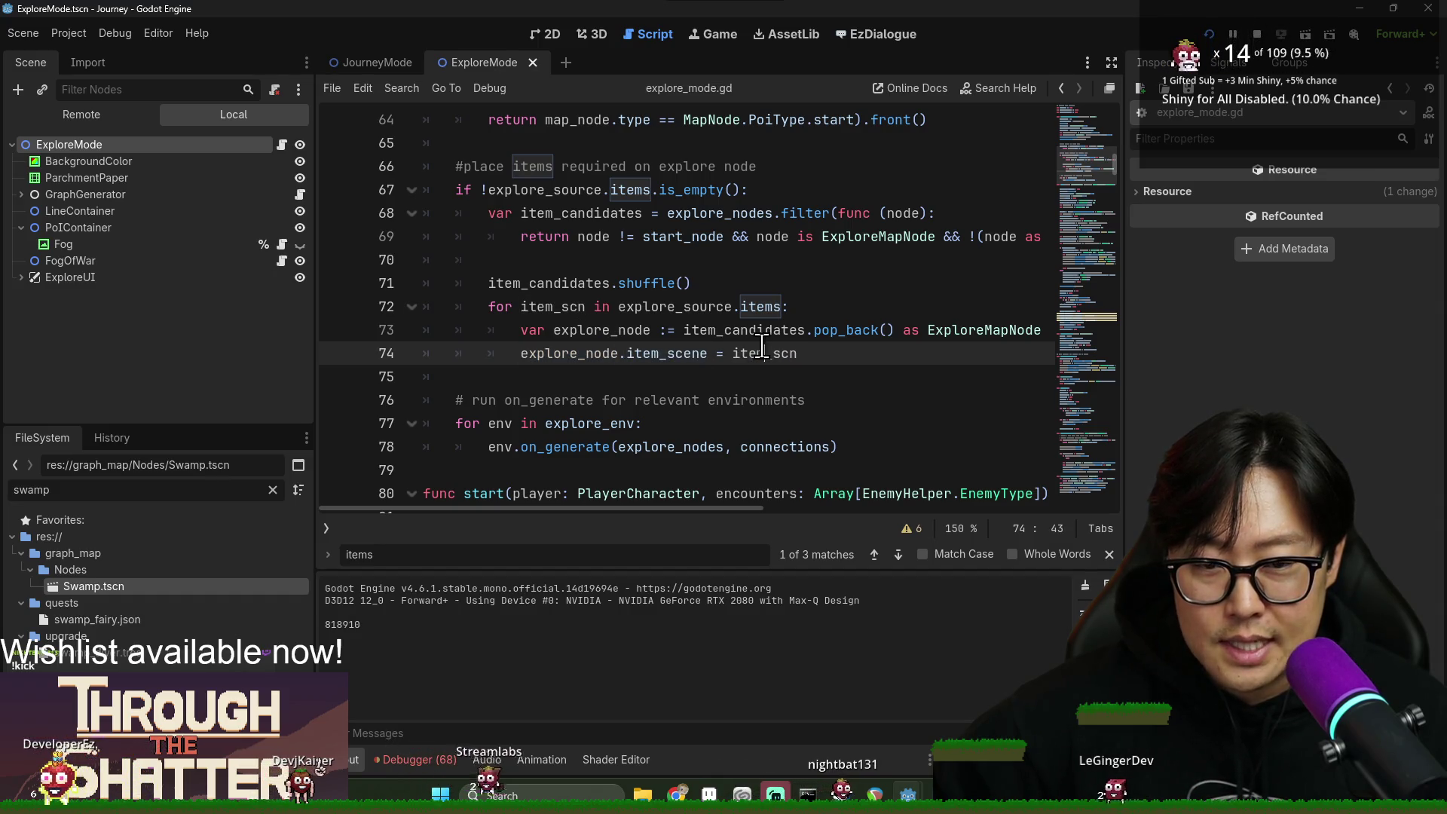
double_click(569, 353)
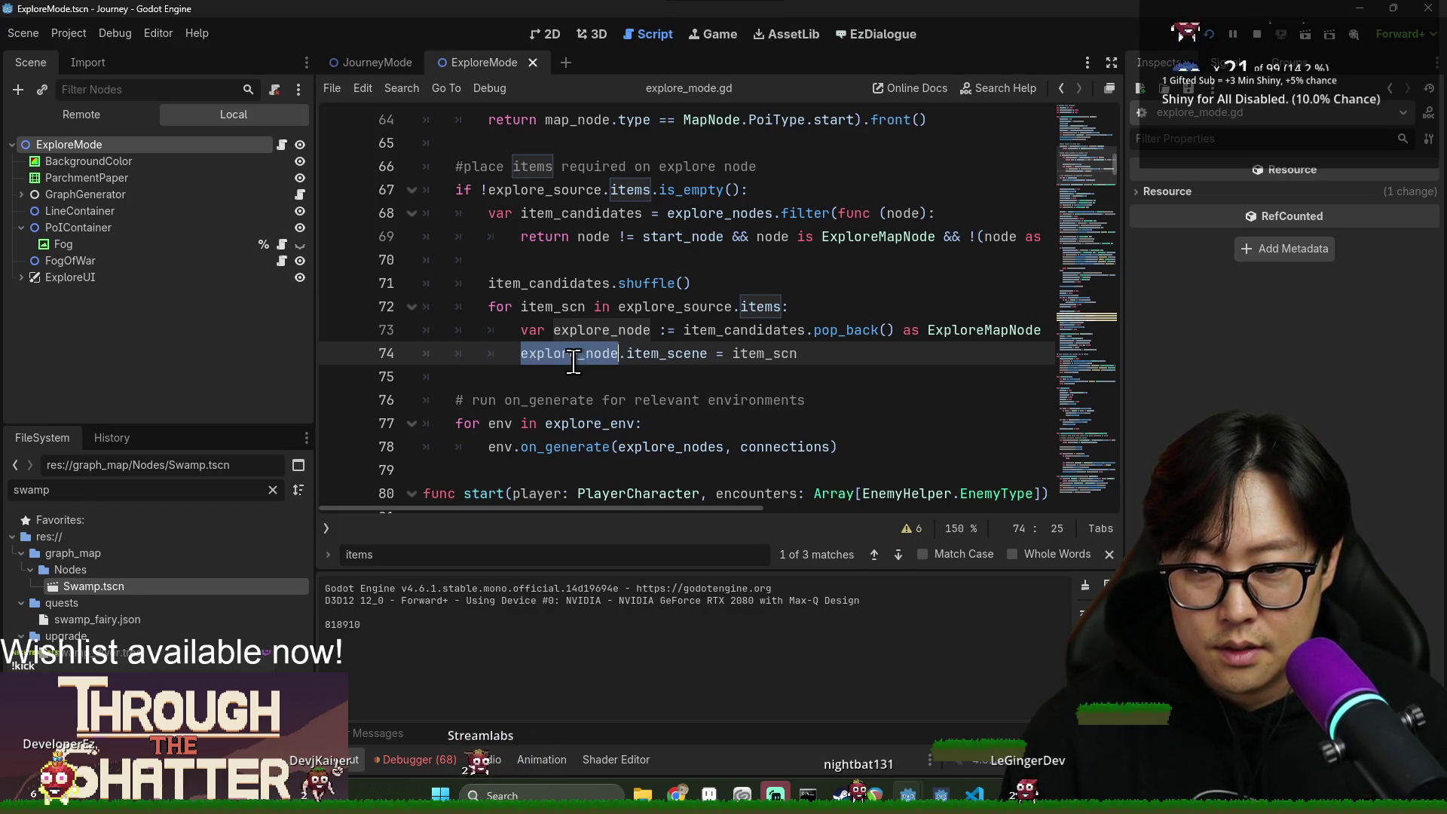
Select item_scene and run a Find in Files search for it across the project.
scroll(507, 431, up, 4)
scroll(605, 407, down, 5)
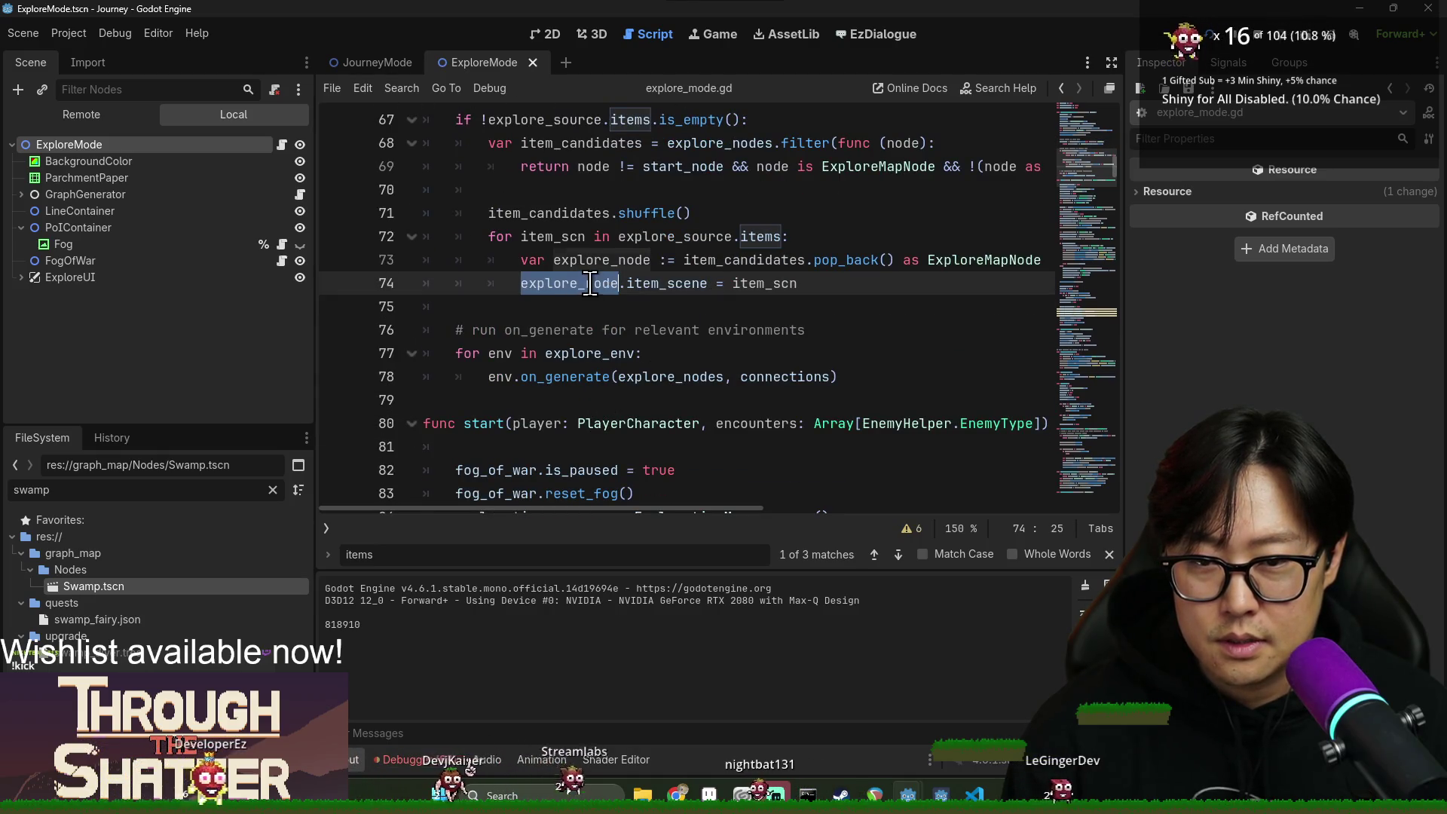
double_click(664, 285)
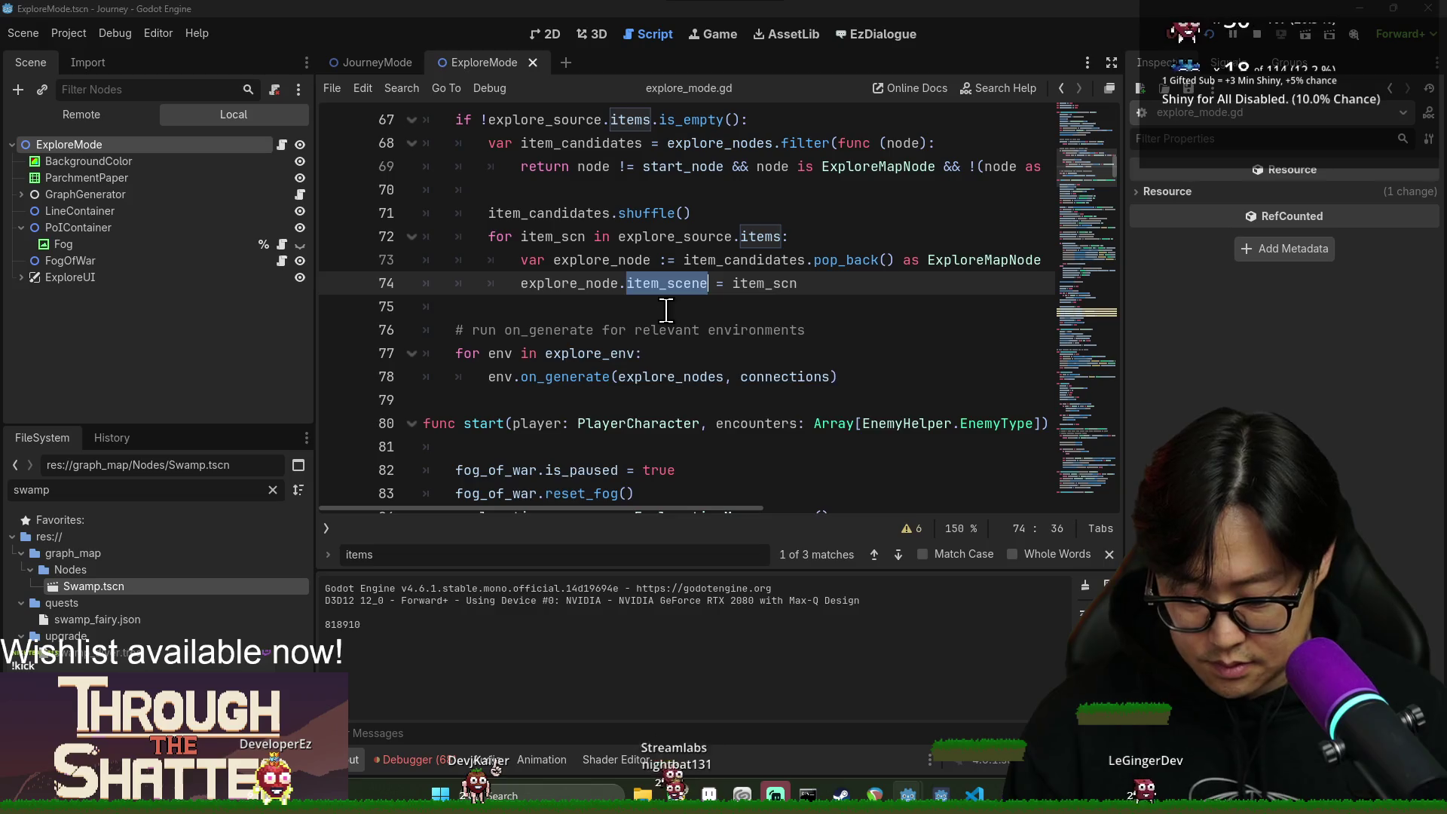
key(ctrl+shift+f)
key(Return)
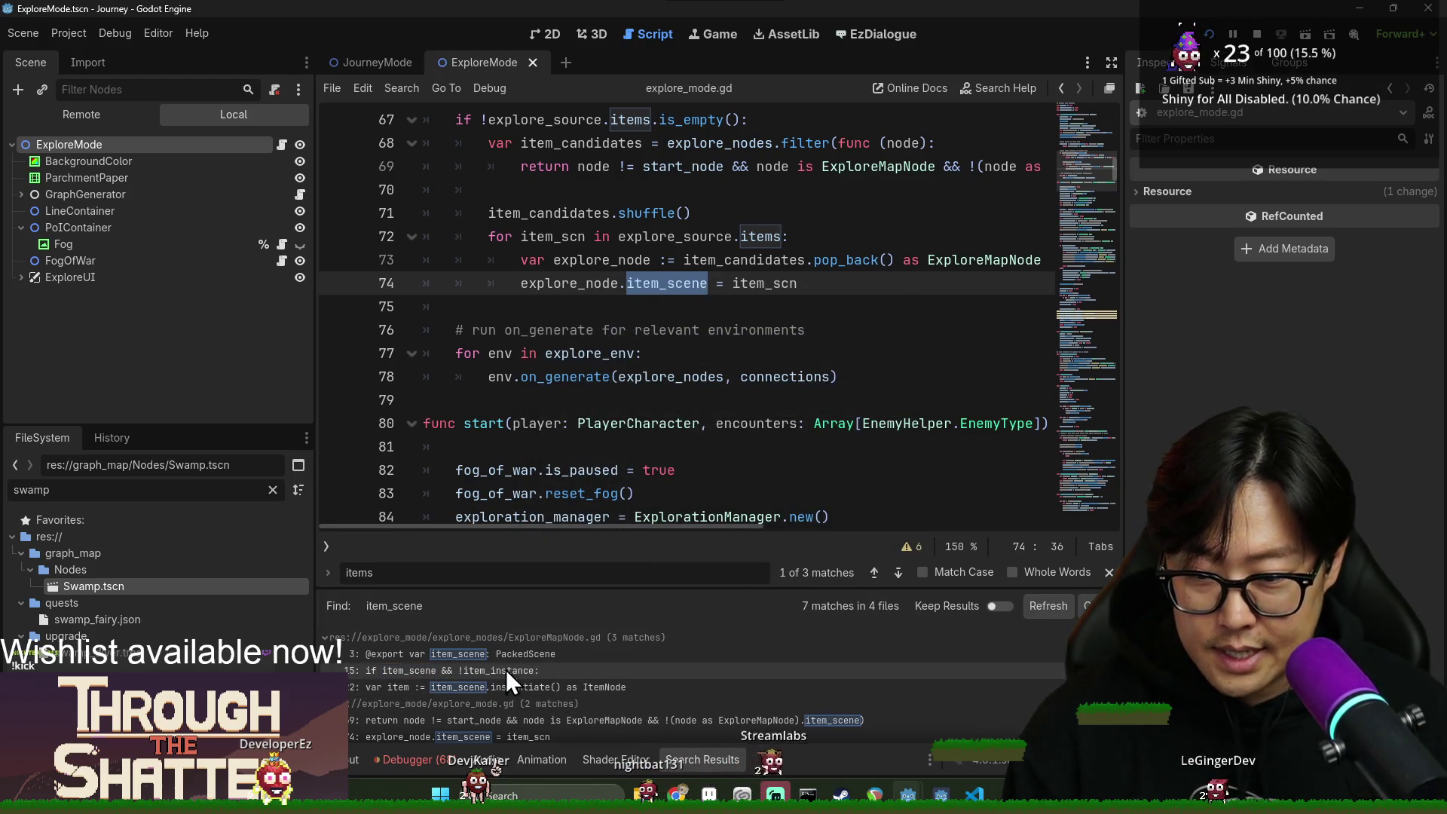
click(519, 672)
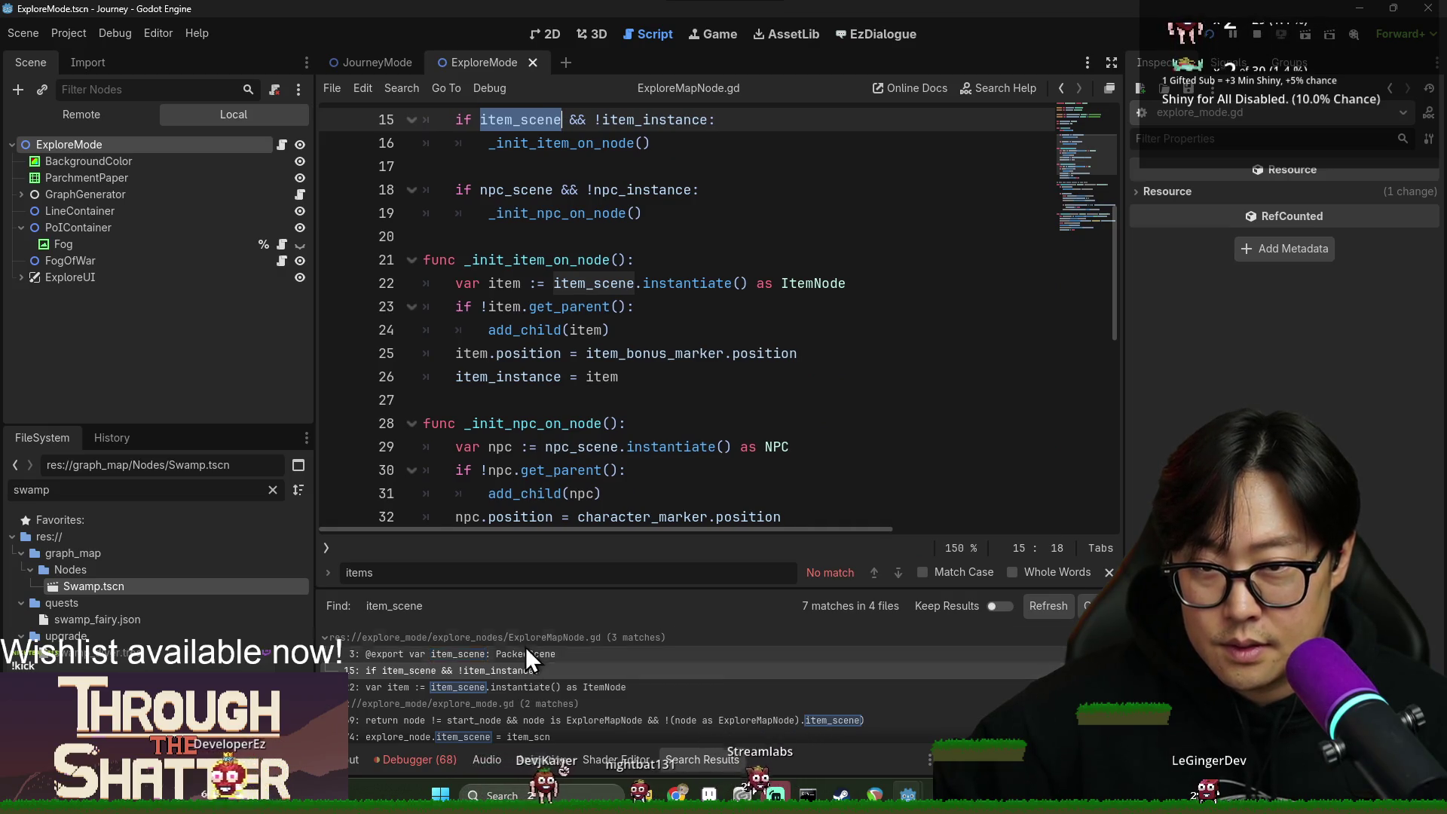
scroll(516, 305, up, 1)
scroll(516, 306, up, 1)
double_click(567, 283)
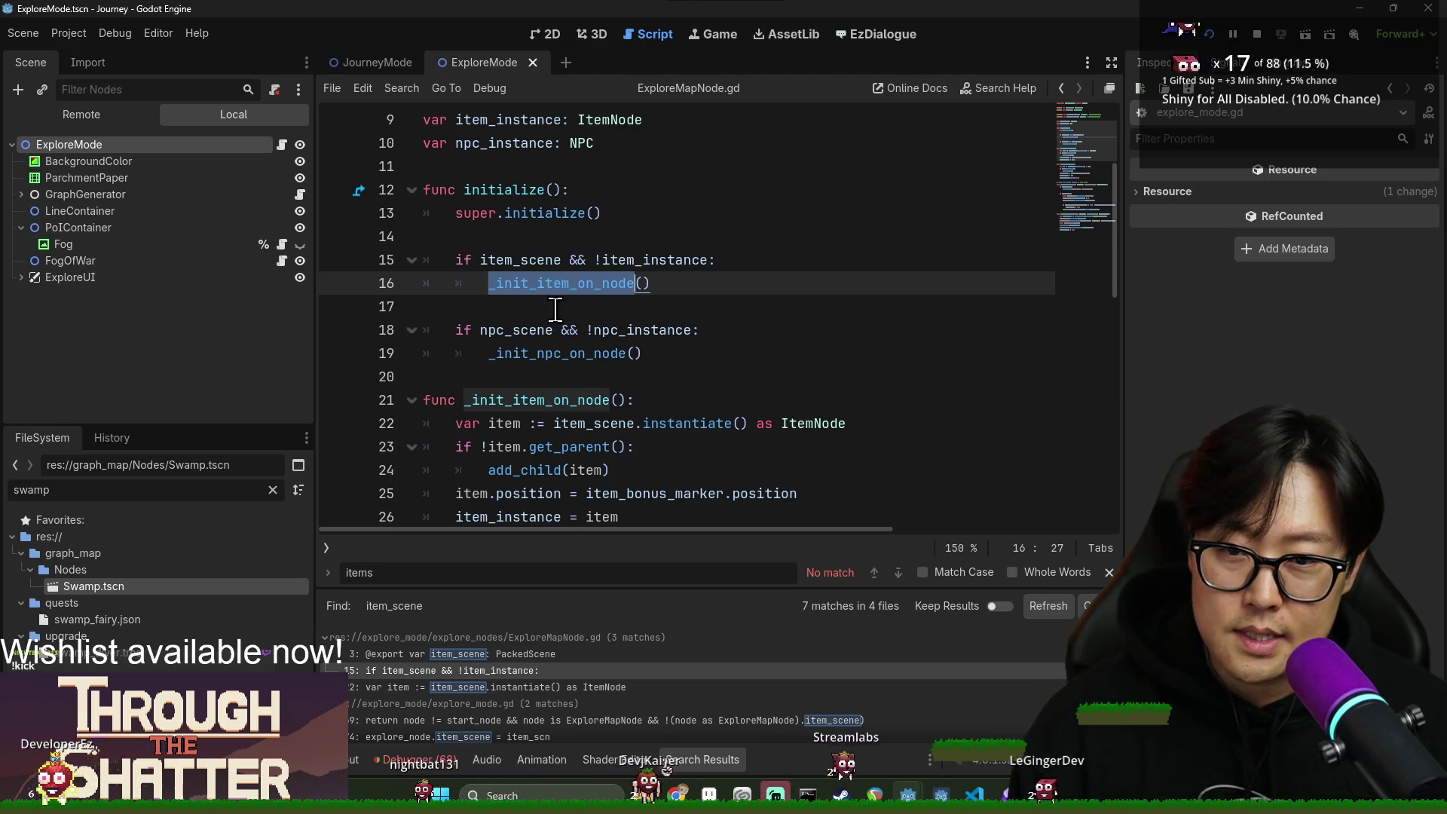
click(560, 338)
click(567, 369)
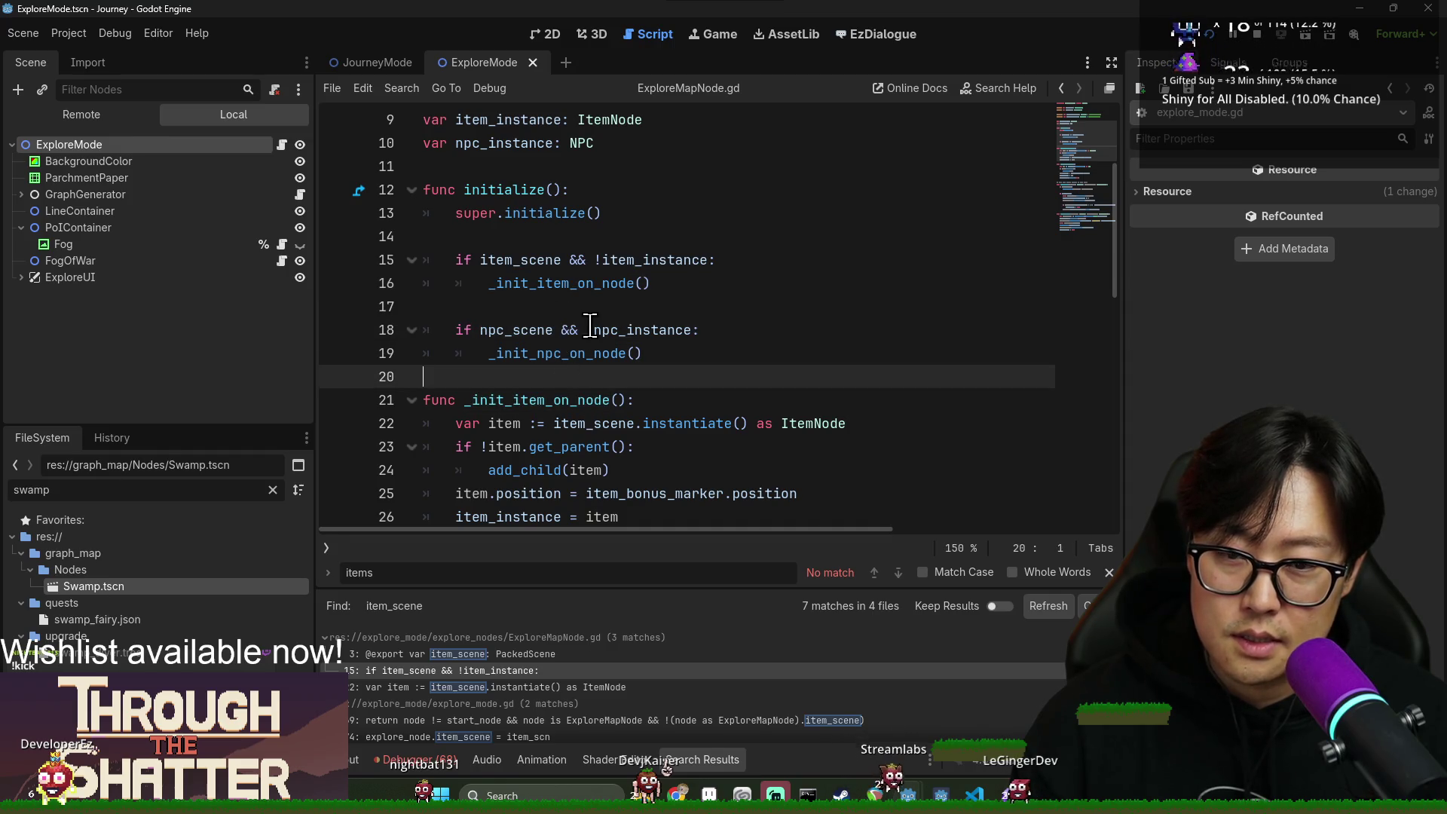
key(alt+Left)
double_click(595, 288)
scroll(729, 407, up, 2)
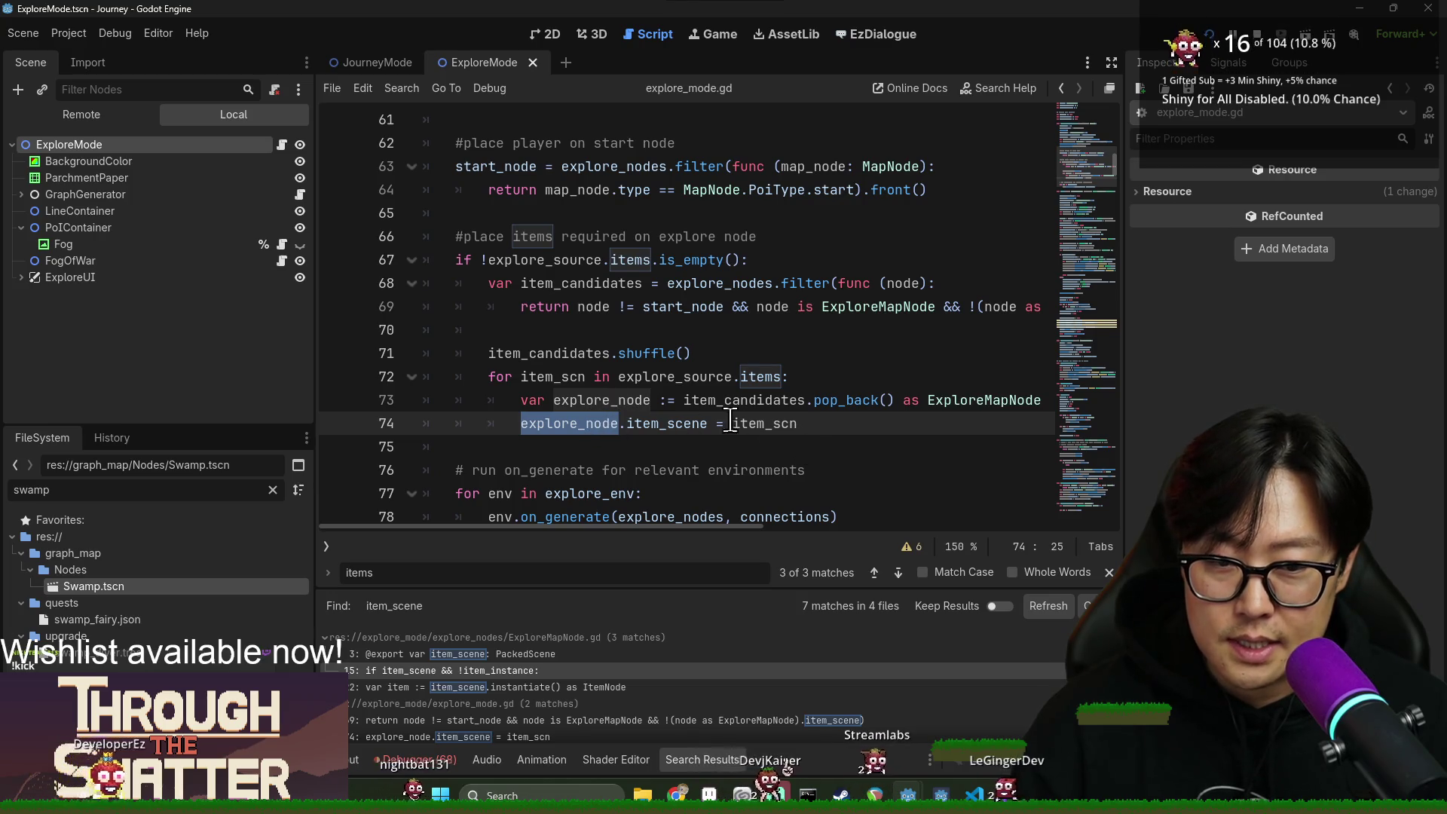
double_click(602, 399)
click(970, 400)
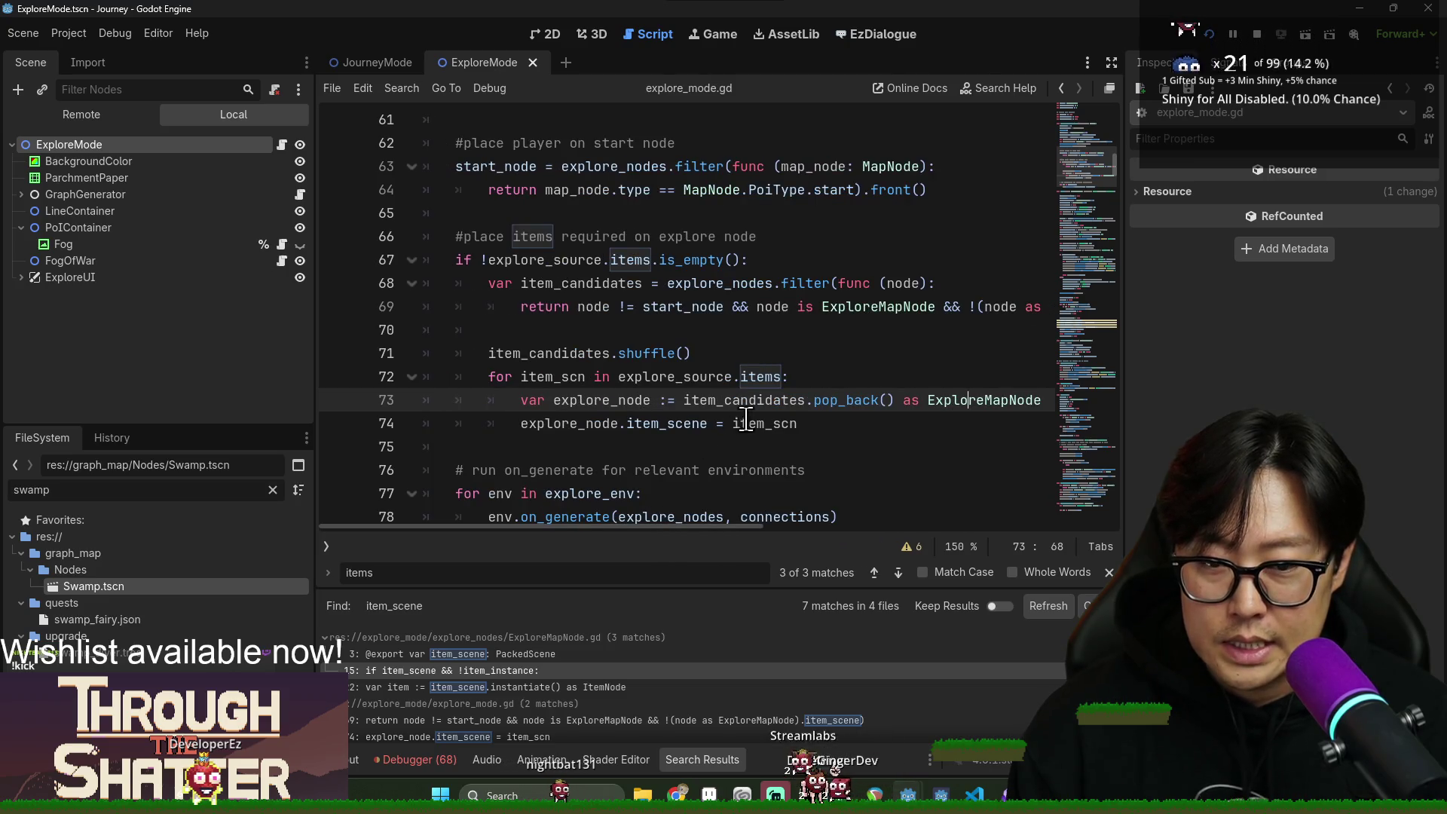
double_click(774, 423)
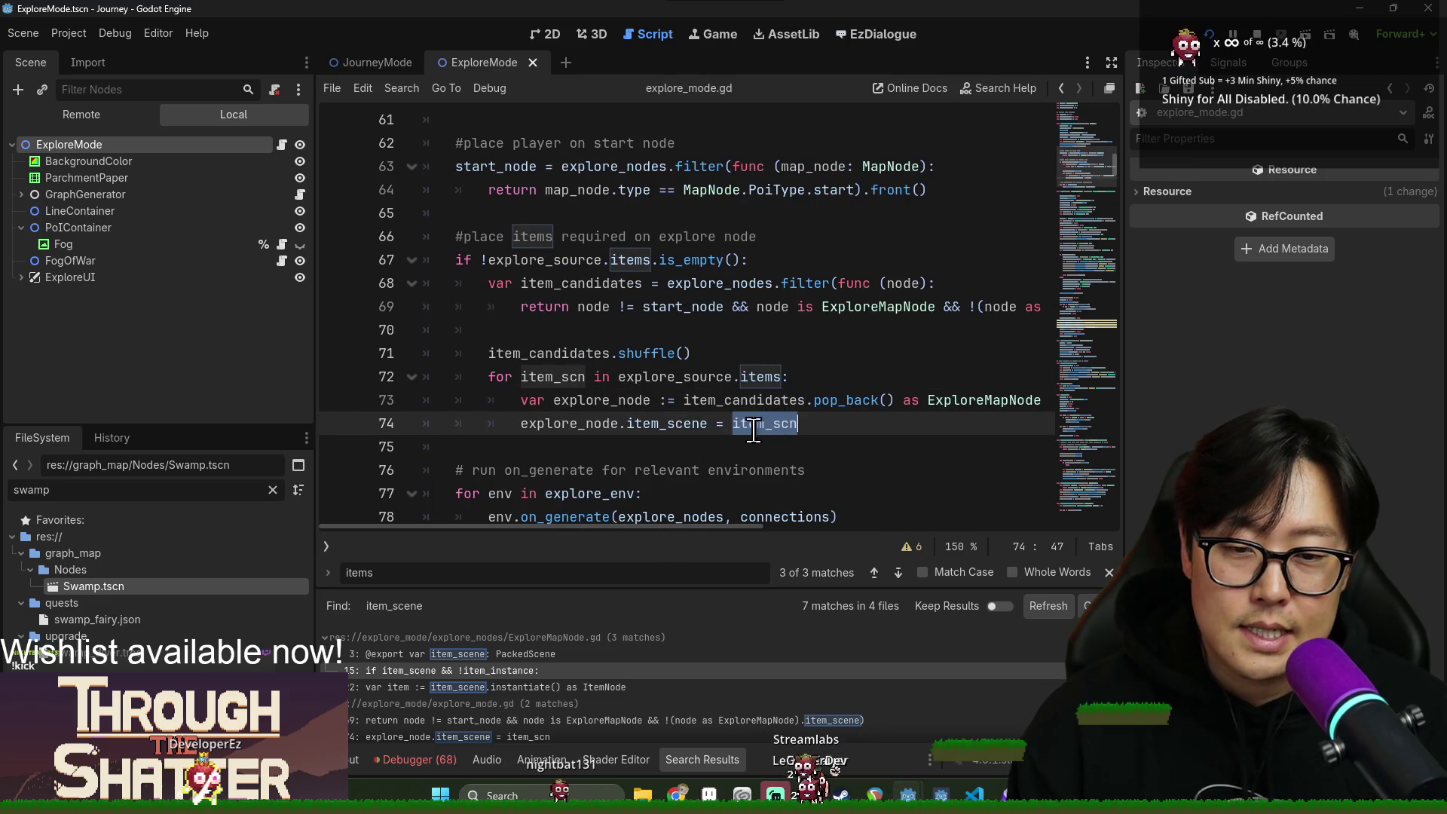
ctrl+click(639, 424)
scroll(639, 425, down, 2)
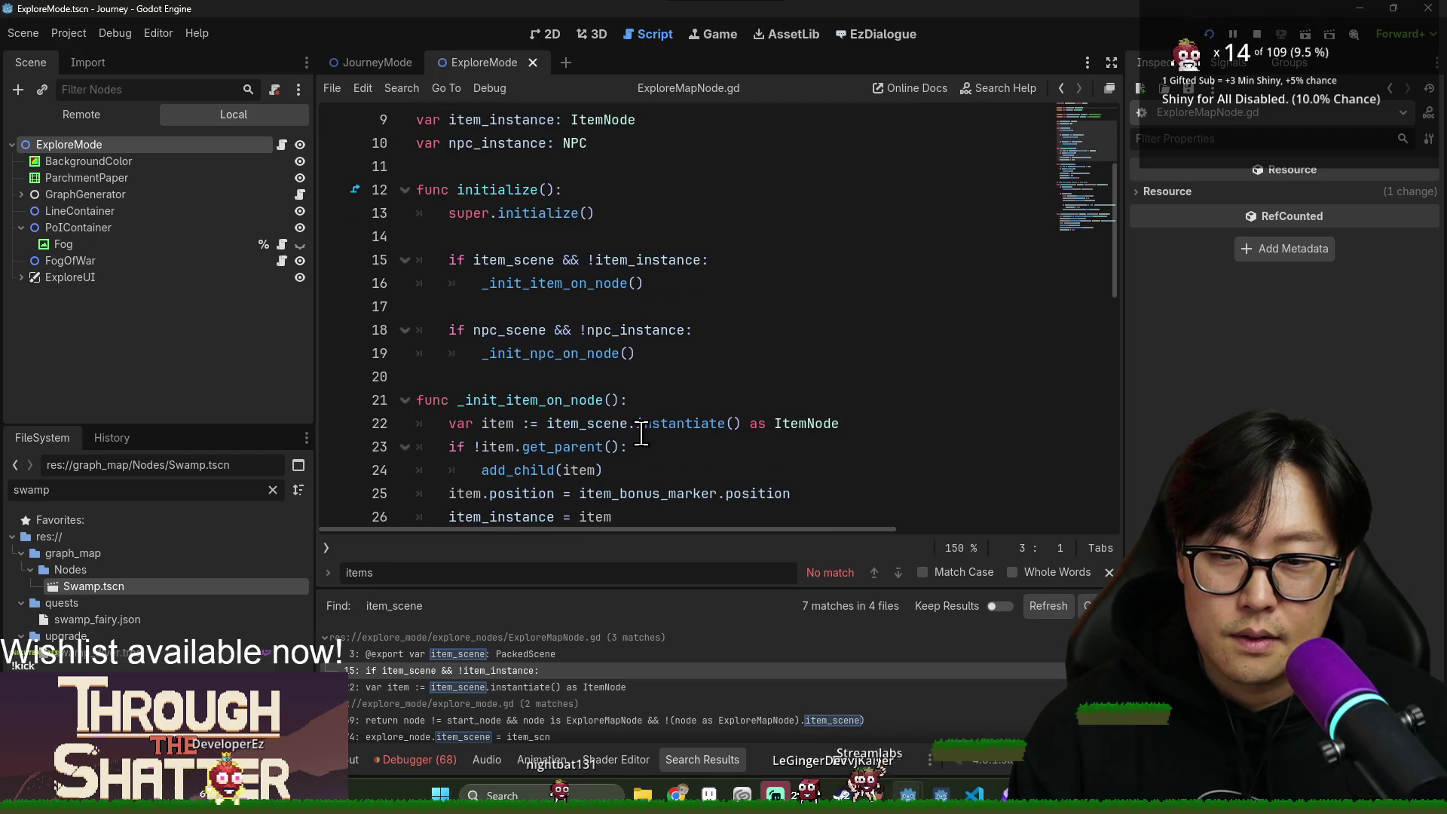
double_click(510, 397)
double_click(518, 404)
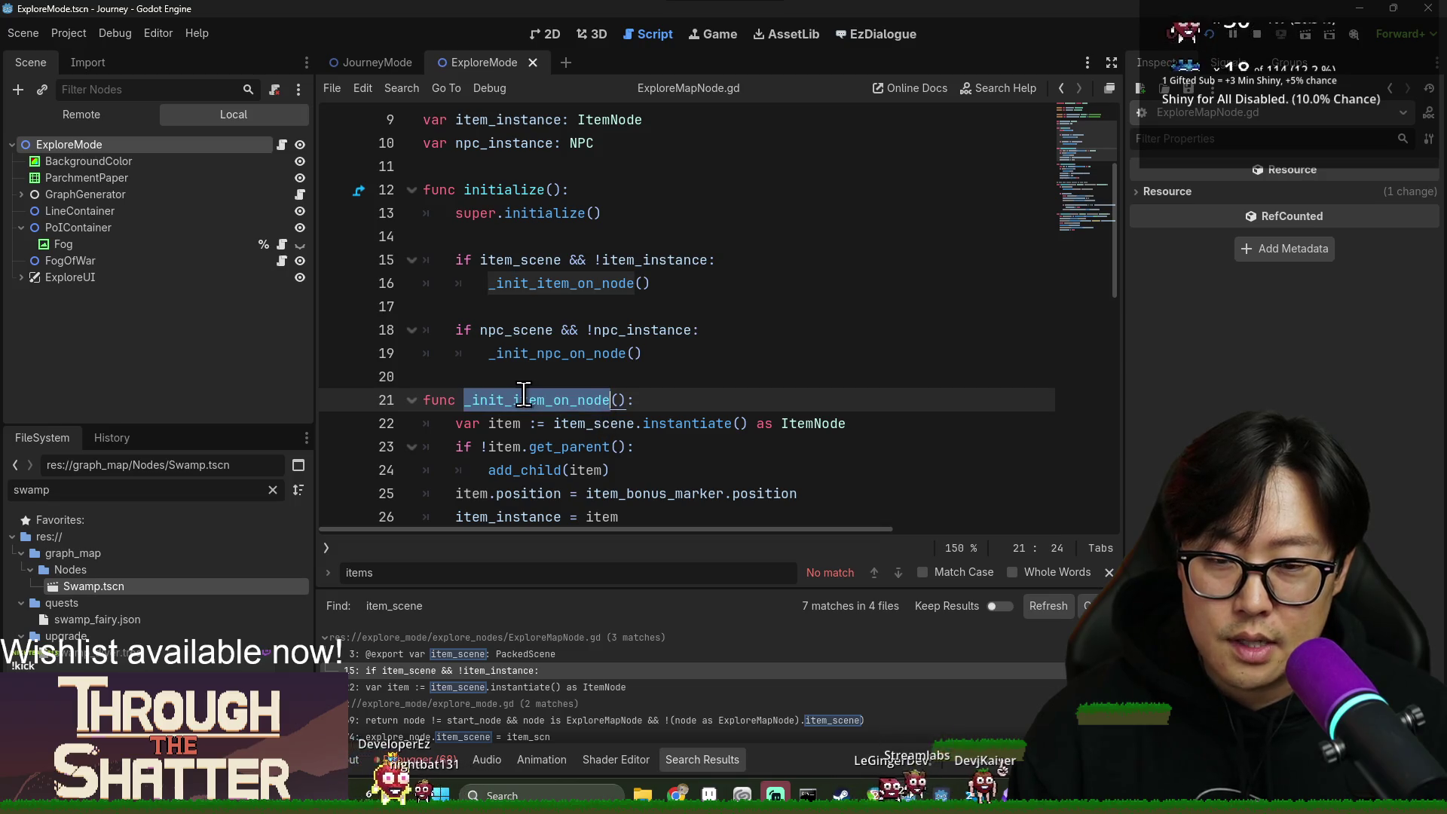
scroll(617, 441, down, 6)
scroll(617, 441, up, 2)
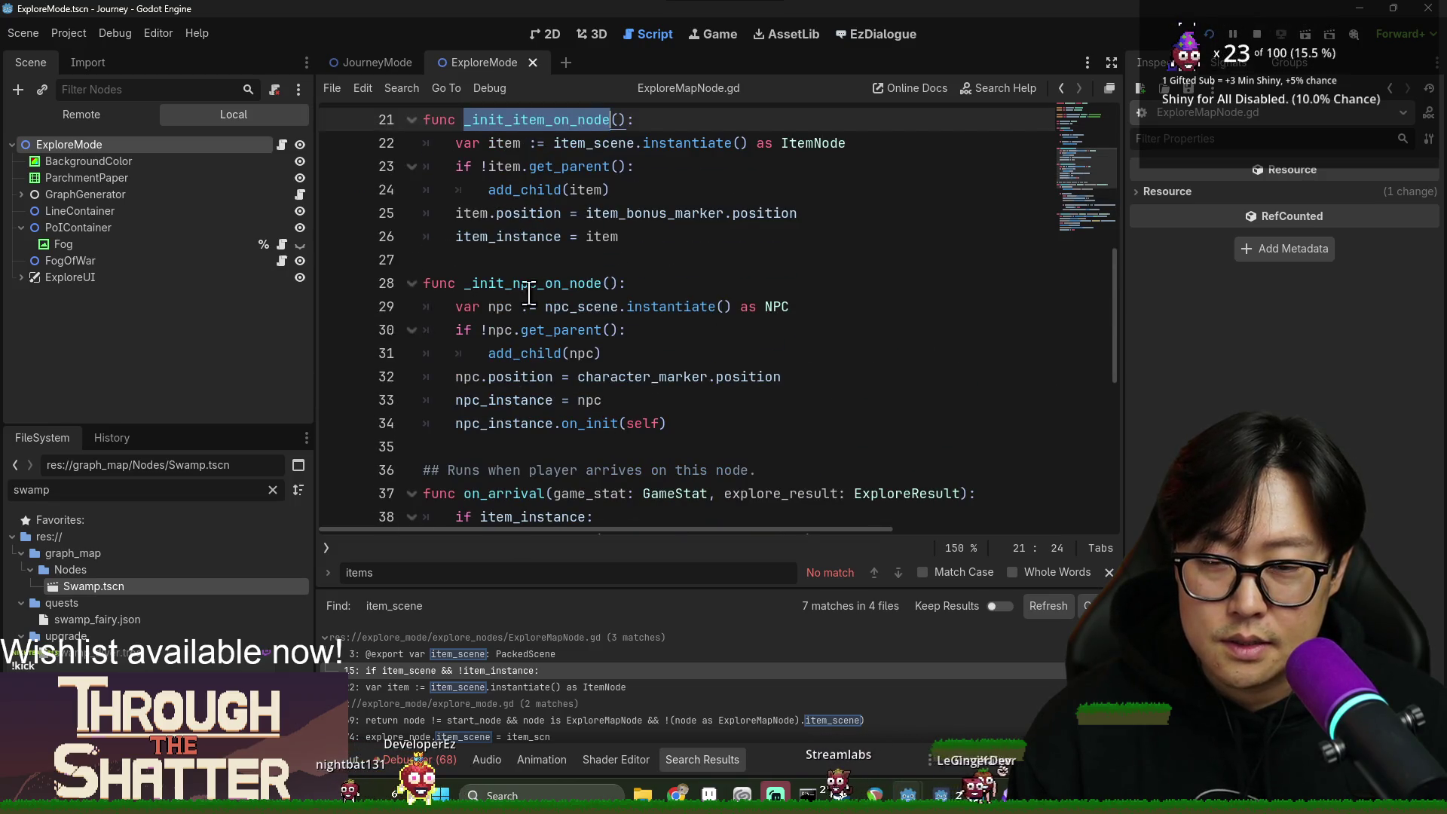
key(alt+Left)
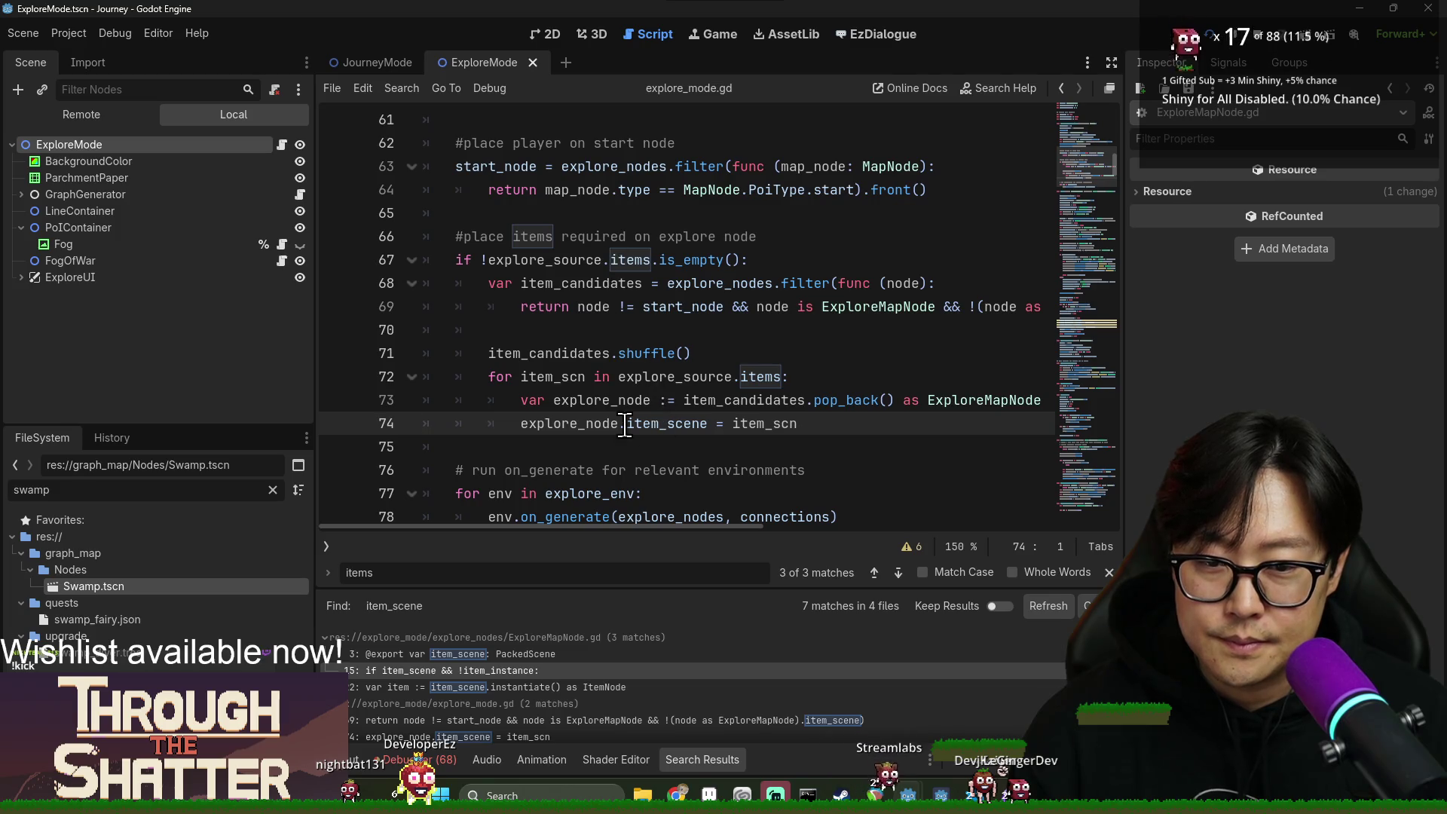
Add an explore_node._init_item_on_node() call below the item assignment using autocomplete.
key(Return)
text(explore_node.)
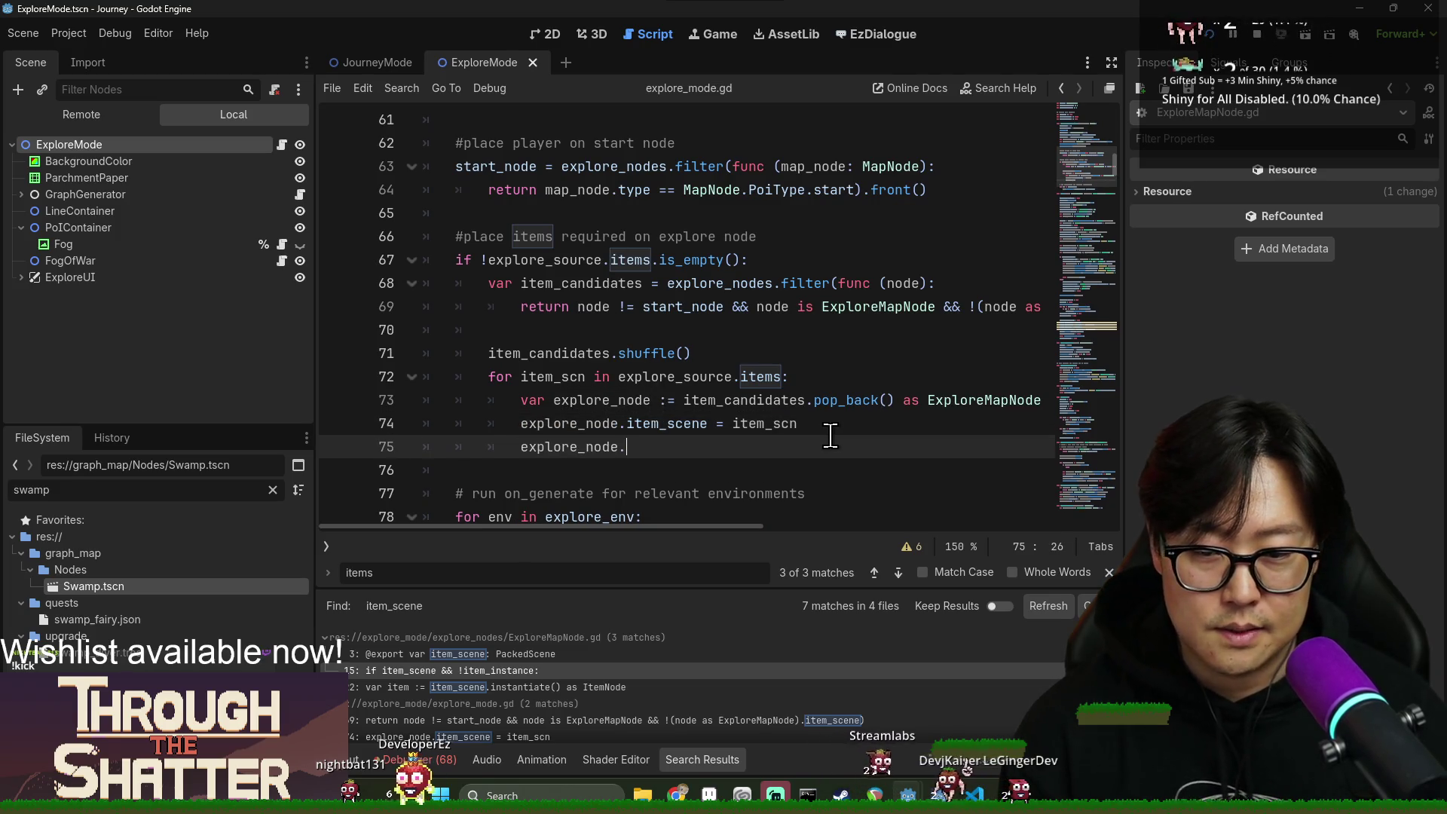
text(ini)
key(Down)
key(Return)
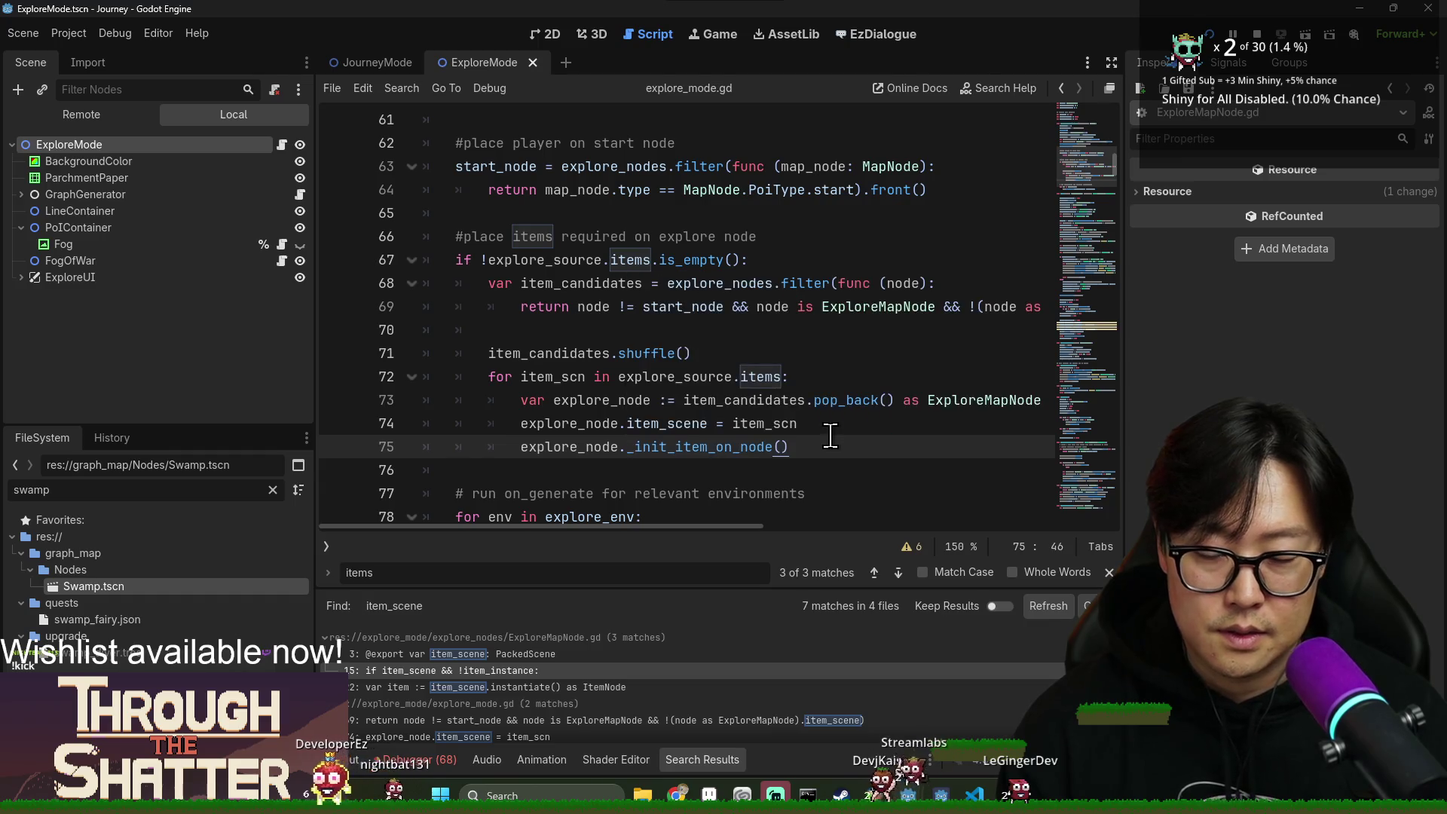
click(719, 447)
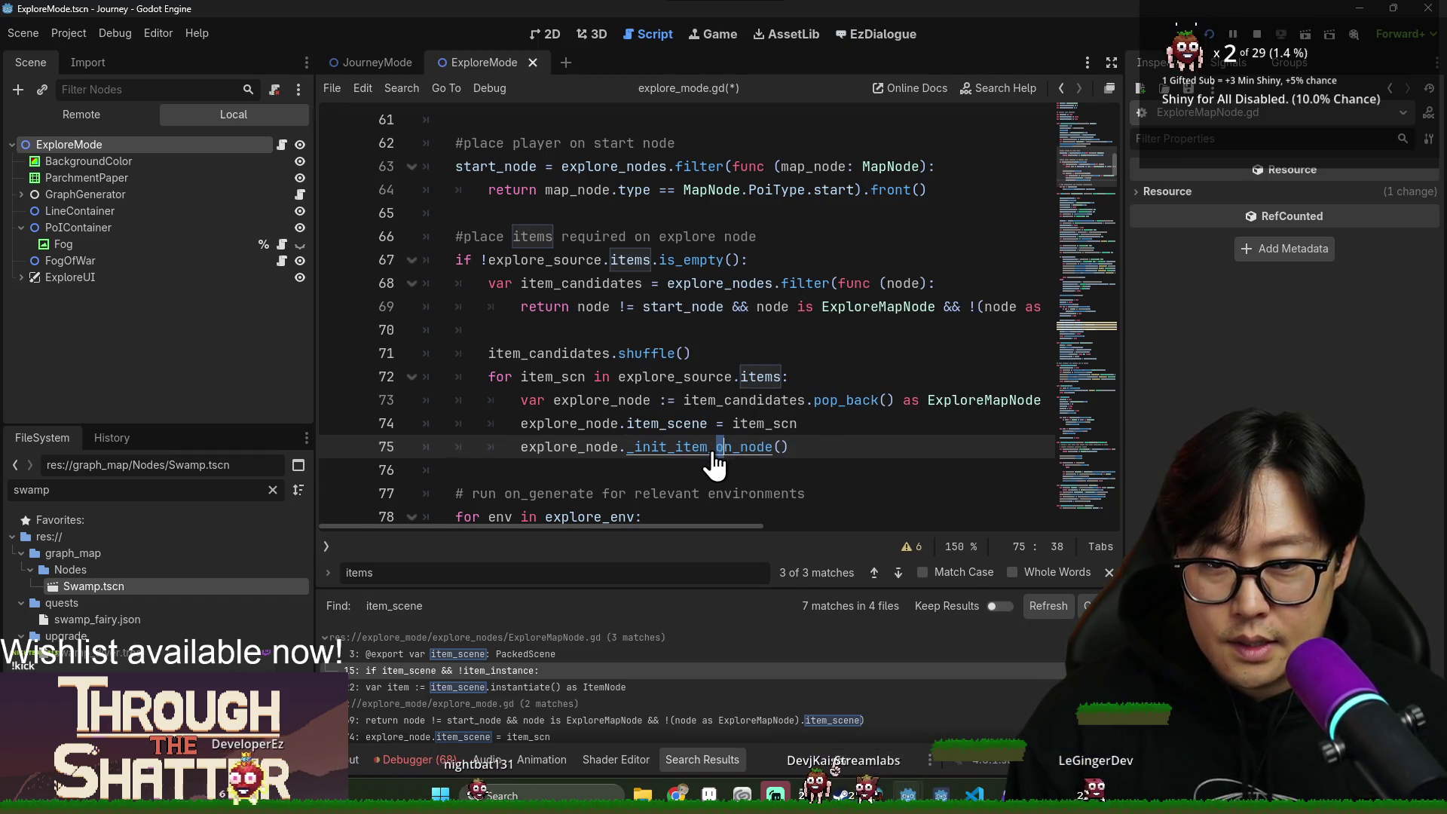
Check the add_child and position lines in _init_item_on_node, then run the game with F5.
ctrl+click(713, 452)
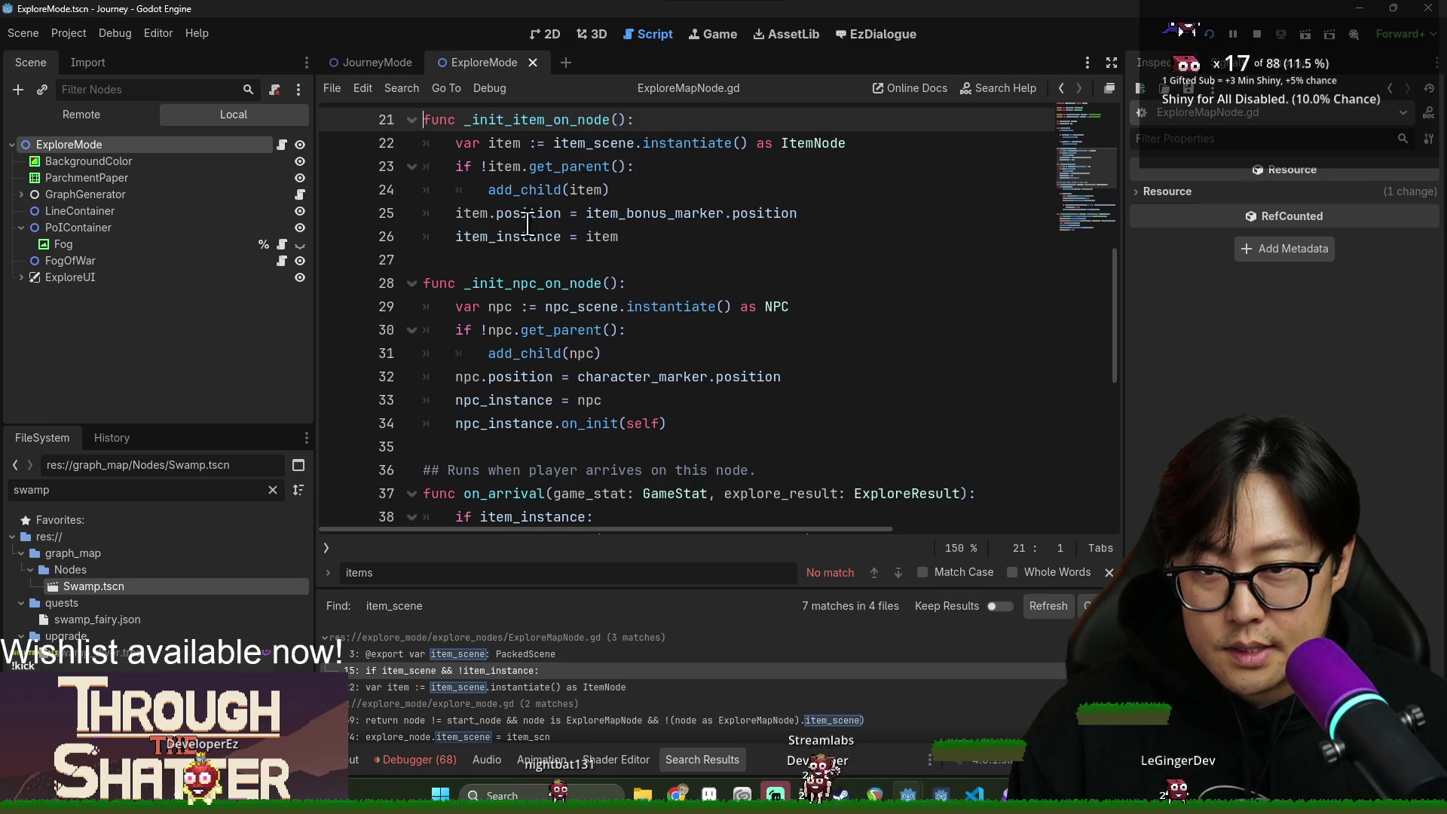
click(522, 256)
click(548, 195)
double_click(550, 213)
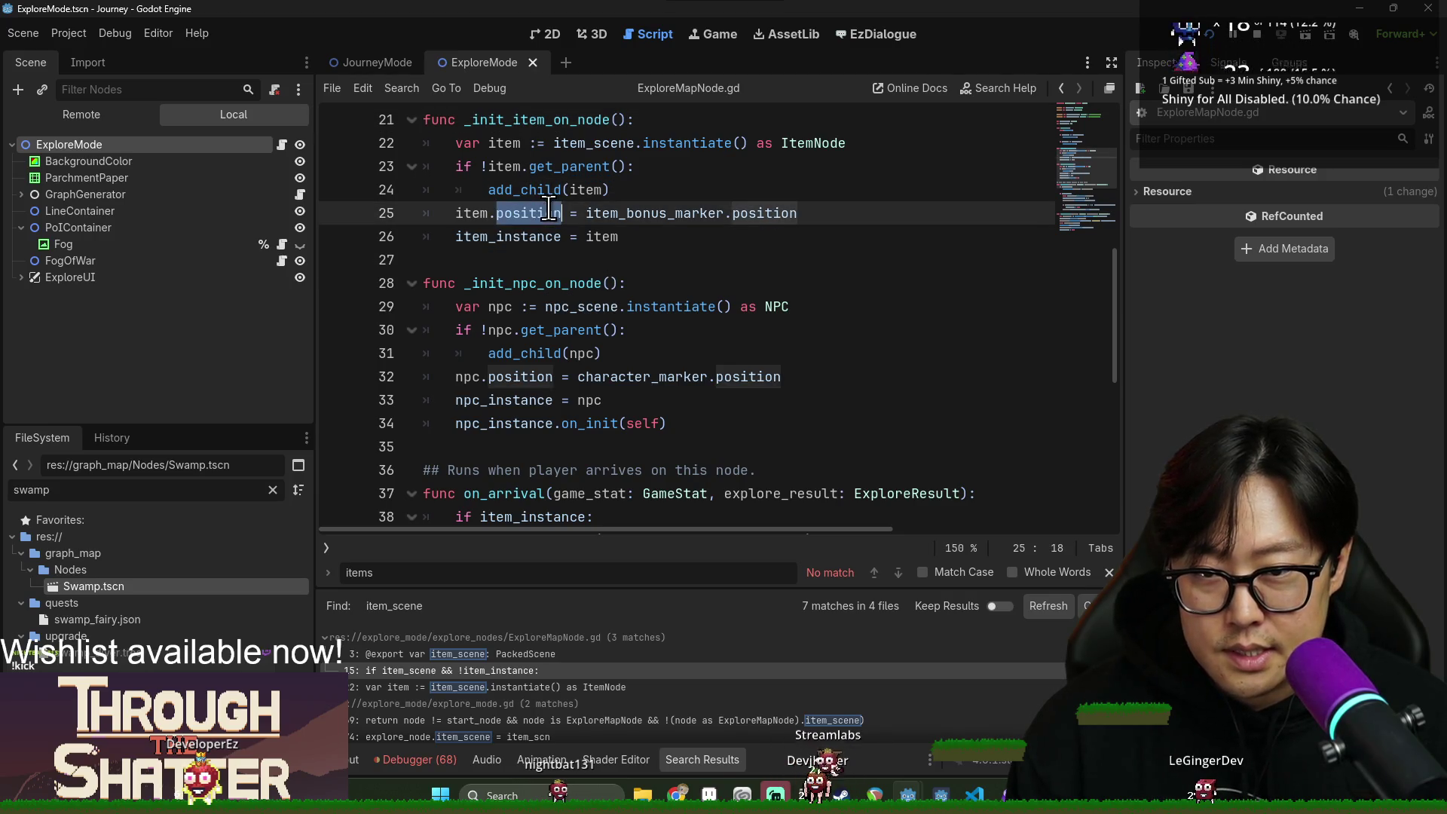
key(alt+Left)
key(F5)
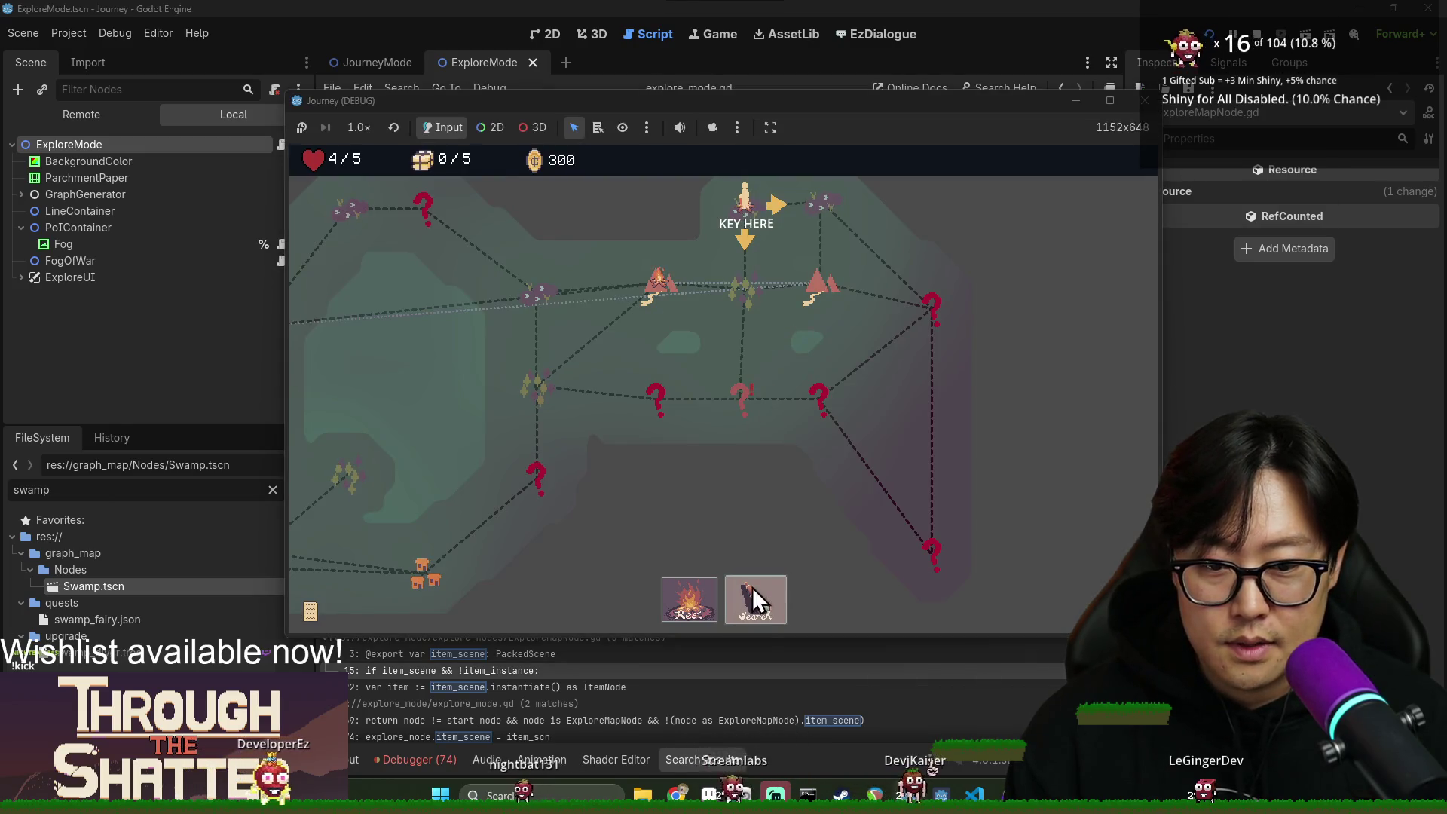
Search the current node on the journey map, then stop and relaunch the game.
click(754, 600)
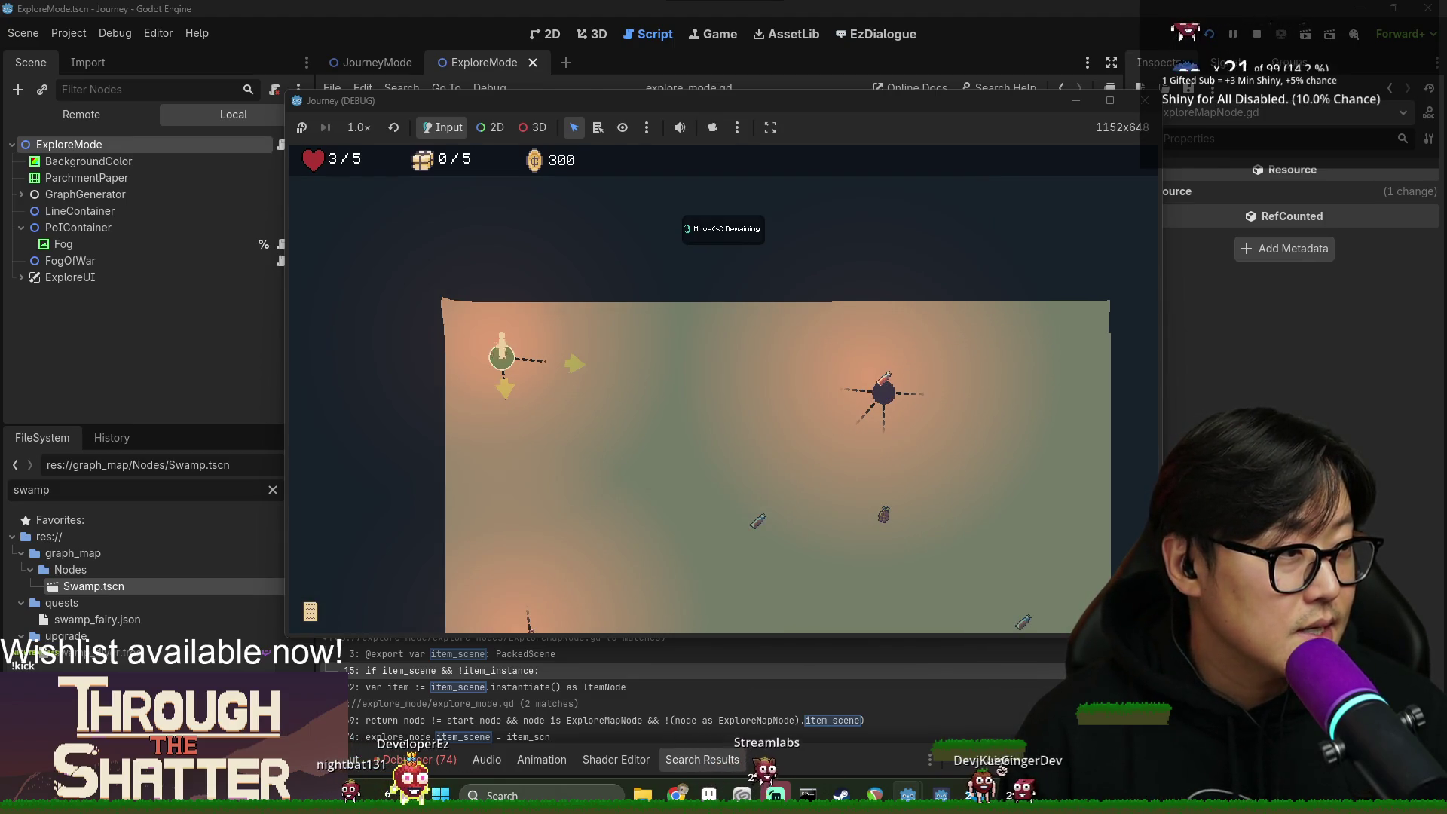
scroll(646, 418, down, 3)
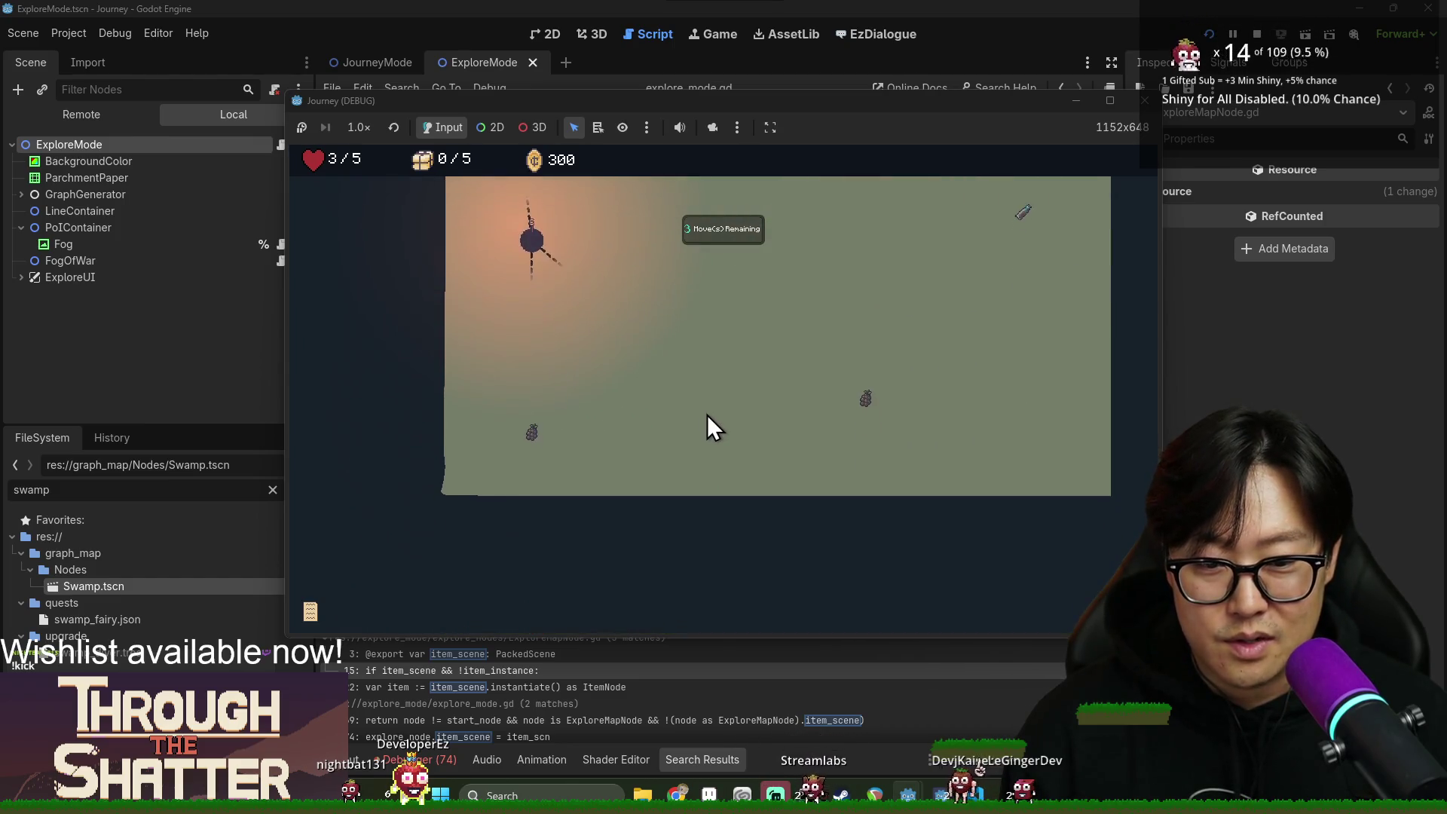
scroll(783, 455, up, 1)
scroll(788, 446, down, 2)
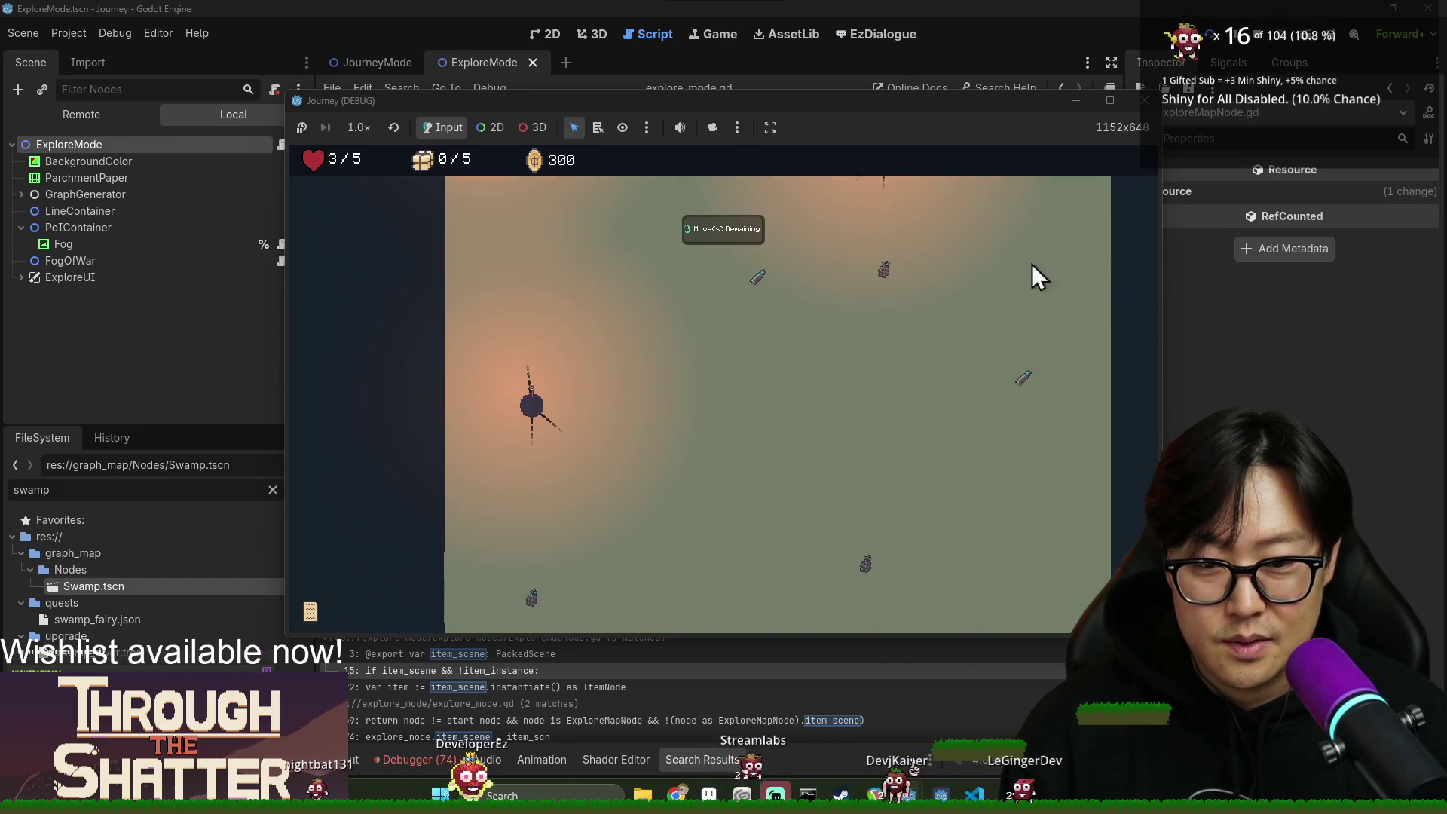
click(1257, 35)
key(F6)
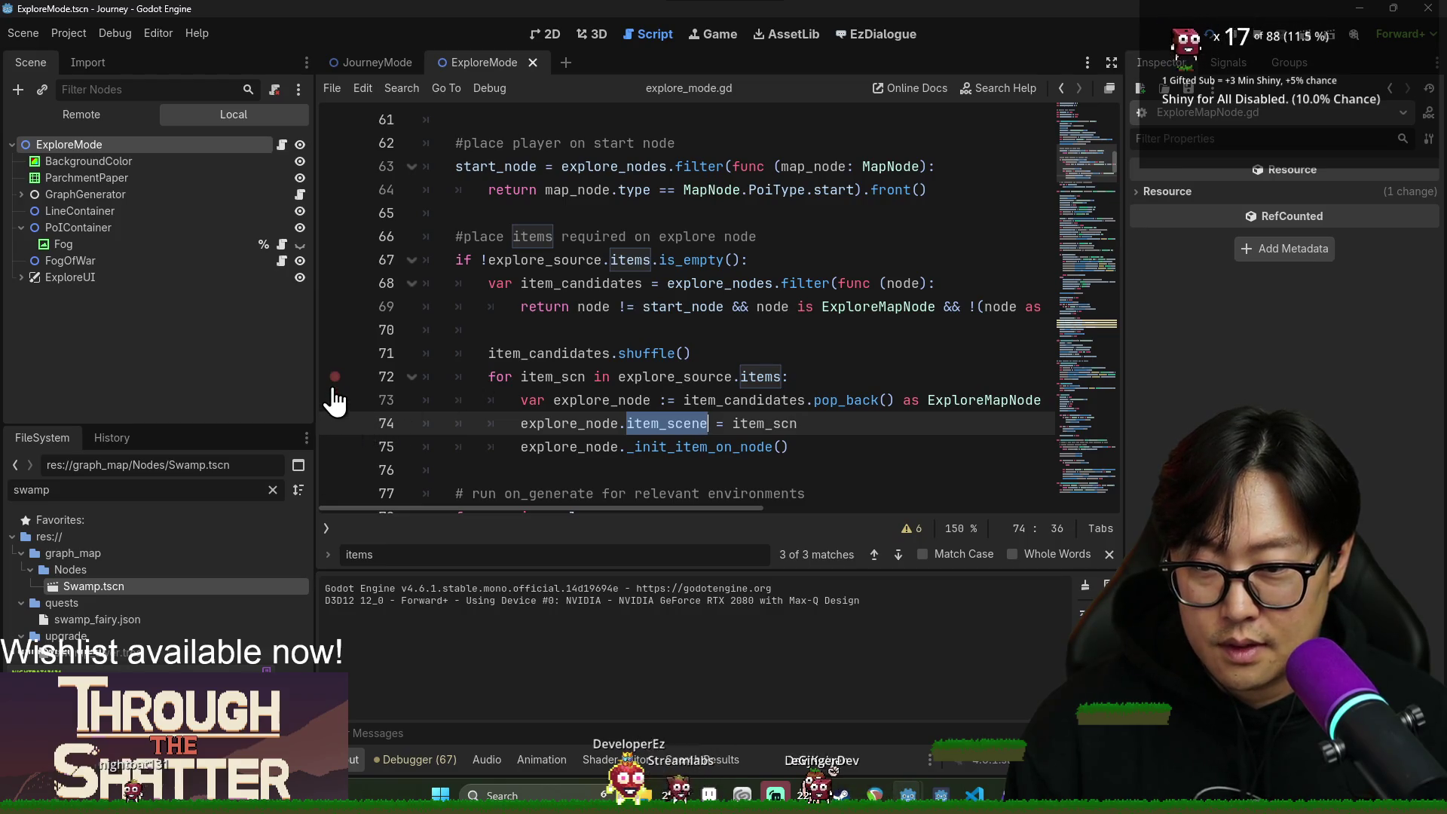
Bring the Journey (DEBUG) window forward and start a New Game from the title menu.
key(F12)
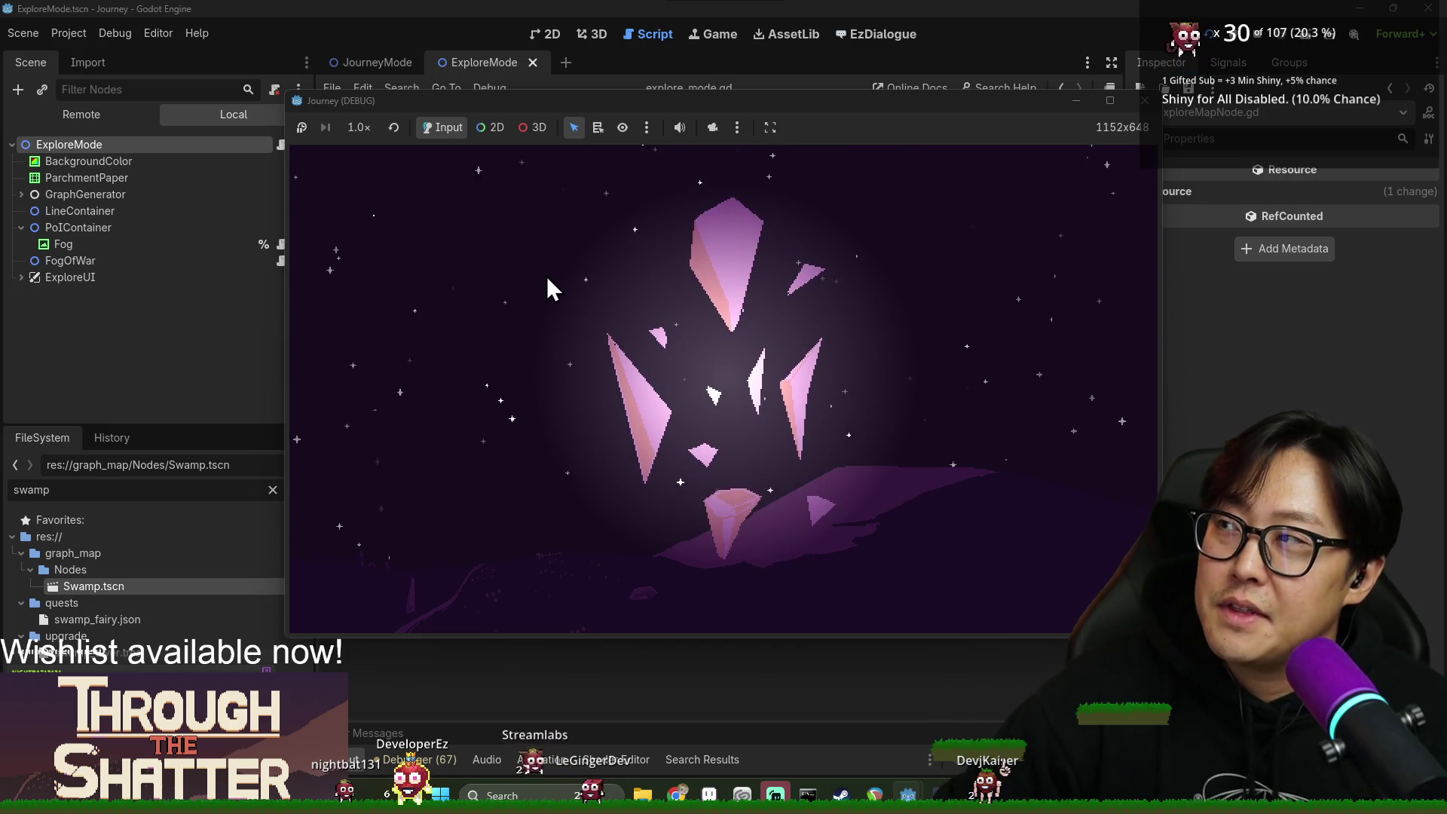
click(542, 398)
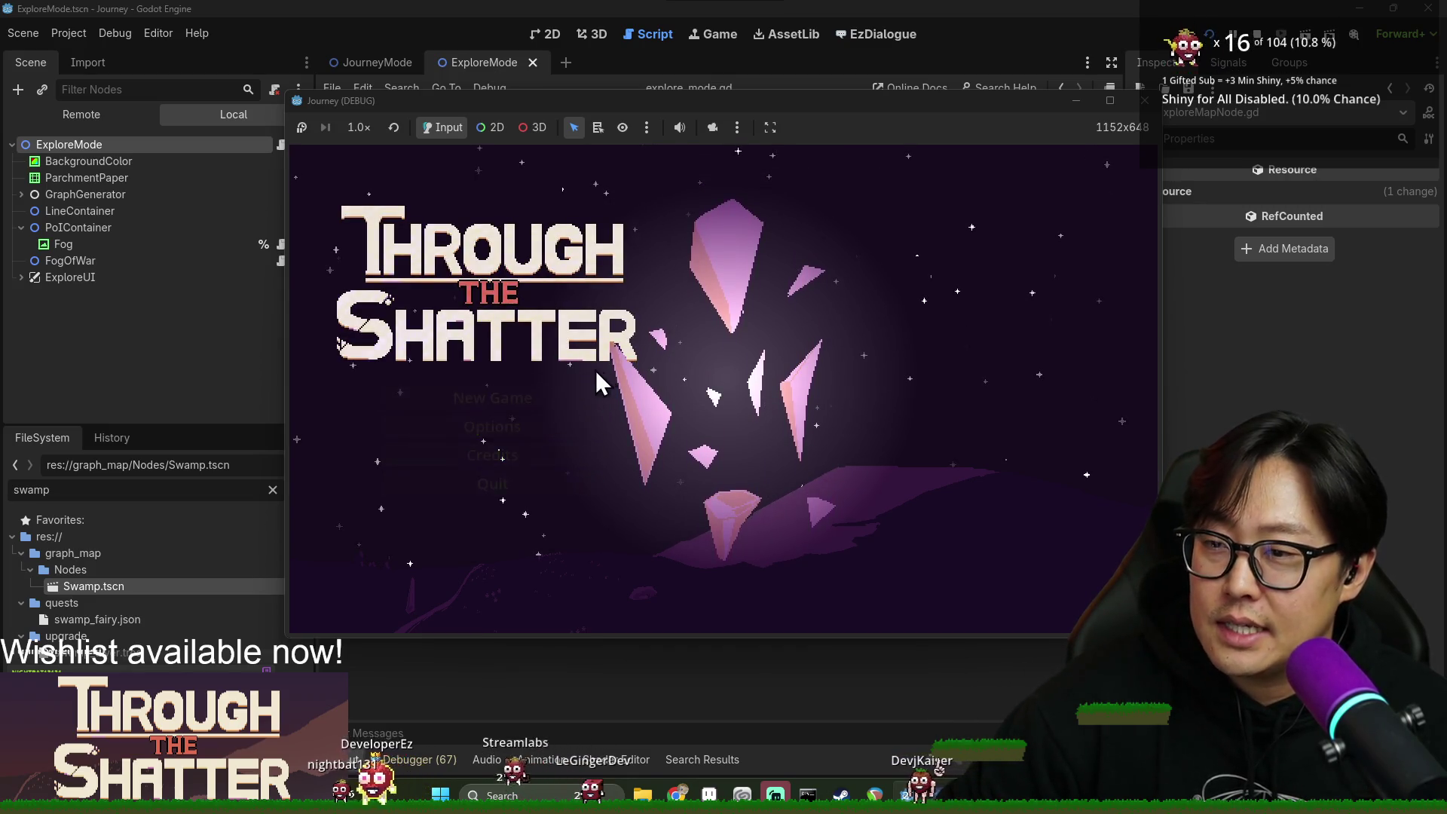
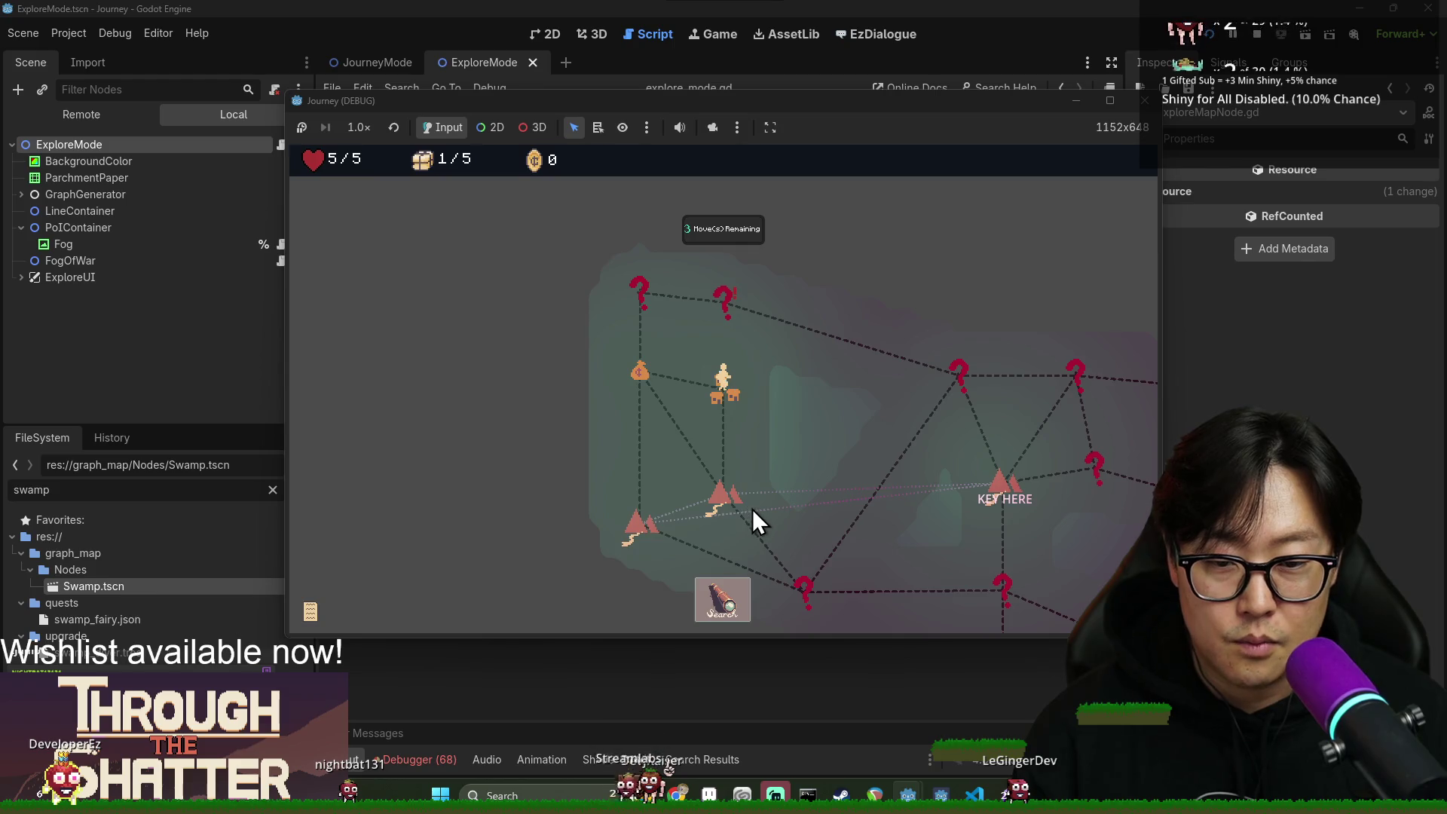
Pan the fogged explore map in the running game with the S and D keys.
key(s)
key(d)
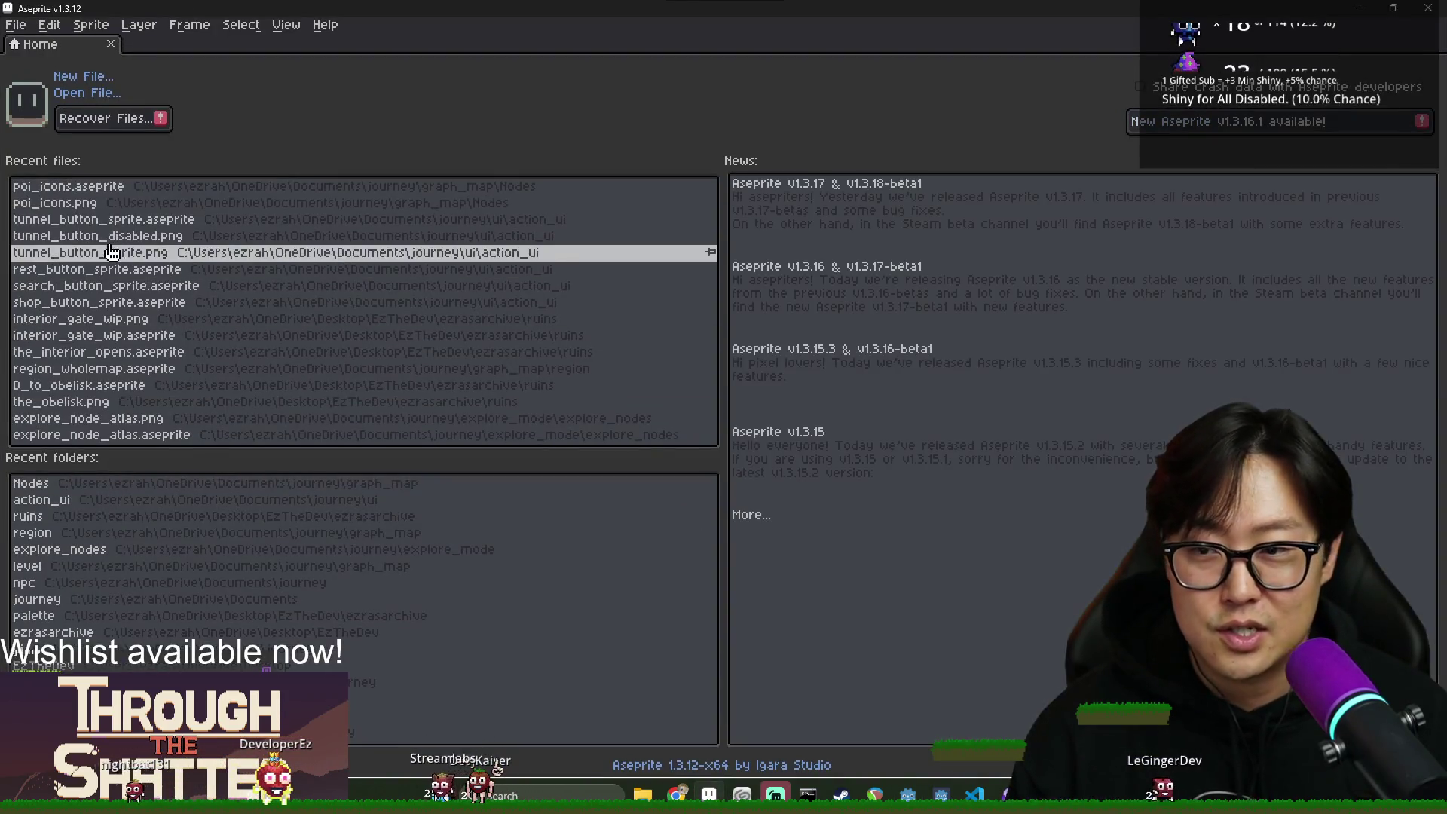
Open region_wholemap.aseprite from Recent files, then return to the Home tab.
click(150, 369)
scroll(346, 214, down, 2)
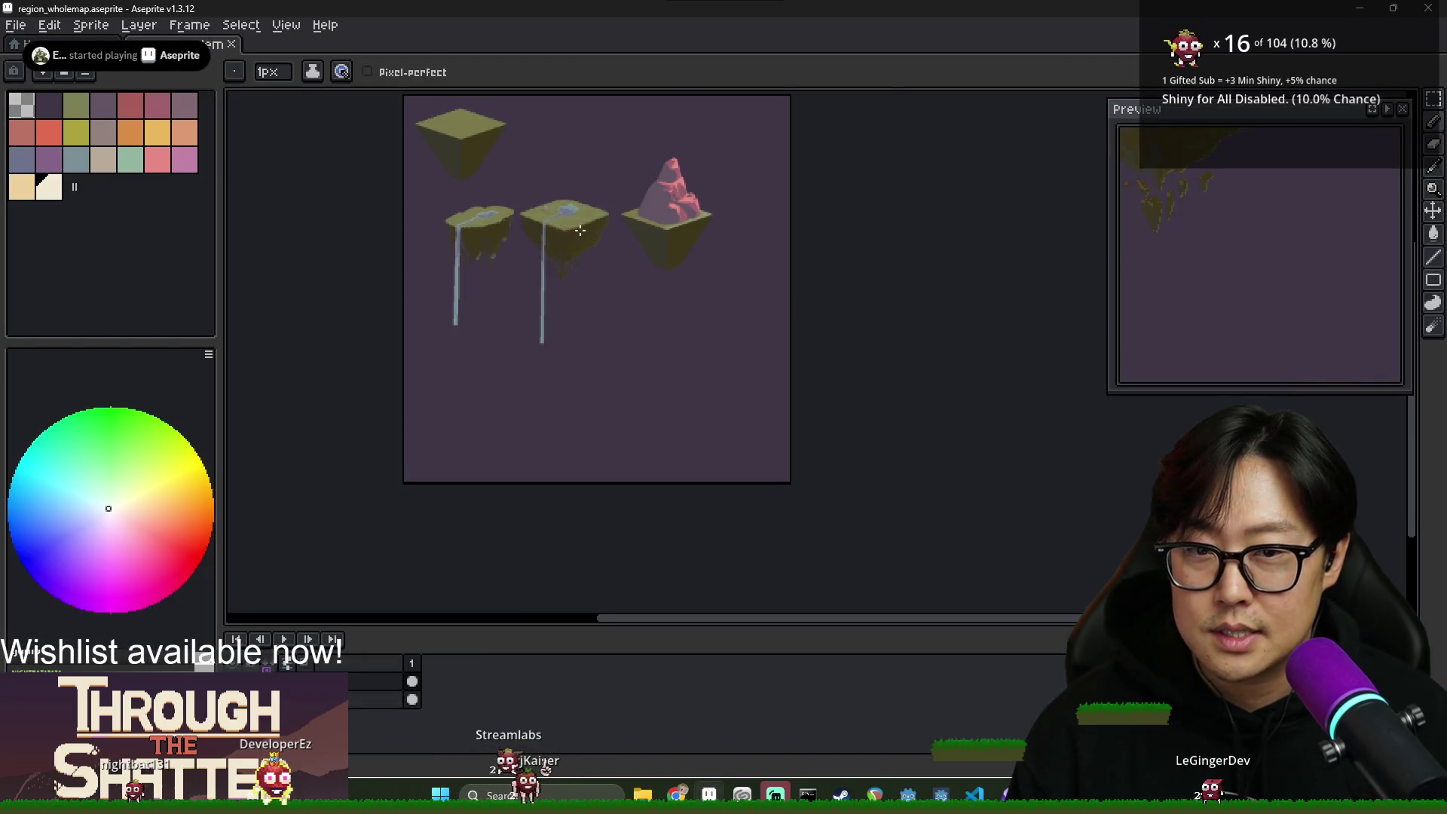
scroll(346, 213, up, 1)
key(ctrl)
key(ctrl+o)
key(Escape)
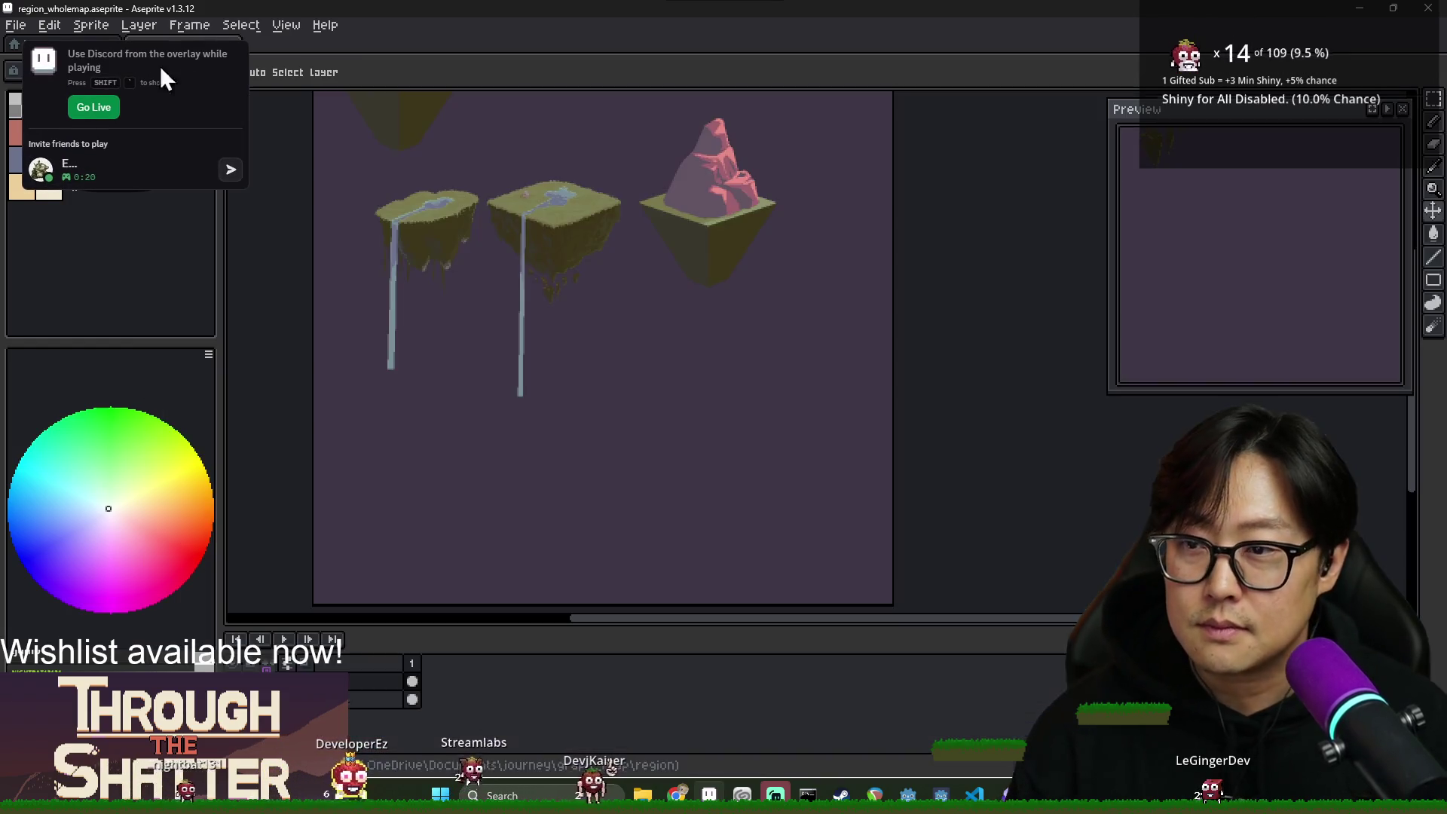
click(23, 44)
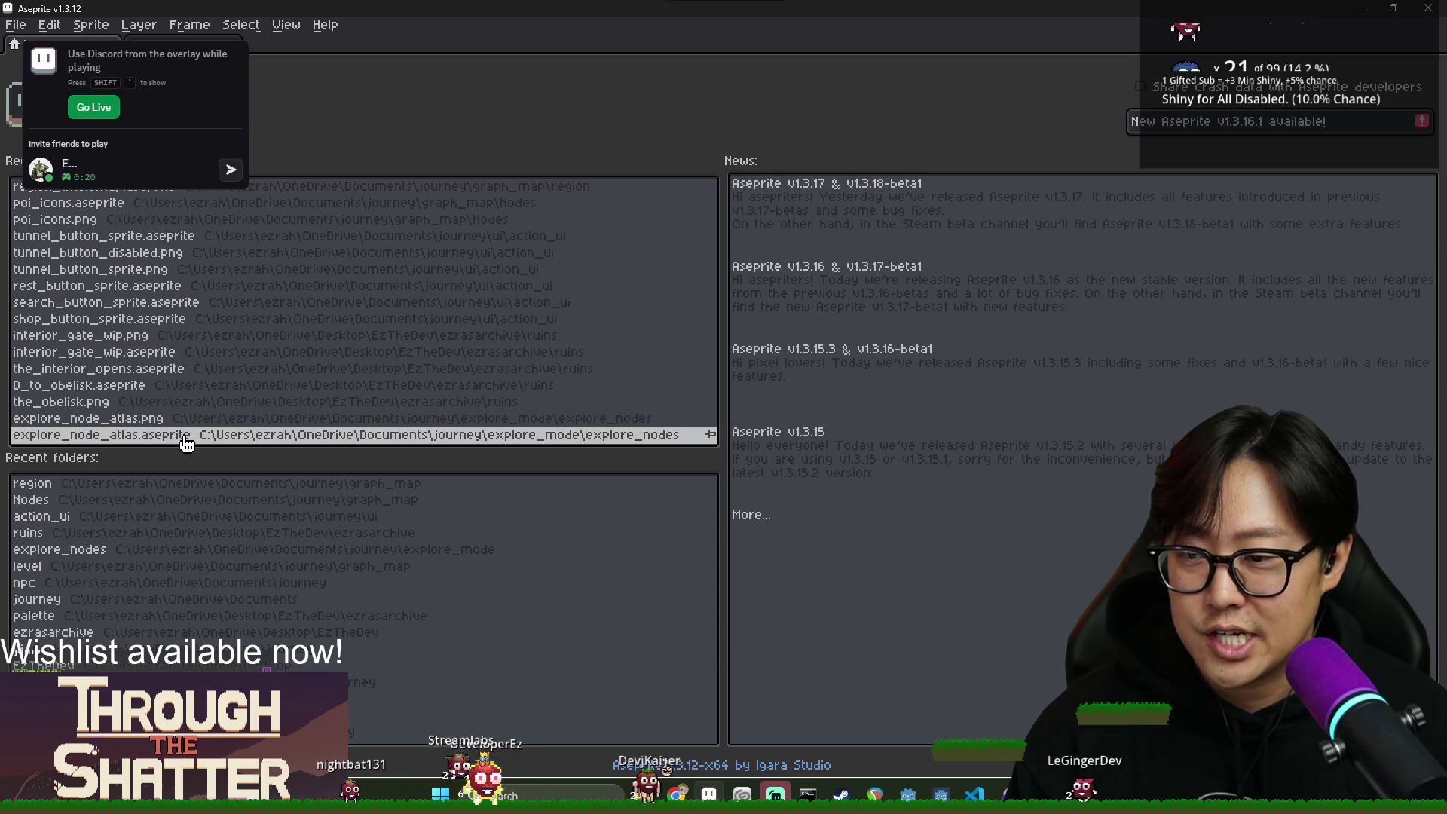
Open D_to_obelisk.aseprite, hide the timeline, and pan across the obelisk artwork.
click(151, 385)
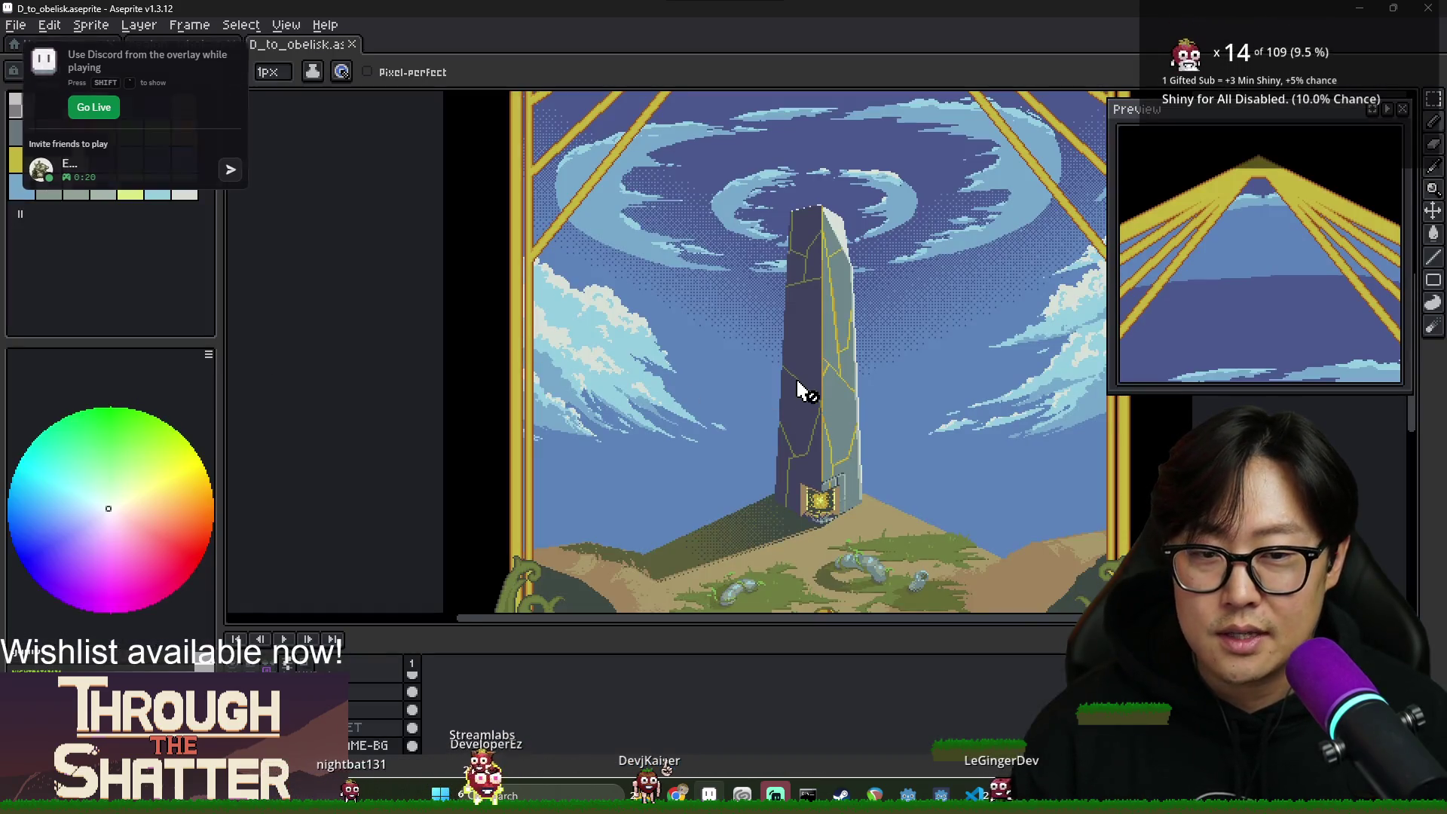
key(Tab)
scroll(914, 490, down, 3)
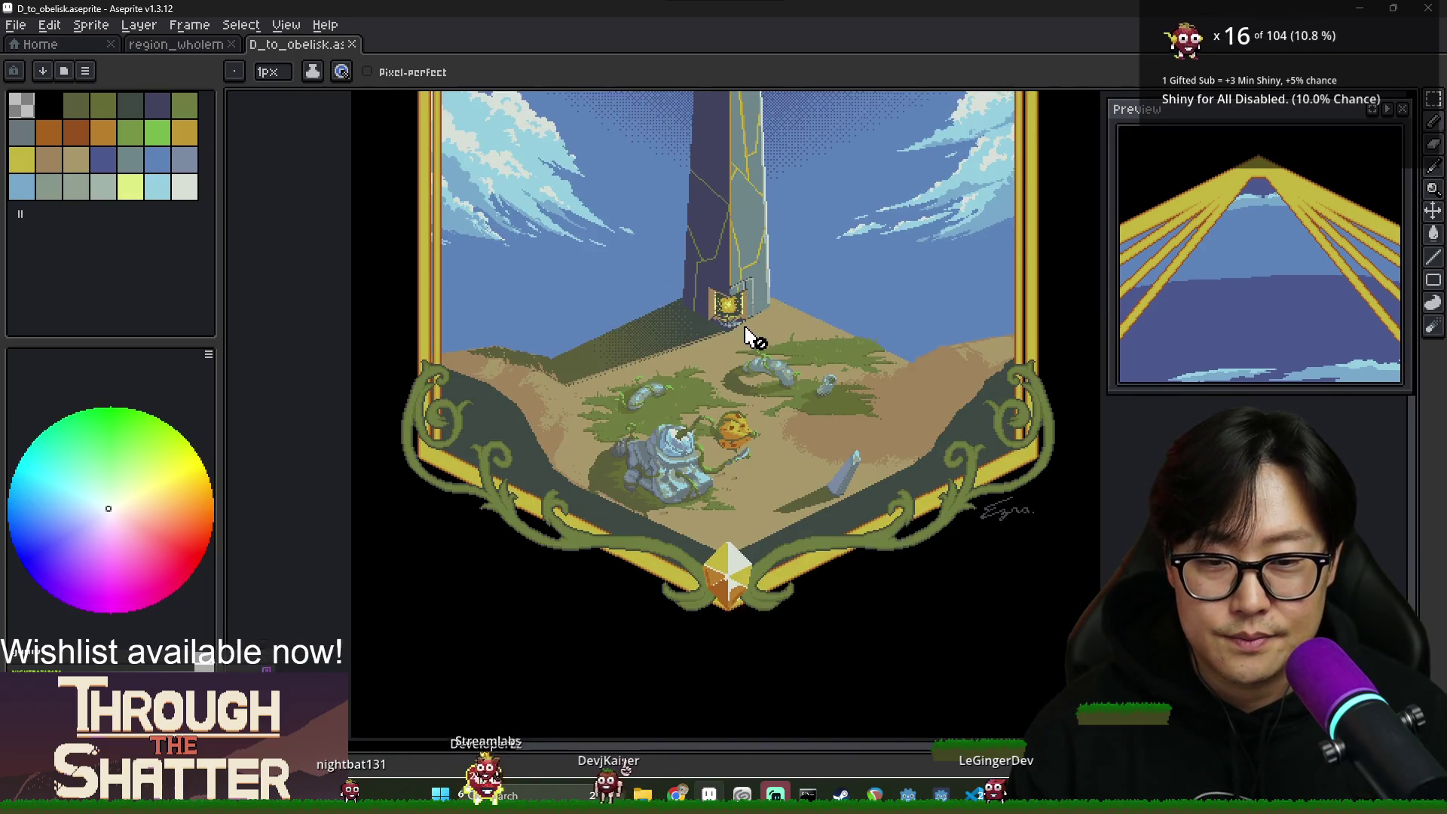
scroll(720, 412, down, 1)
scroll(720, 413, up, 1)
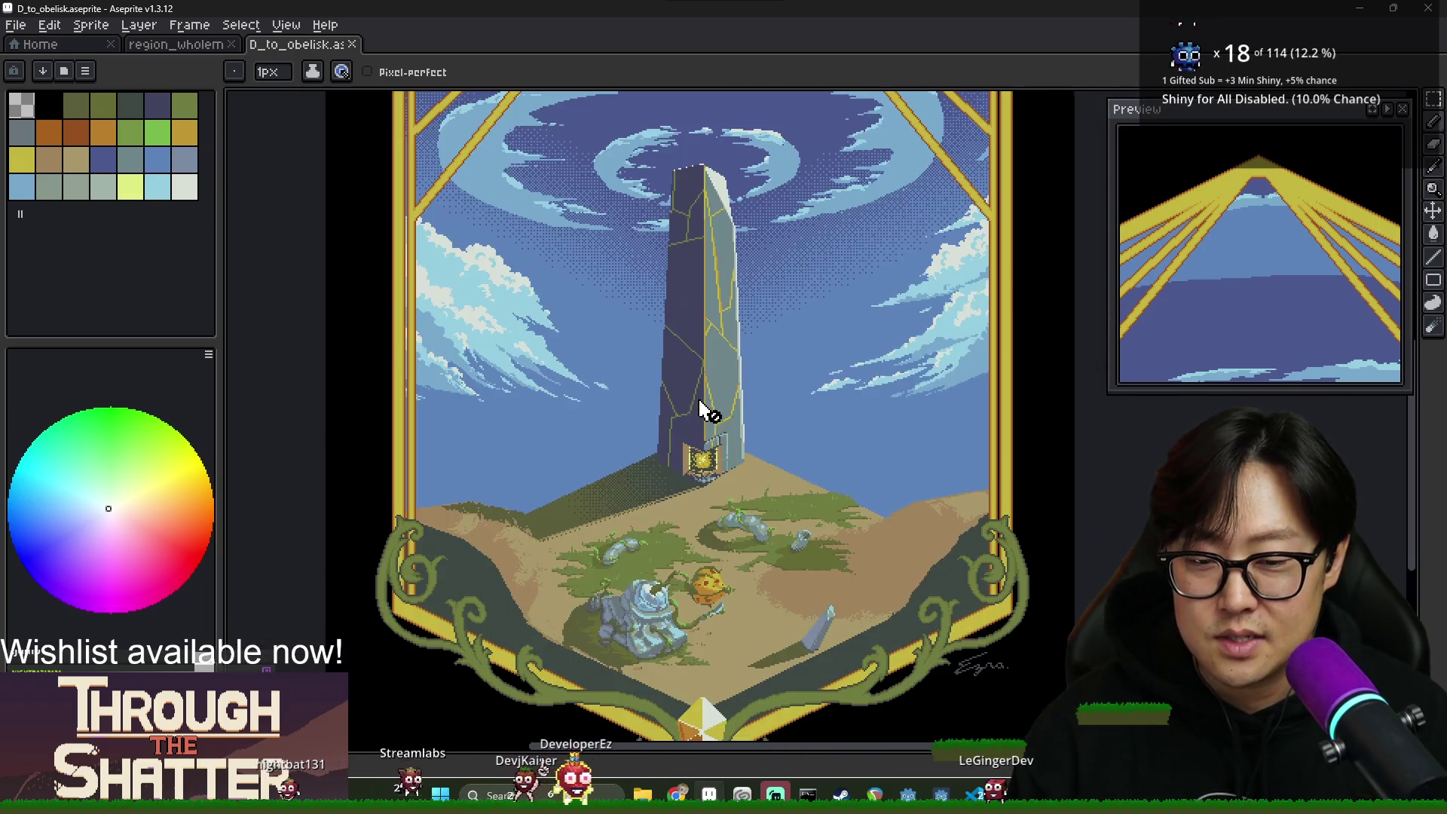
mouse_move(704, 407)
mouse_down()
mouse_move(653, 417)
mouse_move(573, 325)
mouse_move(575, 295)
mouse_up()
Open the_obelisk.png to view the whole image, then return to the D_to_obelisk tab.
click(51, 47)
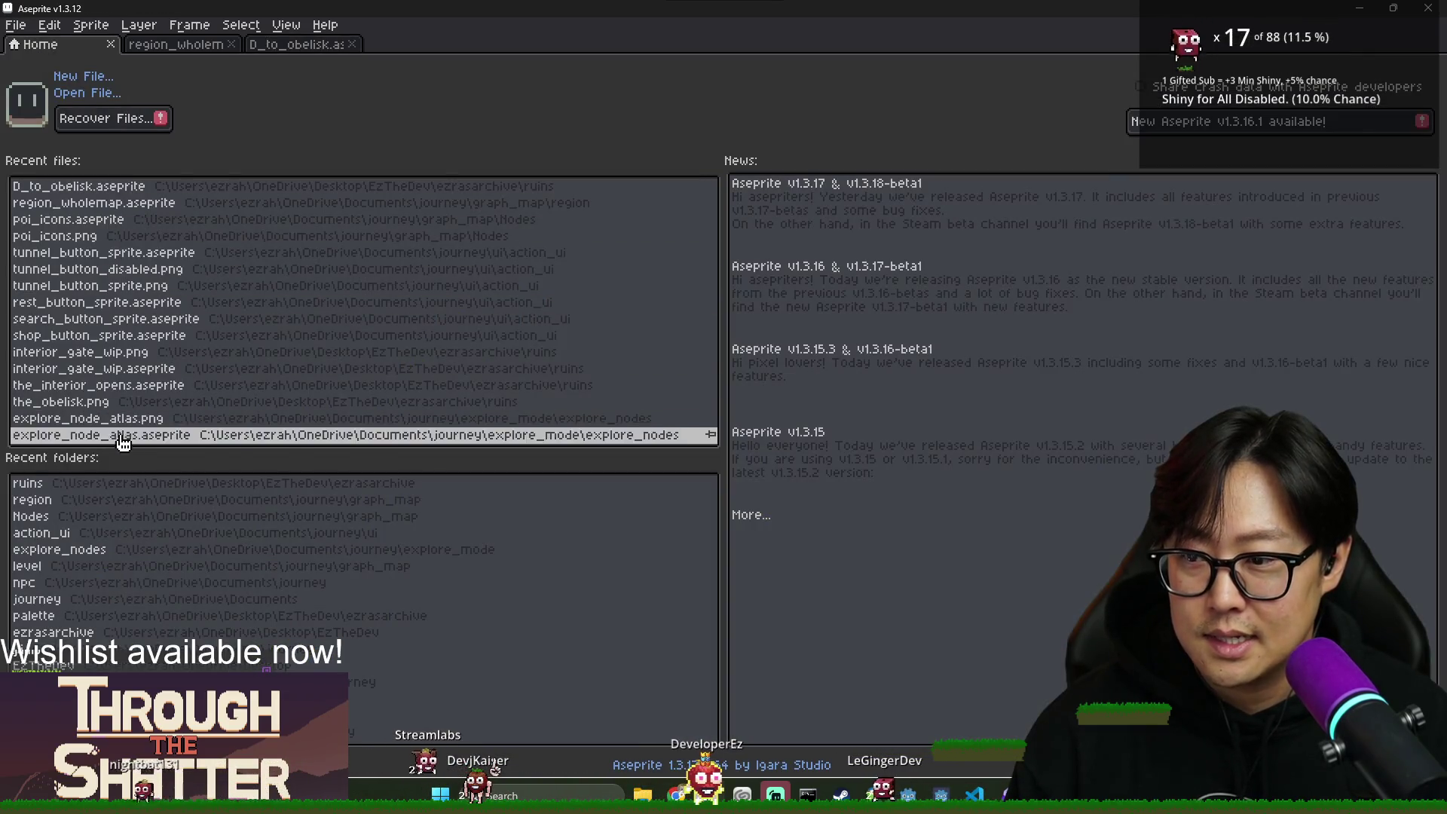
click(164, 411)
scroll(507, 404, down, 4)
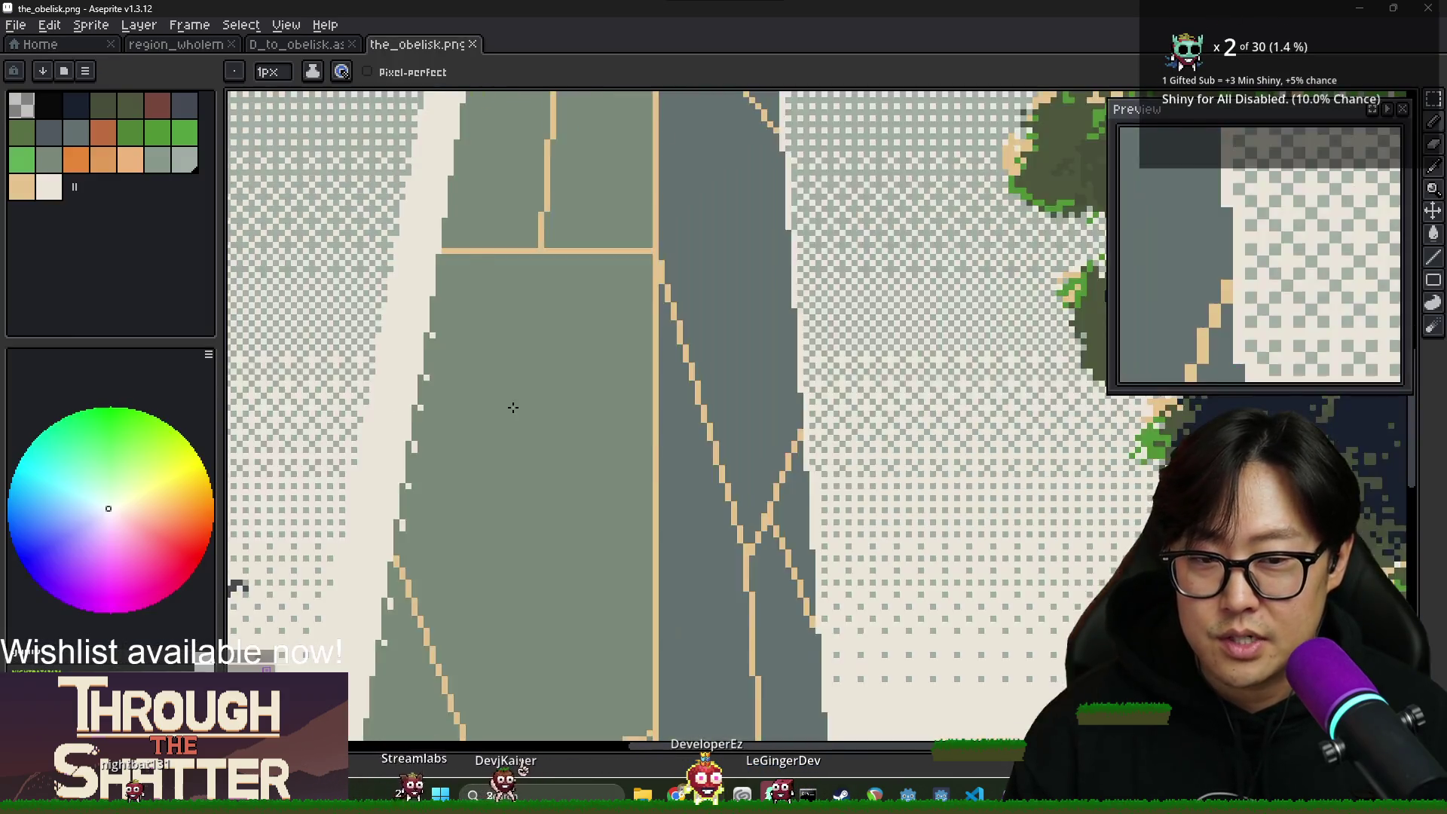
drag(581, 501, 613, 351)
scroll(613, 351, down, 5)
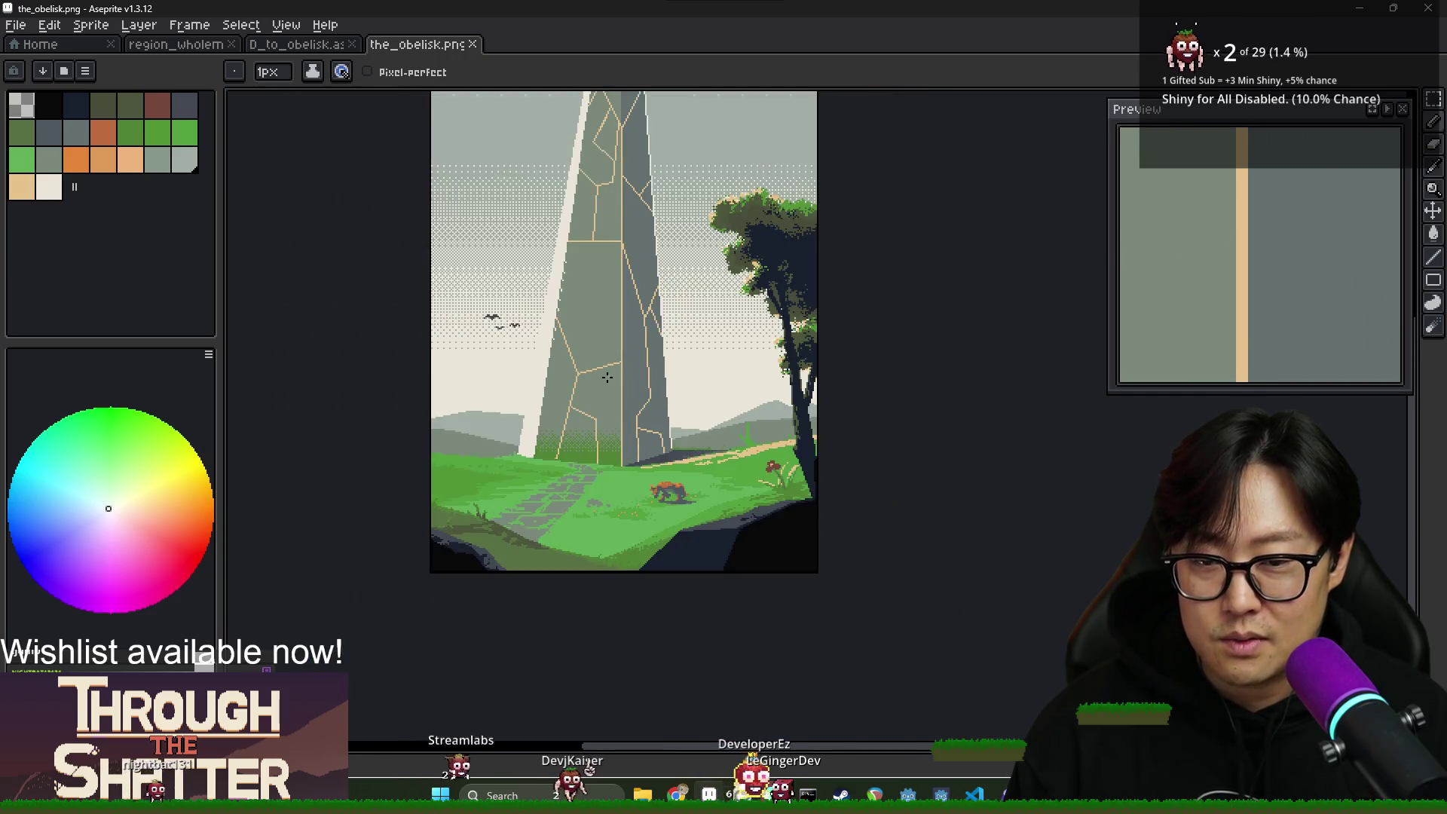
scroll(653, 389, up, 1)
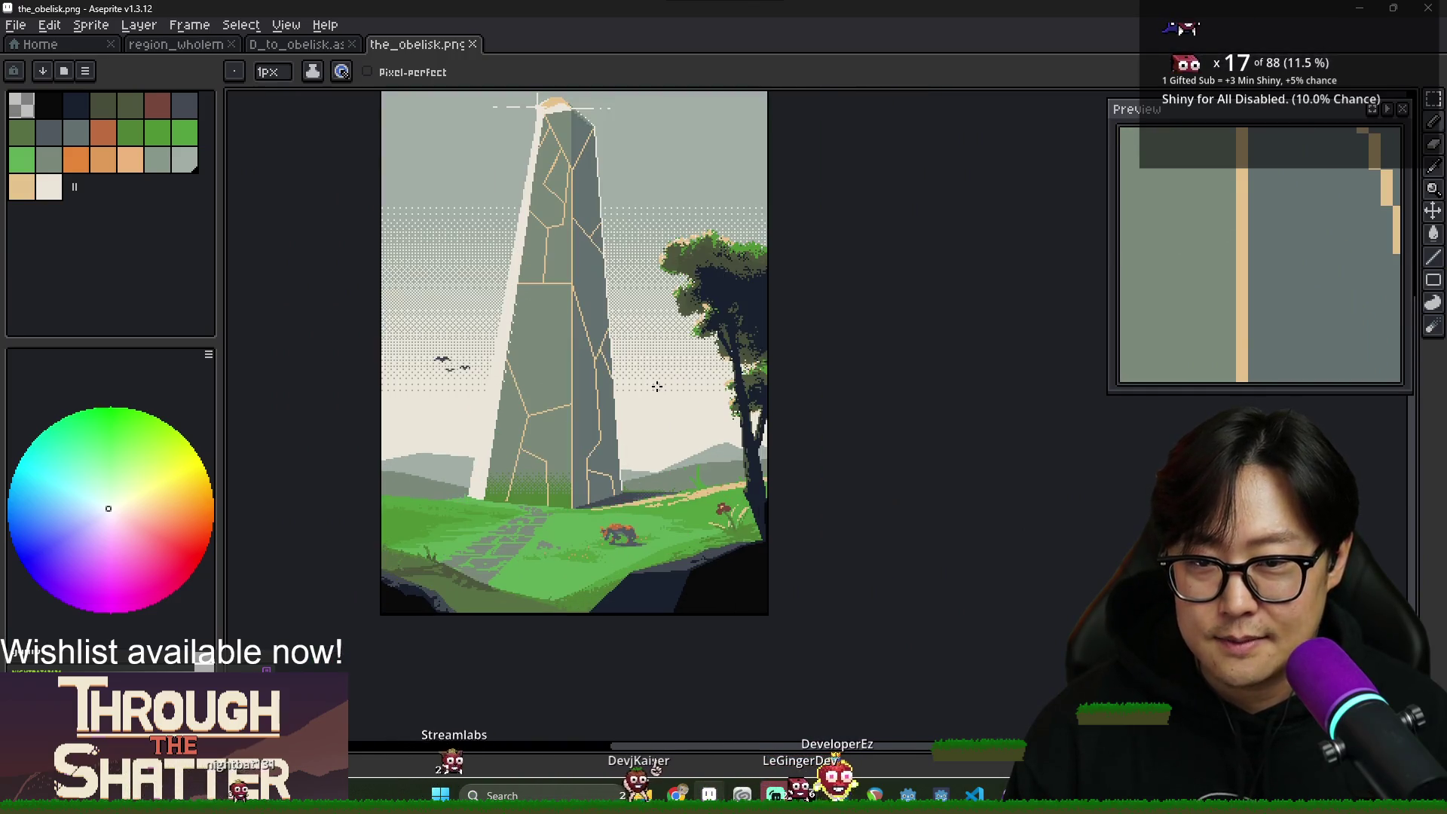
click(329, 47)
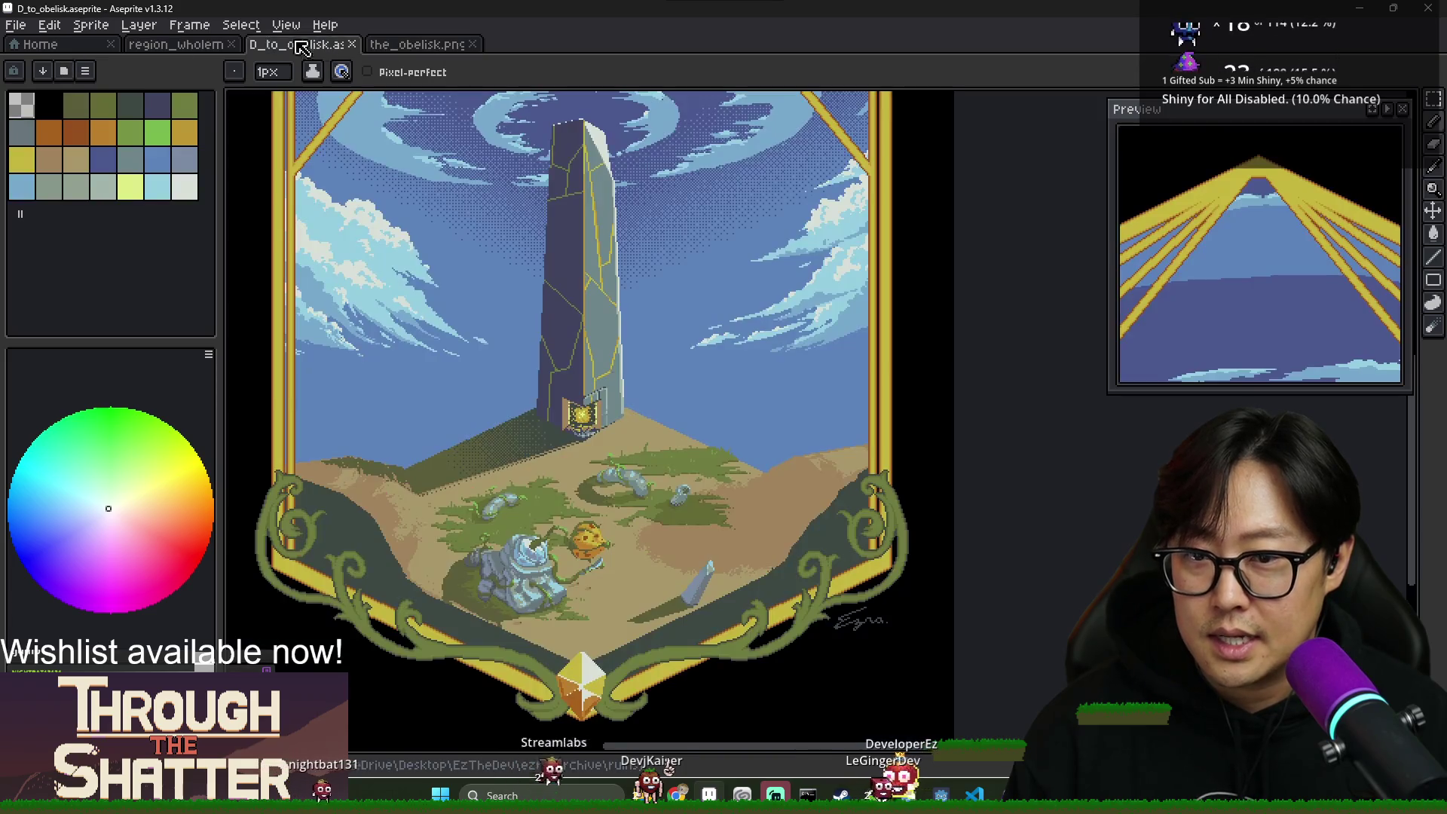
key(ctrl+o)
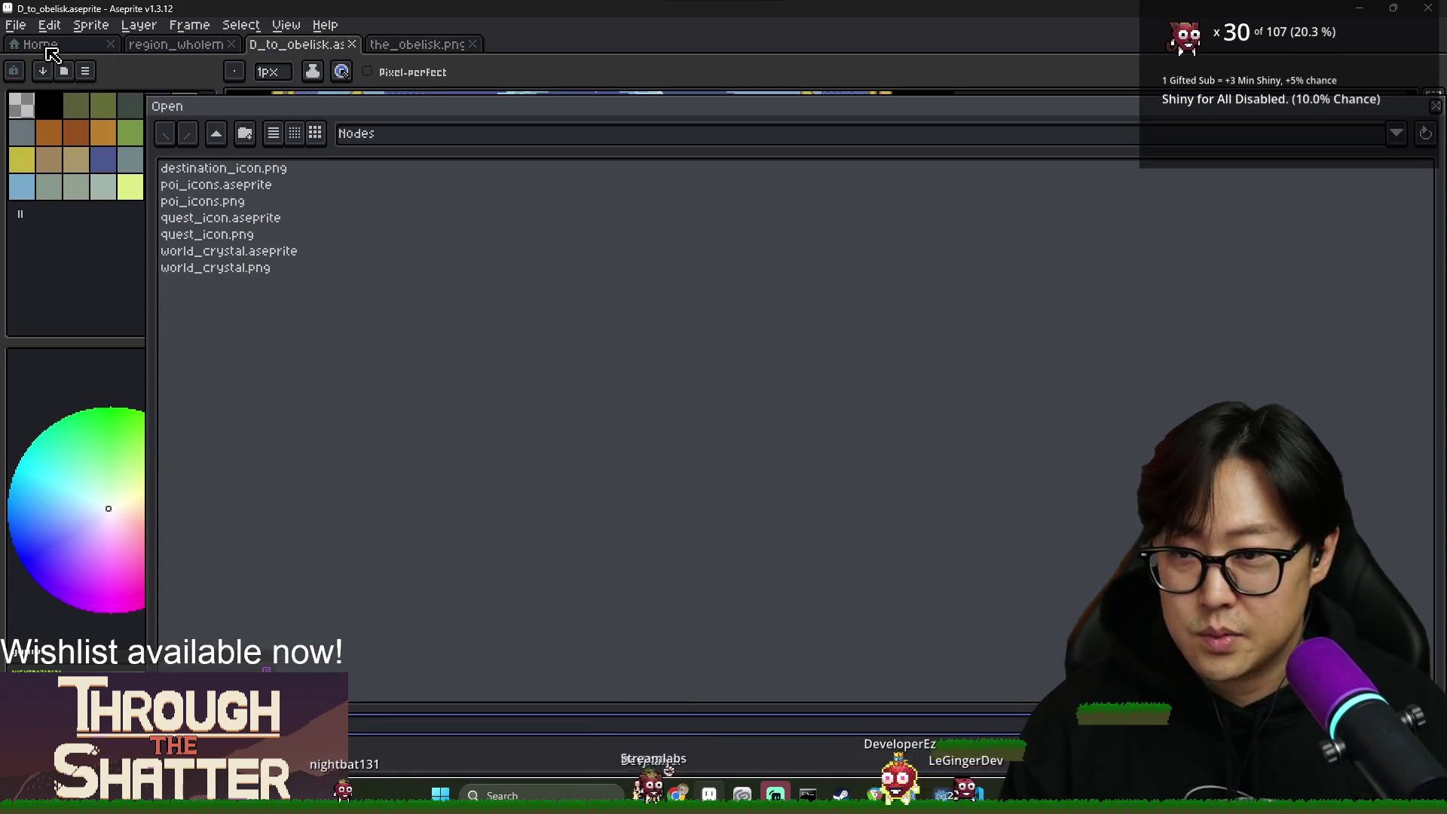
Dismiss the file browser and open interior_gate_wip.aseprite from Recent files.
key(Escape)
click(42, 45)
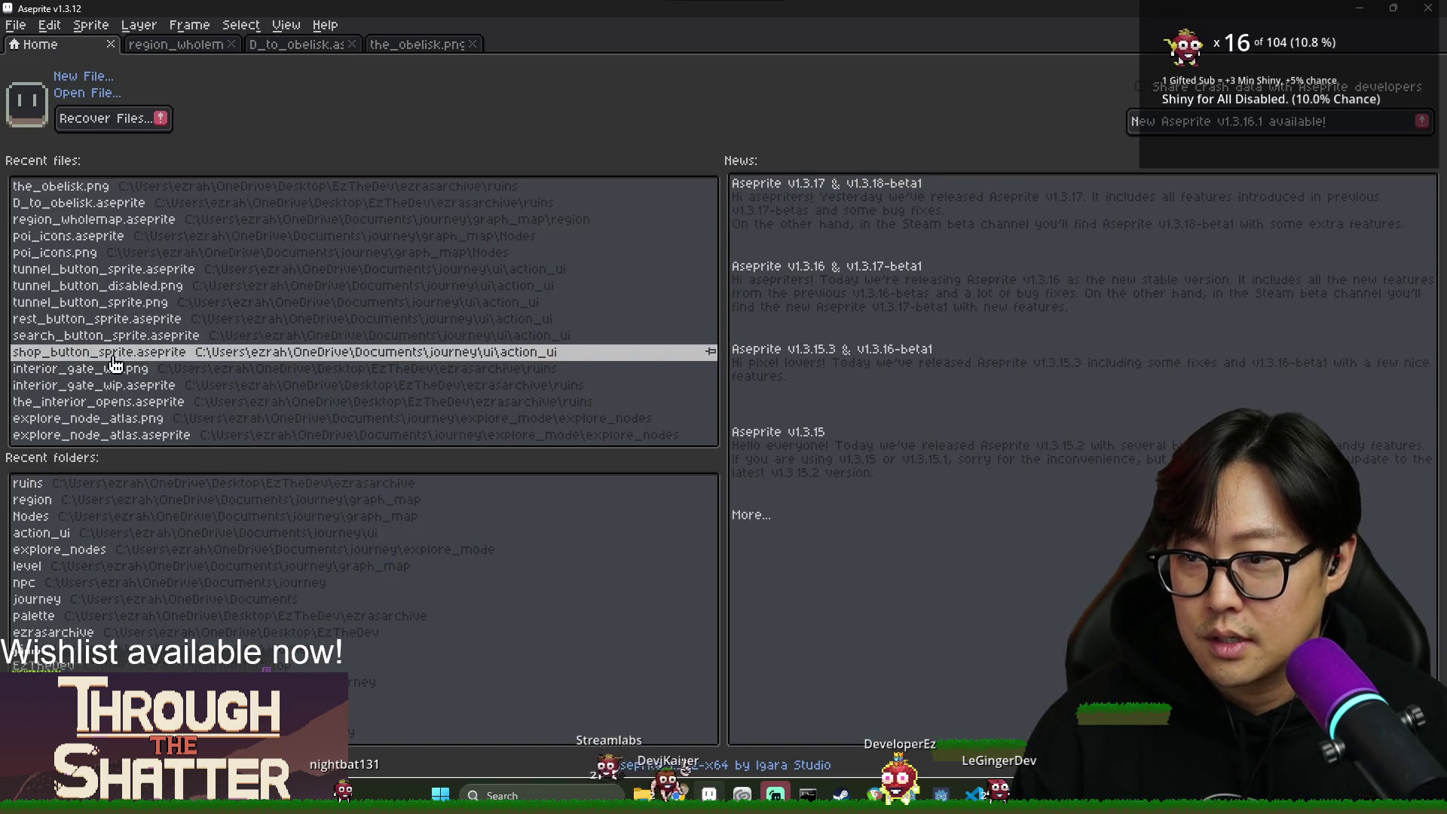
click(113, 385)
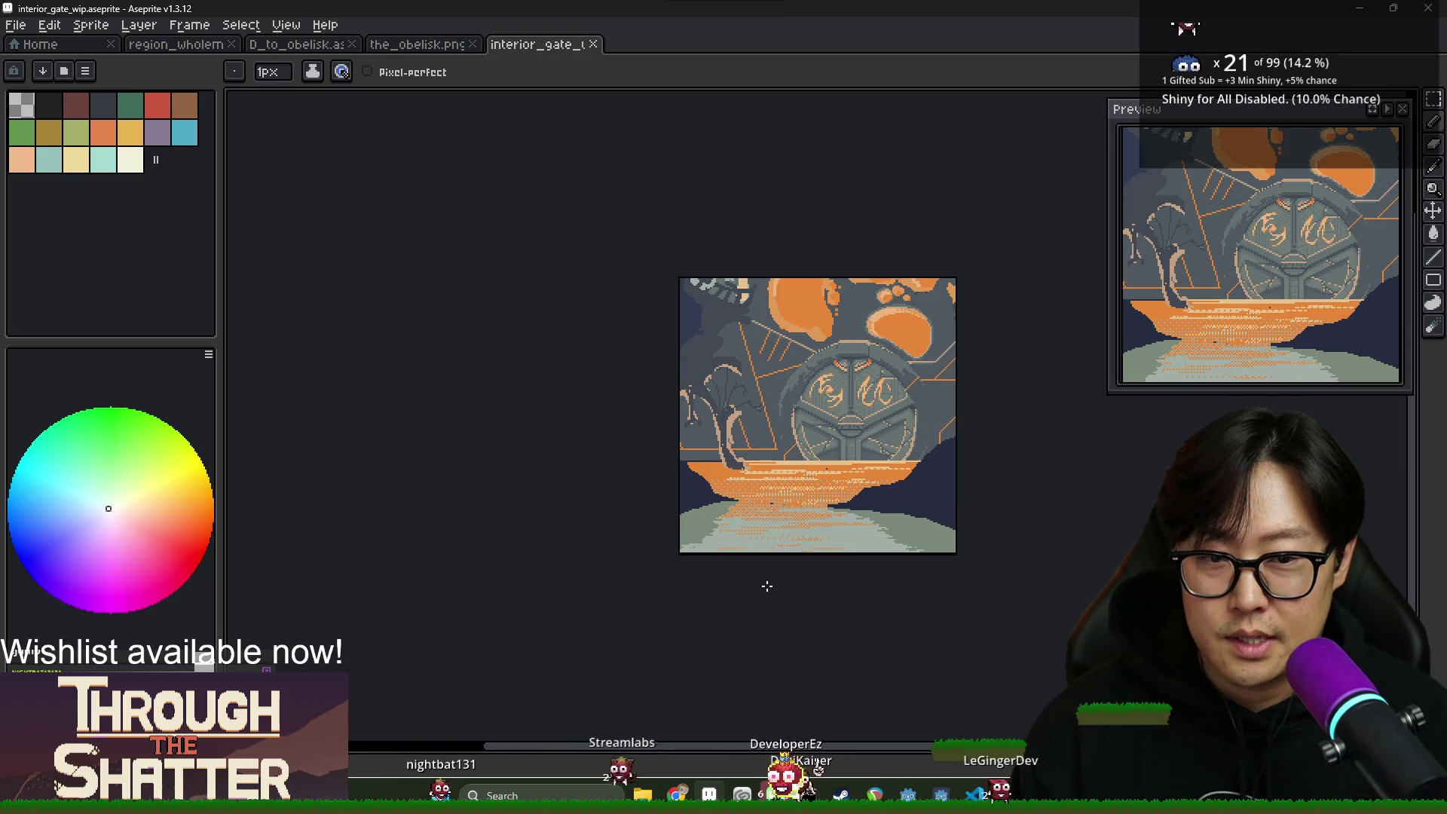
scroll(724, 601, down, 1)
scroll(683, 616, up, 1)
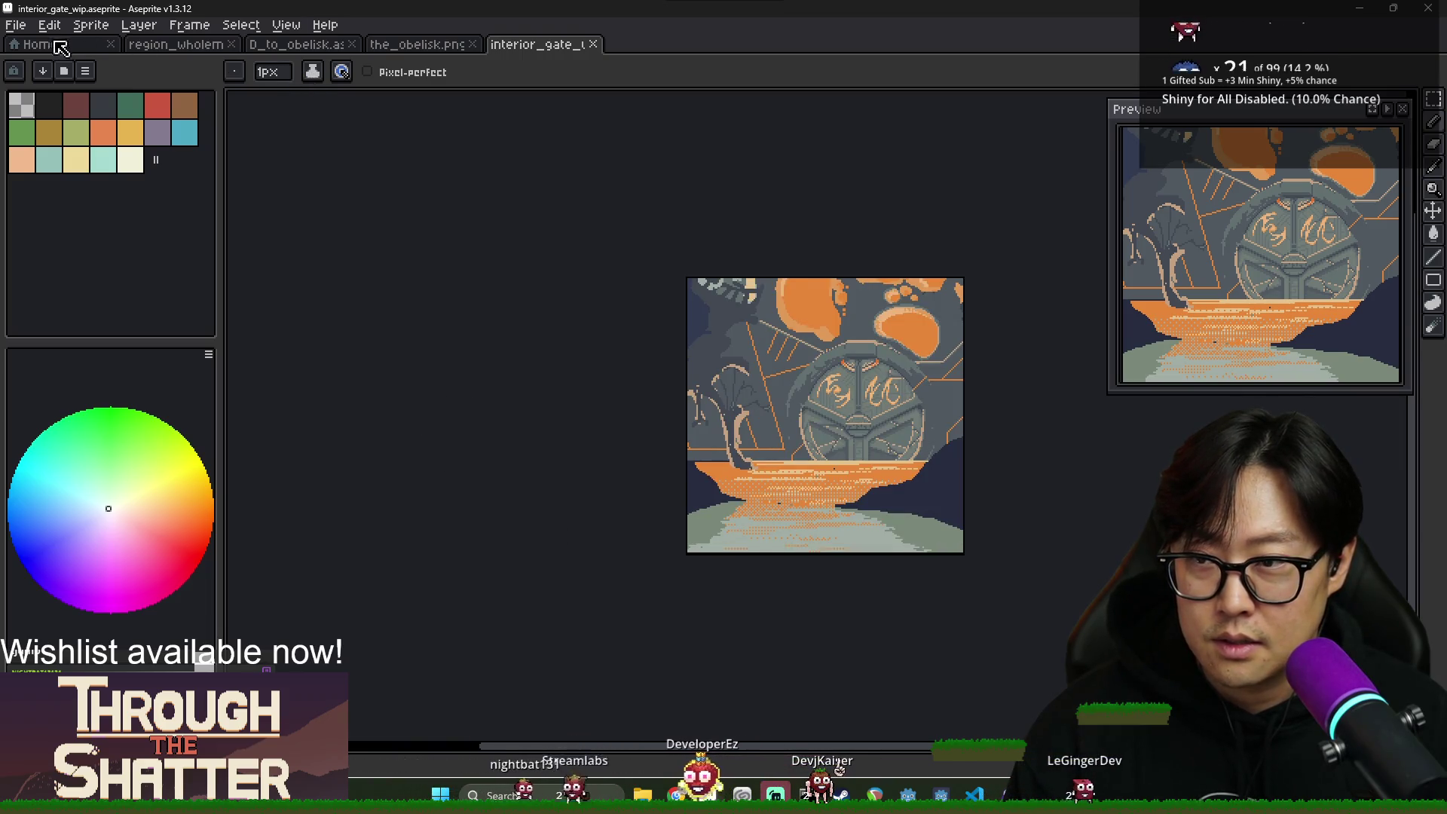
Look through the program menus, then open the_interior_opens.aseprite from Recent files.
click(15, 25)
mouse_move(189, 24)
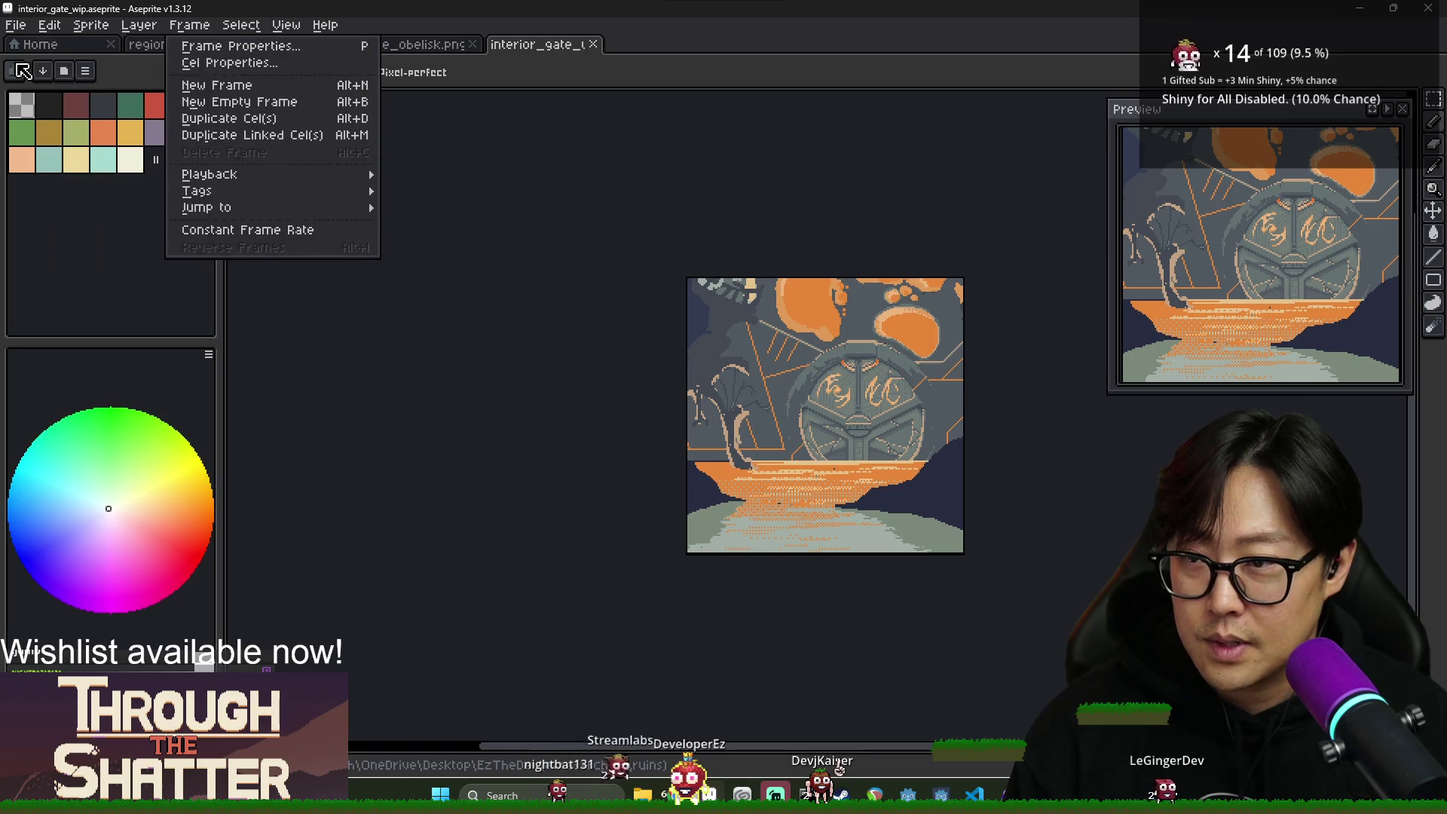
click(38, 46)
click(37, 46)
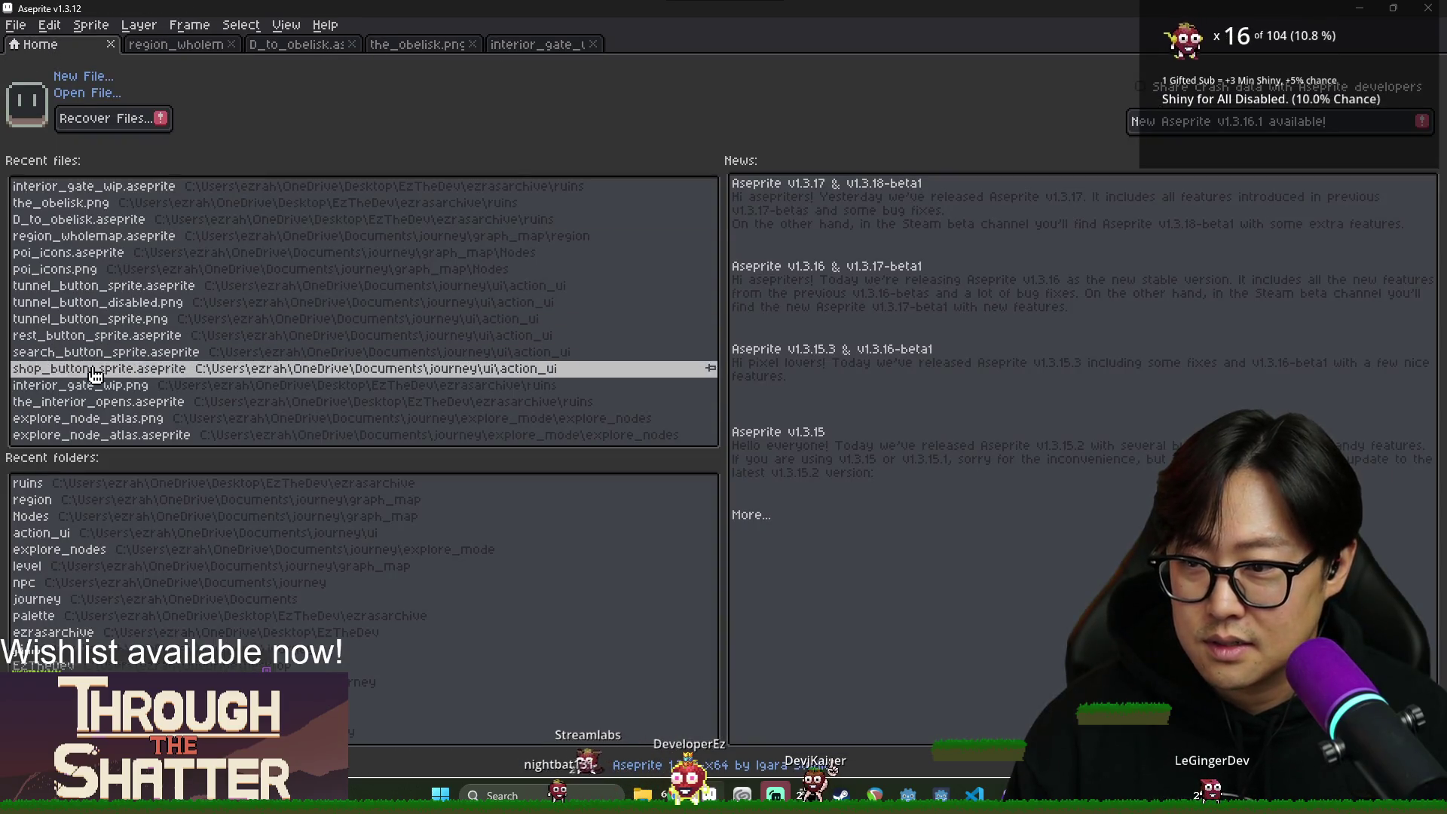
click(106, 412)
scroll(905, 482, right, 5)
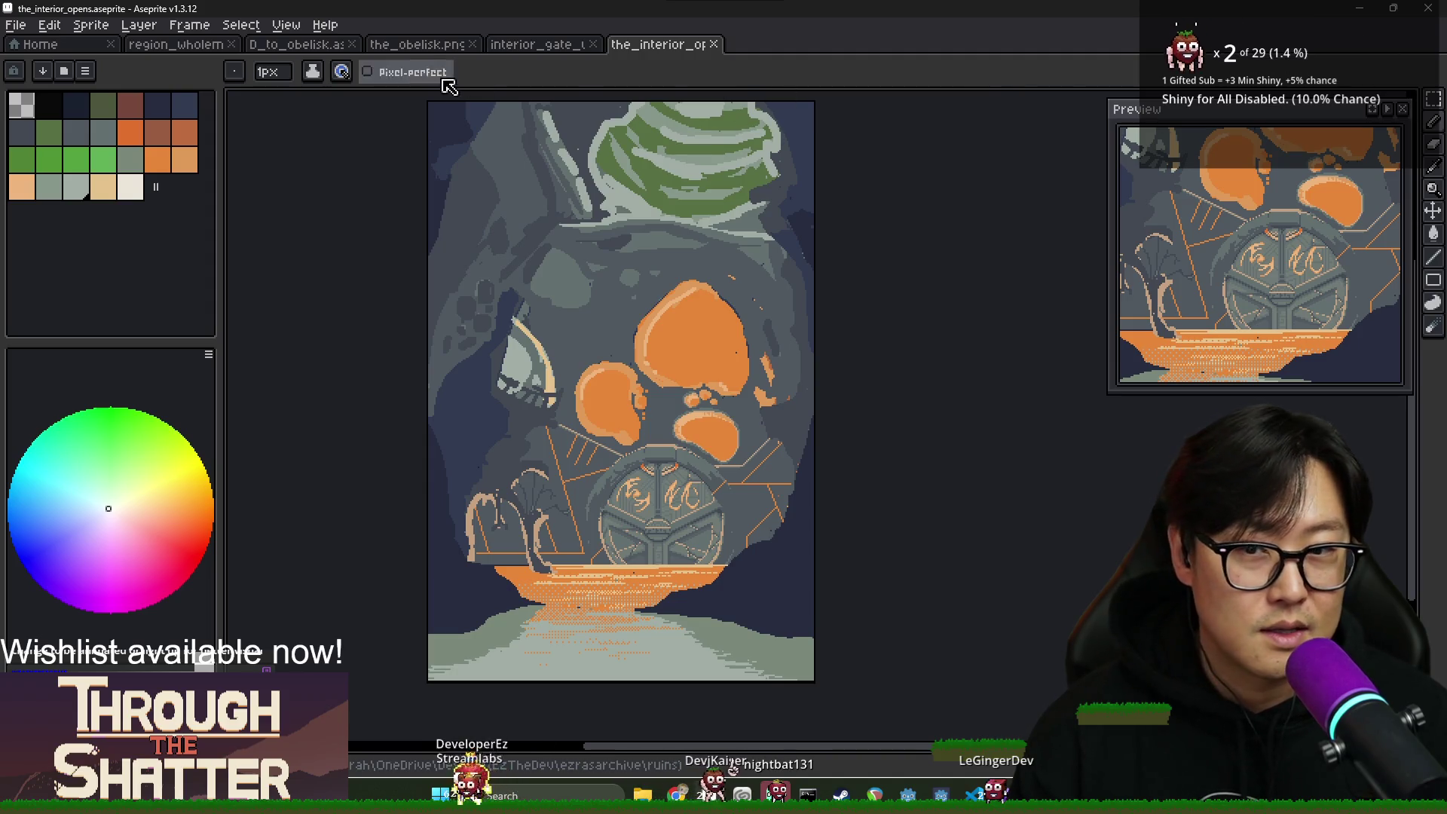
Close the the_obelisk.png, interior_gate_wip and the_interior_opens tabs.
click(474, 46)
click(475, 45)
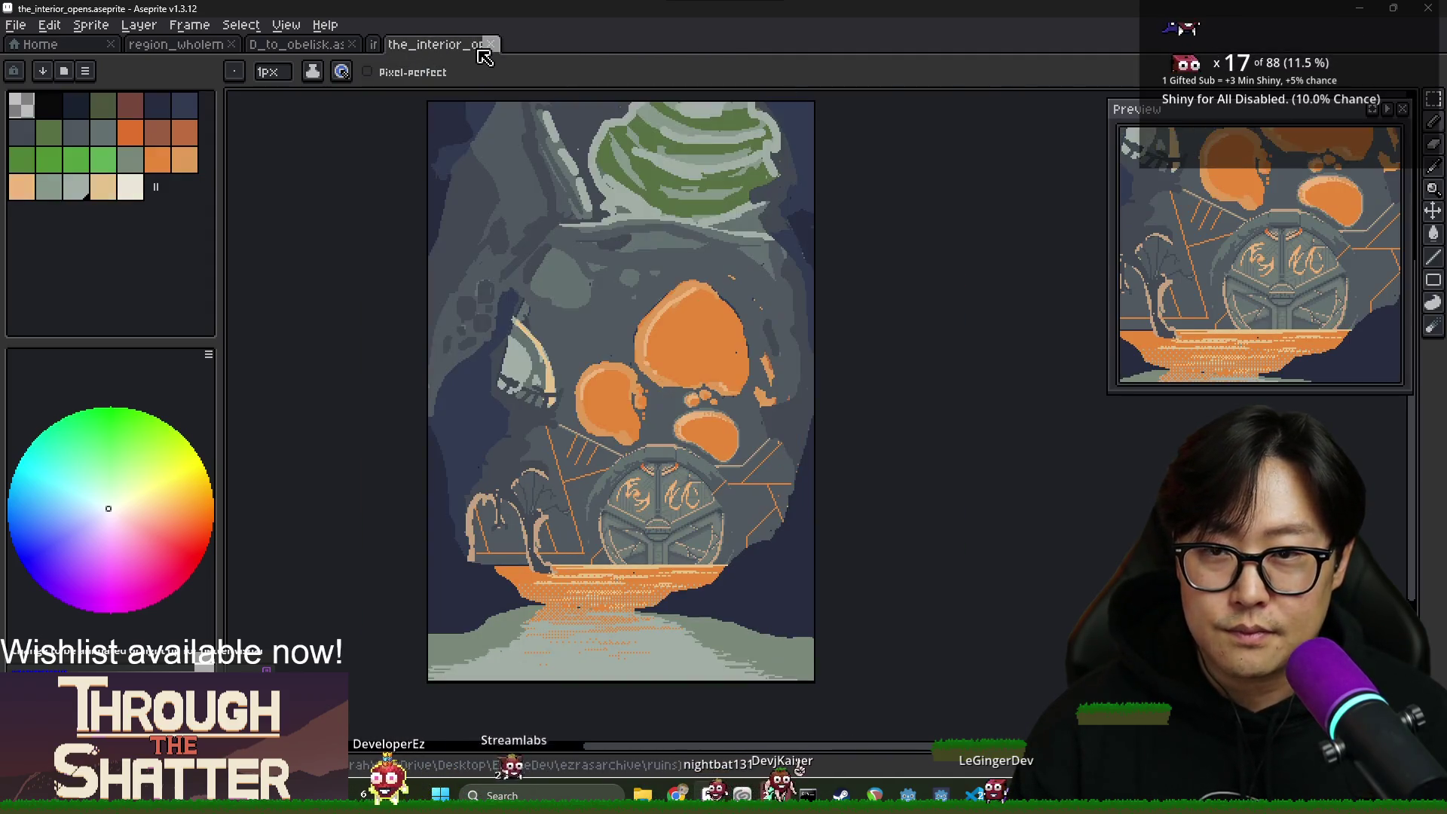
click(489, 45)
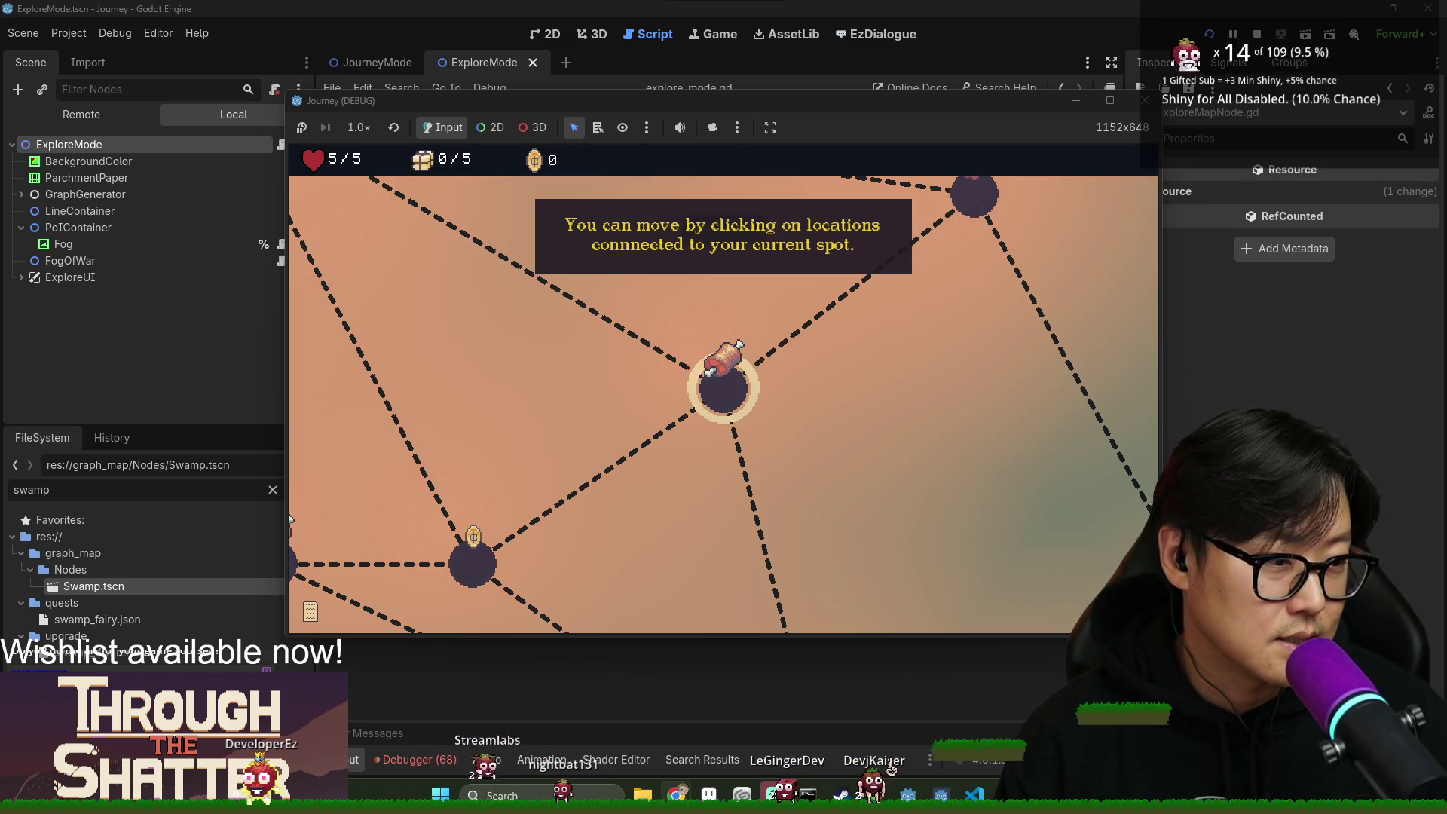
Bring the itch.io browser forward, maximize it, and browse the Forest Story tileset page.
key(alt+Tab)
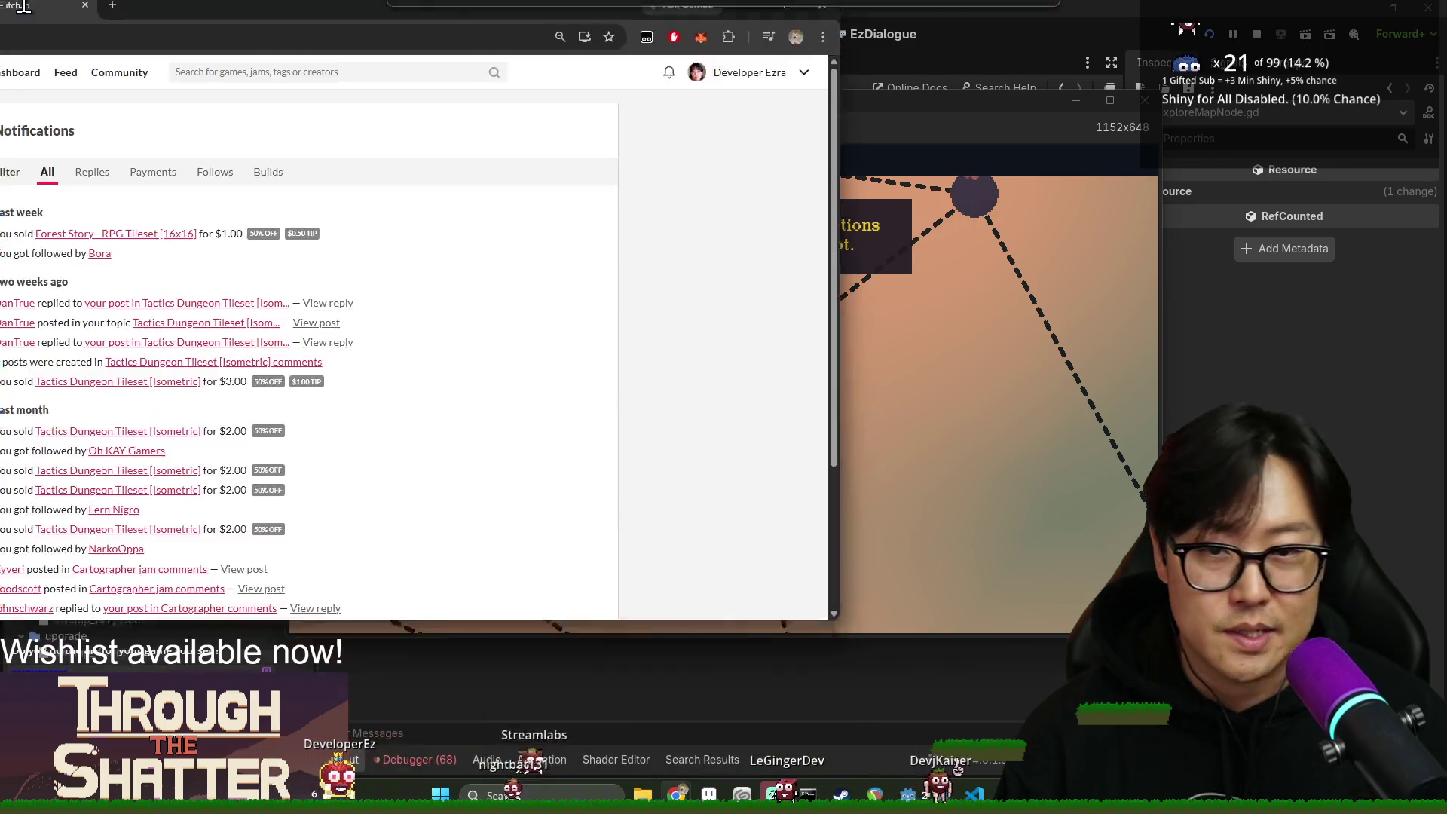
key(super+Up)
key(super+Up)
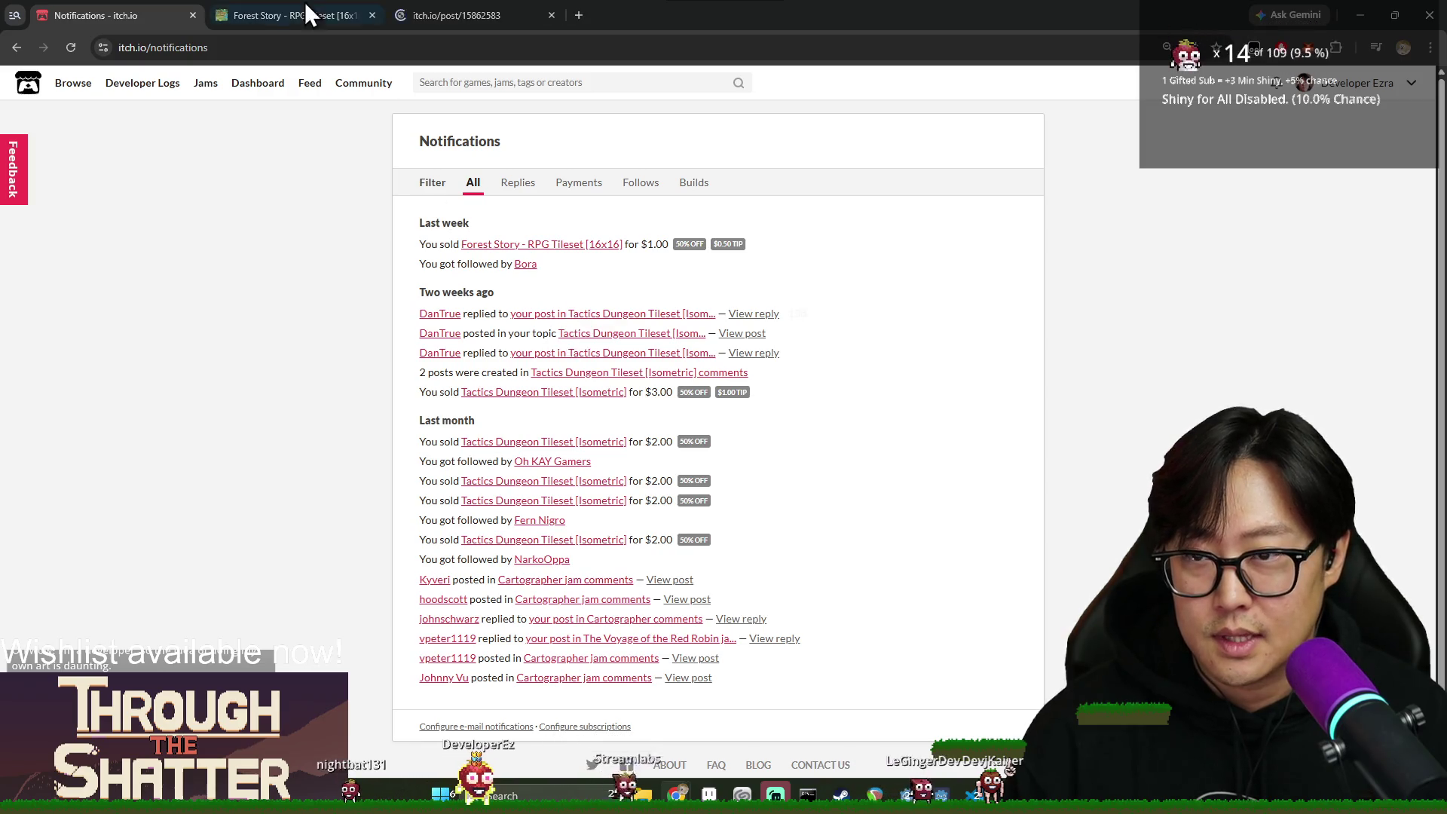
click(307, 14)
scroll(838, 412, down, 9)
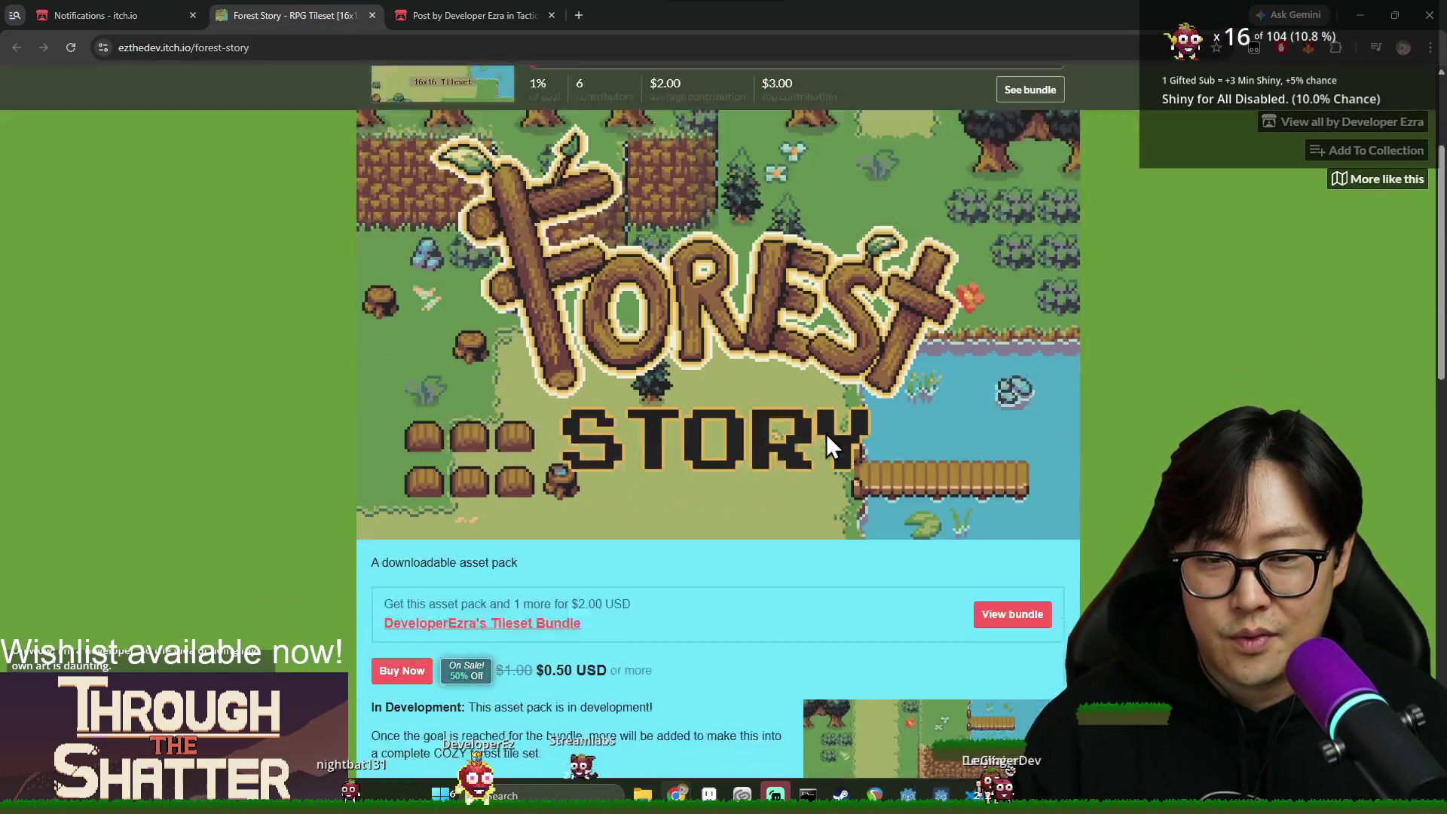
scroll(857, 635, down, 2)
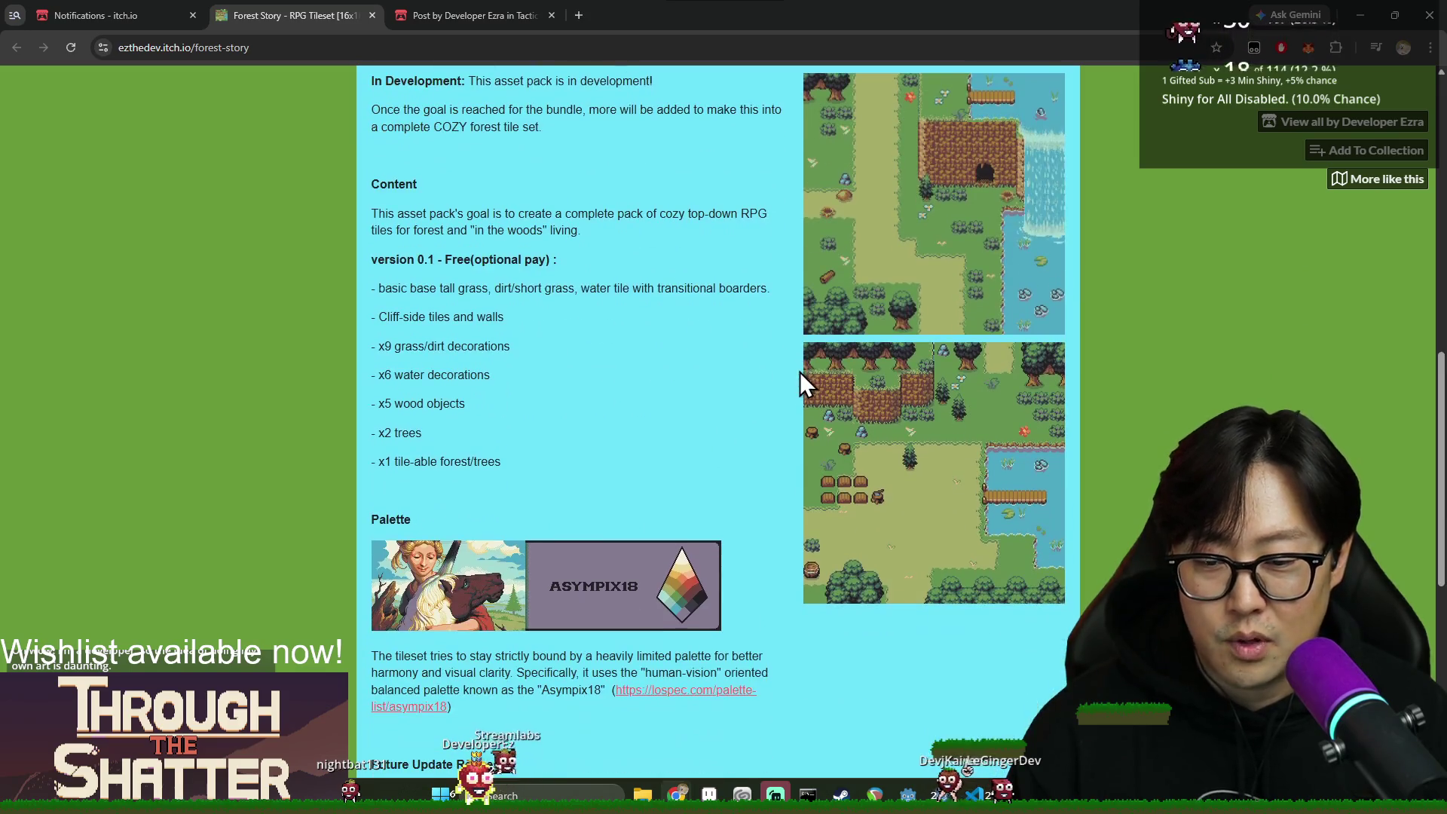
Look over the Tactics Dungeon comments and its asset pack page.
click(526, 20)
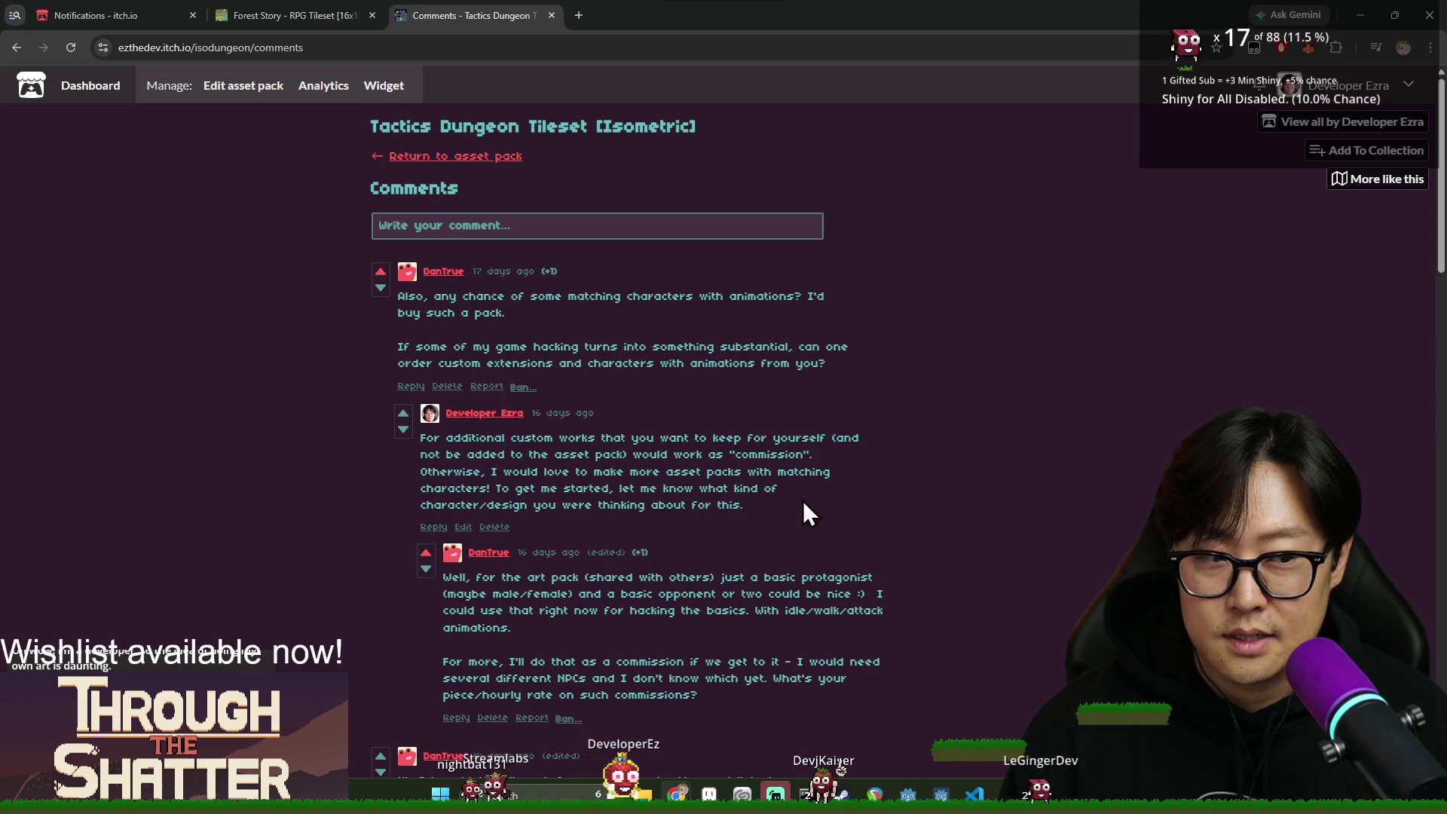
scroll(875, 460, down, 5)
scroll(716, 294, up, 5)
click(447, 160)
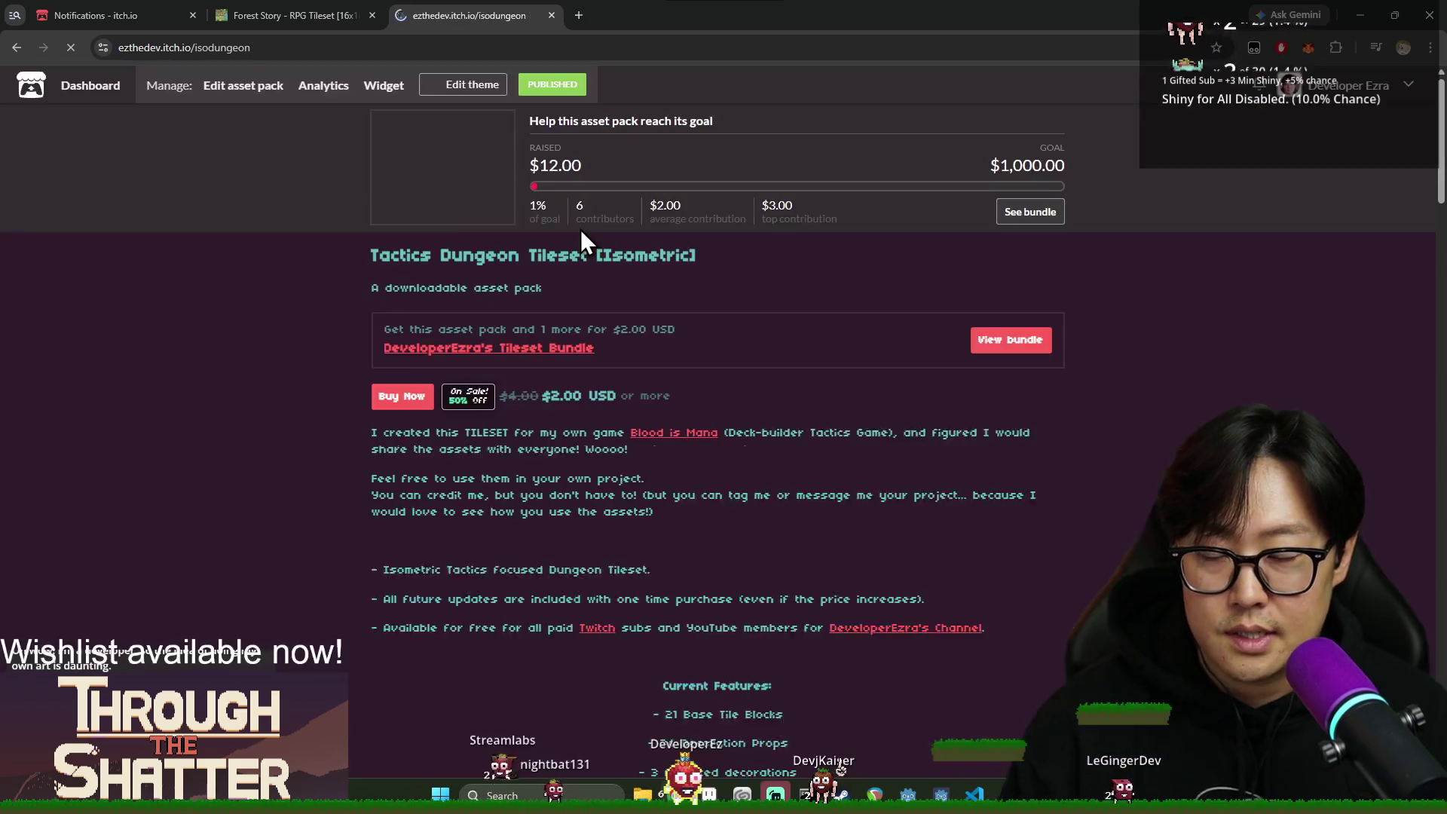
scroll(894, 394, down, 8)
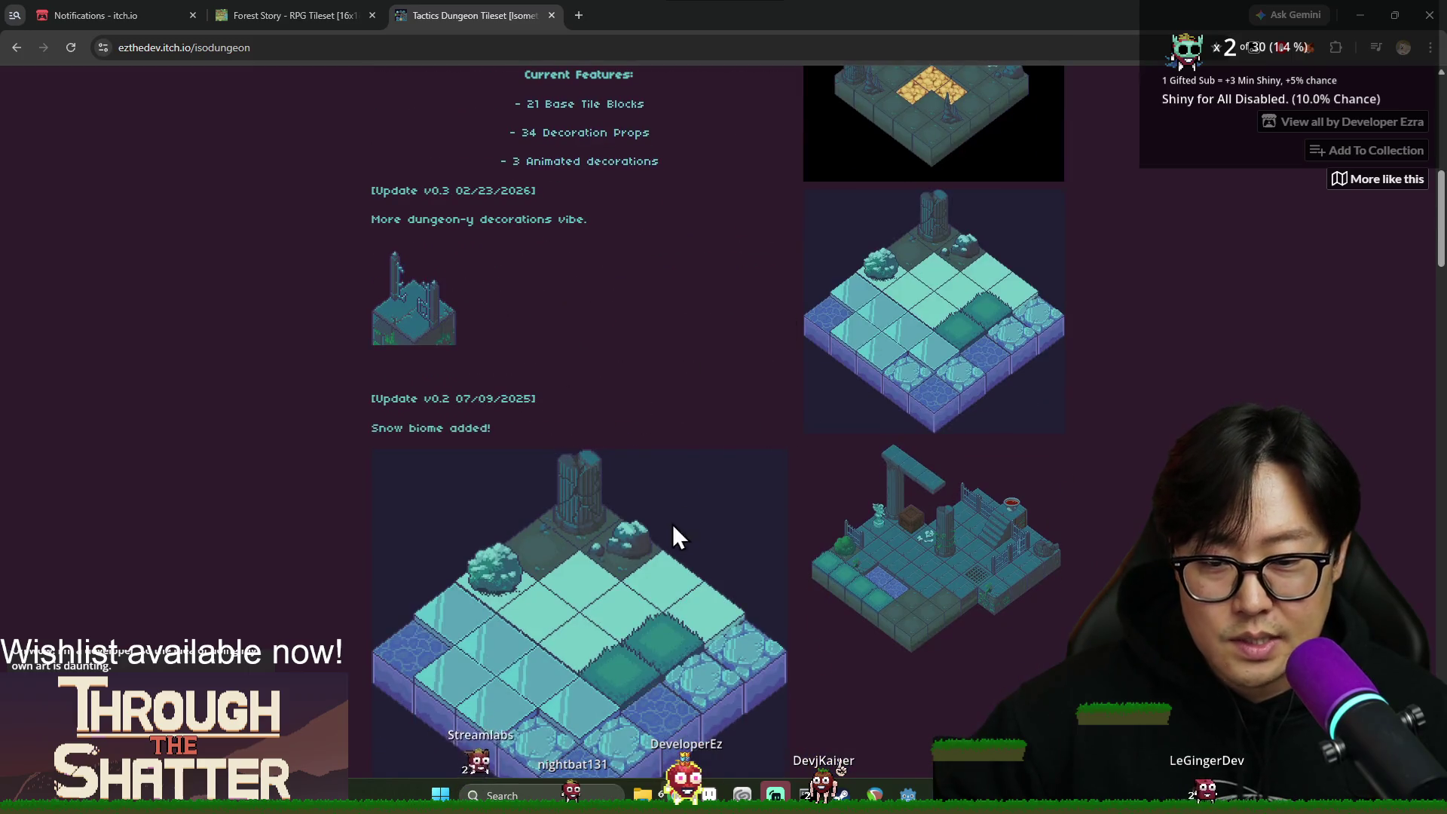
scroll(672, 523, down, 15)
scroll(853, 387, up, 15)
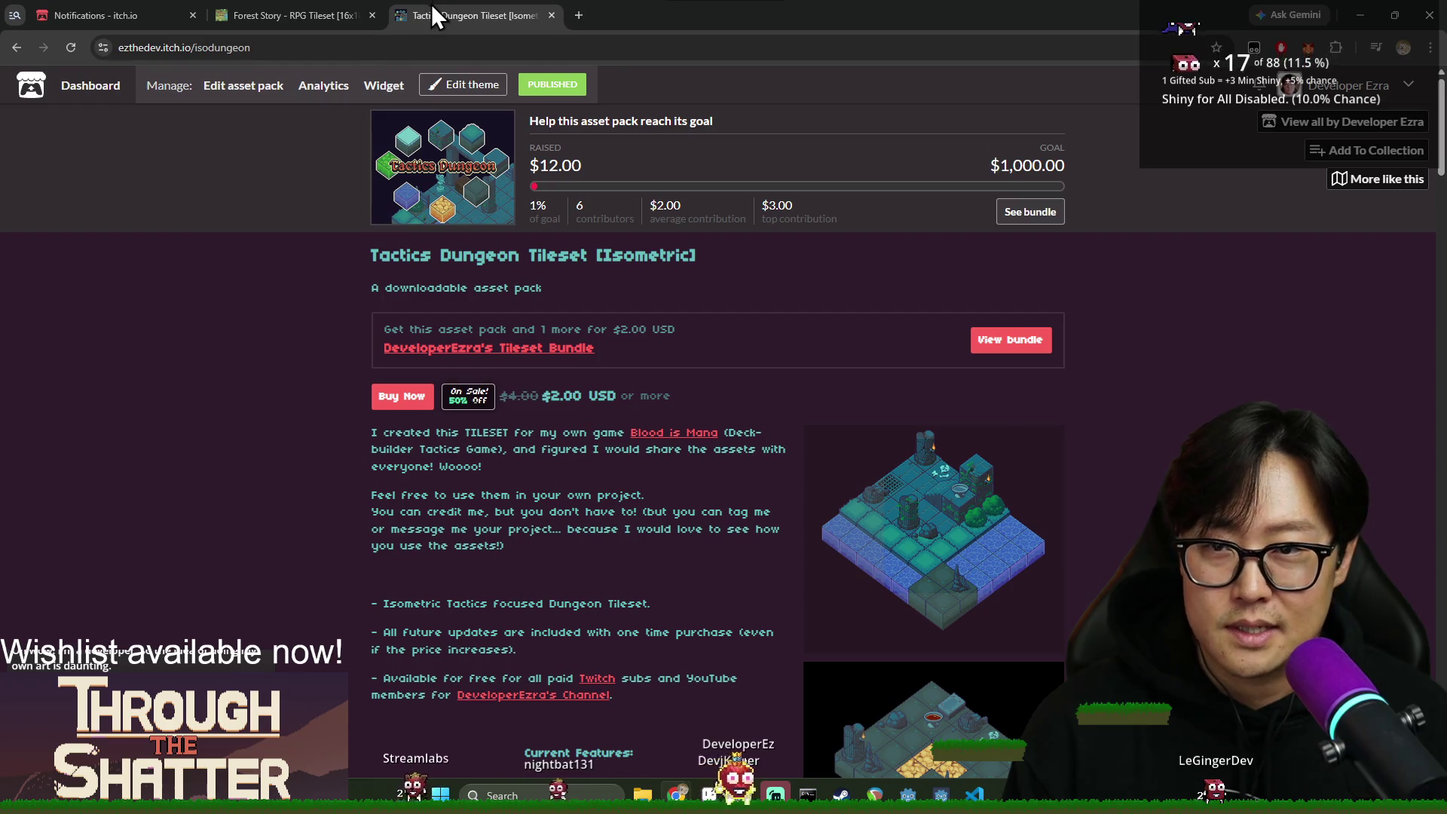
Close the Tactics Dungeon and Forest Story tabs, then close the browser.
middle_click(431, 6)
key(ctrl+w)
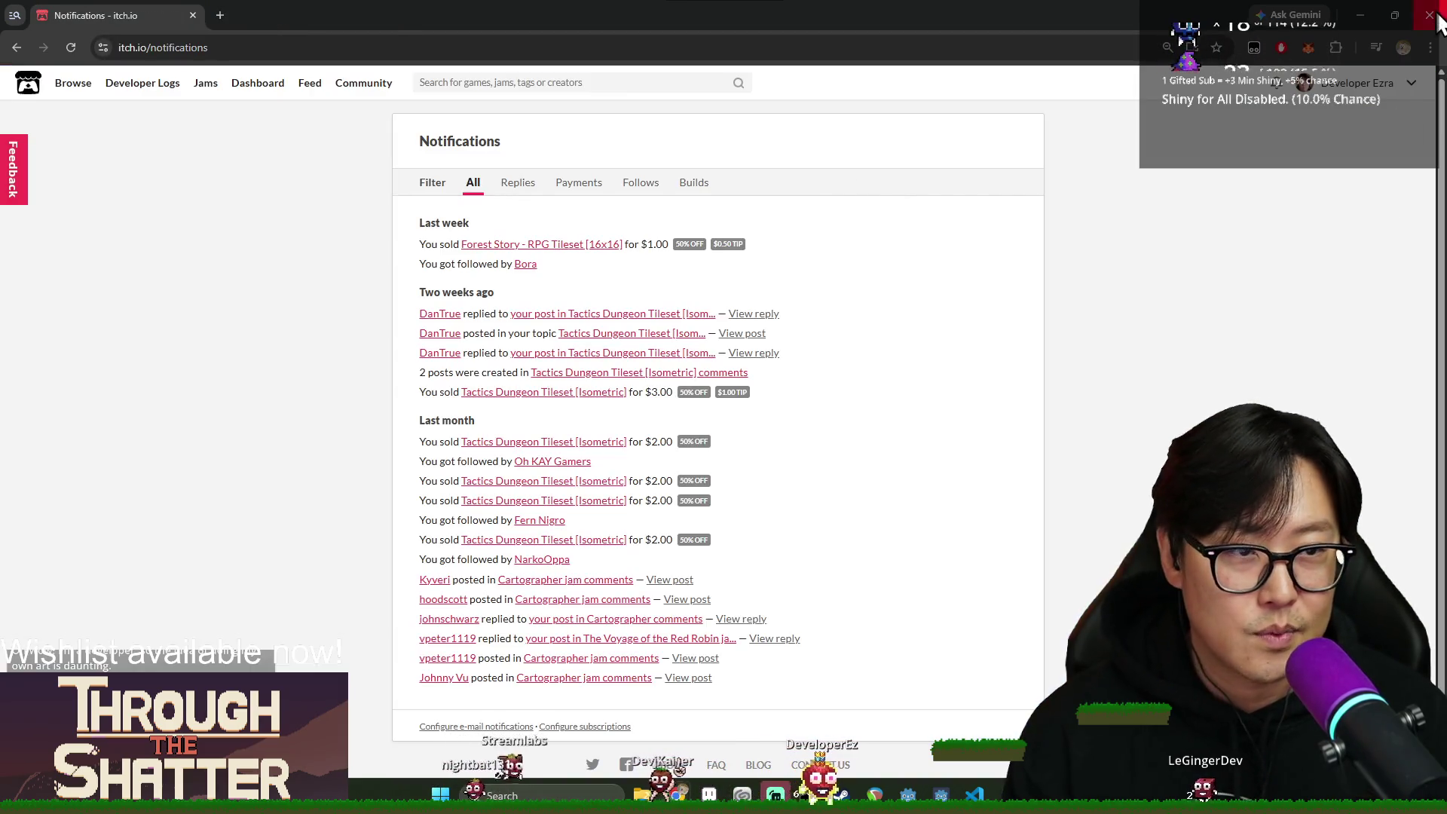
click(1436, 19)
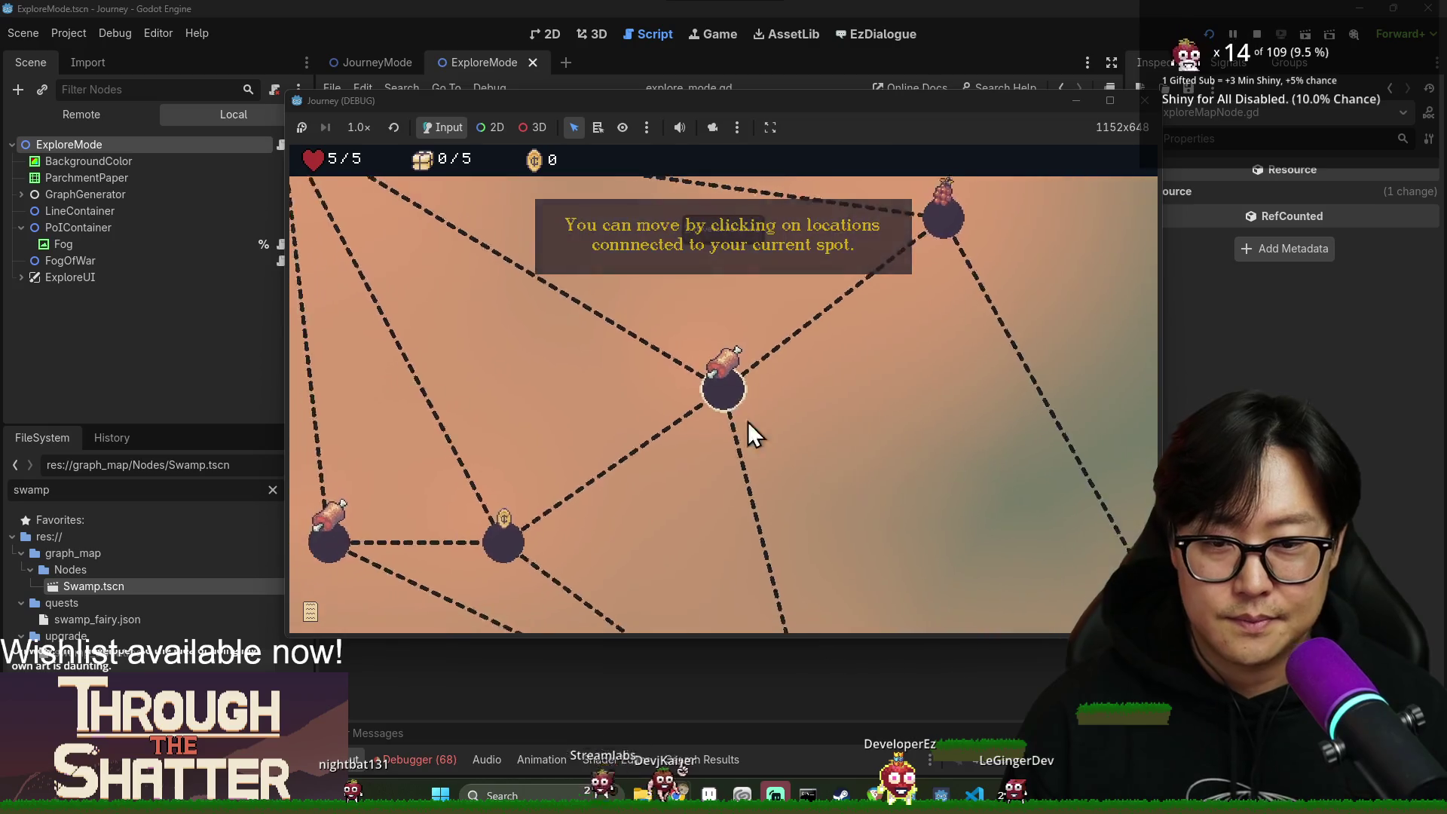
Dismiss the tutorial tips while travelling to the top-right, bottom-right and middle nodes.
scroll(749, 428, down, 5)
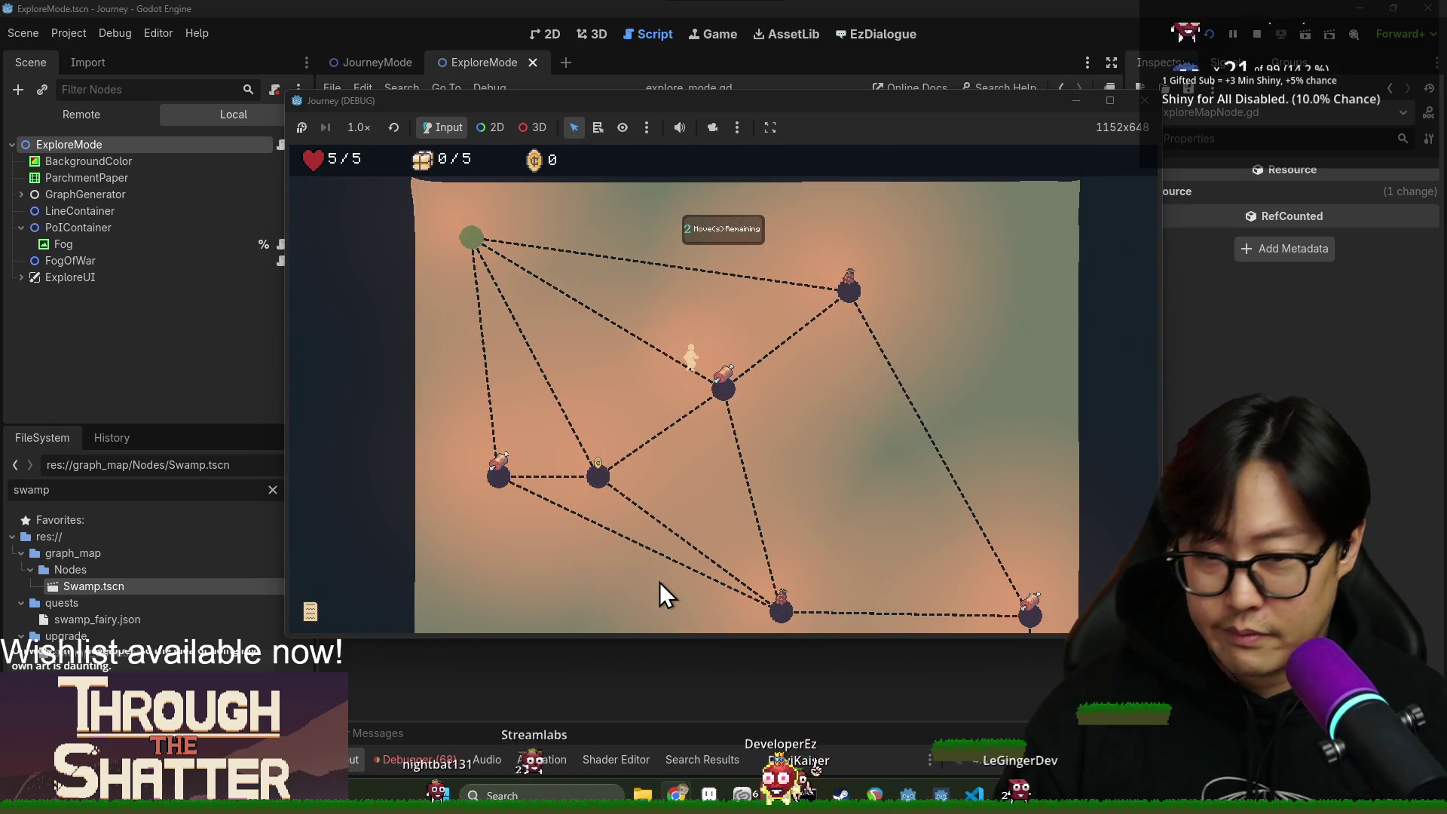
click(734, 397)
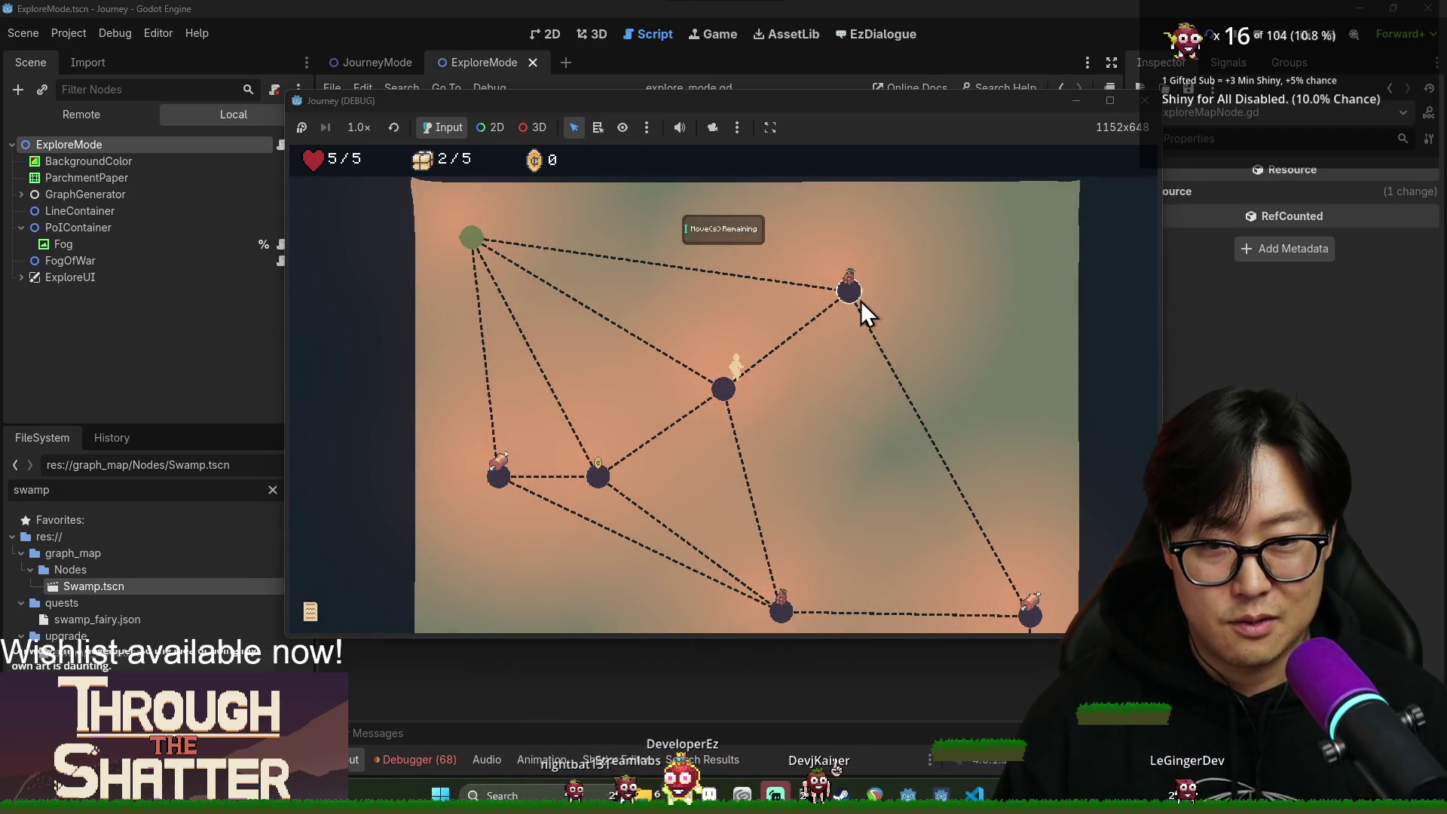
click(861, 301)
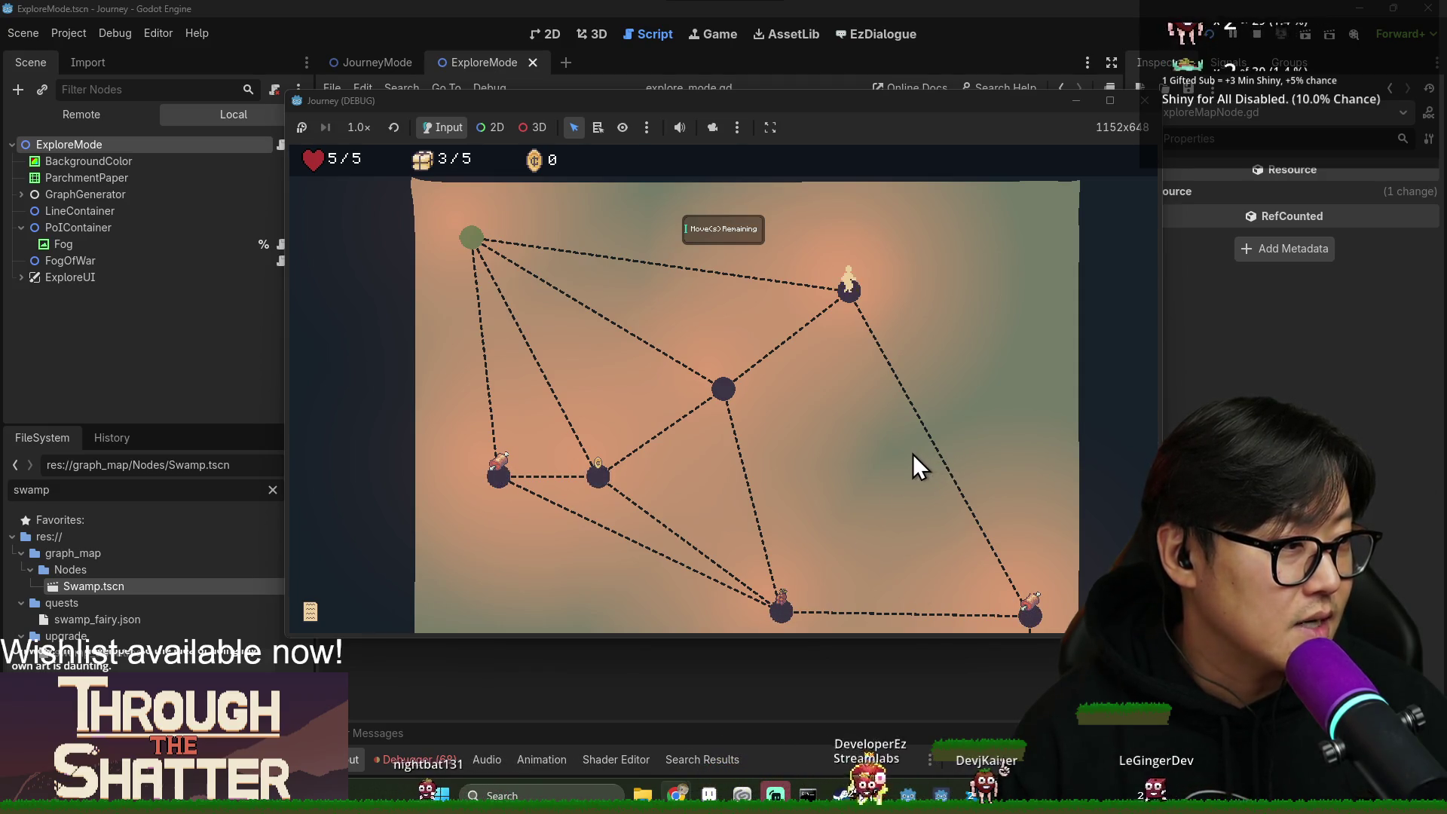
click(1033, 620)
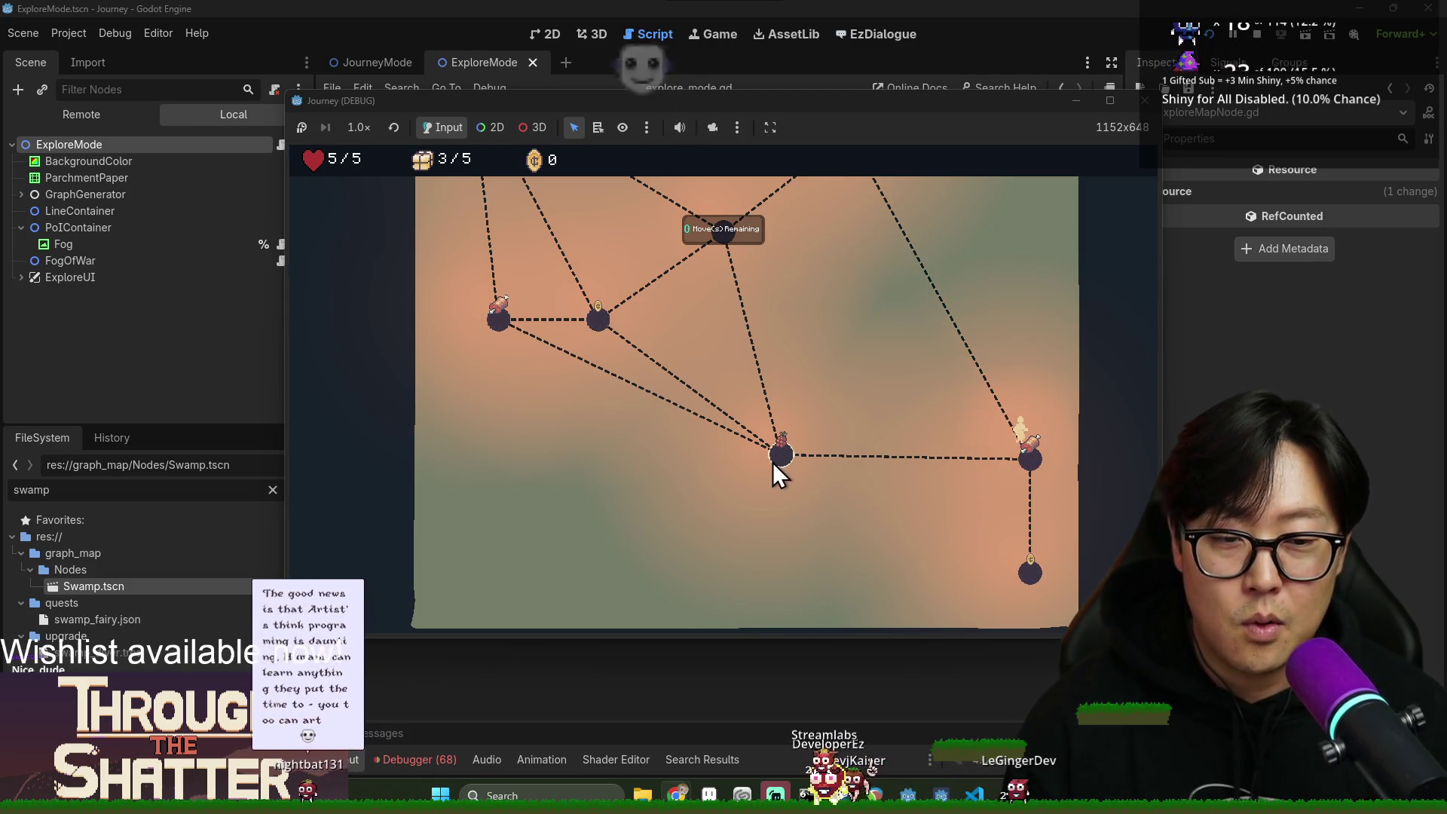
click(733, 303)
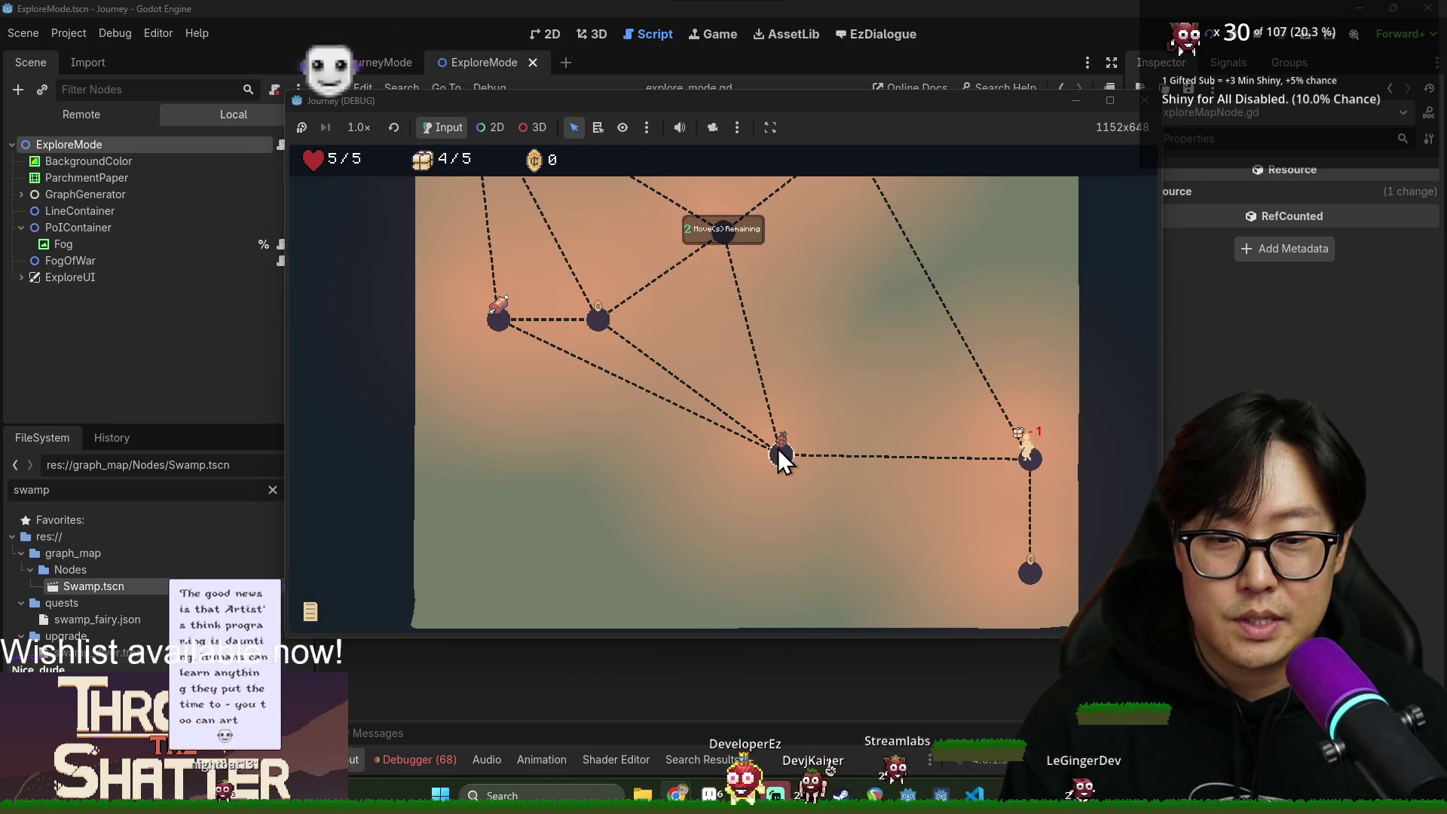
click(781, 453)
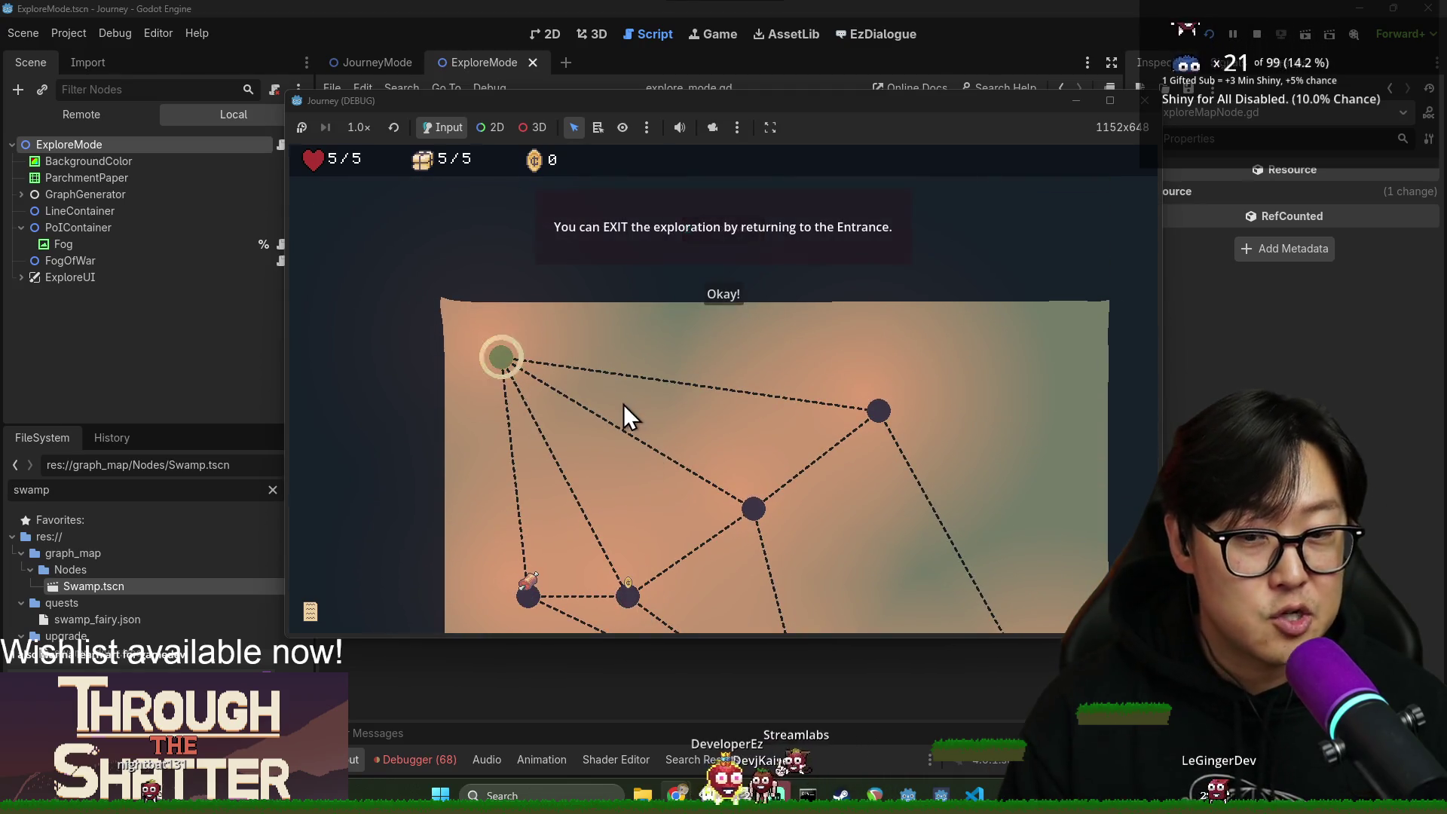
click(735, 287)
Walk to the coin and bag nodes, then use the Search item to explore.
click(581, 431)
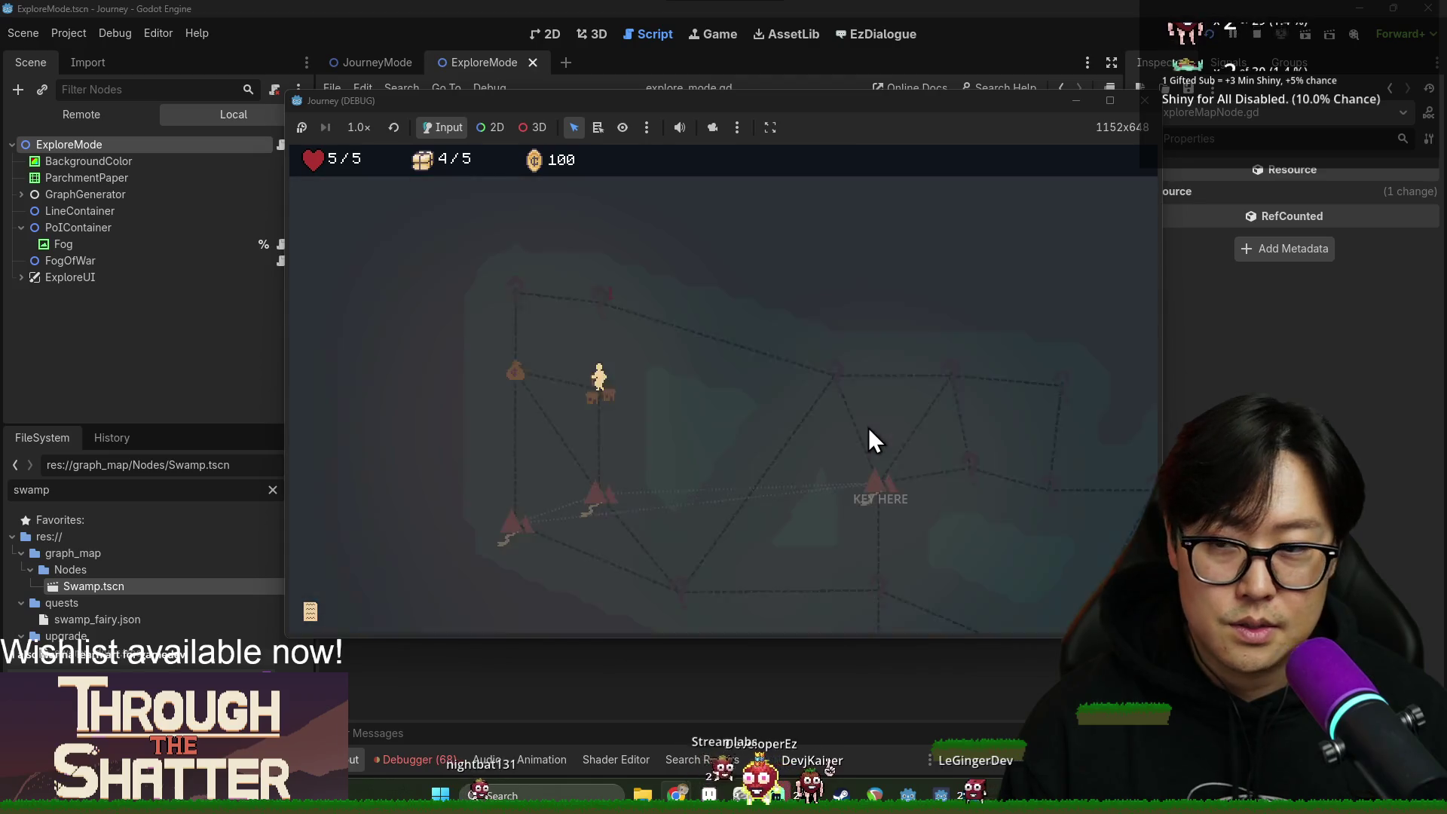
click(518, 371)
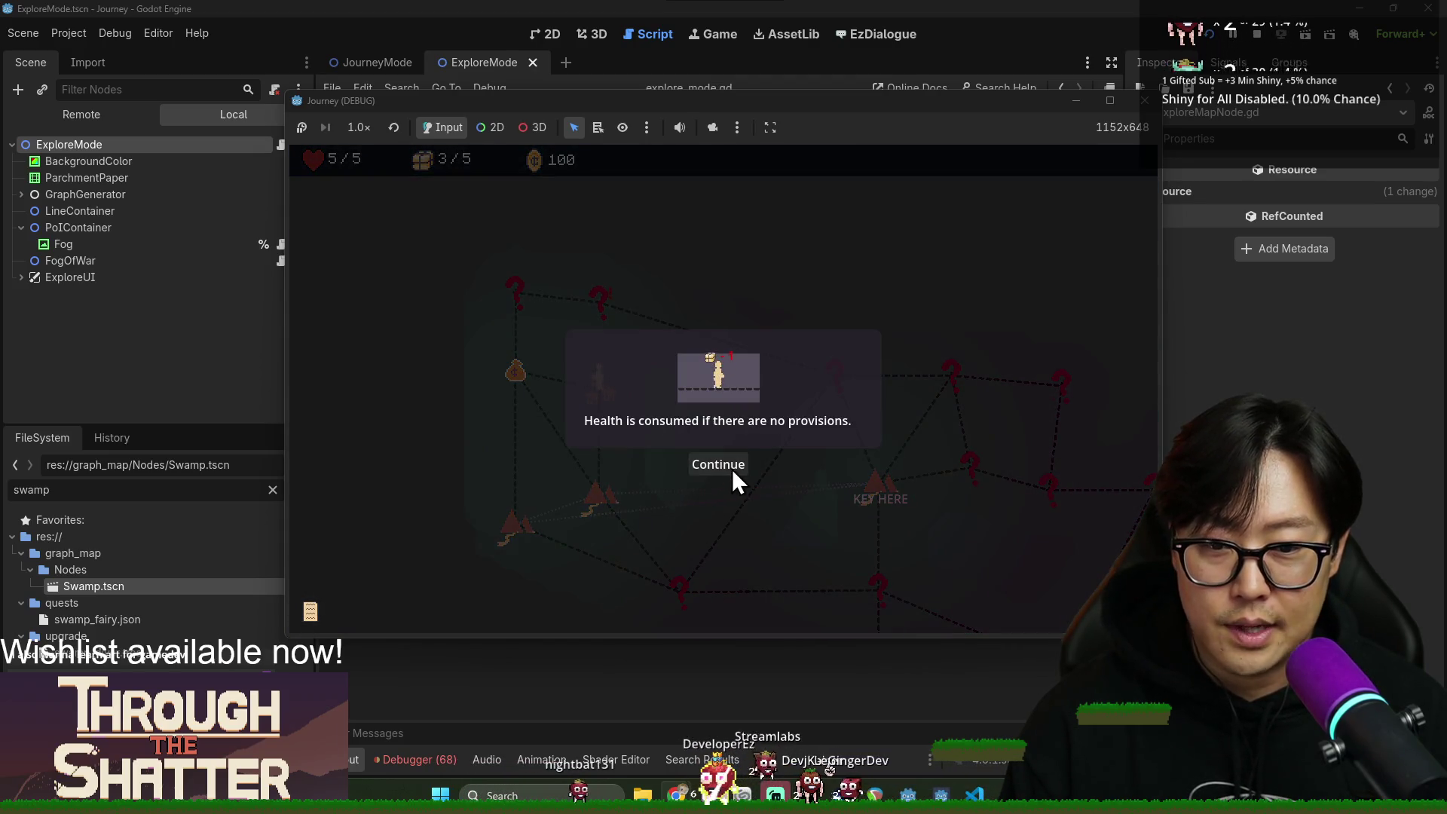
click(732, 471)
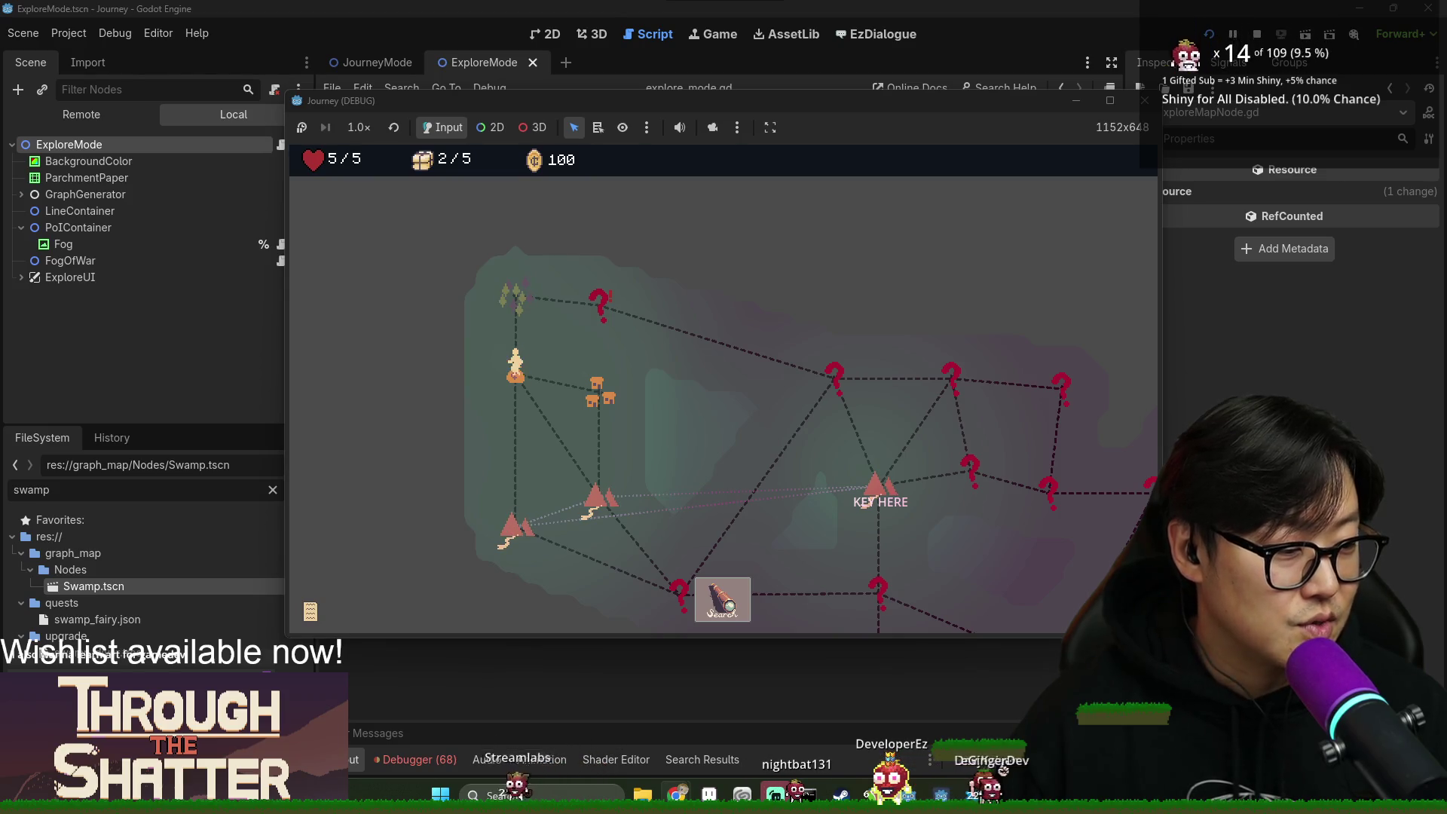
click(727, 606)
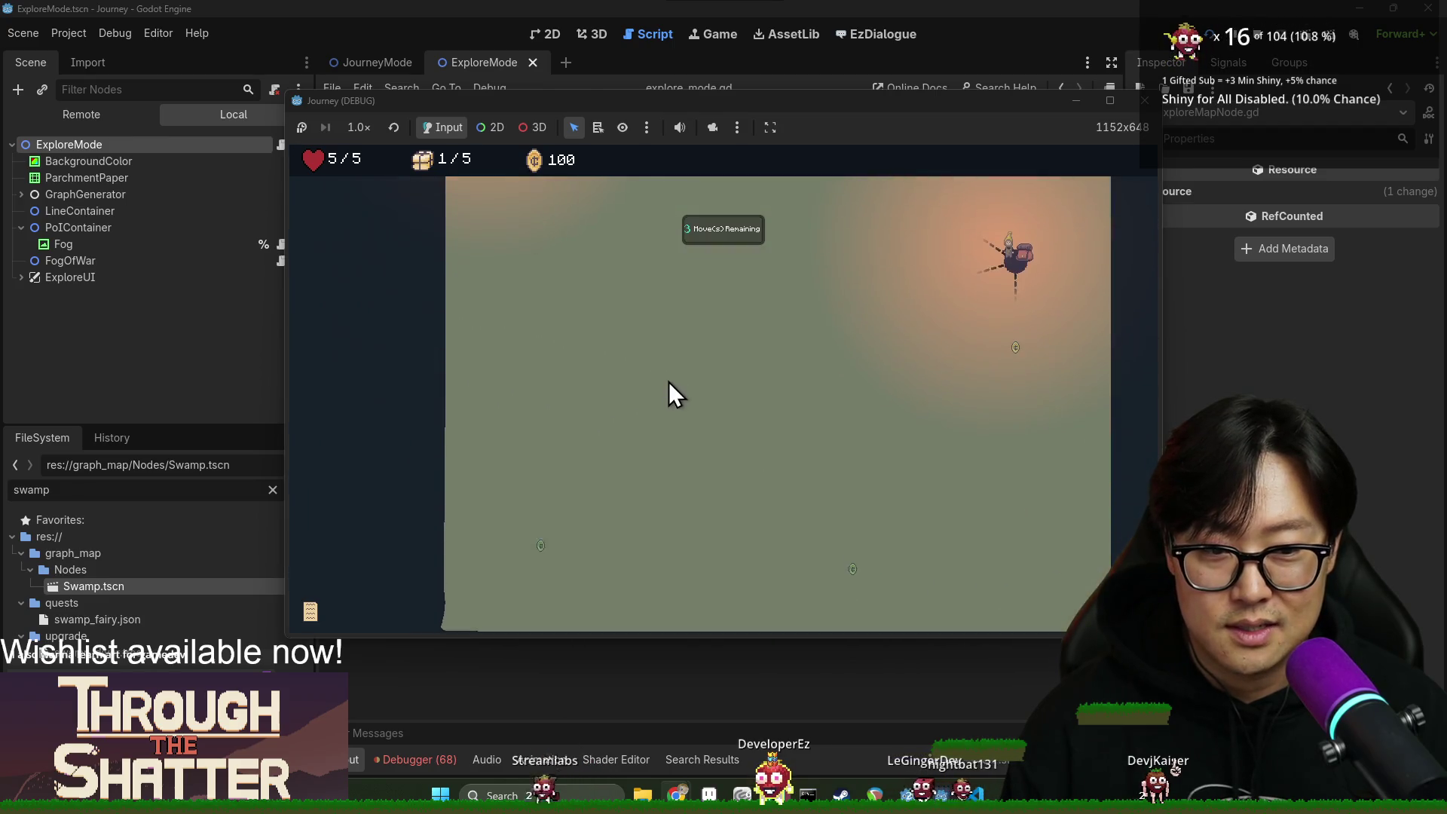
Head to the lower-right point of interest and get through the shopkeeper's dialogue.
click(577, 212)
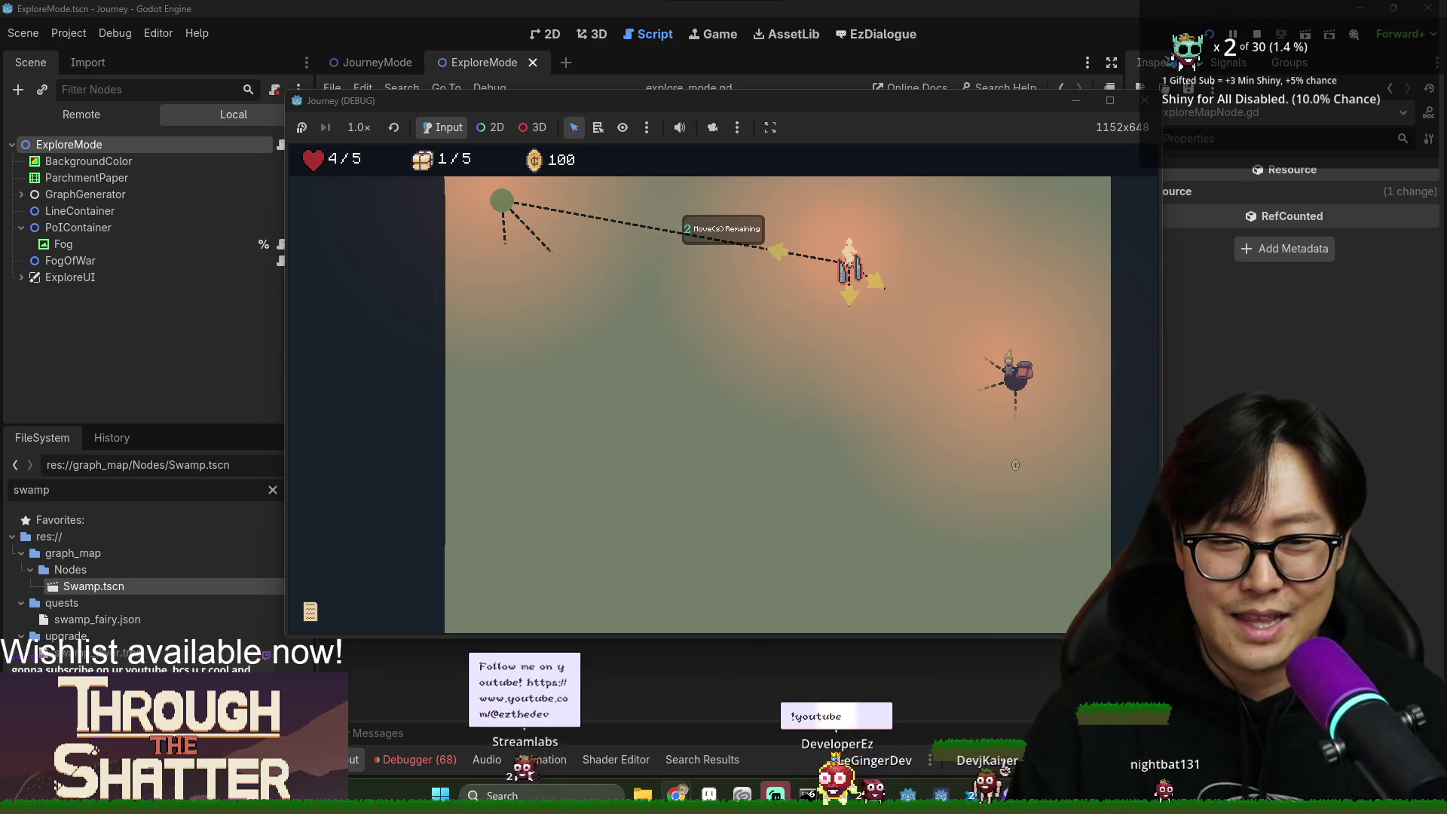
click(1025, 377)
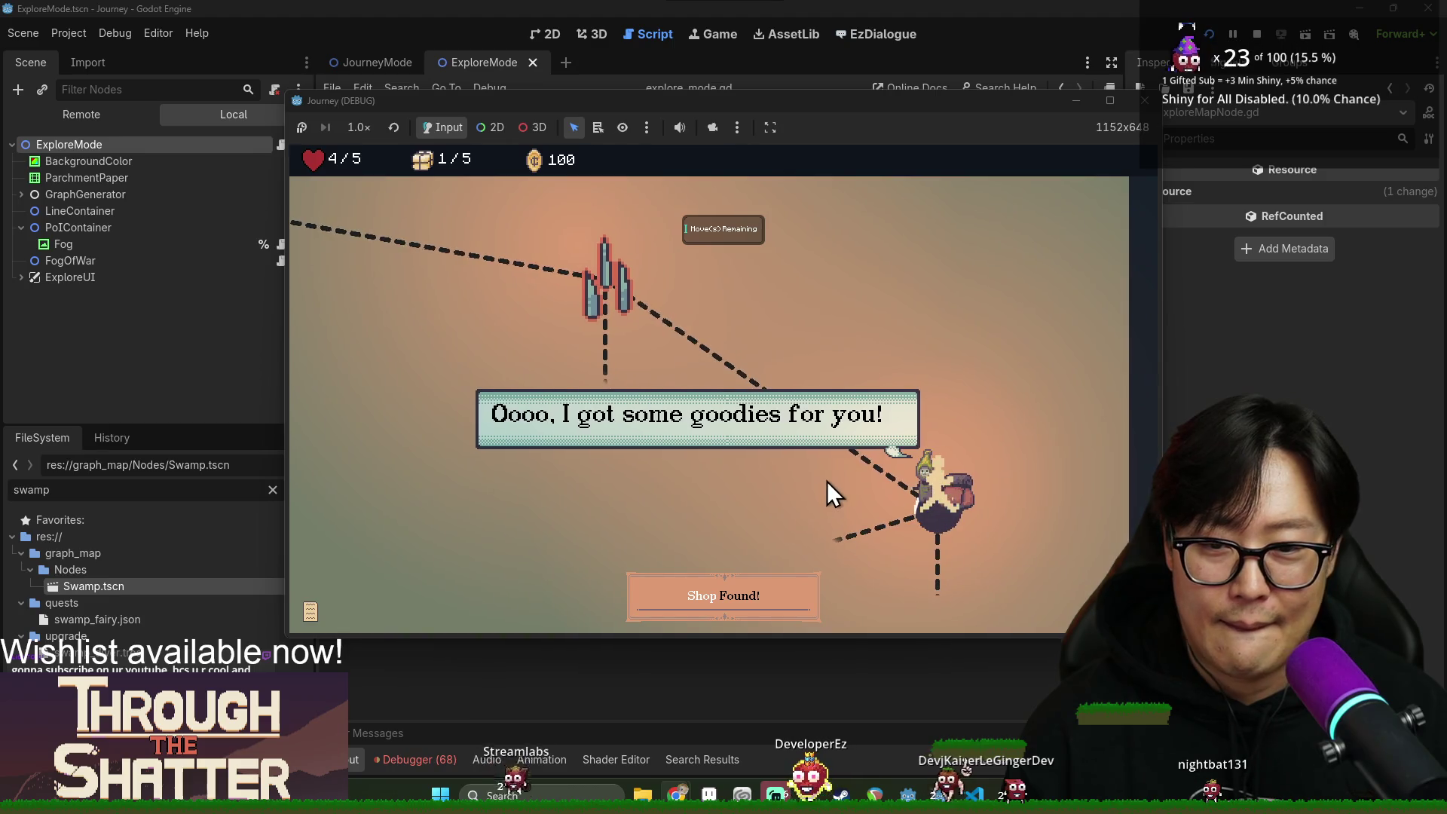
click(925, 487)
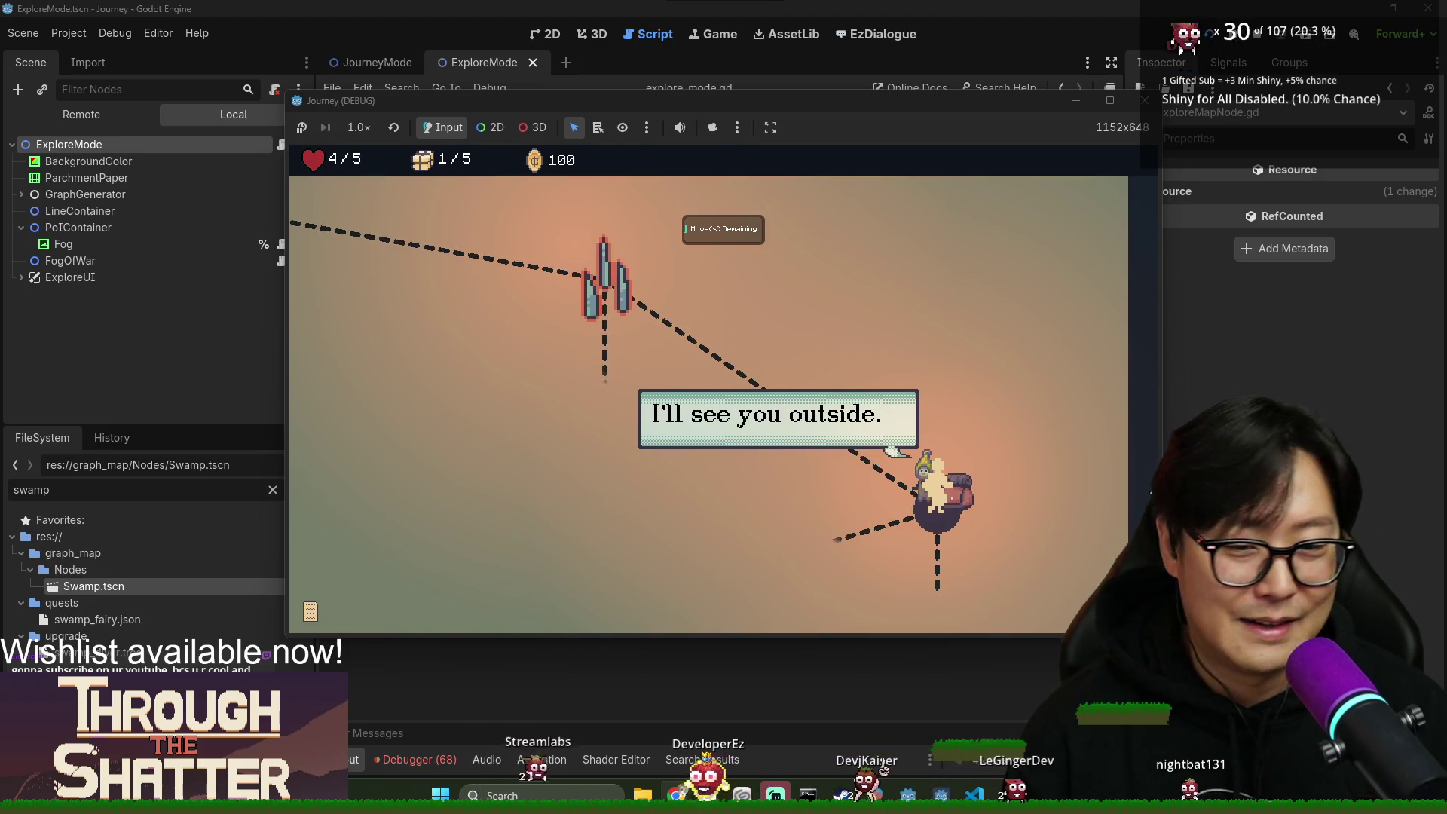
key(space)
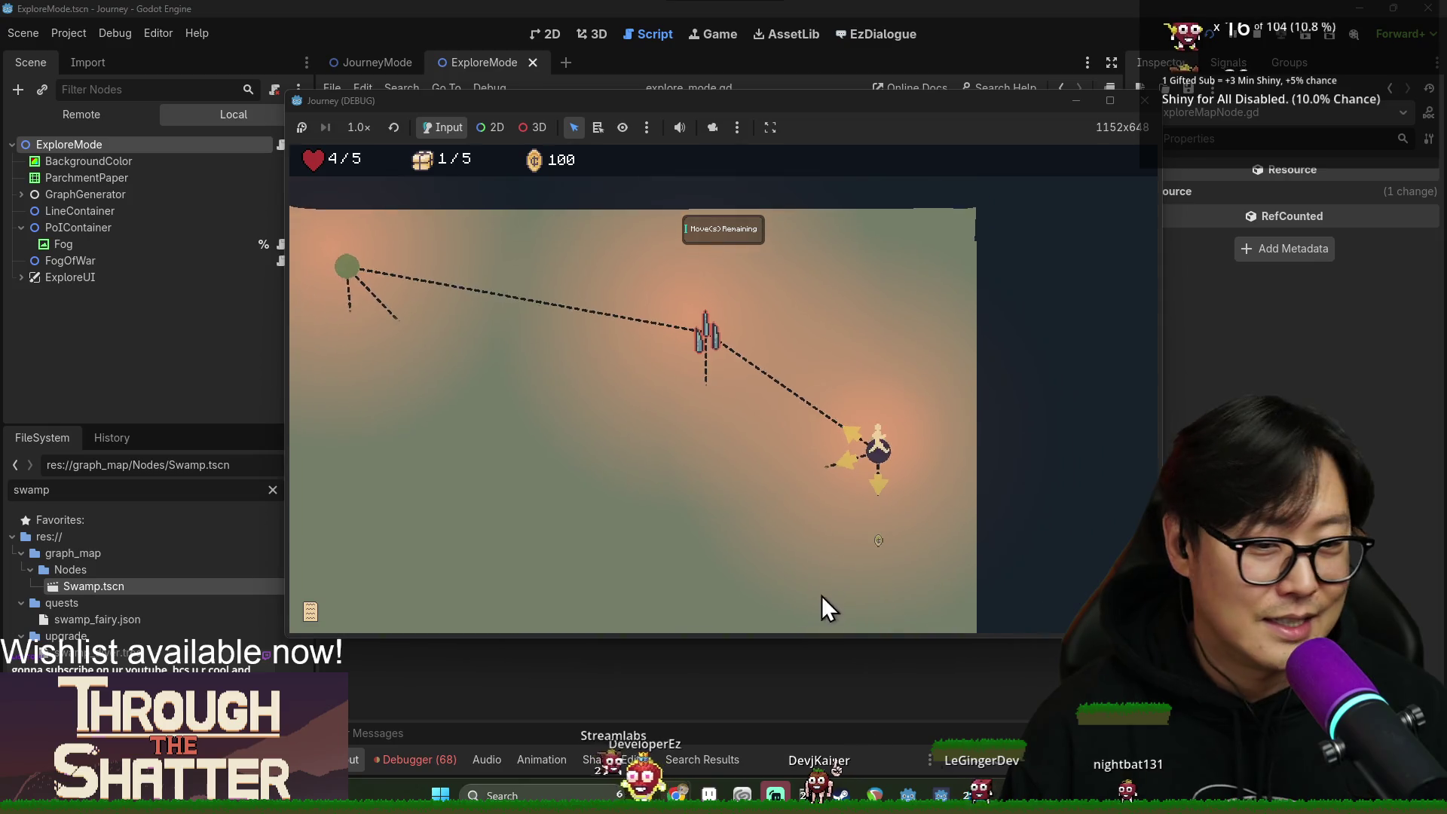
click(878, 483)
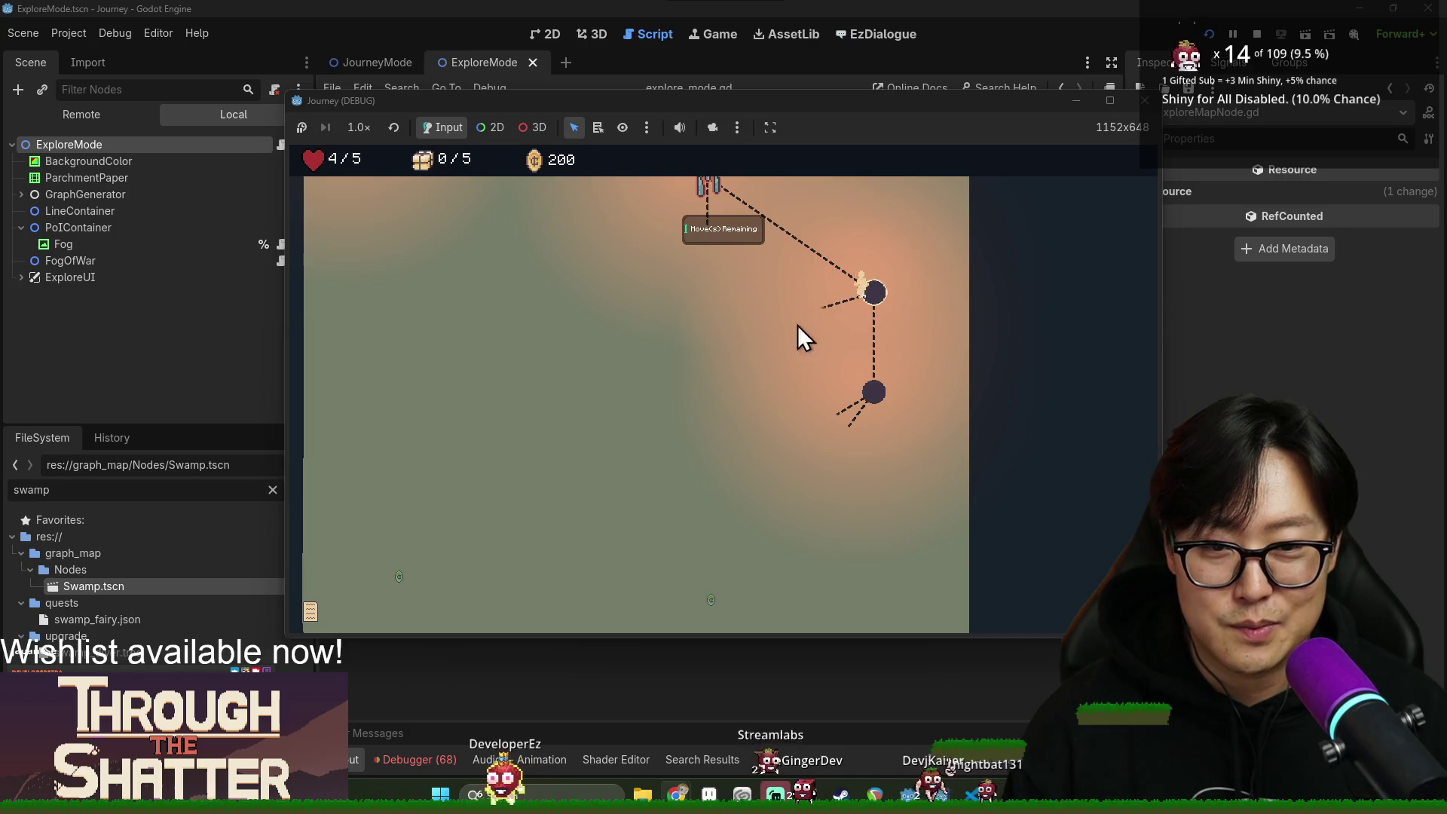
Walk the newly revealed path nodes, close the shop, and spend the last heart.
scroll(762, 437, up, 2)
click(730, 523)
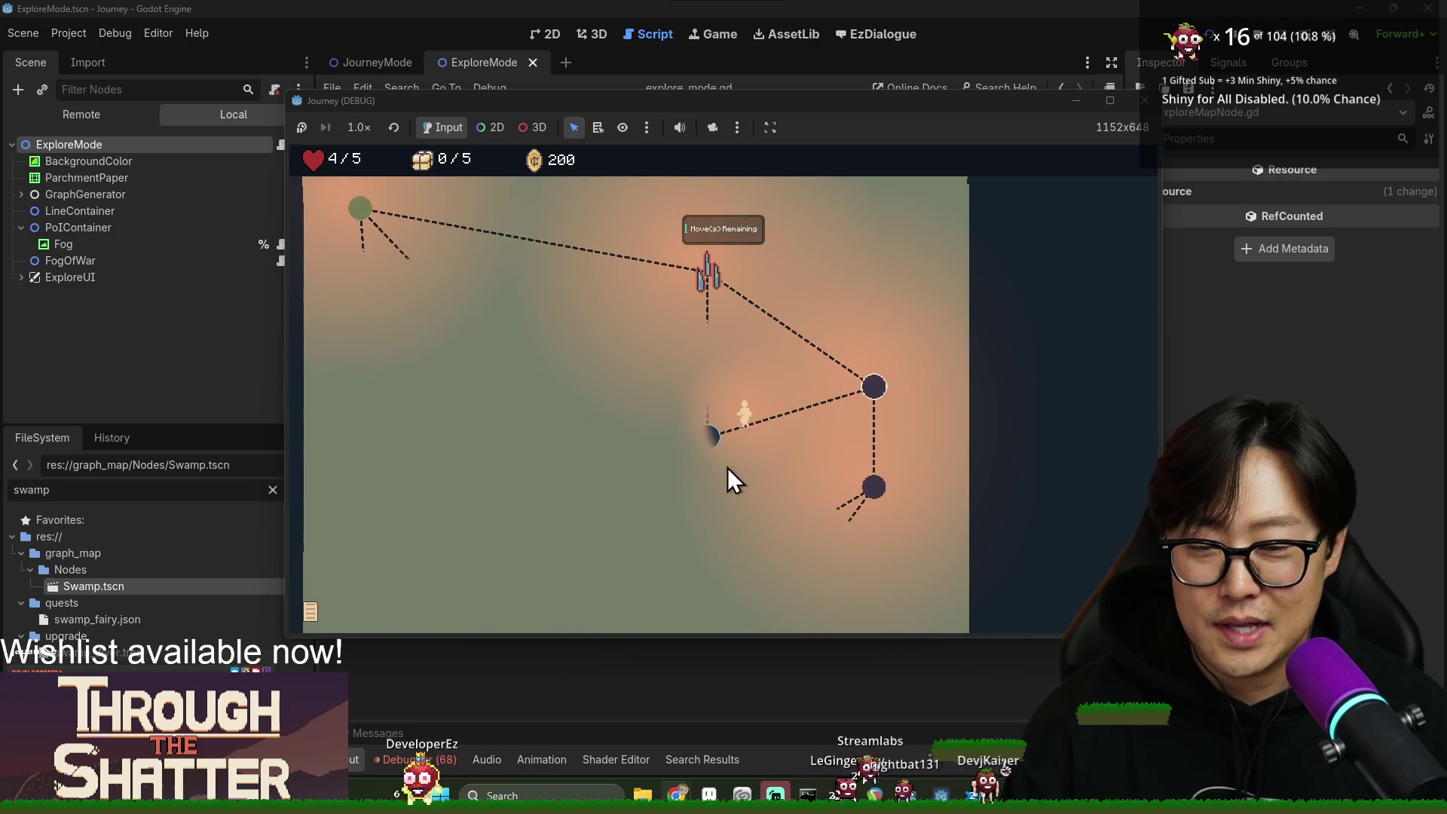
click(669, 437)
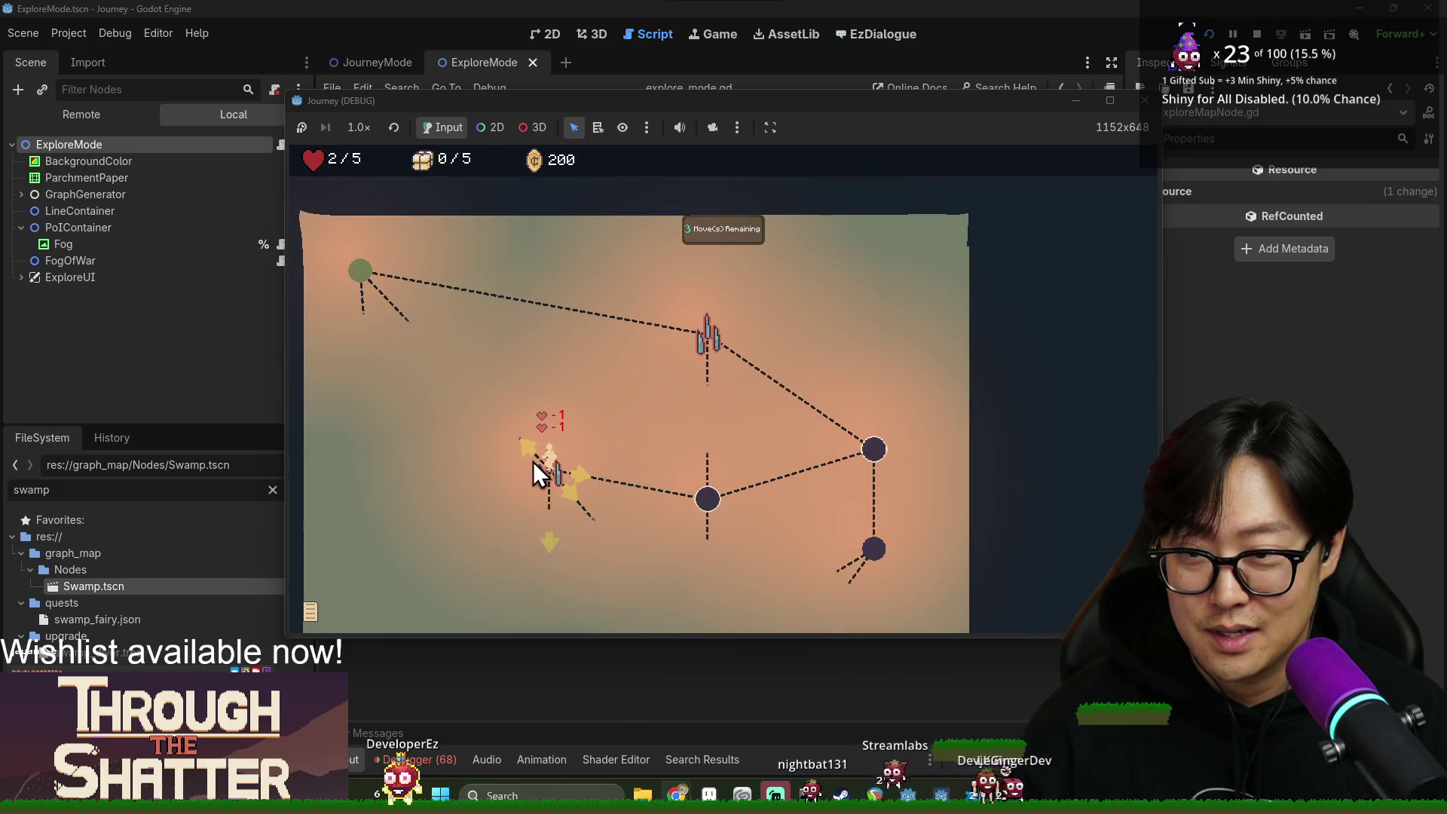
click(525, 449)
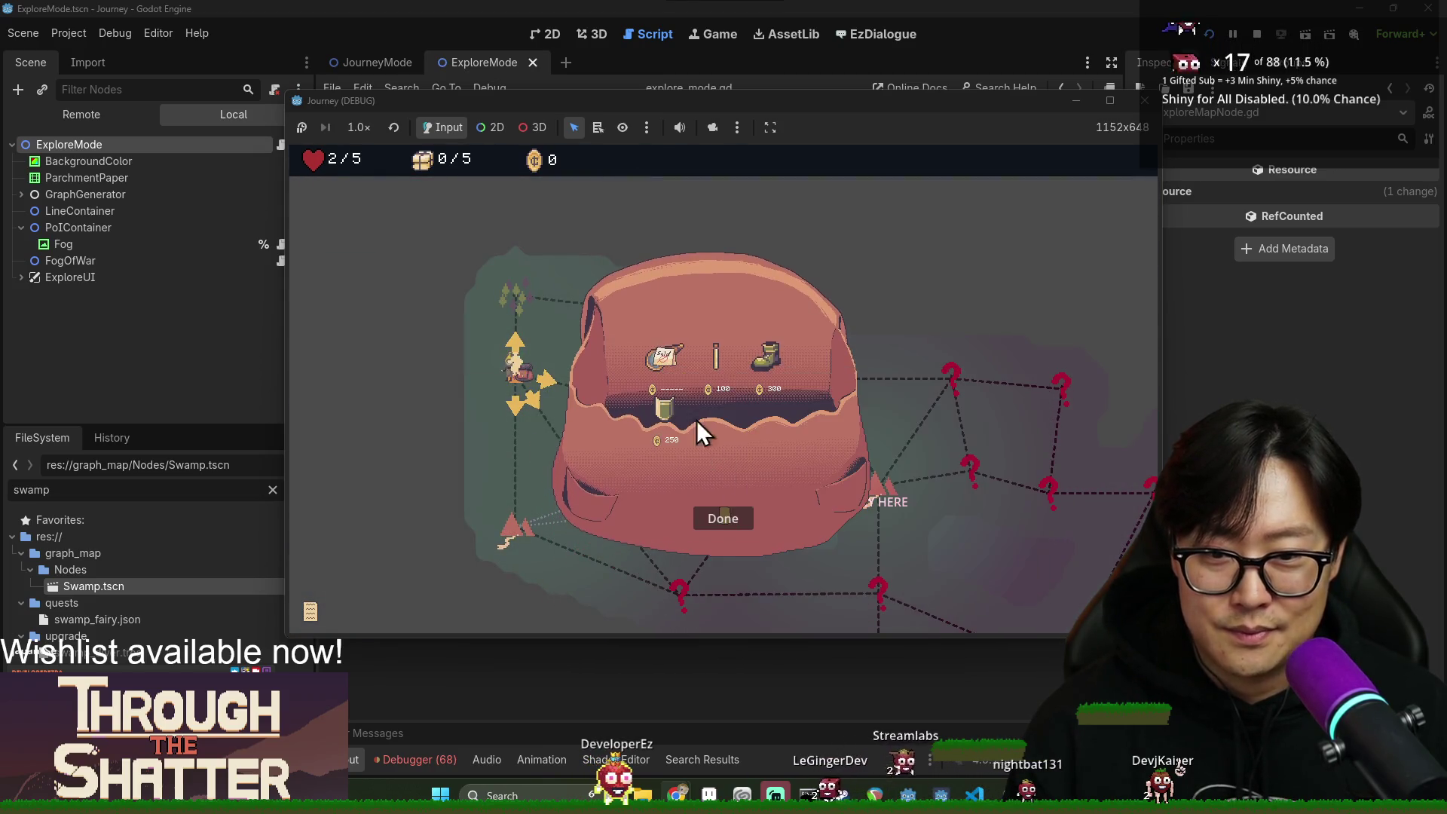
click(725, 519)
click(522, 301)
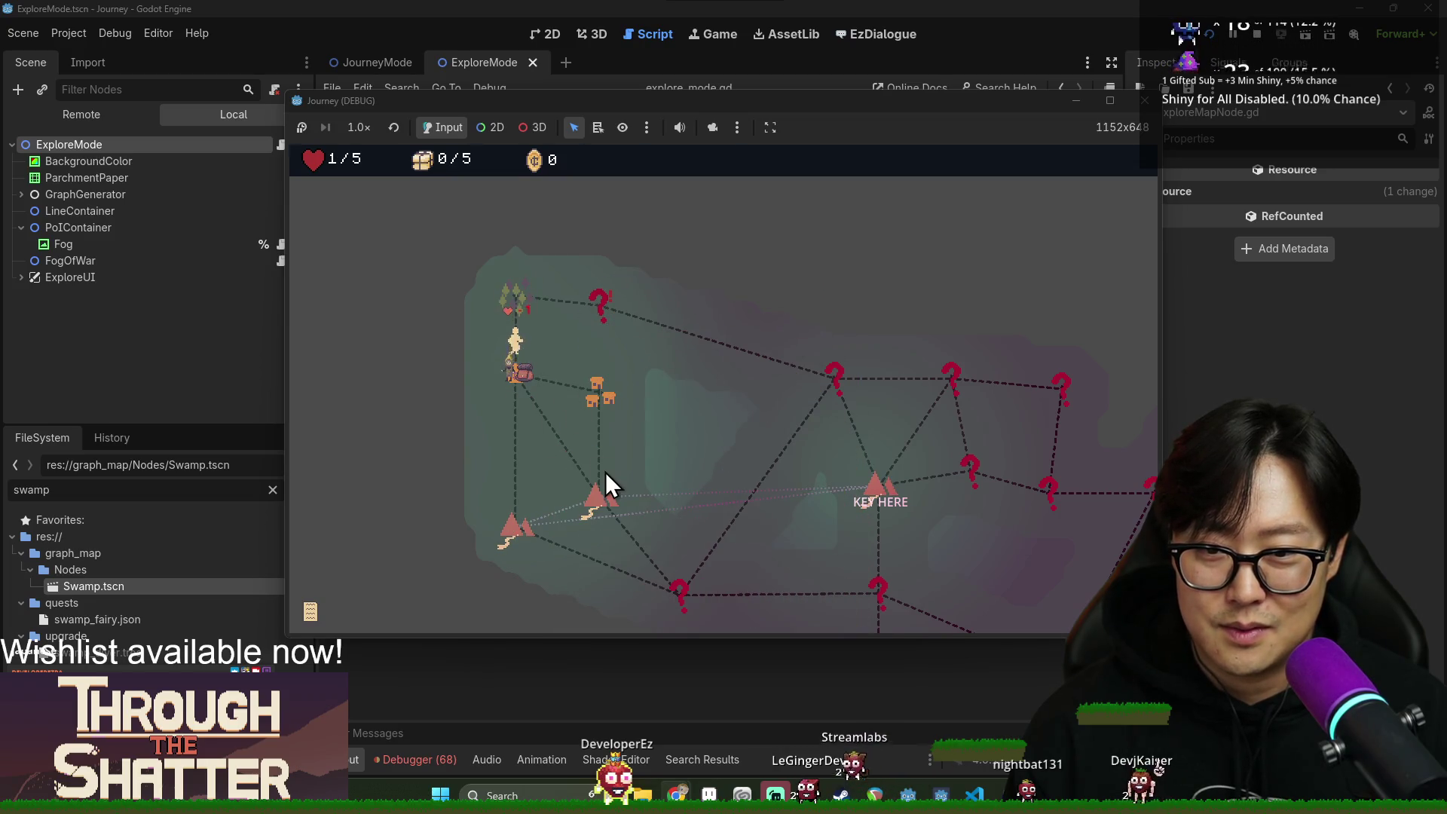
click(603, 461)
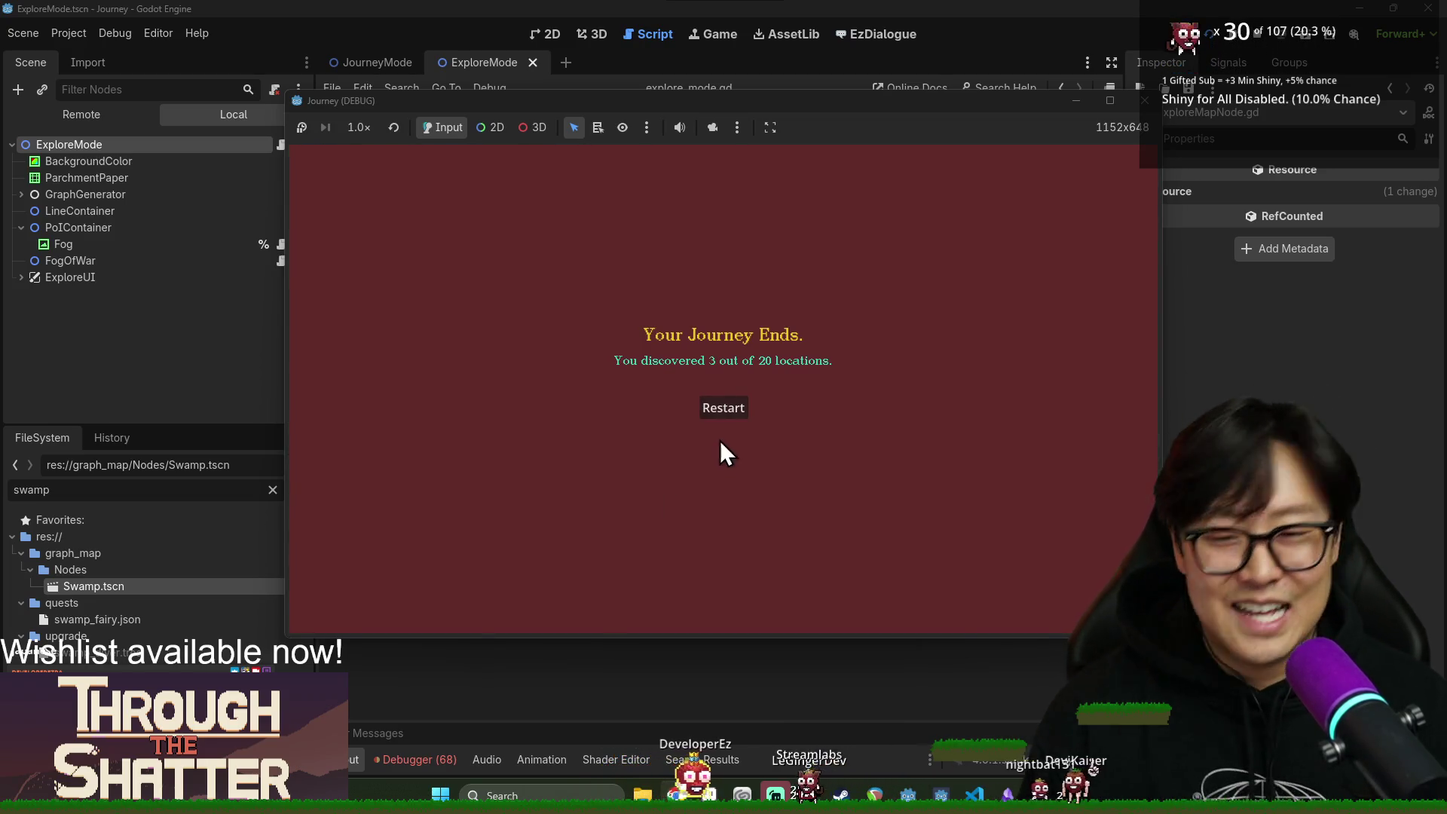
Restart after the run ends, start a New Game, and enter a node's area from the world map.
click(735, 409)
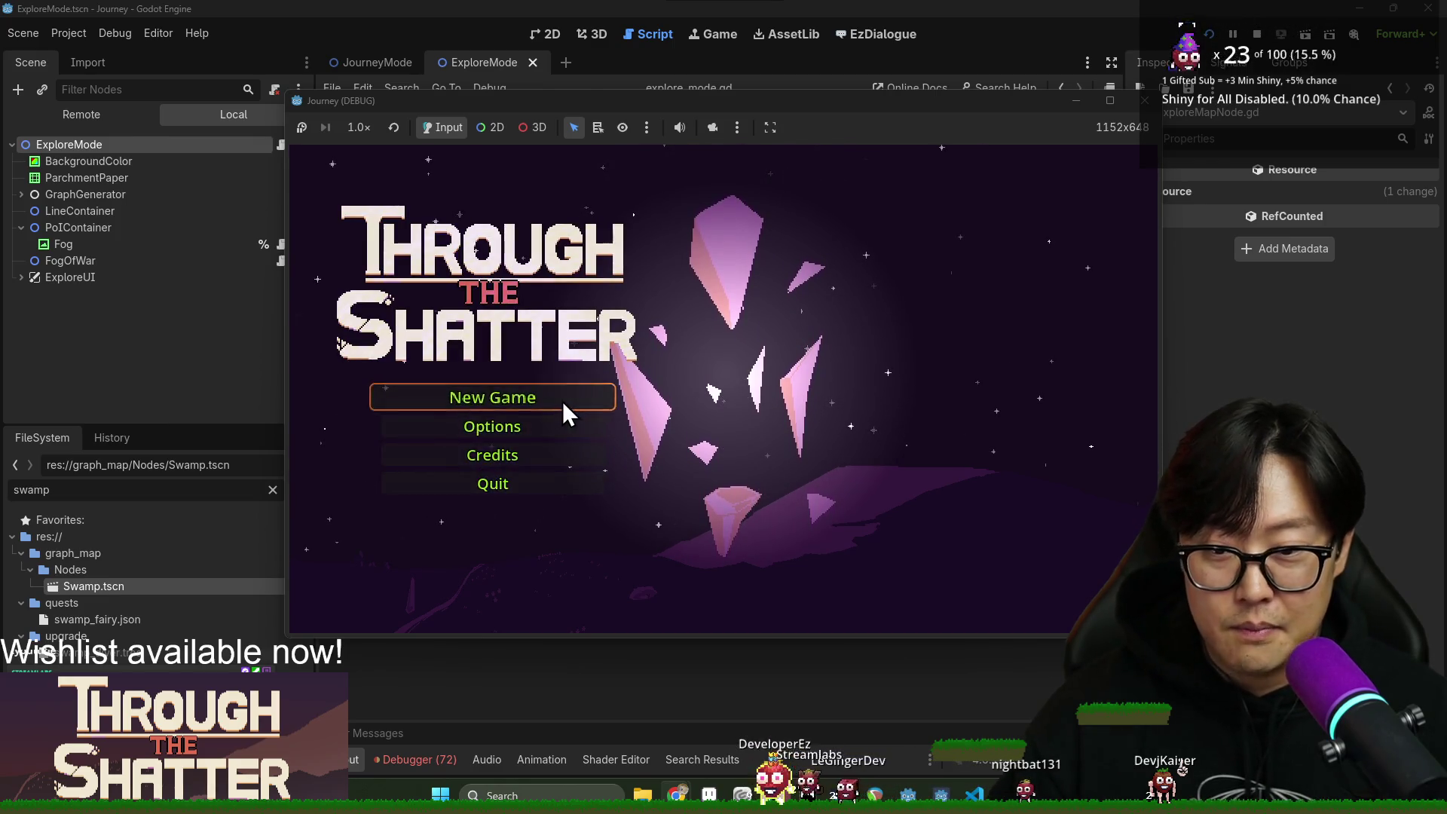
click(562, 401)
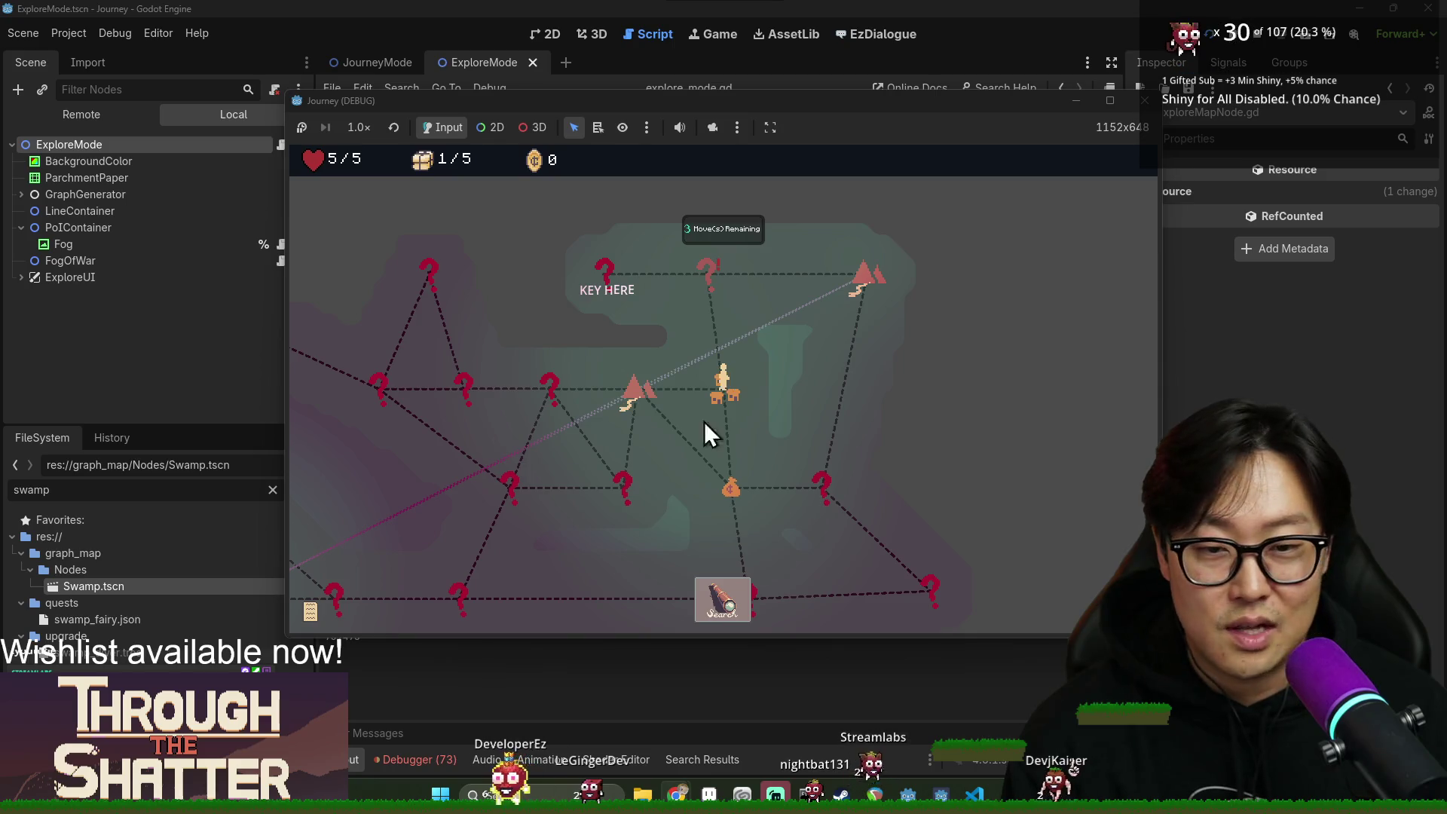
click(718, 614)
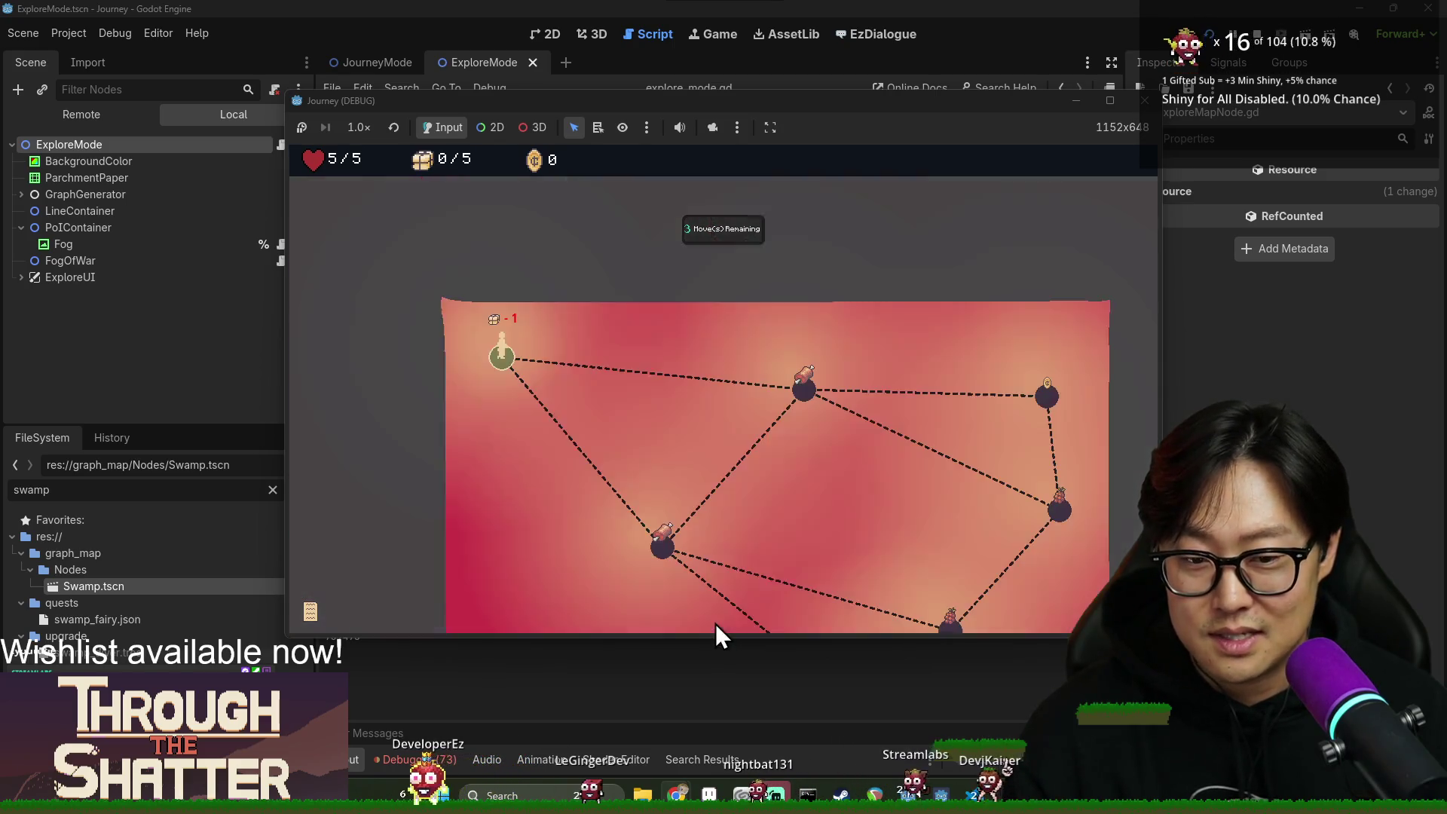
Travel via the upper-right, grape, bottom, left and money-bag nodes down to the bottom tree node.
click(806, 395)
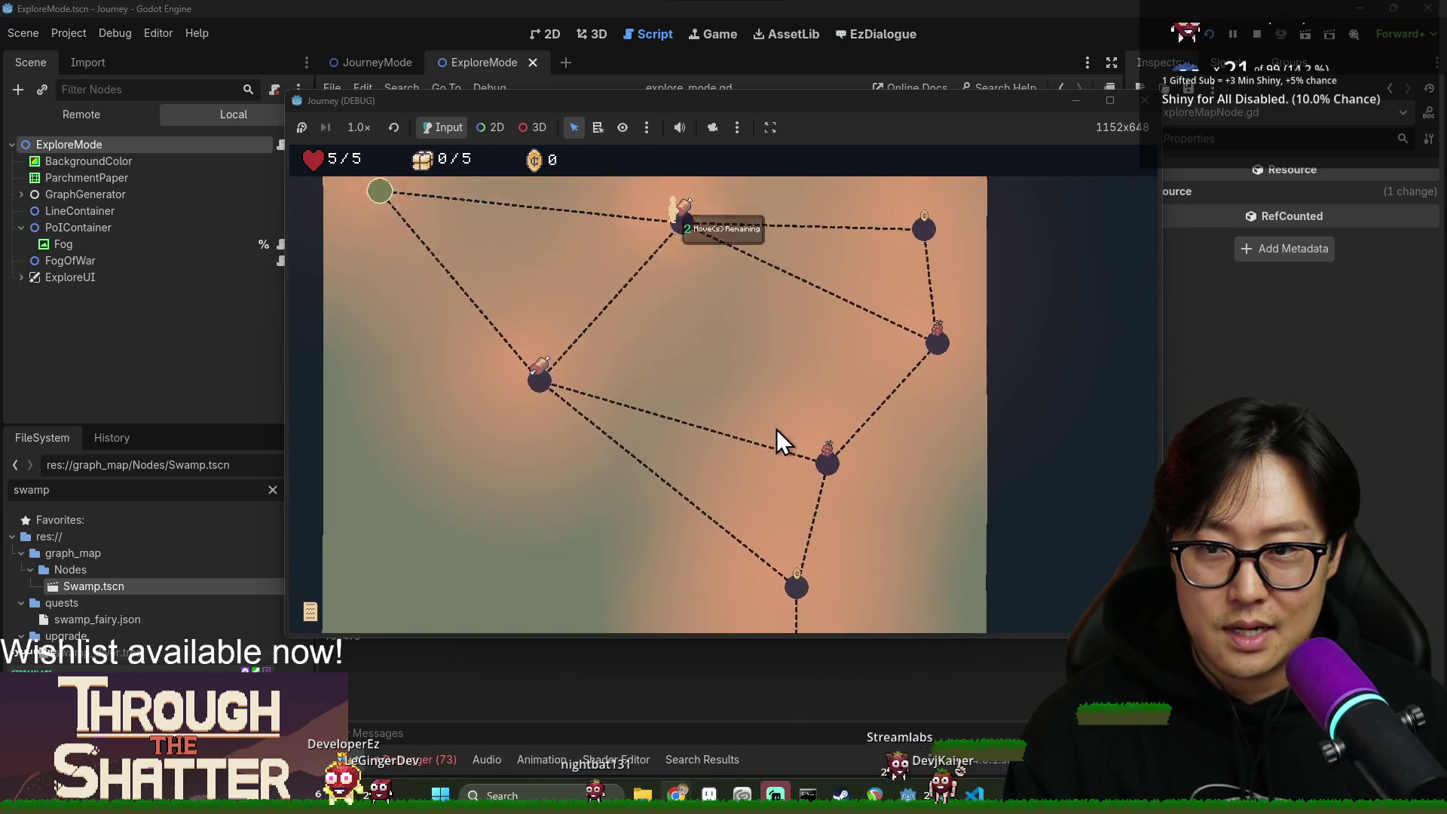
click(896, 264)
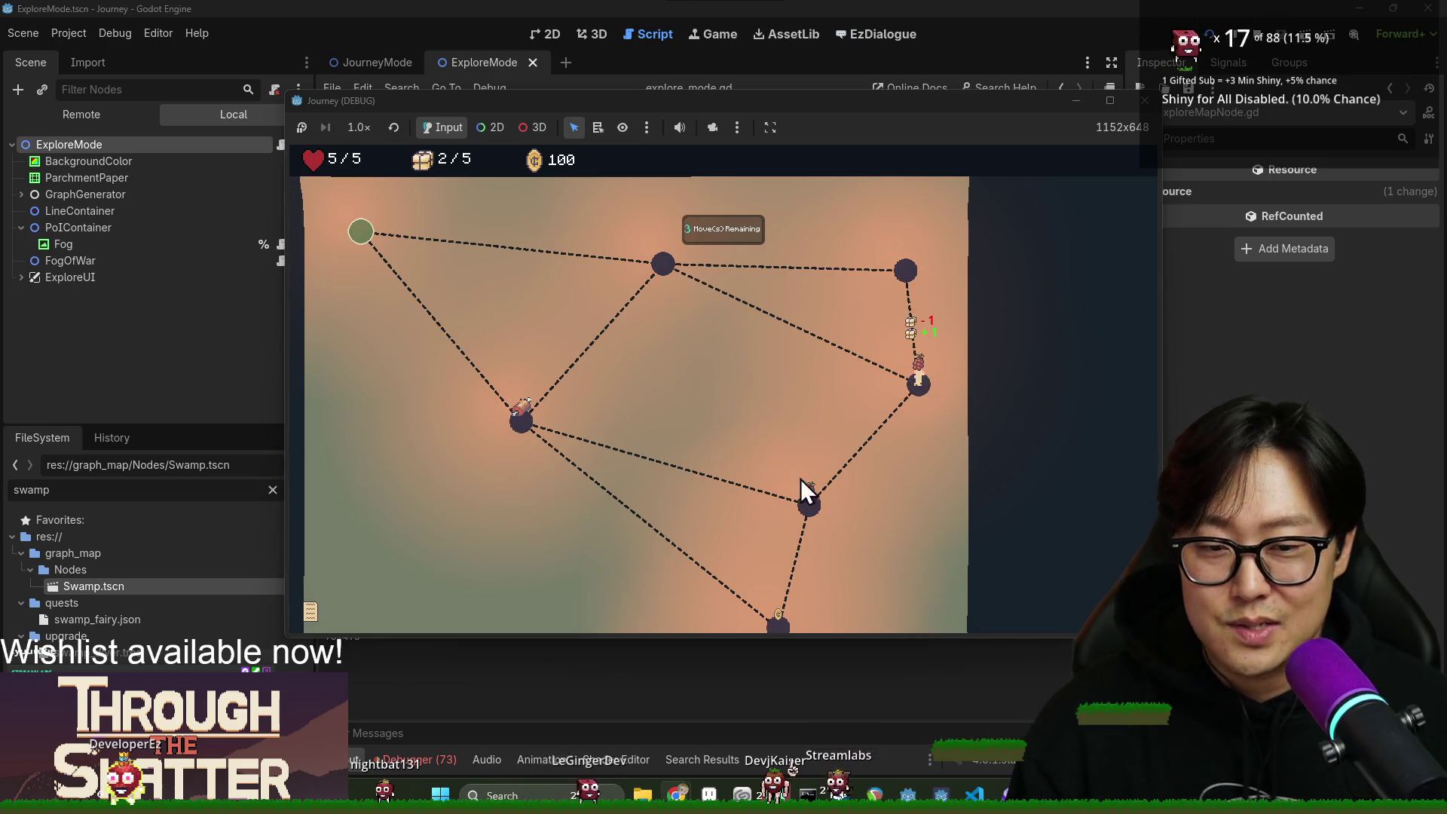
click(809, 499)
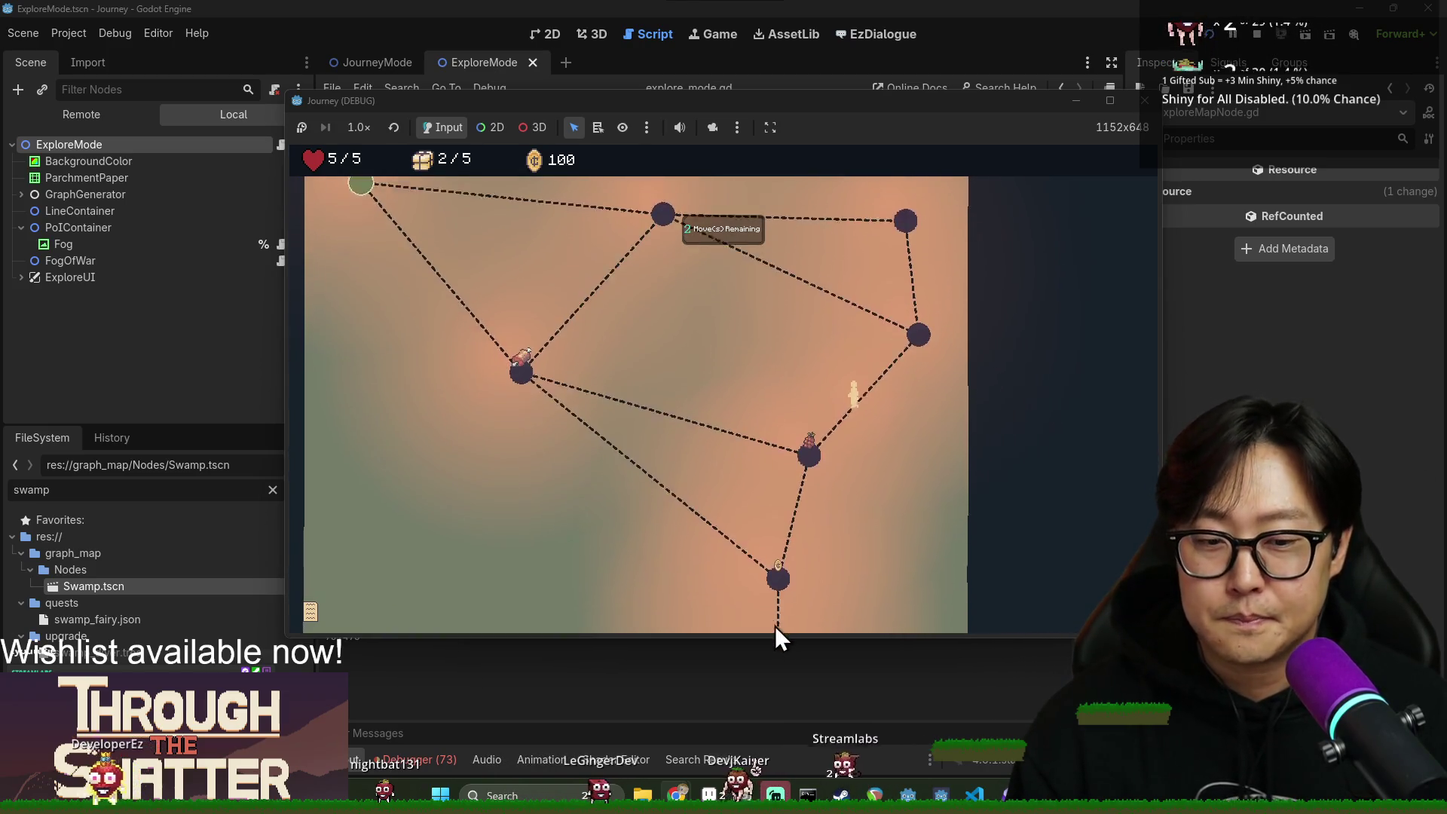
click(784, 532)
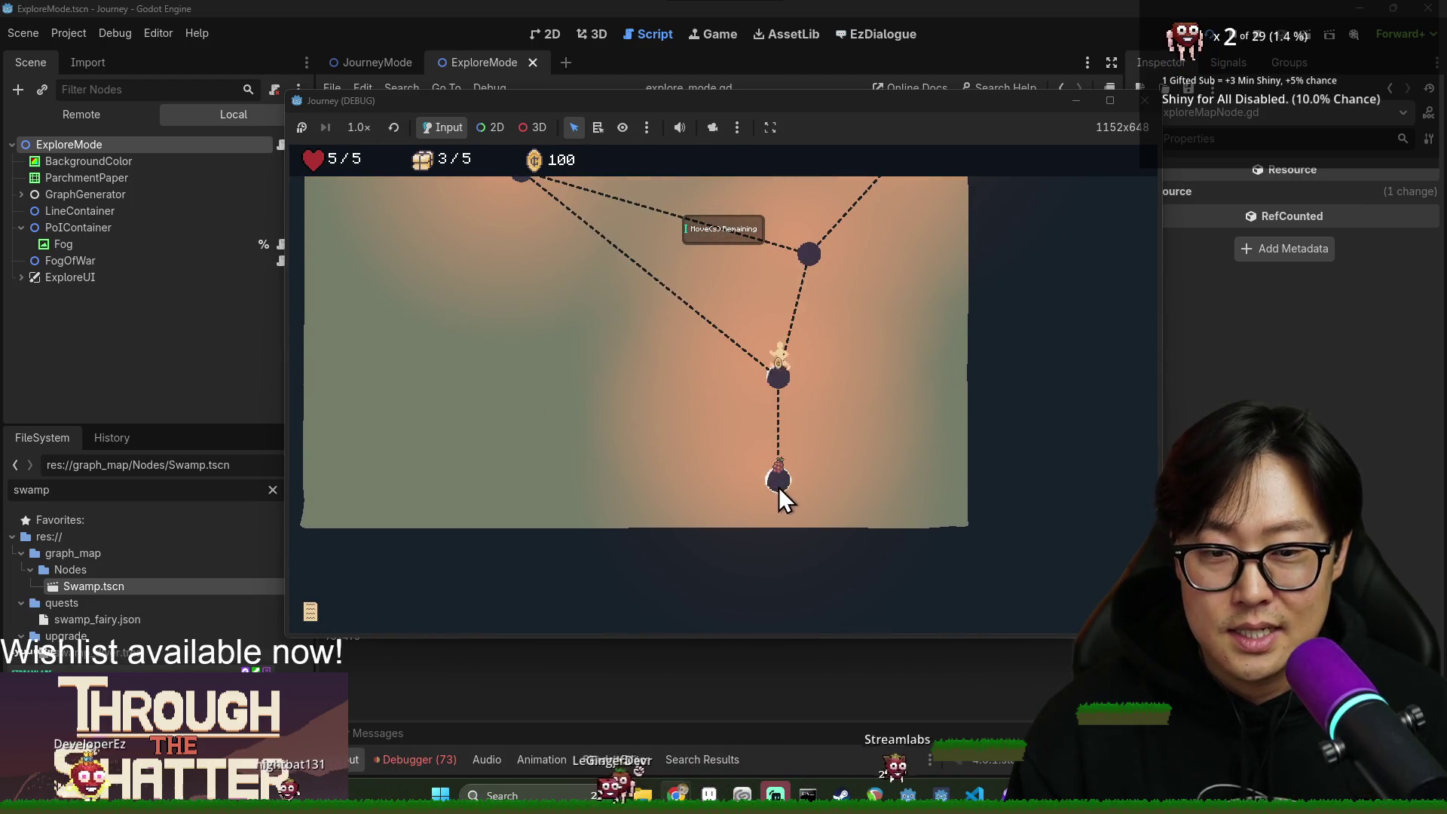
click(780, 482)
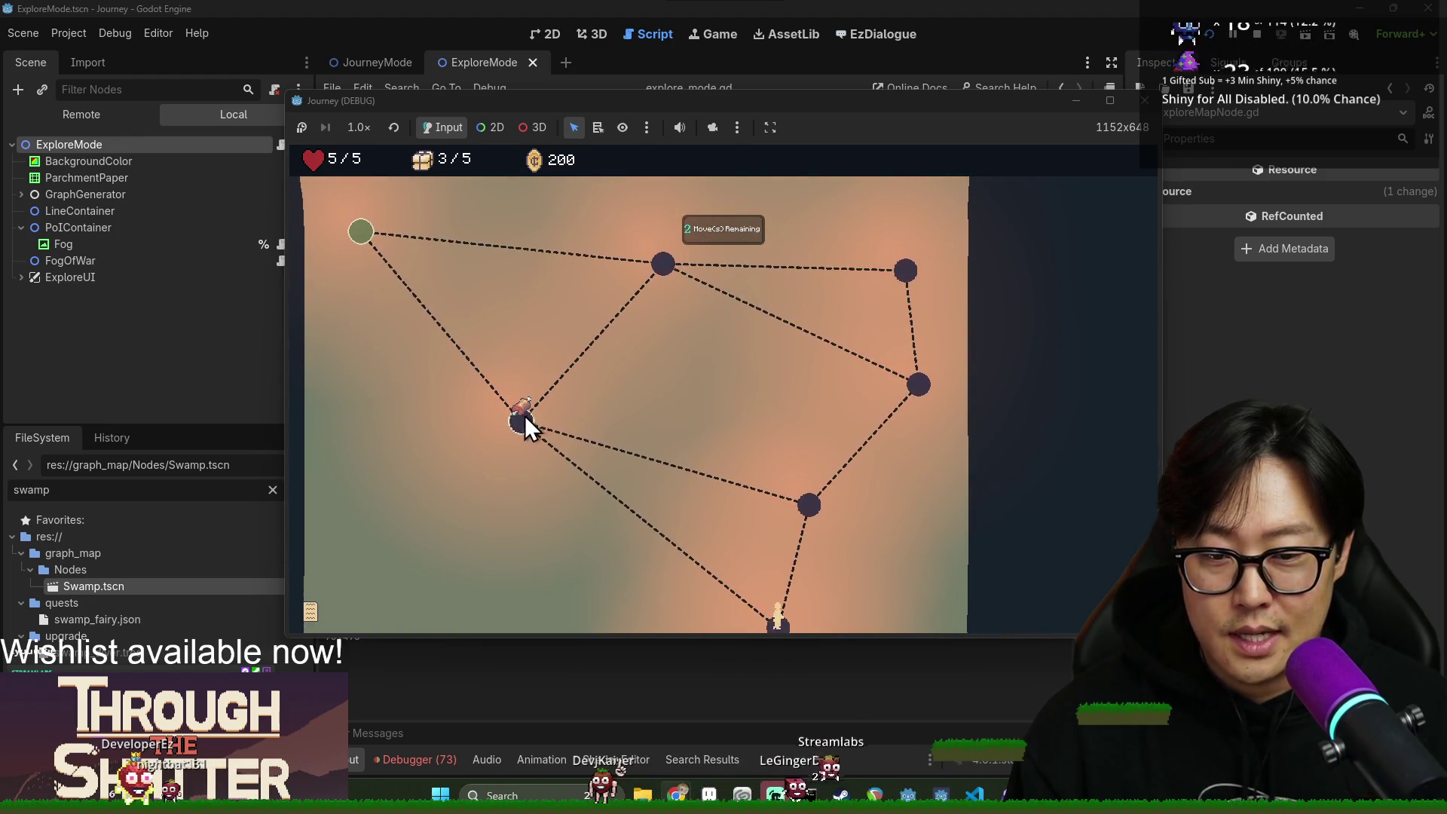
click(524, 416)
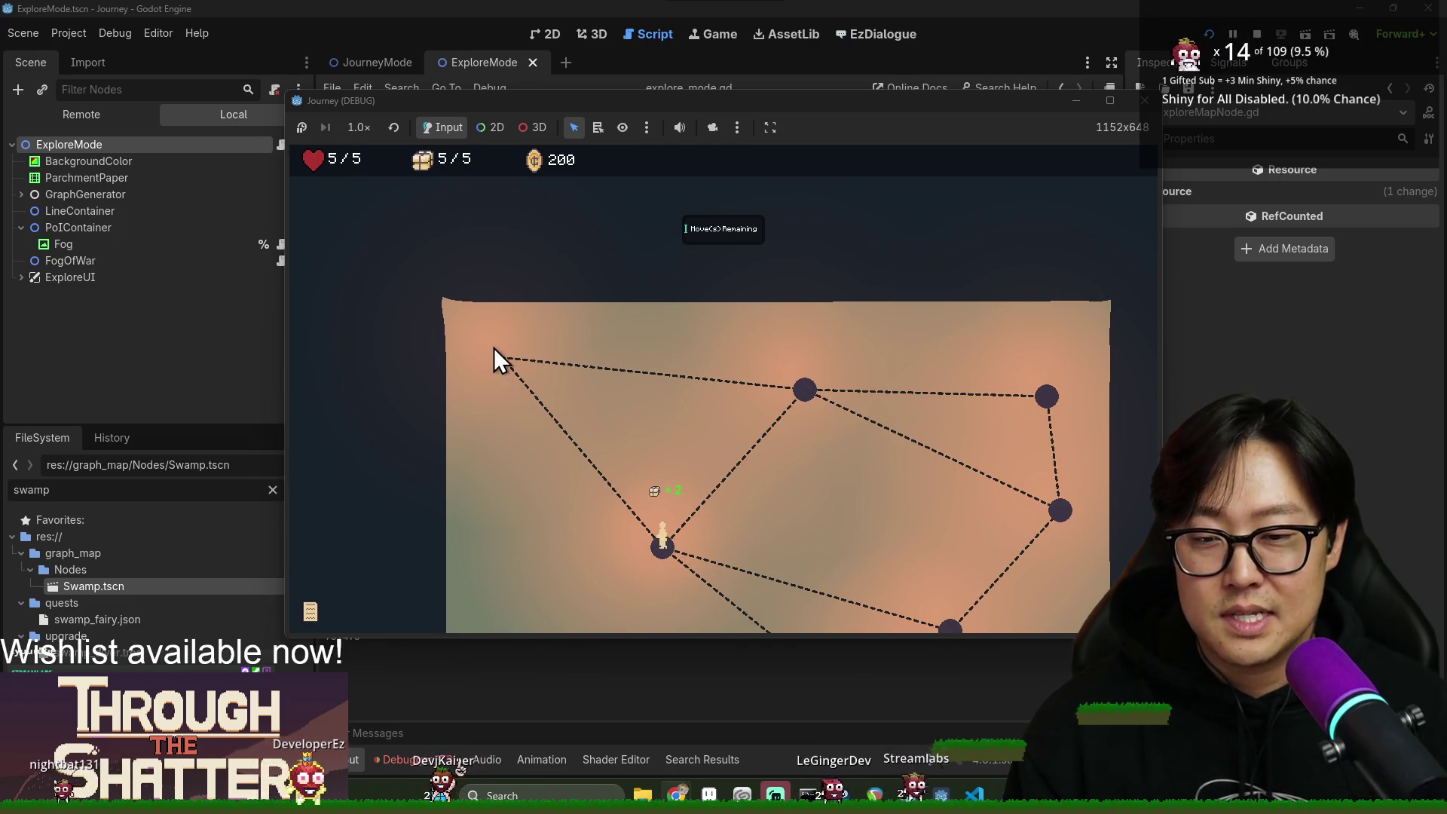
click(508, 365)
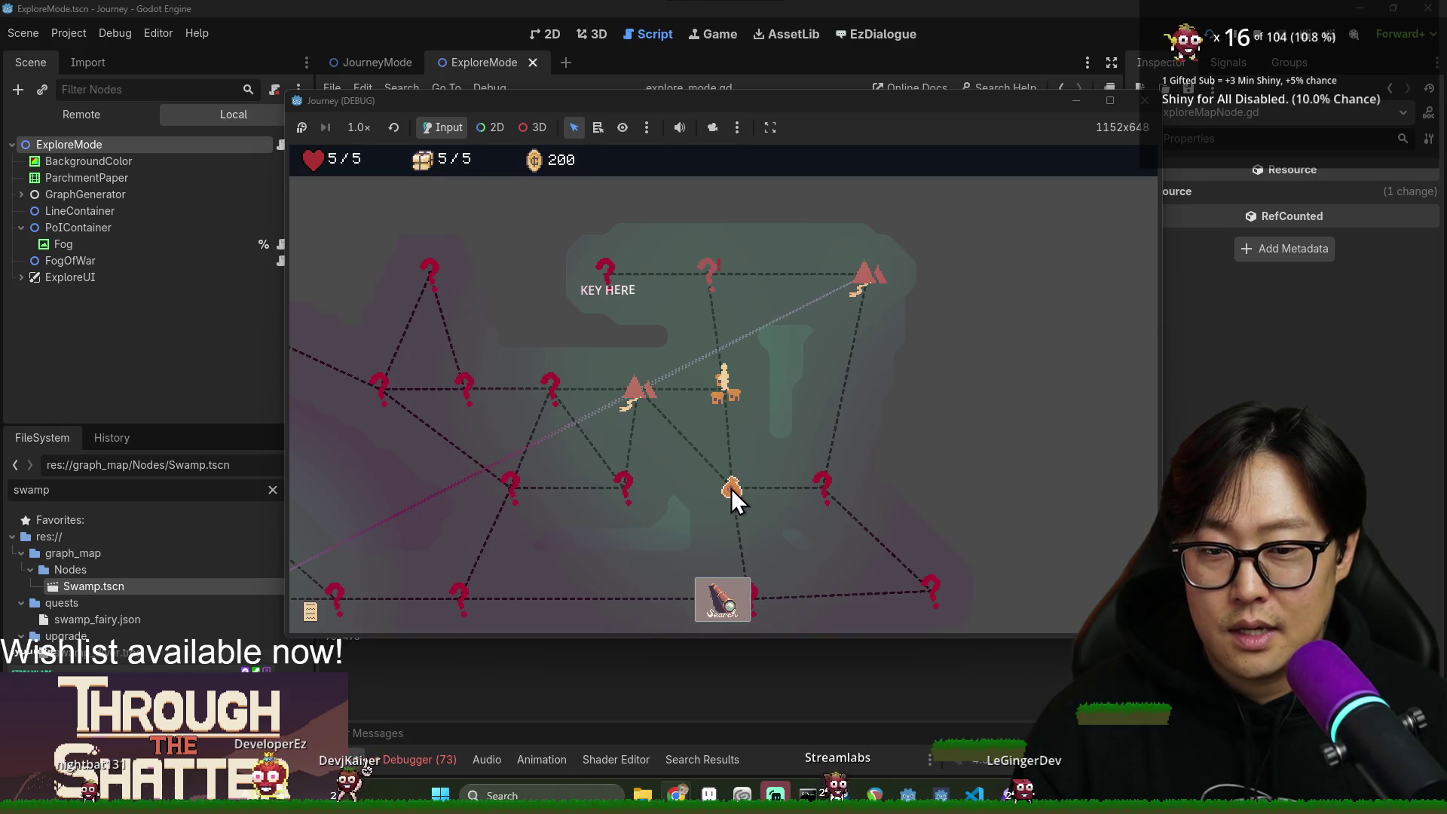
click(731, 489)
click(733, 513)
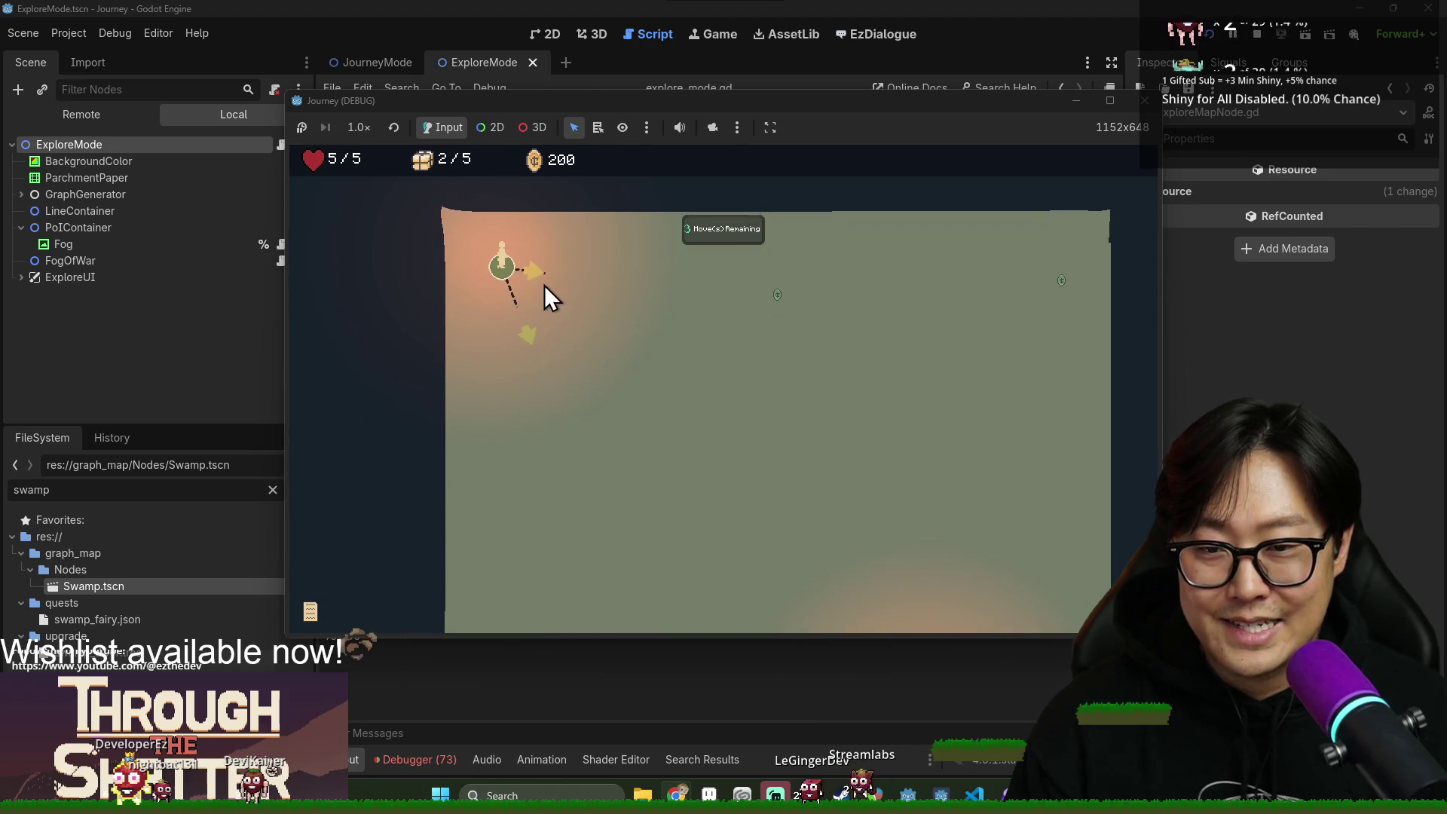
Step to a neighbouring subscene node, bringing the coin total to 300.
click(539, 275)
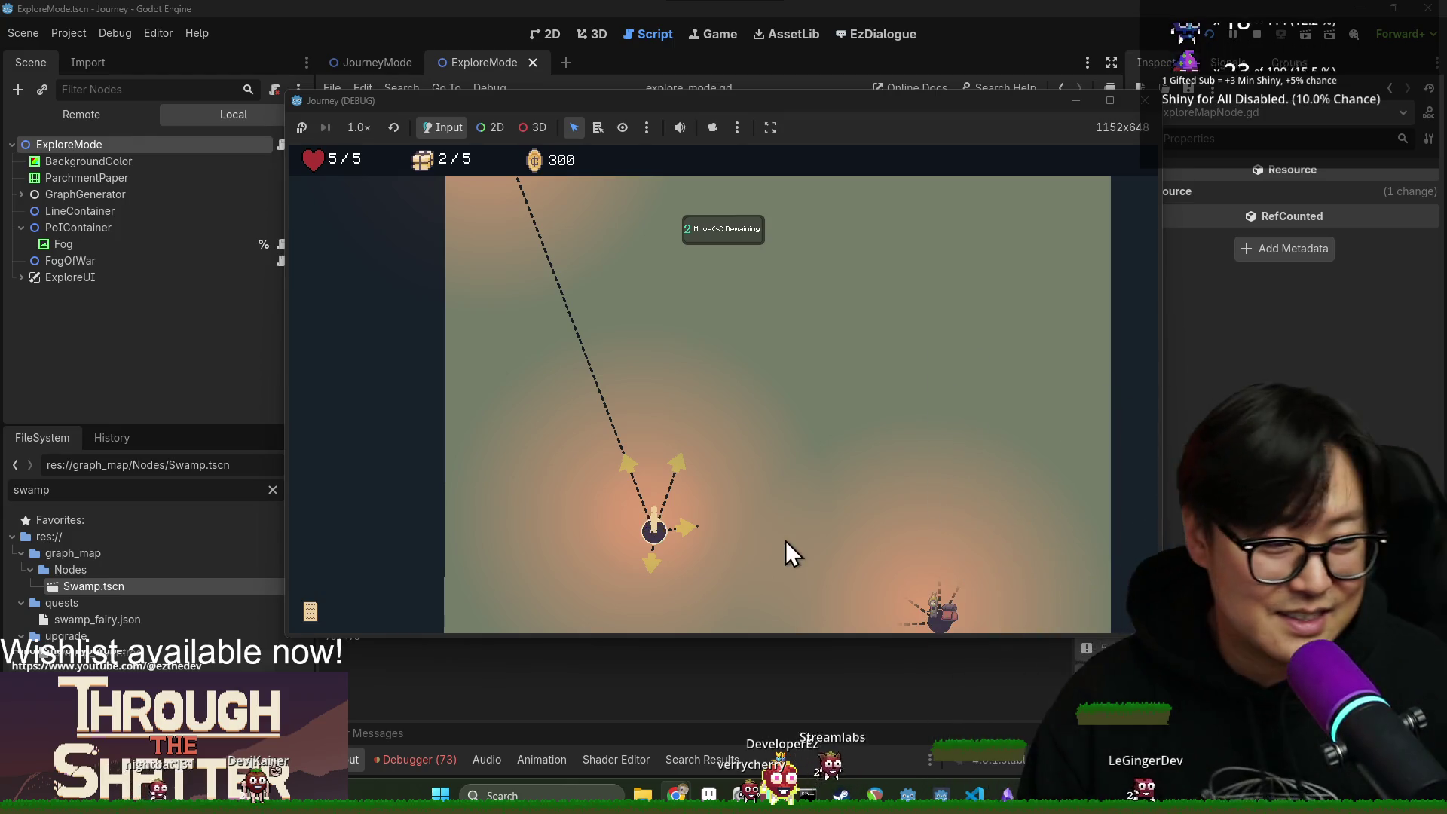
key(alt+Tab)
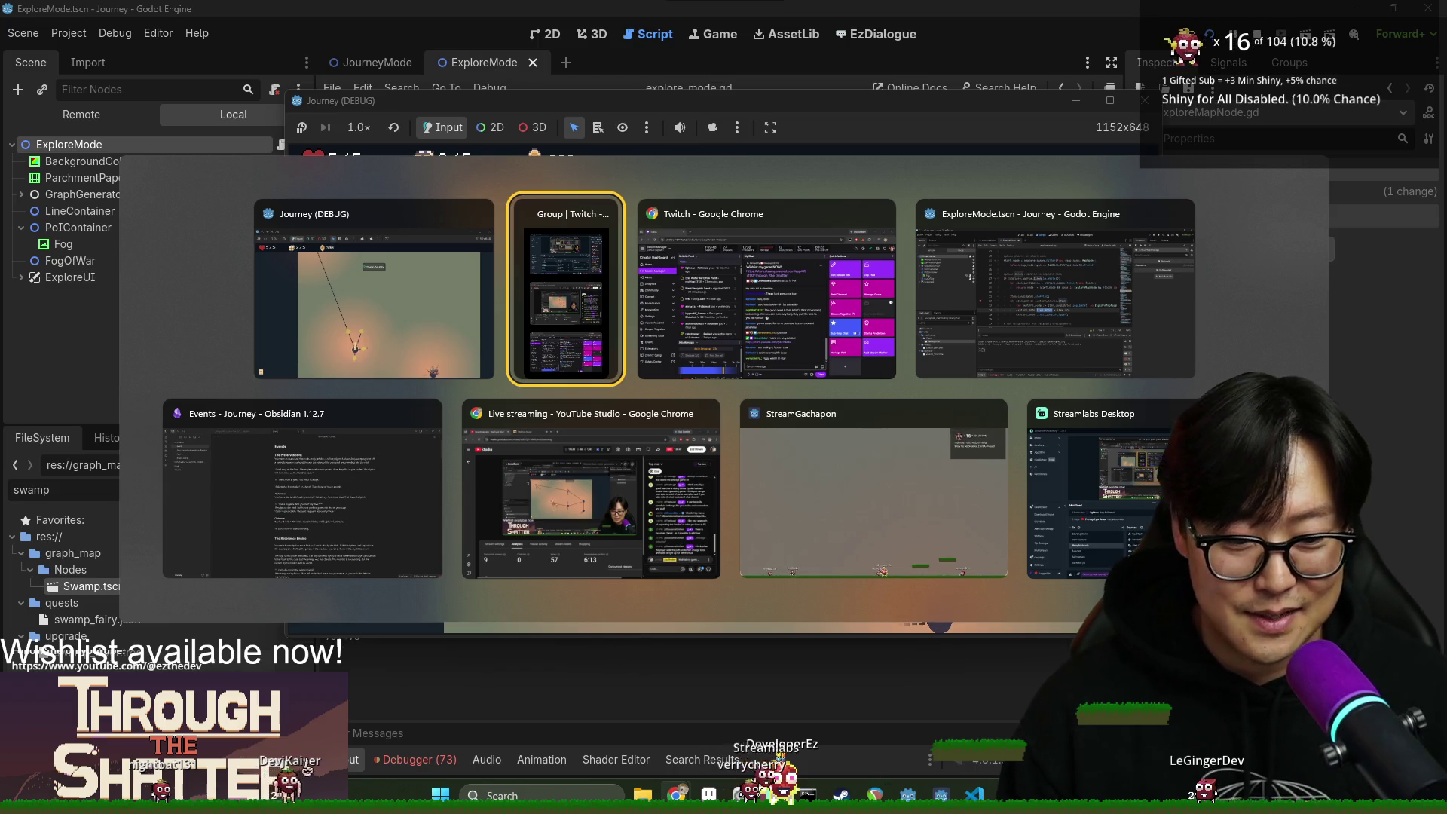
Glance at the BEACN mixer, then bring the Journey game back and walk down the lower subscene path.
key(Escape)
key(alt+Tab)
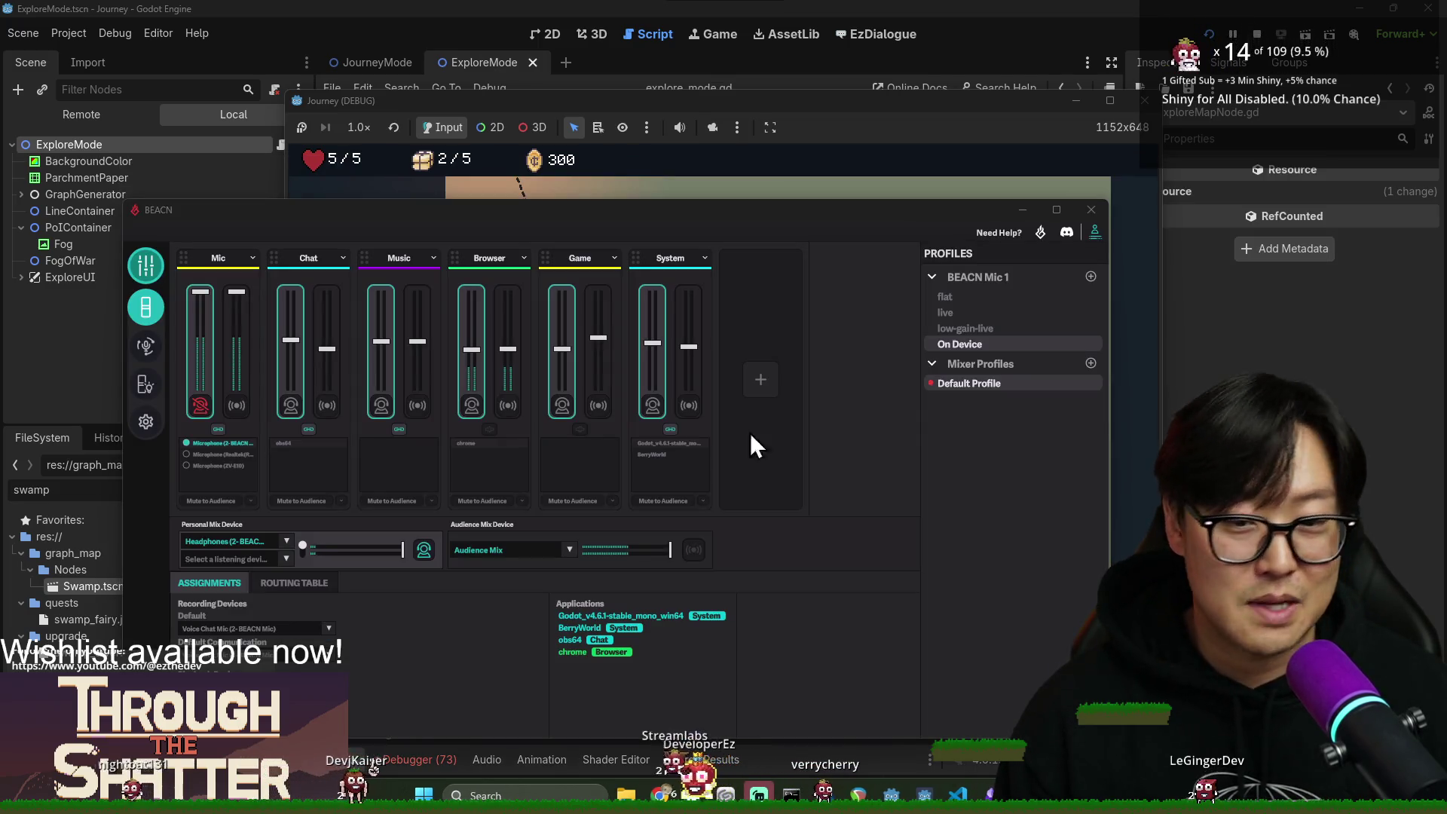
click(663, 2)
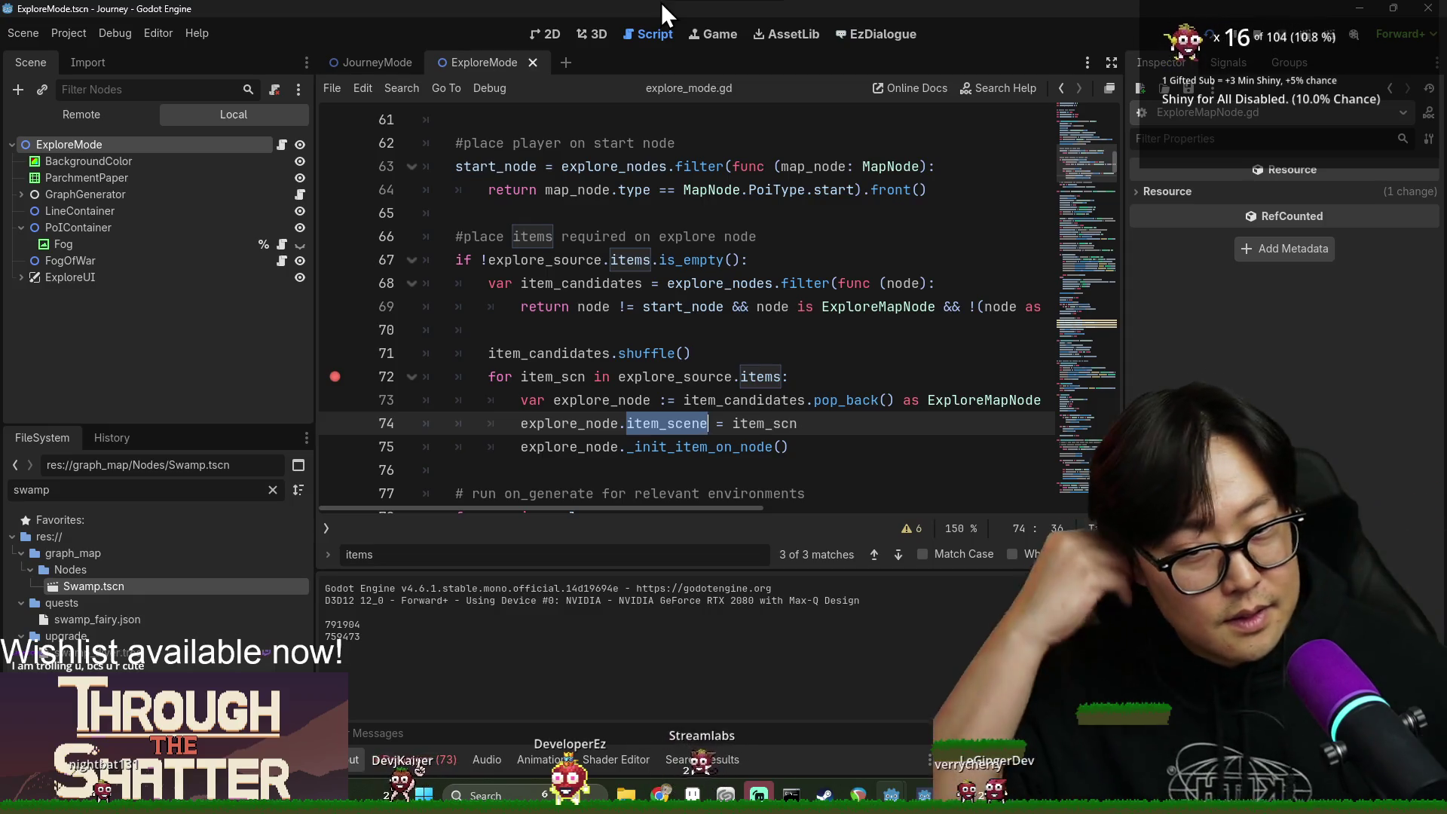
mouse_move(892, 797)
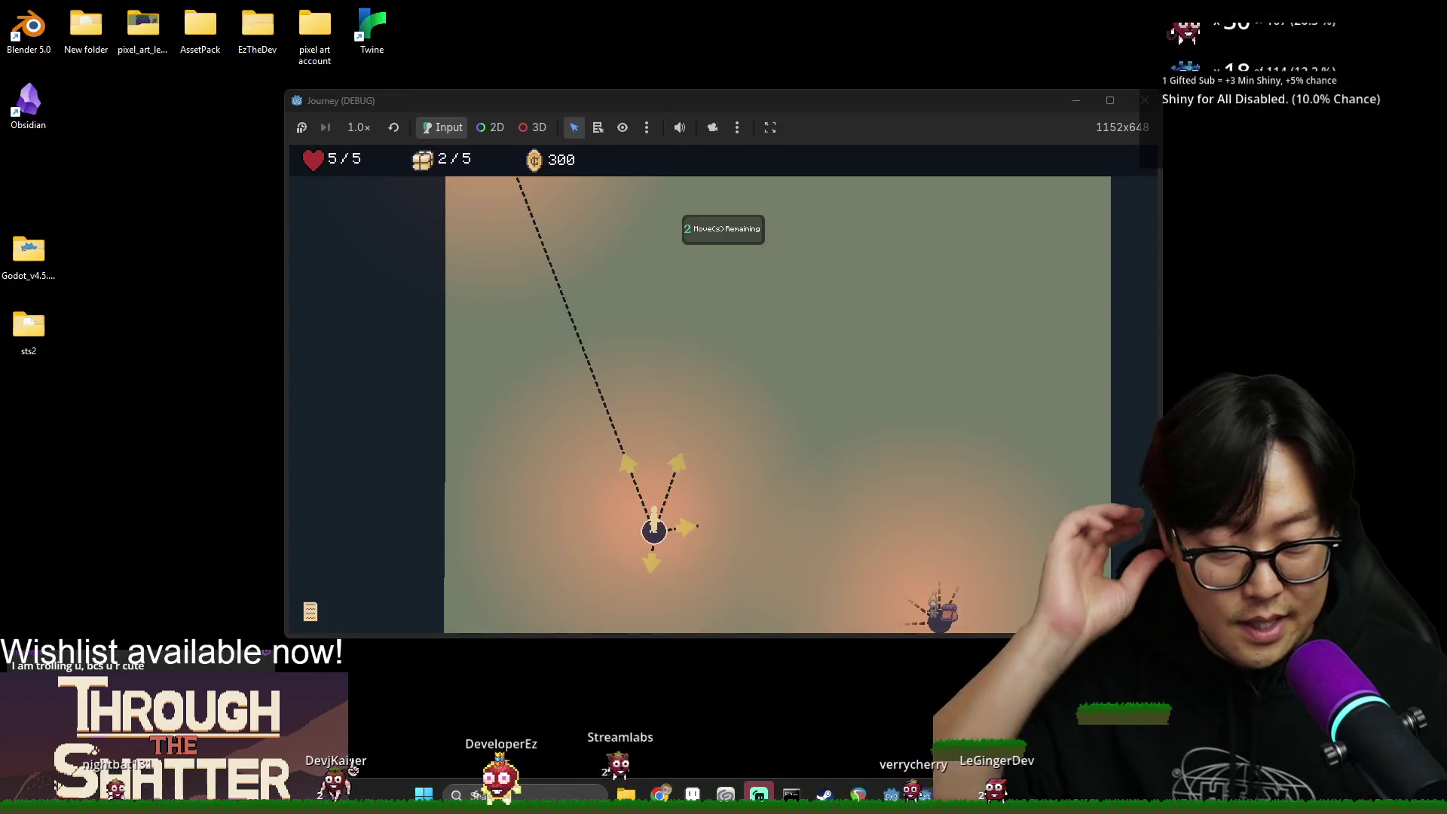
click(988, 656)
click(649, 416)
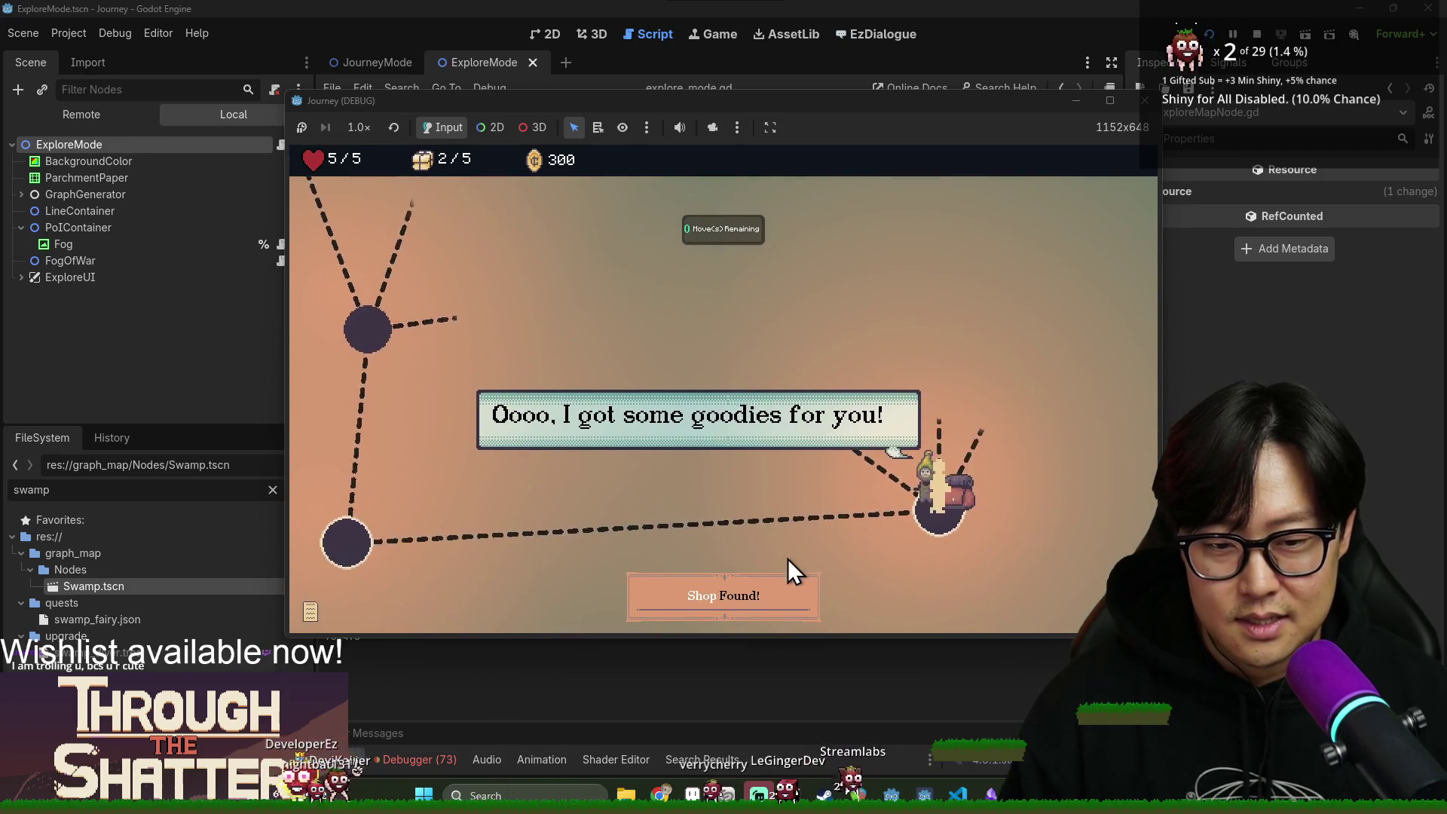
Finish the merchant's dialogue, spend the last moves along the path, and open the shop's item bag.
click(802, 542)
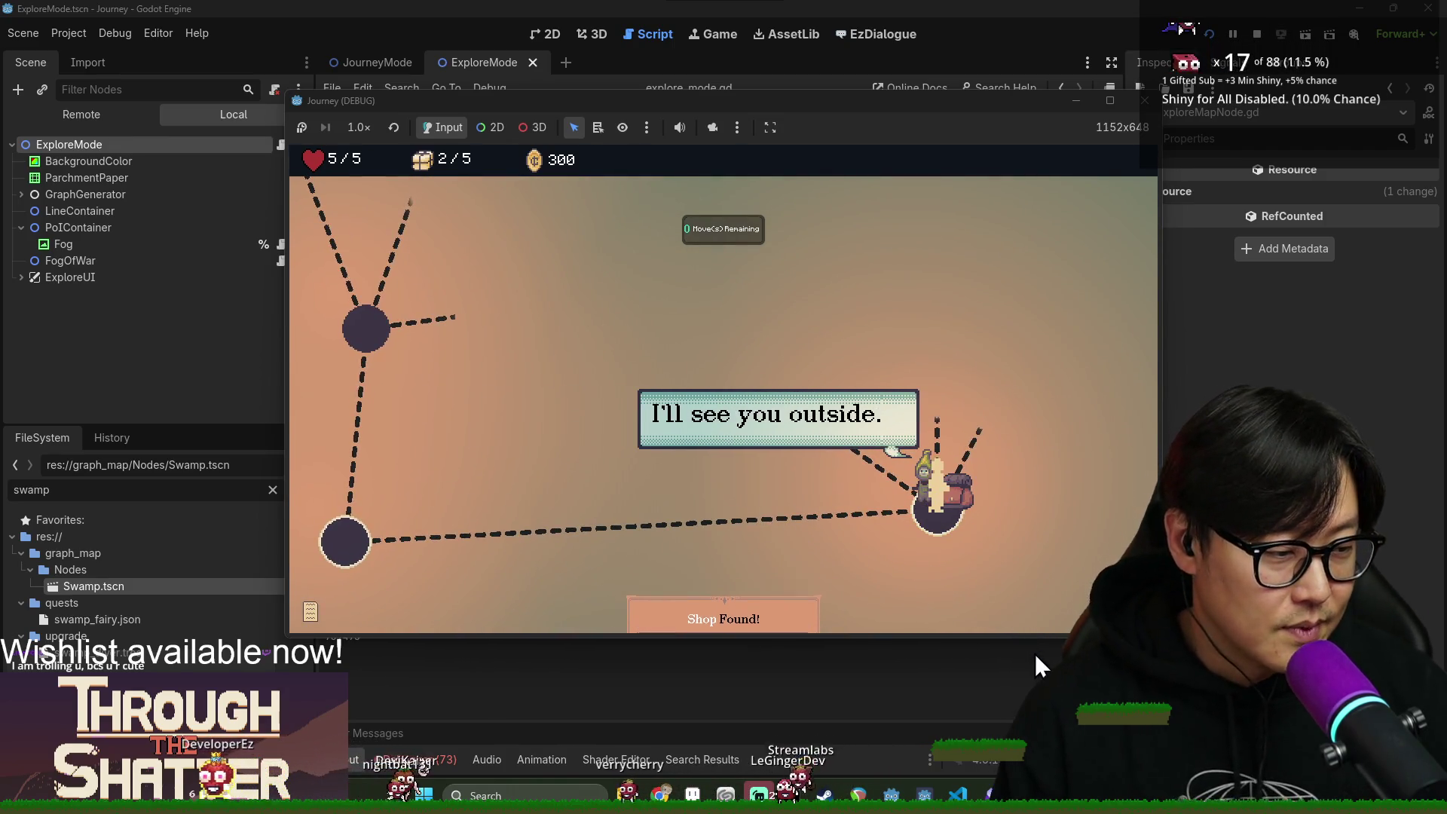
click(807, 545)
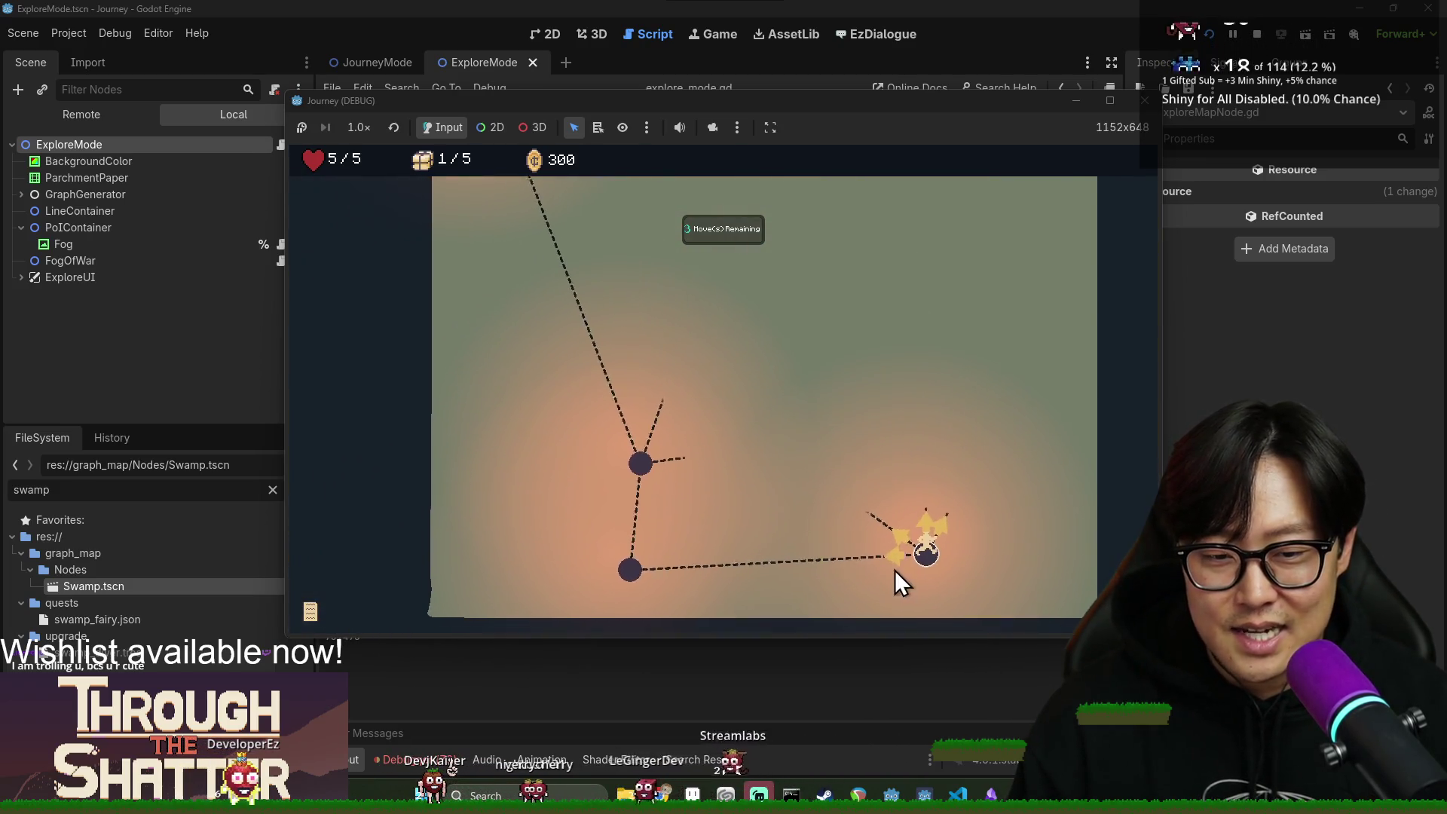
click(903, 553)
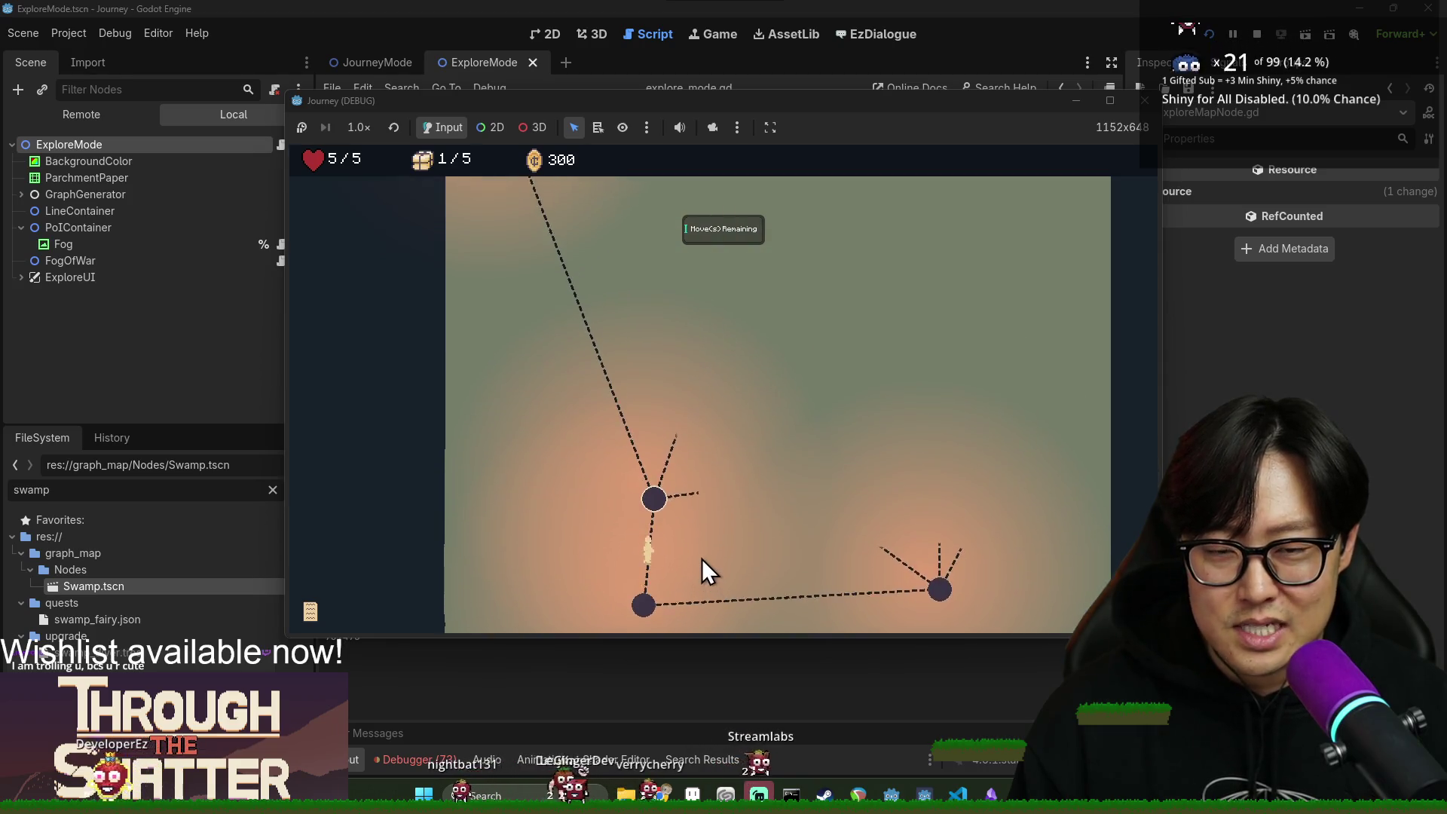
click(629, 486)
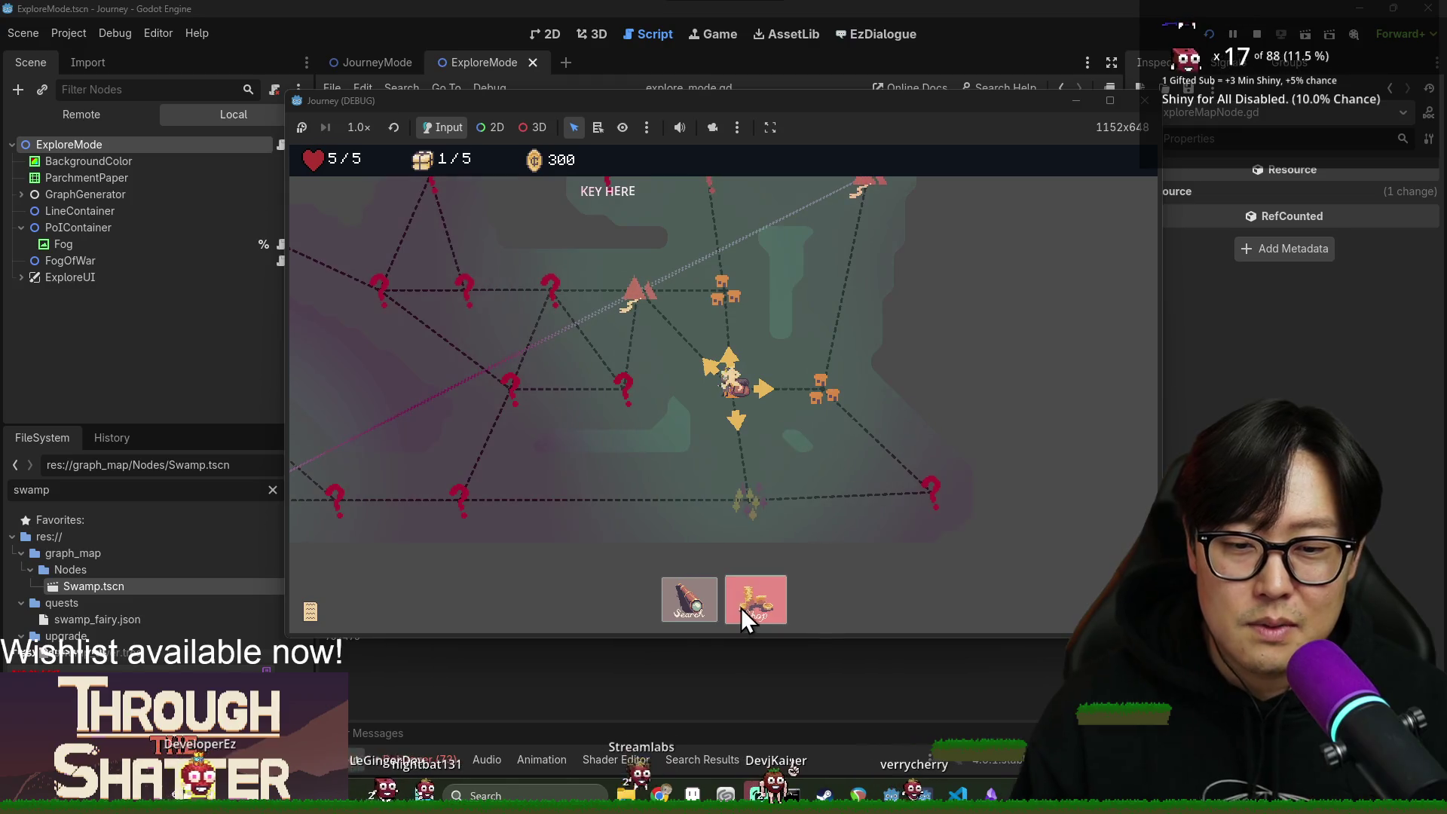
click(743, 610)
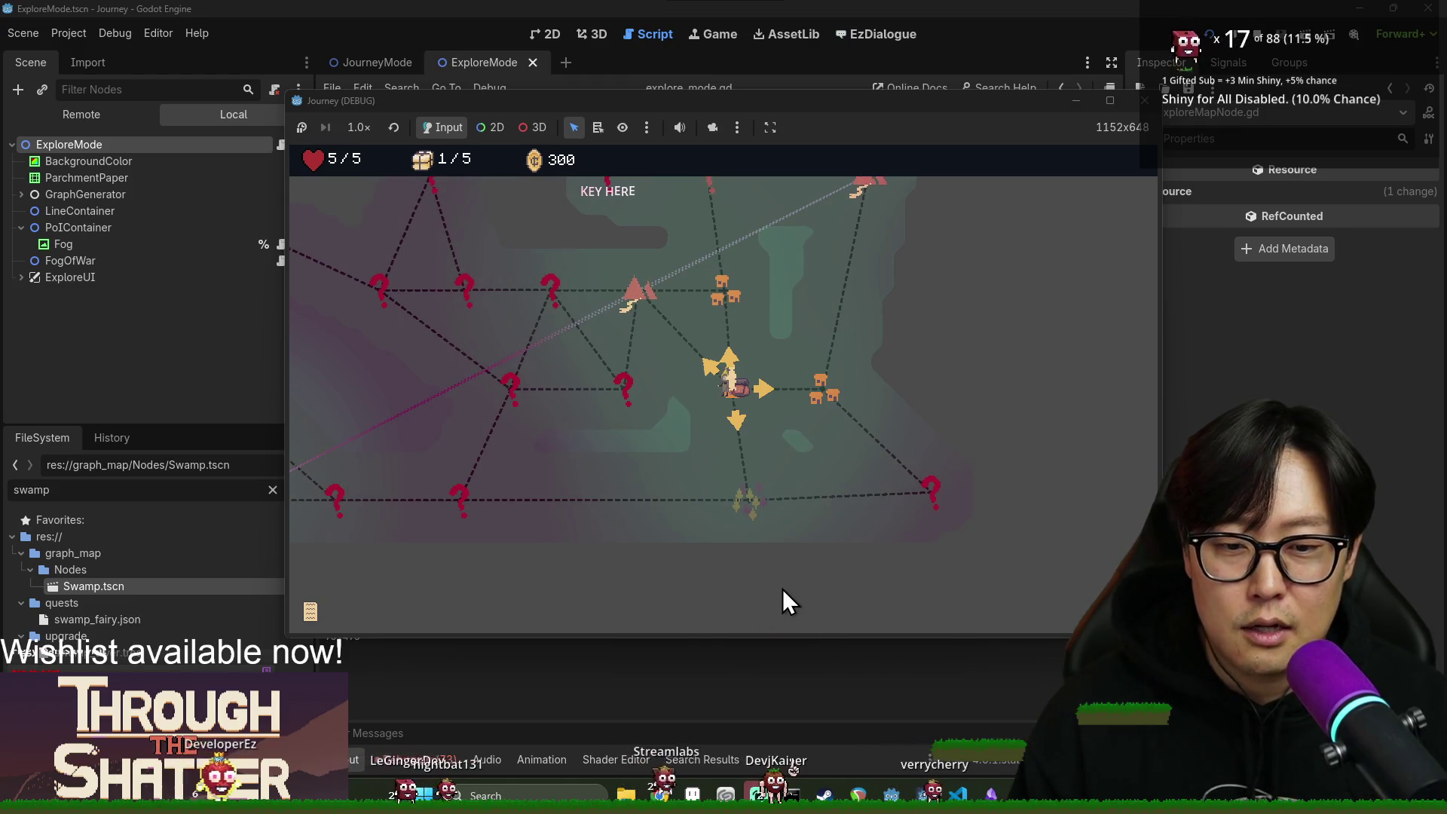
Buy a 200-coin item at the shop, then travel to the upper village node.
click(656, 365)
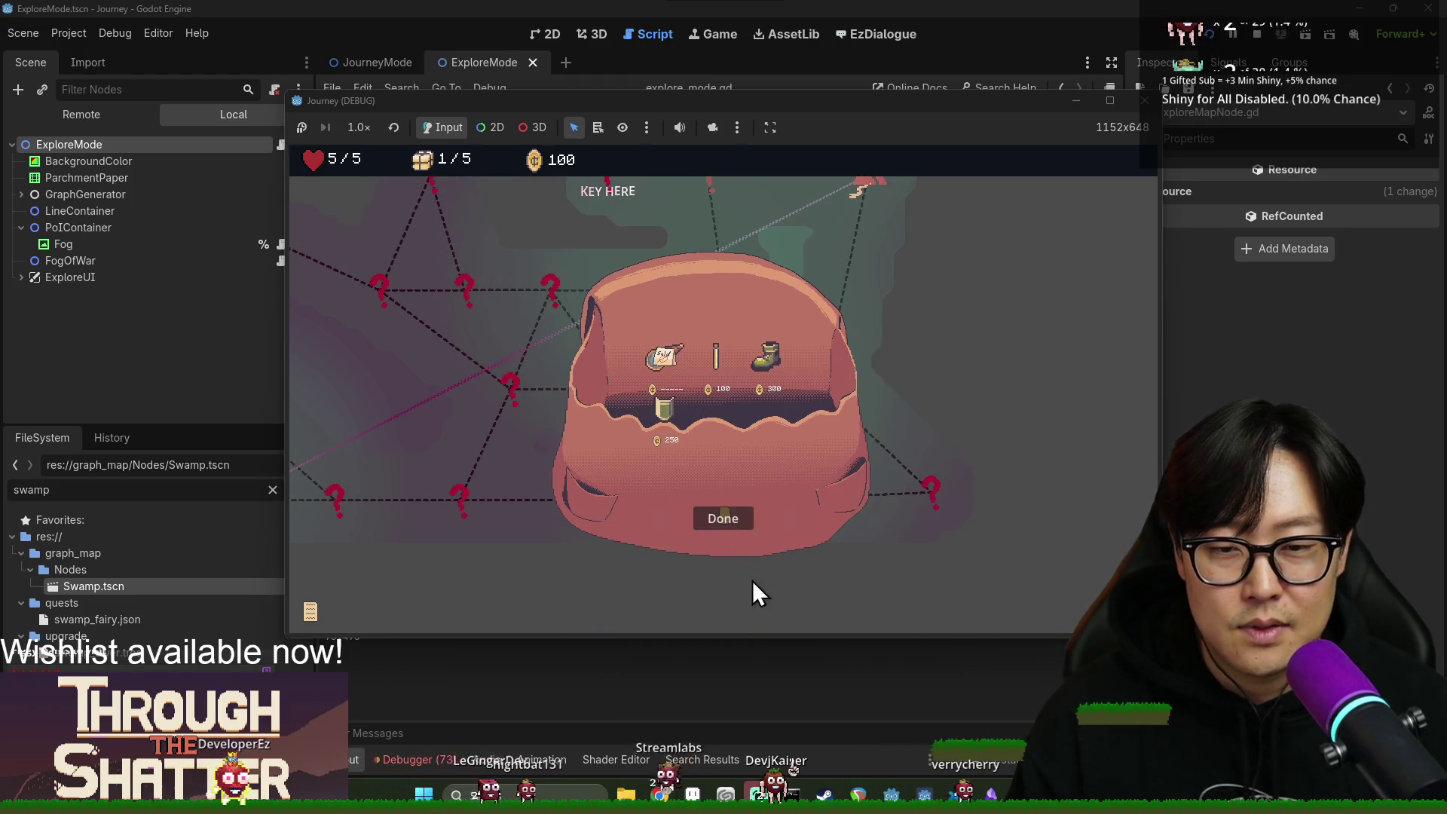
click(731, 527)
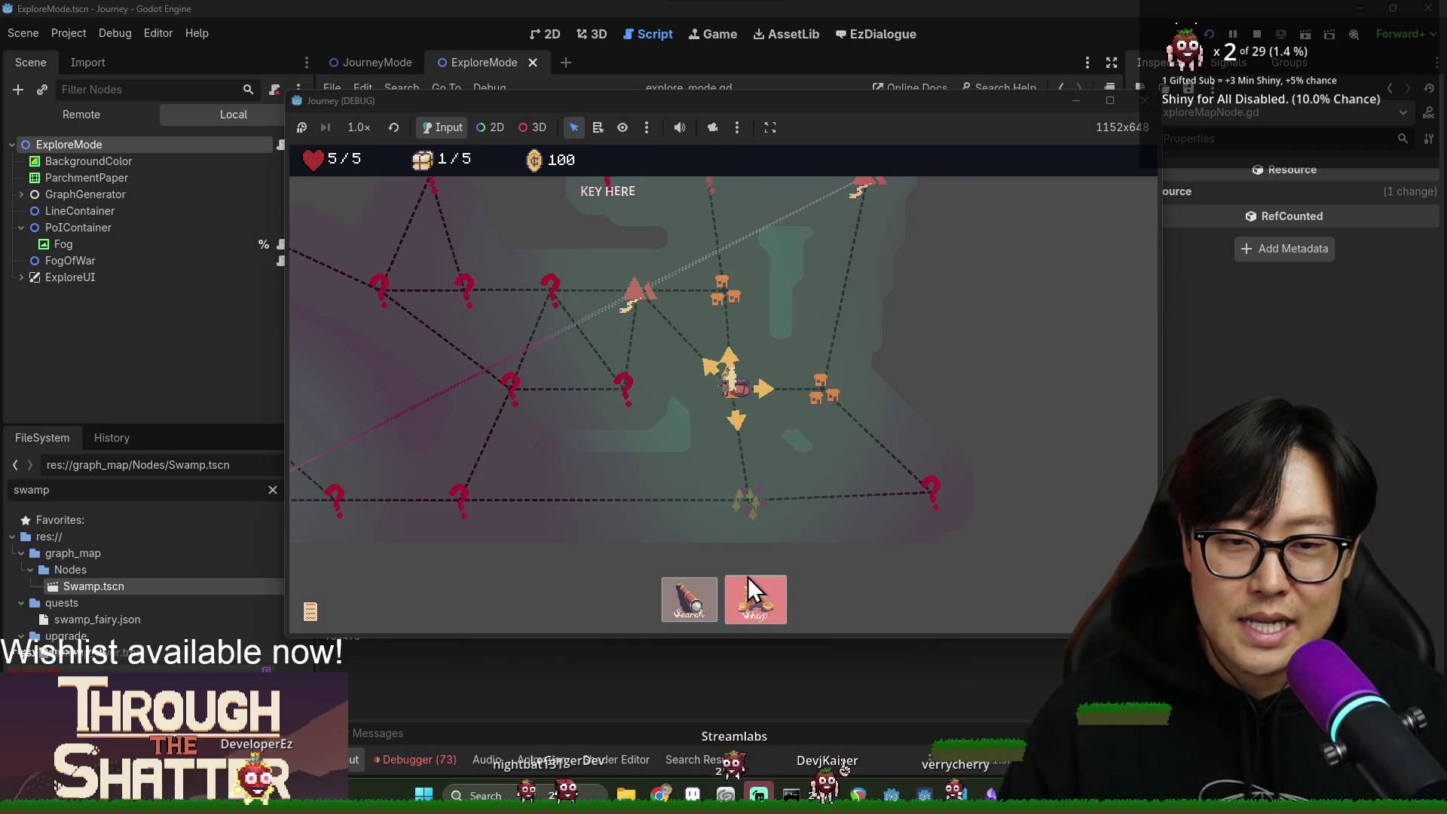
click(758, 612)
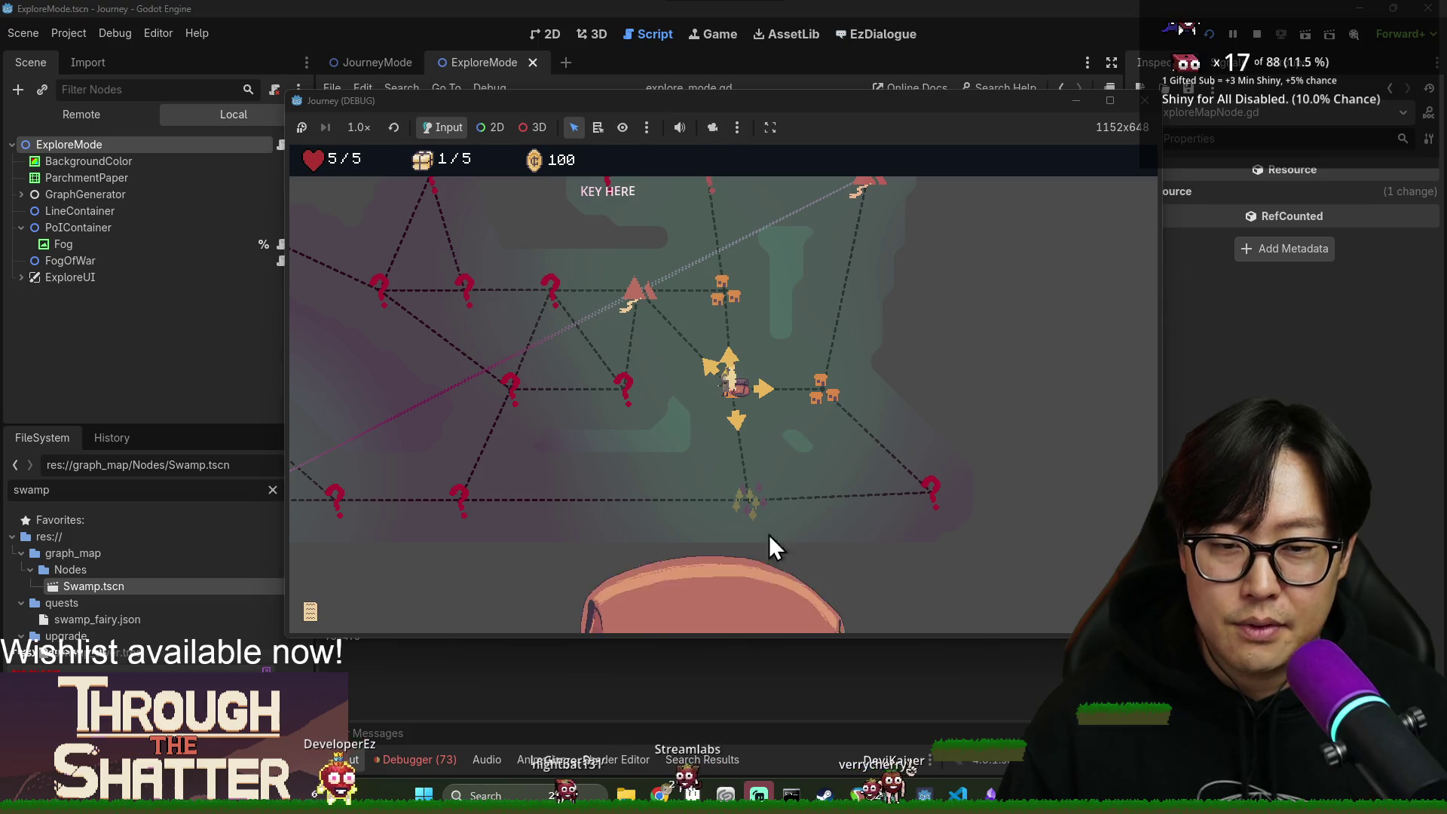
click(734, 529)
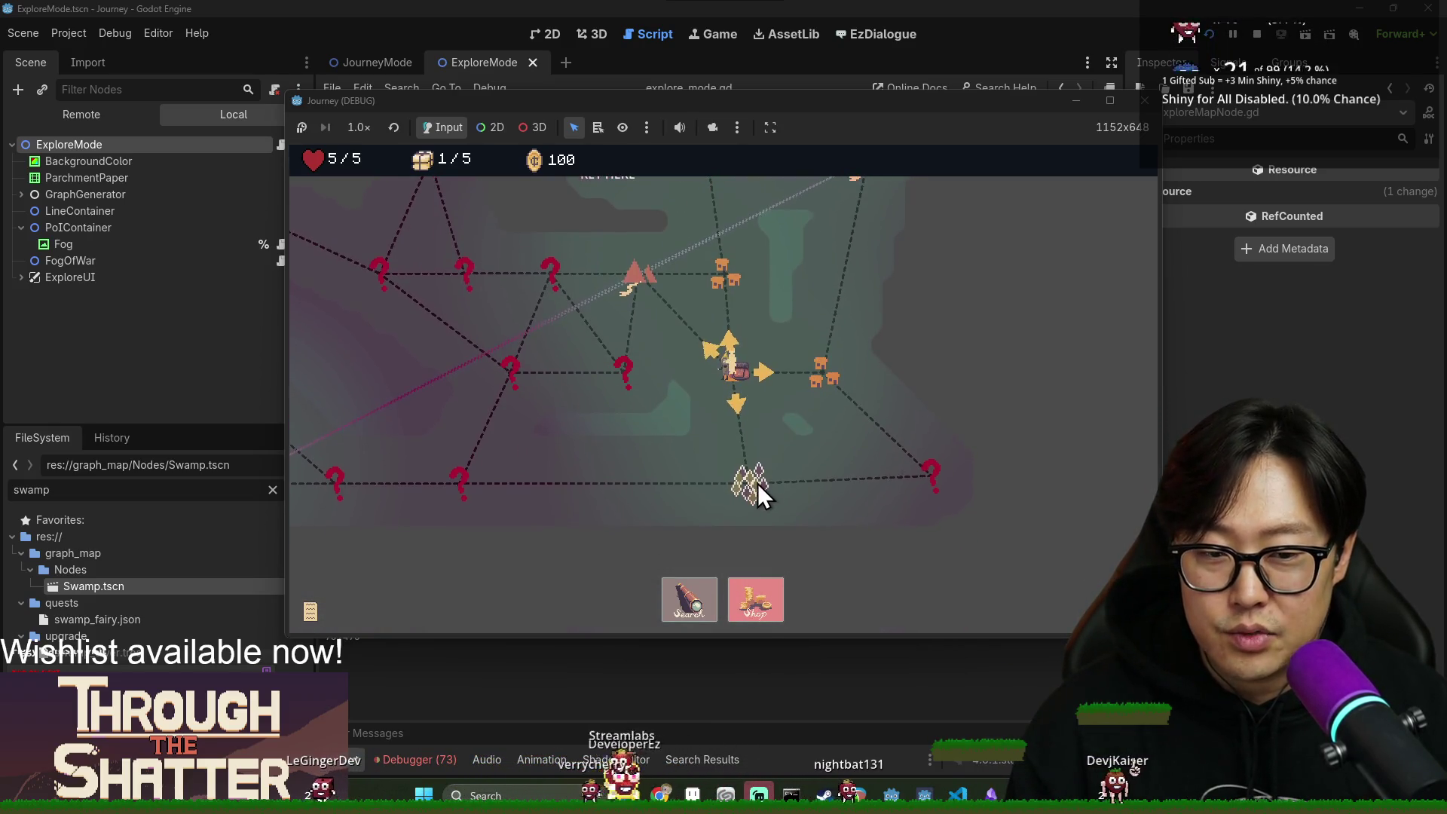
scroll(731, 504, up, 3)
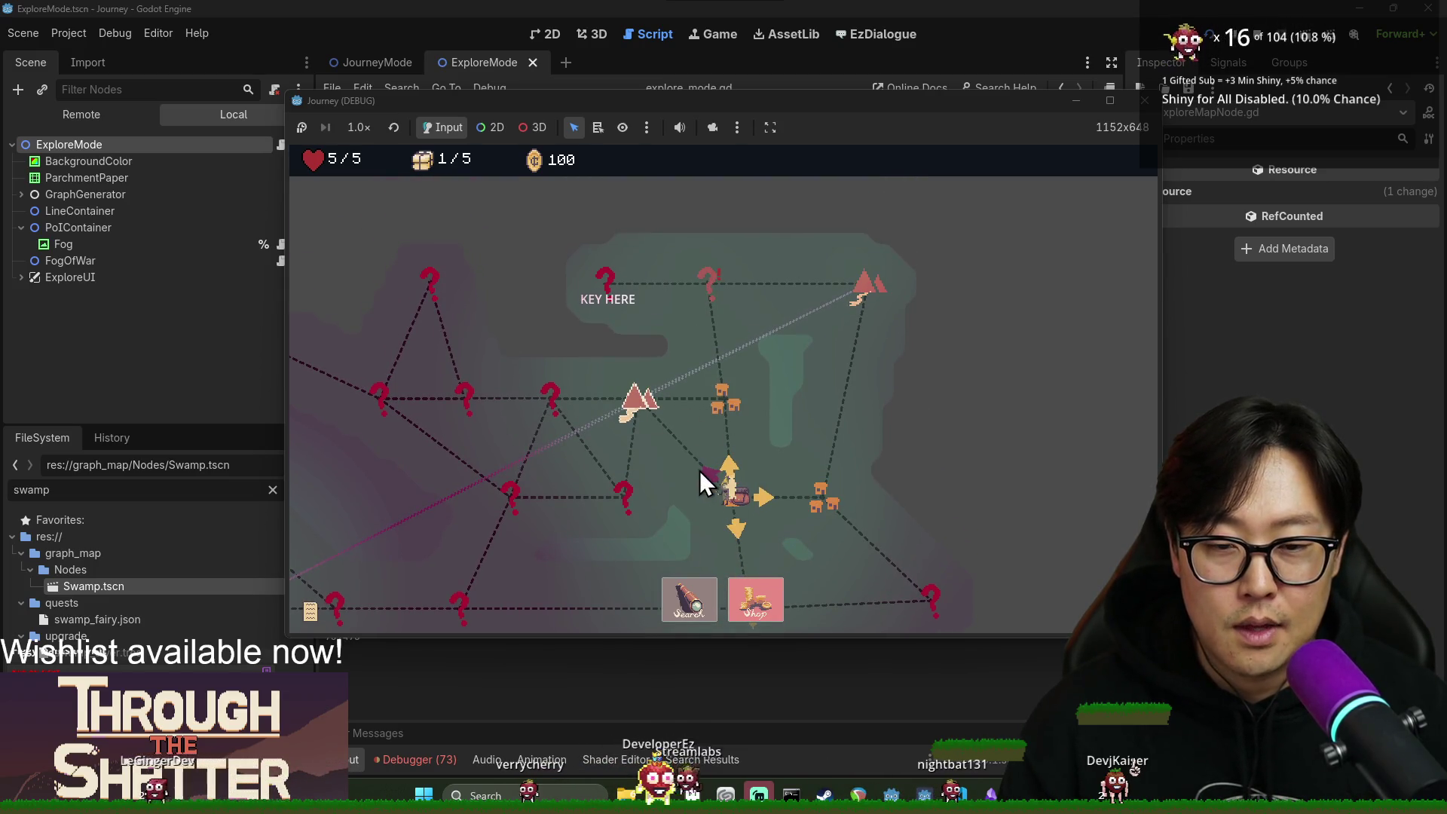
click(731, 410)
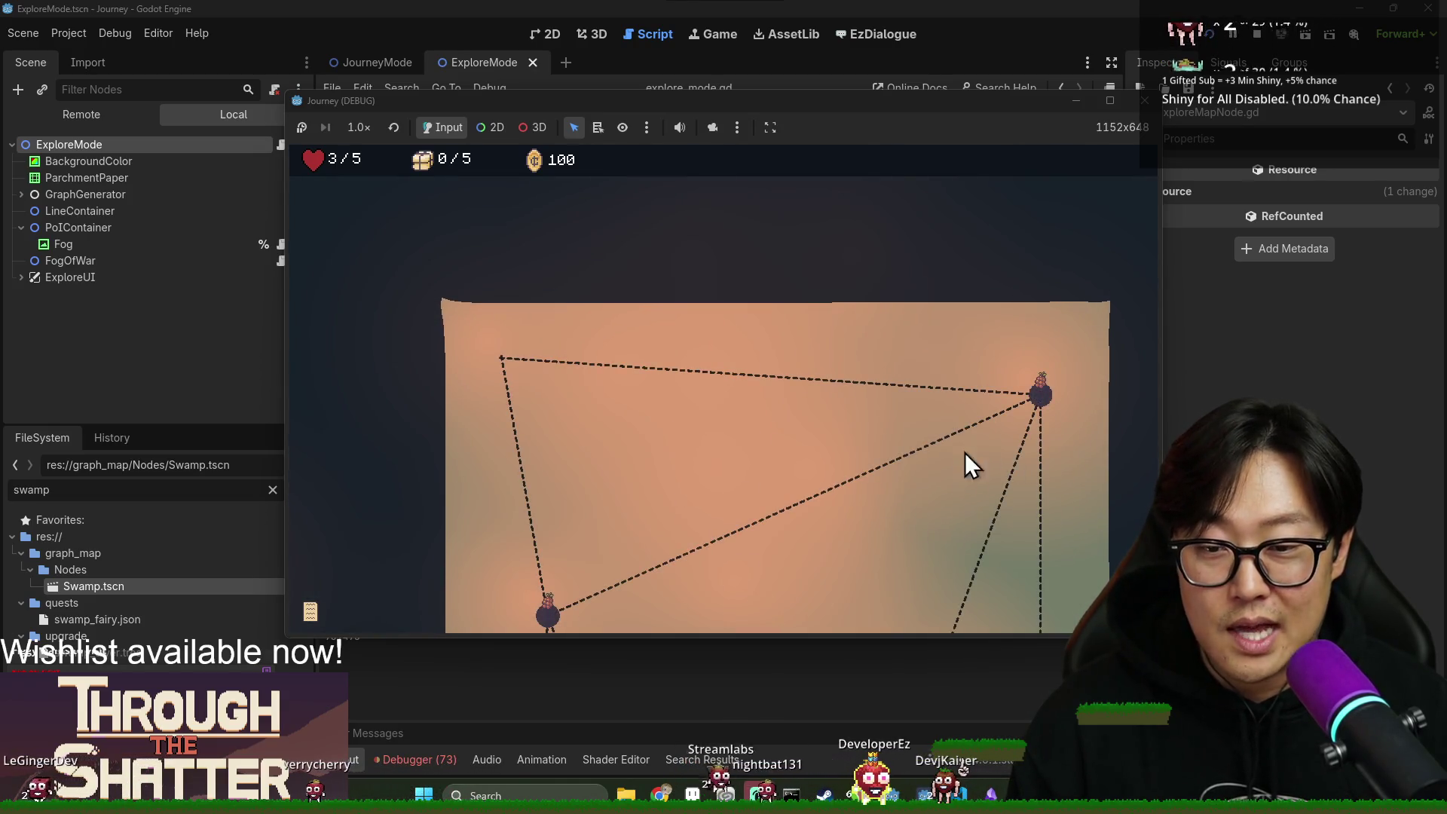
Walk the subscene nodes from top-right around to top-left, collecting supplies and coins.
click(1035, 391)
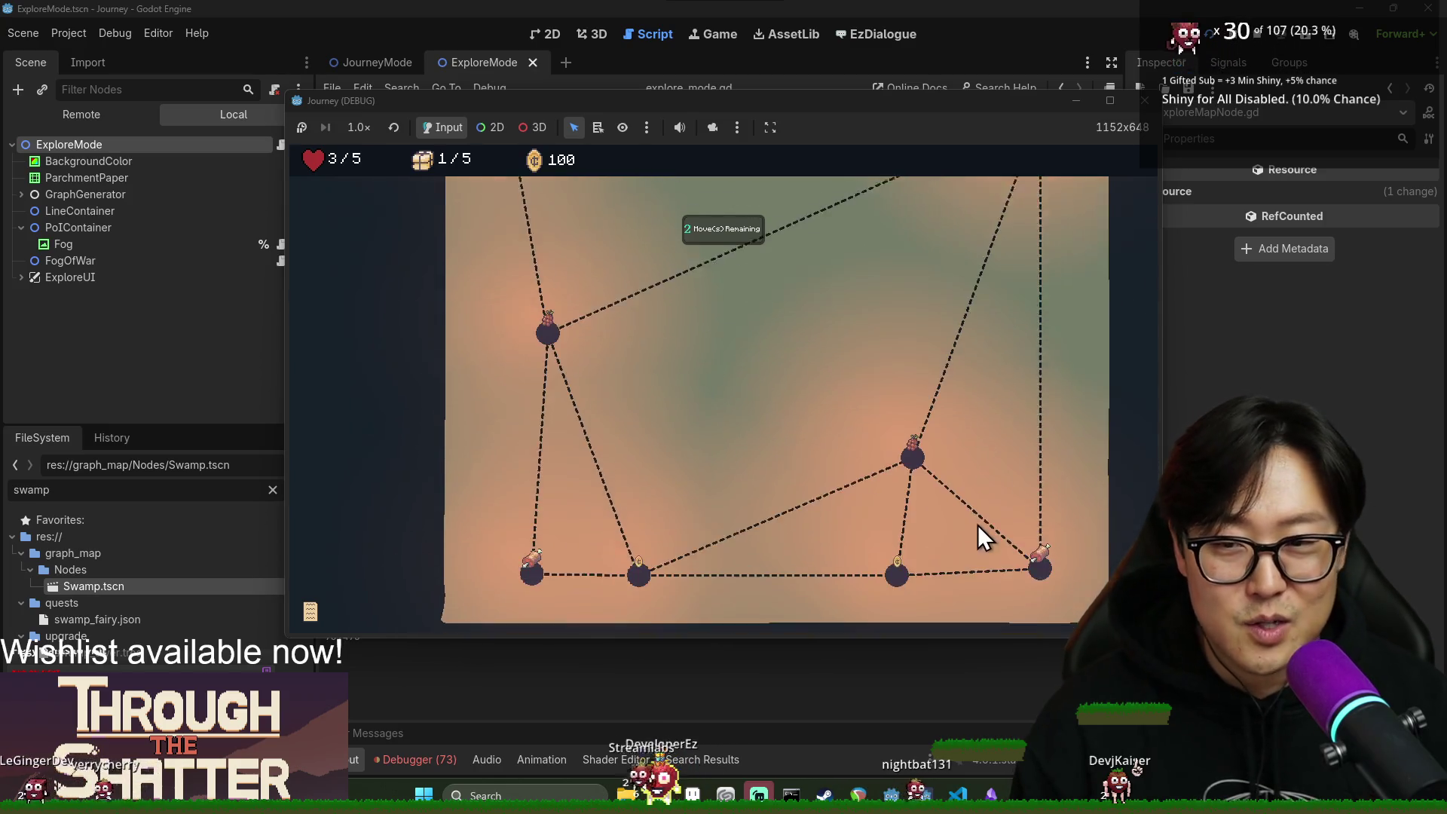
click(1042, 517)
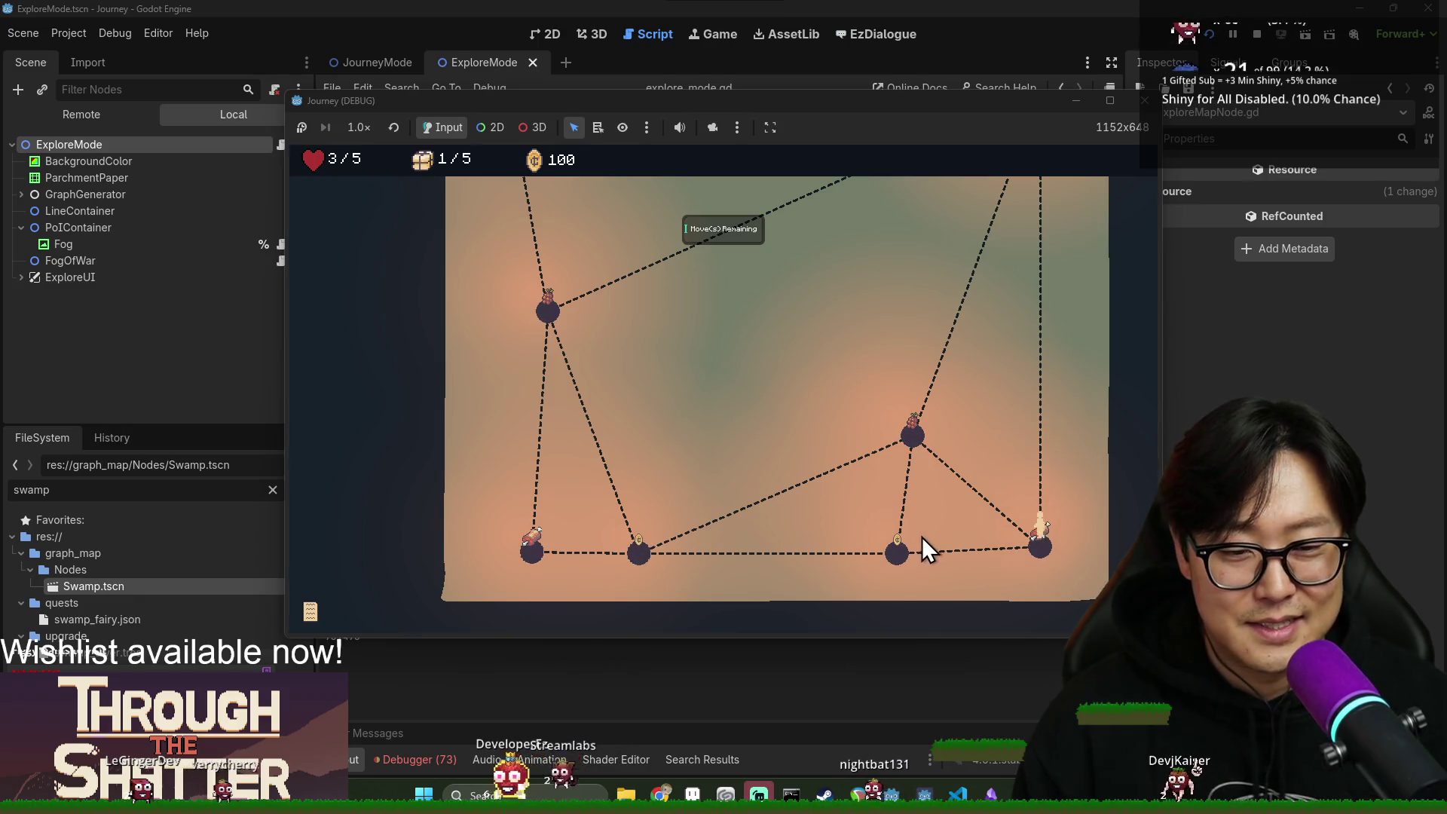
click(923, 442)
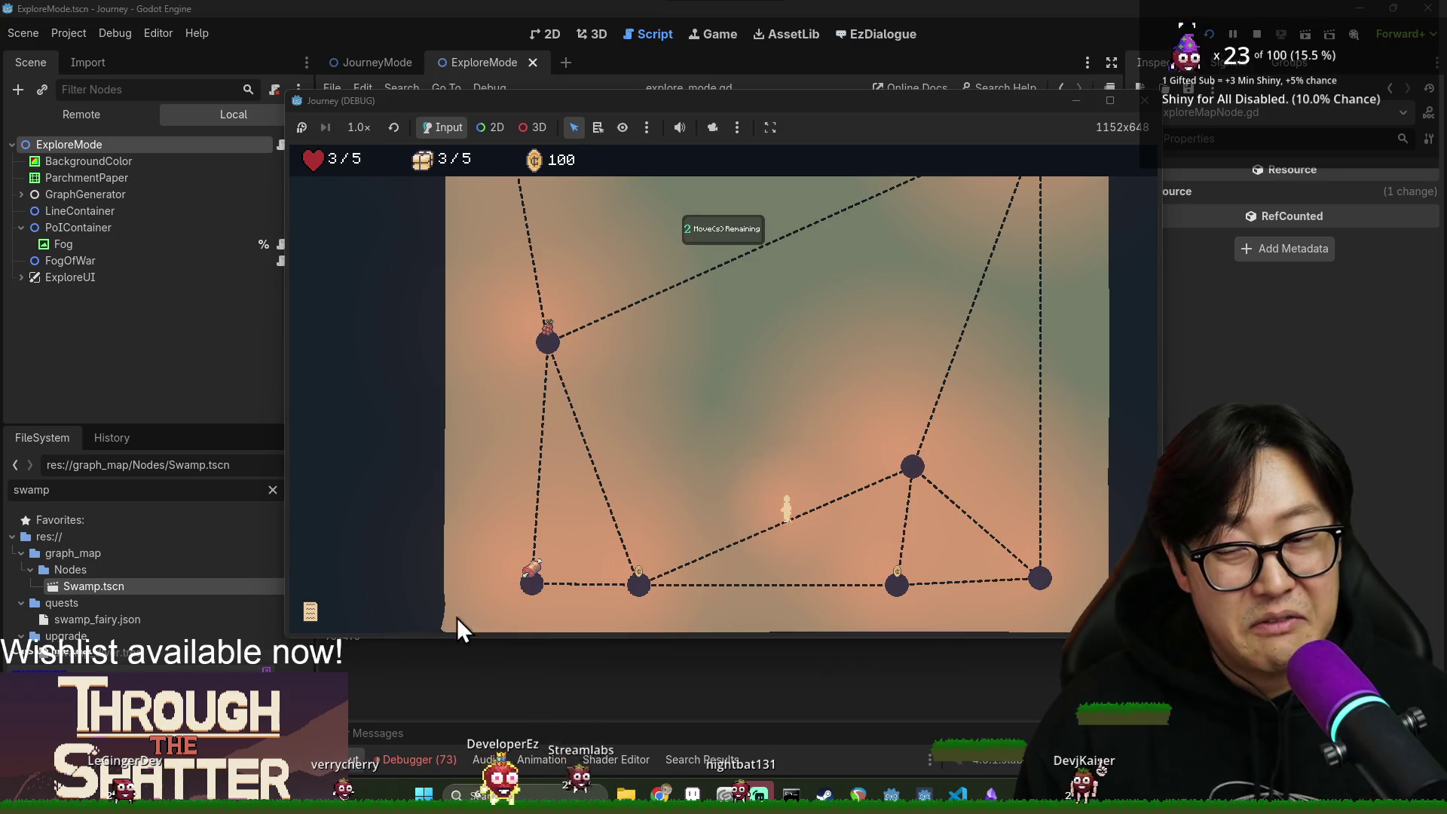
click(533, 584)
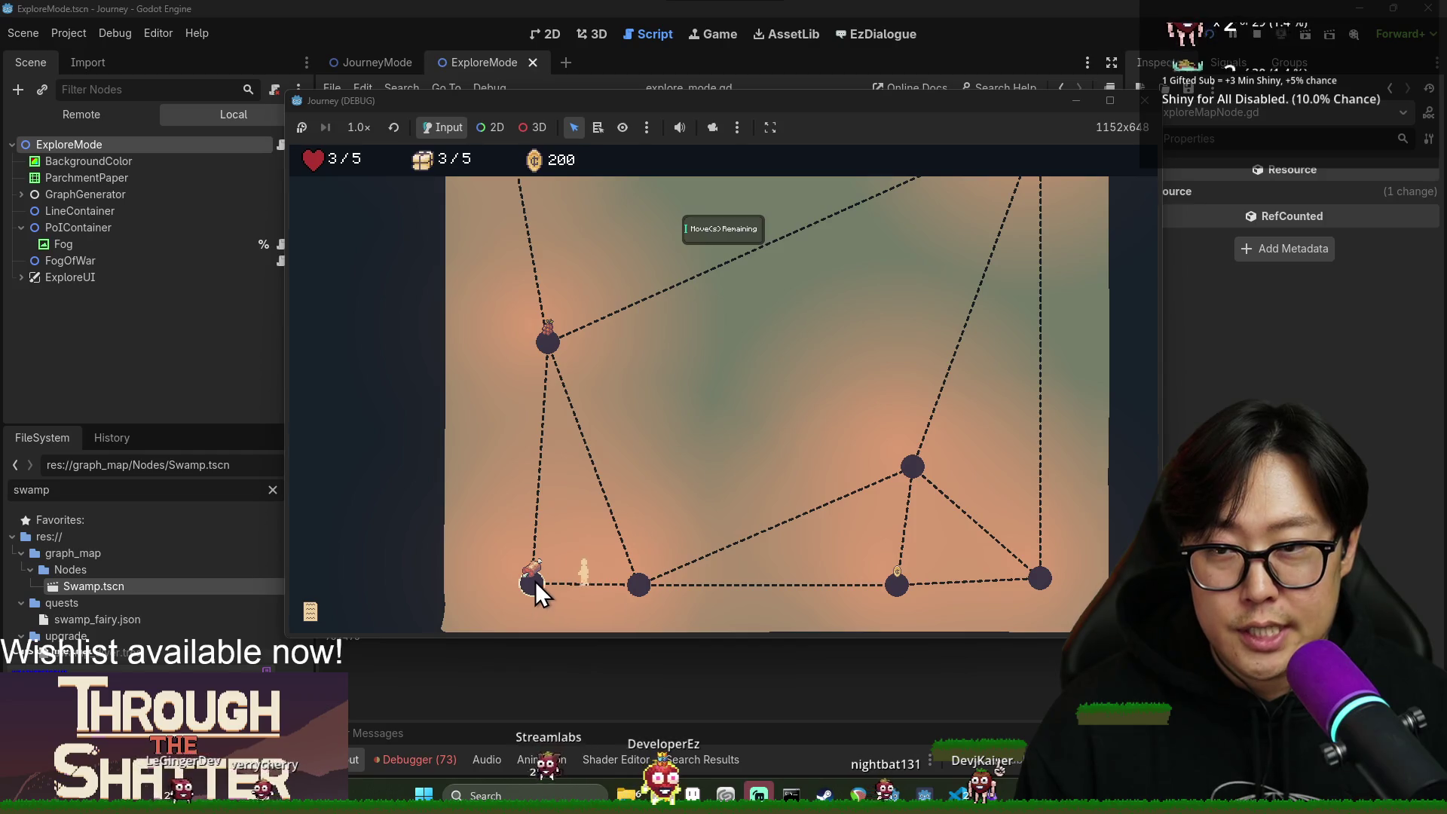
click(554, 346)
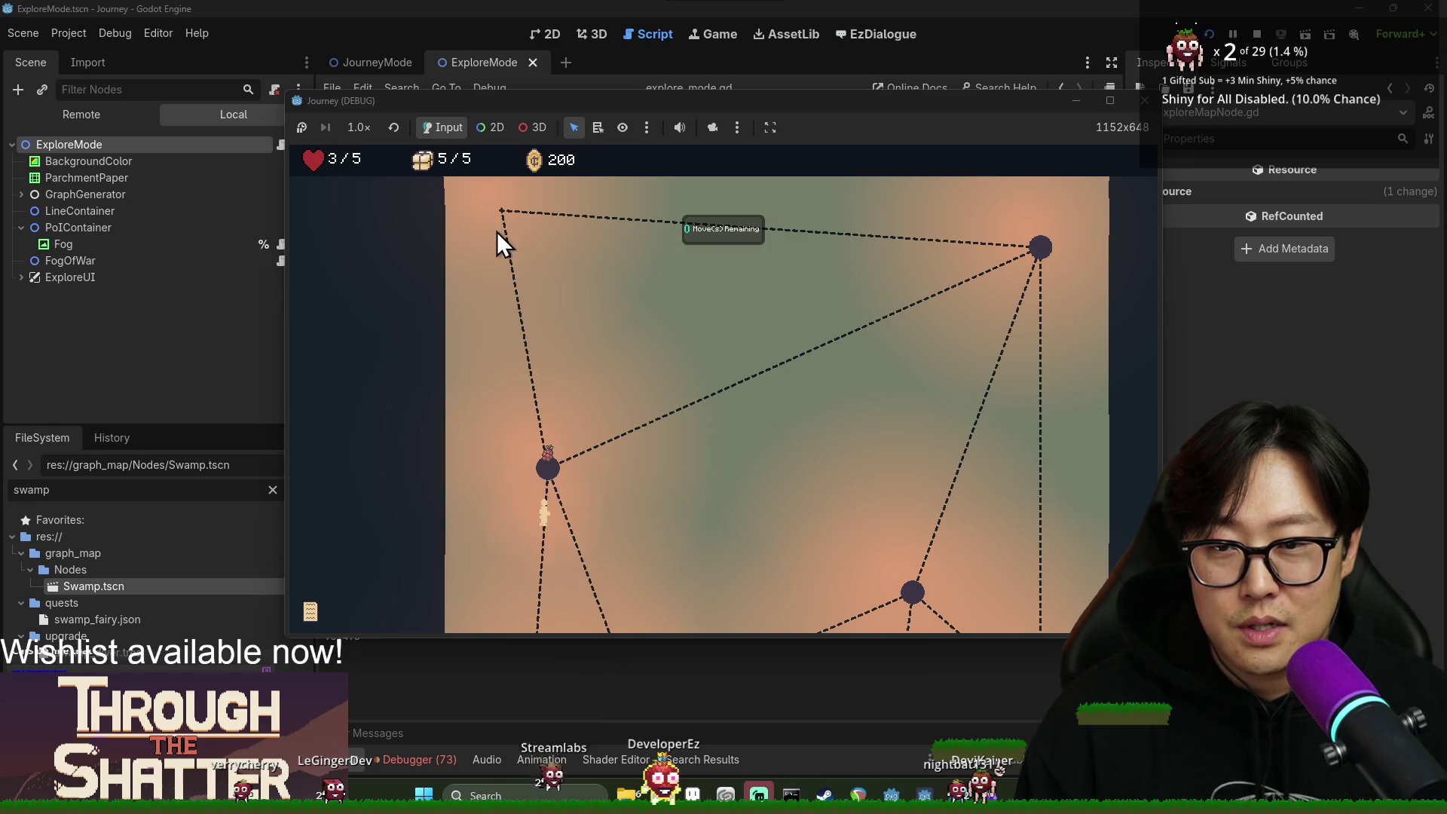
click(504, 215)
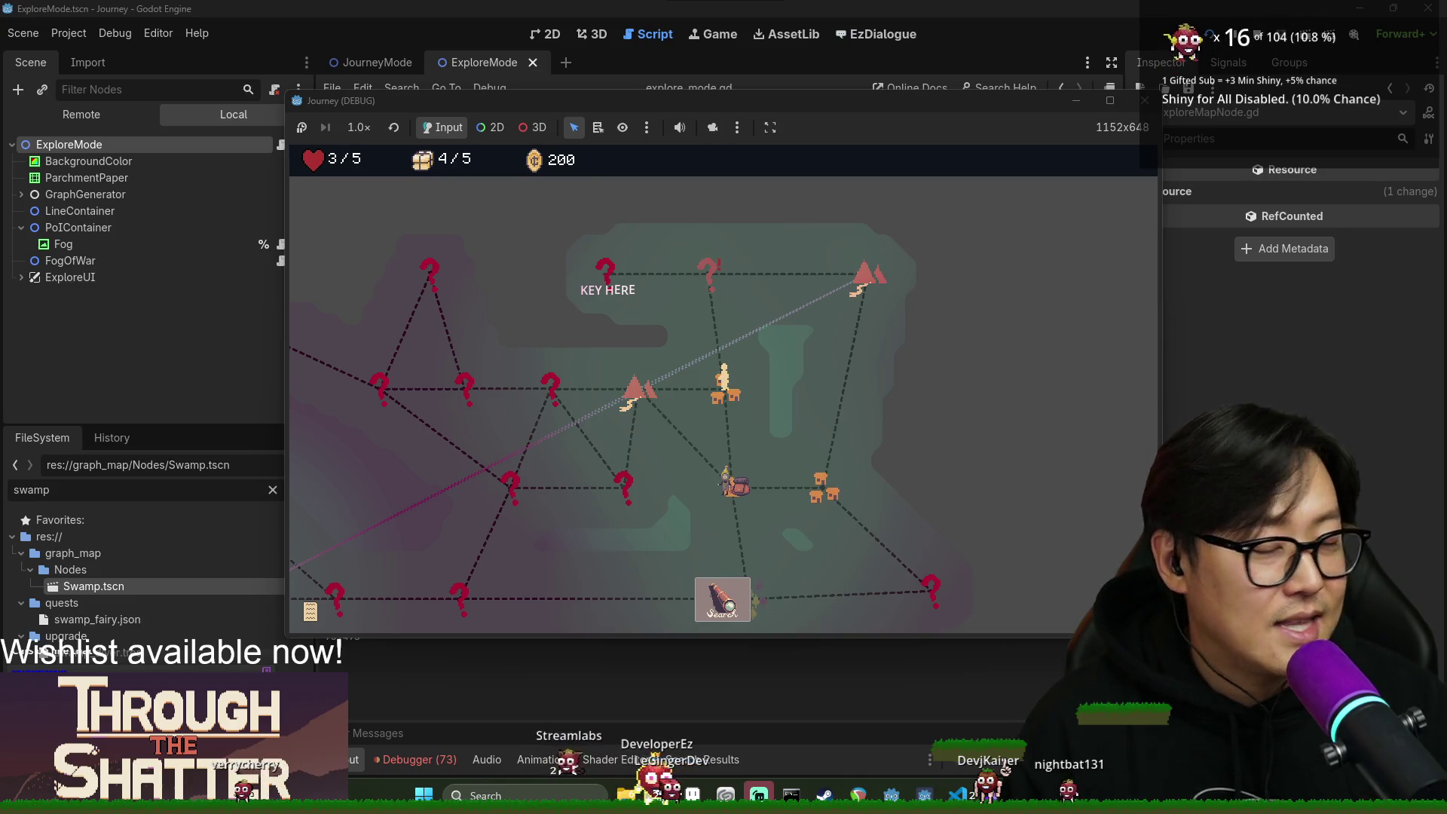
Go to the gate node by KEY HERE, turn around when refused, and return to the editor.
click(715, 282)
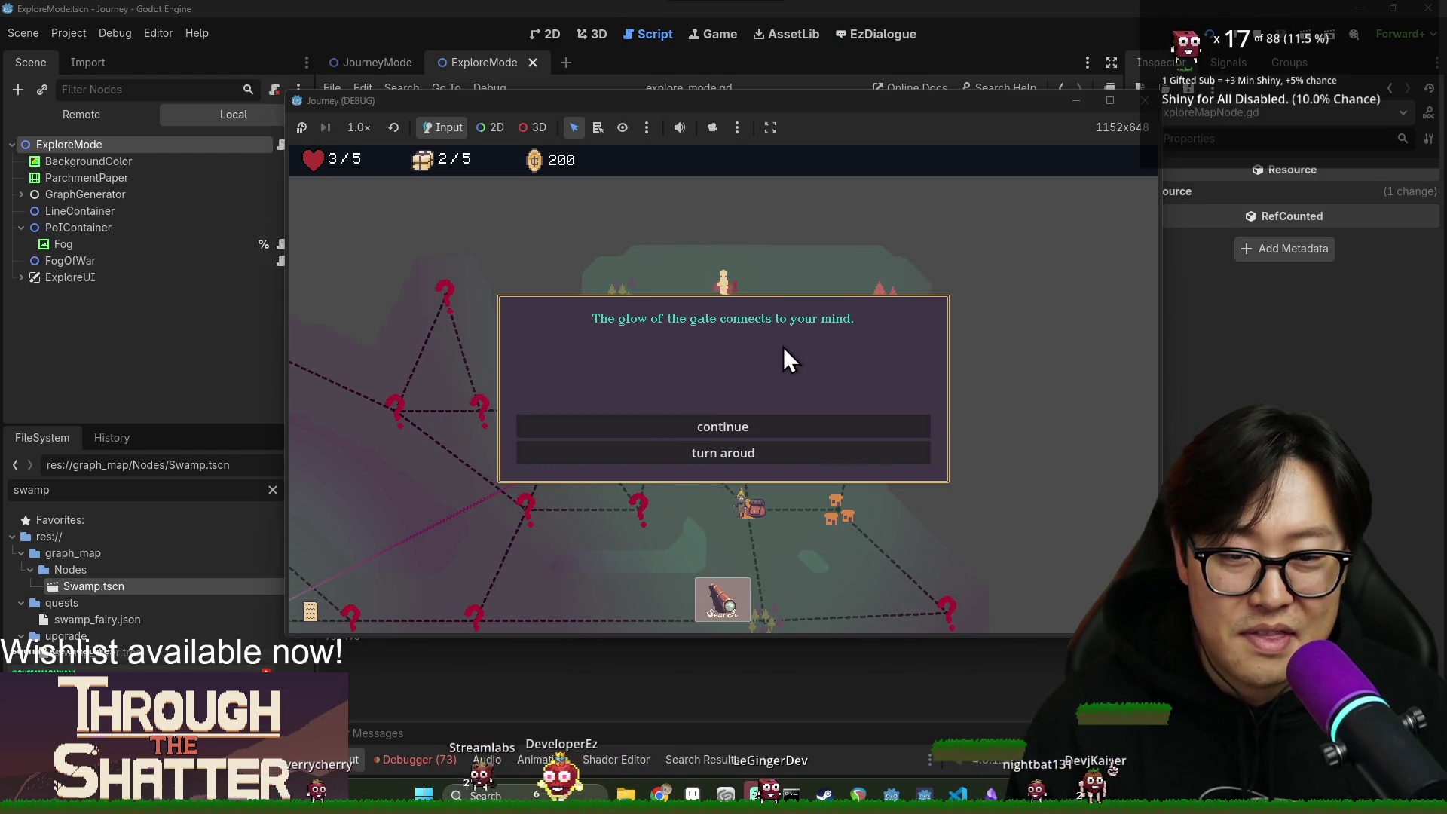
click(722, 428)
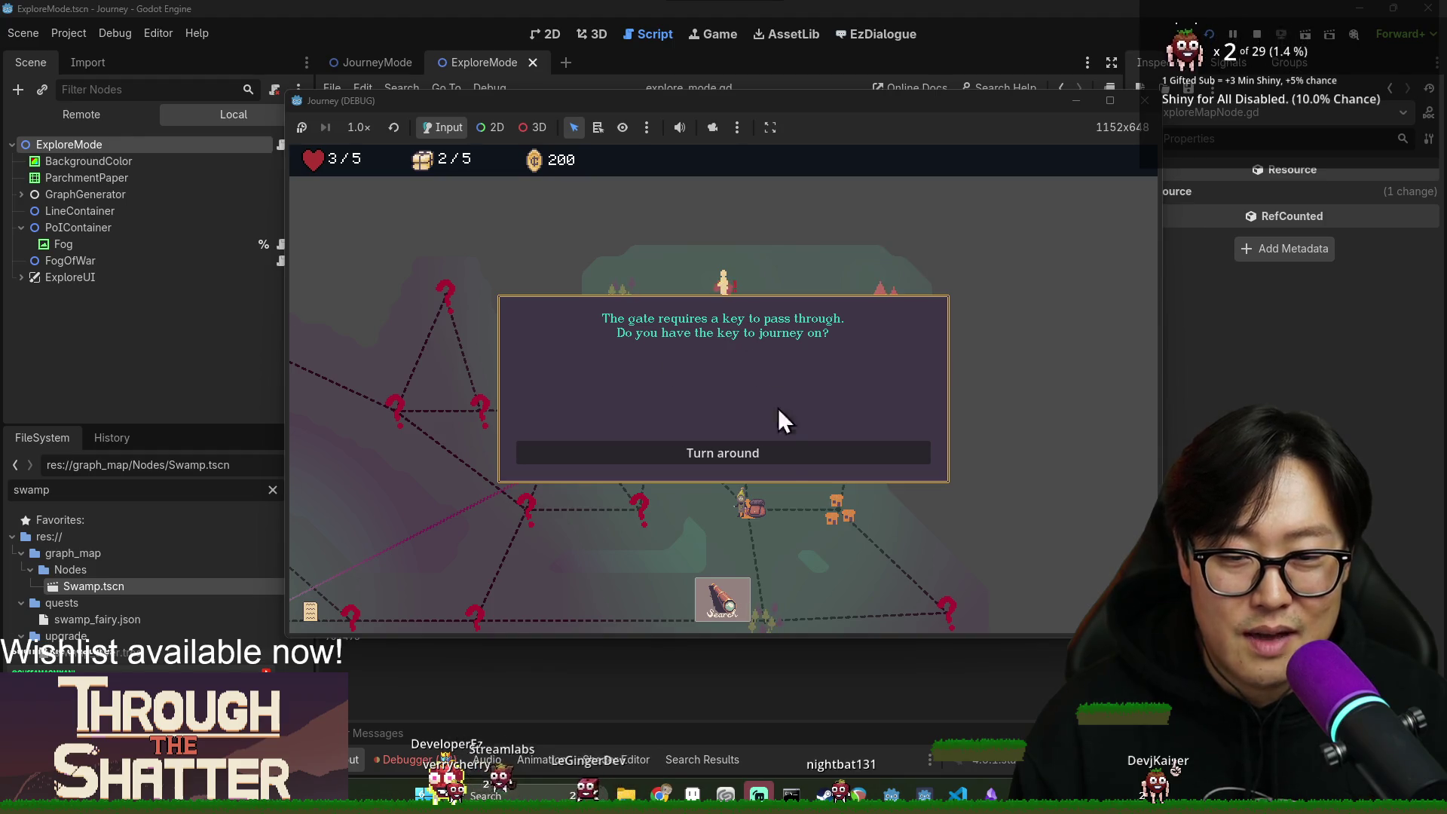
click(774, 458)
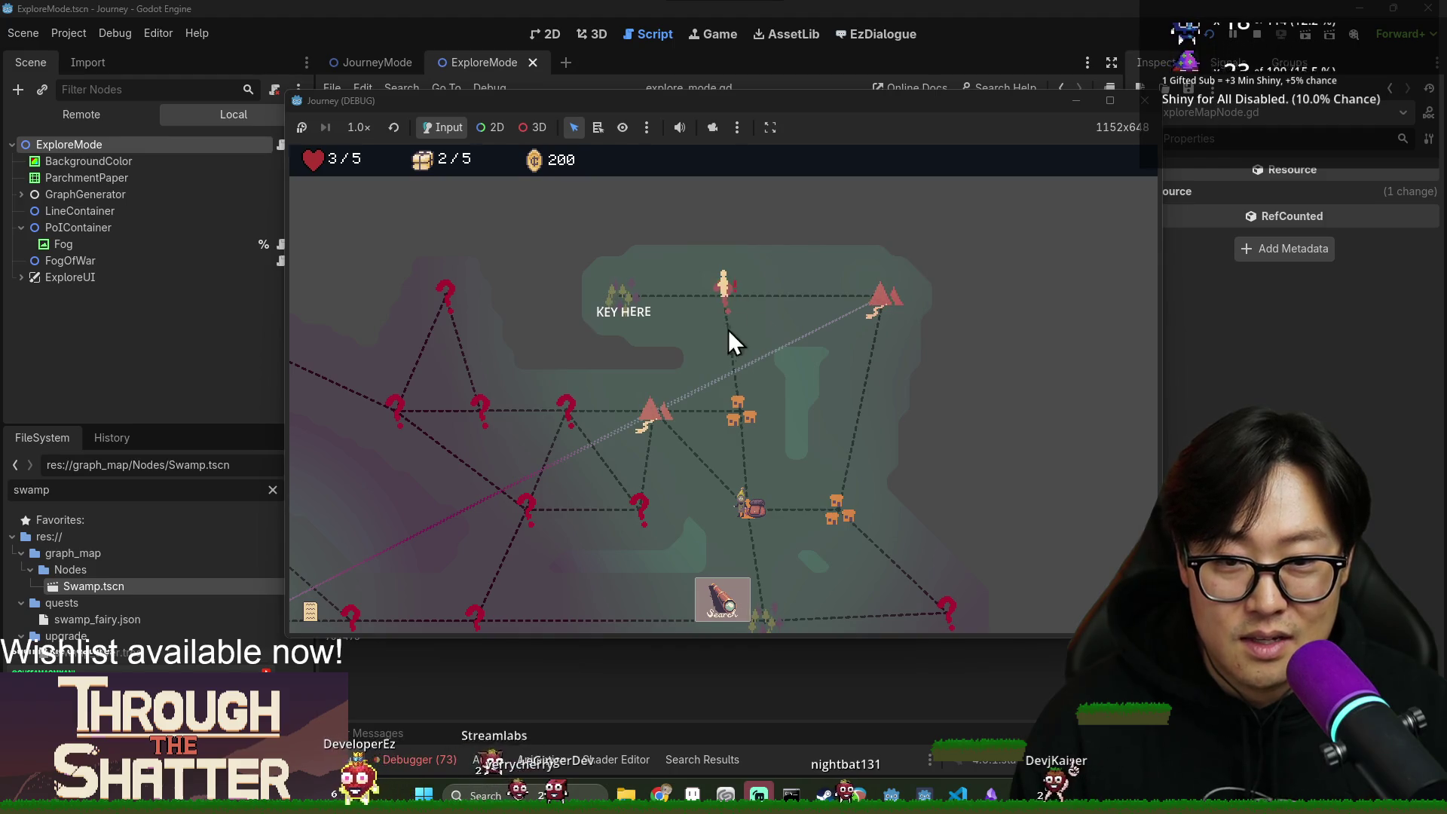
key(alt+Tab)
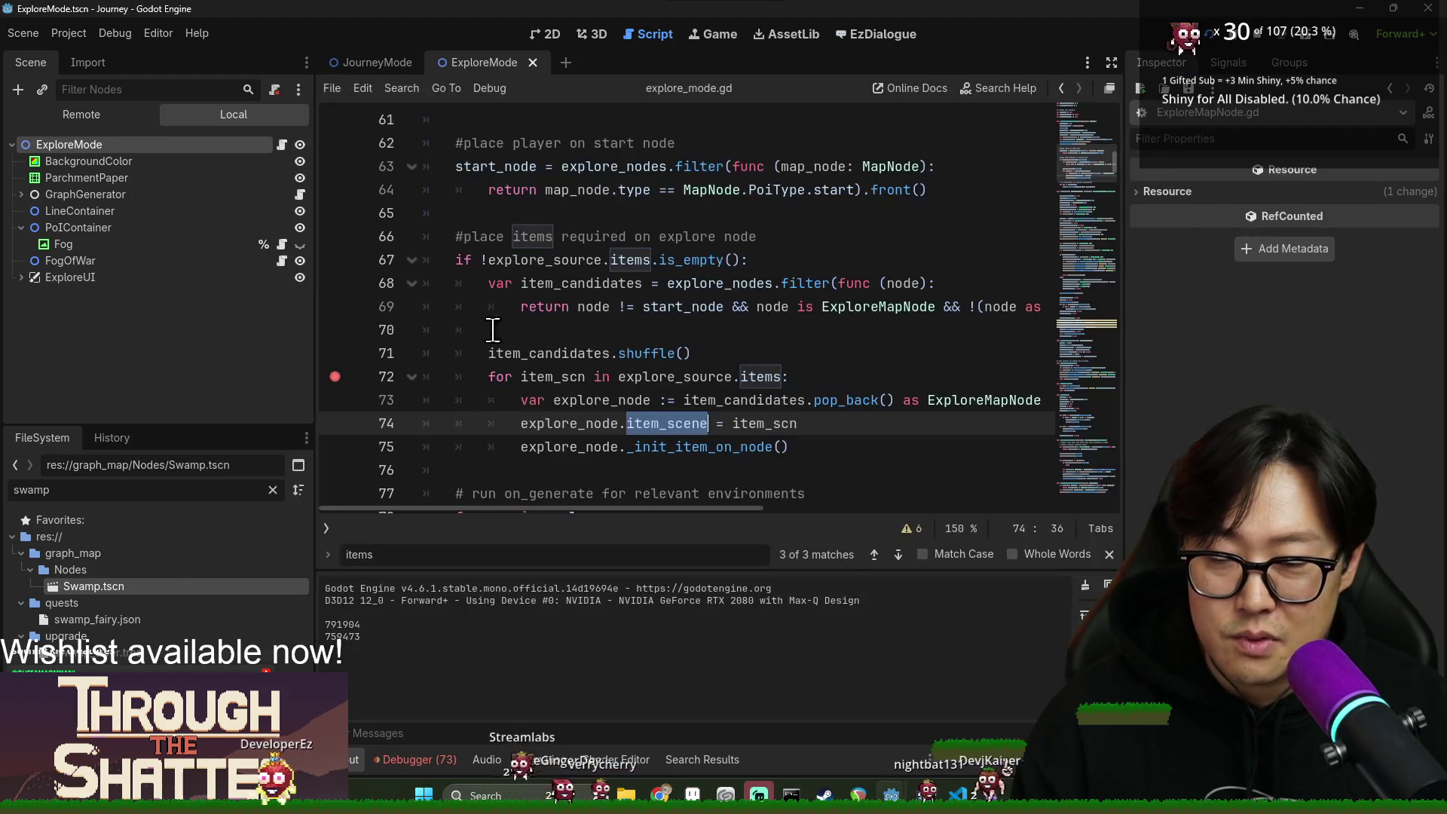
Filter the FileSystem for 'gate', open WorldGate.tscn, and briefly test-run the game.
key(ctrl+BackSpace)
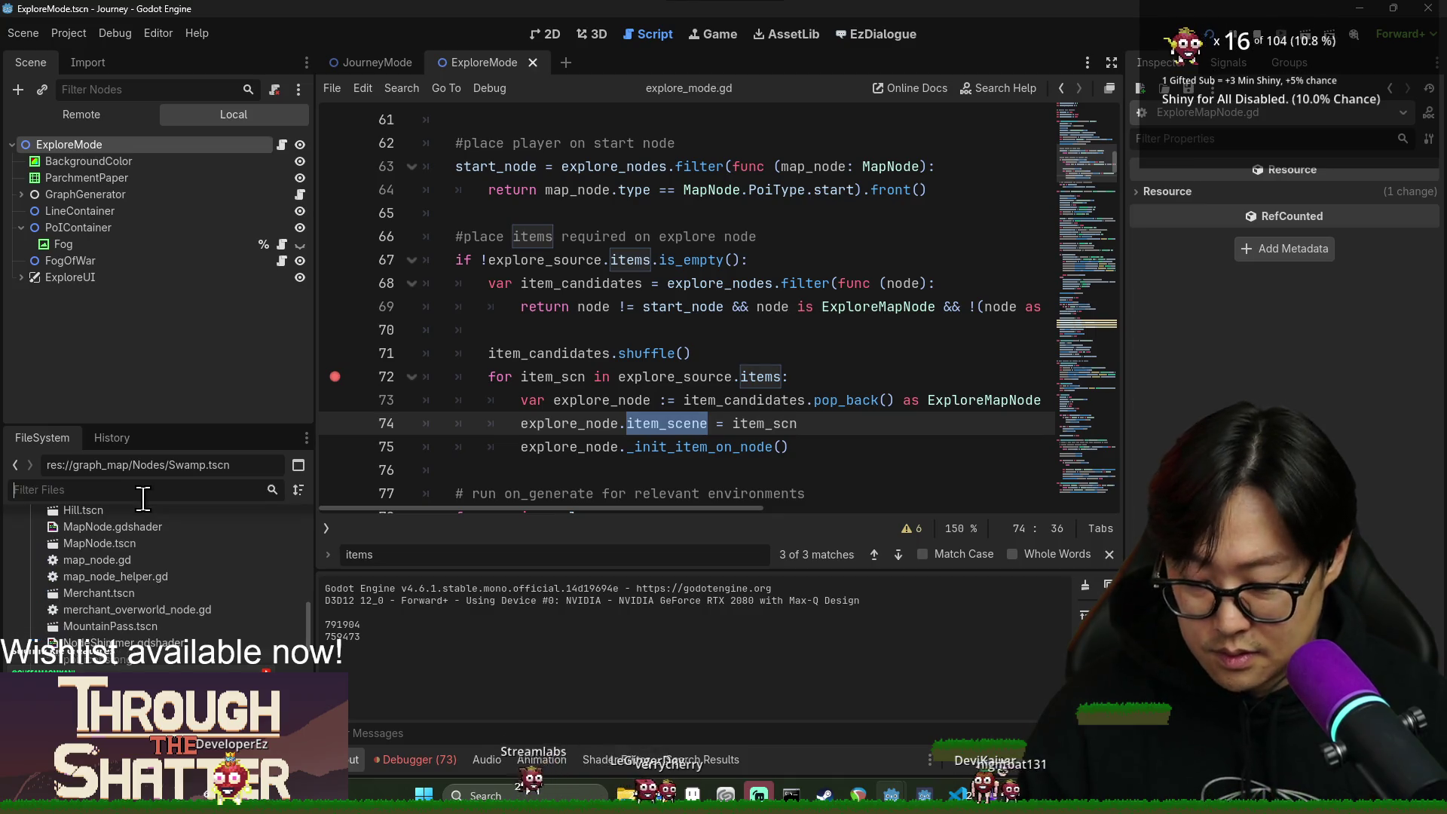
text(gate)
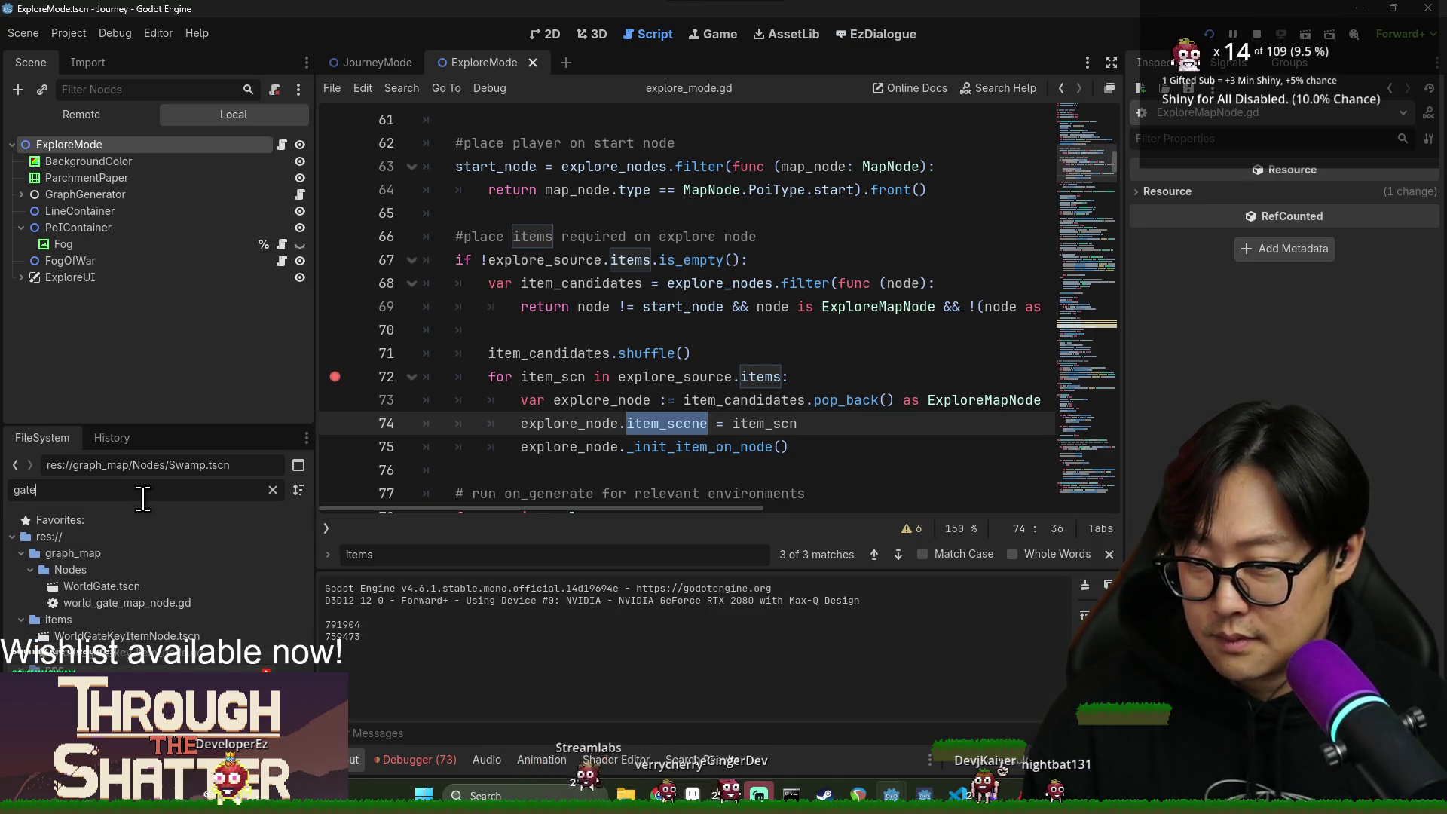
double_click(132, 584)
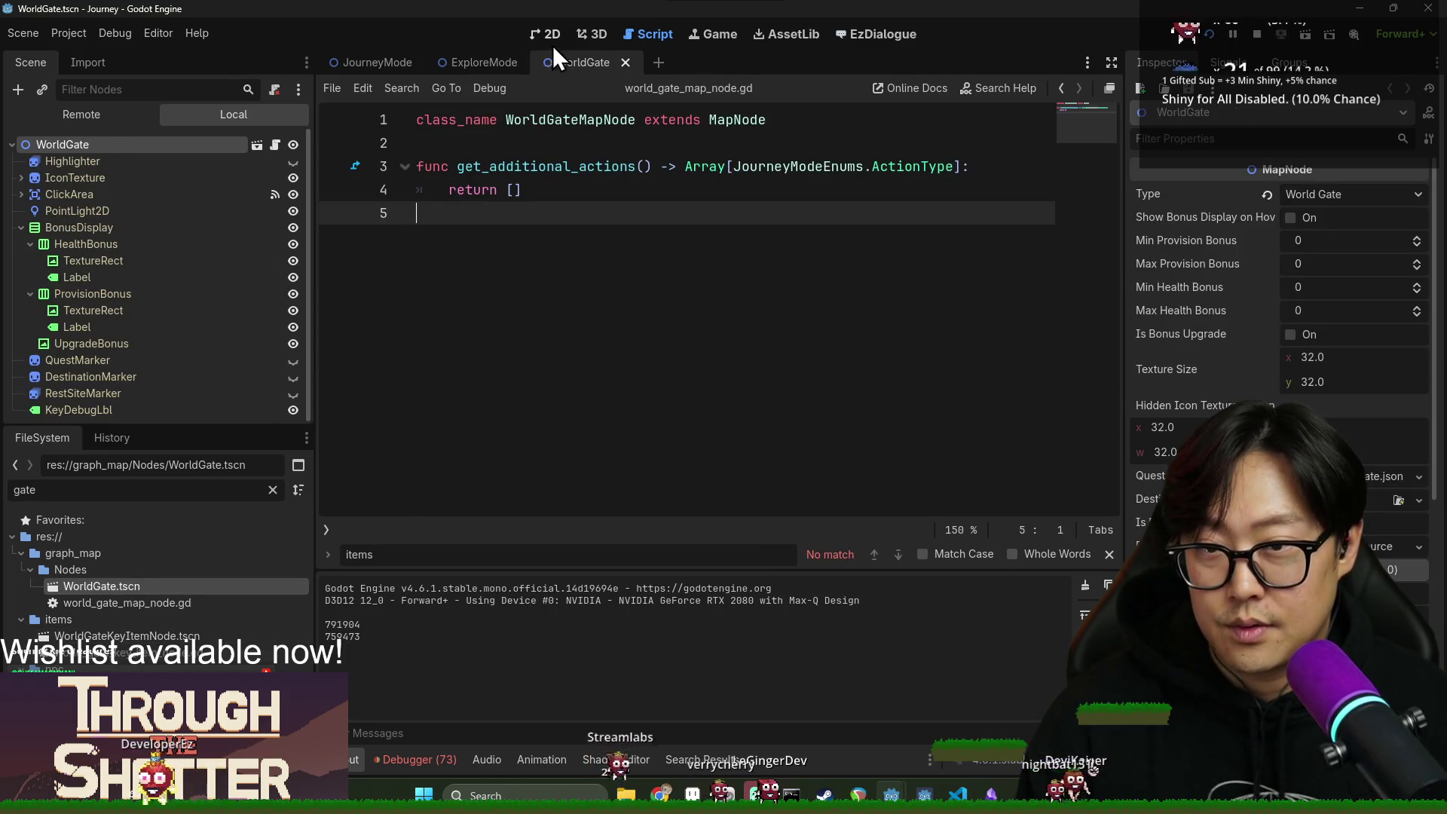
click(545, 34)
key(F5)
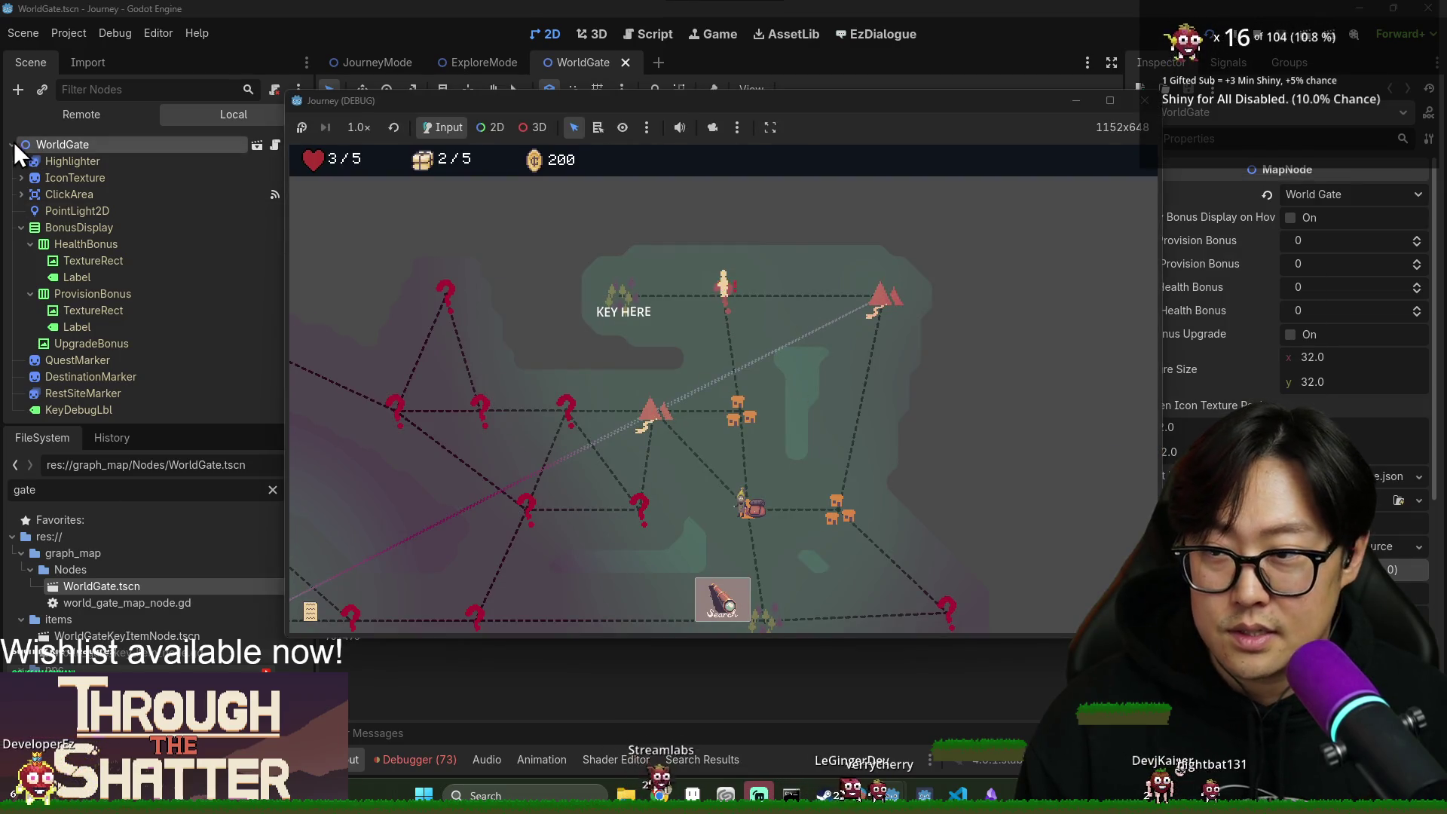
click(48, 135)
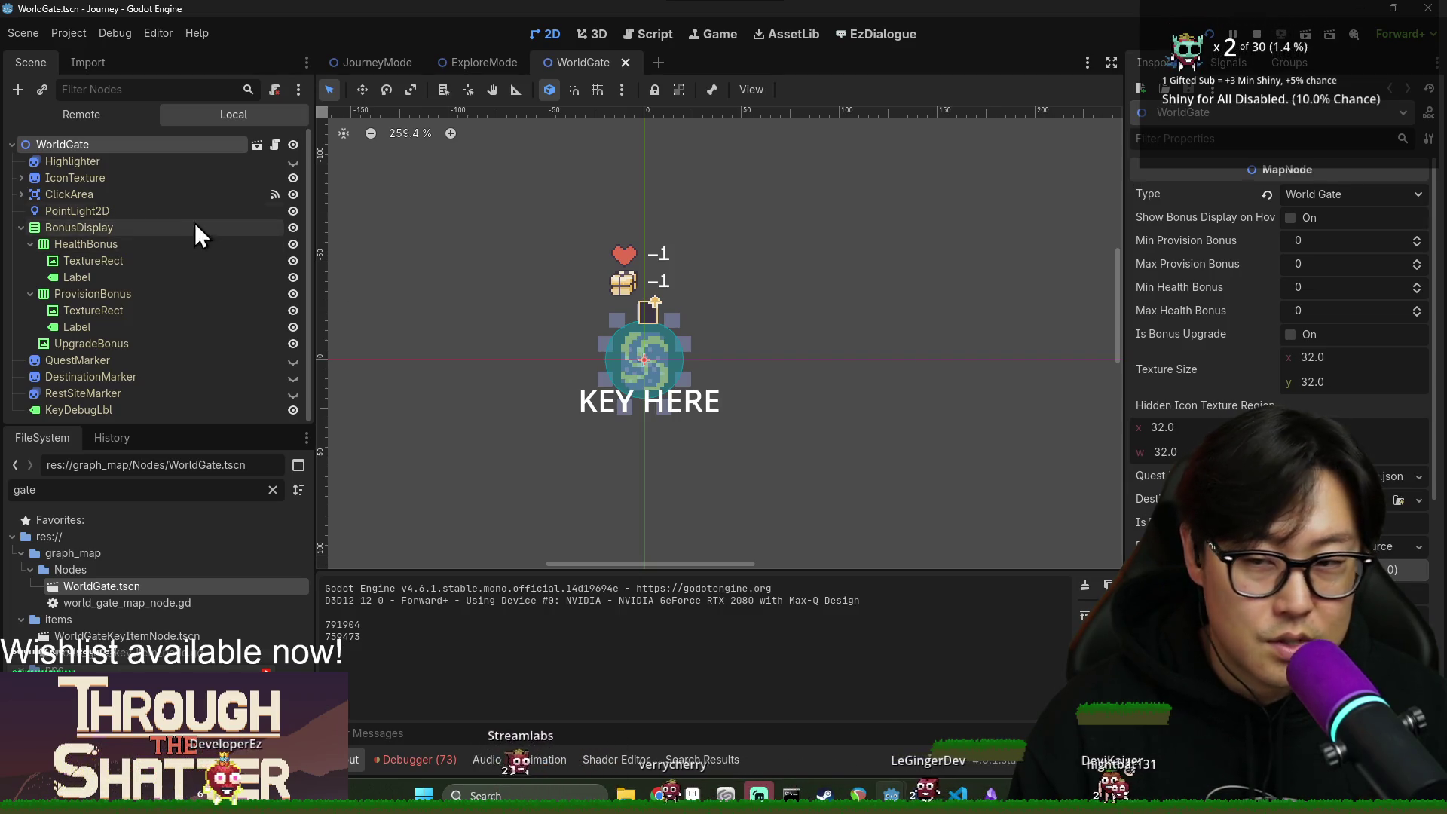
Inspect the Highlighter, IconTexture and WorldGate root nodes, then open world_gate_map_node.gd.
click(156, 162)
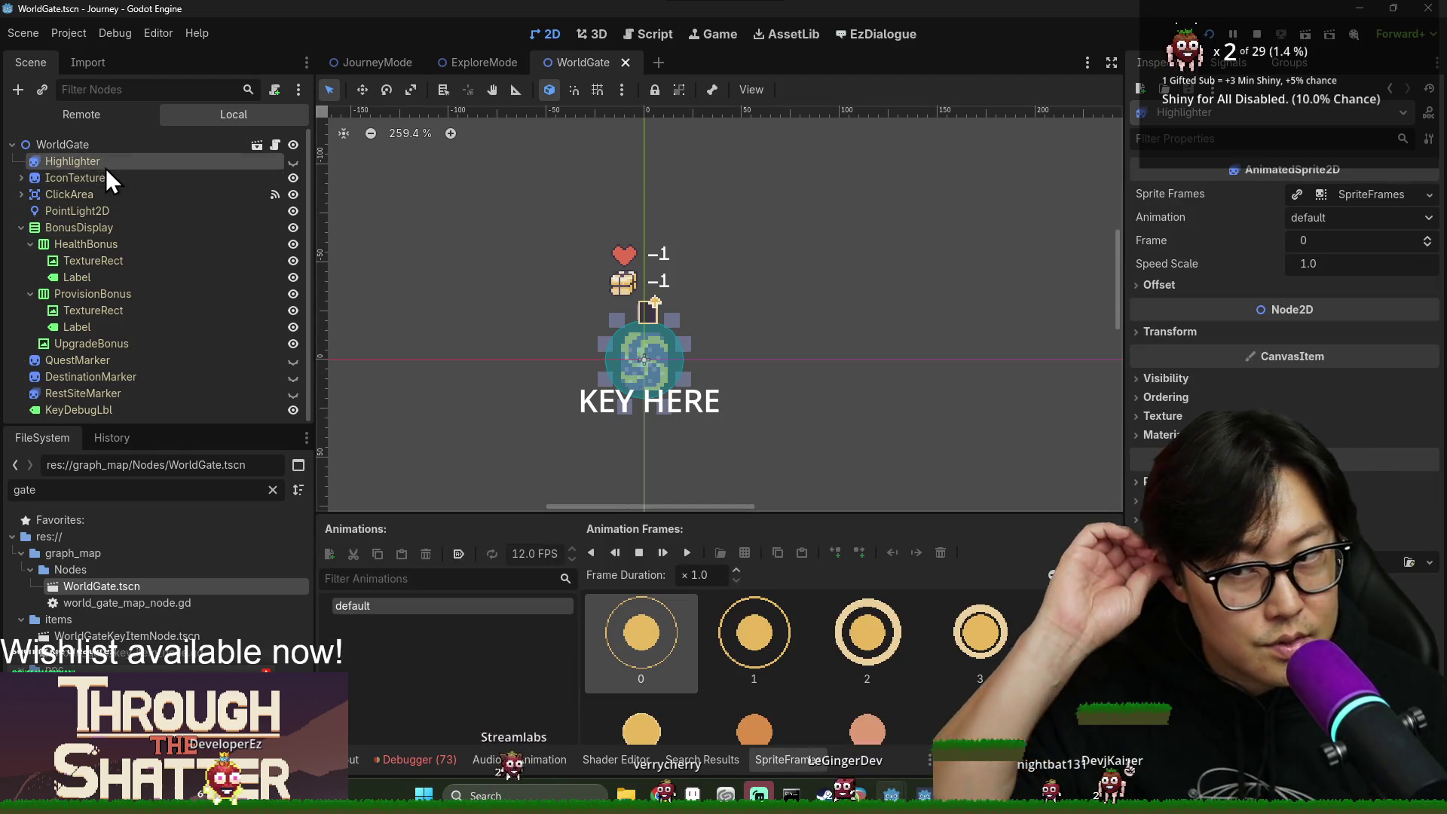
click(108, 178)
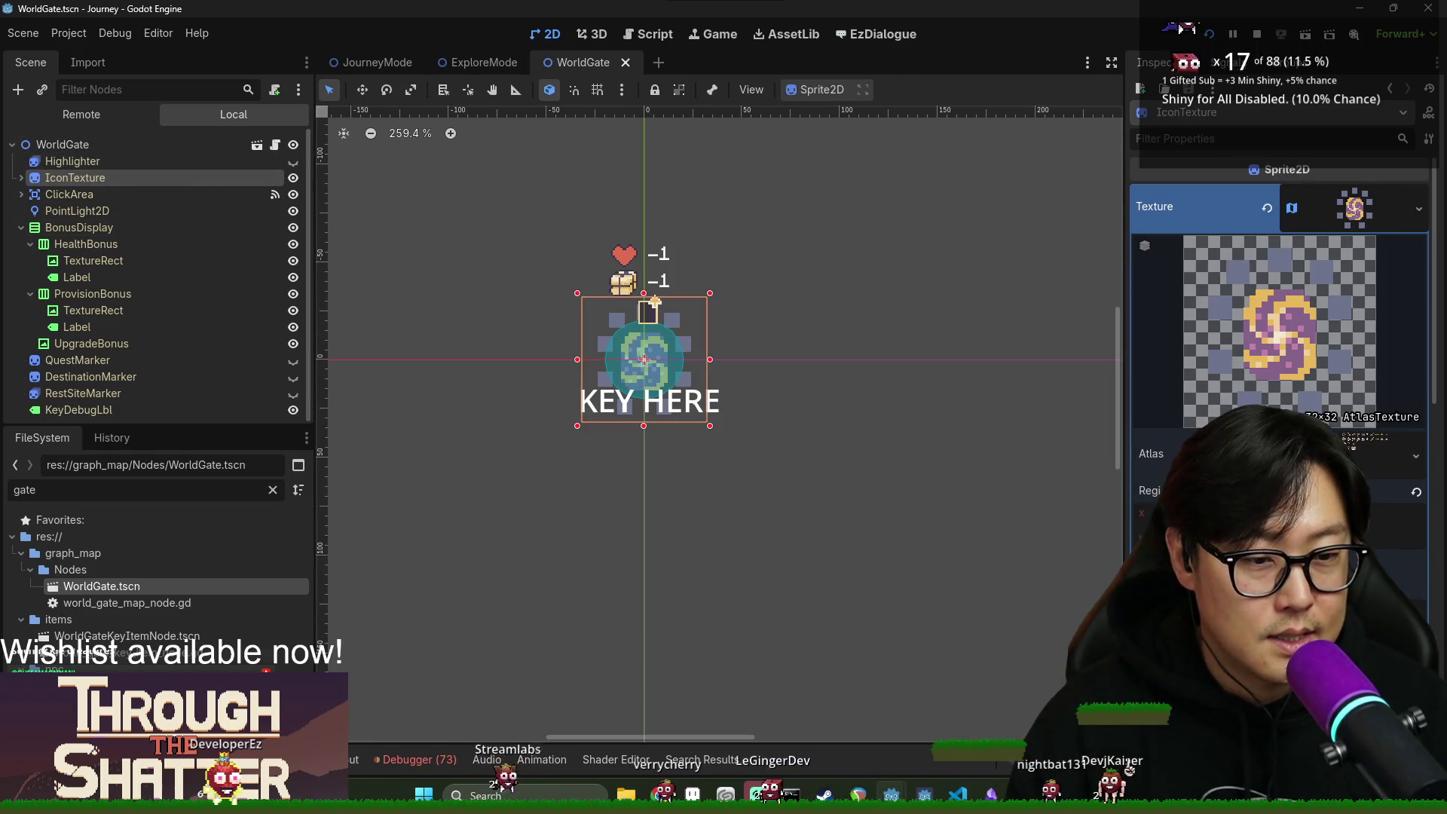
click(135, 137)
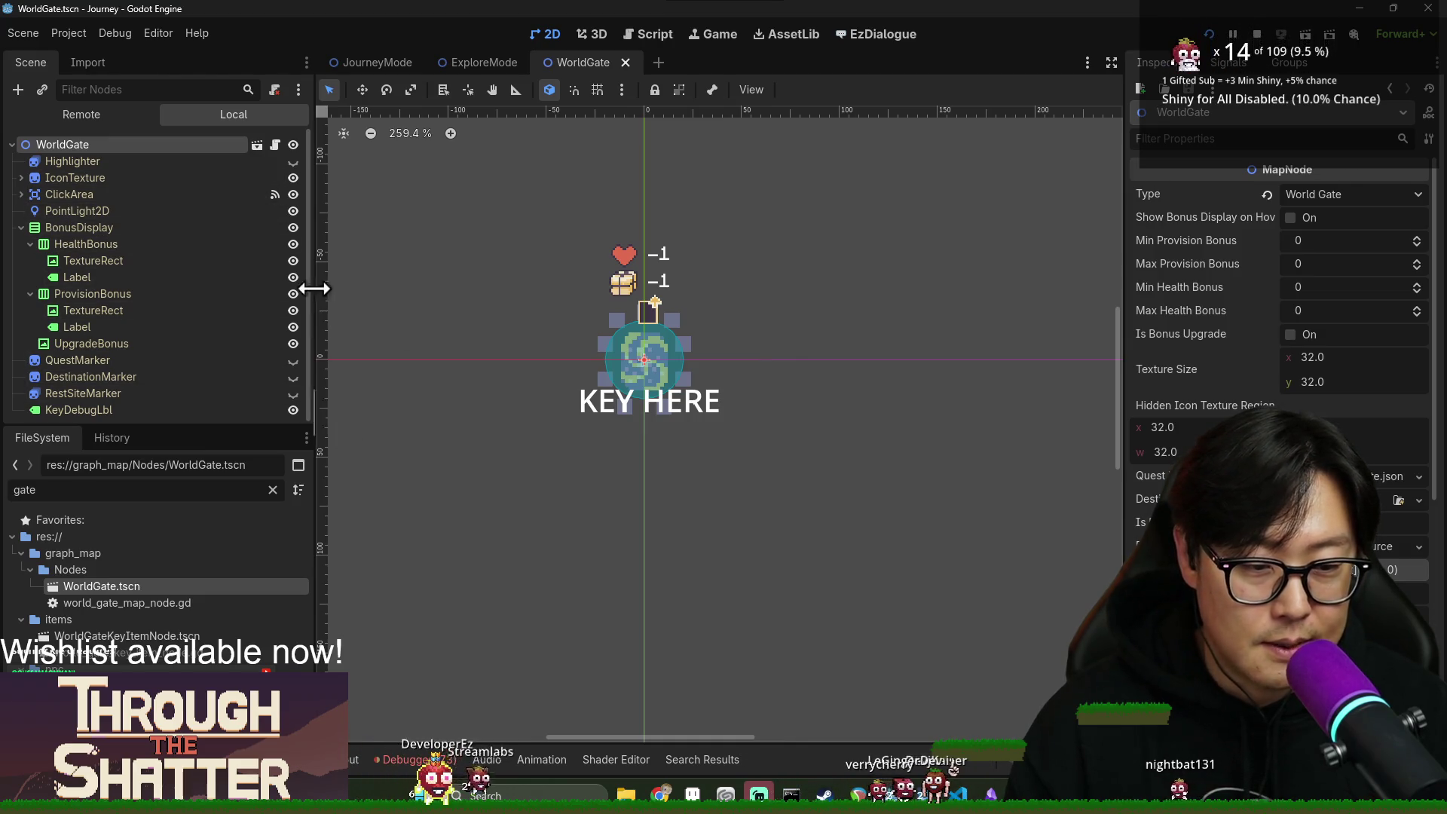
click(232, 181)
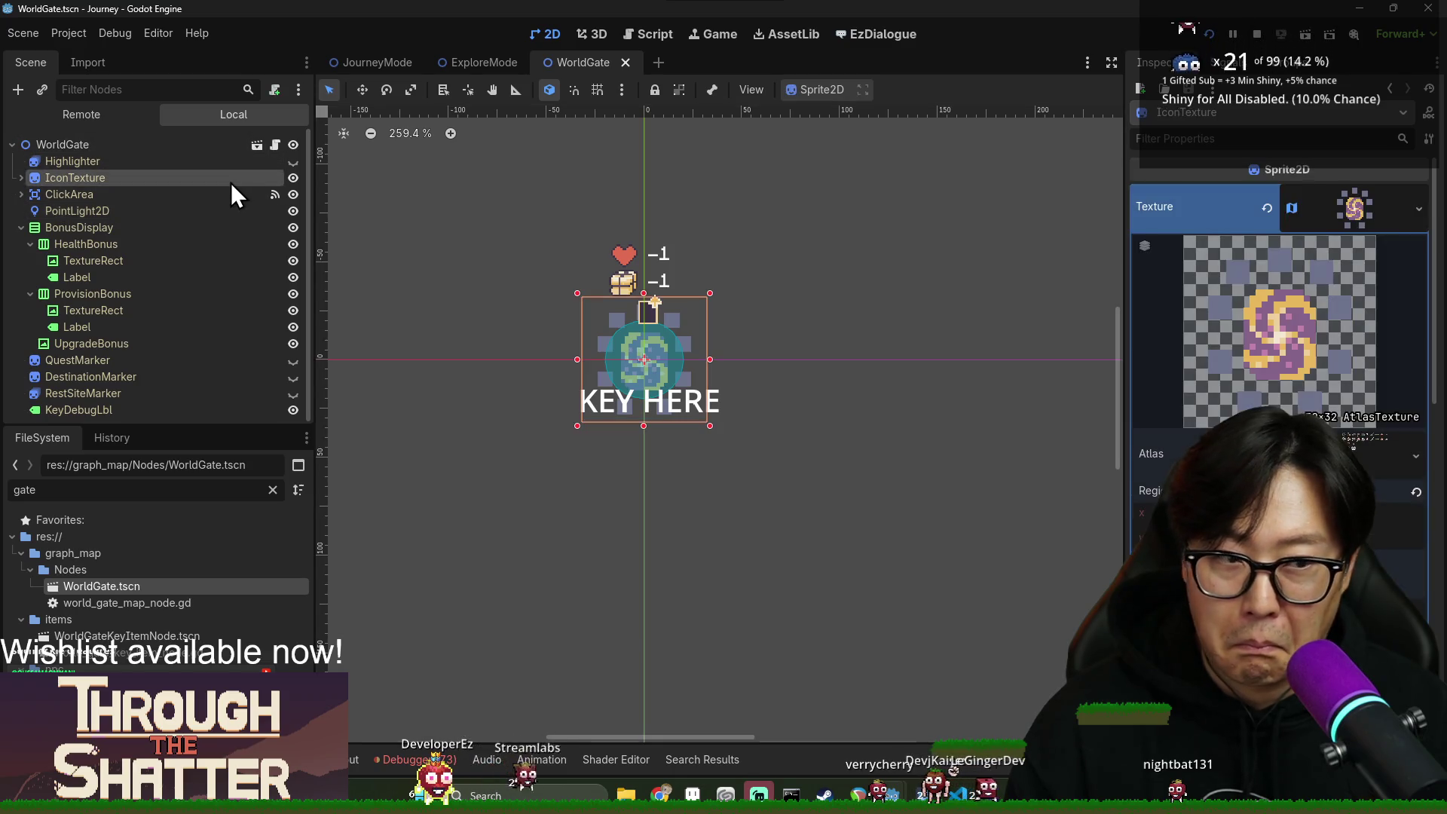
scroll(1378, 495, down, 2)
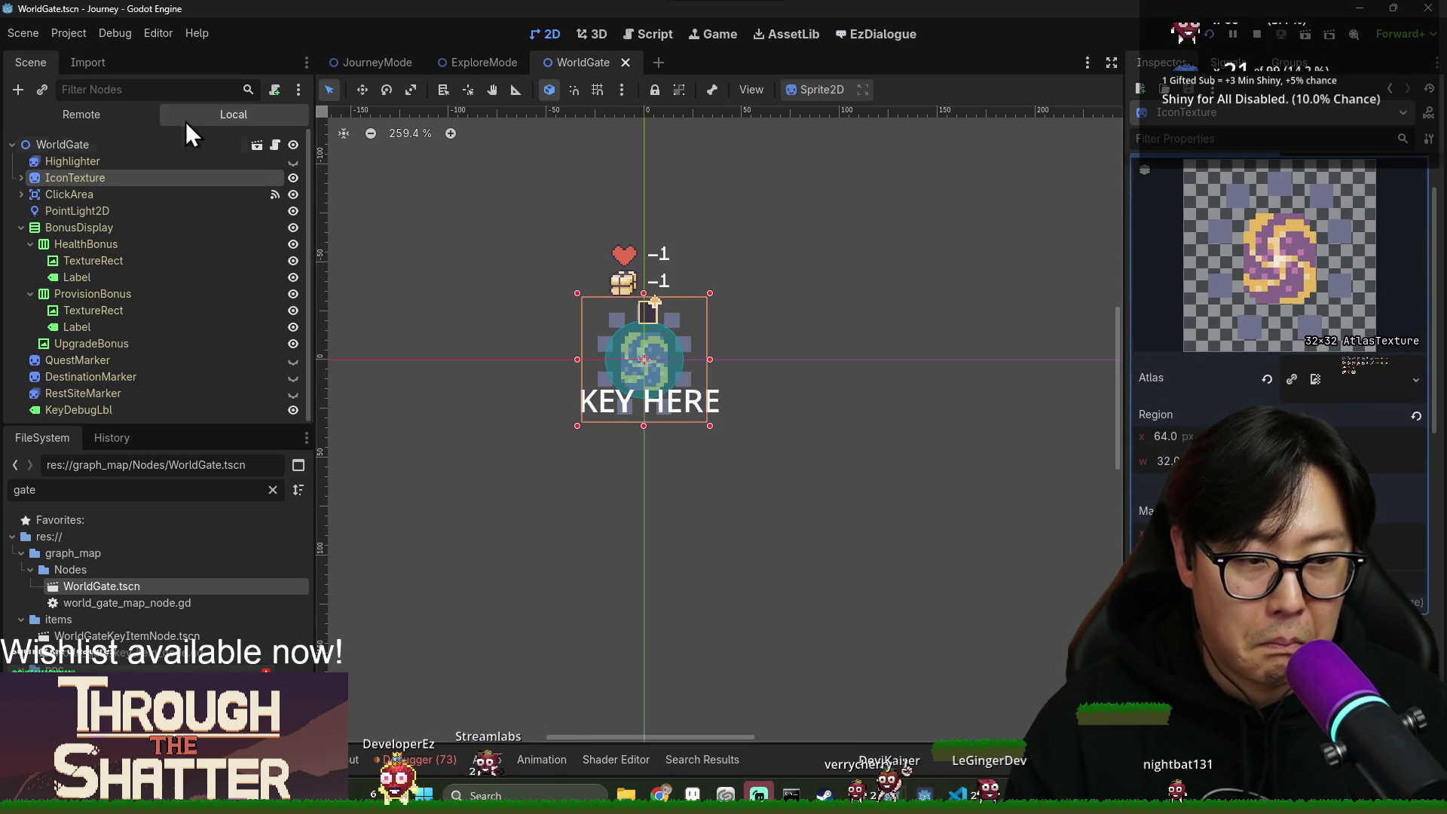
click(274, 144)
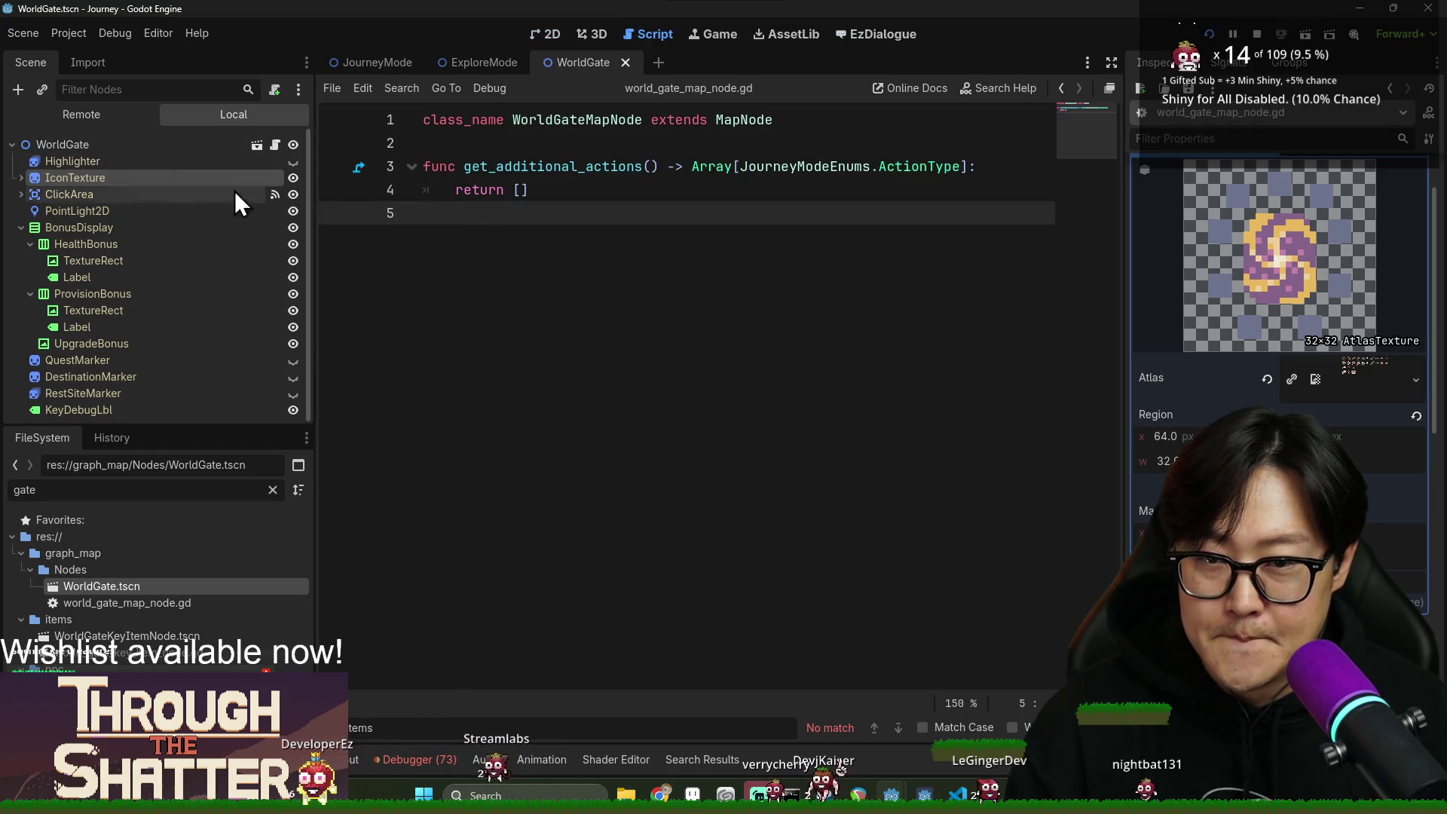
In map_node.gd, find is_revealed and examine its light_mask and point_light_2d lines.
ctrl+click(742, 121)
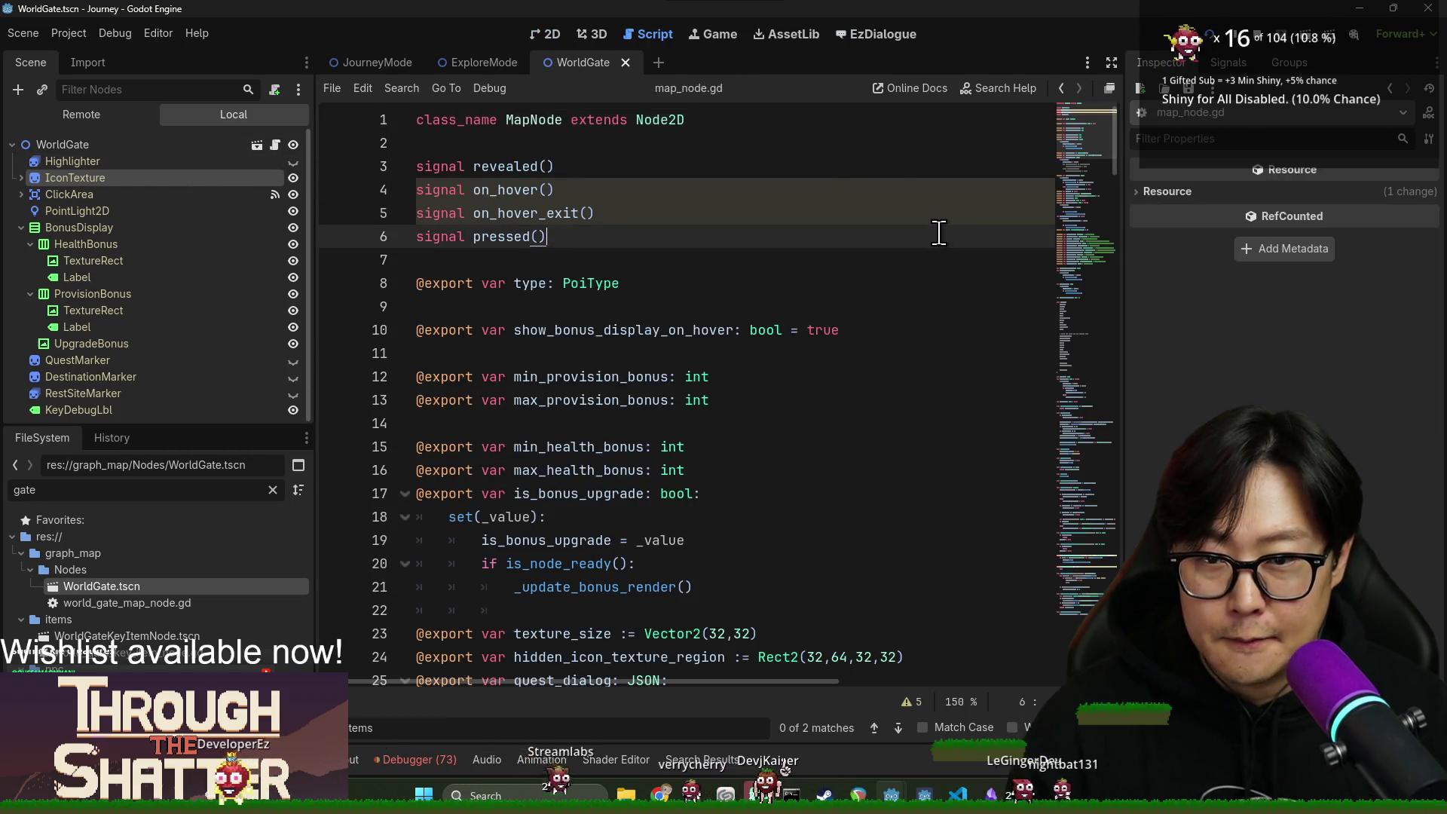
key(ctrl+f)
text(is_revealed)
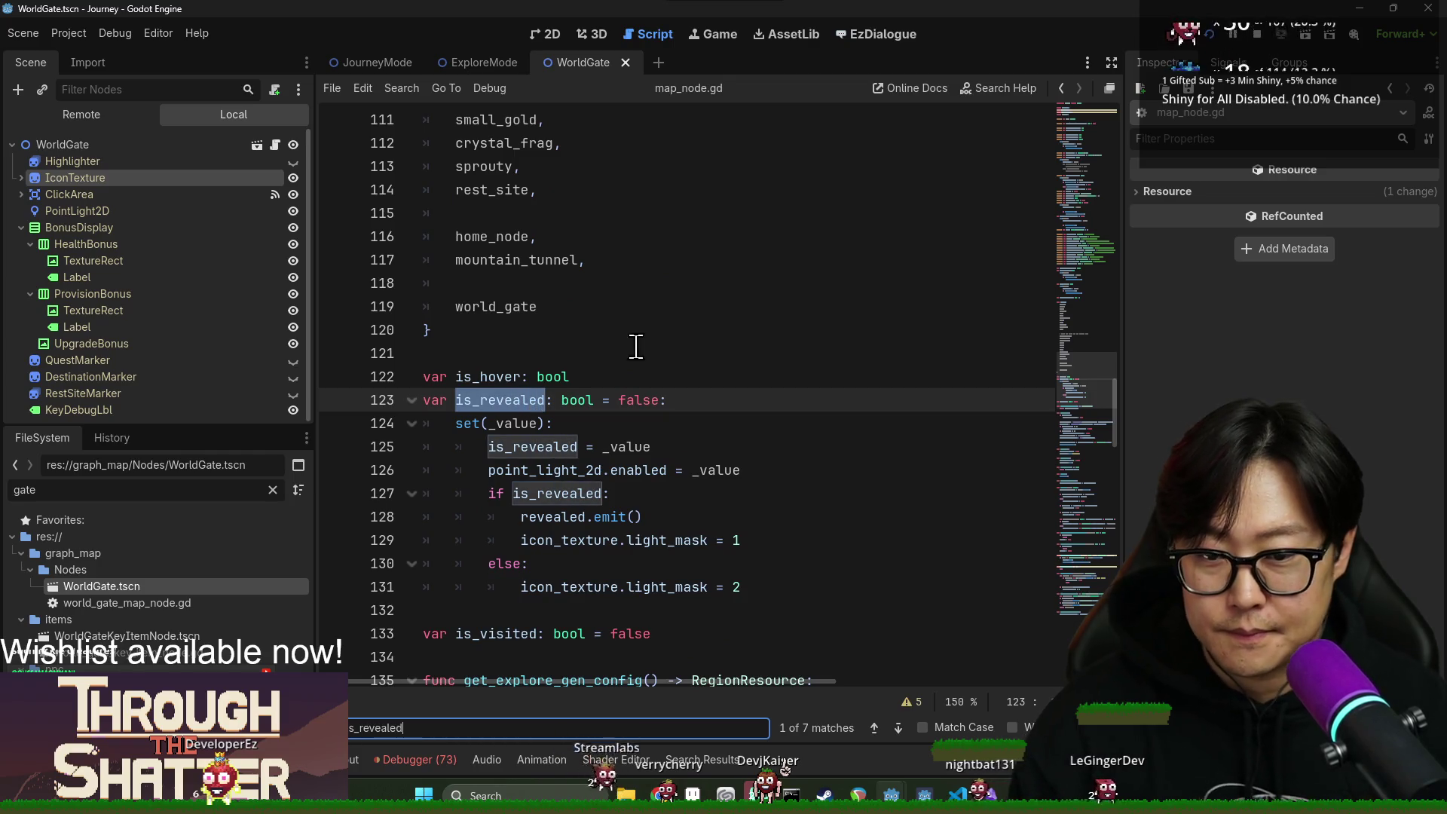
scroll(635, 346, down, 1)
click(484, 469)
double_click(670, 470)
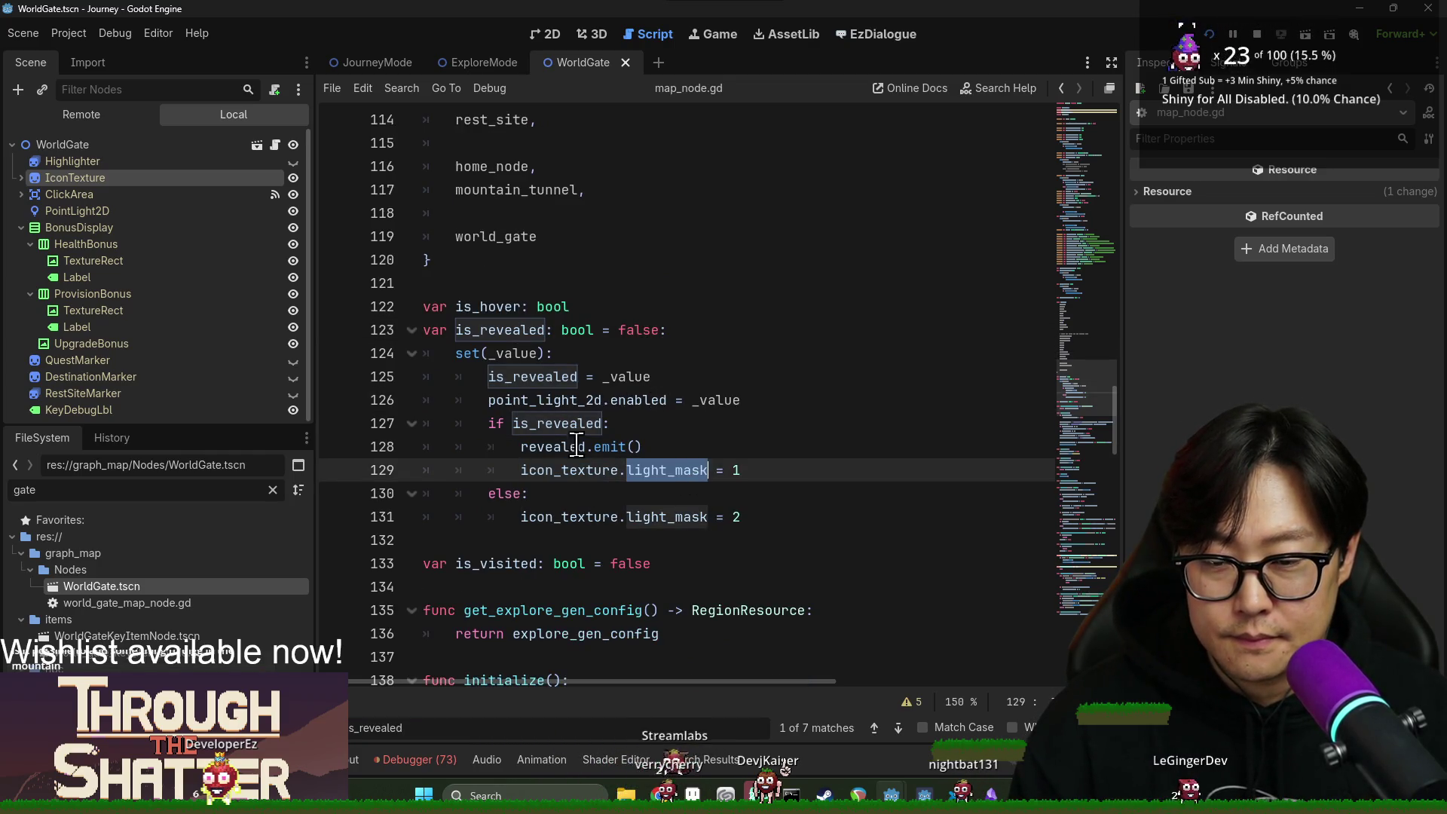
double_click(576, 399)
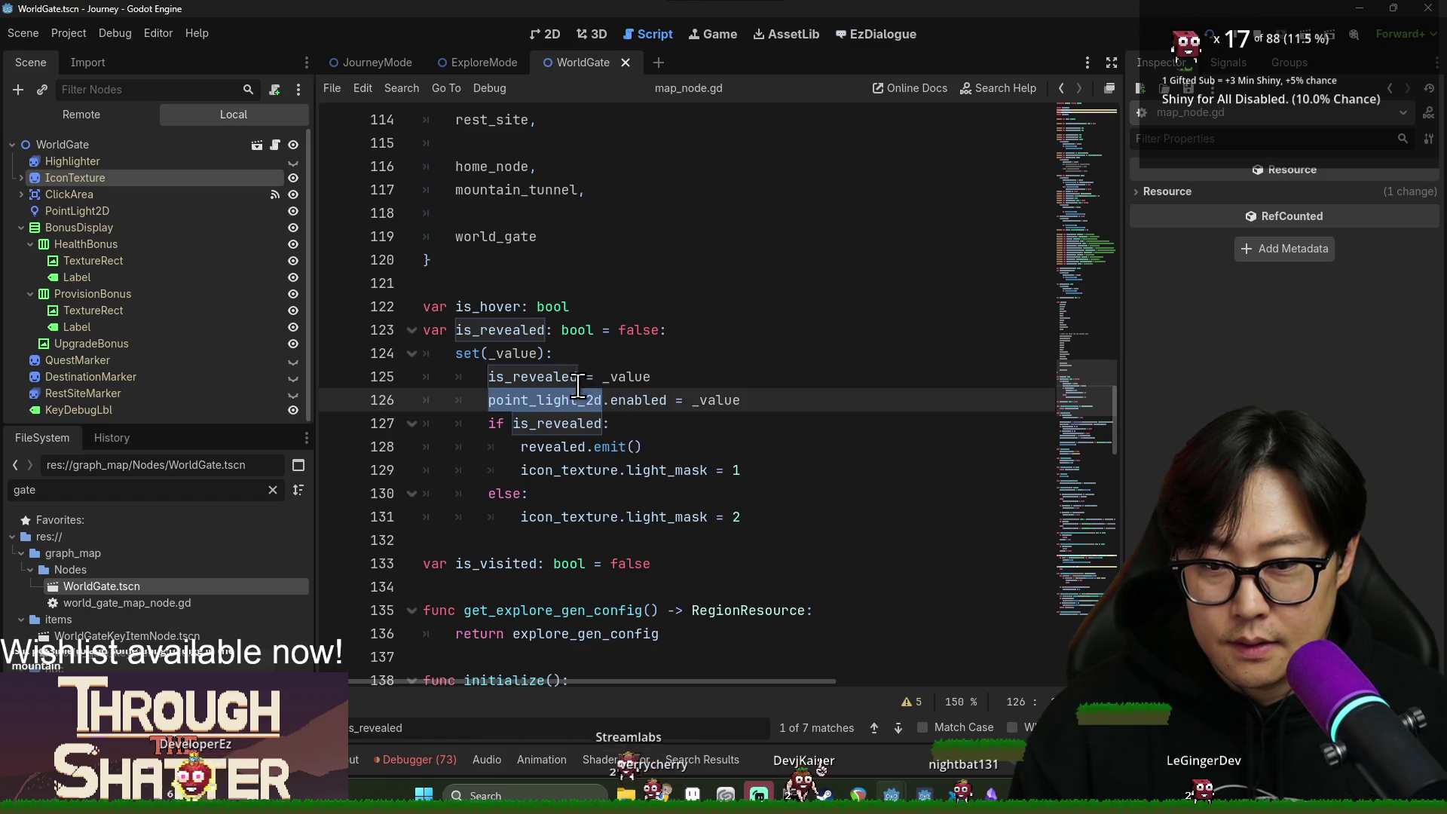
Search for 'hidden' and jump to the normal_texture_region declaration.
key(ctrl+f)
text(hidden)
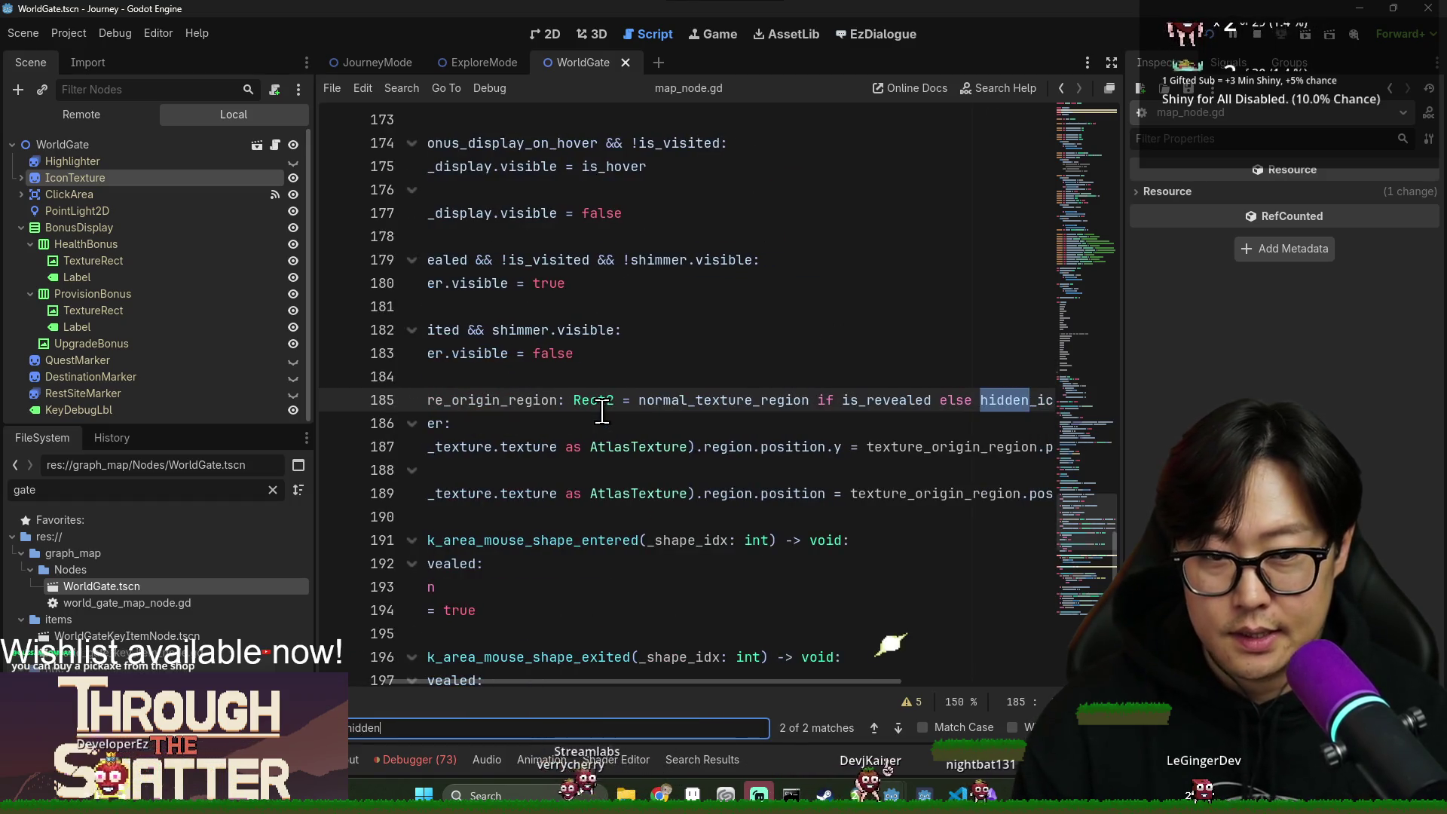
mouse_move(690, 680)
mouse_down()
mouse_move(906, 680)
mouse_move(618, 682)
mouse_up()
key(ctrl+shift+Right)
double_click(695, 402)
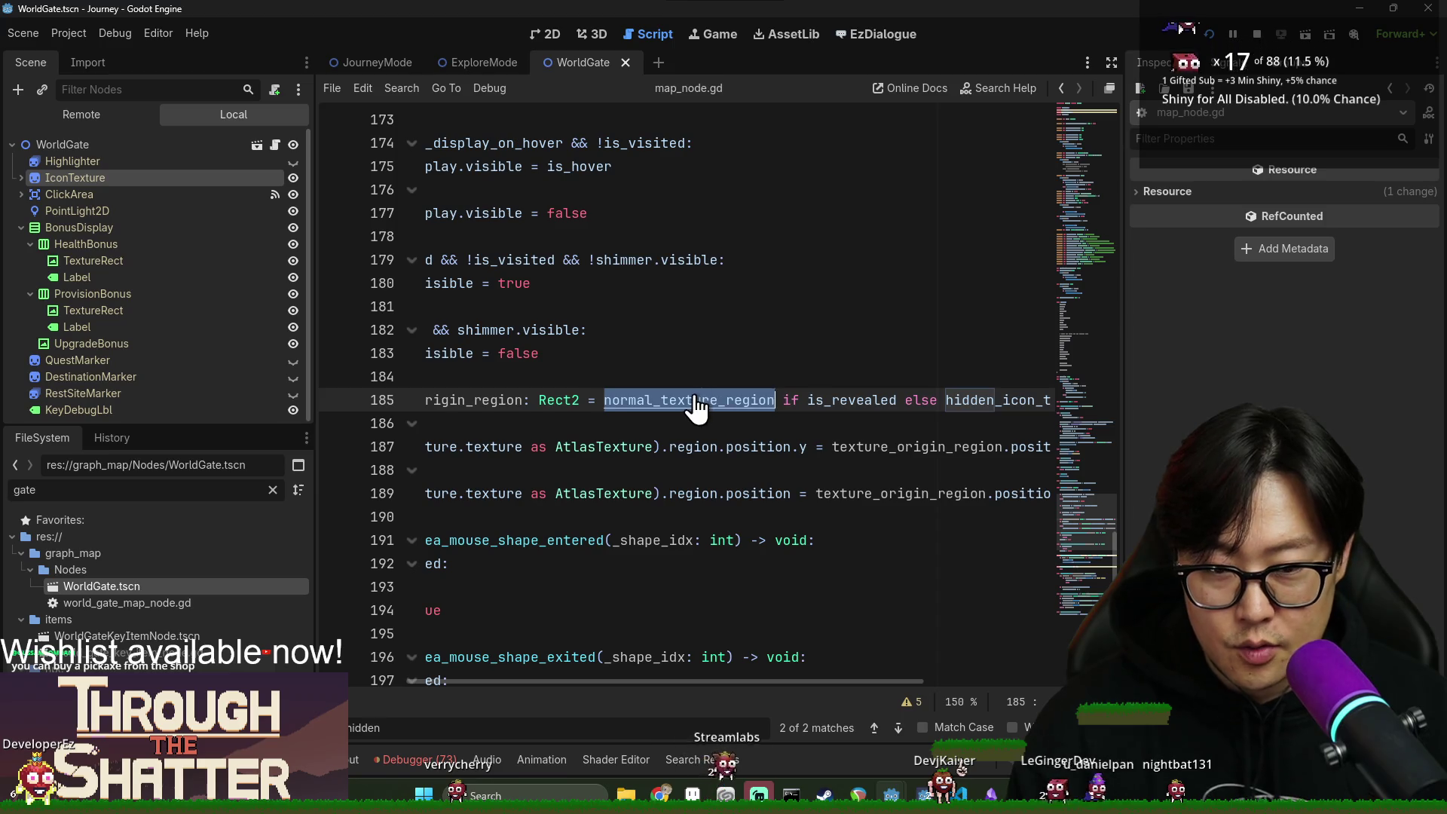
ctrl+click(695, 402)
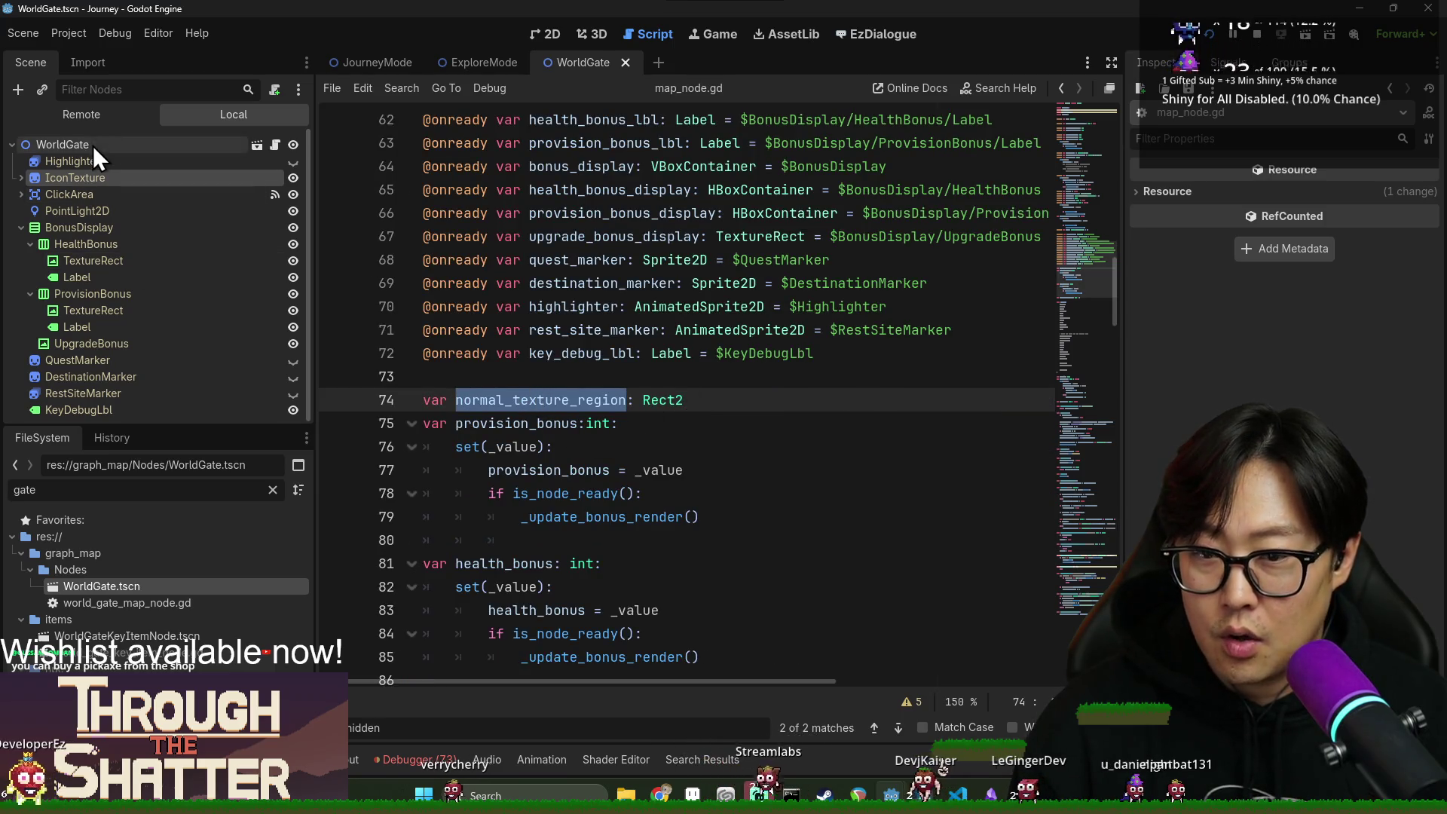
Find where normal_texture_region is assigned from icon_texture on line 151 and check IconTexture's atlas region.
key(ctrl+f)
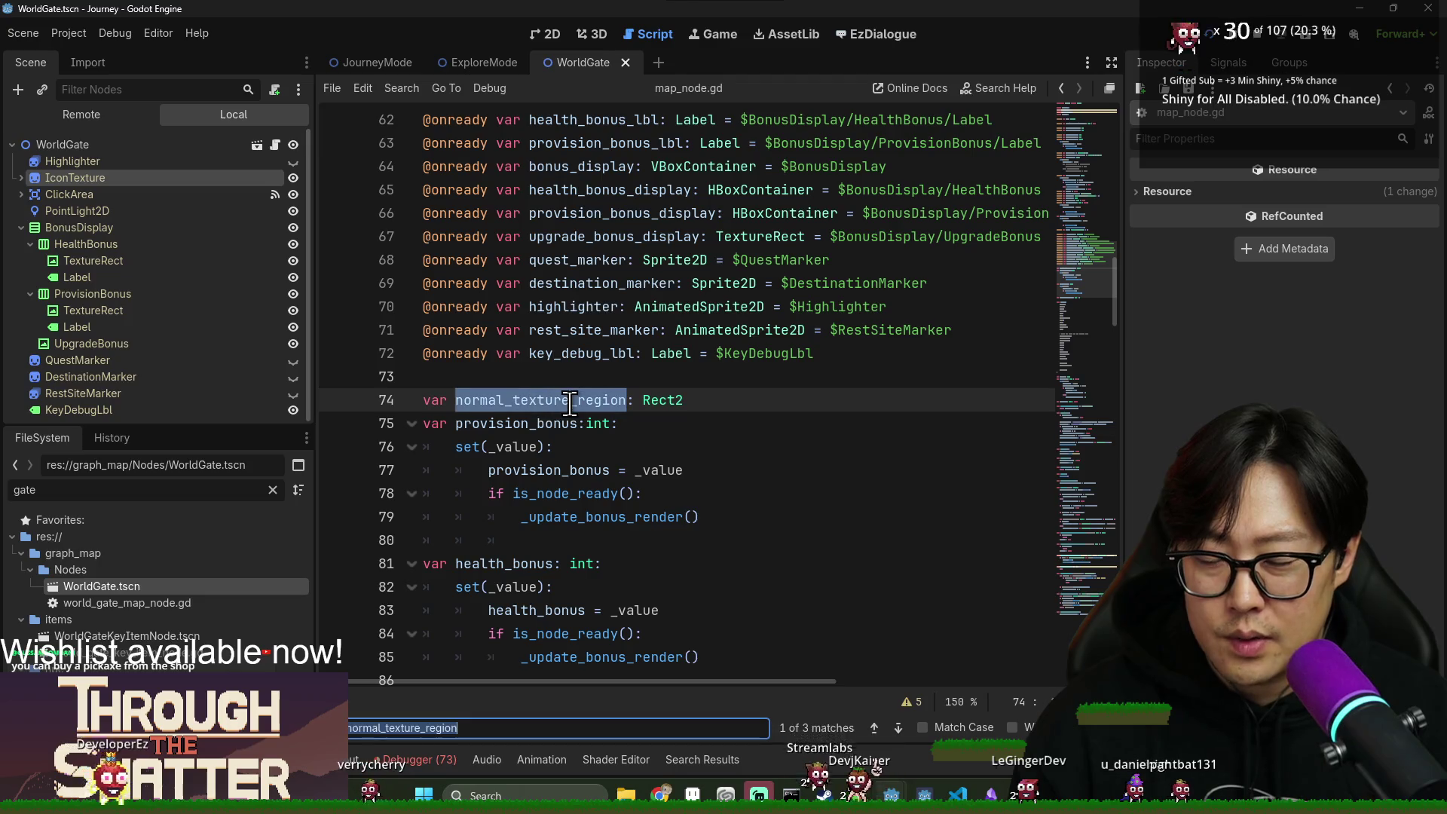
key(Return)
double_click(723, 407)
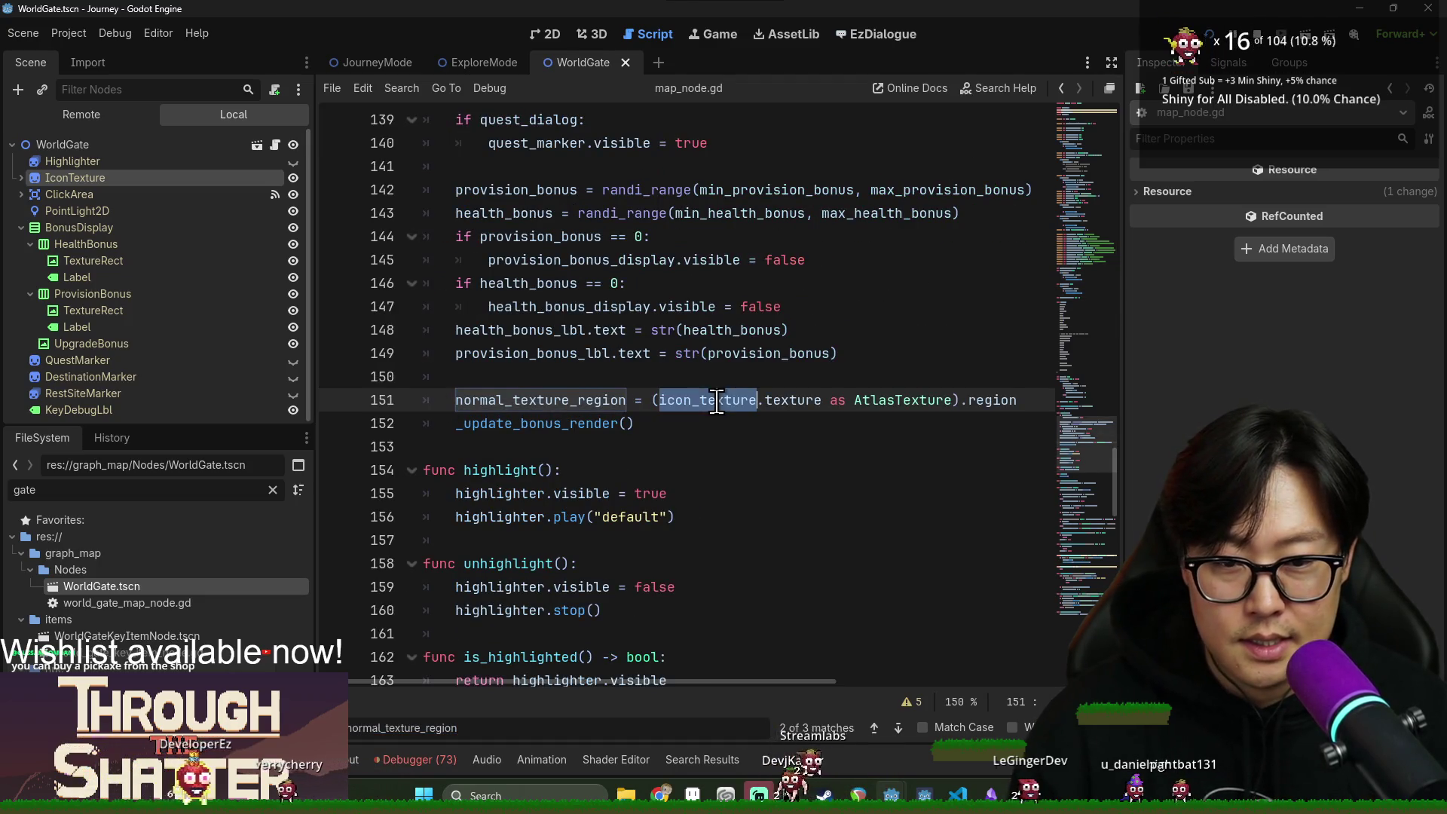
scroll(762, 452, up, 4)
scroll(760, 519, down, 2)
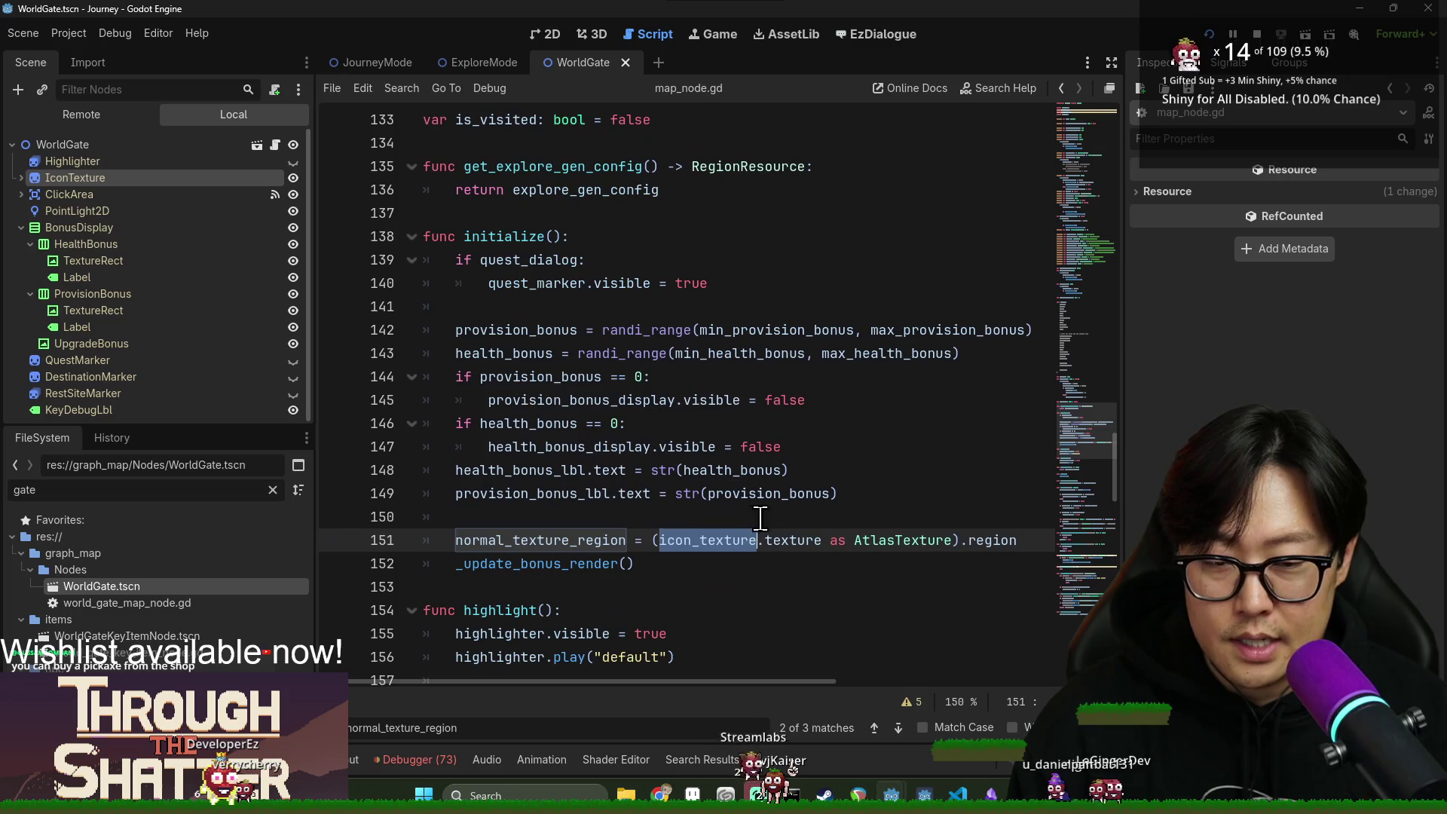
click(795, 546)
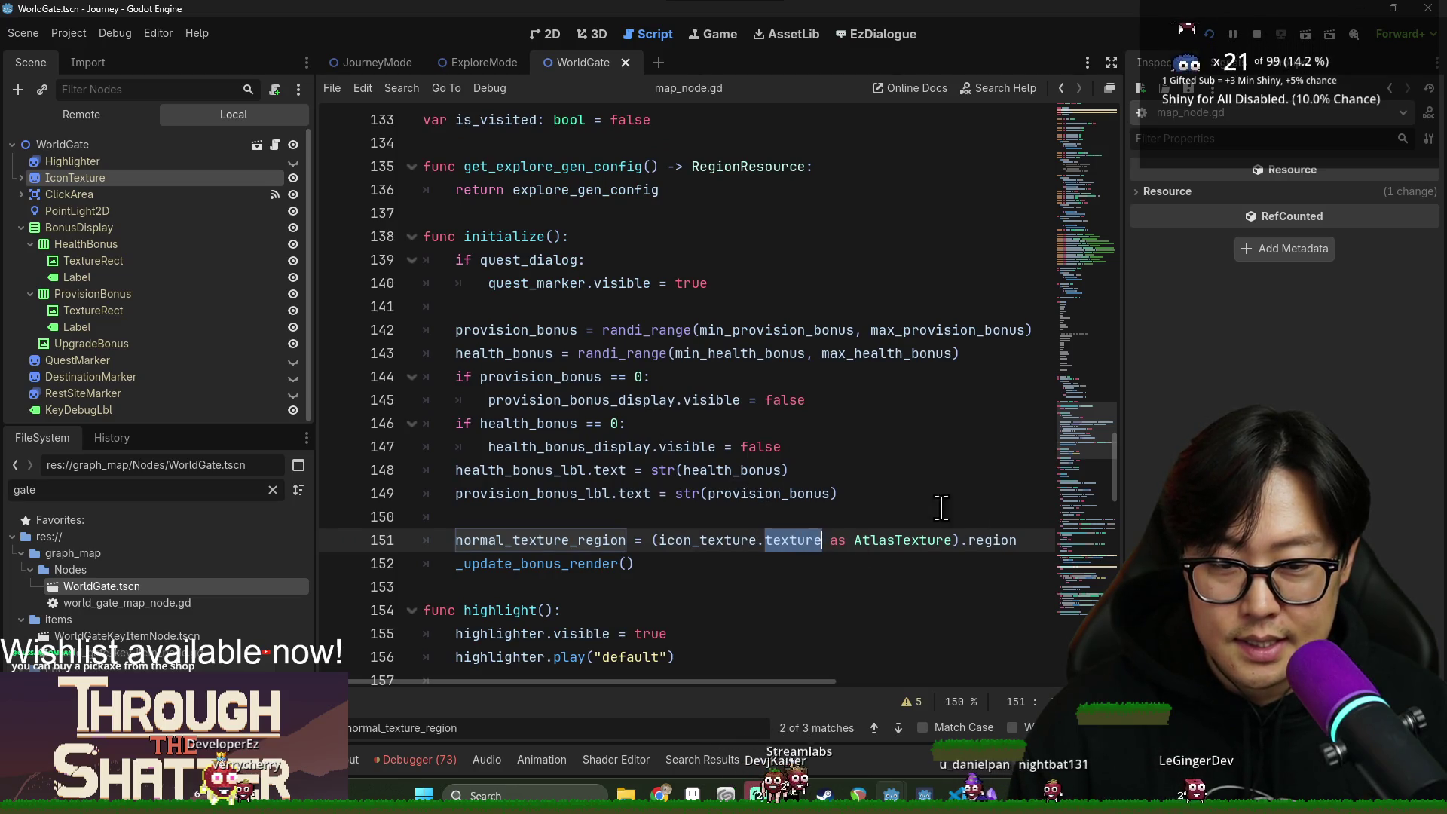
click(114, 177)
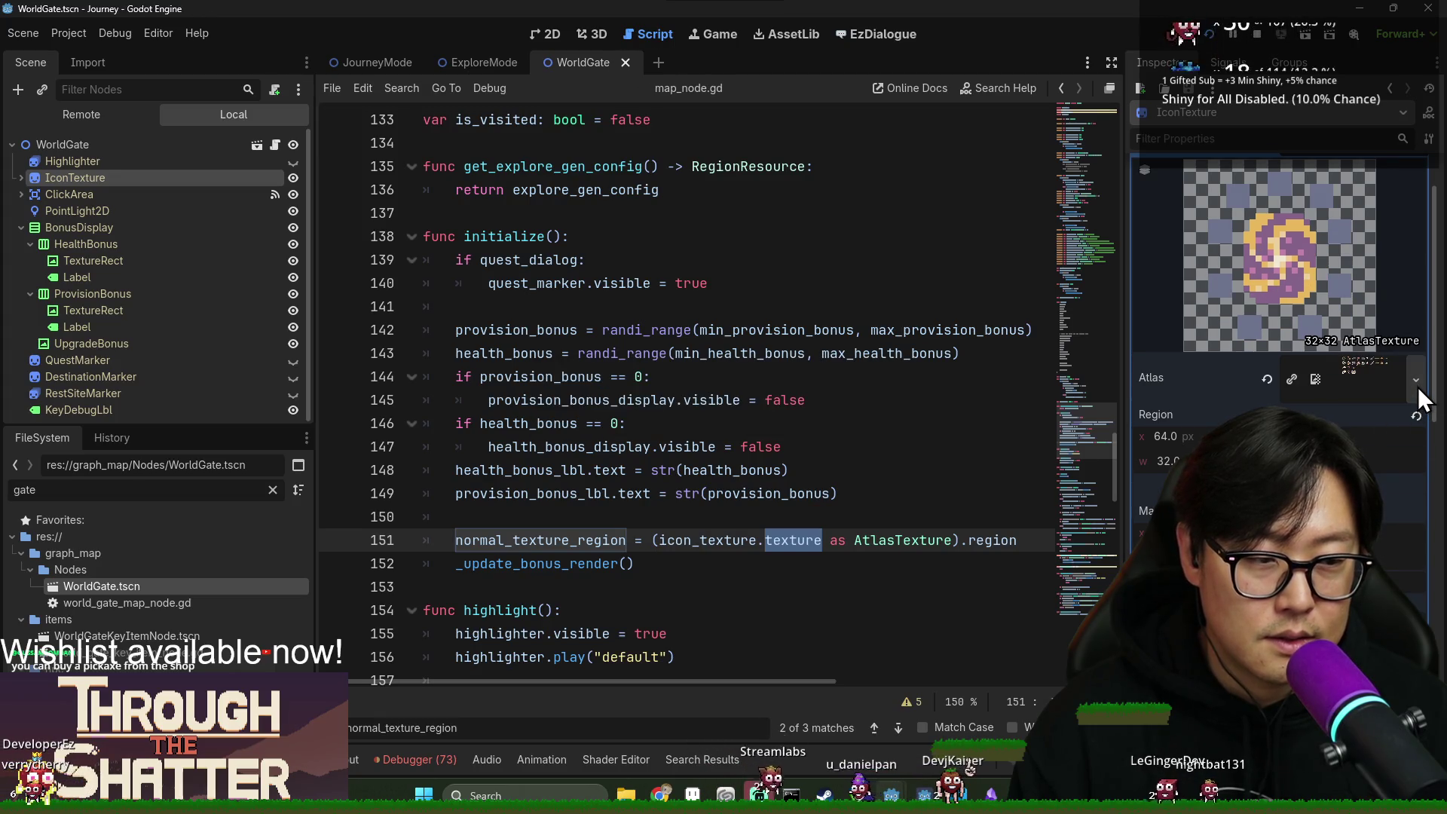
Rerun the game with F5 and move the player onto the KEY HERE node.
click(630, 282)
key(F5)
click(627, 306)
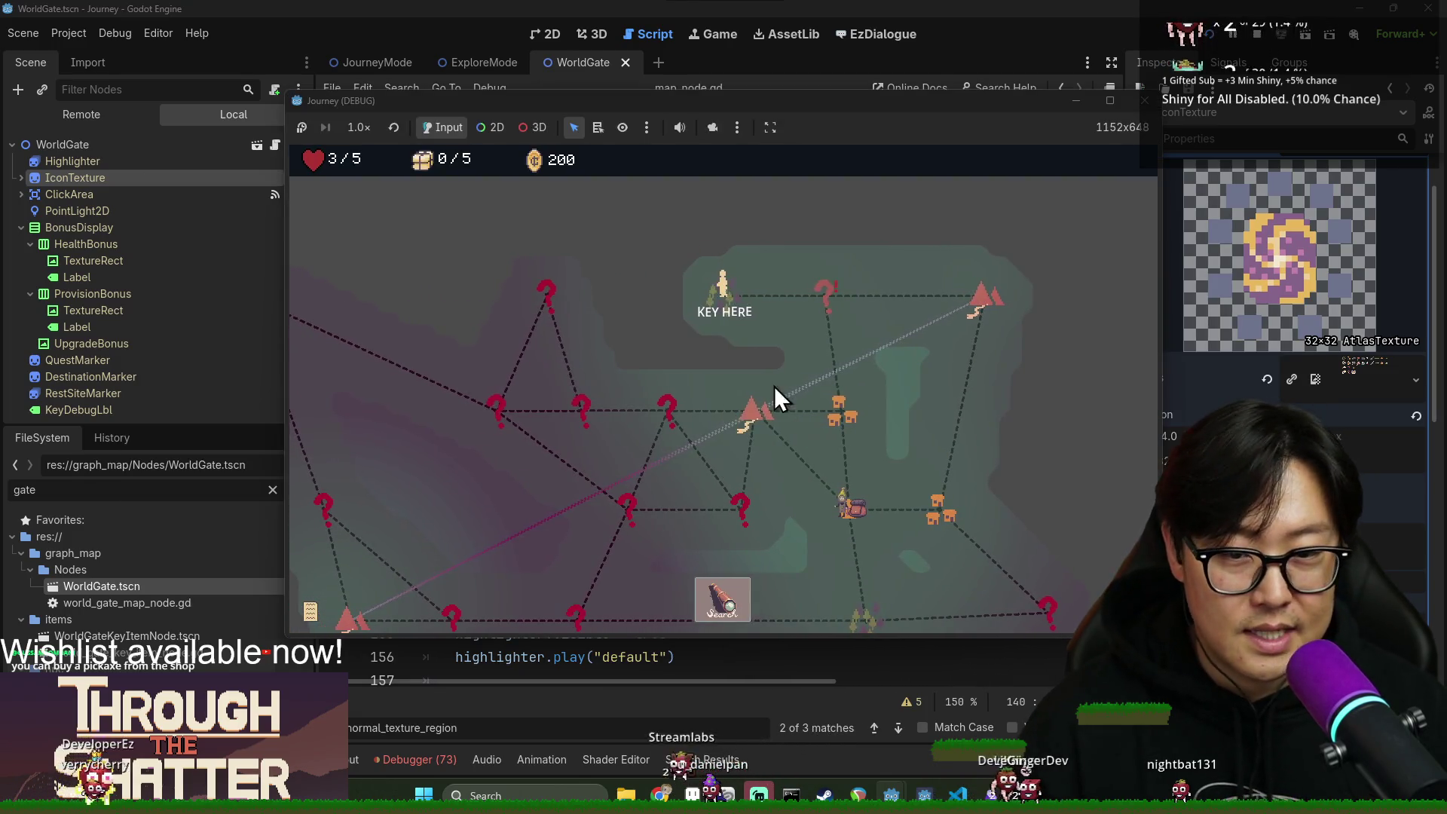
Search KEY HERE, step over the item-placement code five times, resume, and move on.
click(728, 612)
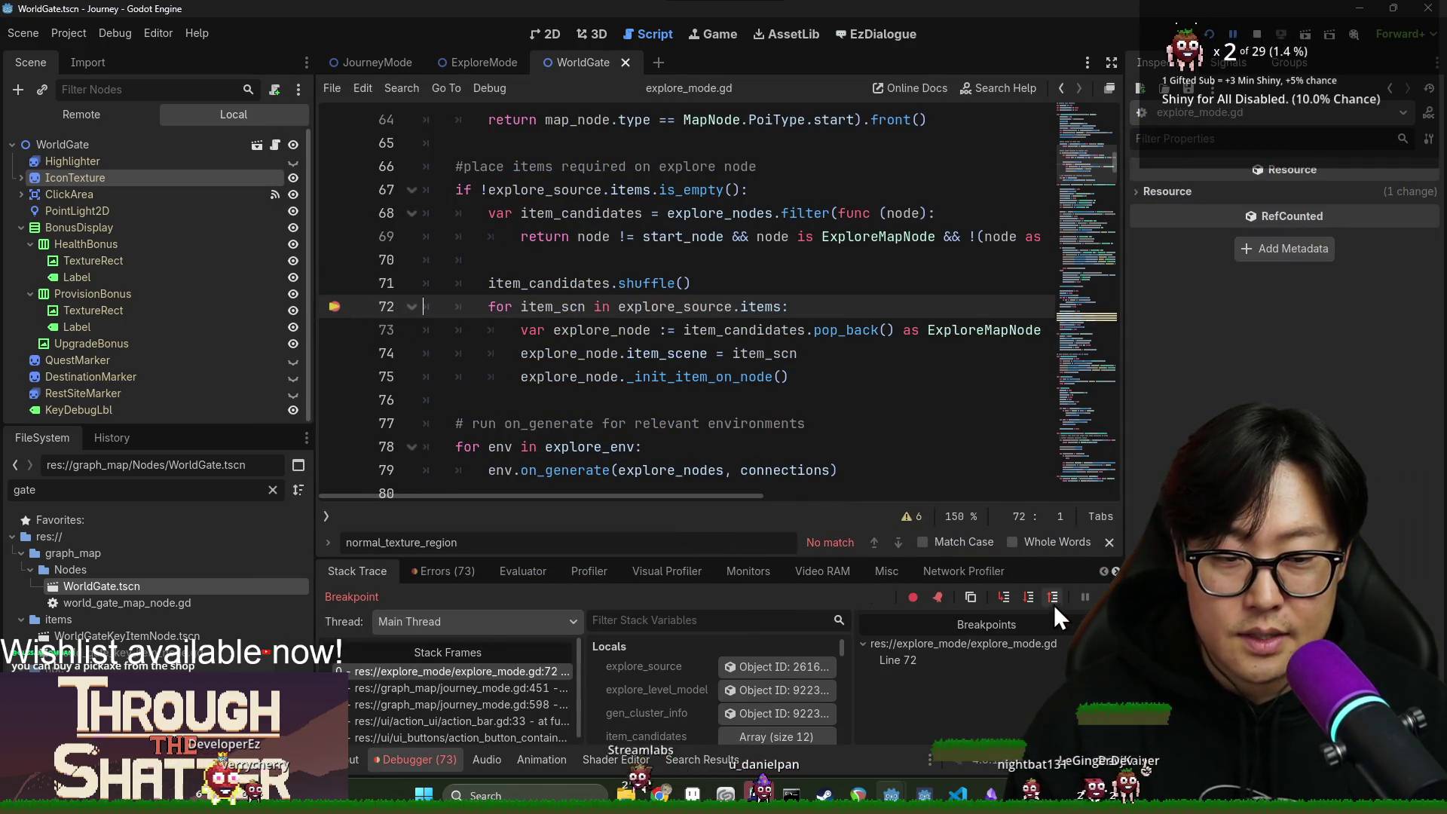
click(1033, 600)
click(1033, 600)
click(1034, 600)
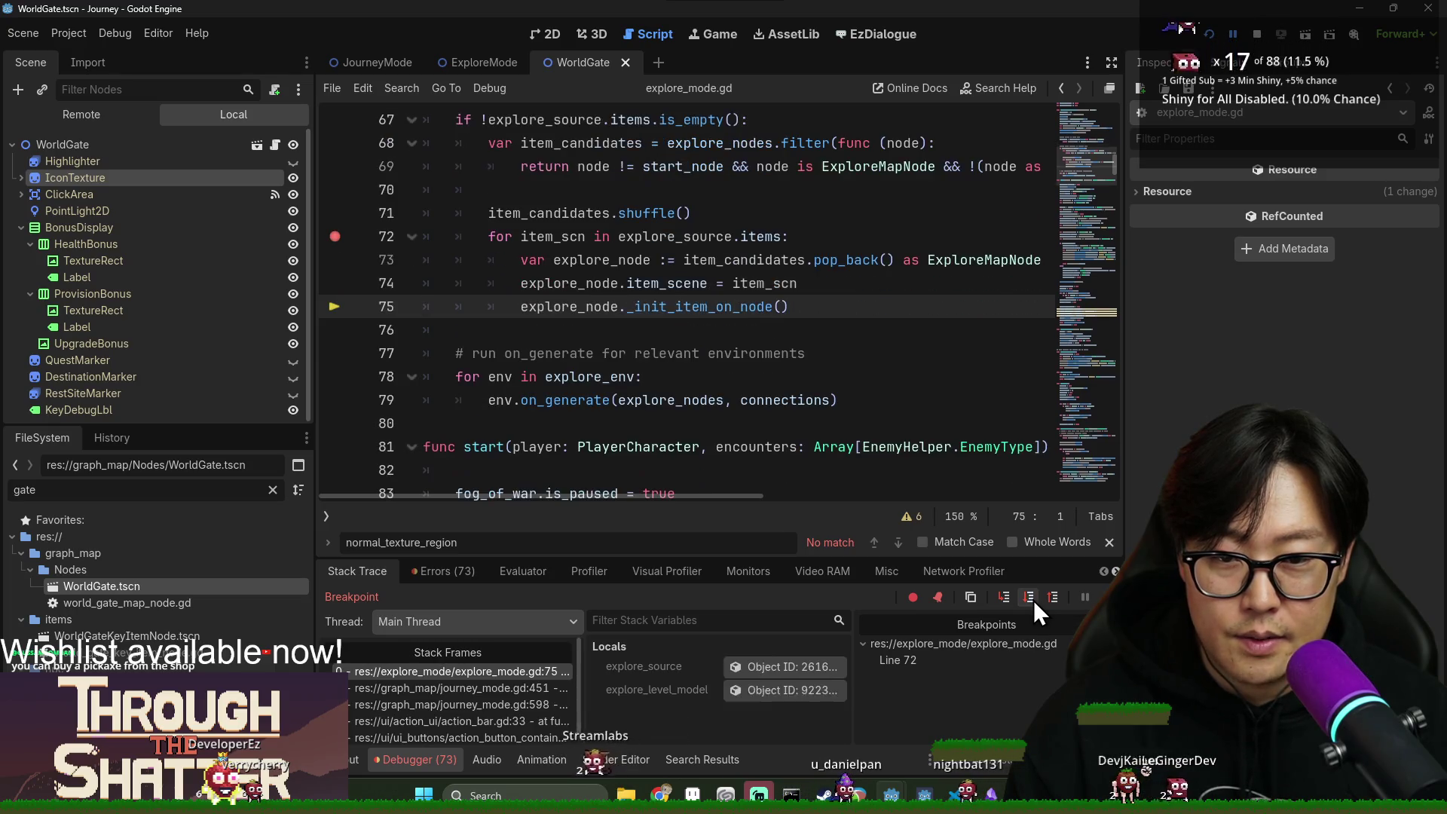
click(1033, 600)
click(1034, 600)
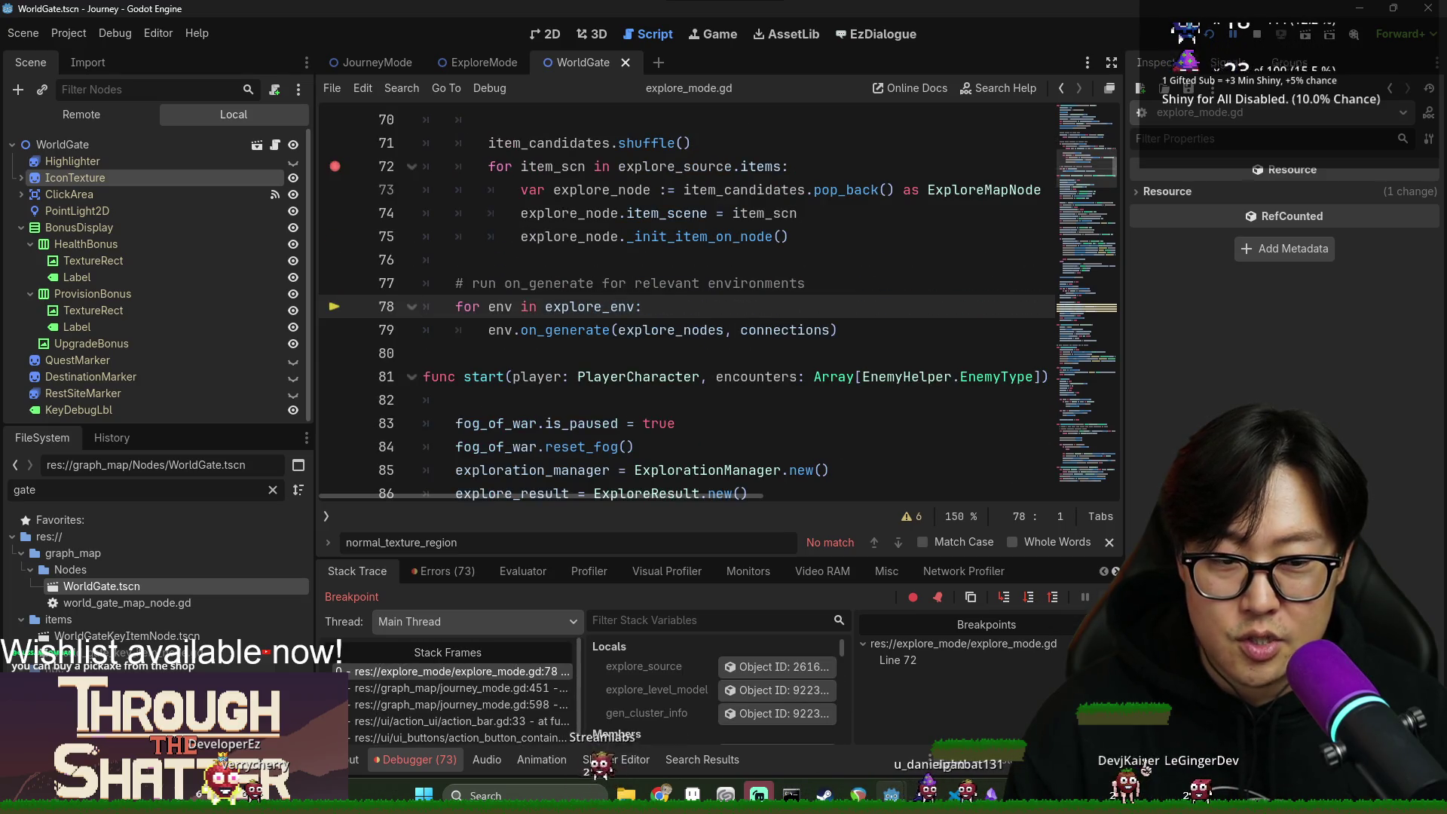
click(1085, 597)
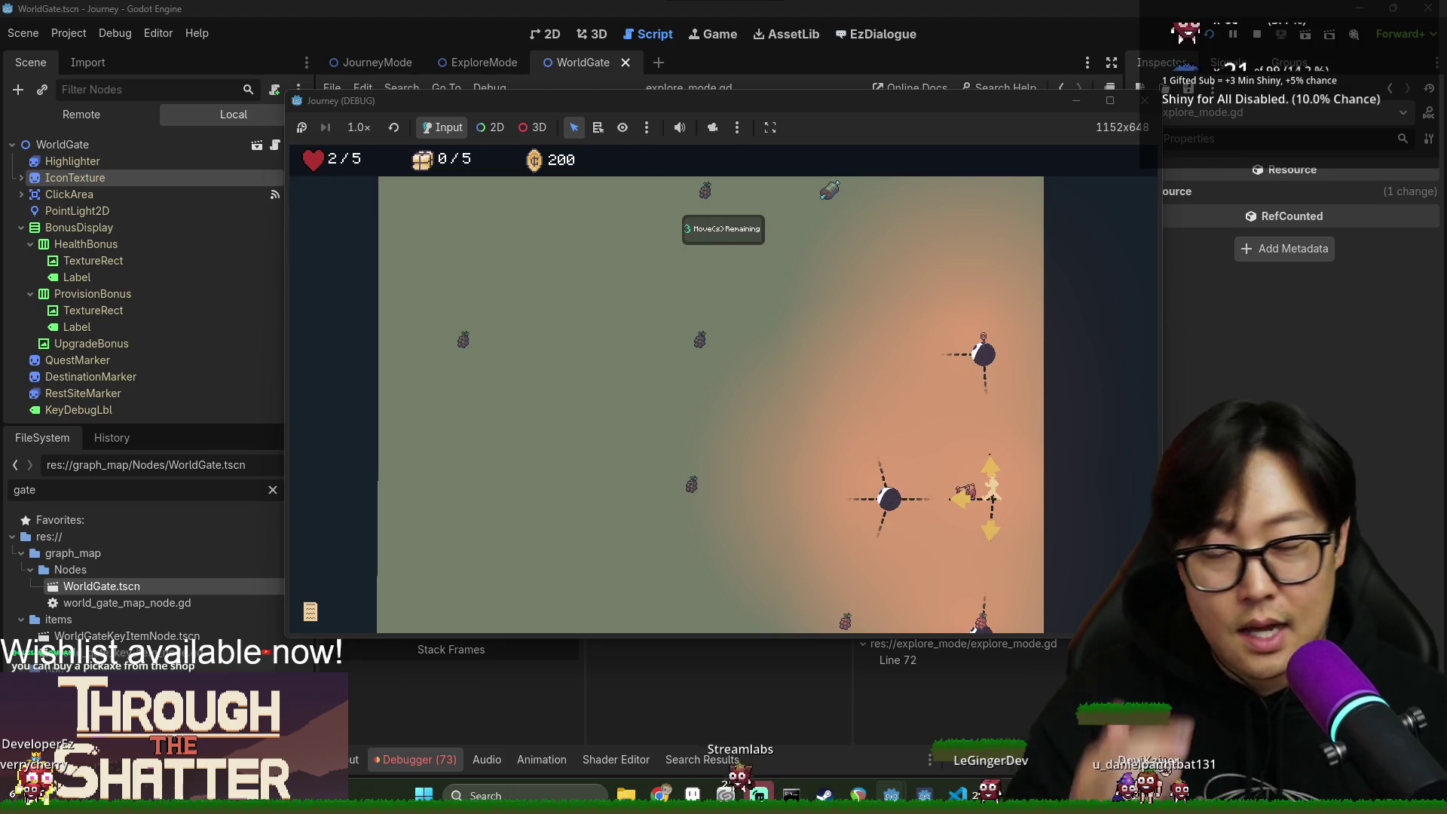
key(Up)
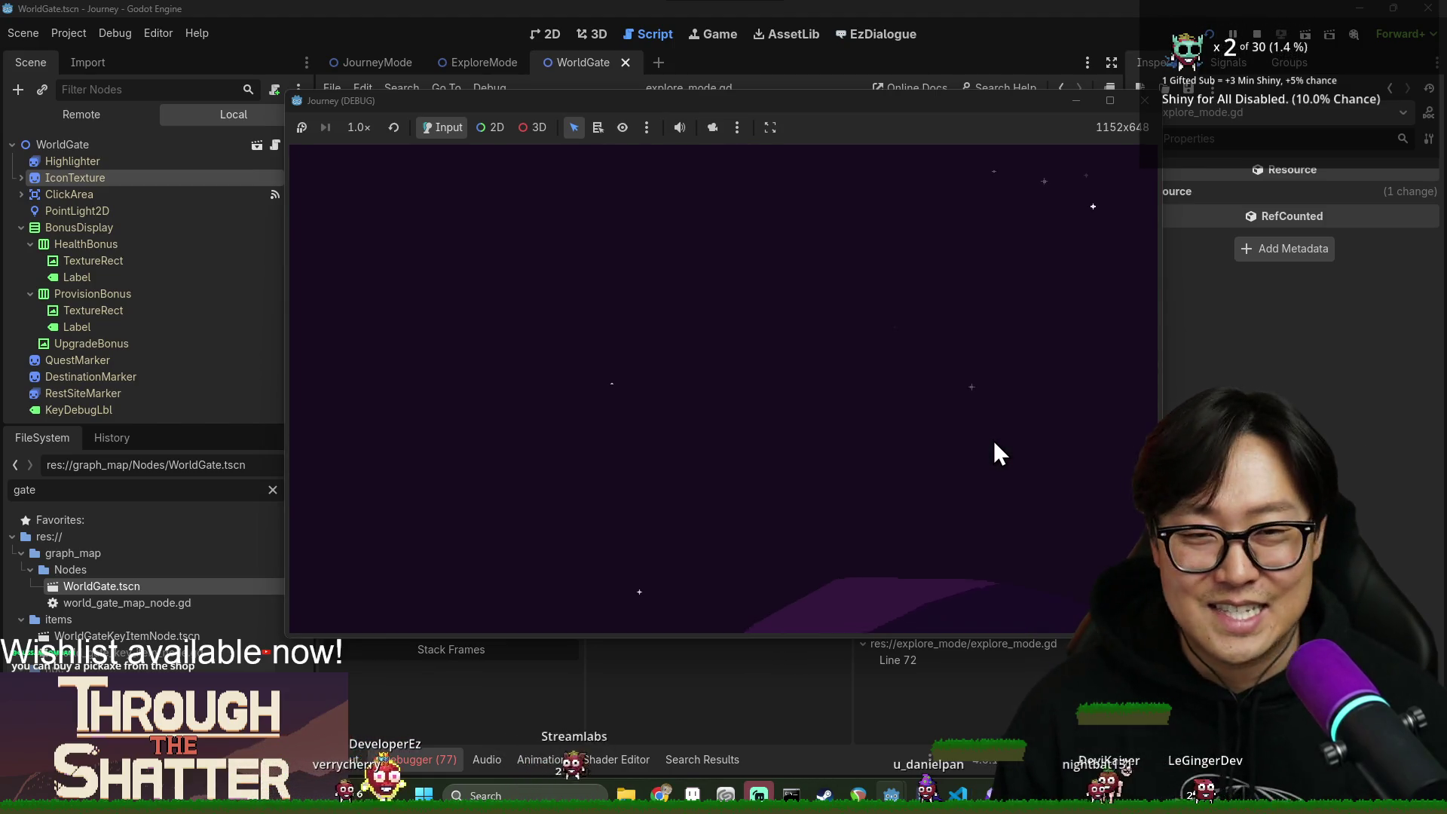
Close the game window, relaunch the game, and choose New Game on the title screen.
click(858, 7)
key(alt+Tab)
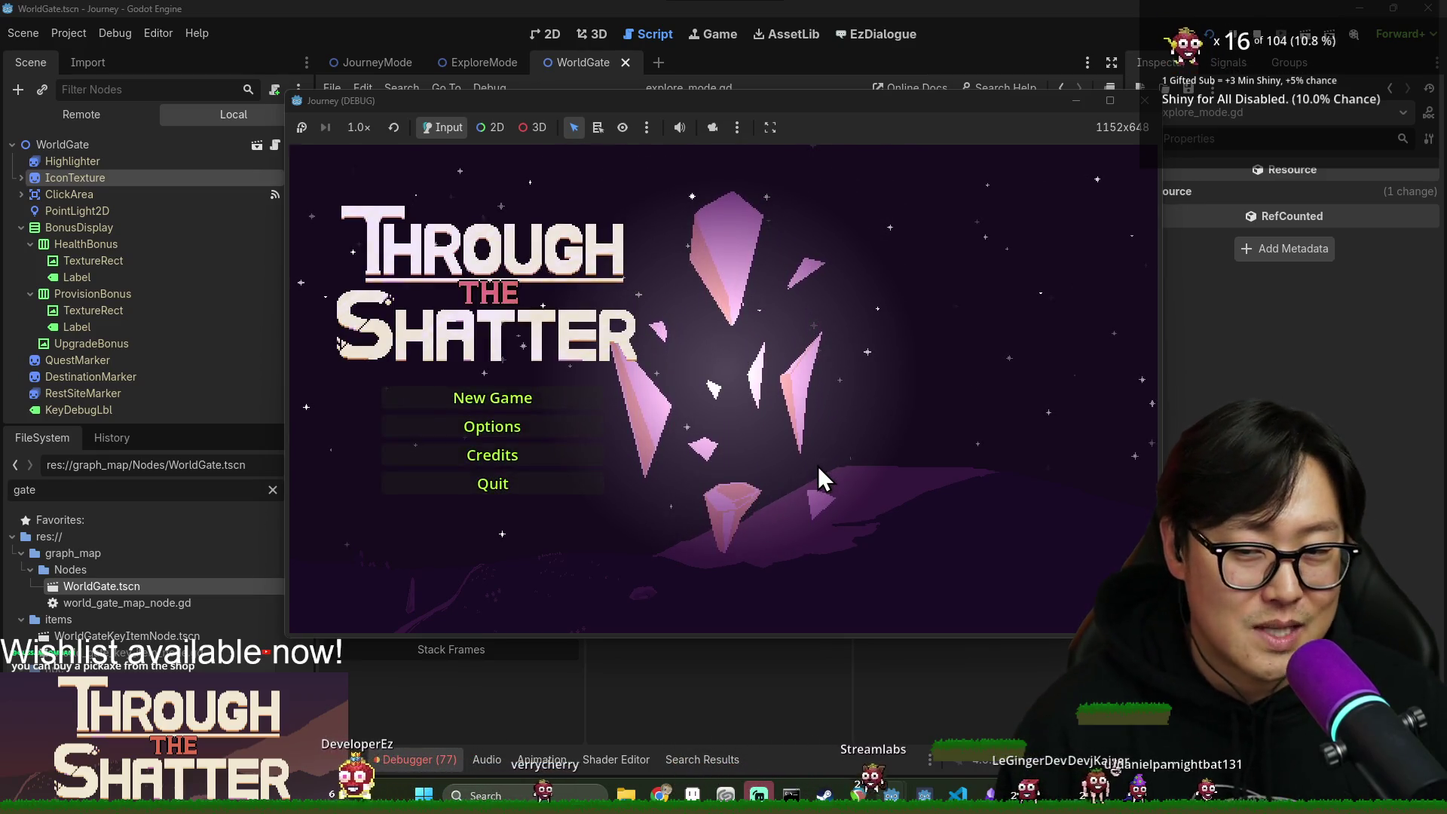
click(473, 401)
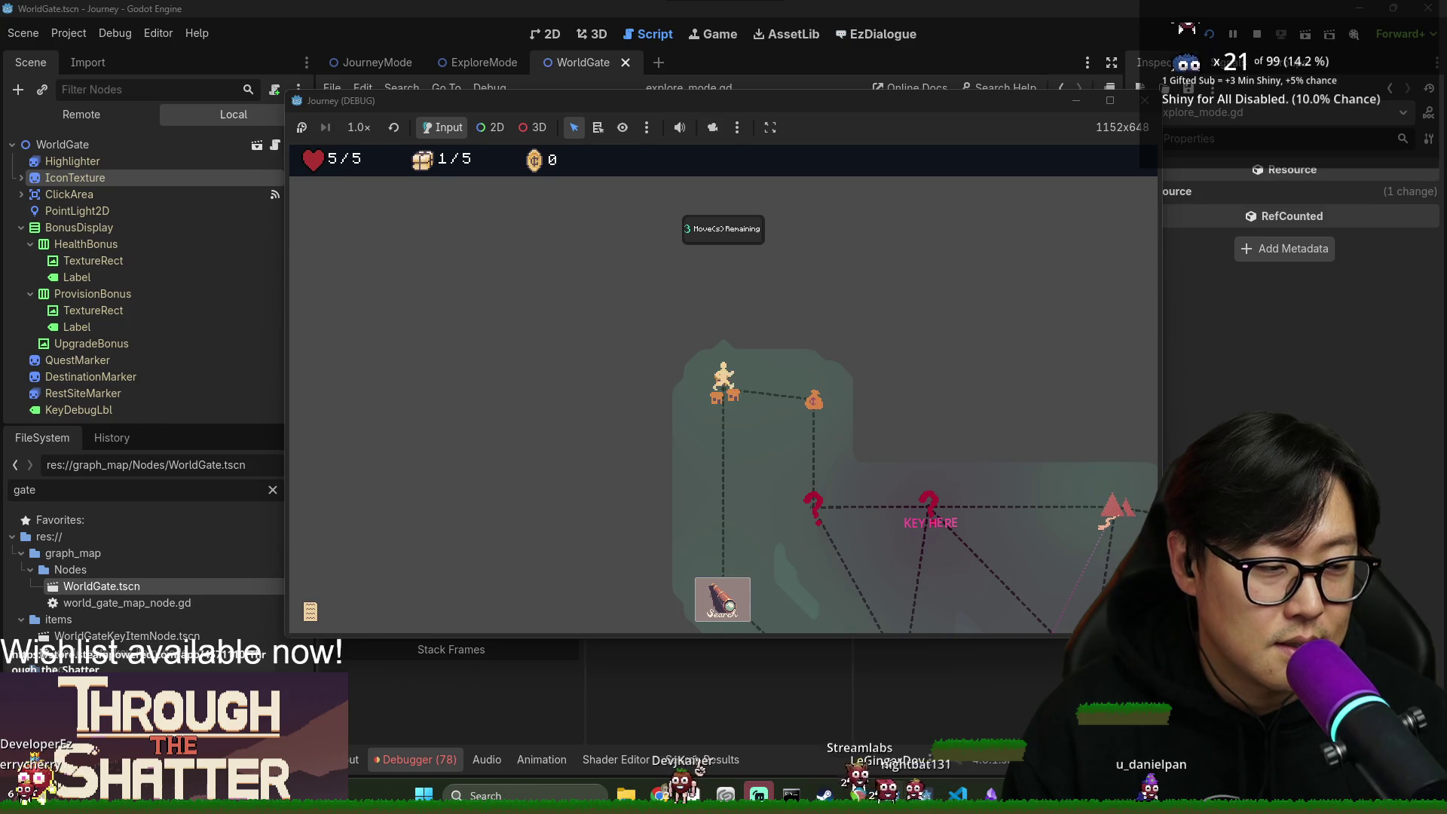
Search into the area and walk its nodes from right to top-left, collecting provisions and gold.
scroll(776, 427, down, 3)
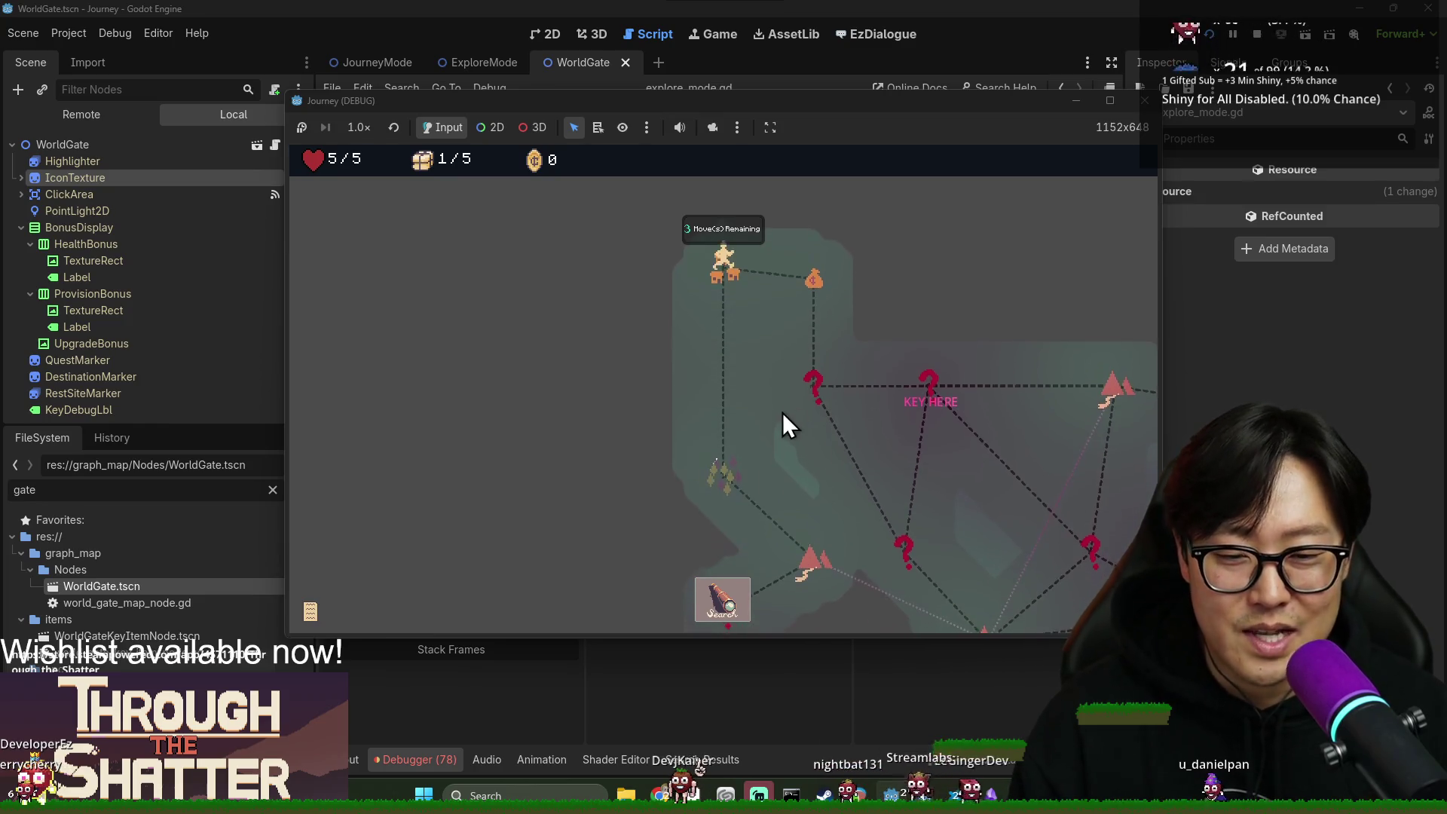
click(728, 617)
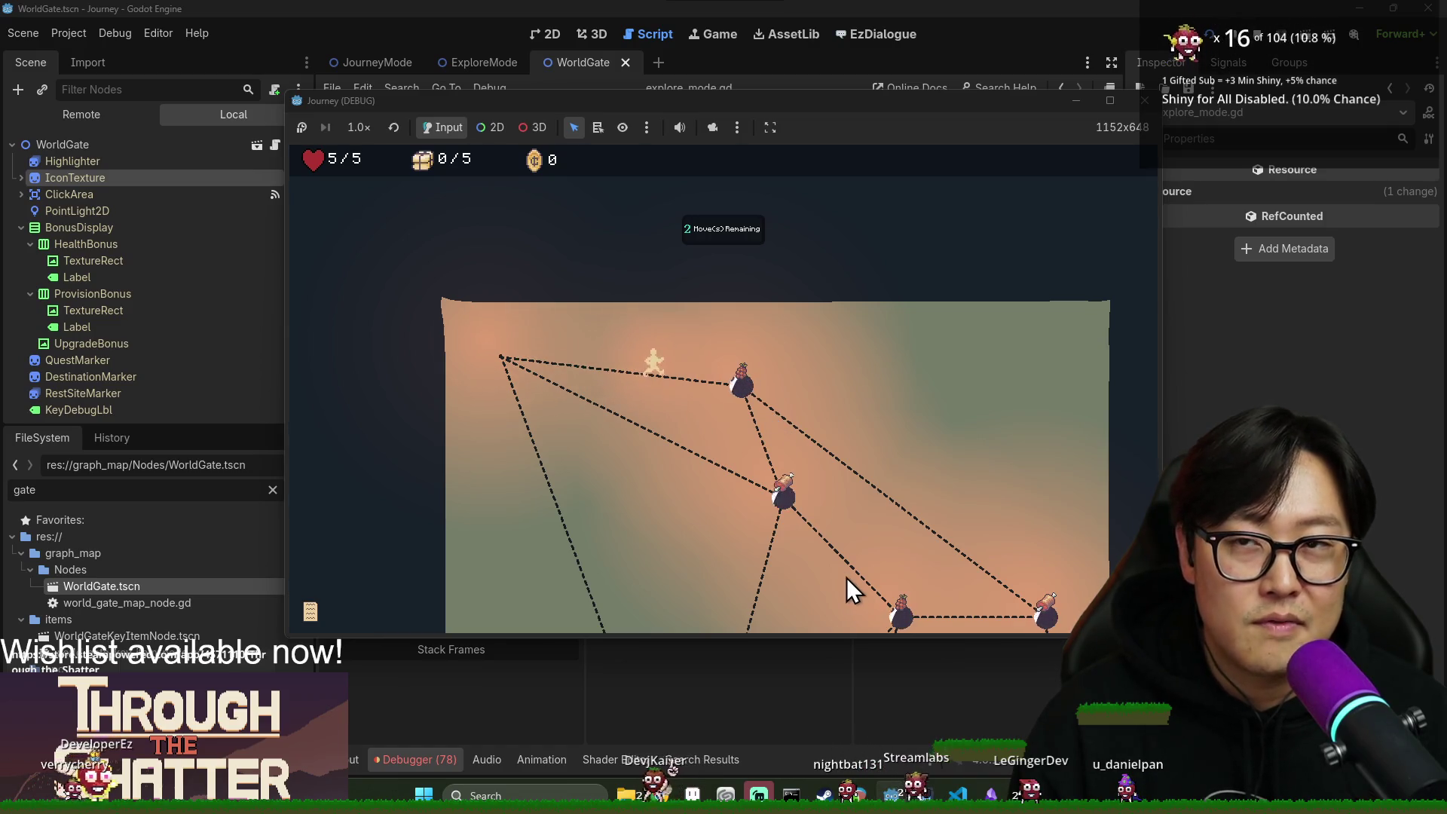
scroll(980, 603, down, 1)
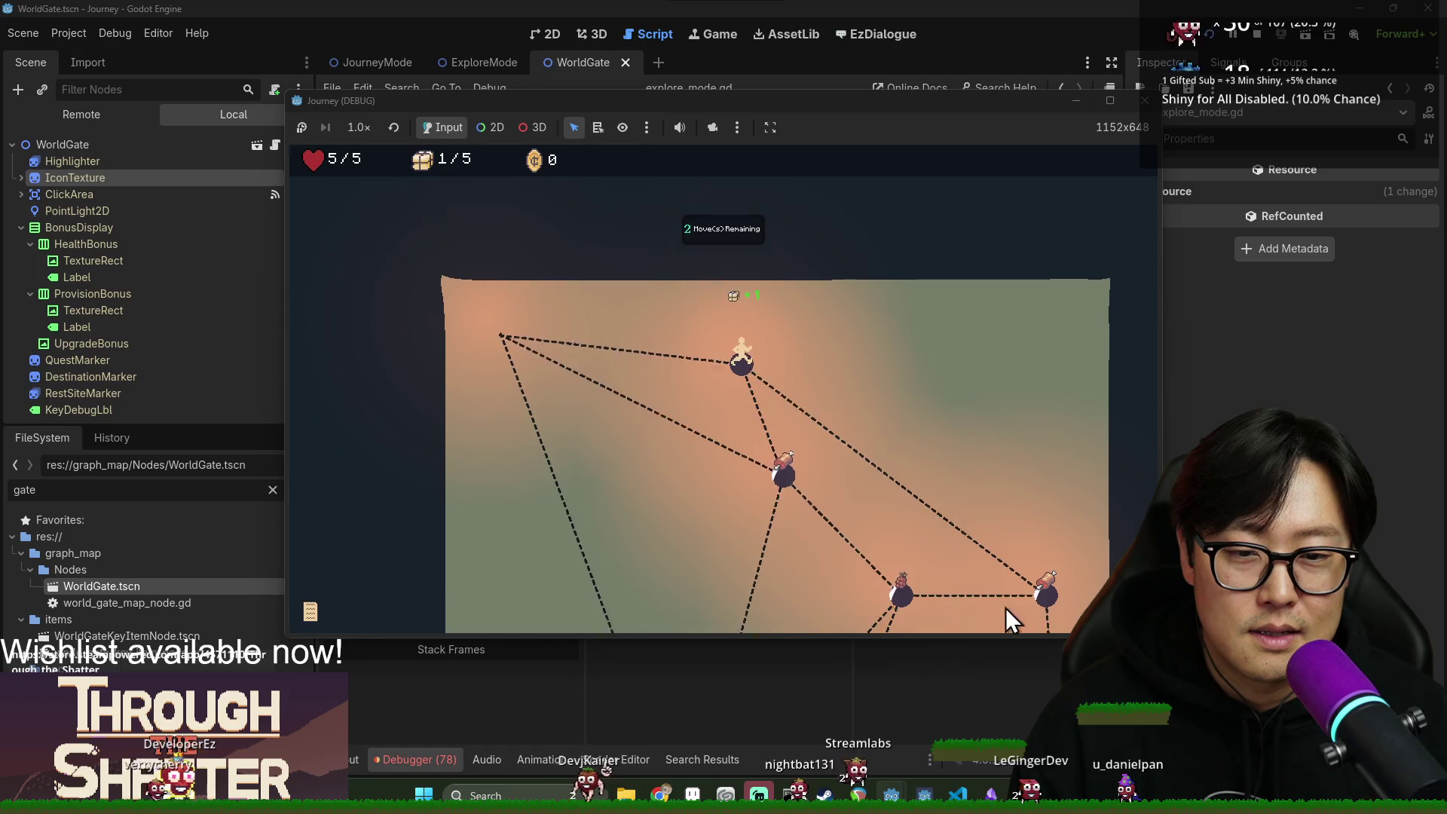
click(1043, 472)
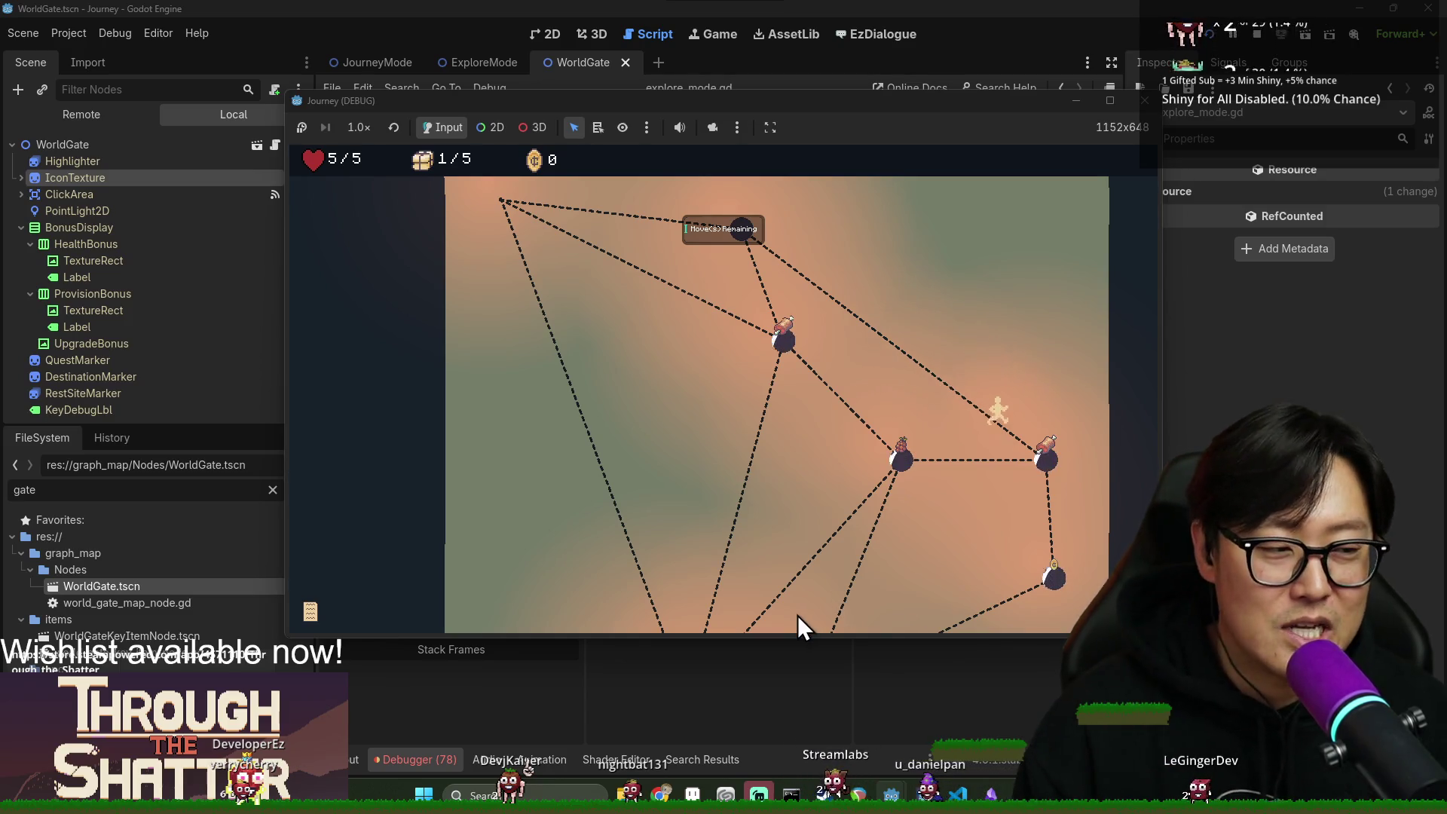
click(1053, 577)
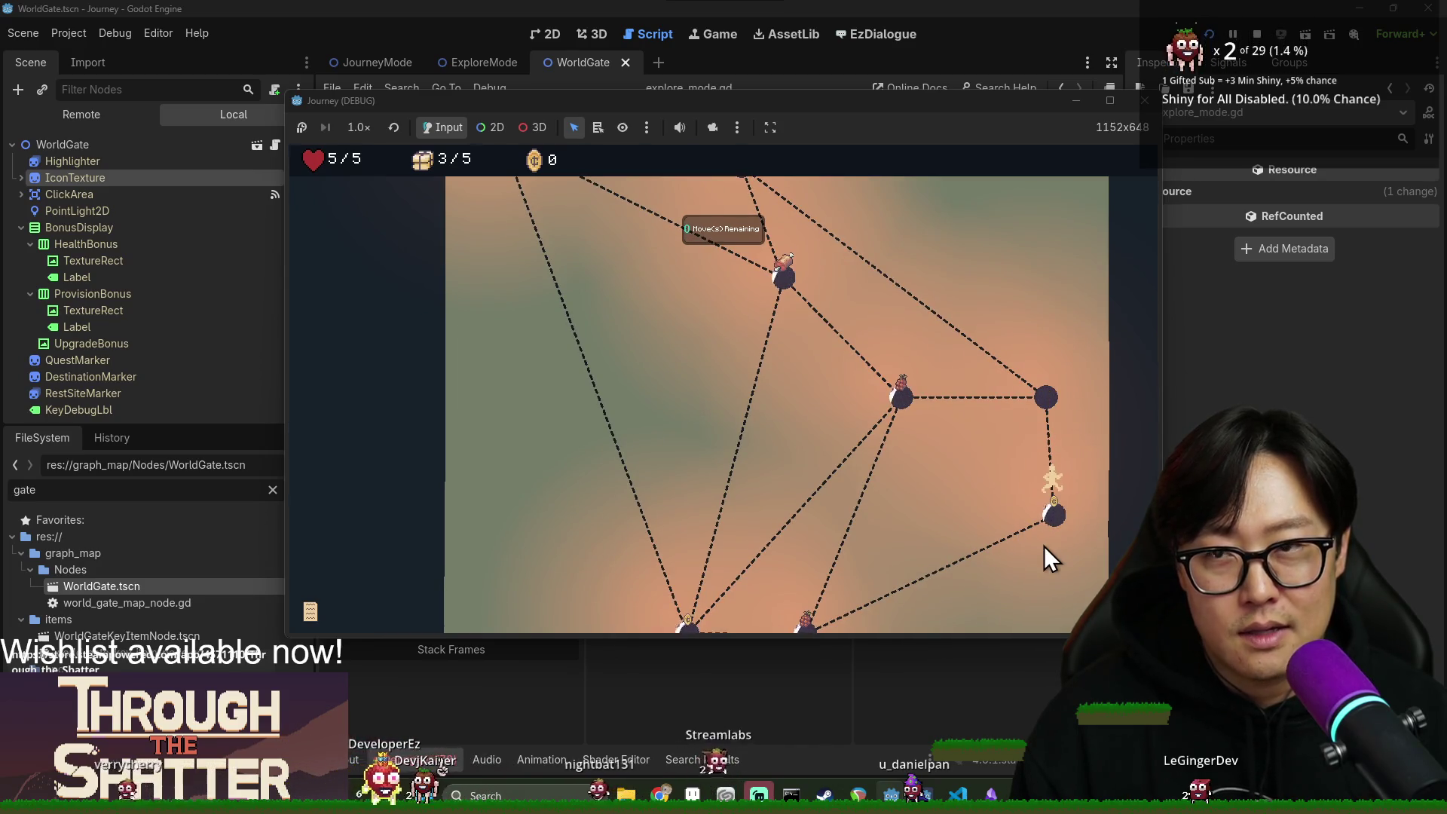
click(803, 548)
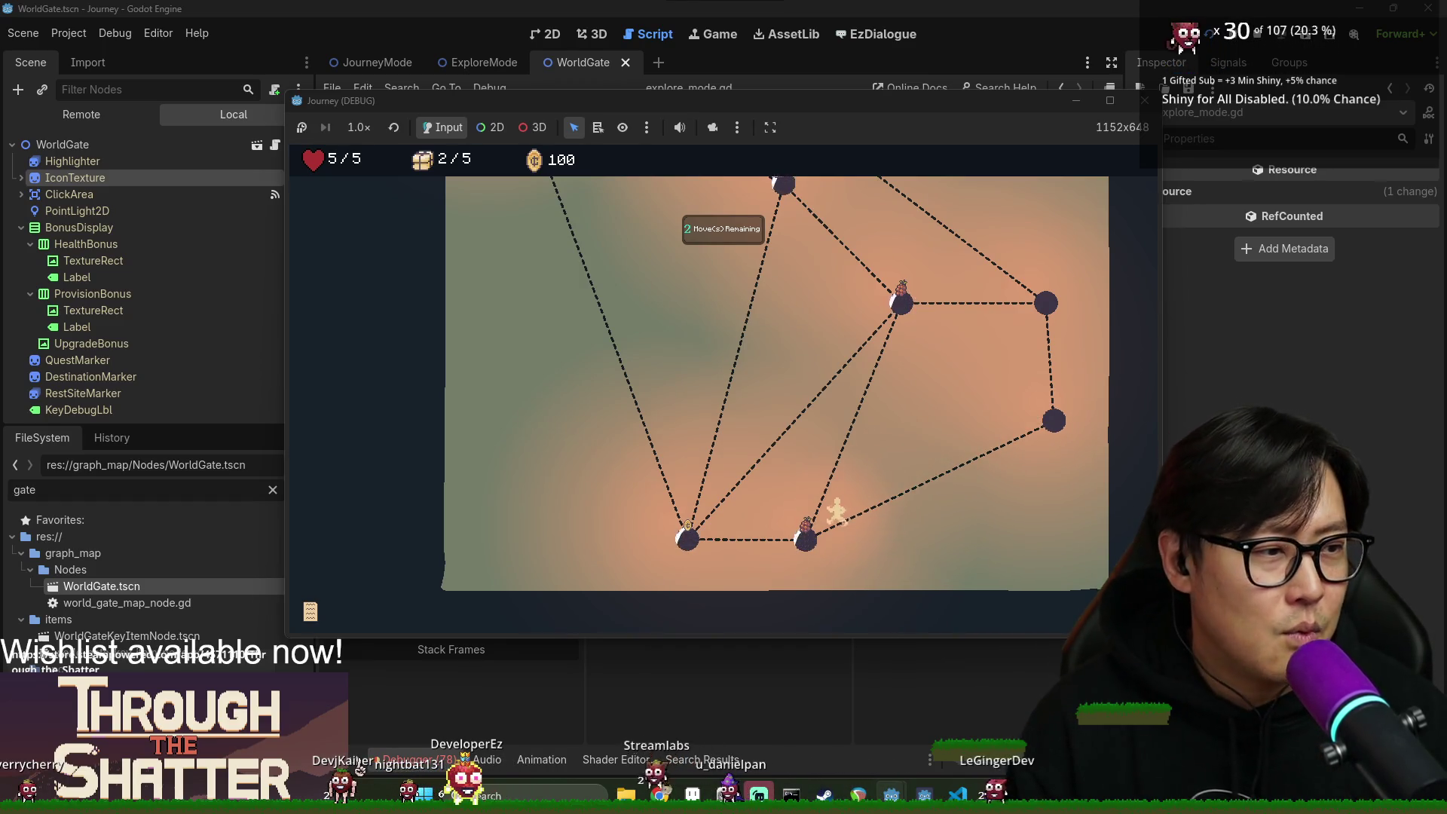
click(689, 545)
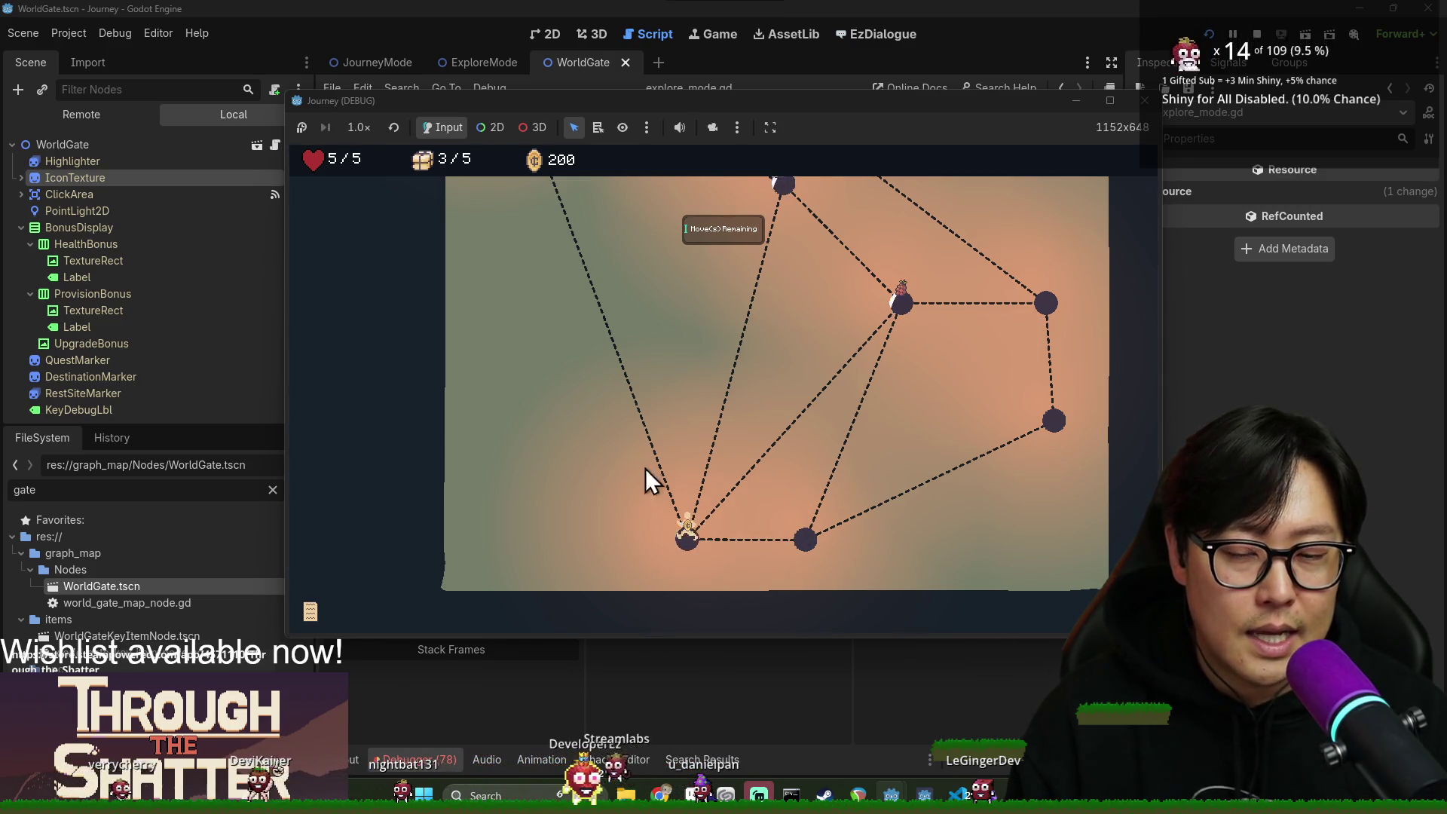
click(900, 303)
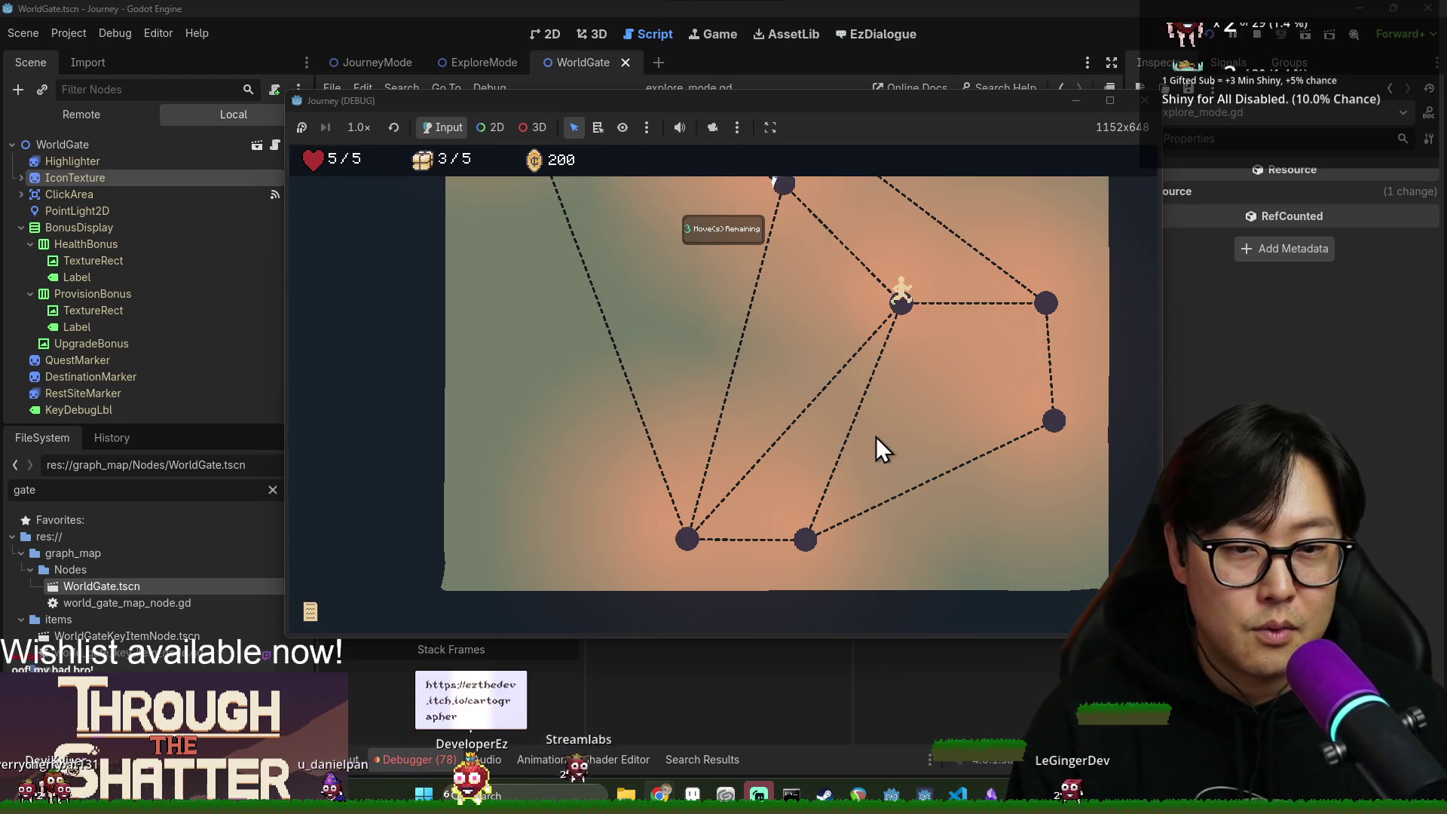
scroll(977, 474, up, 3)
click(781, 368)
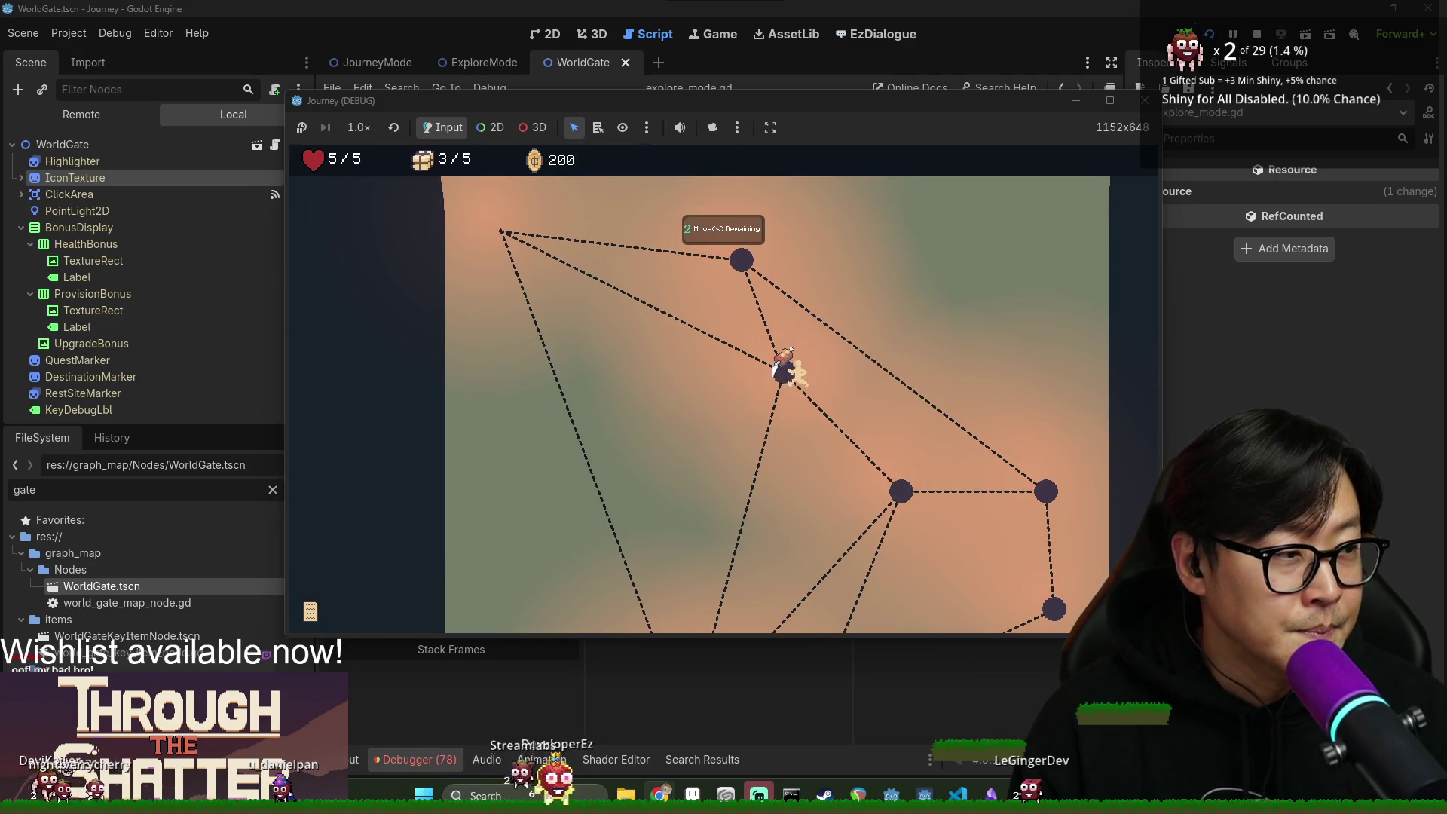
click(503, 236)
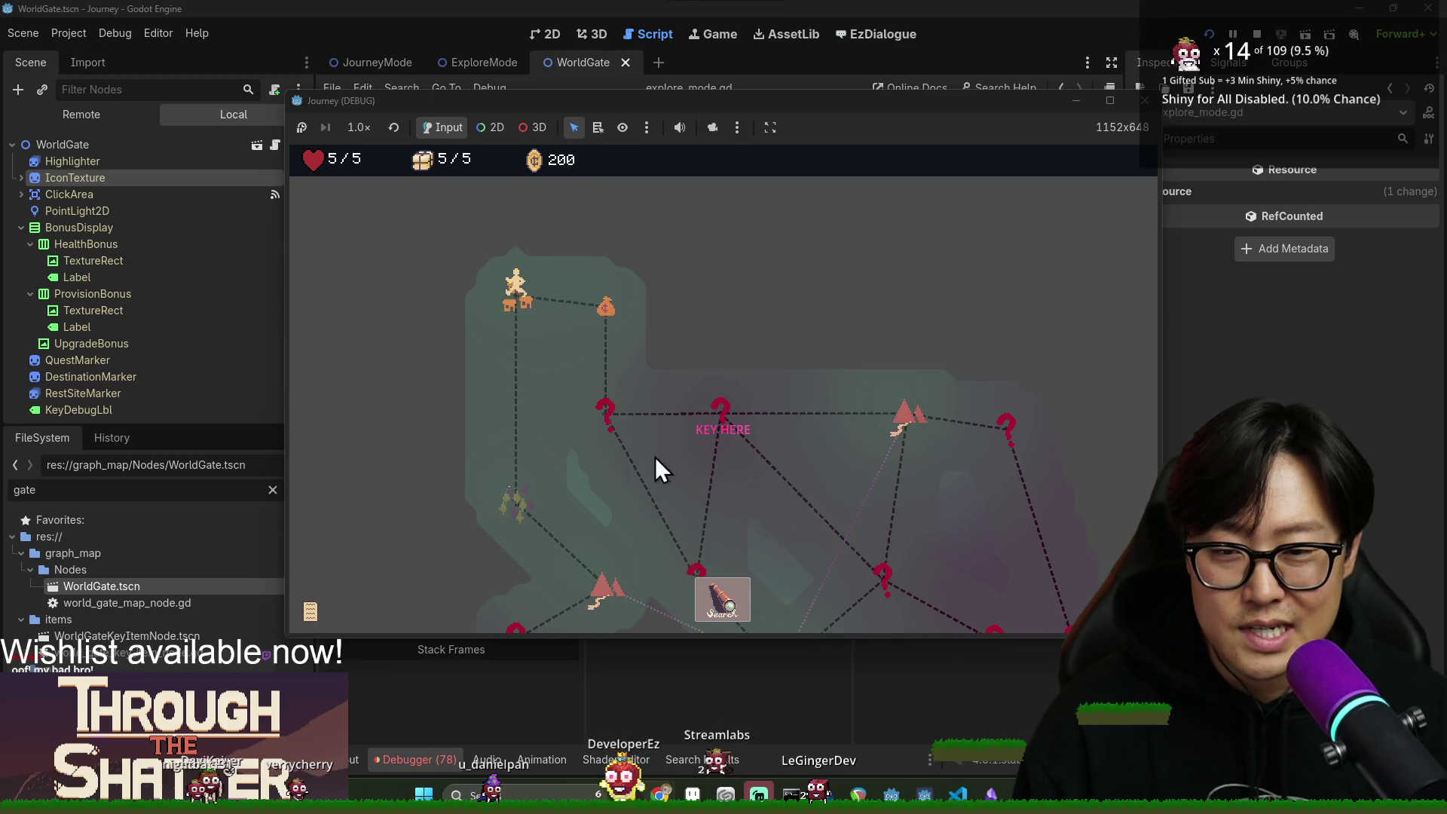
Travel to the next map node, search it, walk down and right, and dismiss the shopkeeper.
click(608, 304)
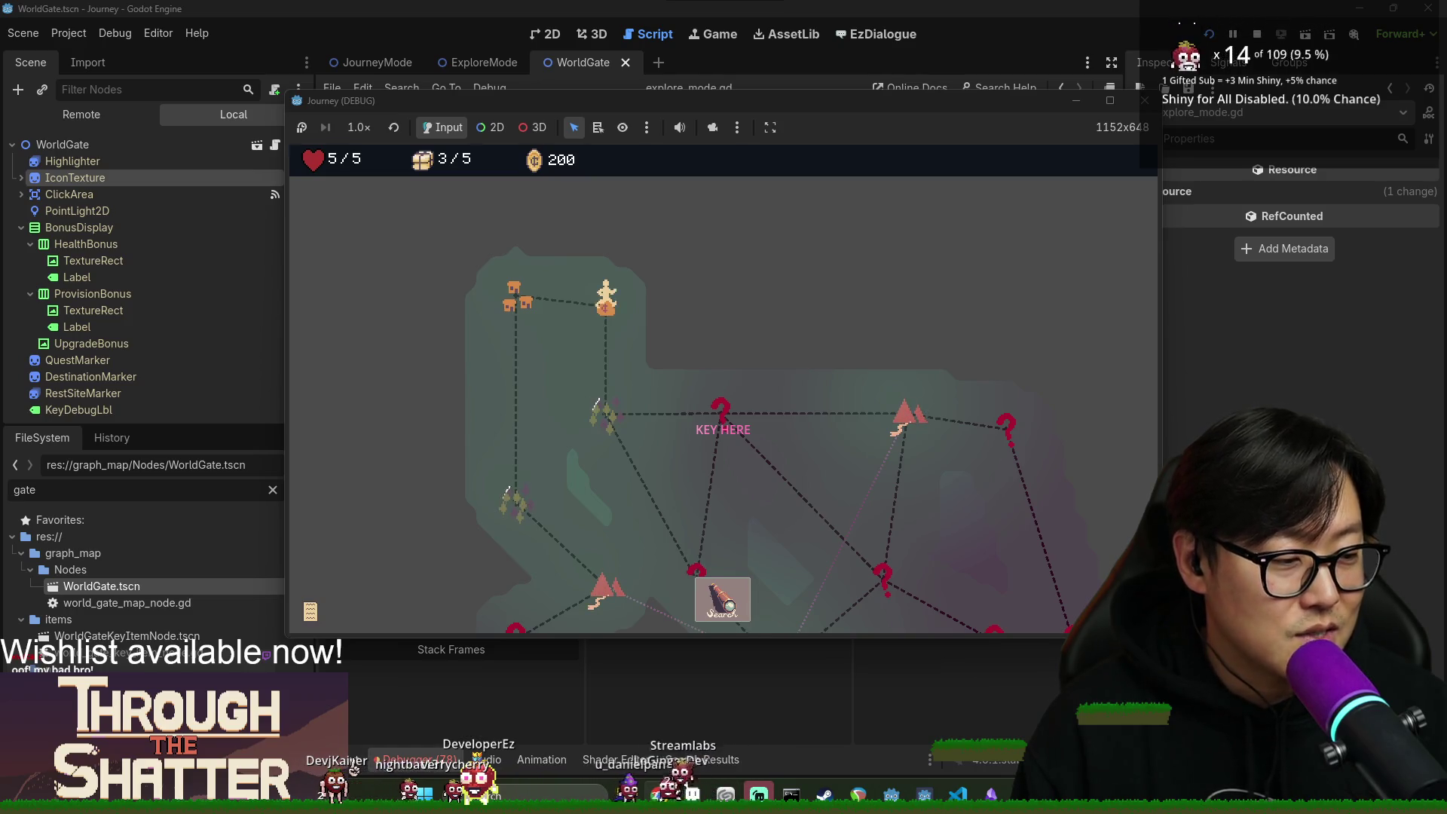
click(749, 622)
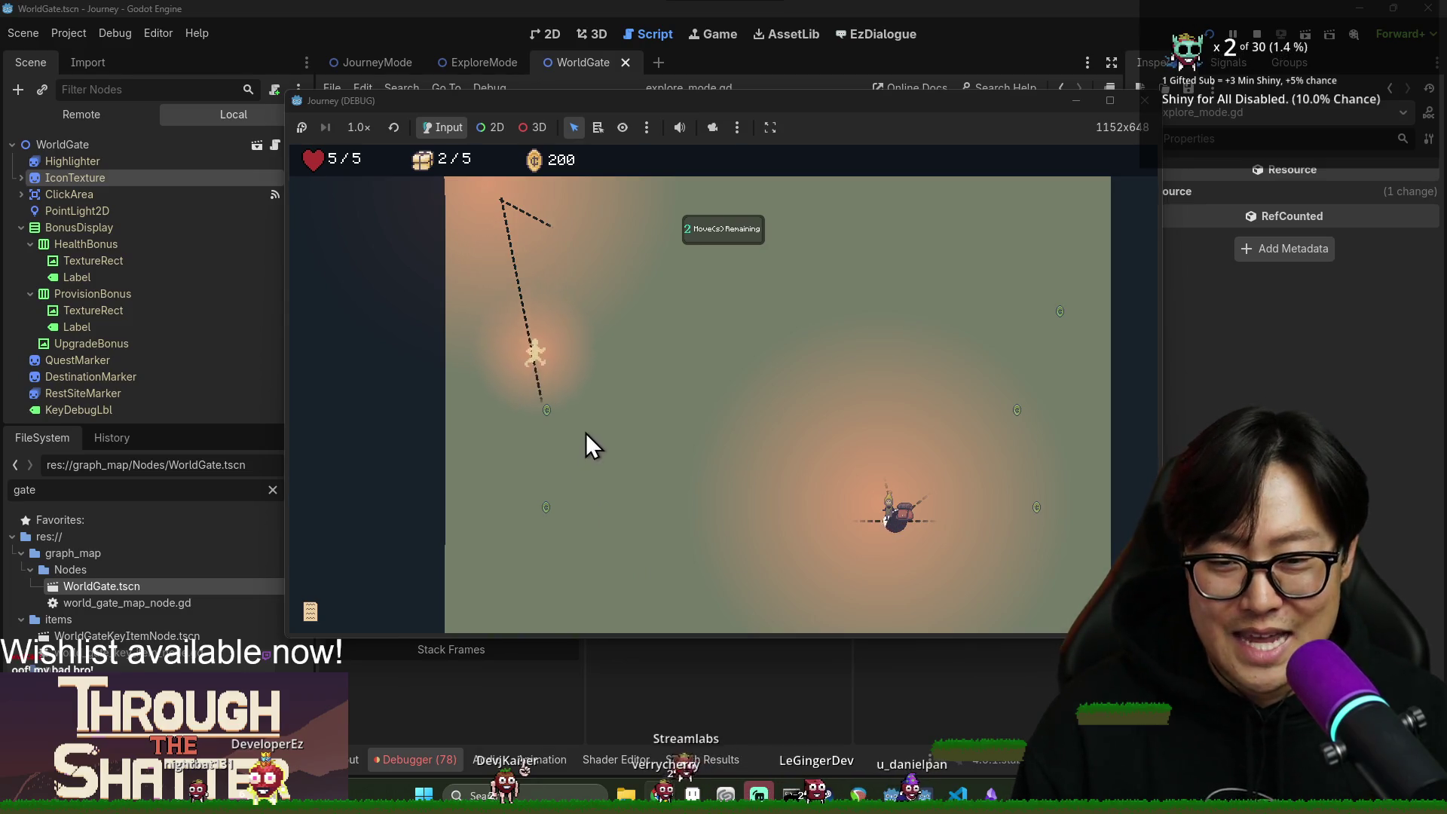
click(568, 482)
click(614, 524)
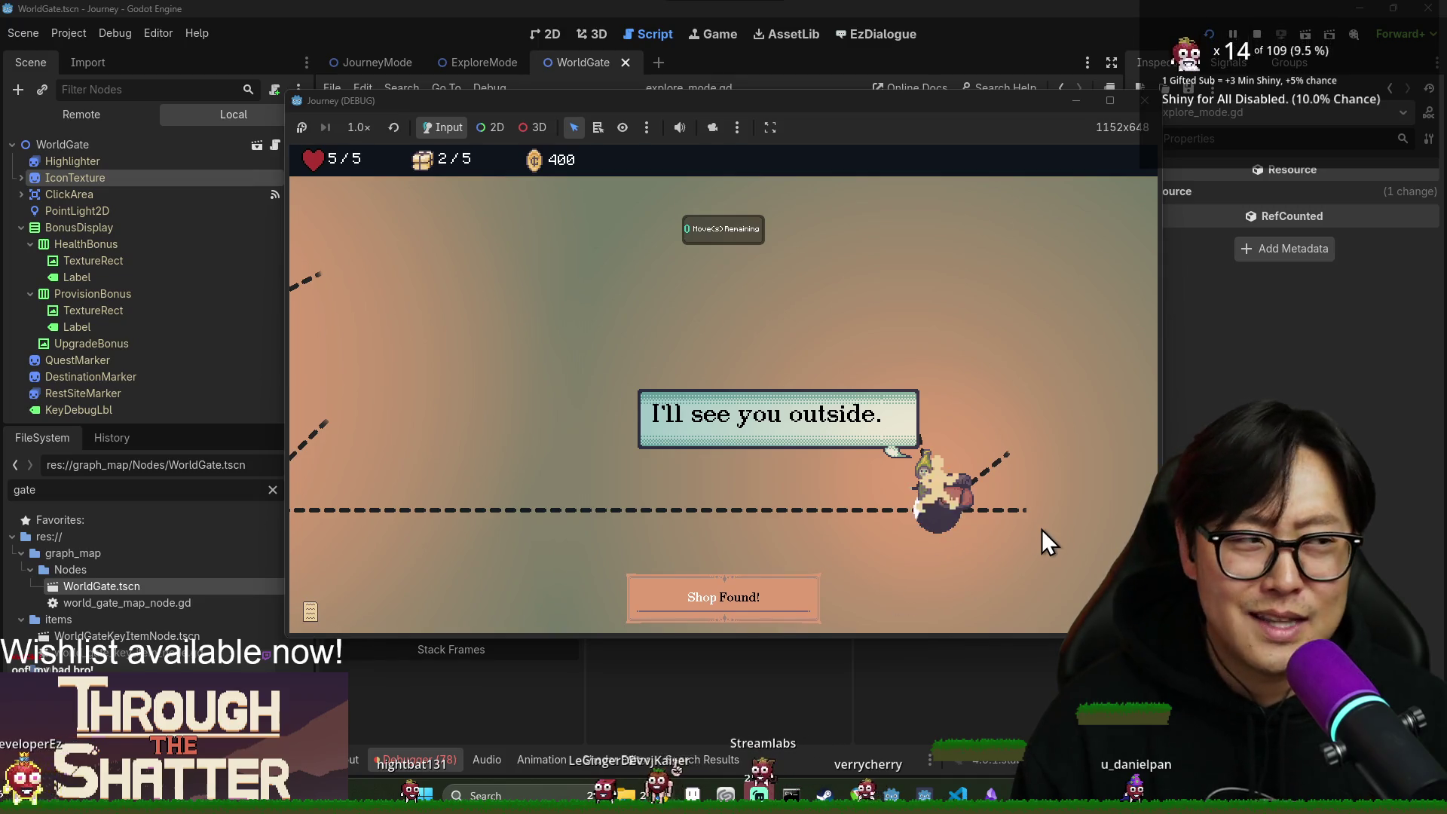
click(1066, 595)
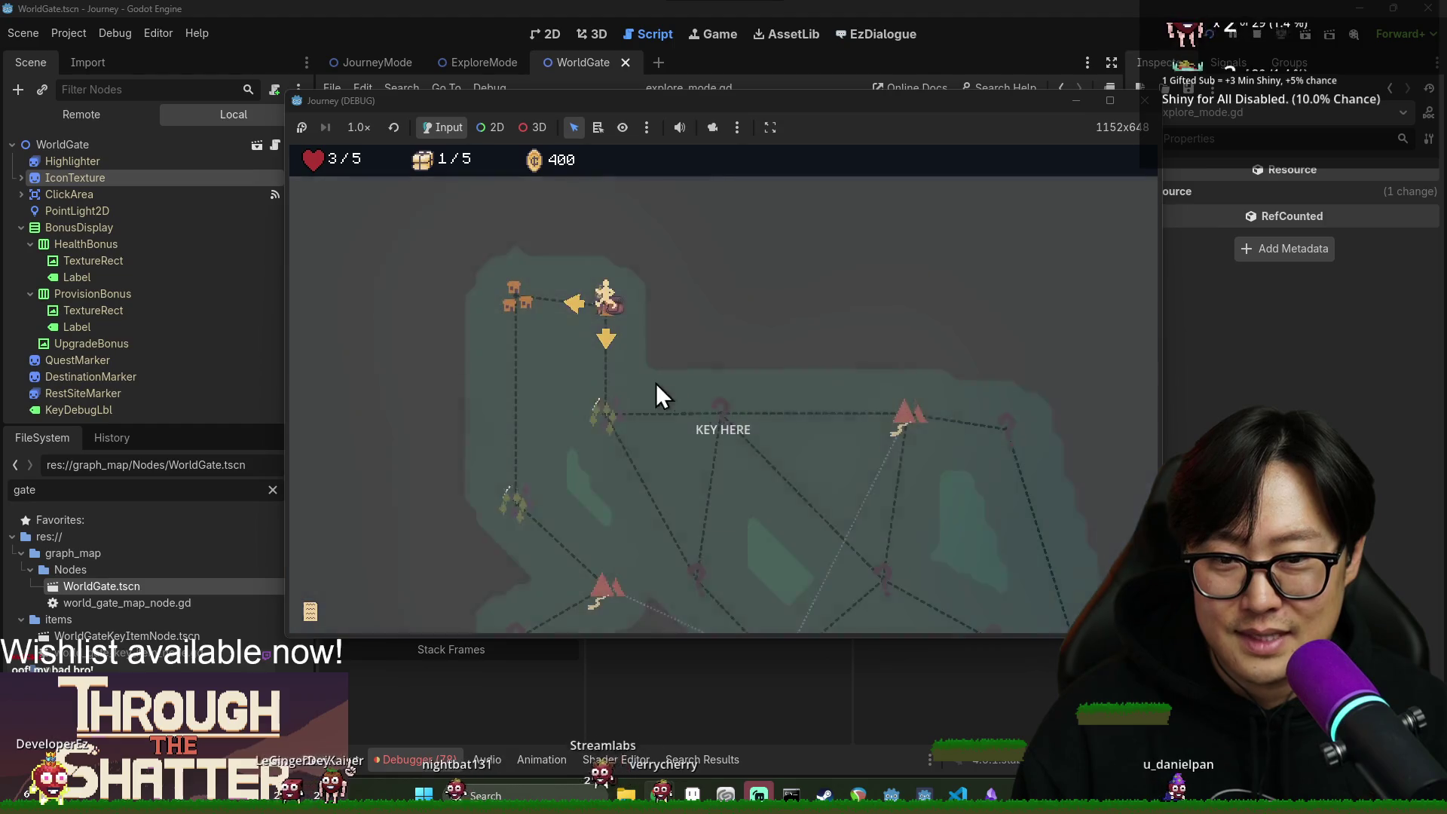
Buy the spyglass from the shop for 200 gold.
click(626, 327)
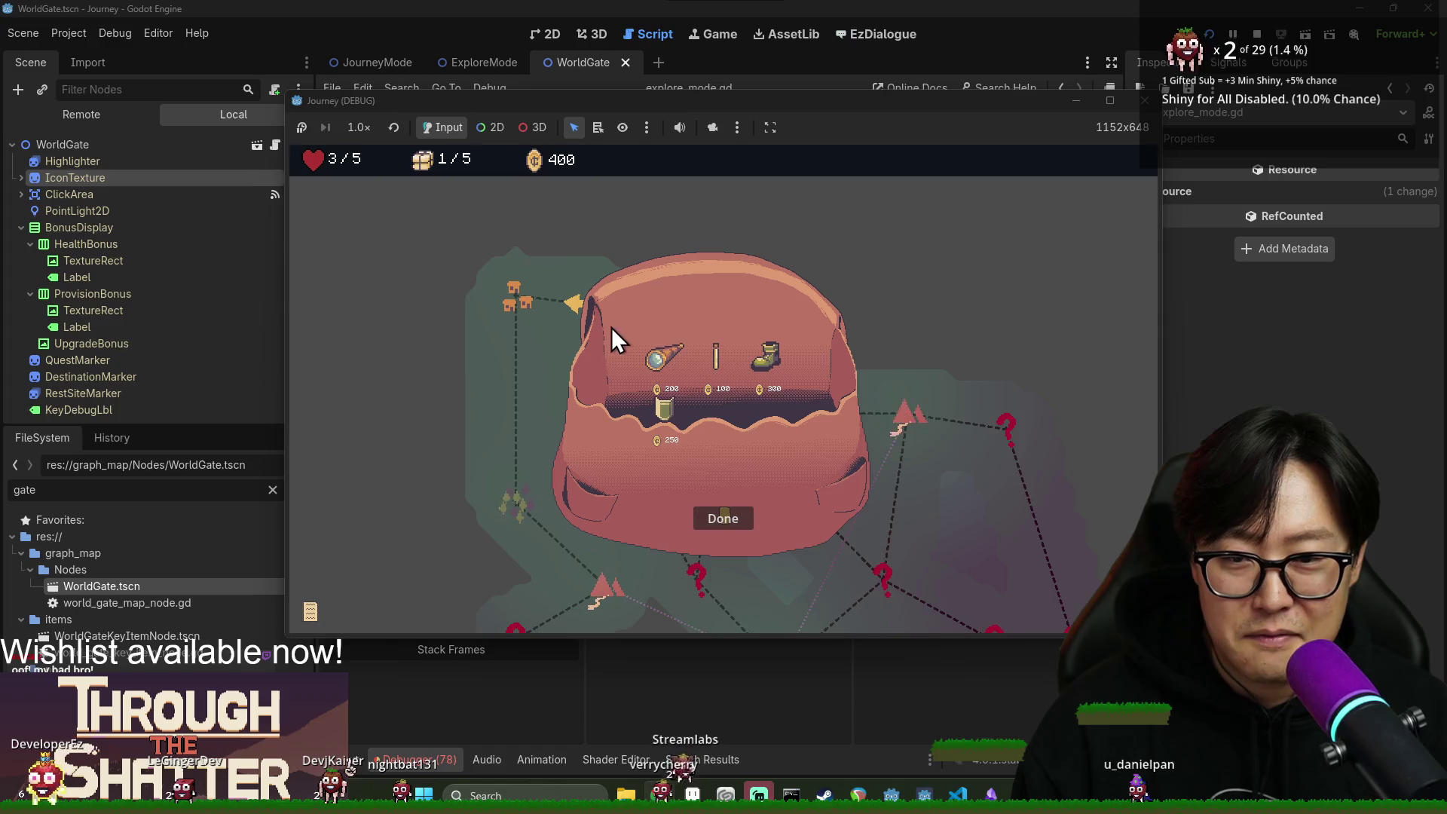
click(664, 357)
click(723, 518)
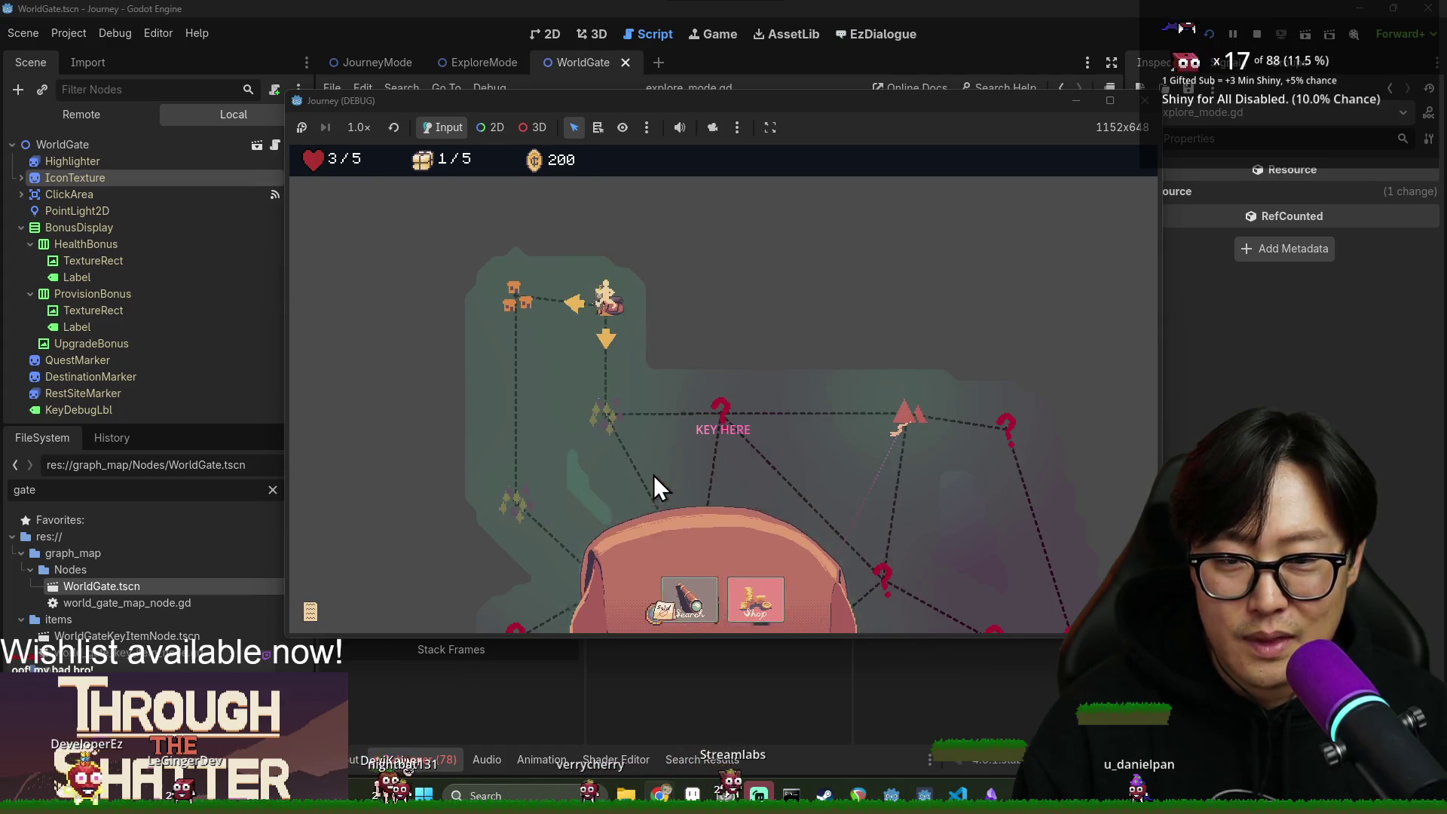
Move down to the next node and search it to enter a new area.
key(Down)
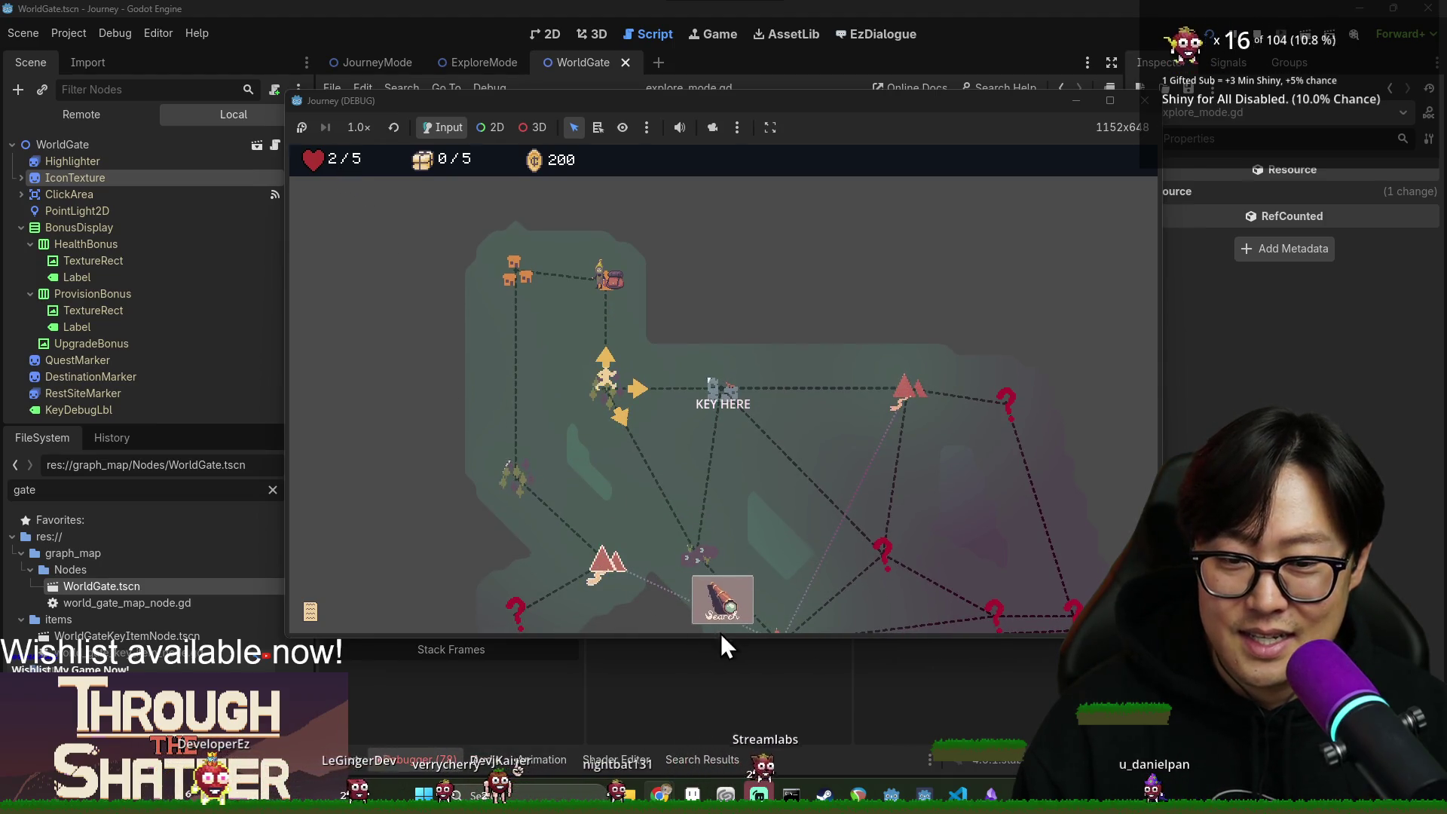
click(698, 591)
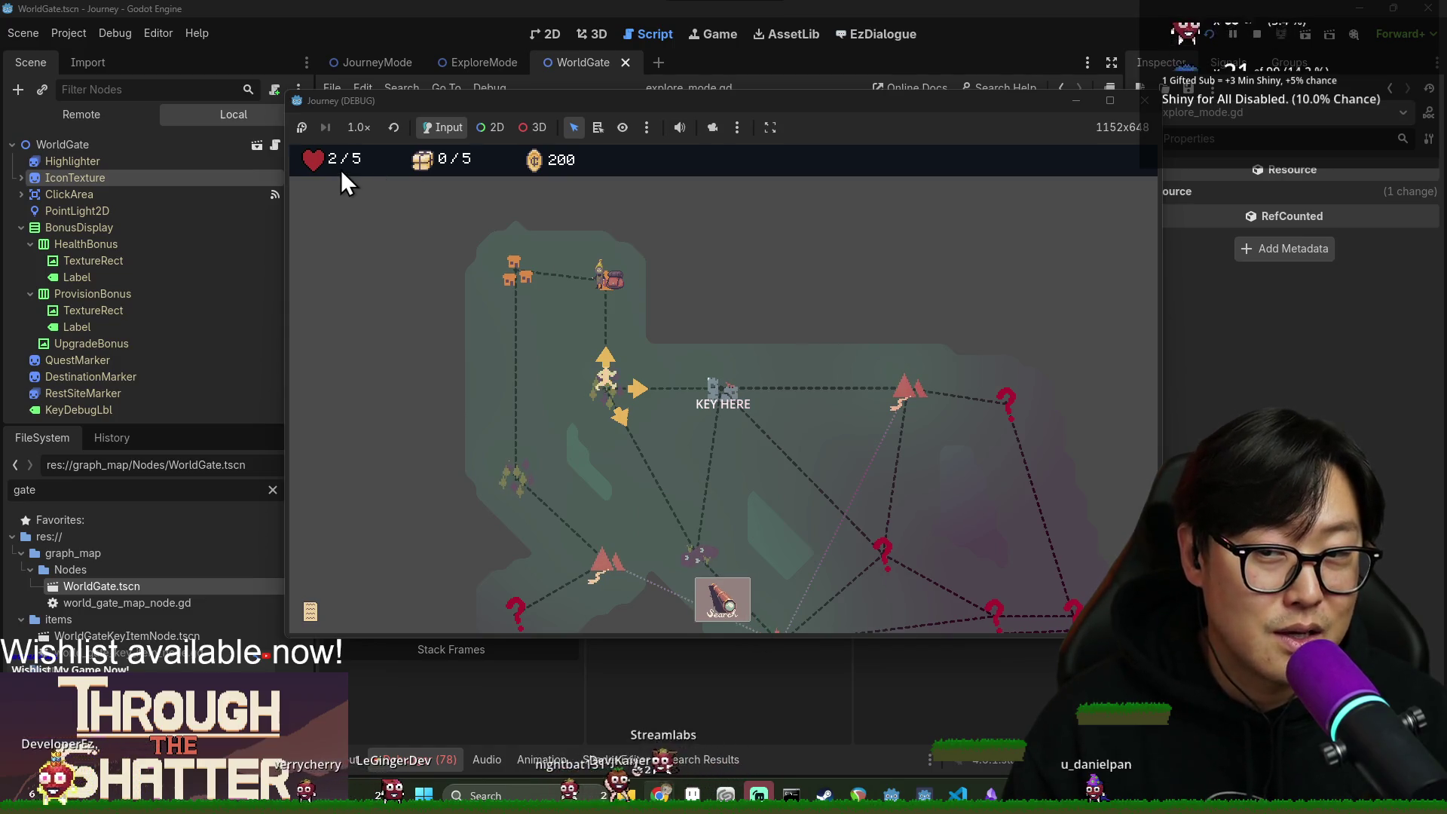
click(735, 608)
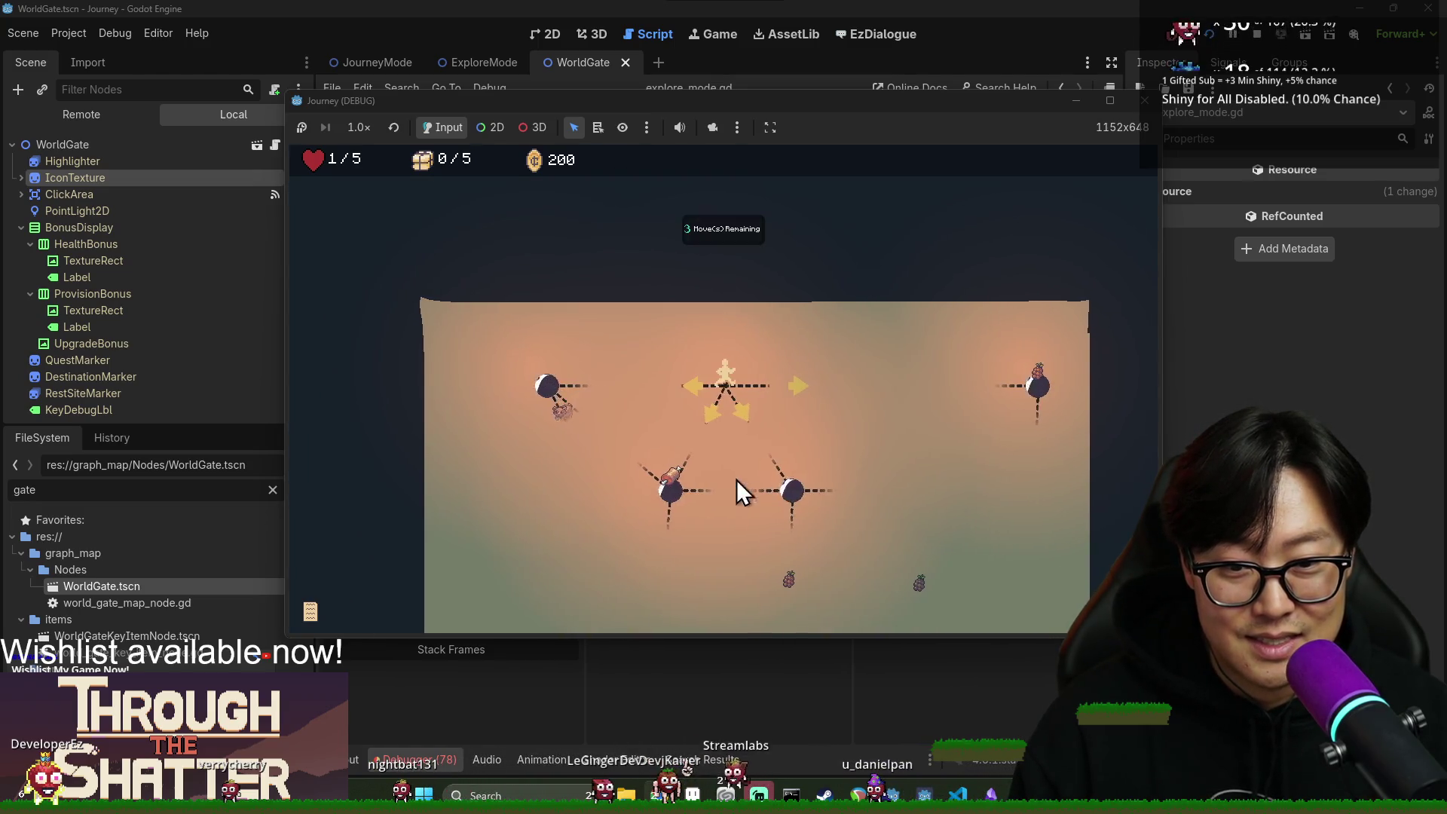
Walk the orange area map past the grape node to the provisions node, reaching 3/5 supplies.
click(795, 390)
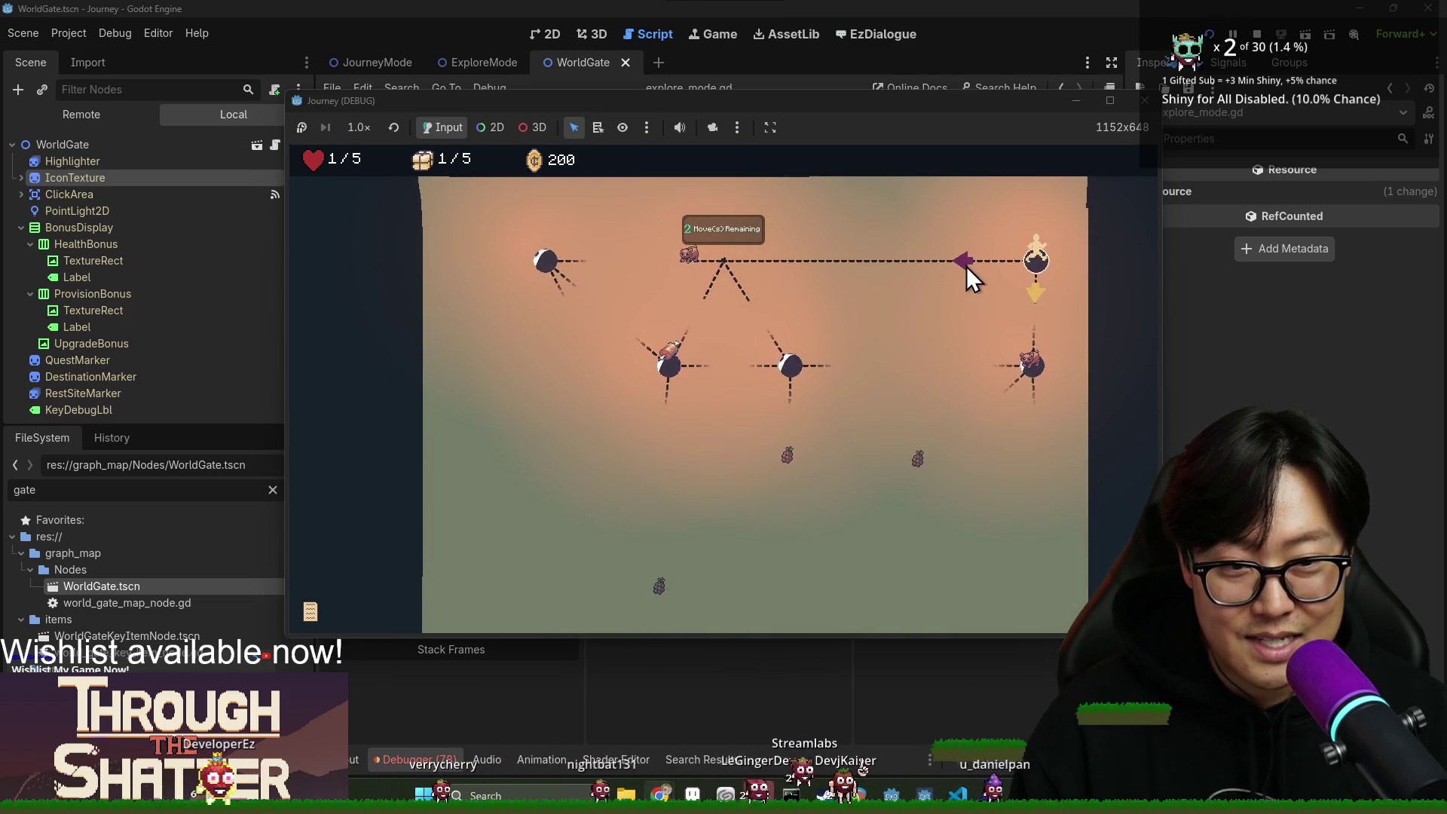
click(1039, 306)
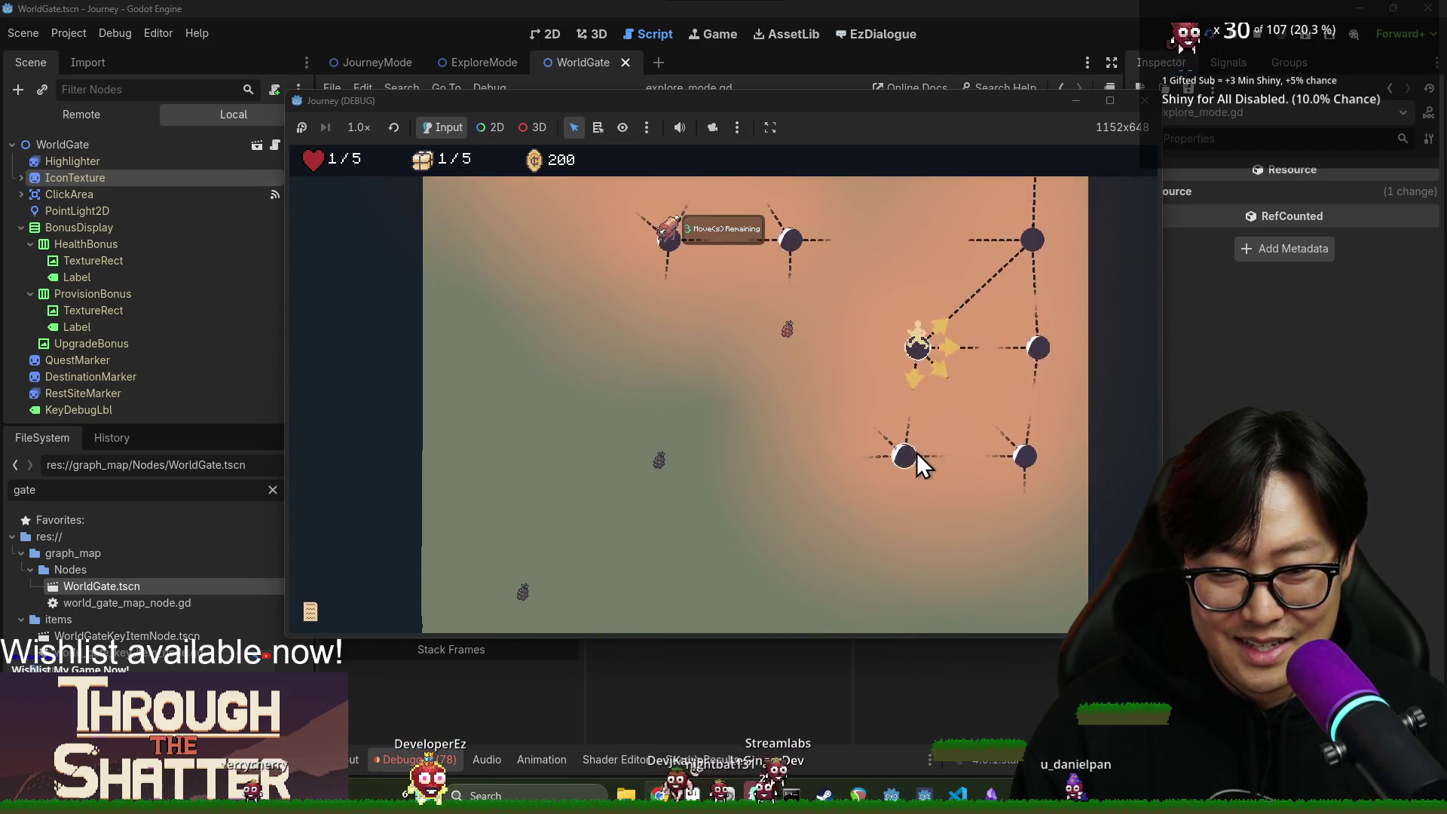
scroll(785, 446, up, 3)
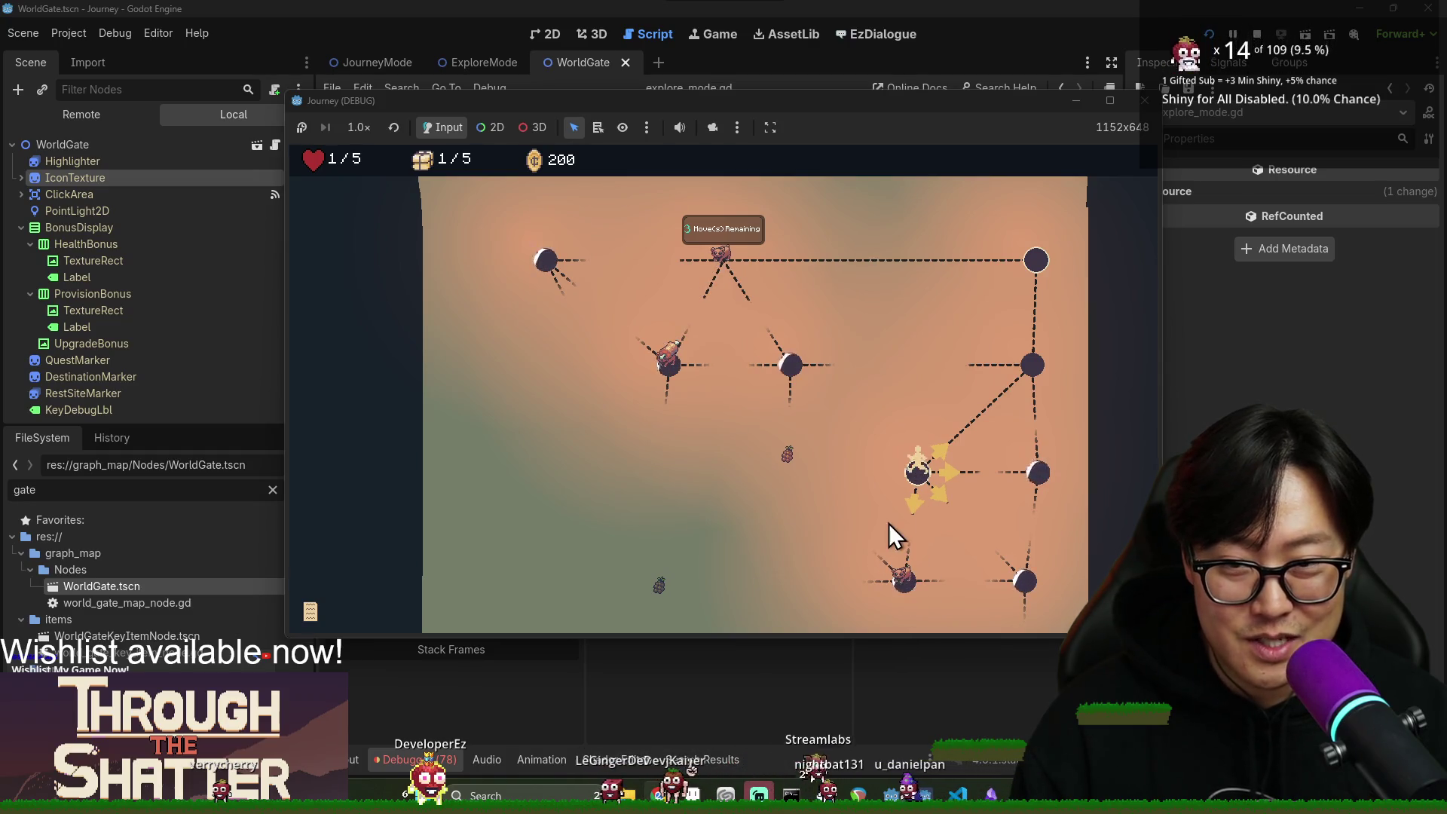
click(912, 505)
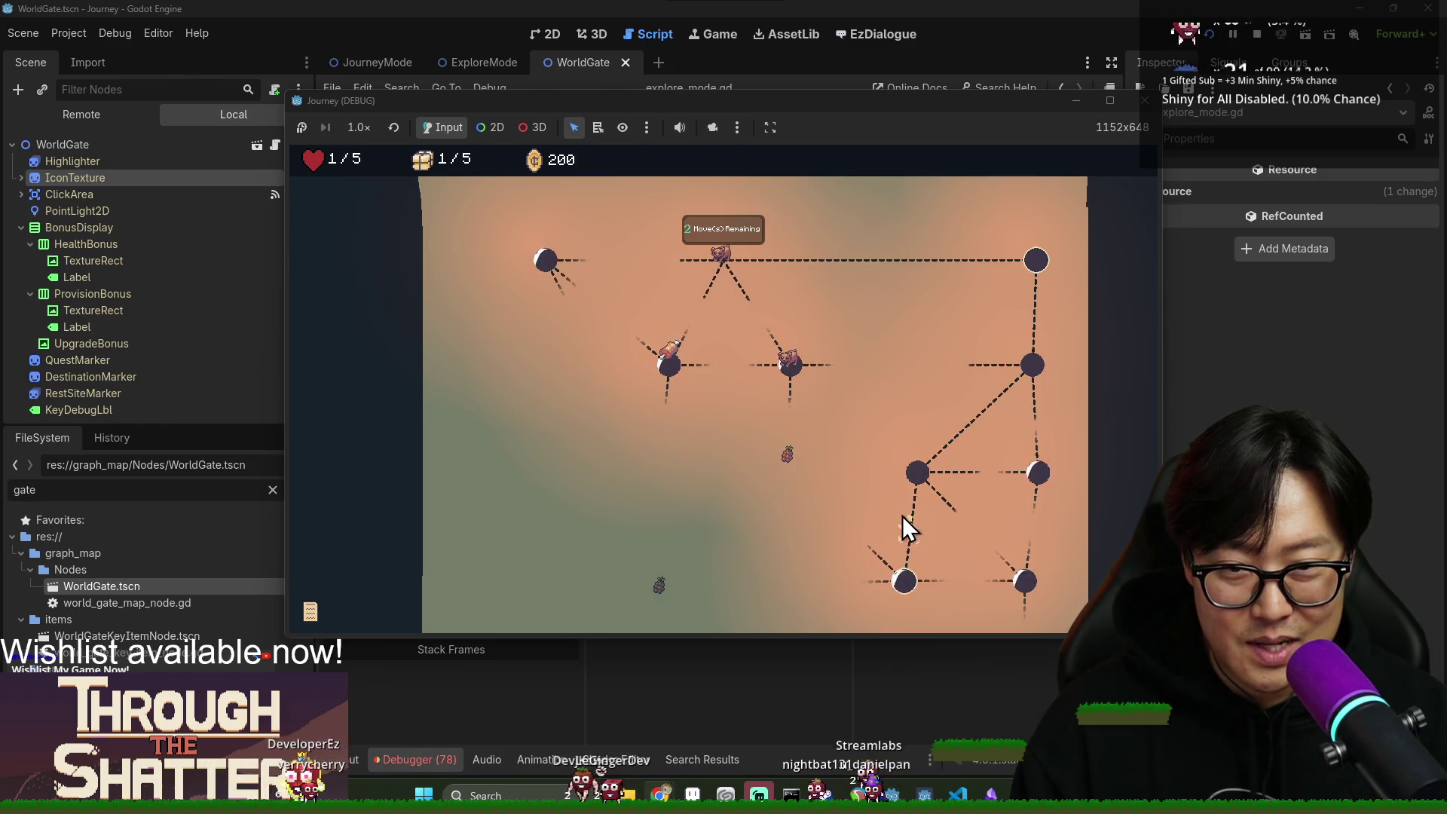
click(882, 558)
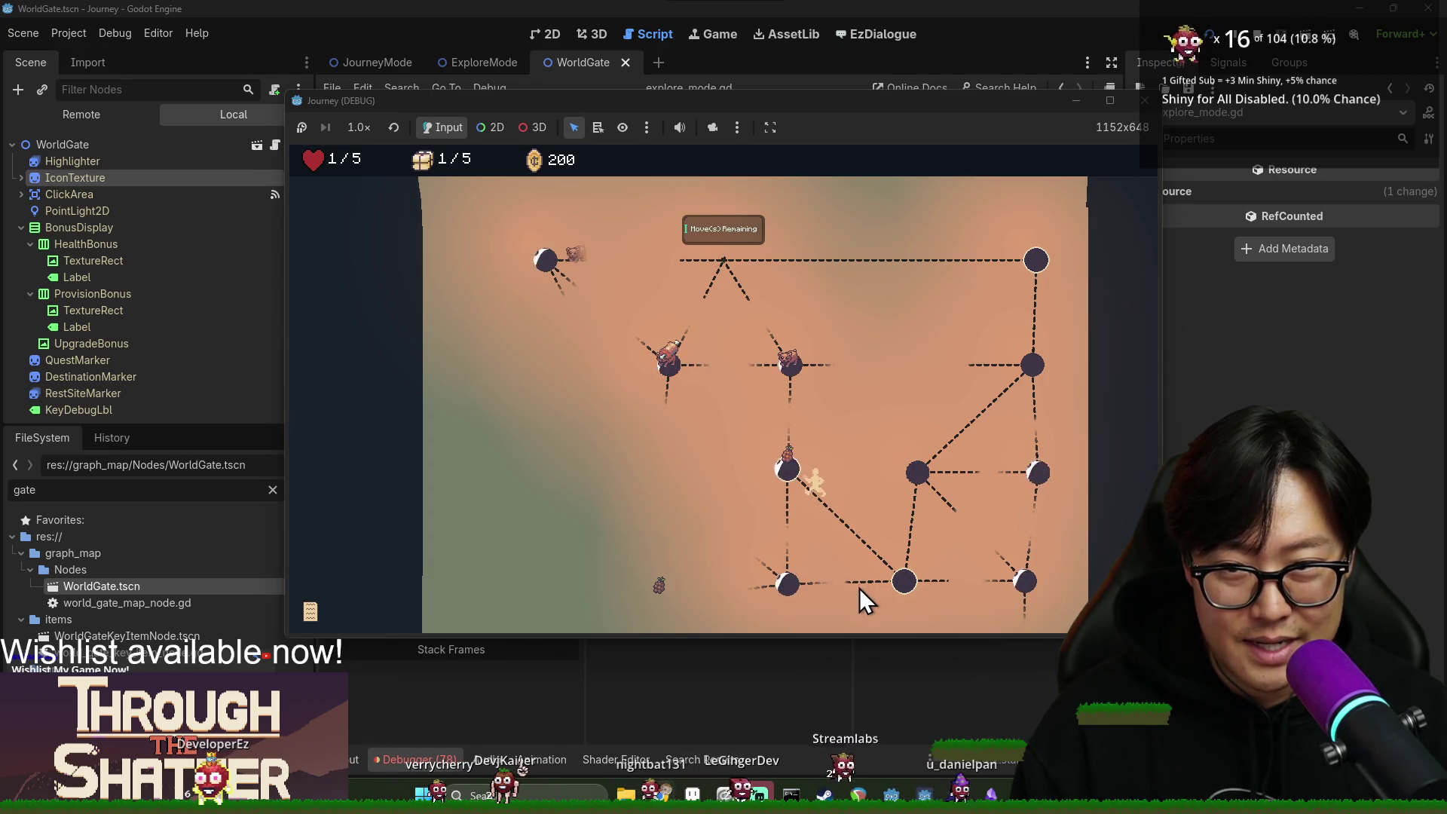
click(781, 531)
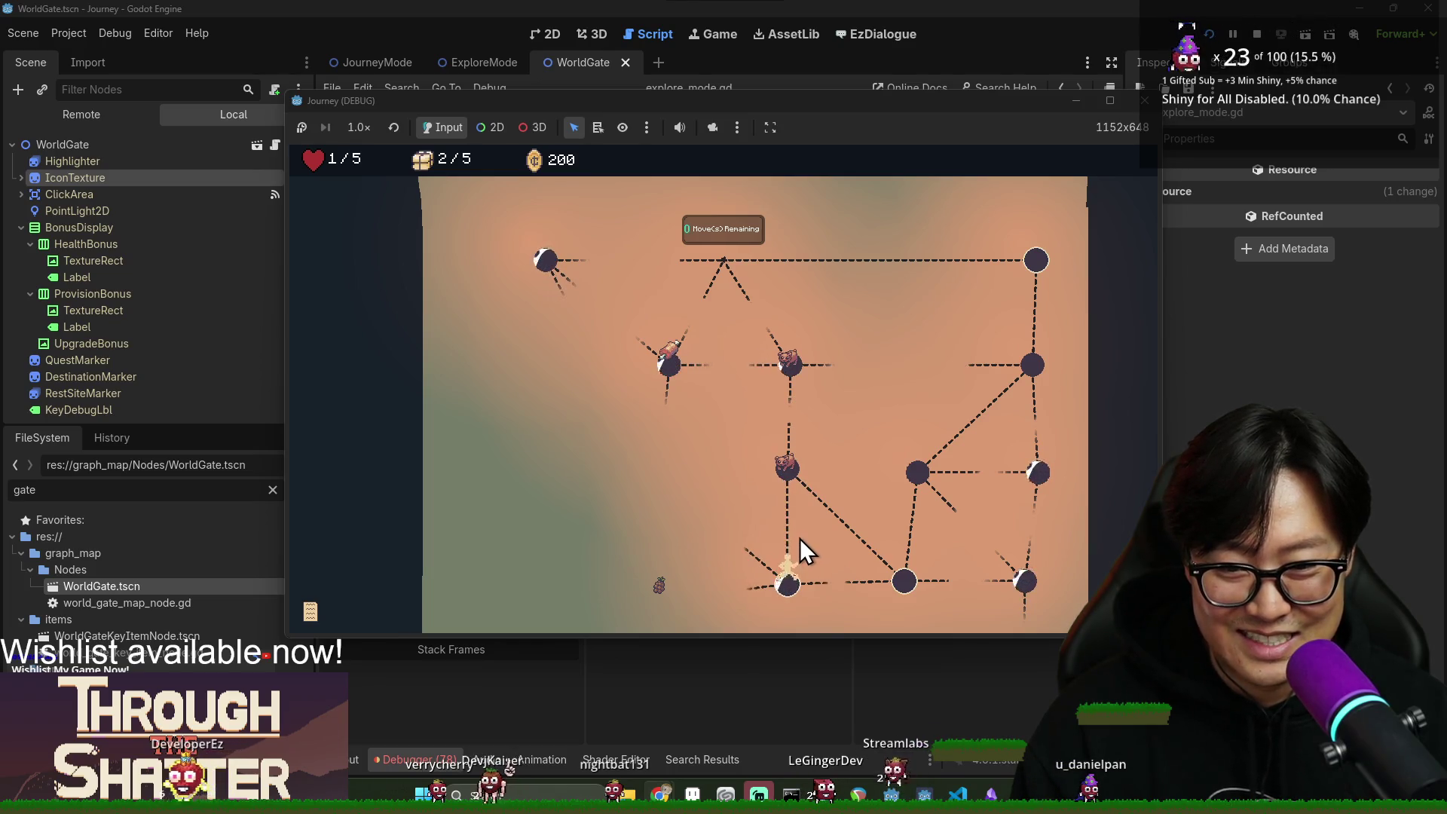
click(766, 592)
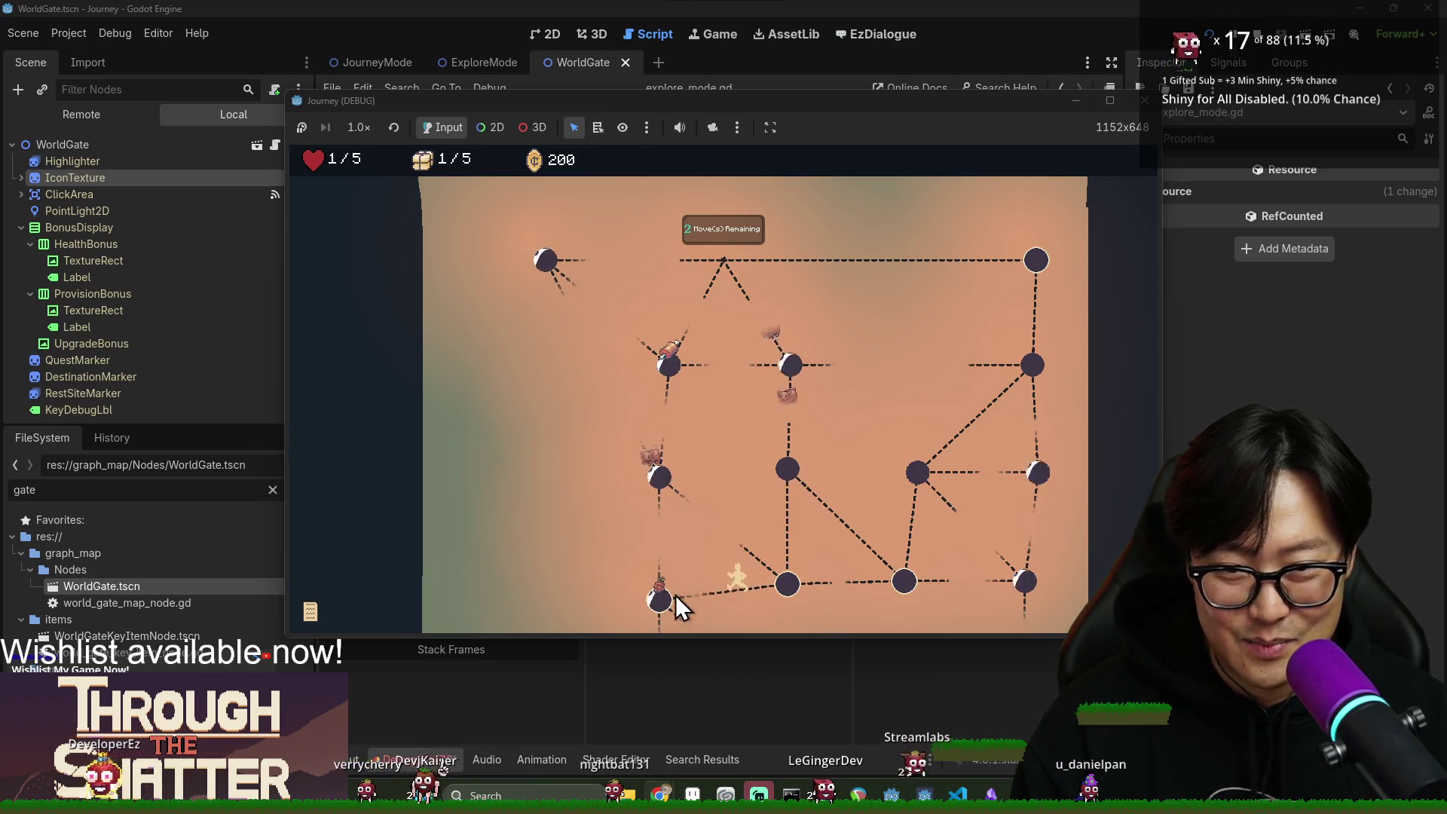
click(745, 463)
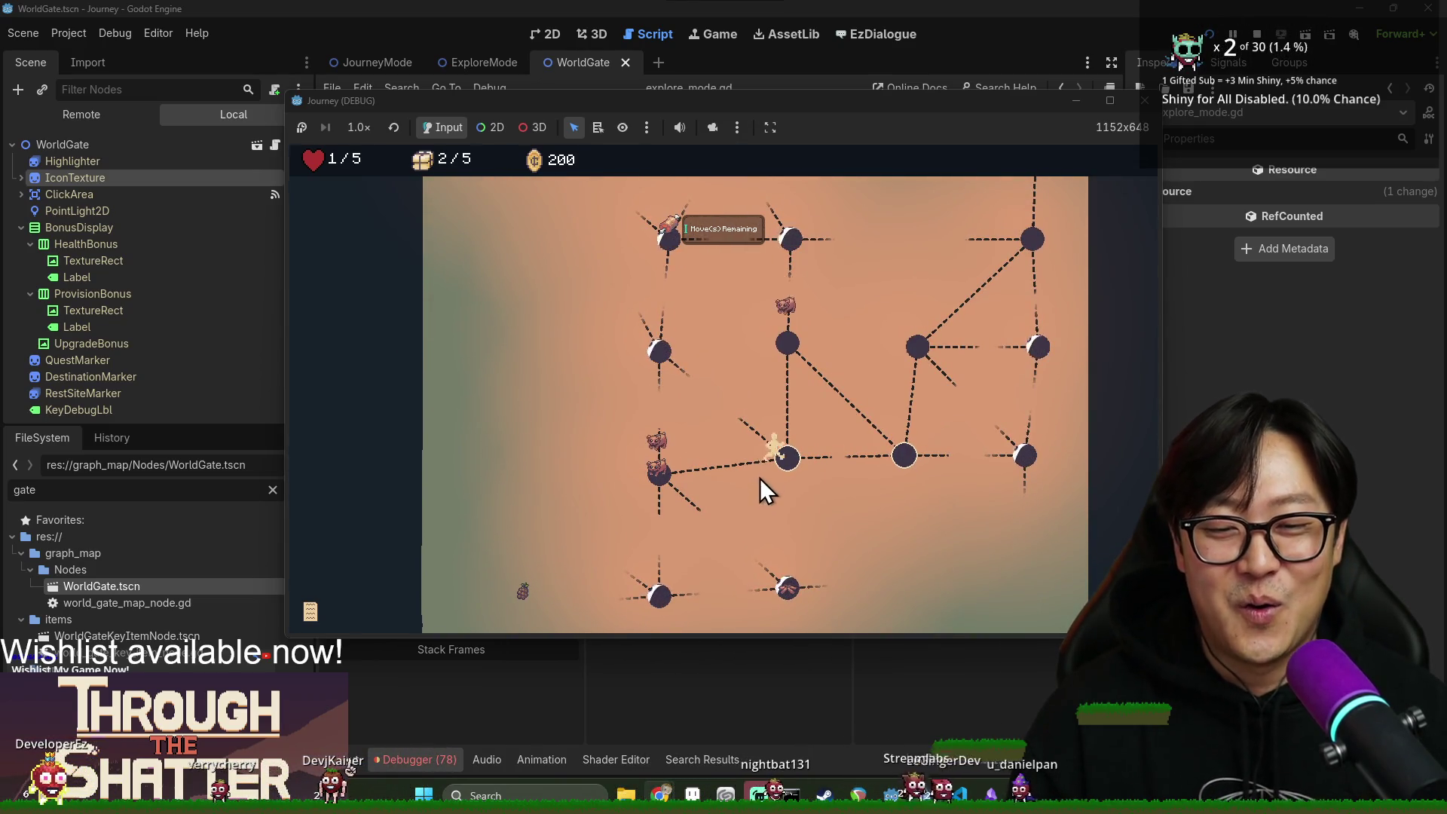
click(762, 446)
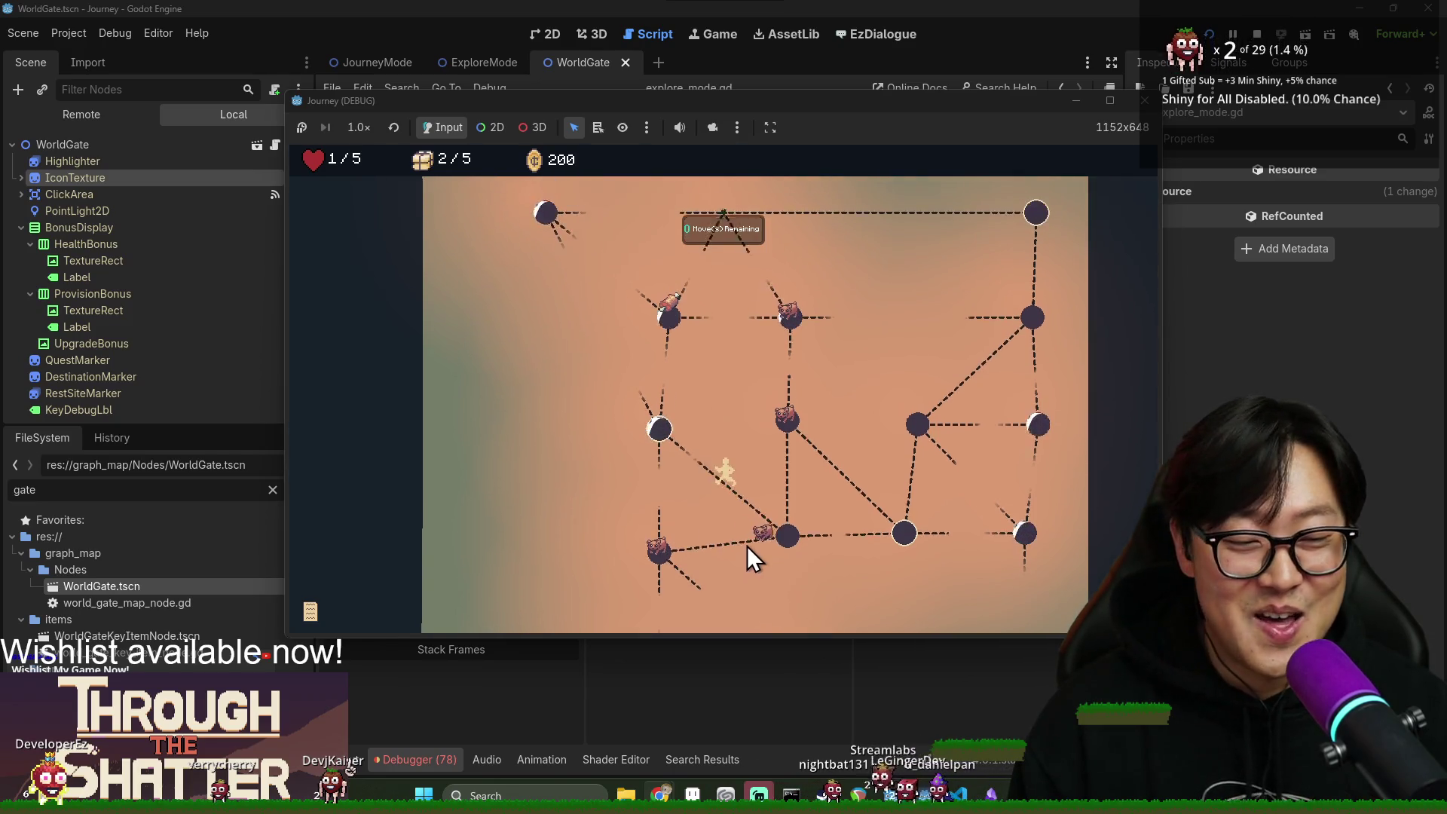
click(697, 420)
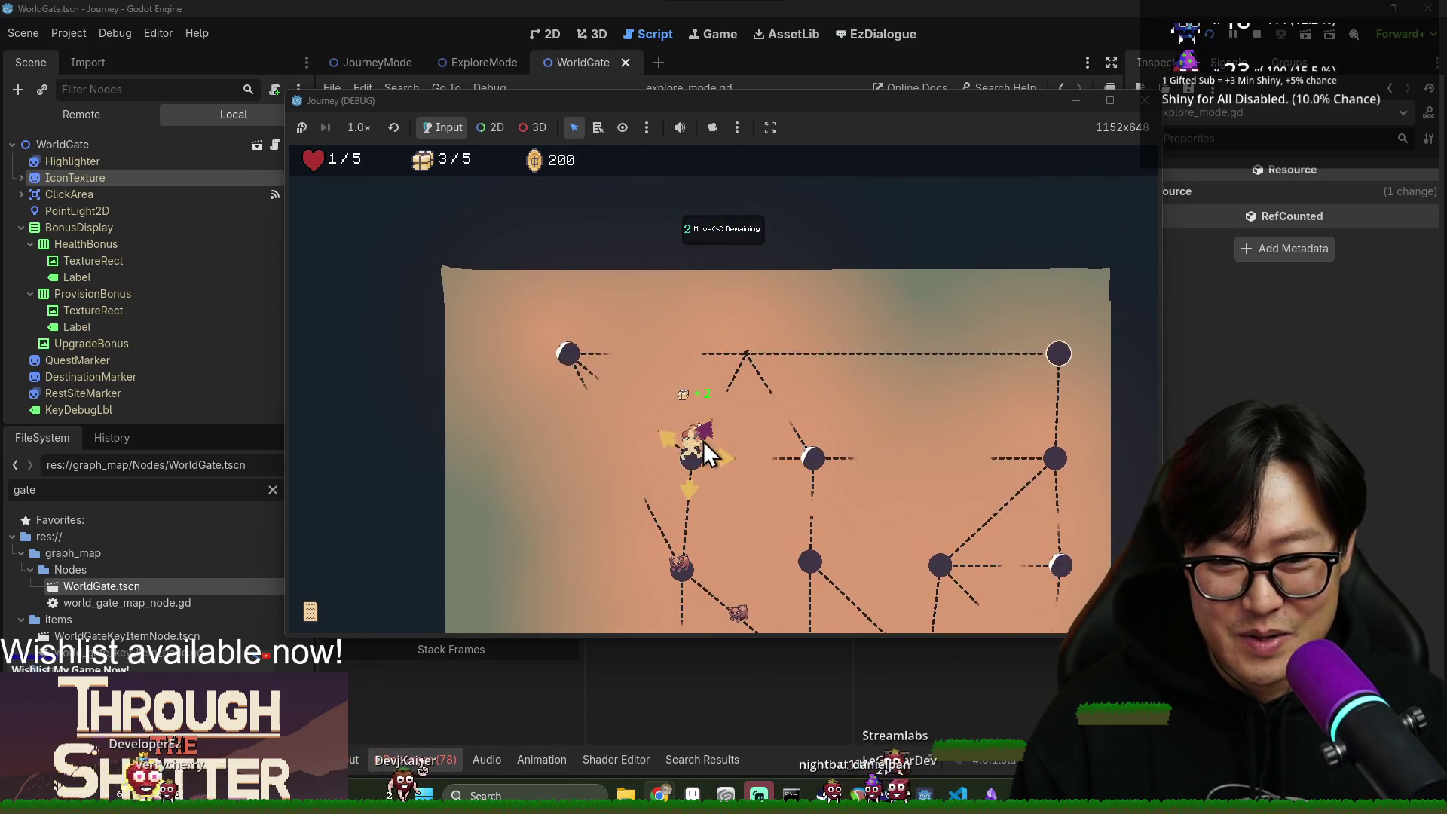
click(704, 441)
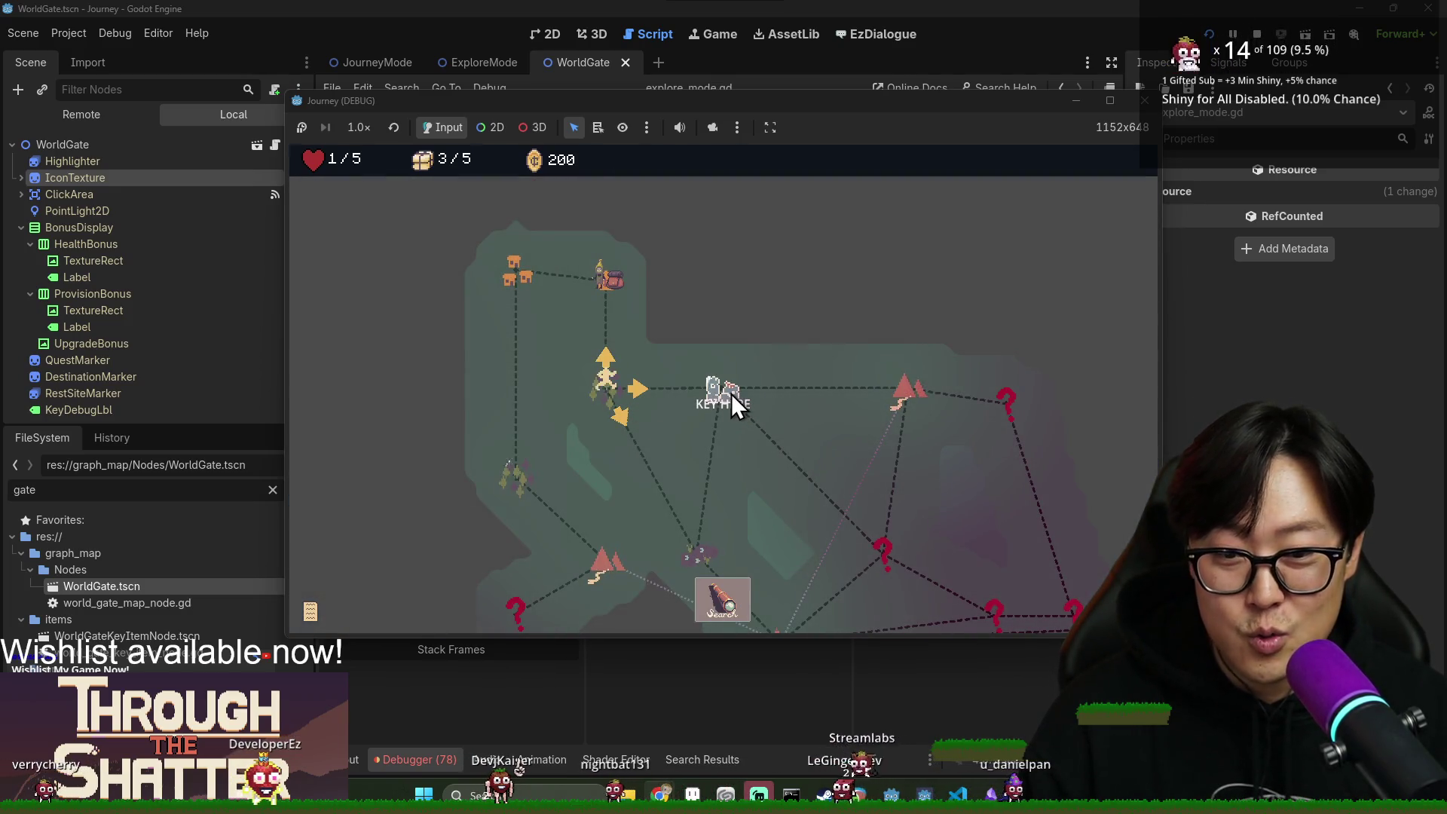
Reach the KEY HERE node, pick More Health for 8 max hearts, and search the spot.
scroll(731, 393, down, 1)
click(726, 366)
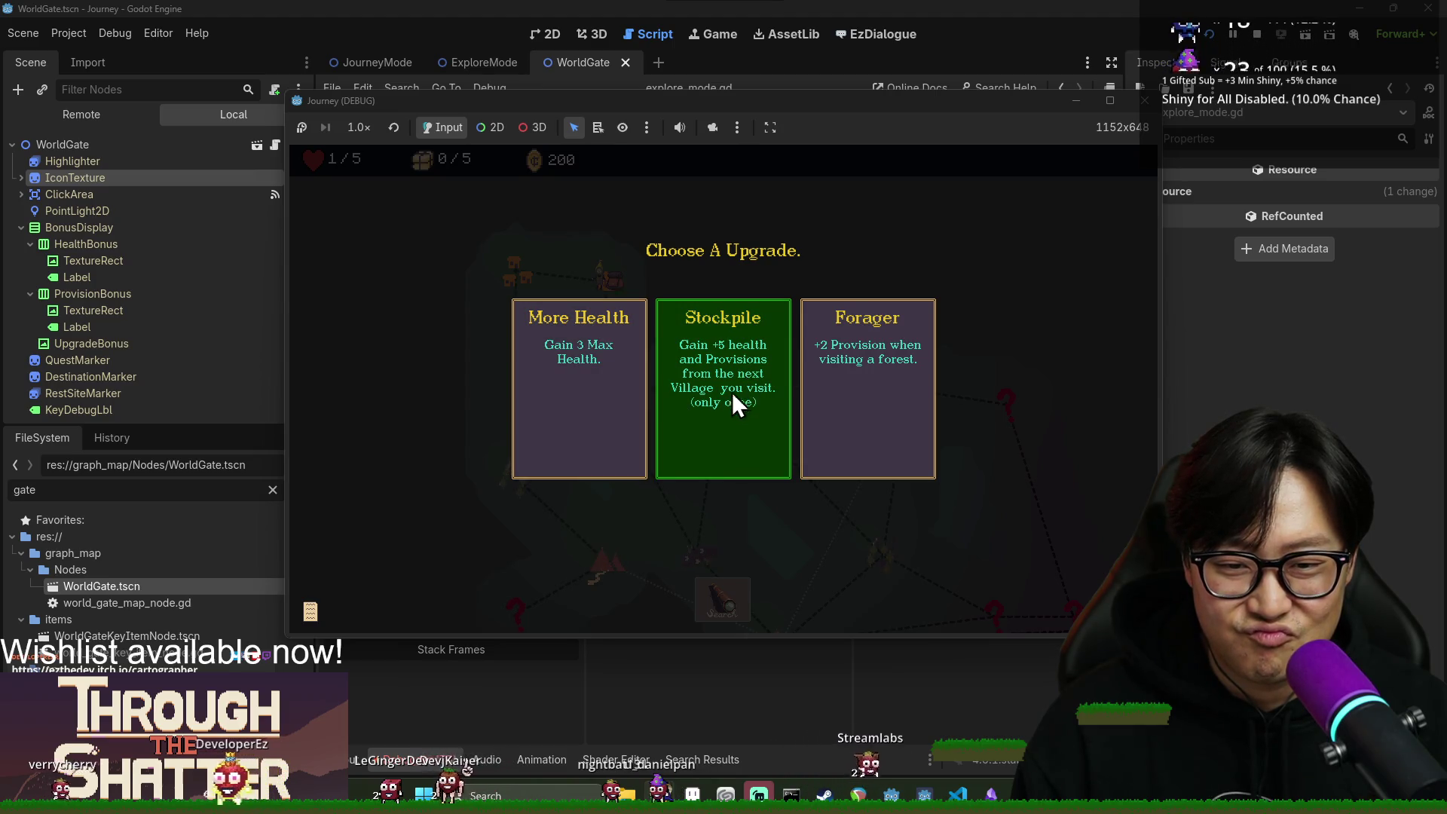
click(599, 383)
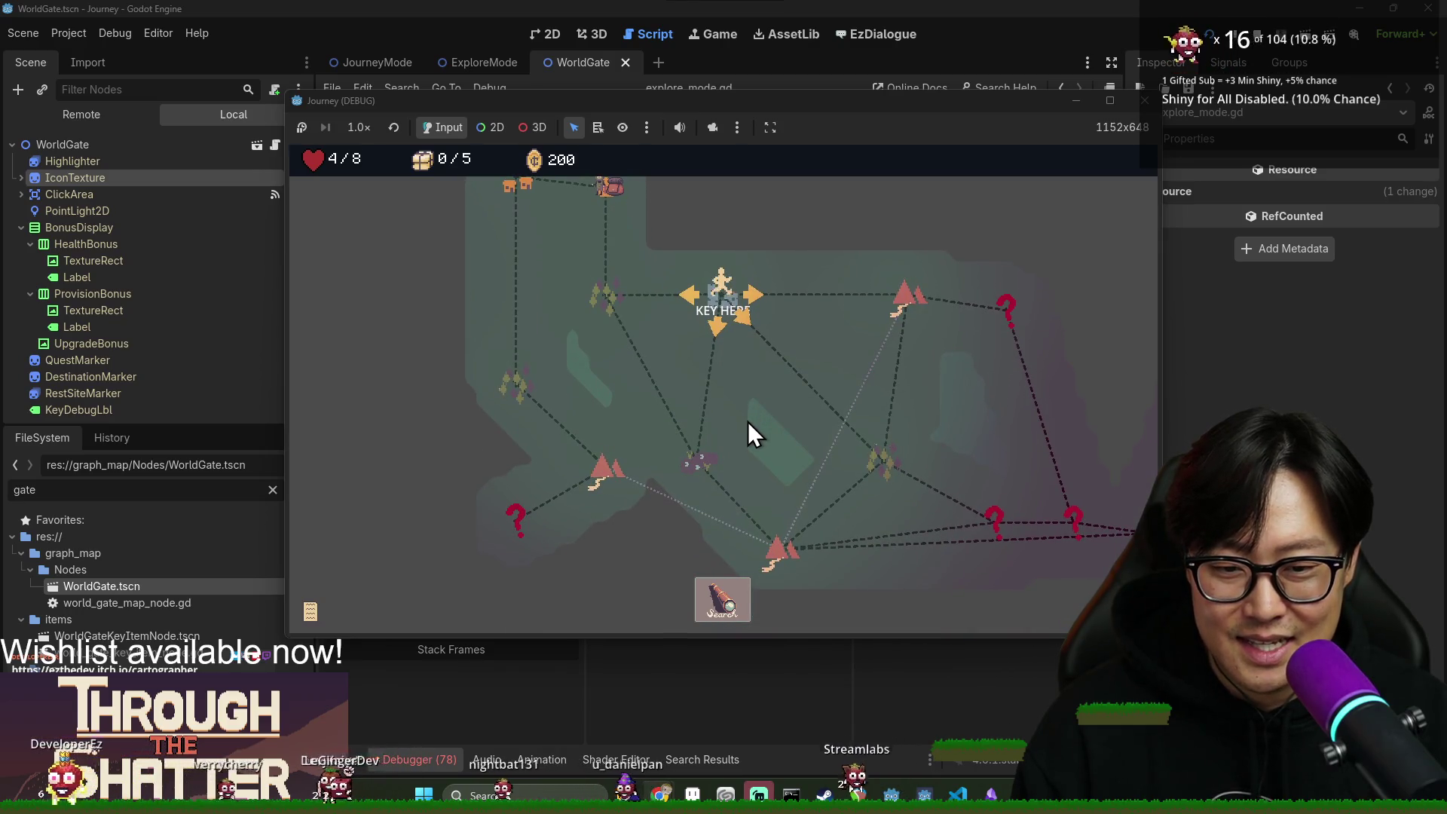
click(728, 608)
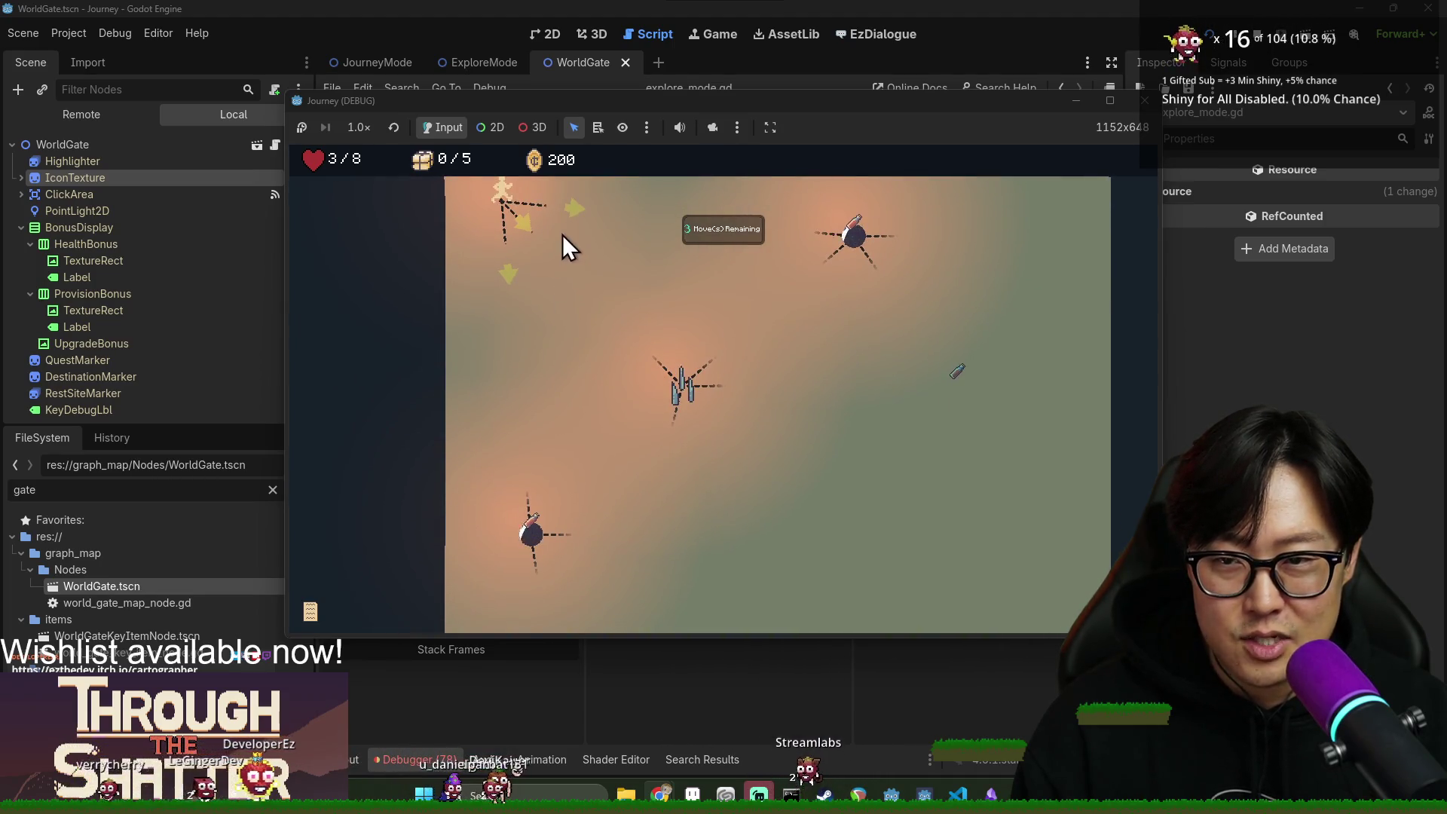
Walk the event map node by node until it ends, leaving 4/8 hearts and 0/5 supplies.
click(567, 212)
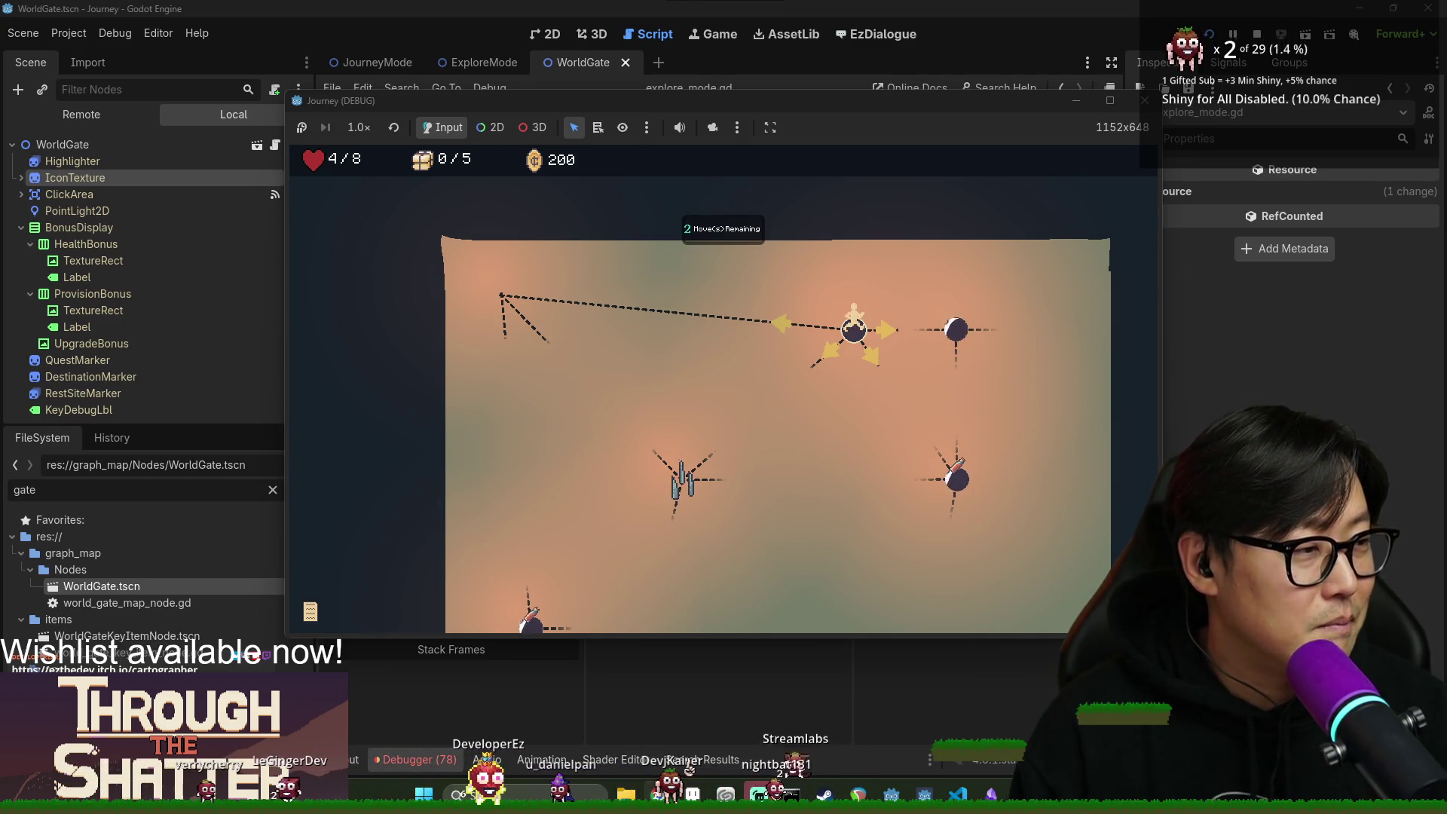
click(877, 366)
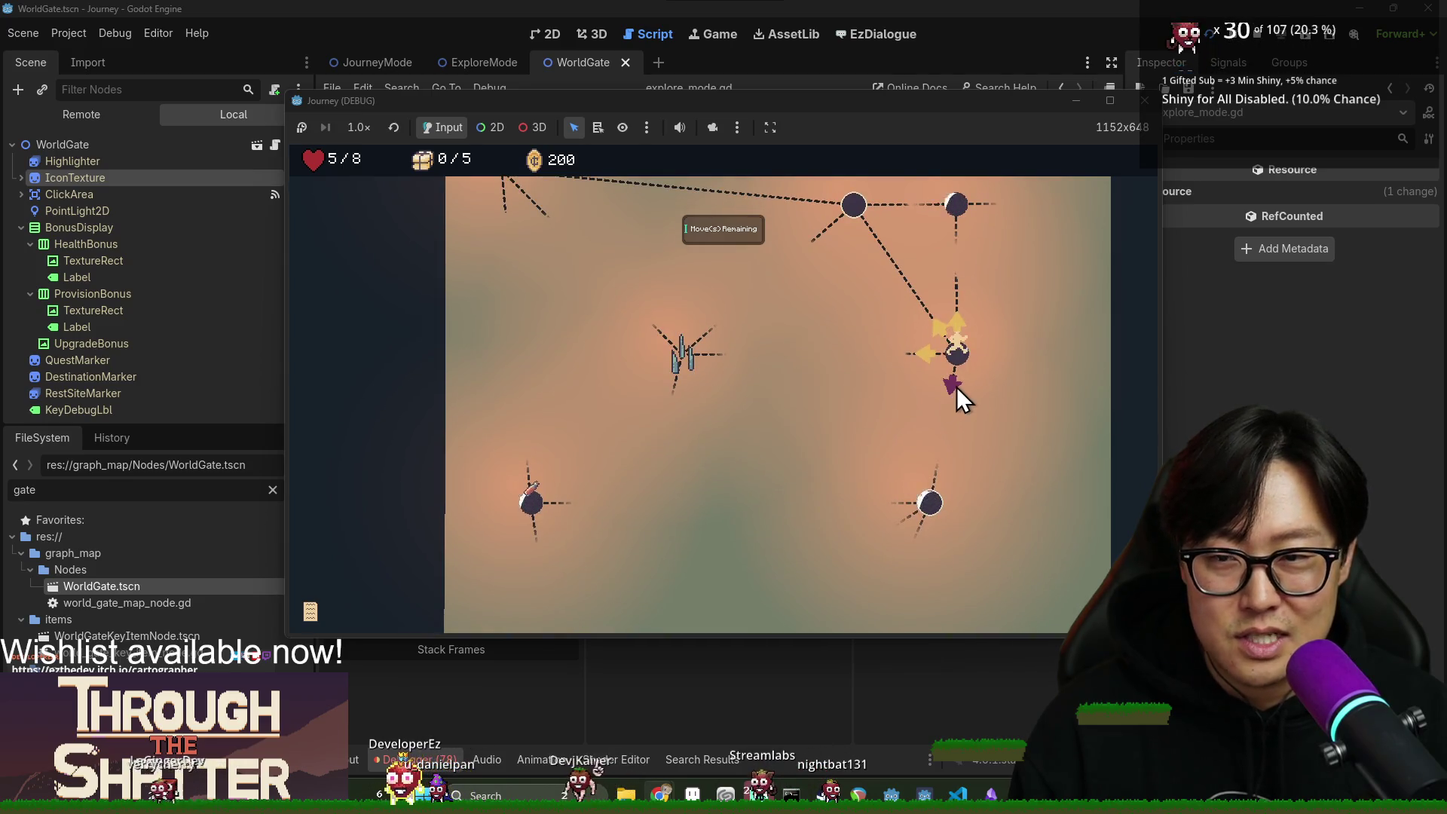
click(955, 386)
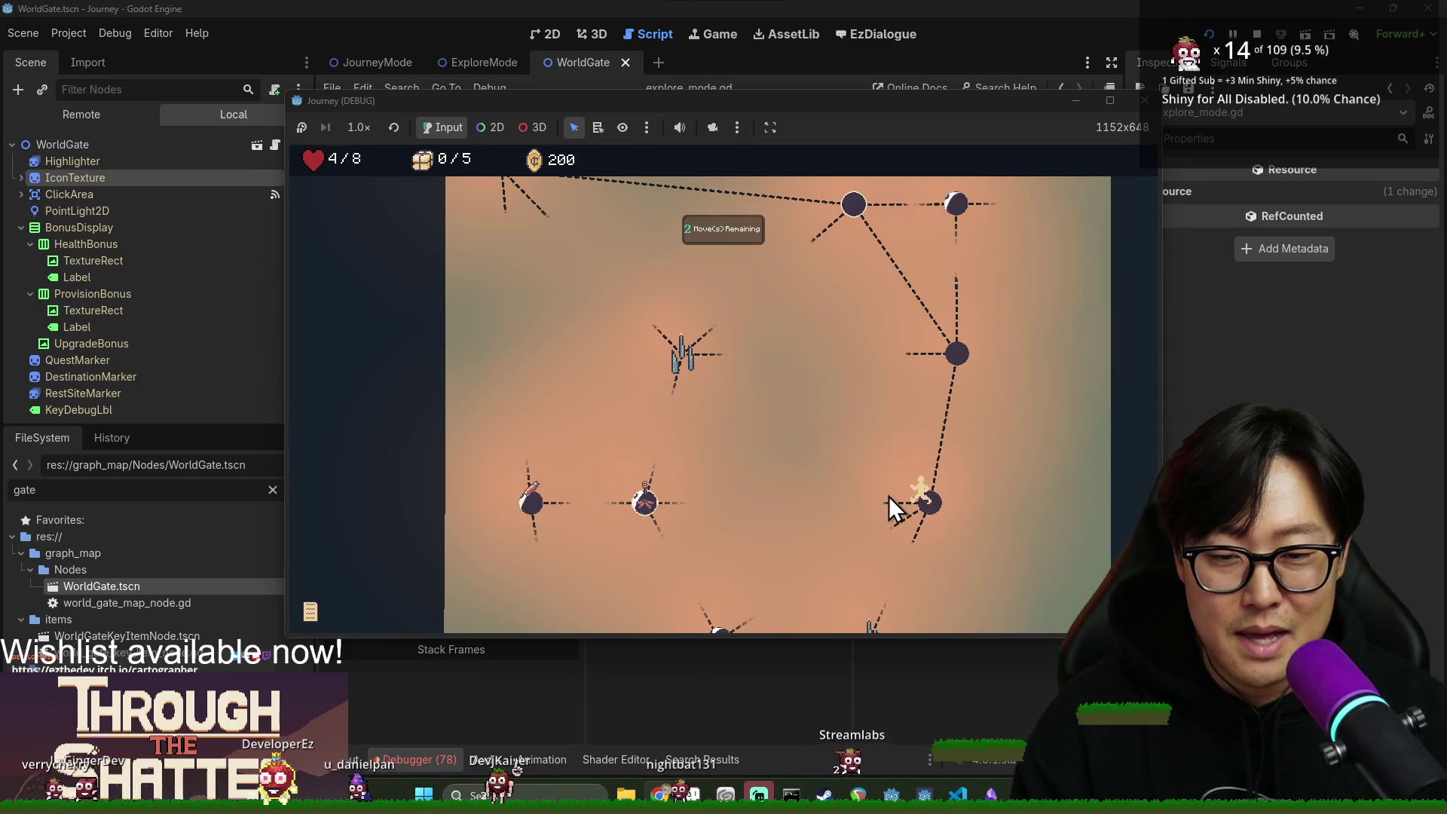
click(648, 505)
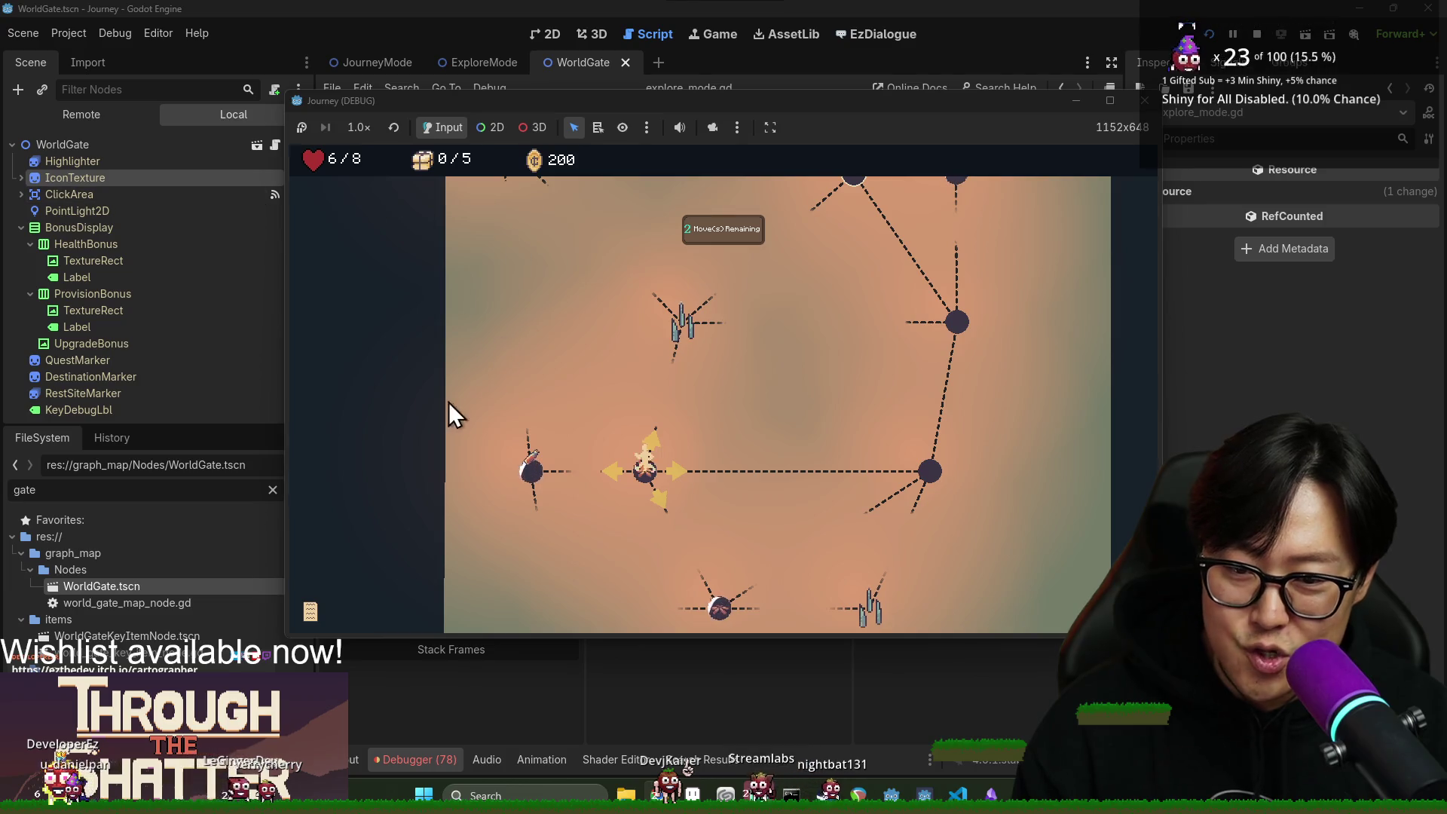
click(612, 466)
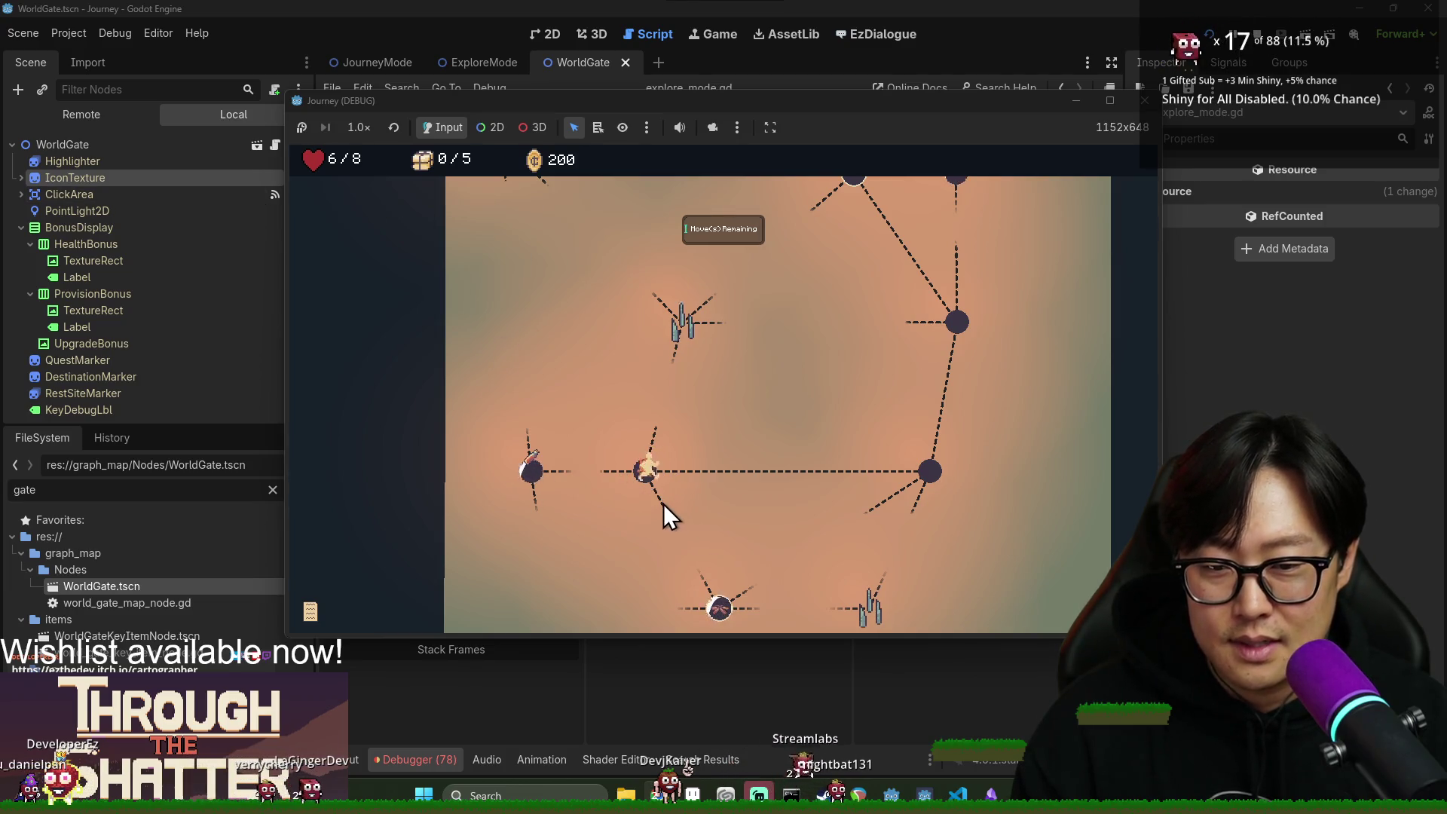
click(710, 579)
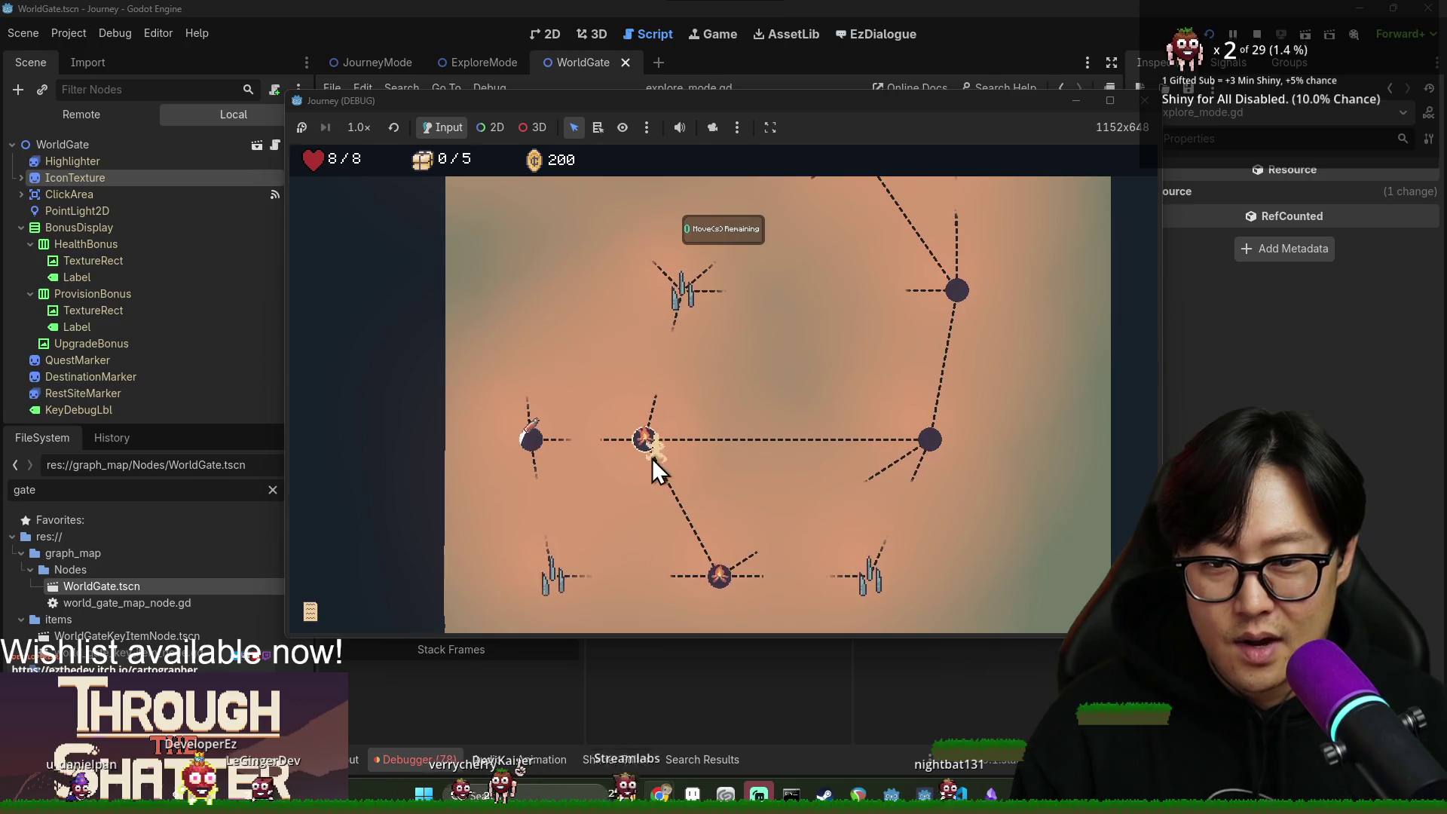
click(623, 444)
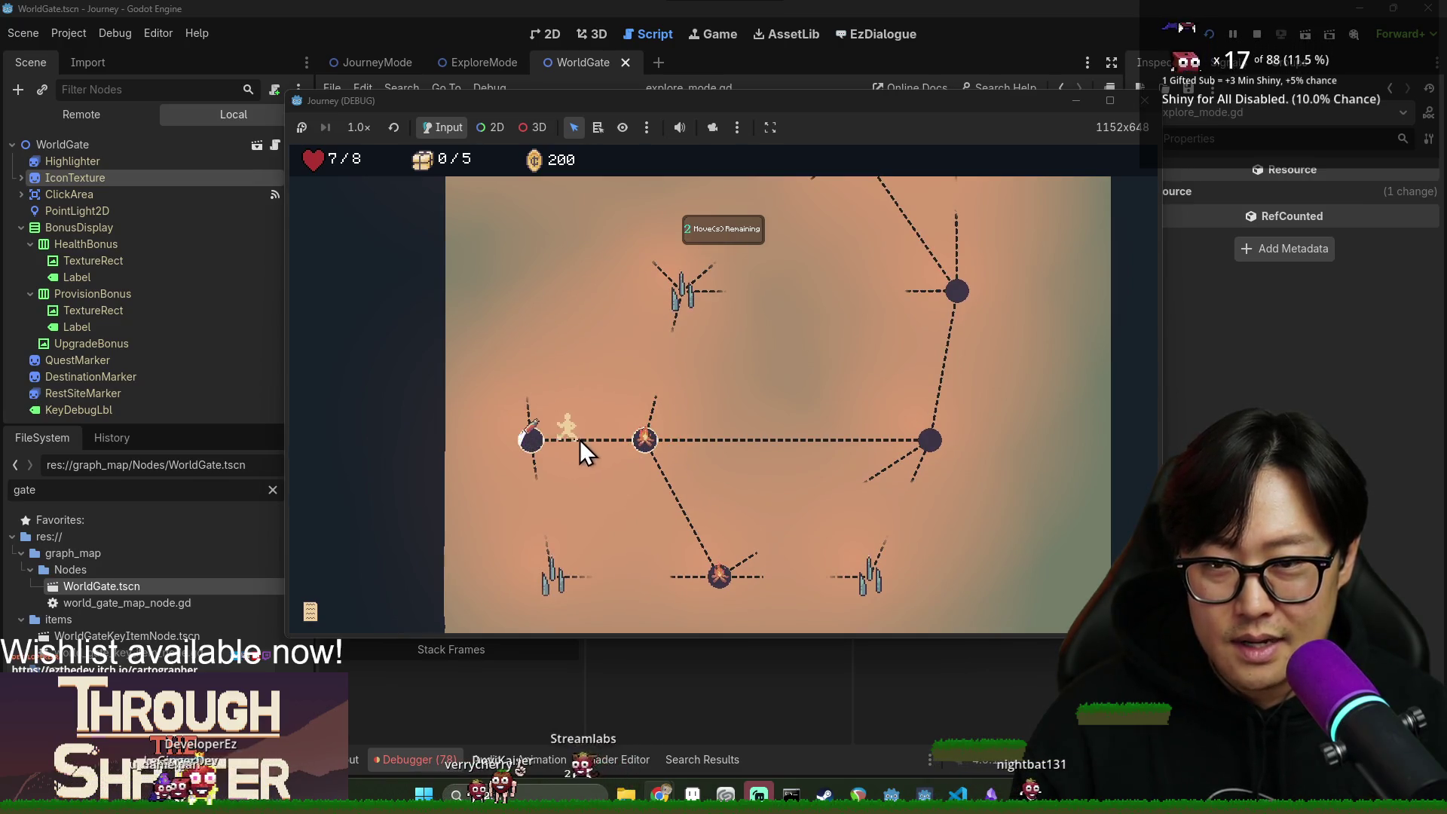
click(521, 369)
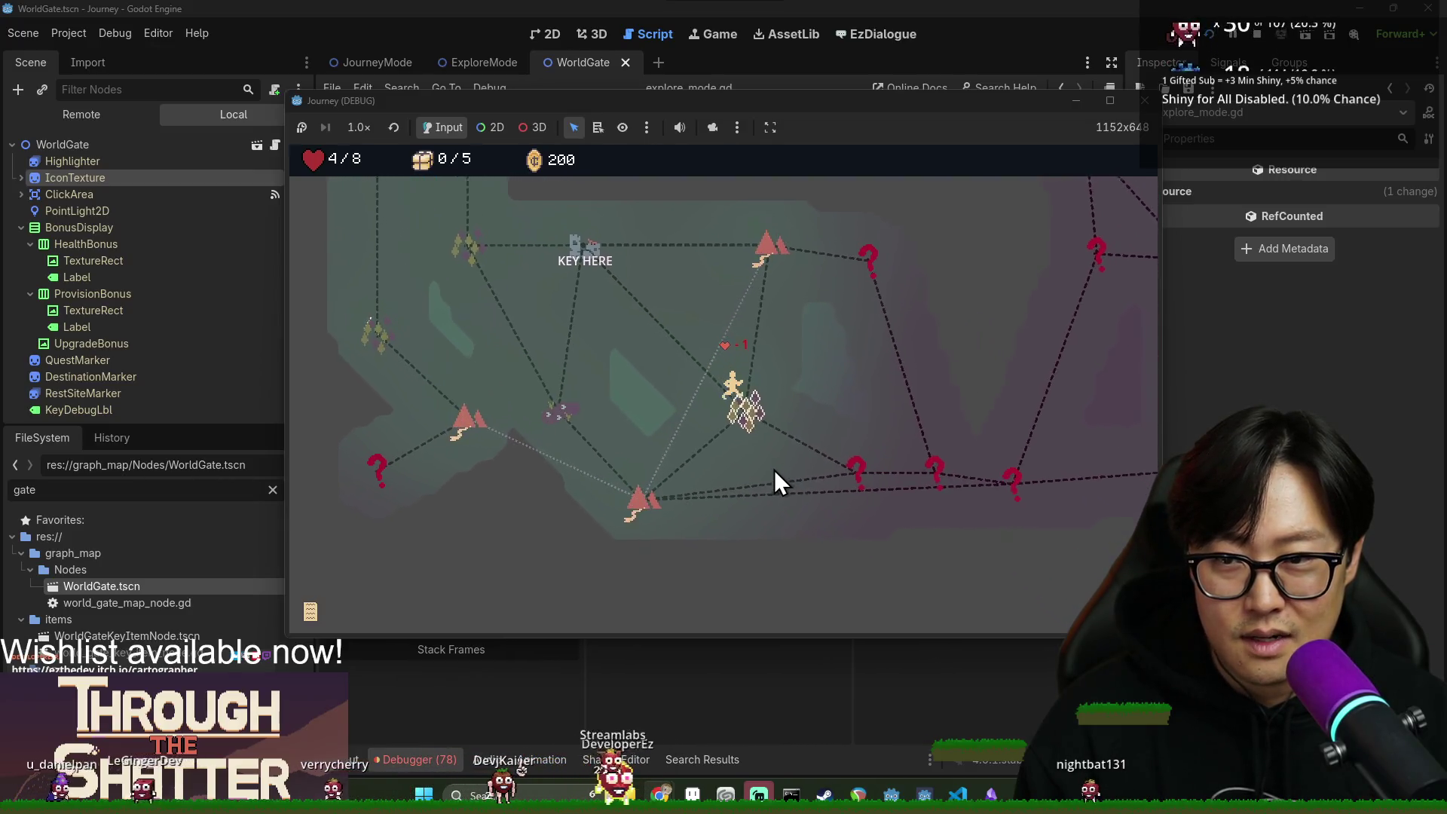
Search the location again and walk right to the berry node for a provision.
click(771, 469)
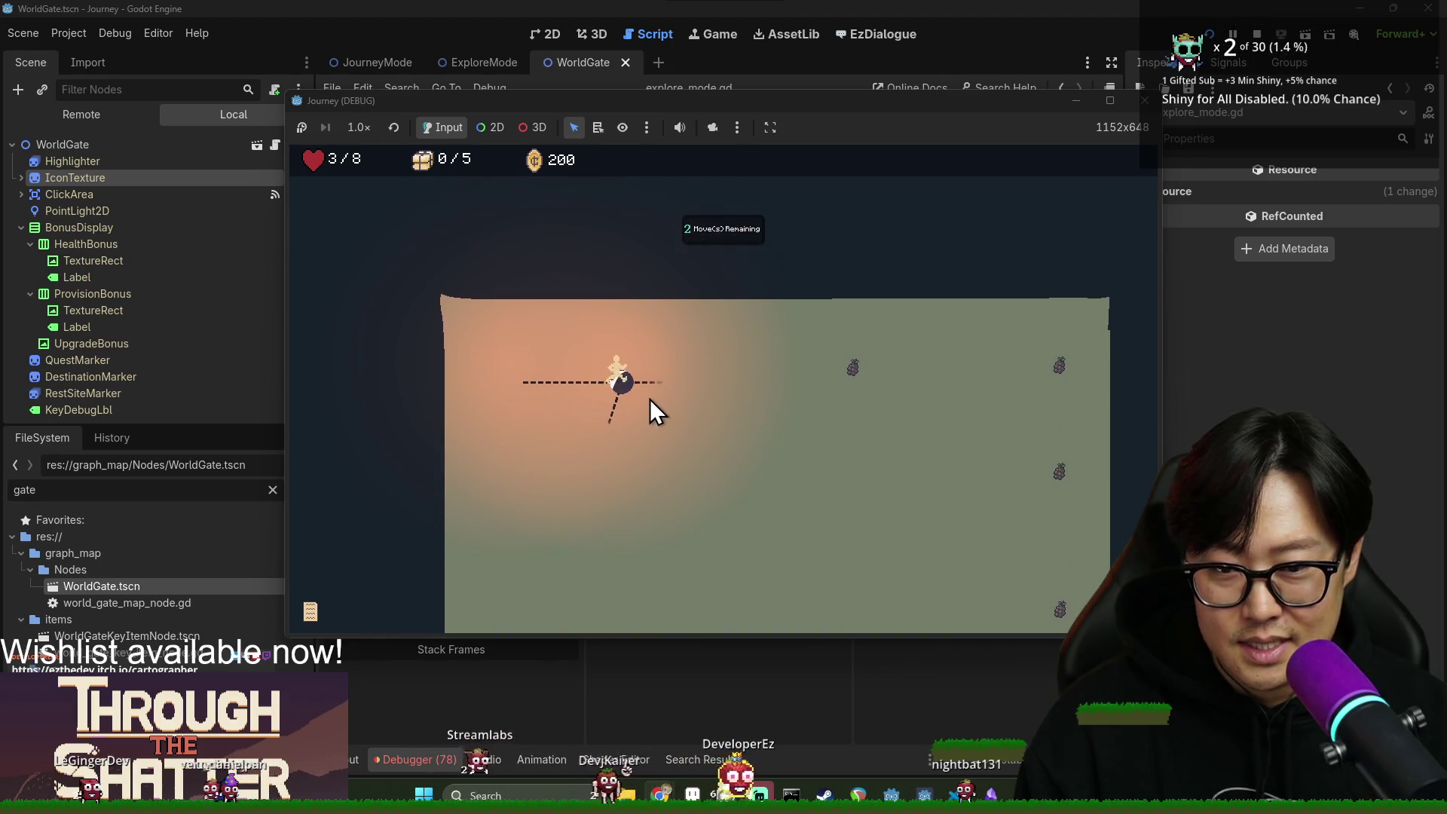
click(667, 387)
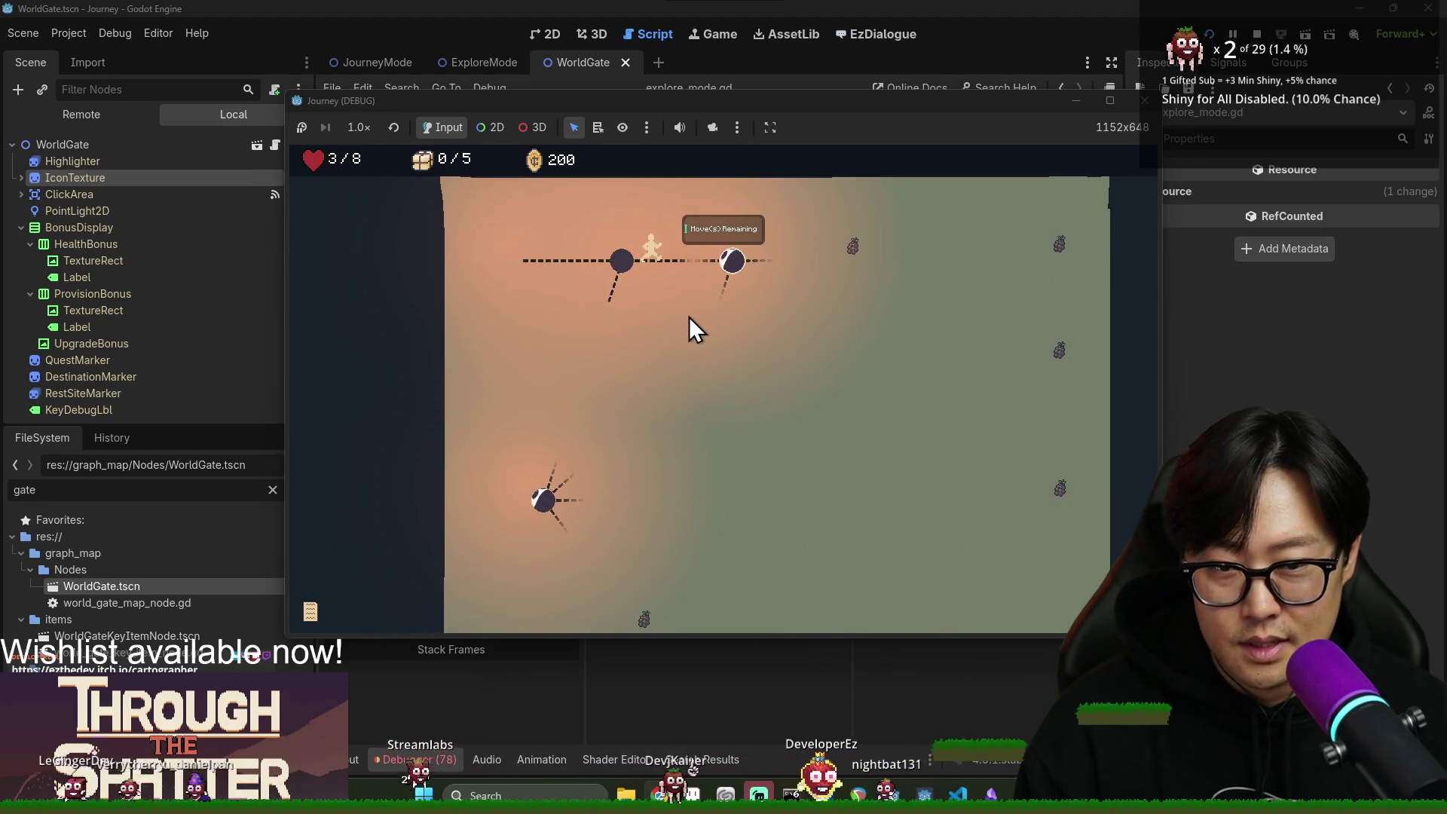
click(766, 323)
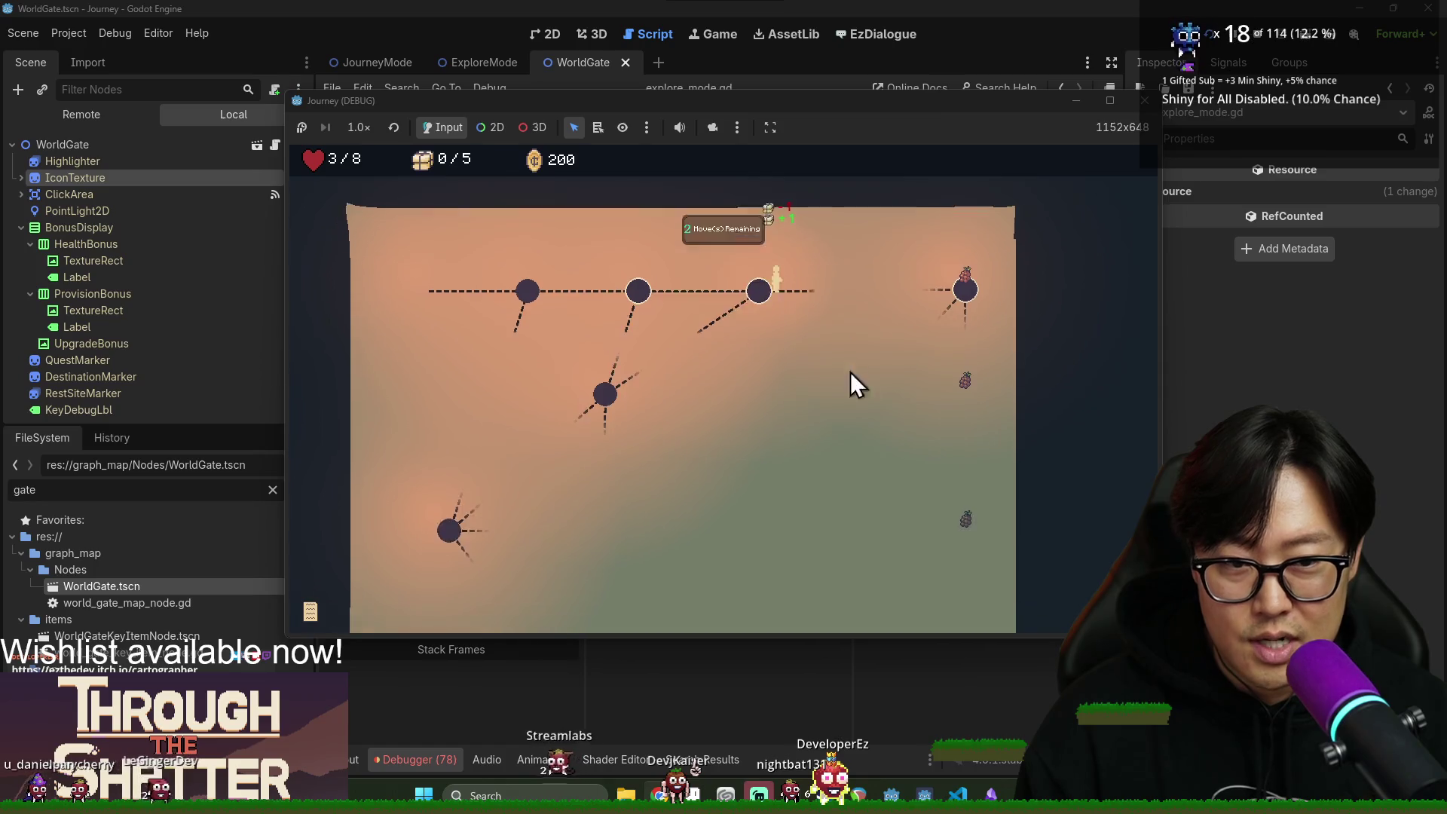
click(874, 369)
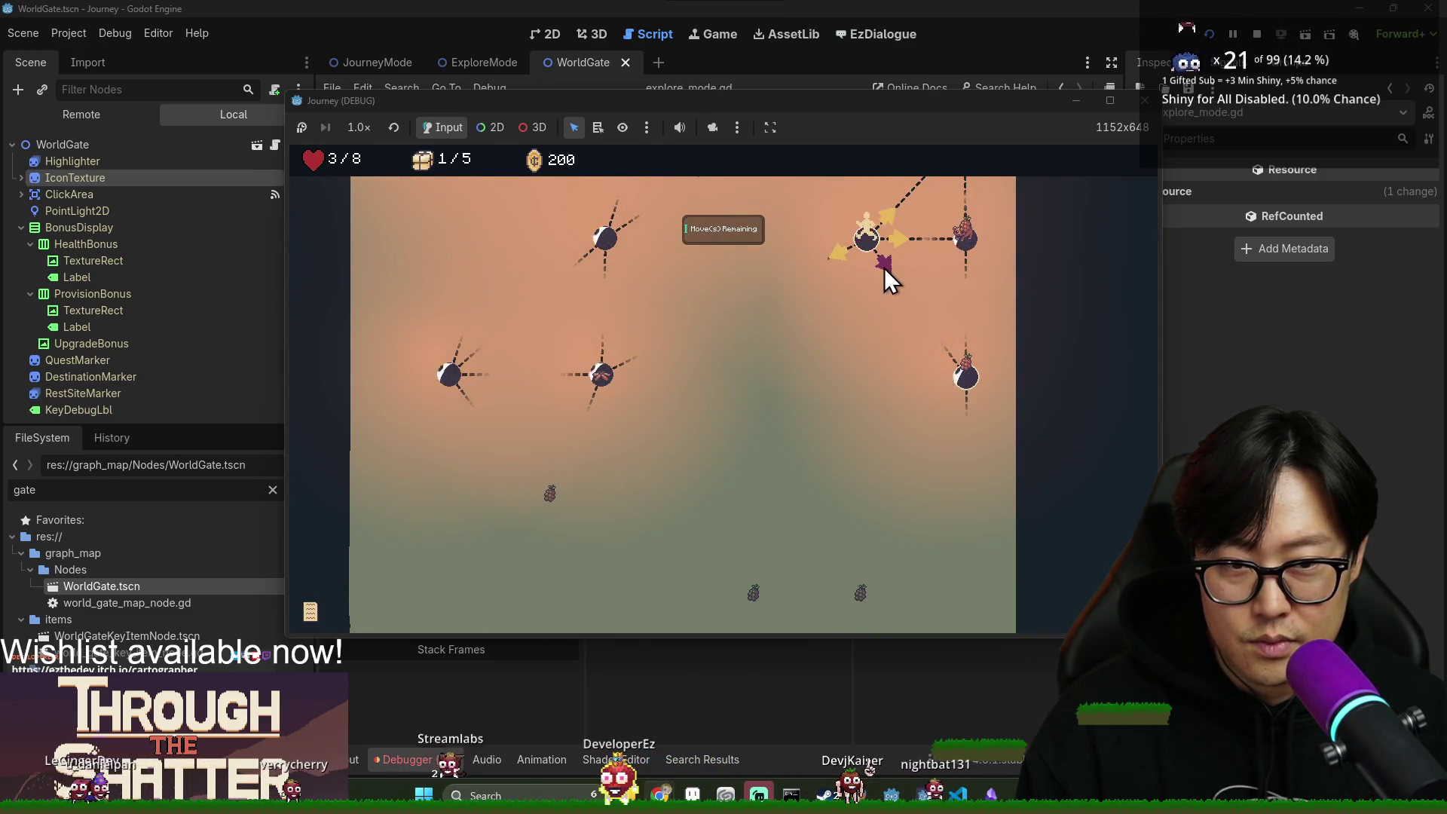
Continue through the area past the rest node until it ends at 3/8 hearts.
click(880, 265)
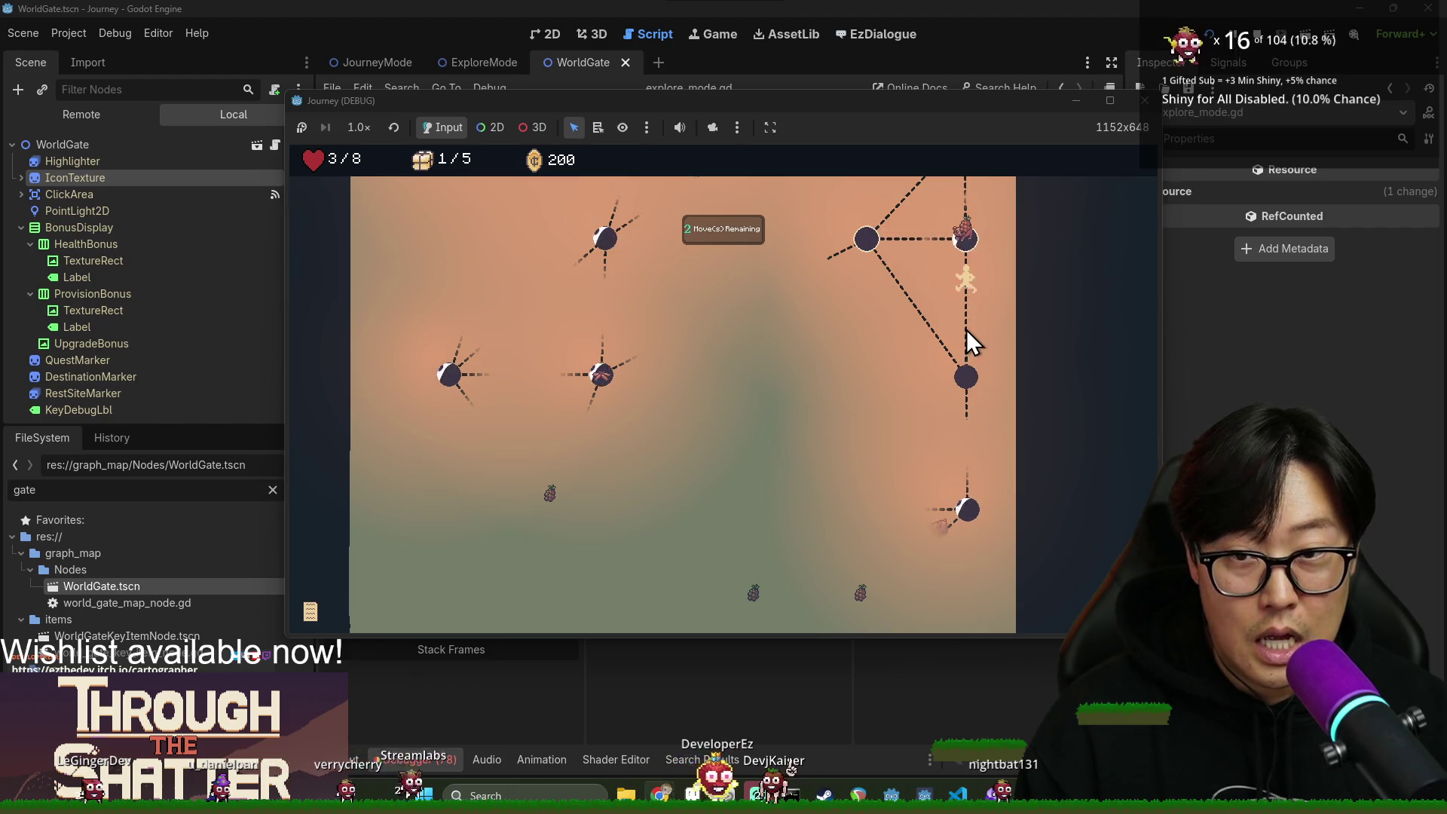
key(Up)
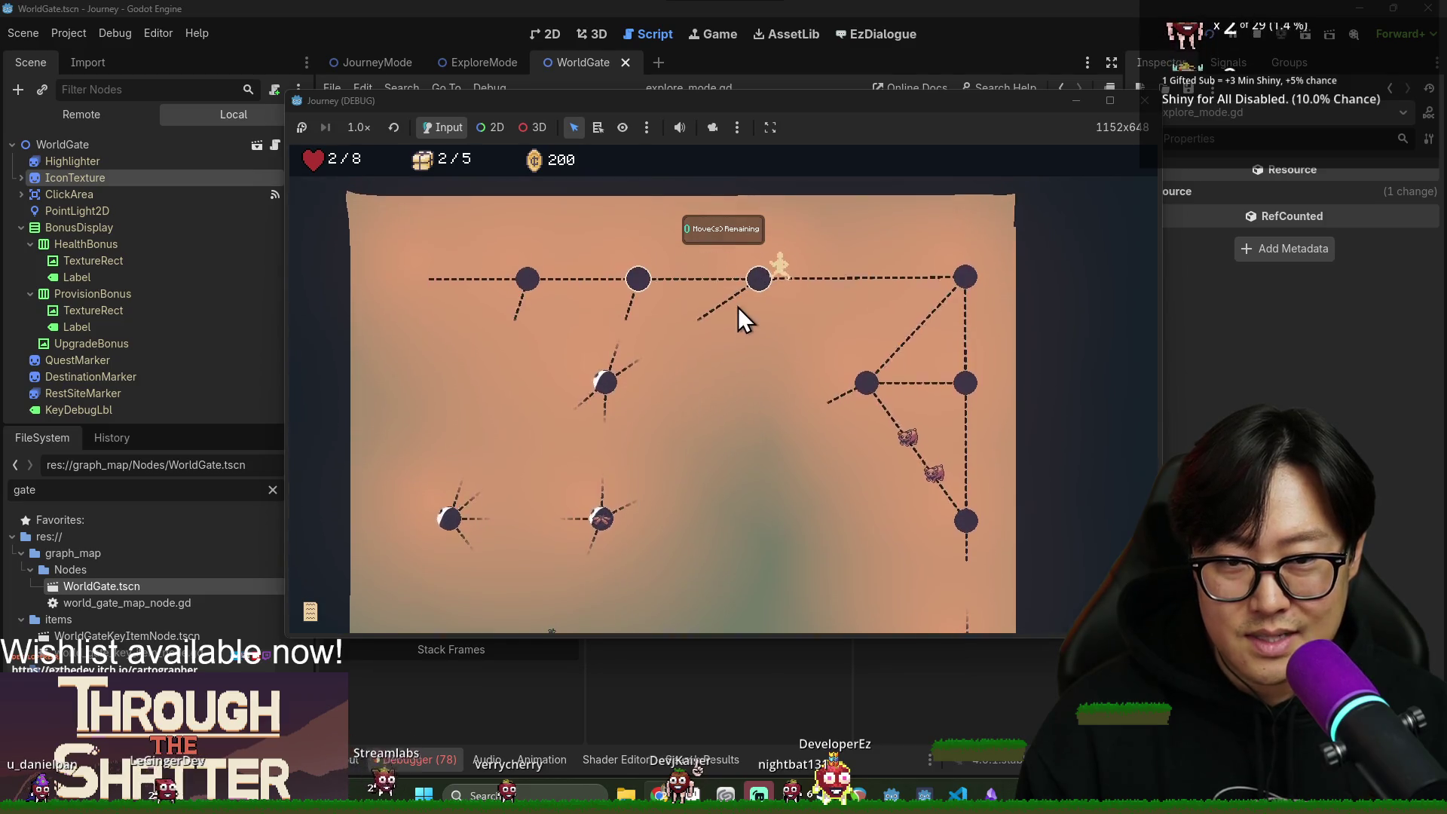
click(730, 316)
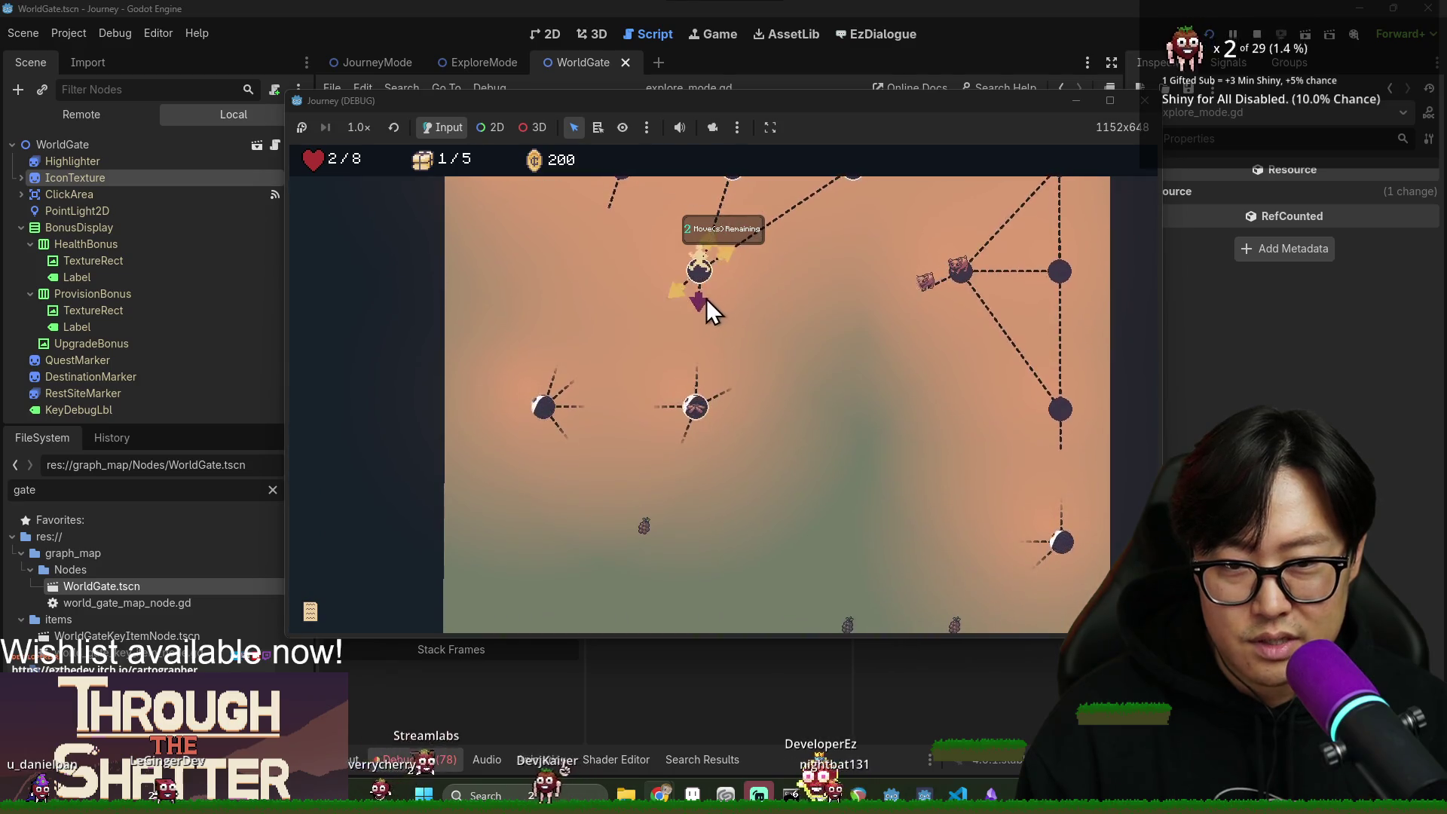
click(695, 397)
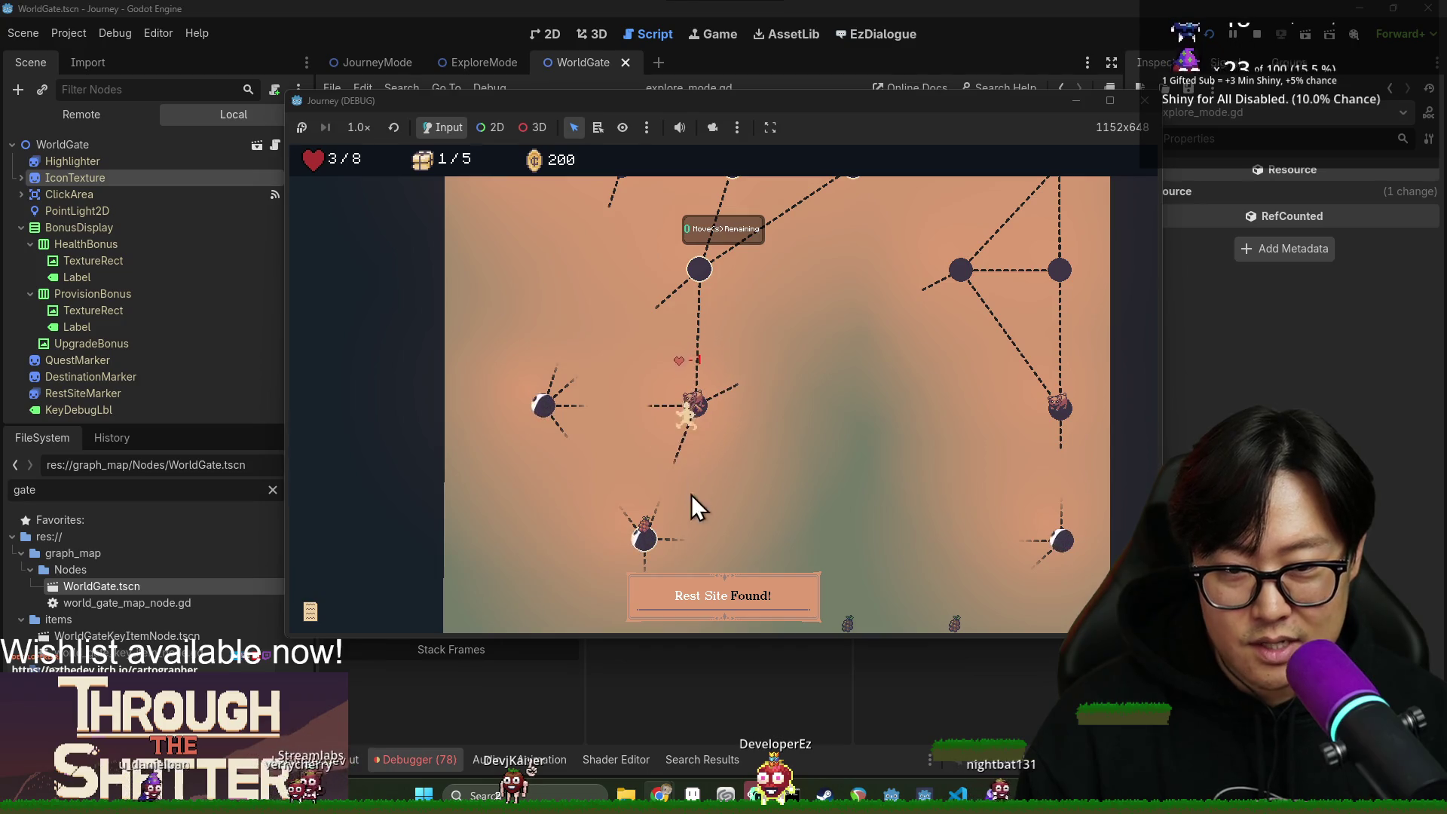
click(693, 520)
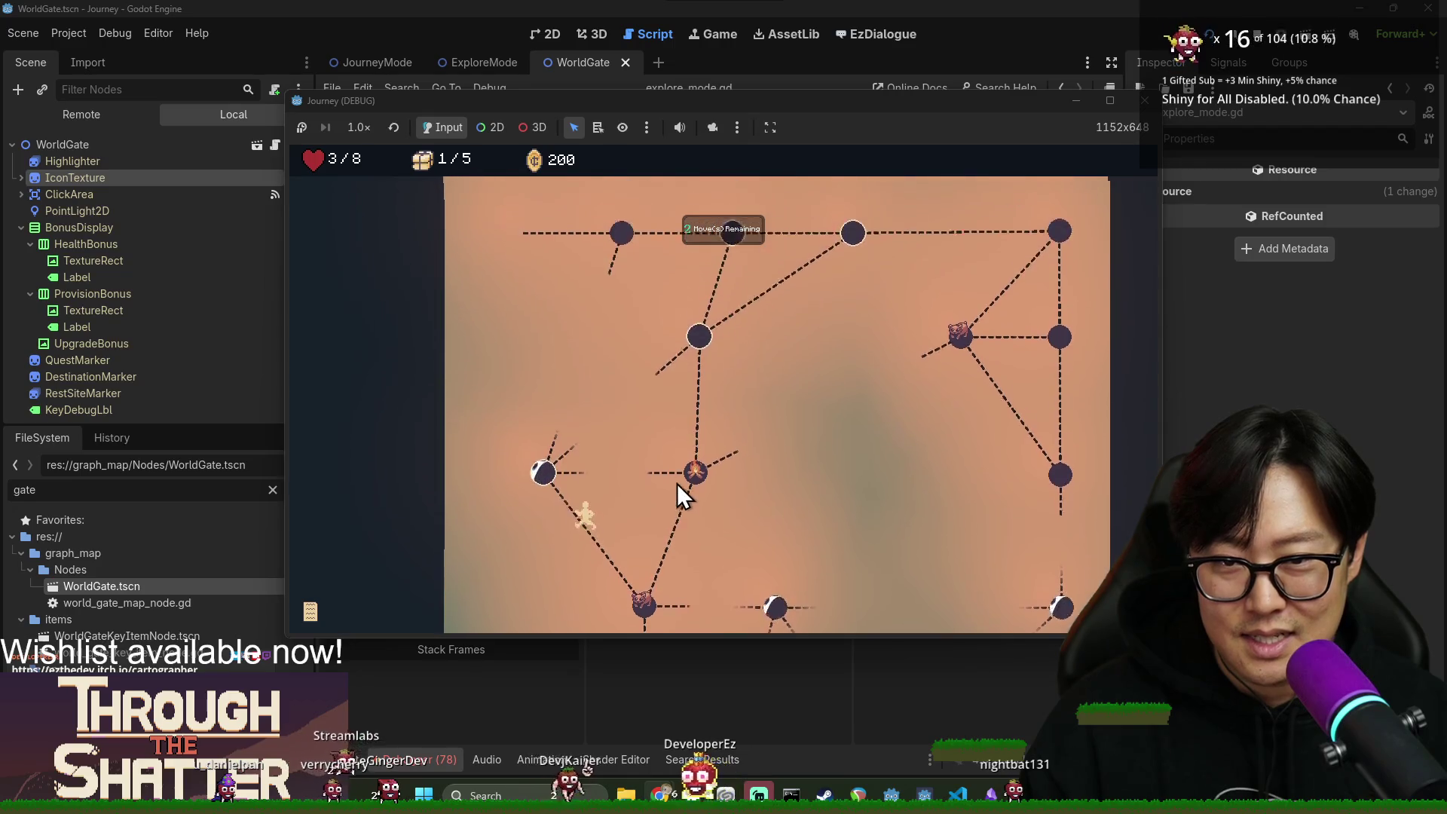
click(622, 261)
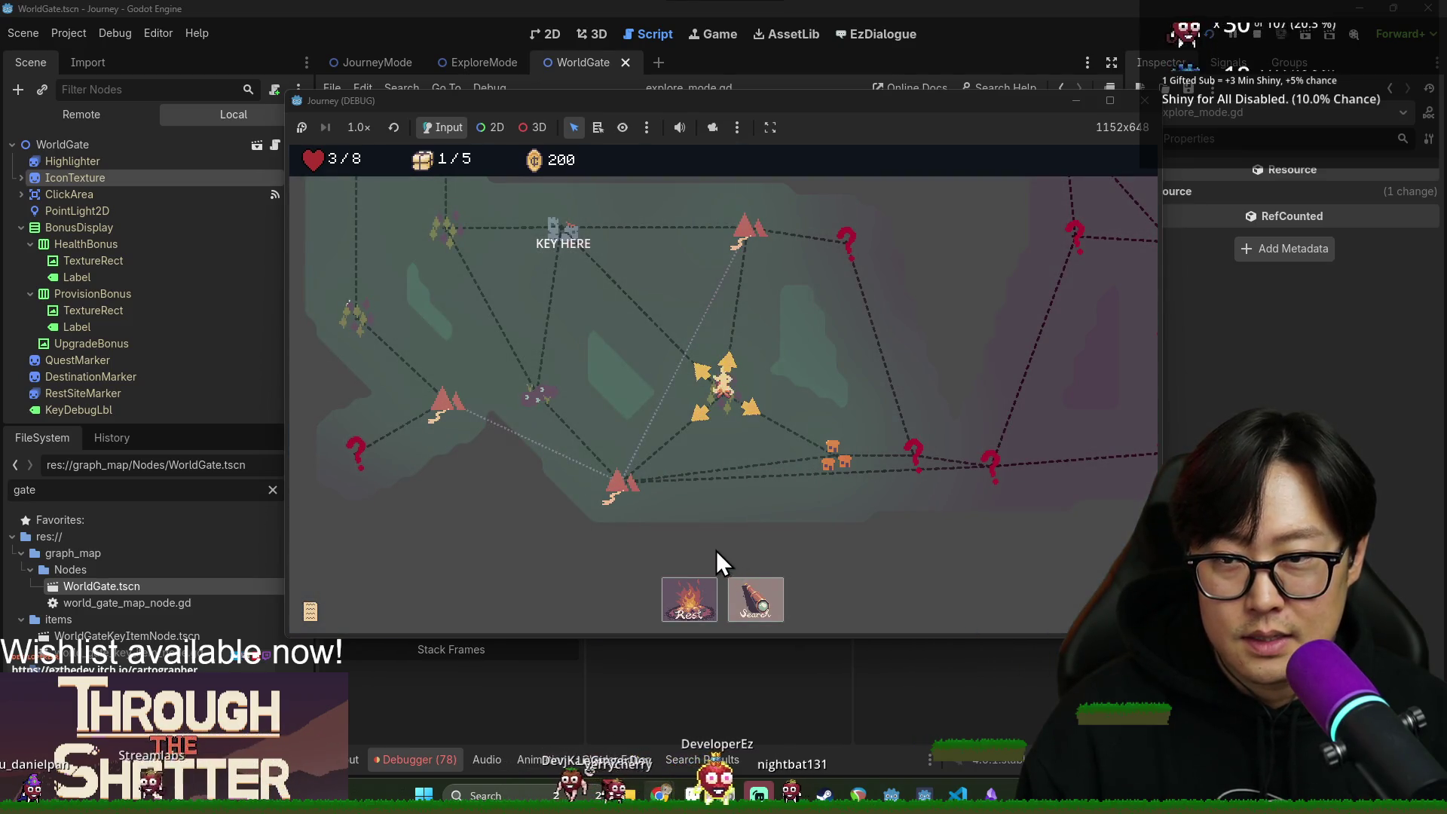
Rest using a provision, move to the houses node, and search it.
click(695, 595)
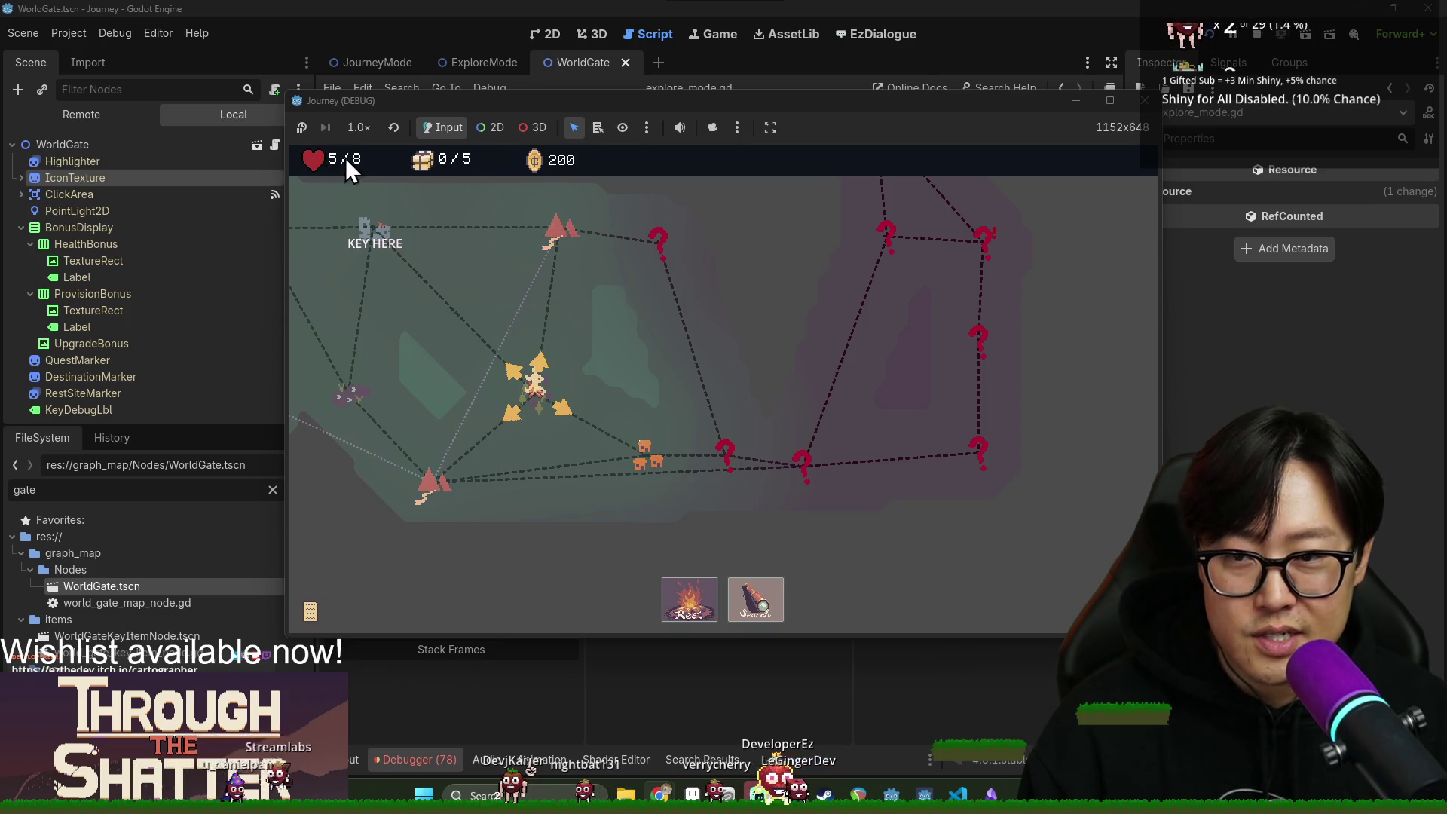
click(642, 456)
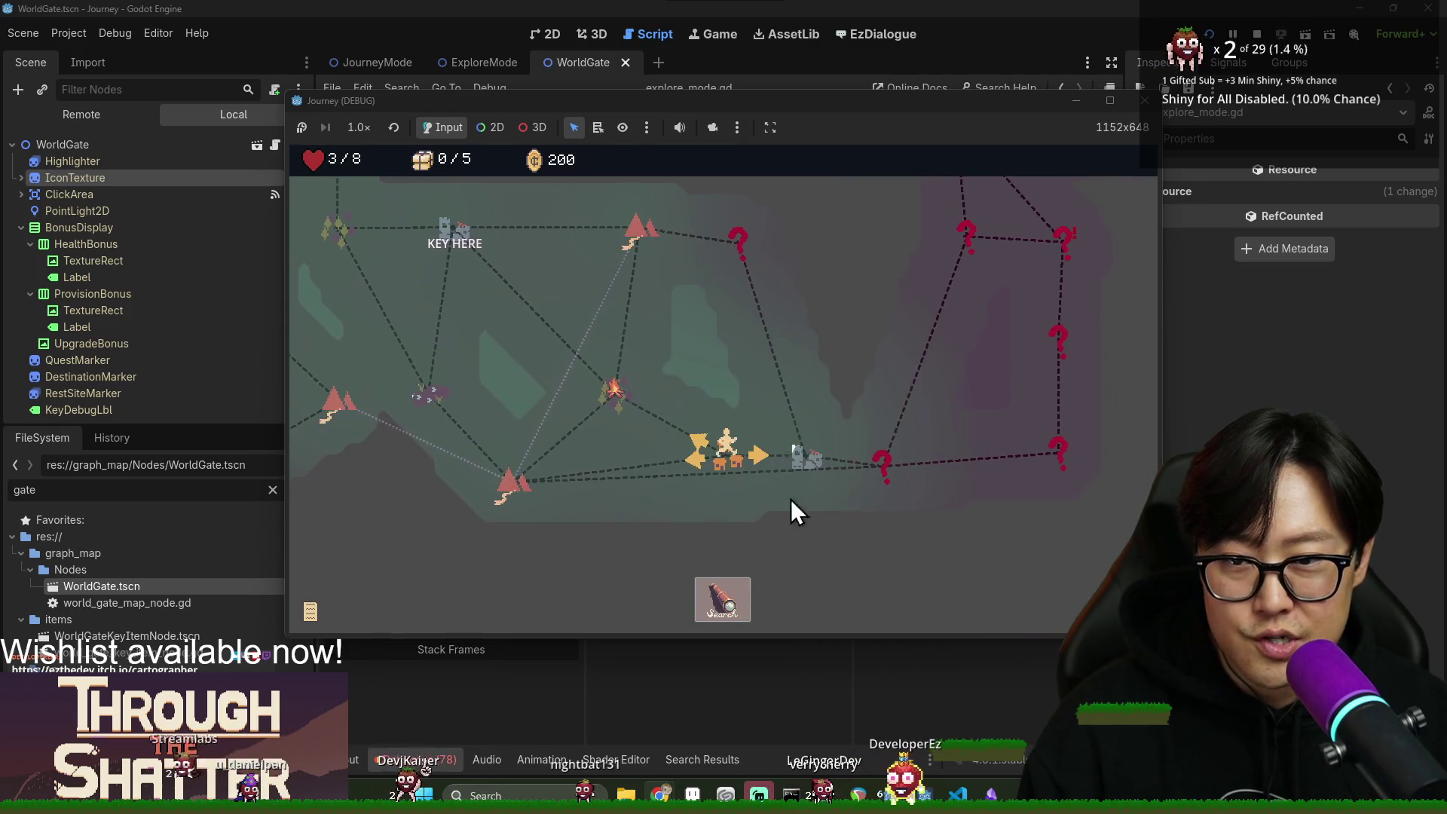
click(732, 595)
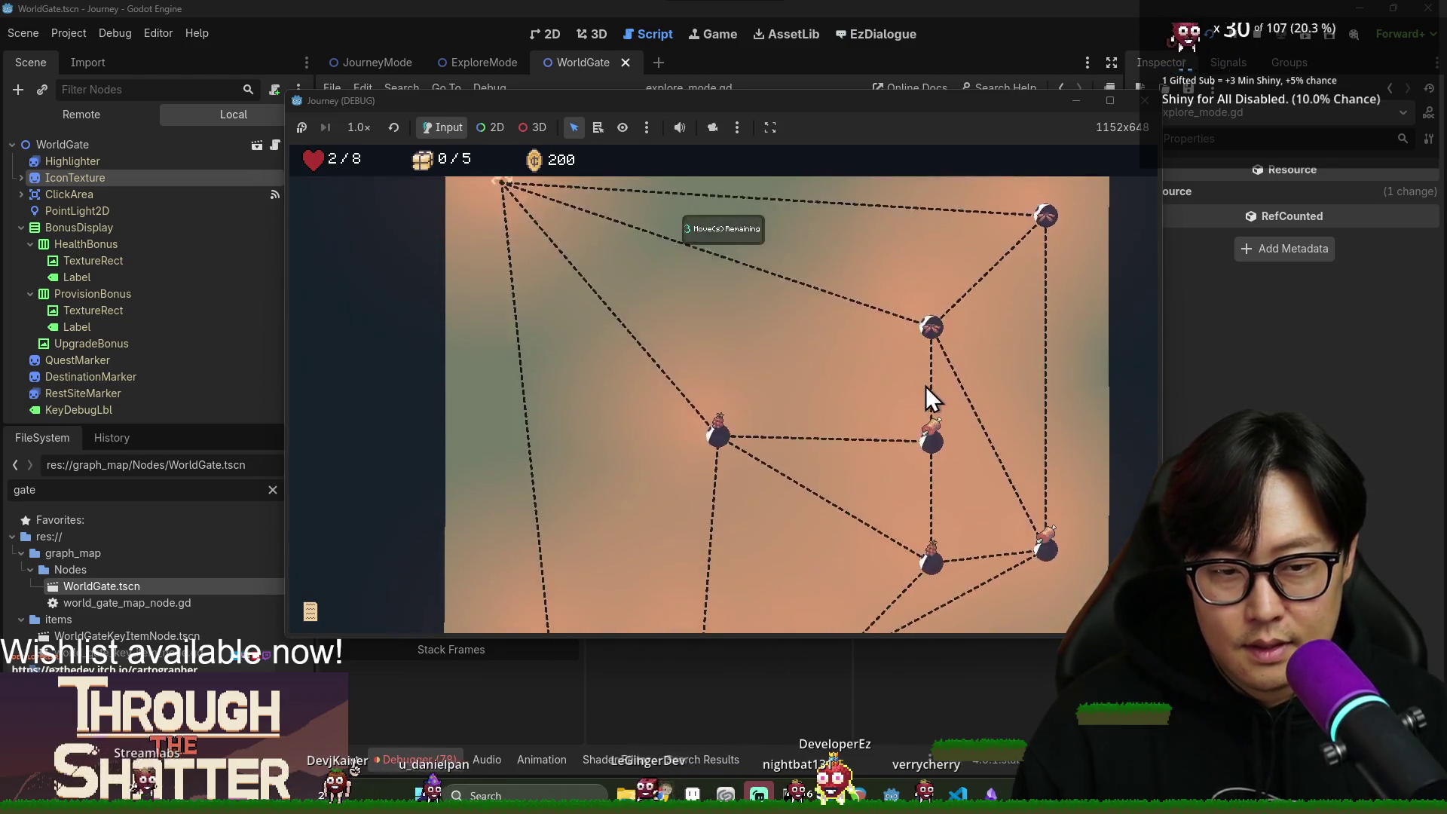
Walk the remaining nodes of the explore scene until moves run out.
click(1043, 299)
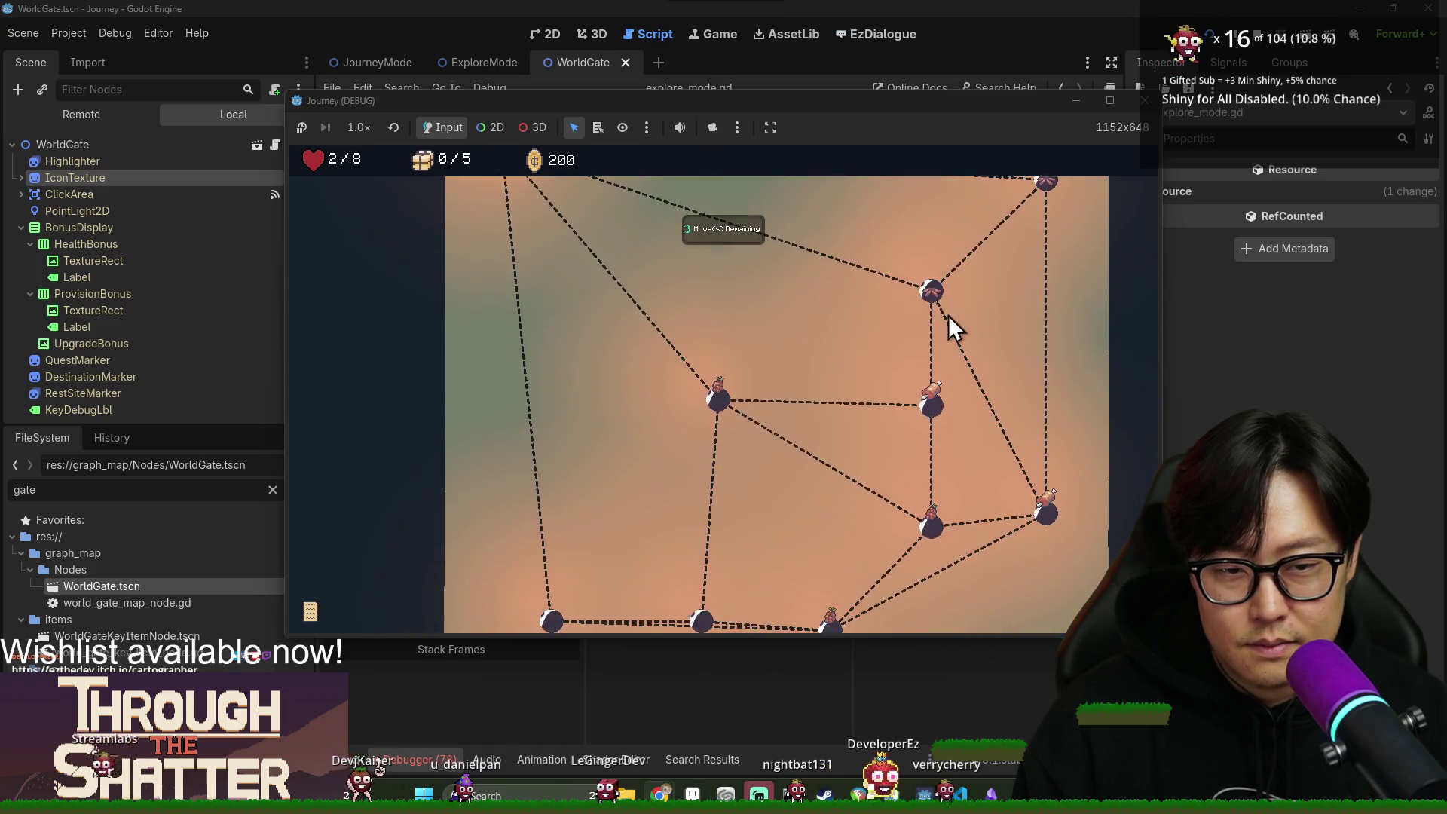
click(929, 343)
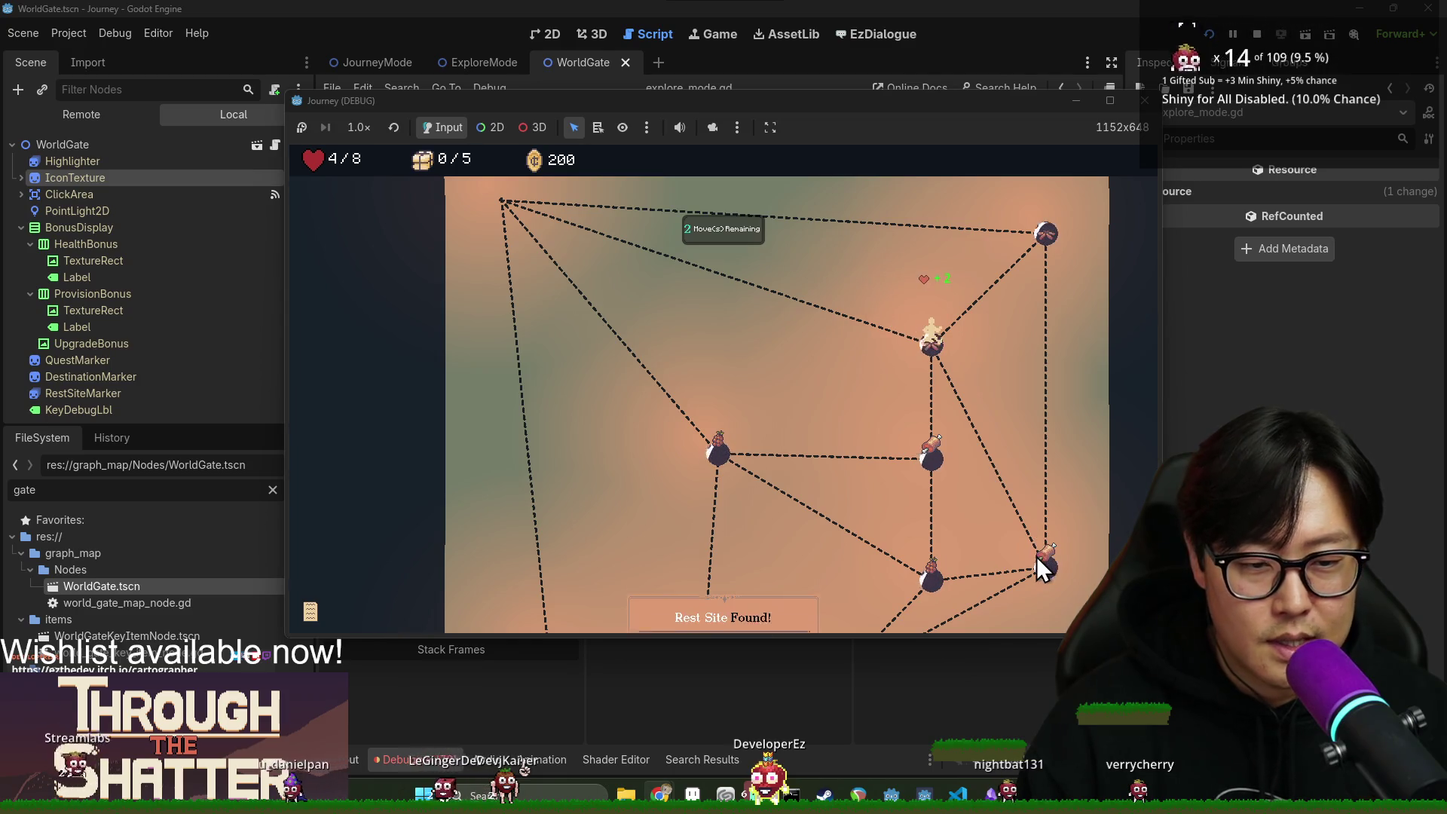
click(1051, 571)
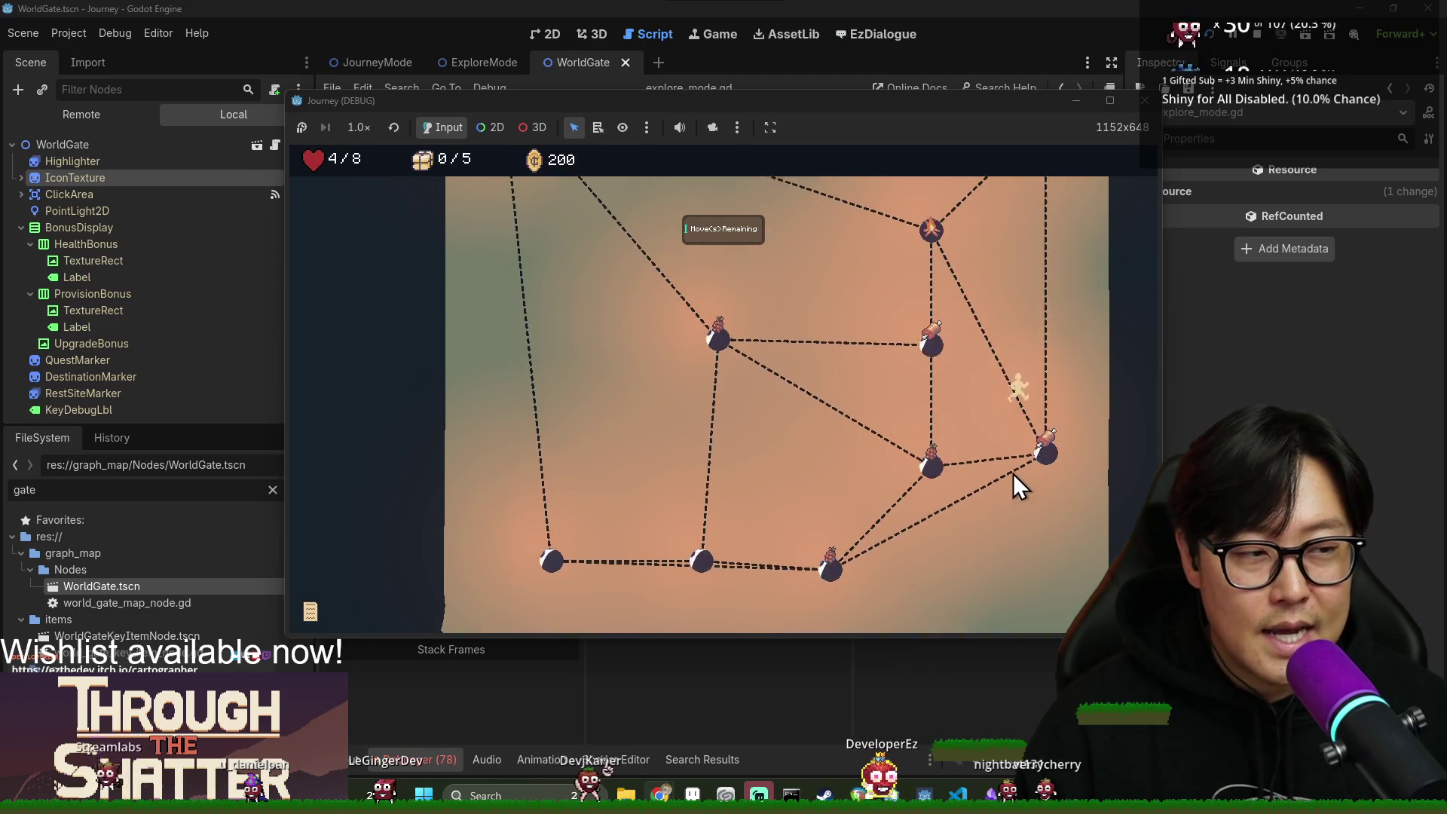
click(832, 596)
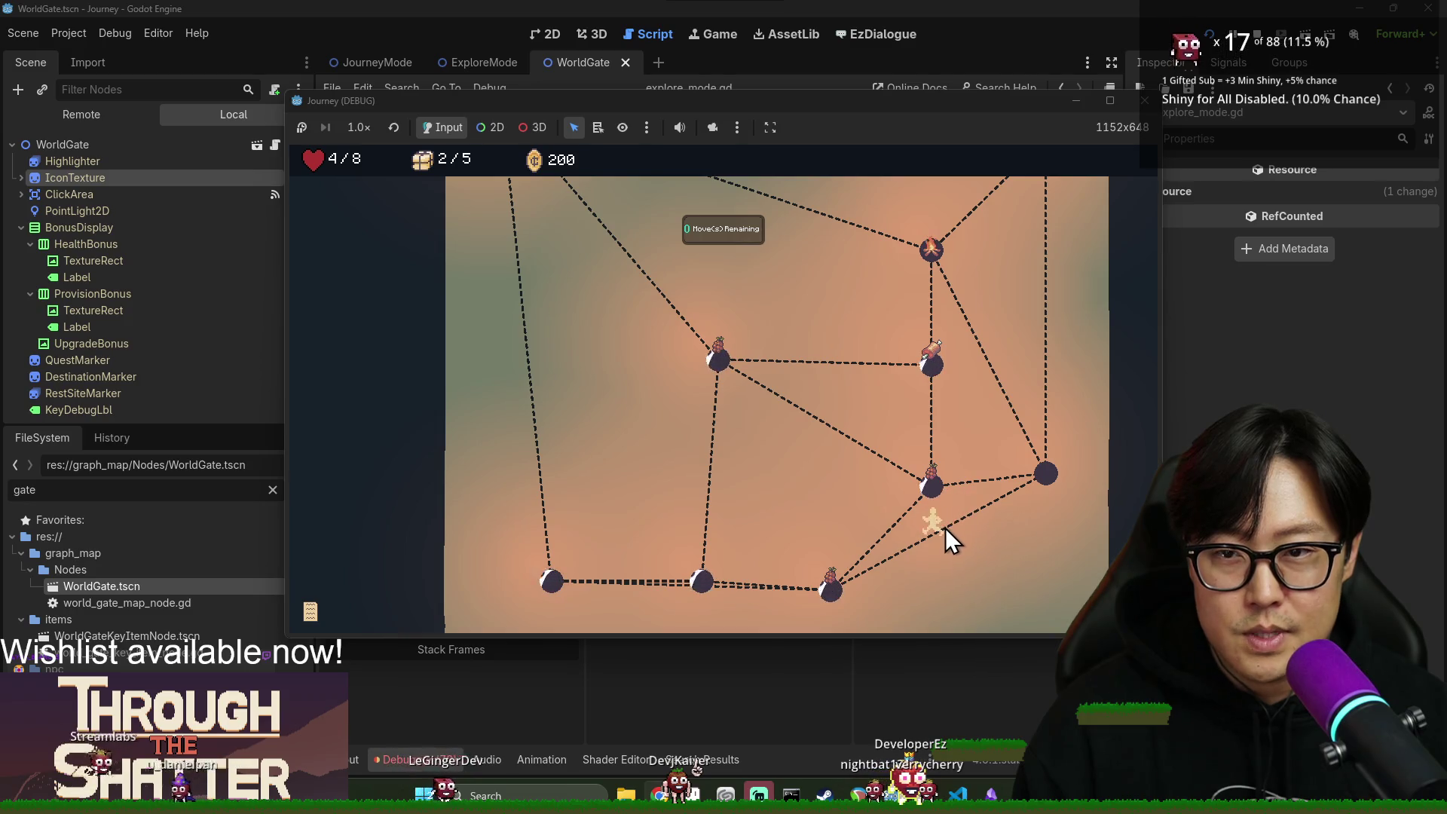
click(927, 486)
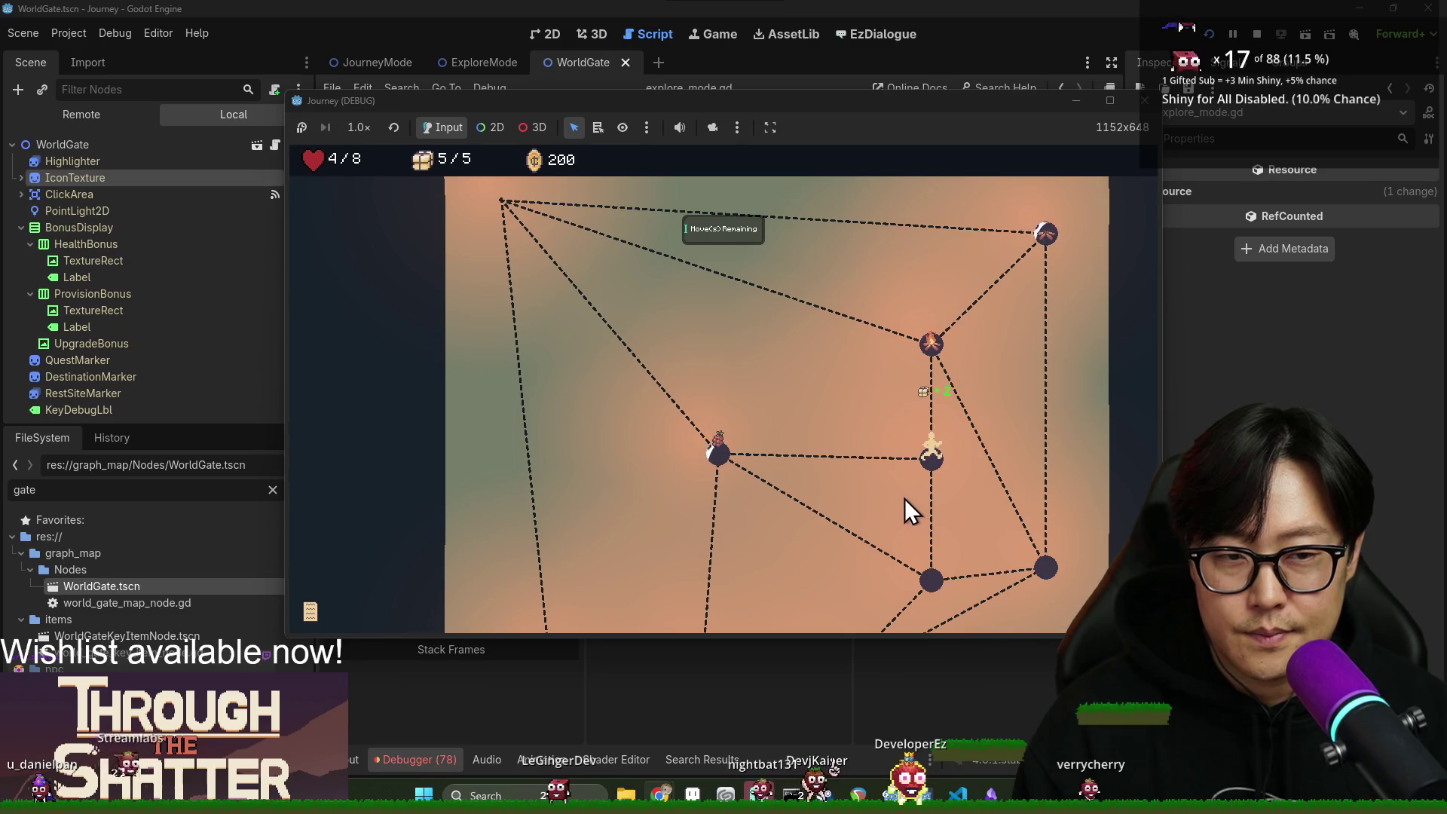
click(938, 581)
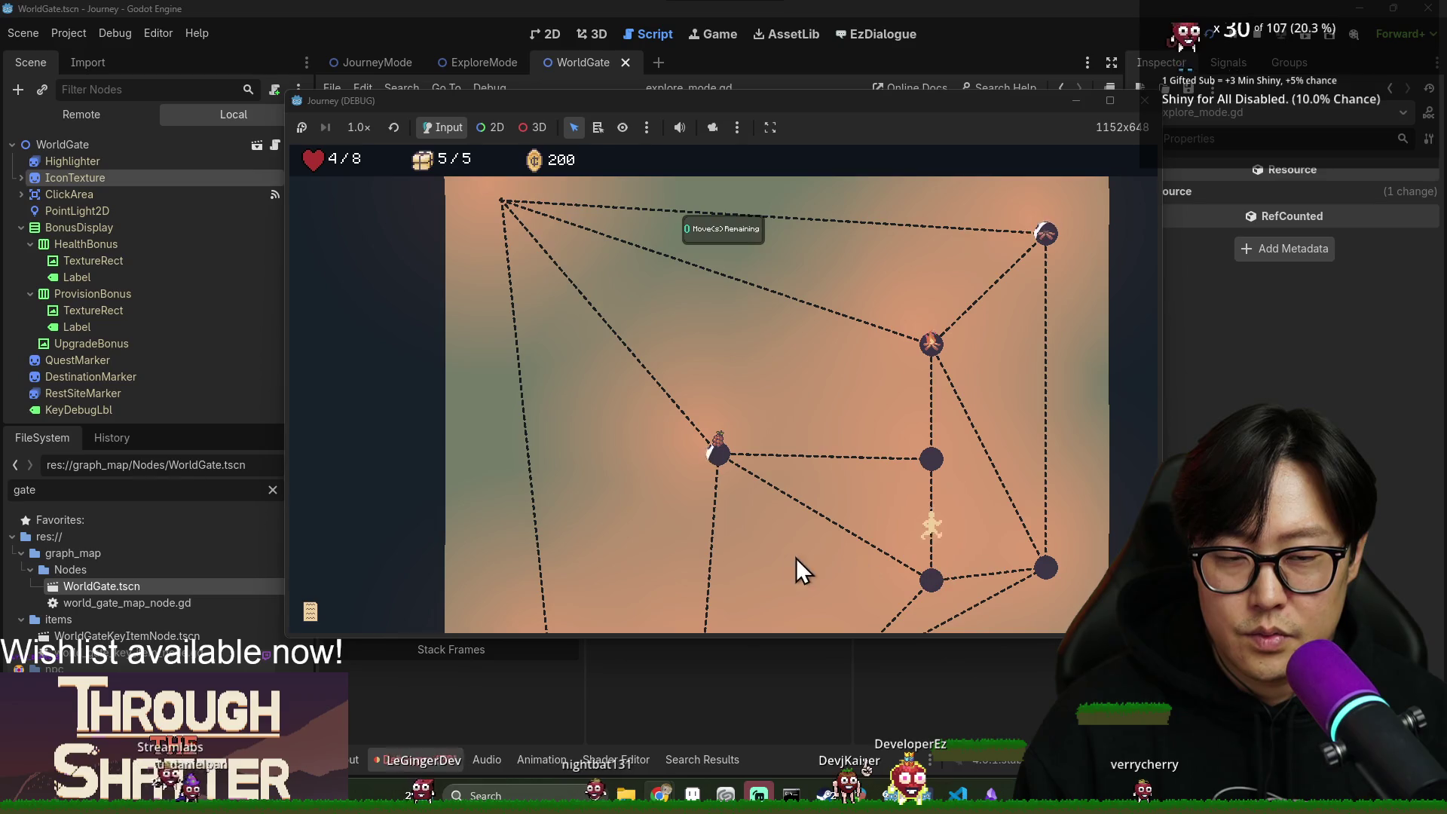
click(718, 456)
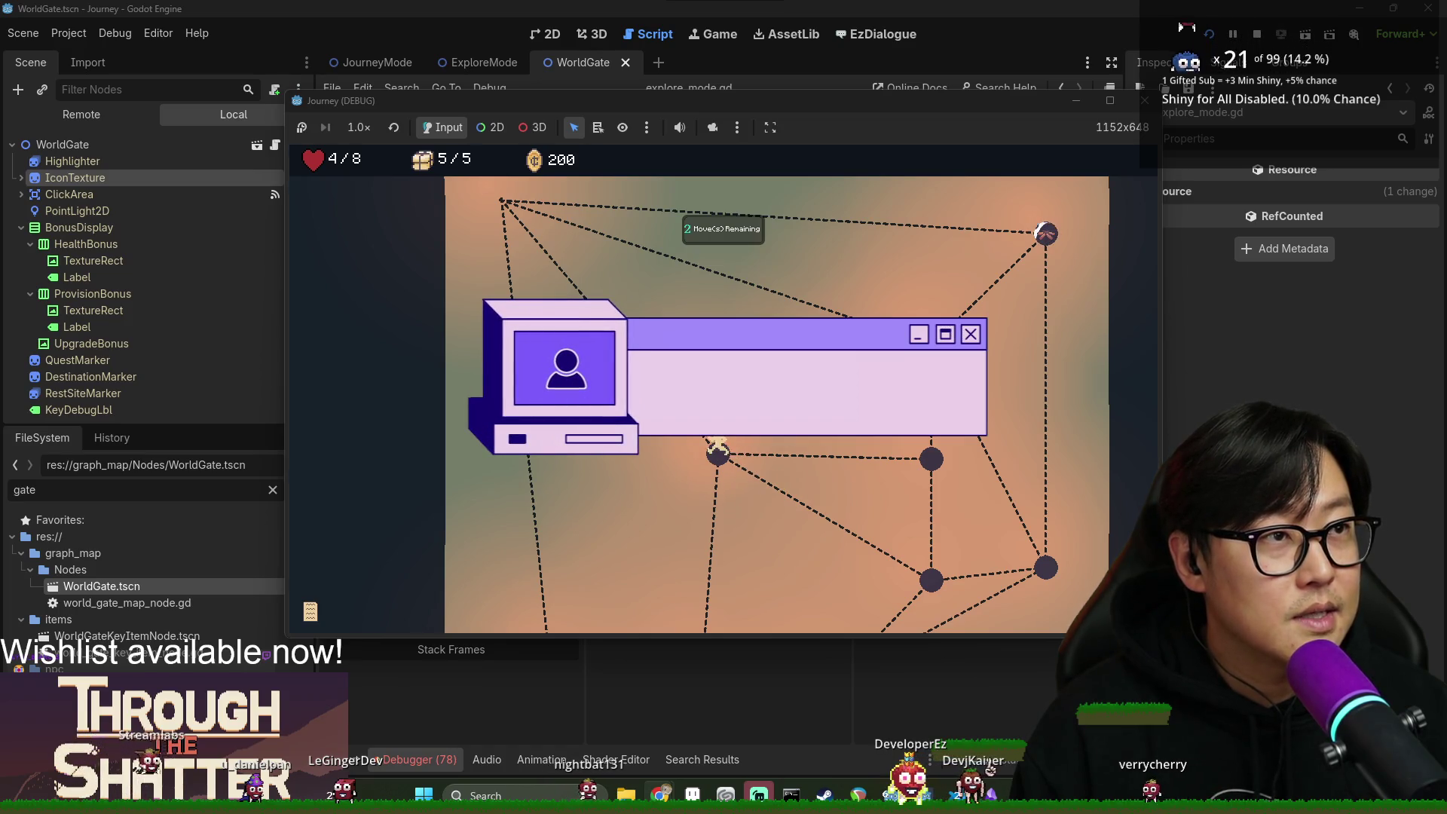
click(503, 201)
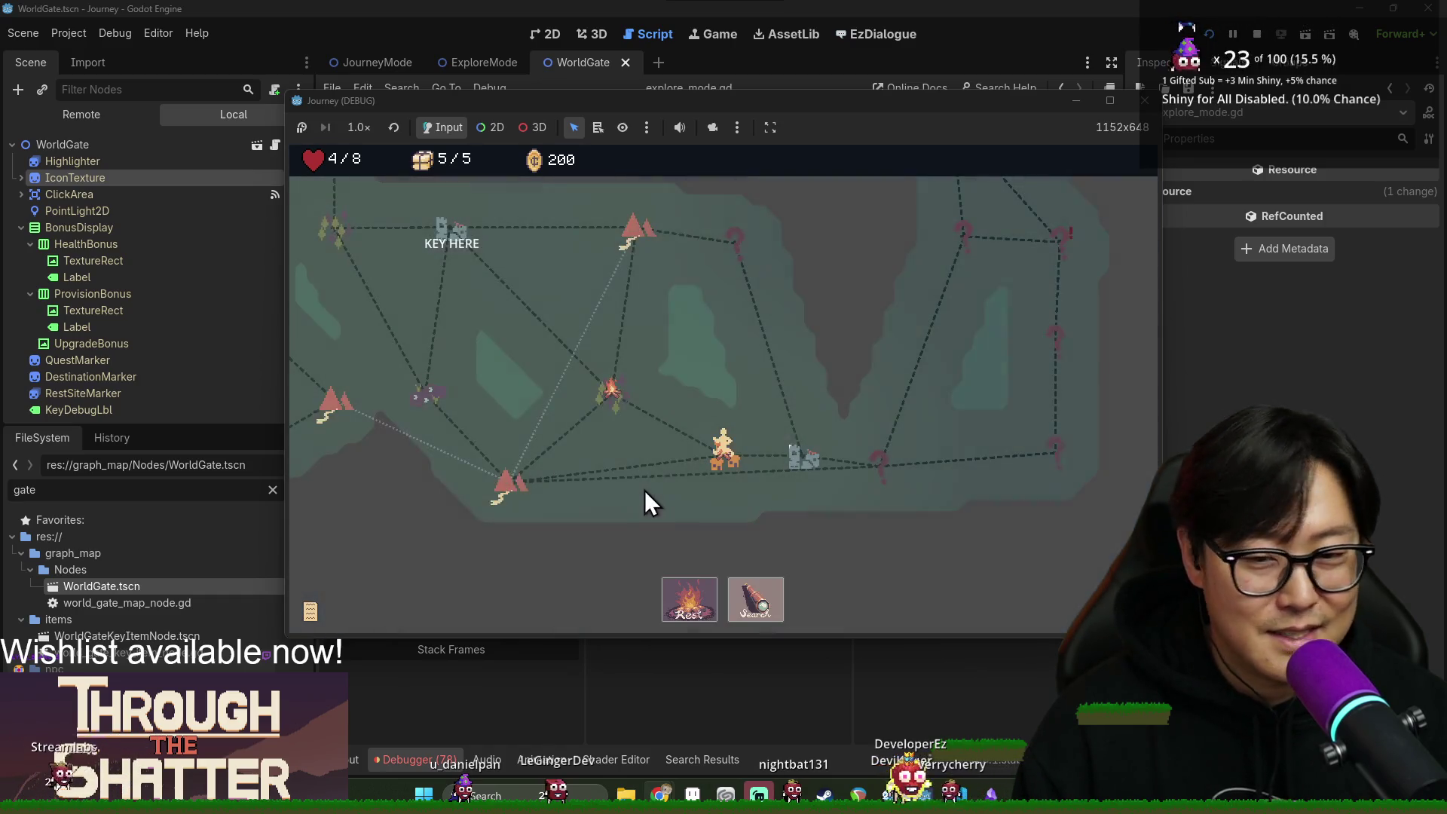
Travel to the grey node and walk via the yellow and blade nodes to the rest site.
click(801, 454)
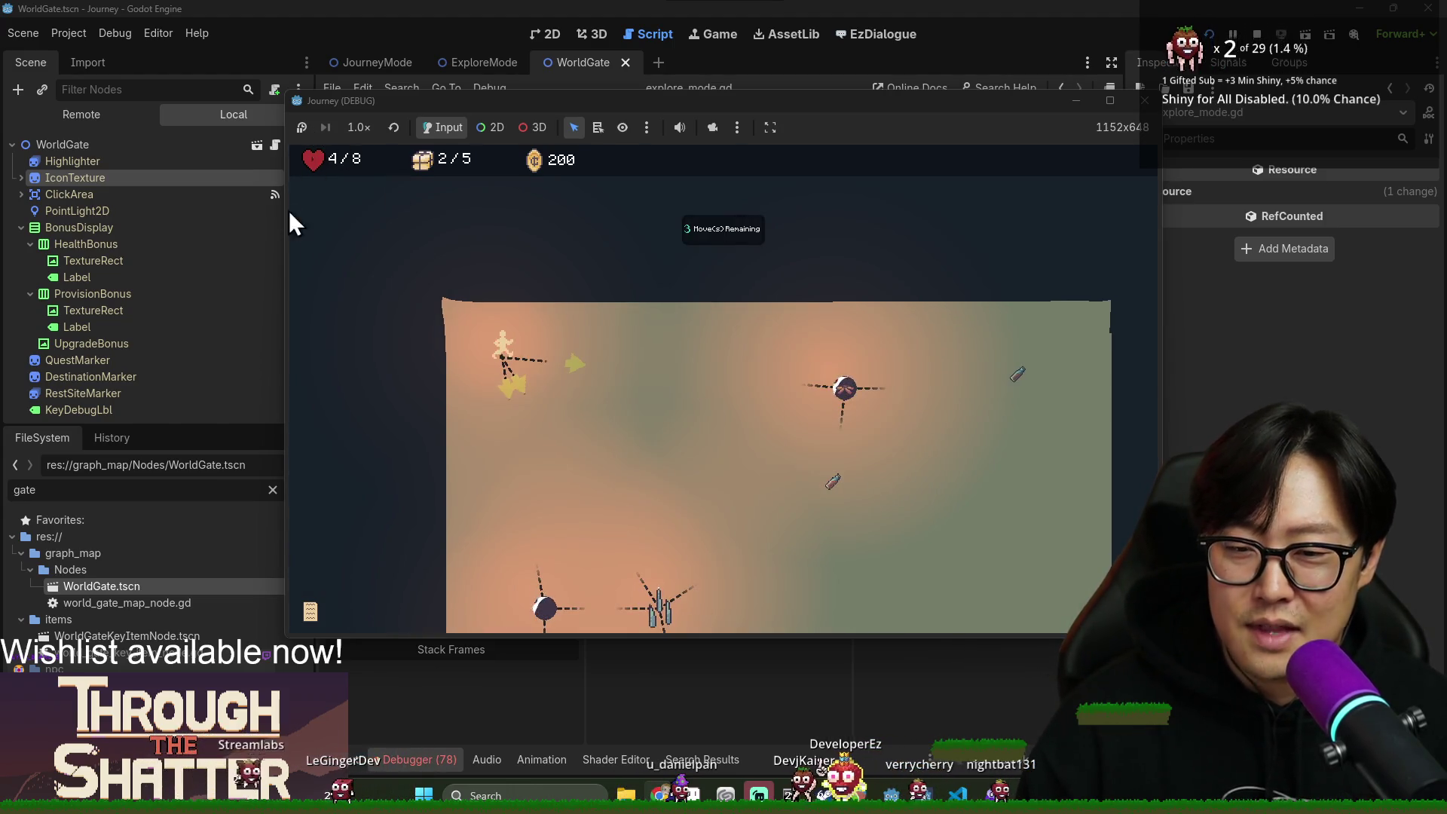
click(576, 369)
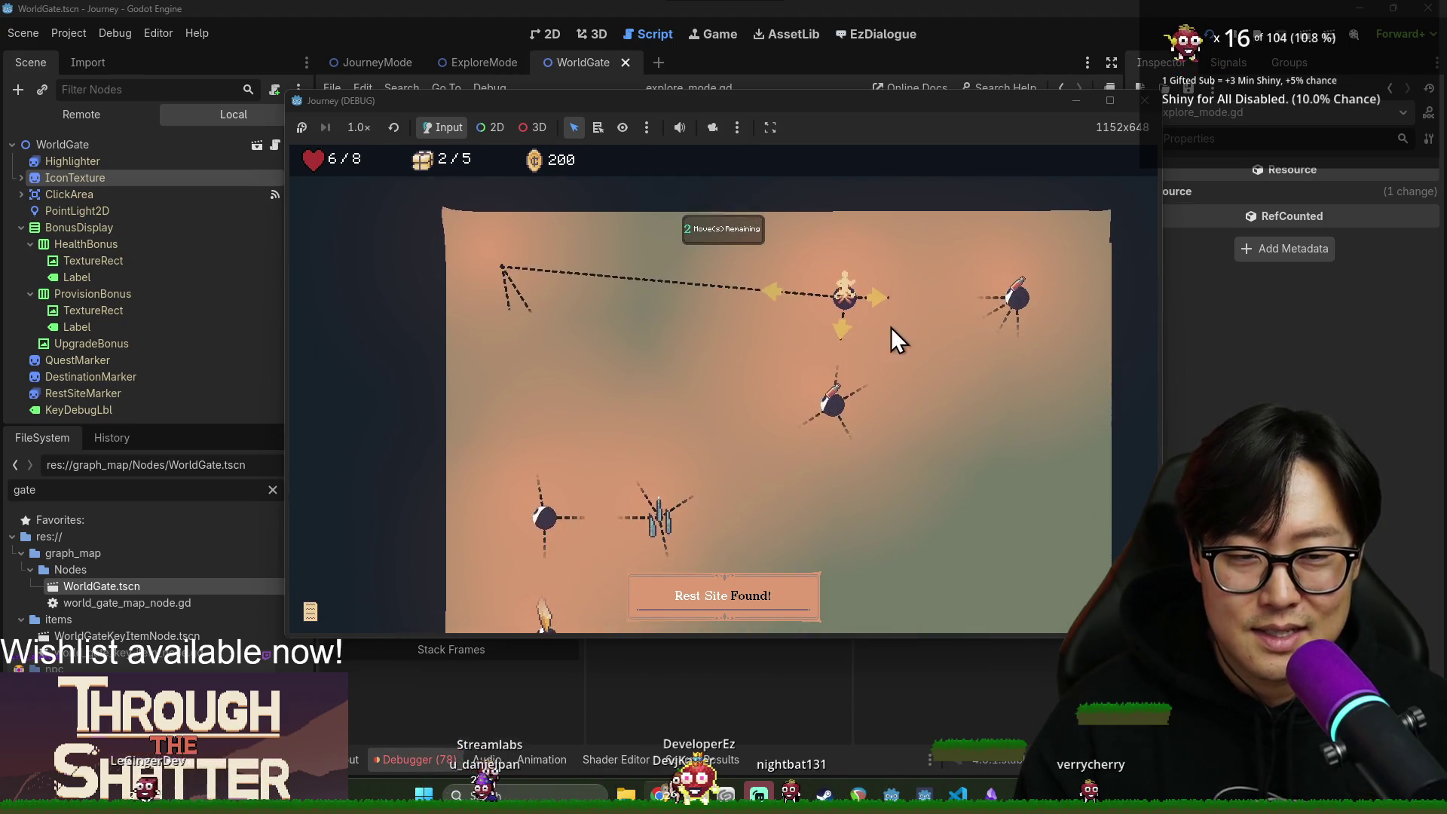
click(843, 361)
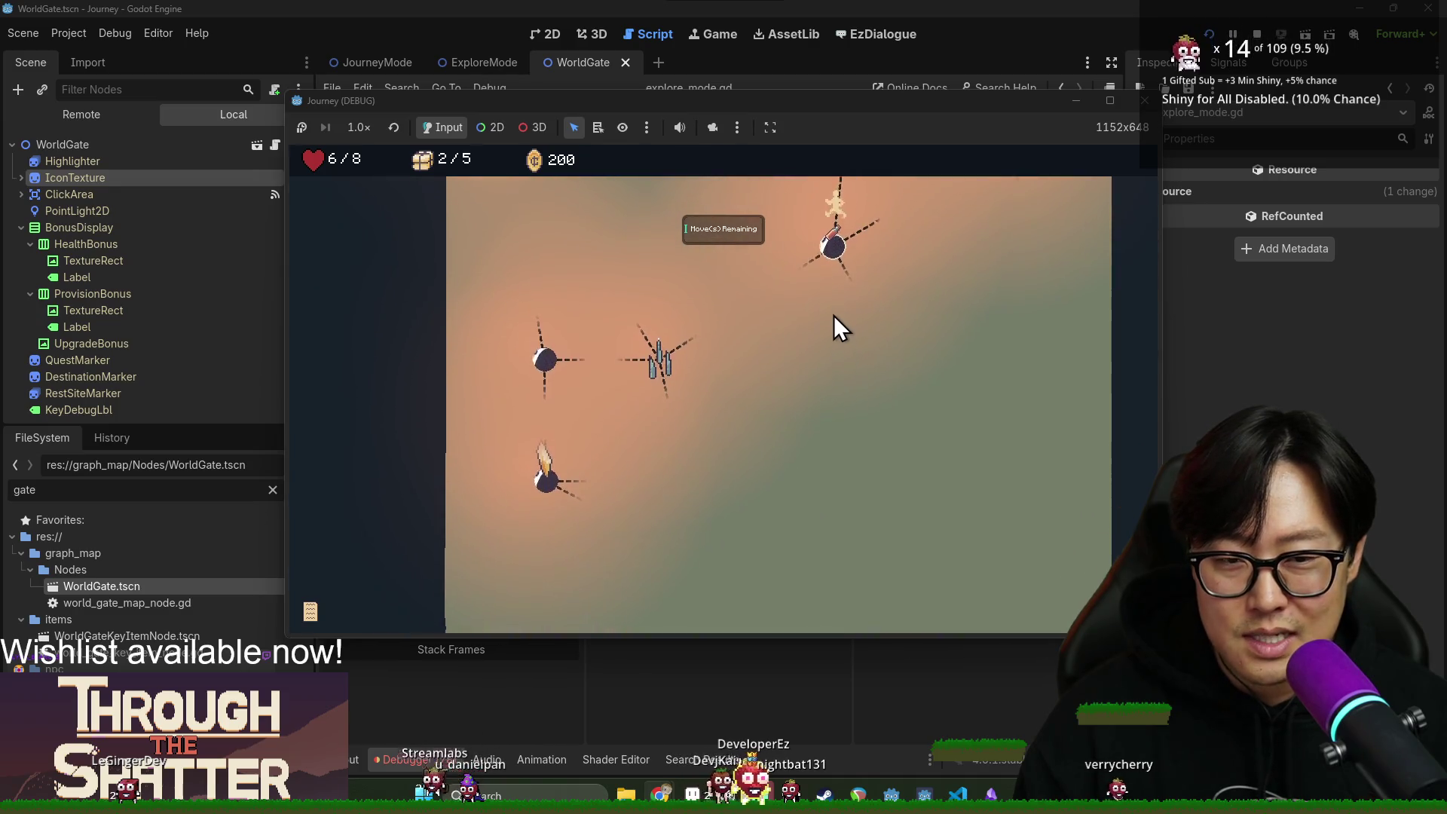
click(669, 360)
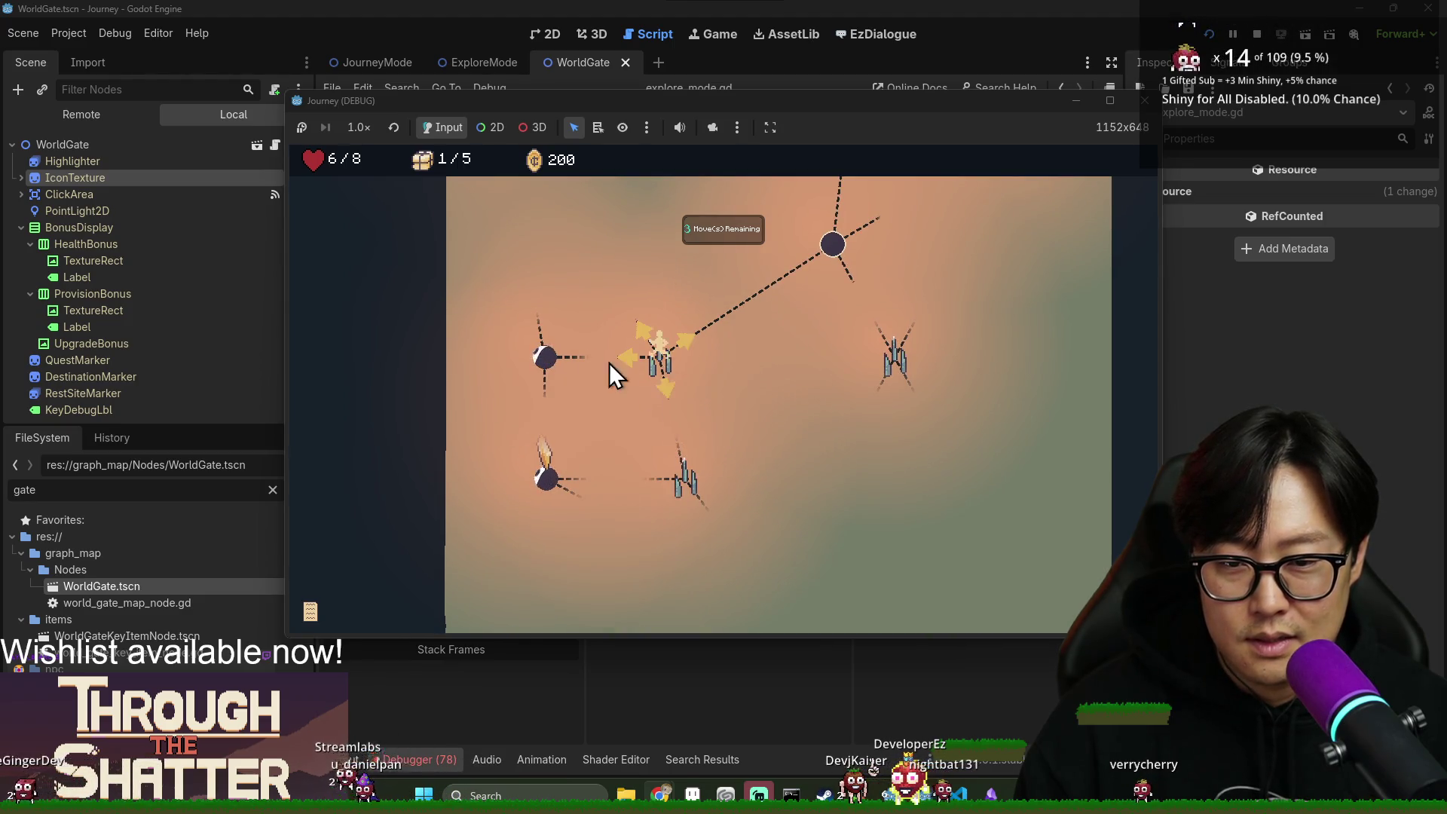
click(628, 359)
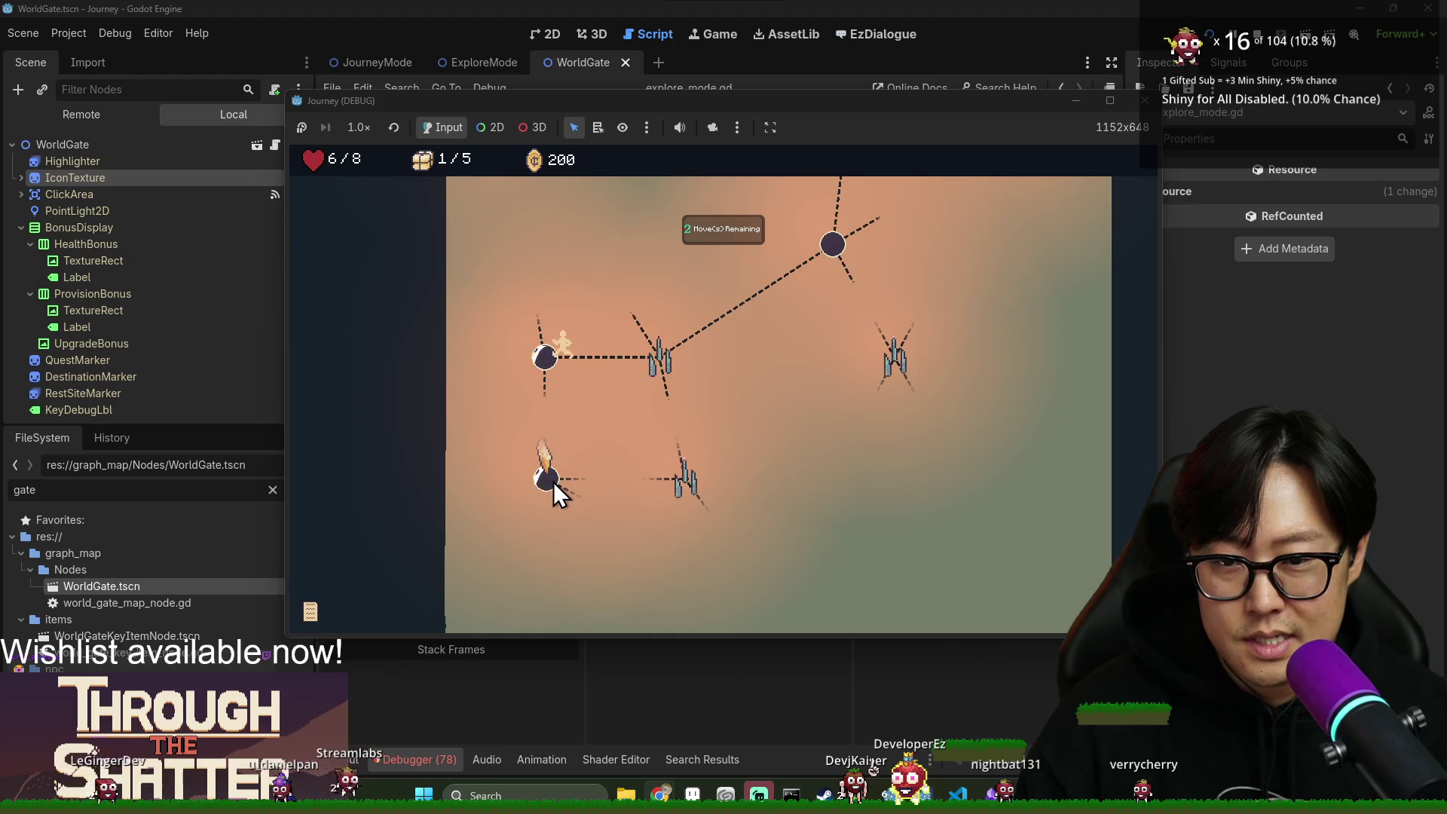
click(554, 484)
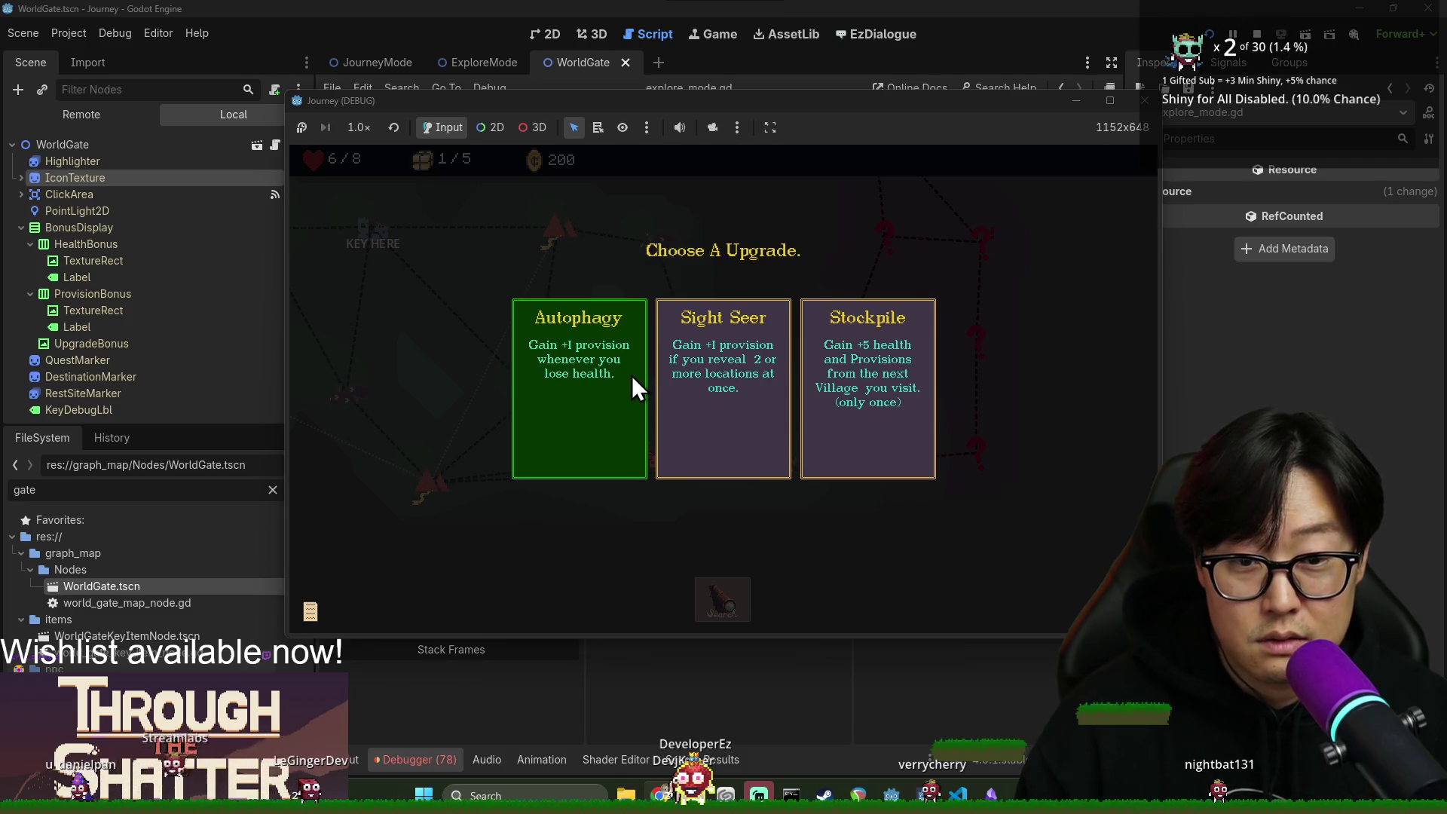
Pick Autophagy, travel via the right-hand node to the castle node, and search it.
click(601, 366)
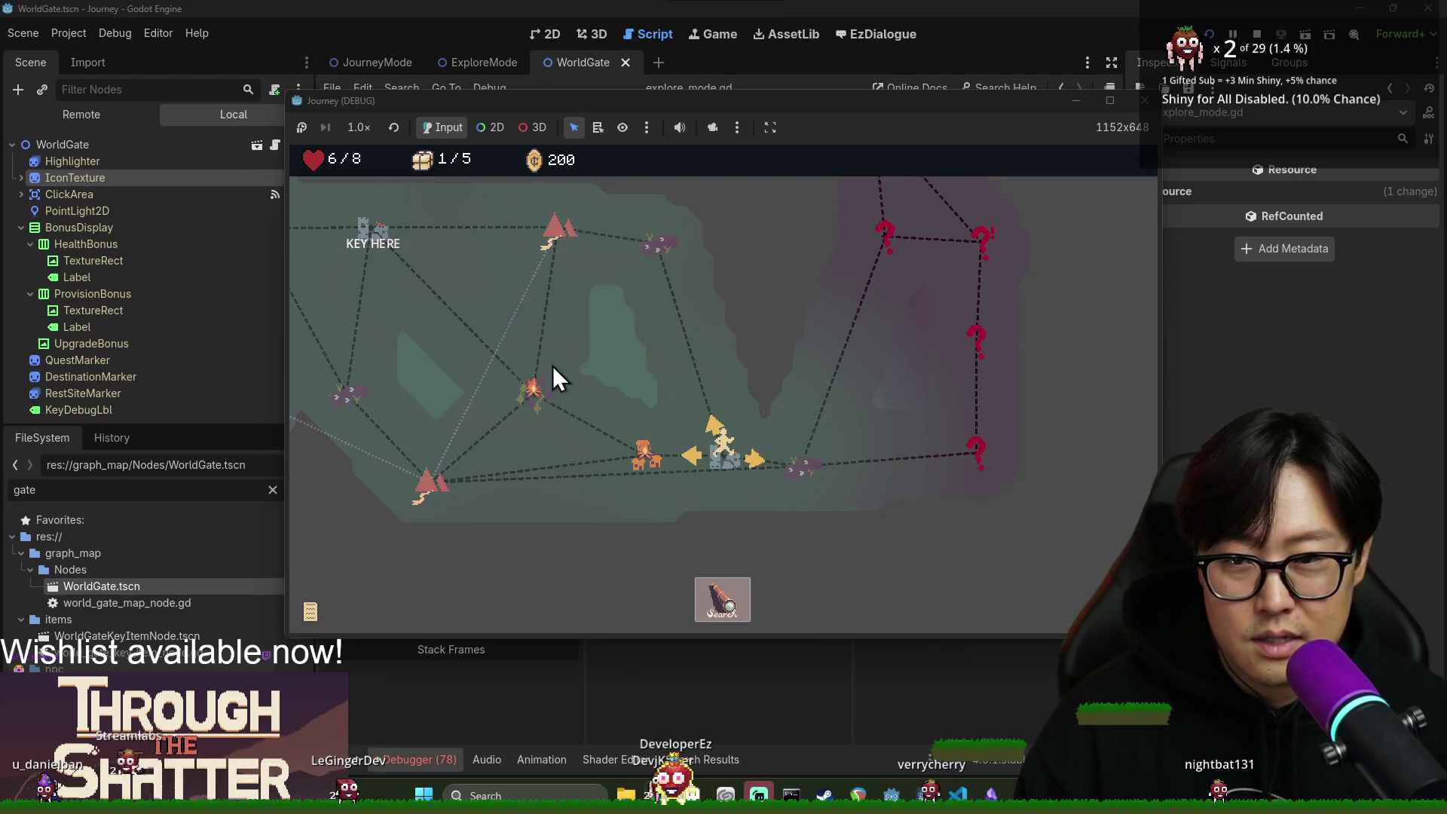
click(758, 459)
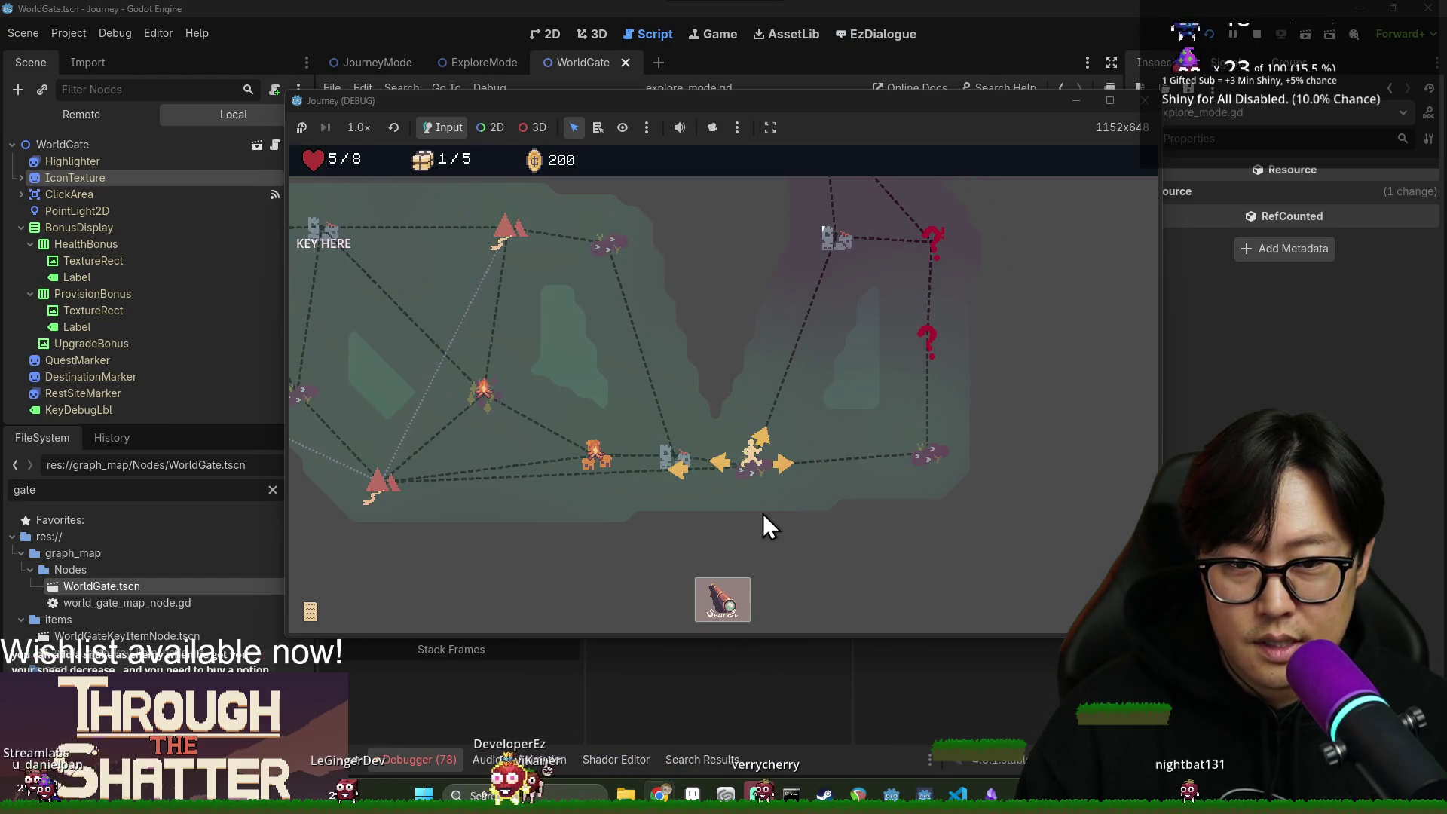
click(761, 433)
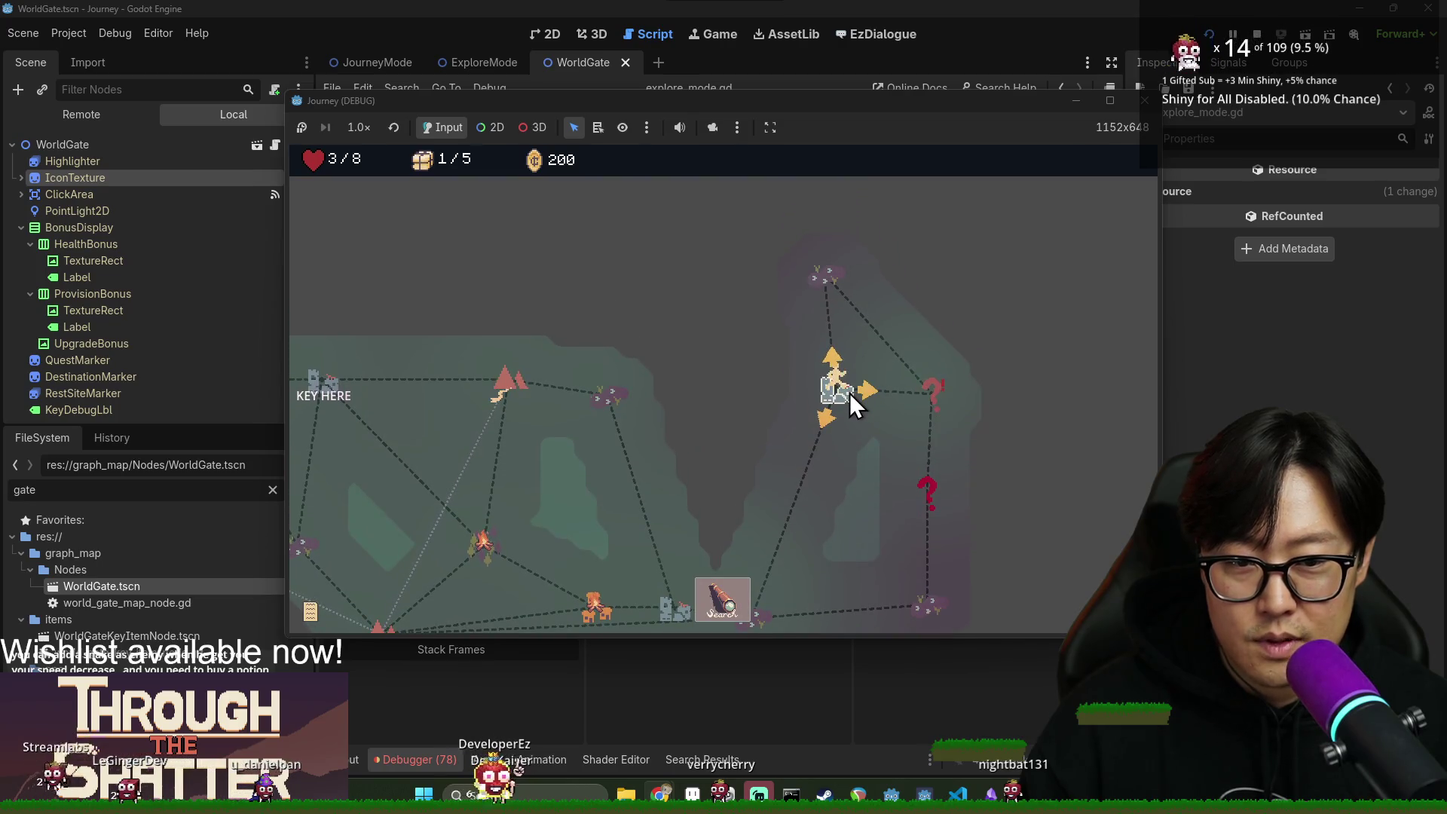
click(733, 594)
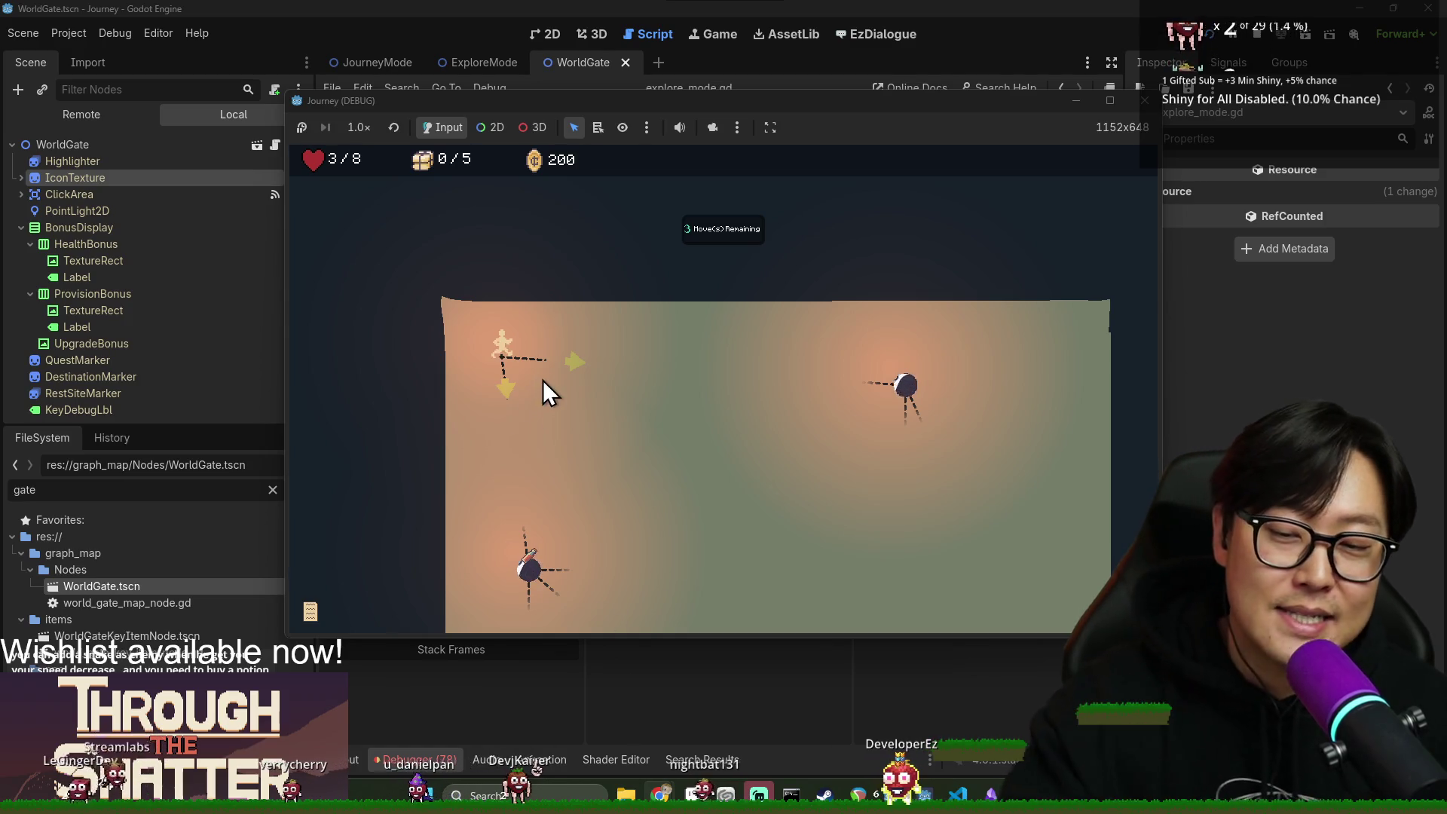
Return to the game, walk to the lower and lower-left nodes, then pick Healthy Diet.
click(798, 11)
key(alt+Tab)
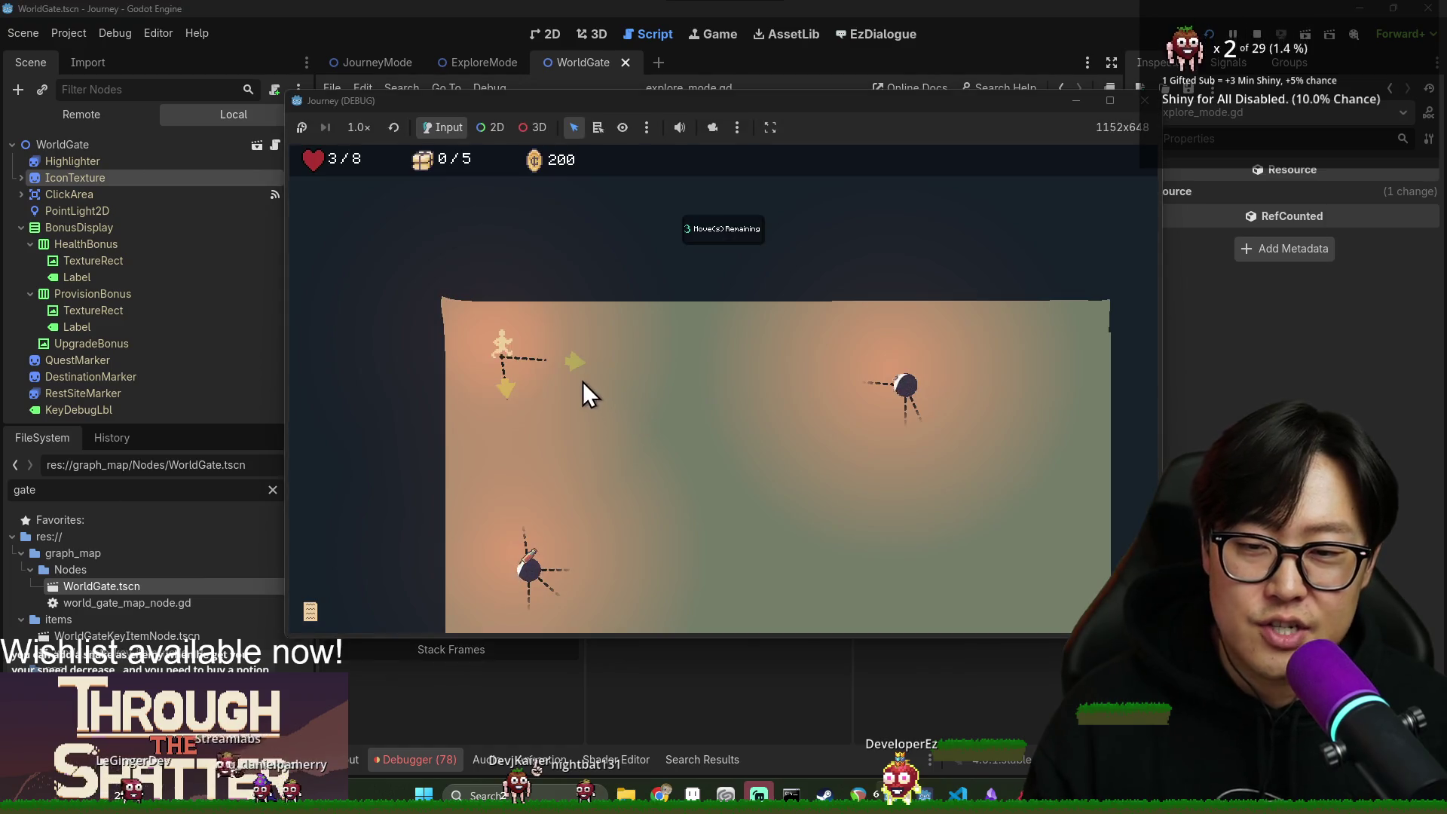
click(537, 568)
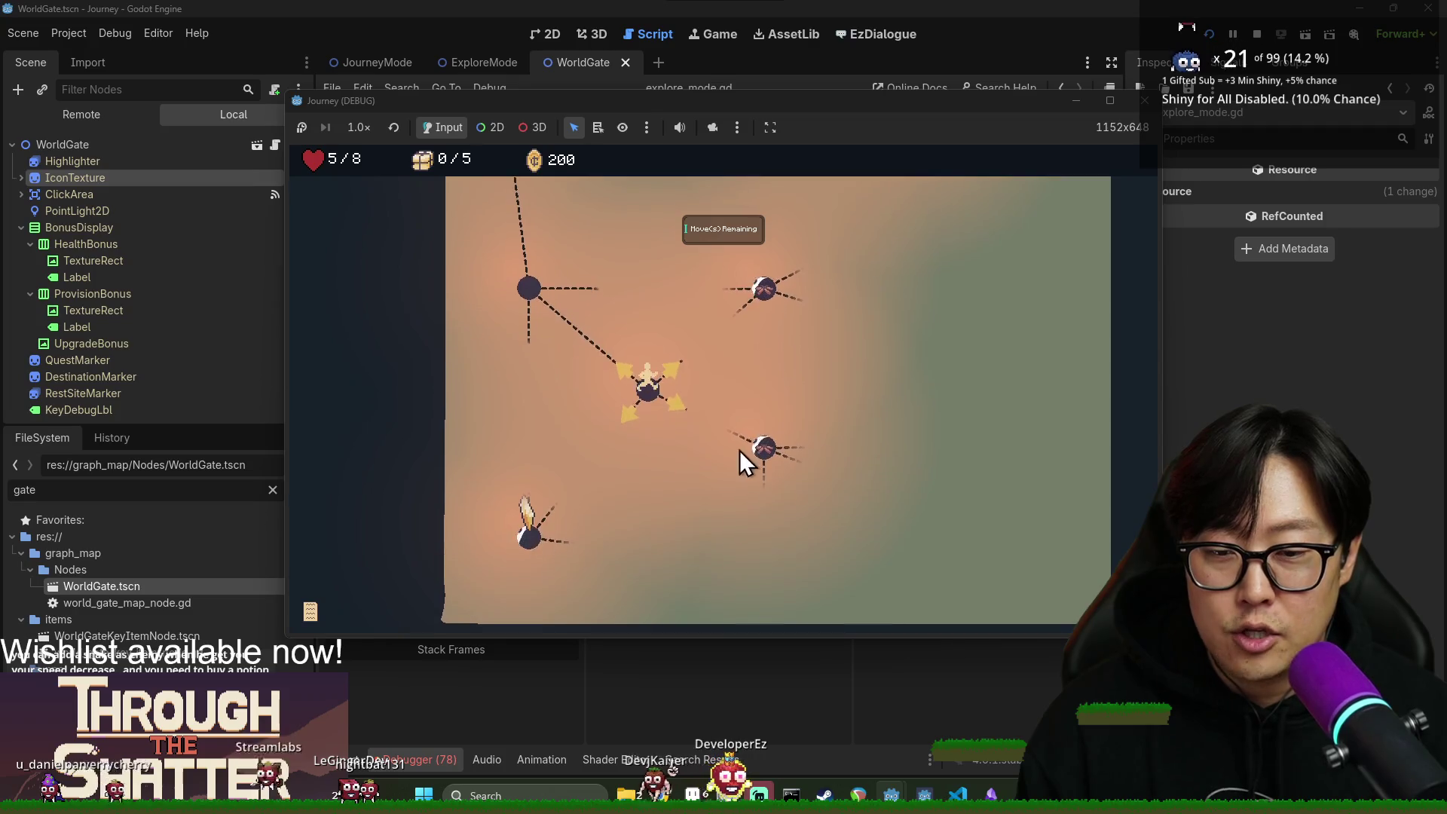
click(530, 540)
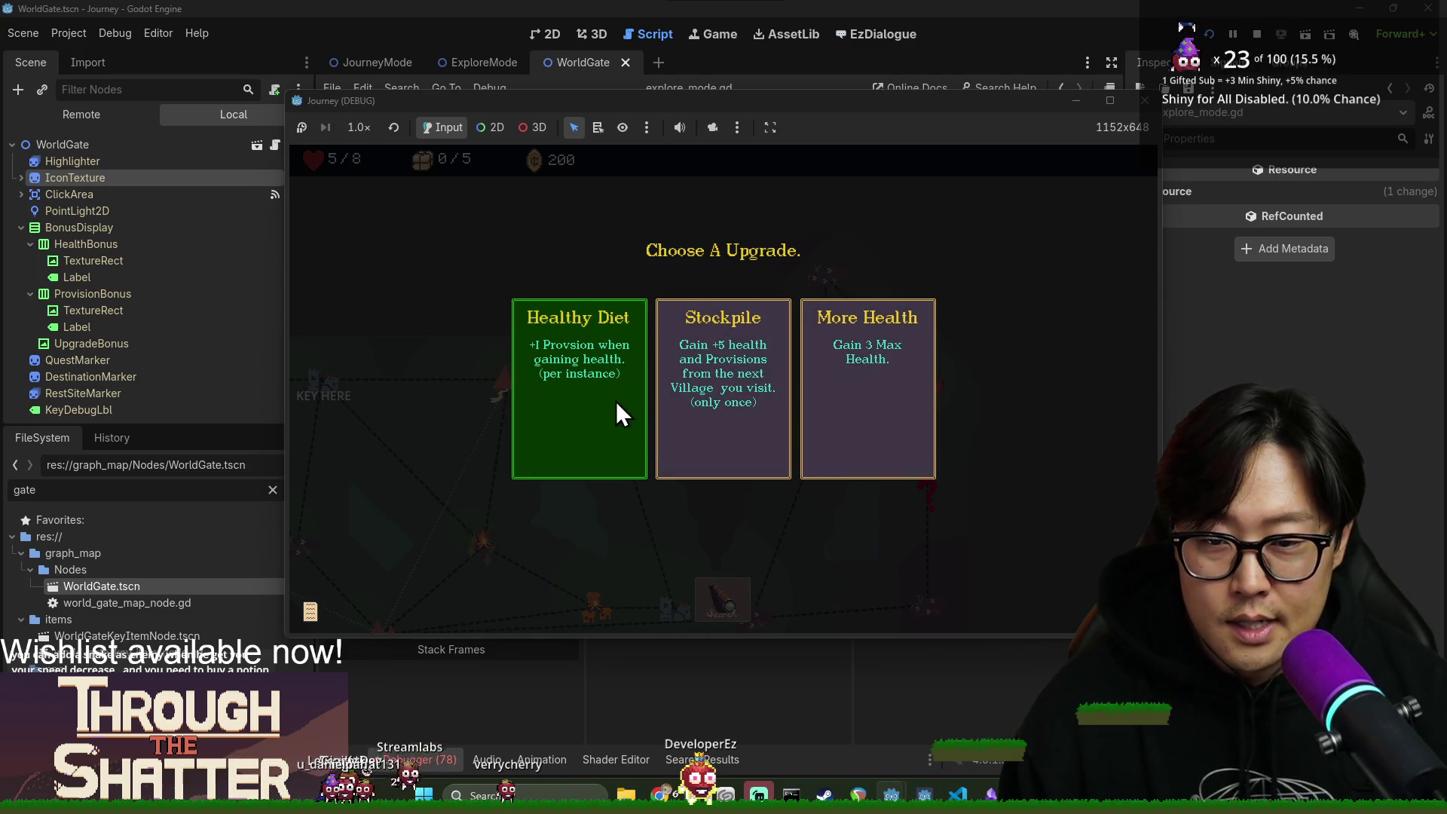
click(607, 377)
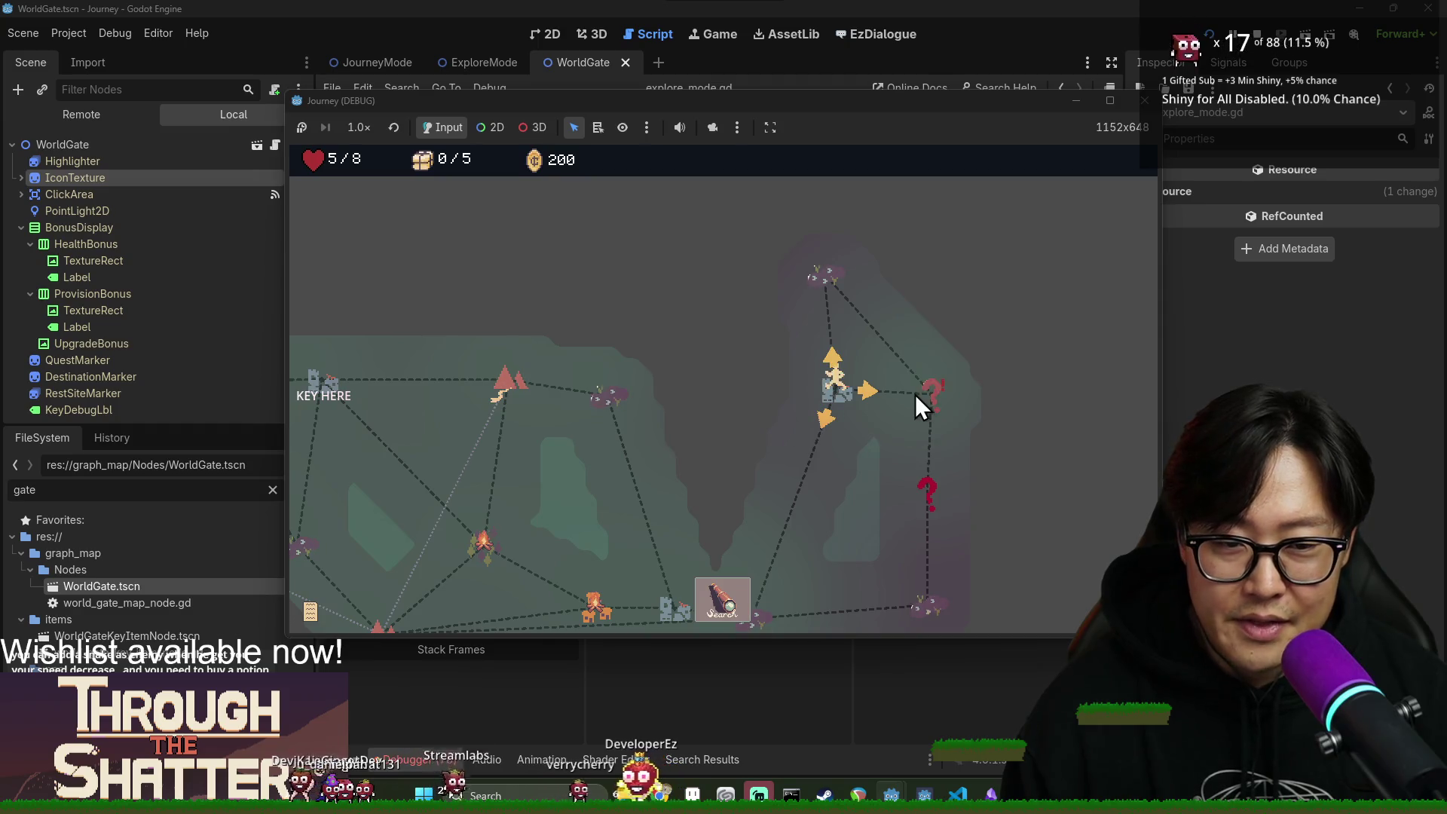
Give the key at the ? gate node, choose Journey Again after game-over, then stop the game.
click(876, 395)
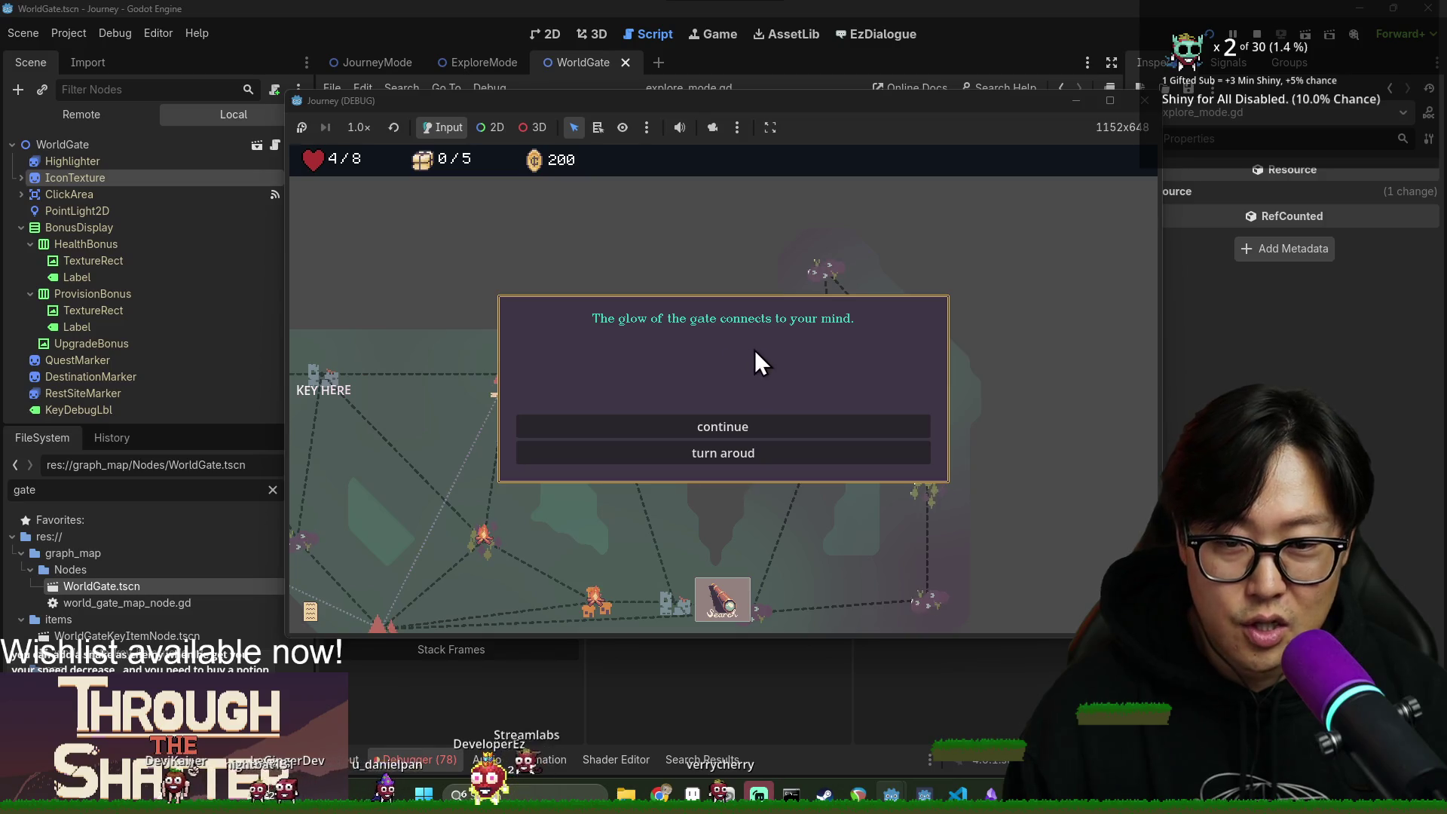
click(770, 424)
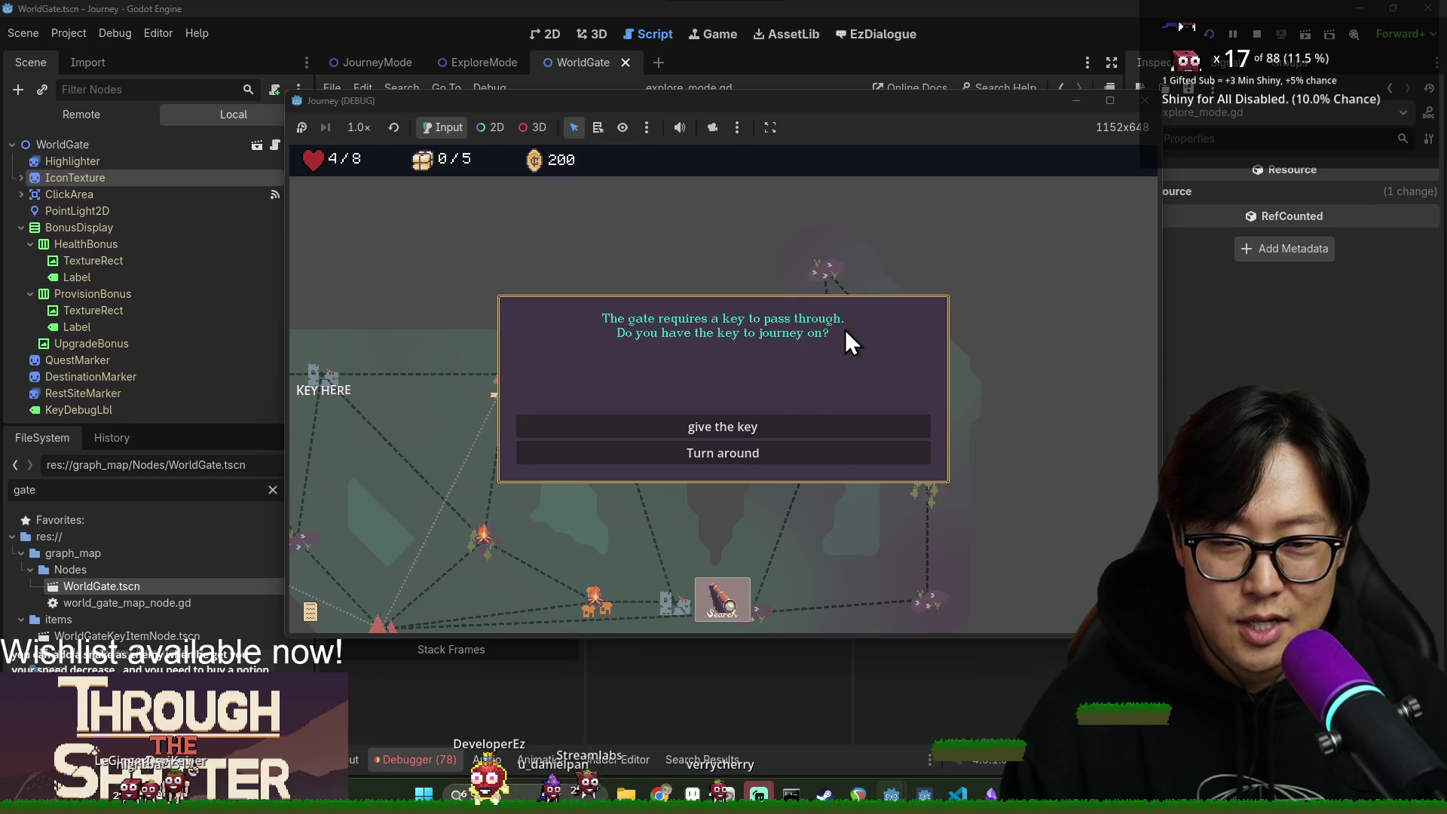
click(740, 427)
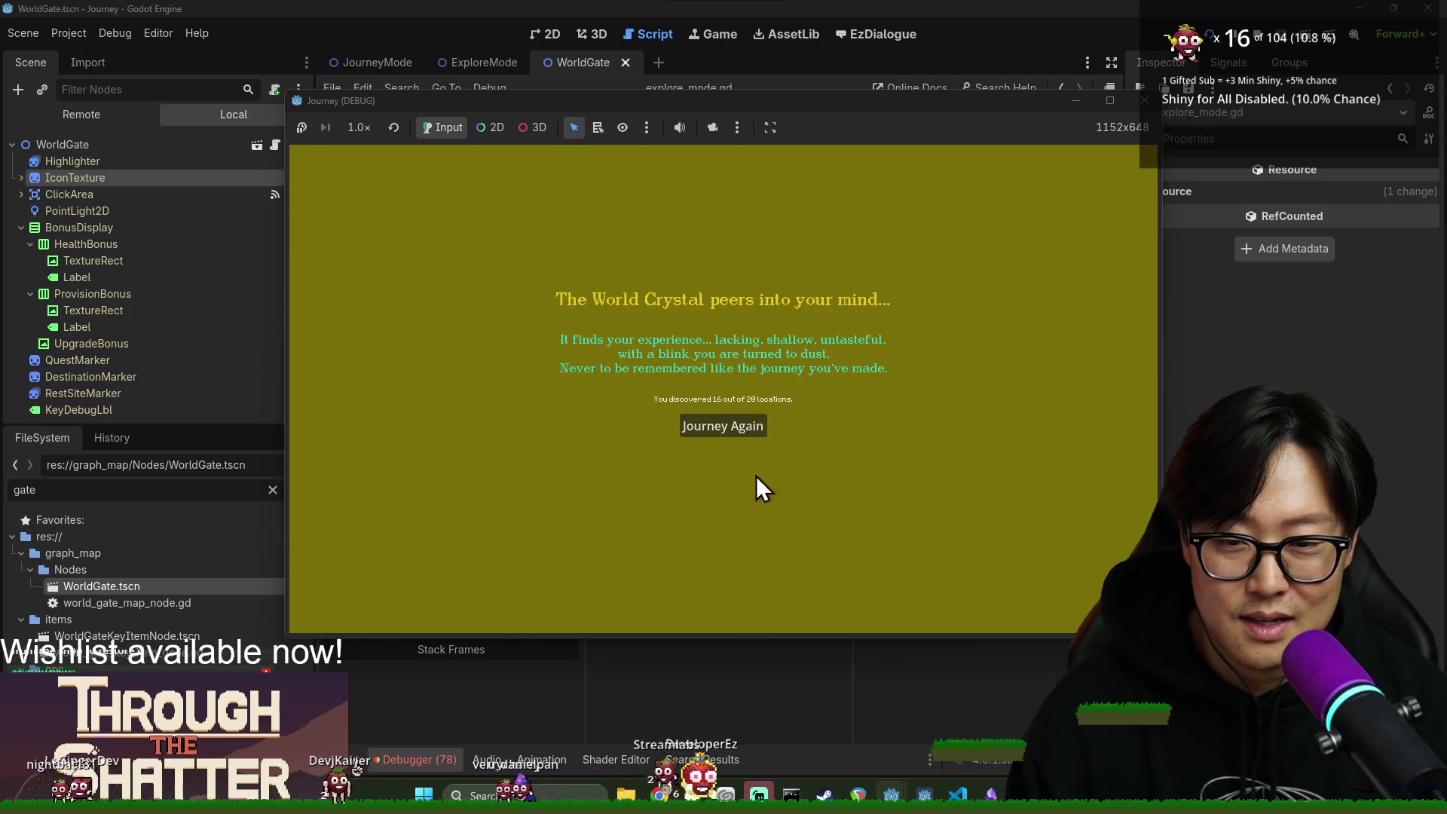
click(748, 432)
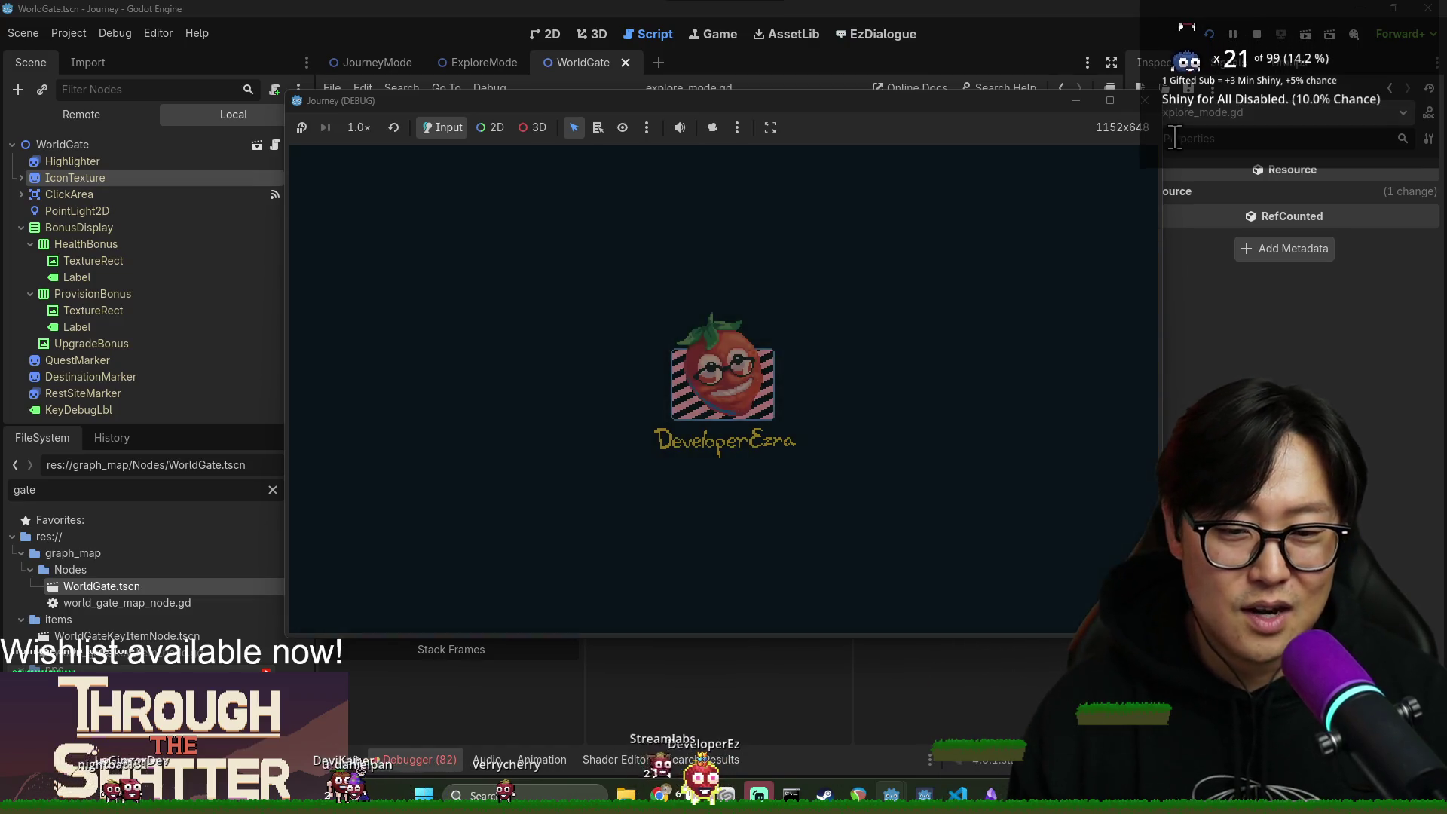
click(1262, 32)
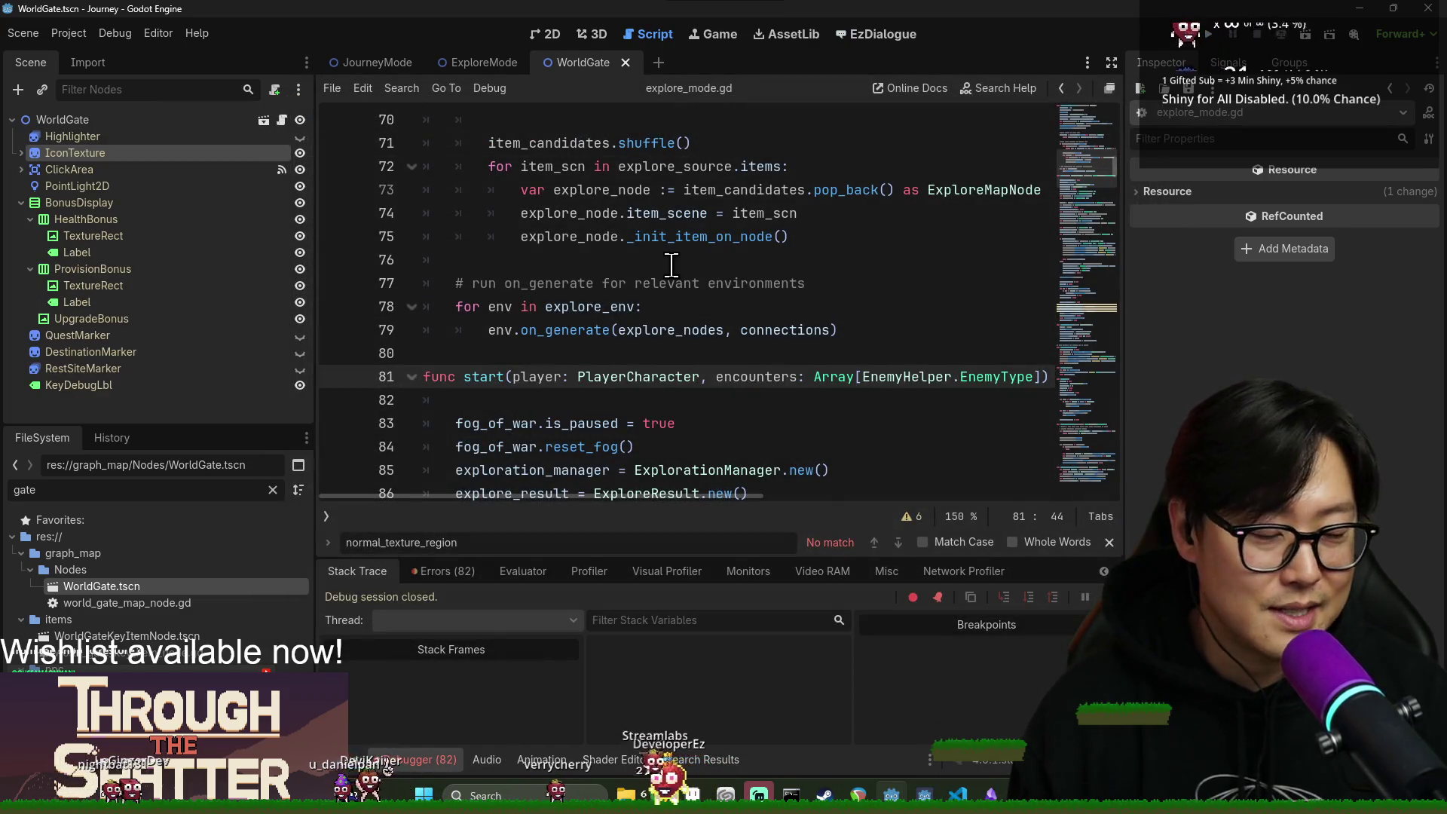
Inspect the start_node assignment on line 63 of explore_mode.gd, then switch to Aseprite.
key(Up)
key(Up)
key(Up)
scroll(748, 367, up, 3)
scroll(747, 368, up, 2)
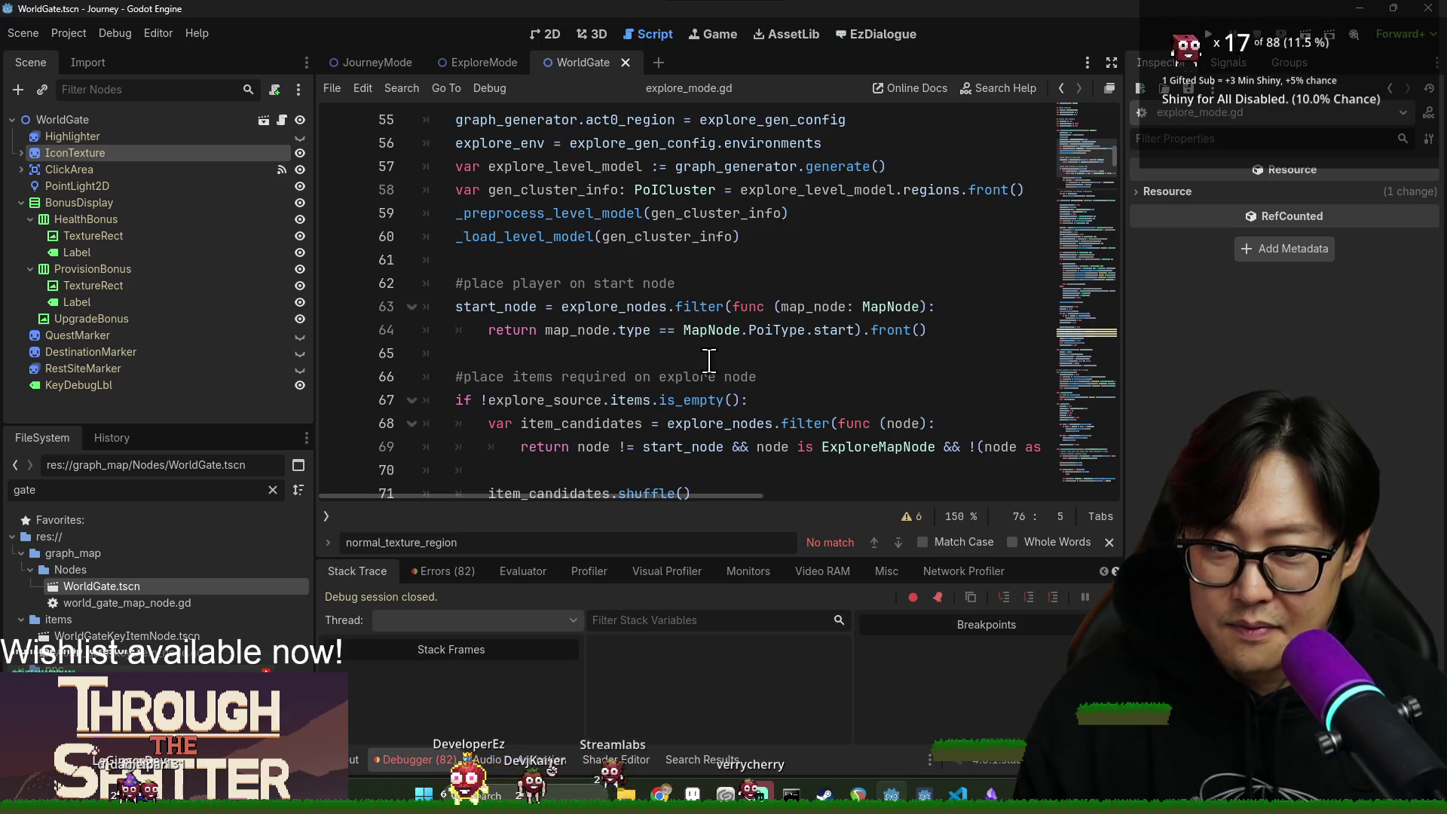
click(638, 308)
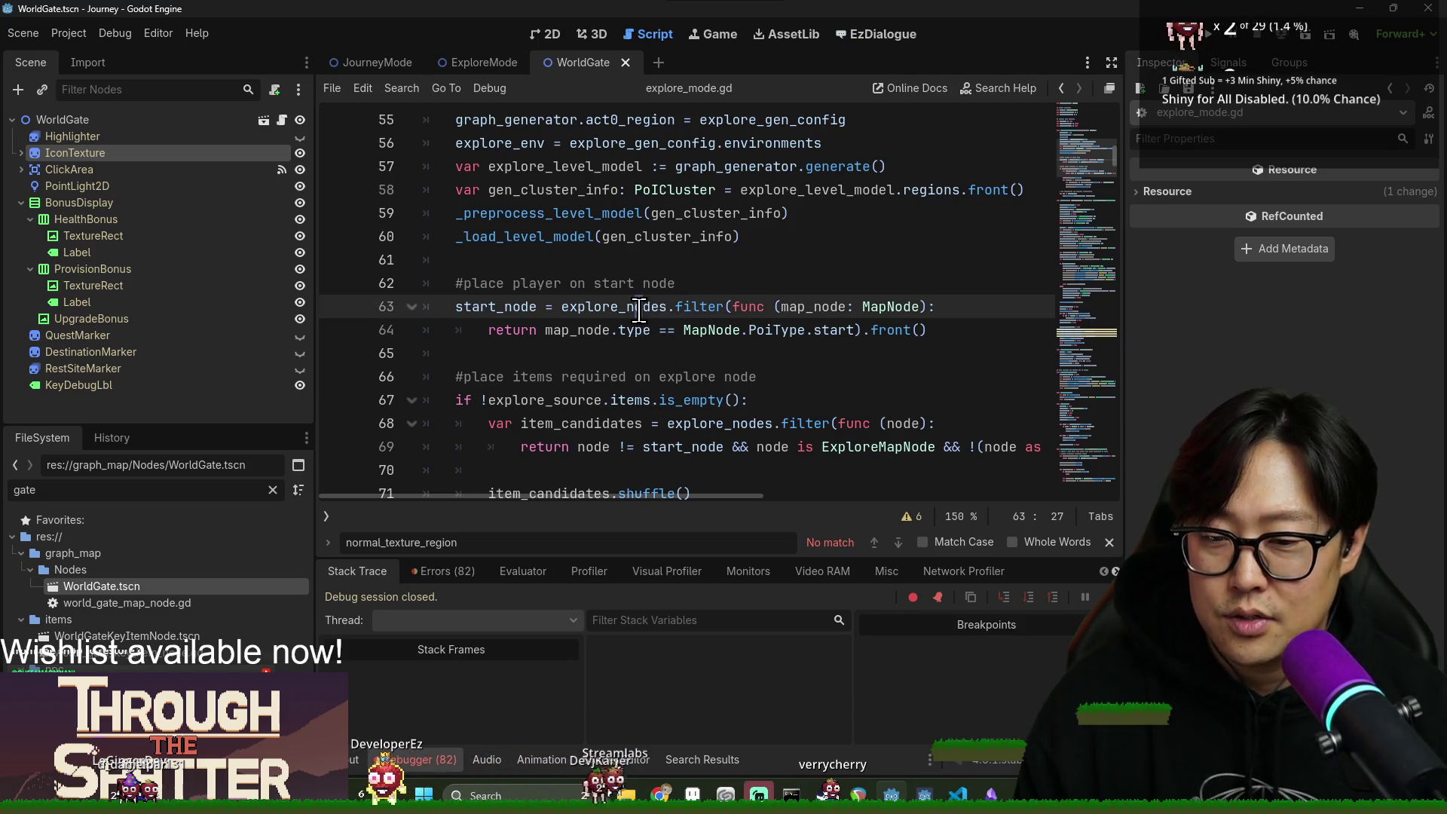
mouse_move(638, 308)
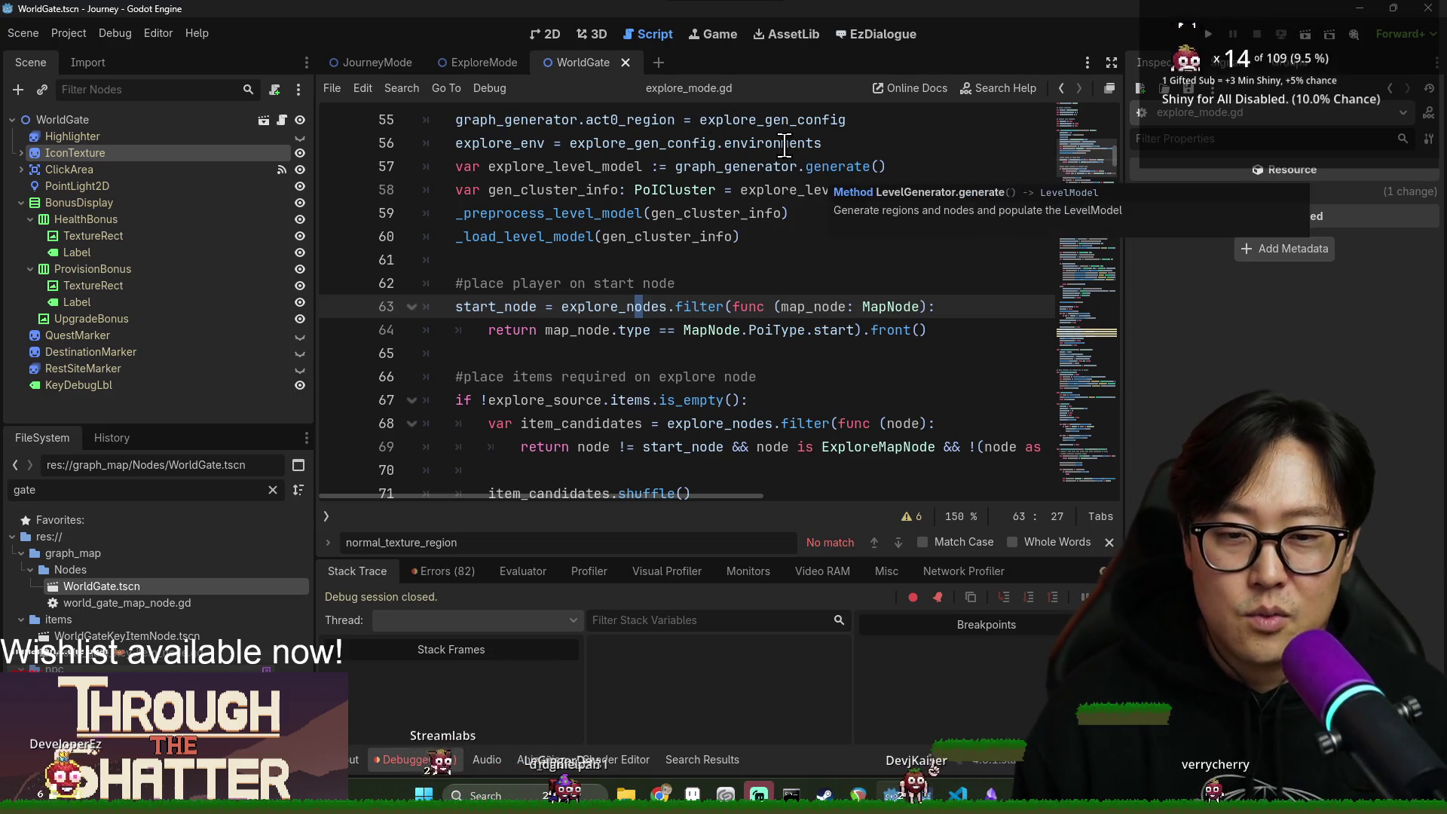
key(alt+Tab)
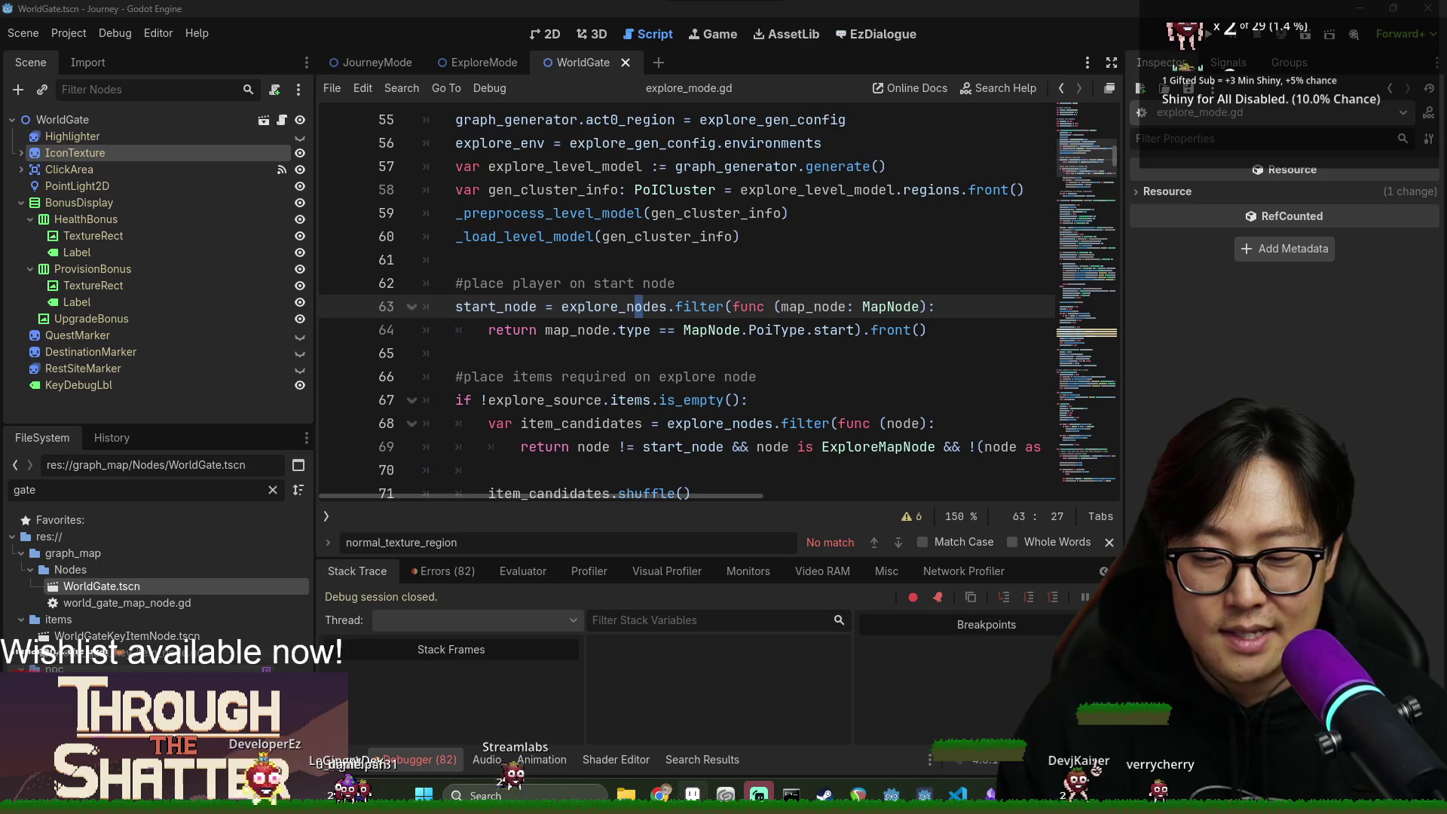
key(alt+Tab)
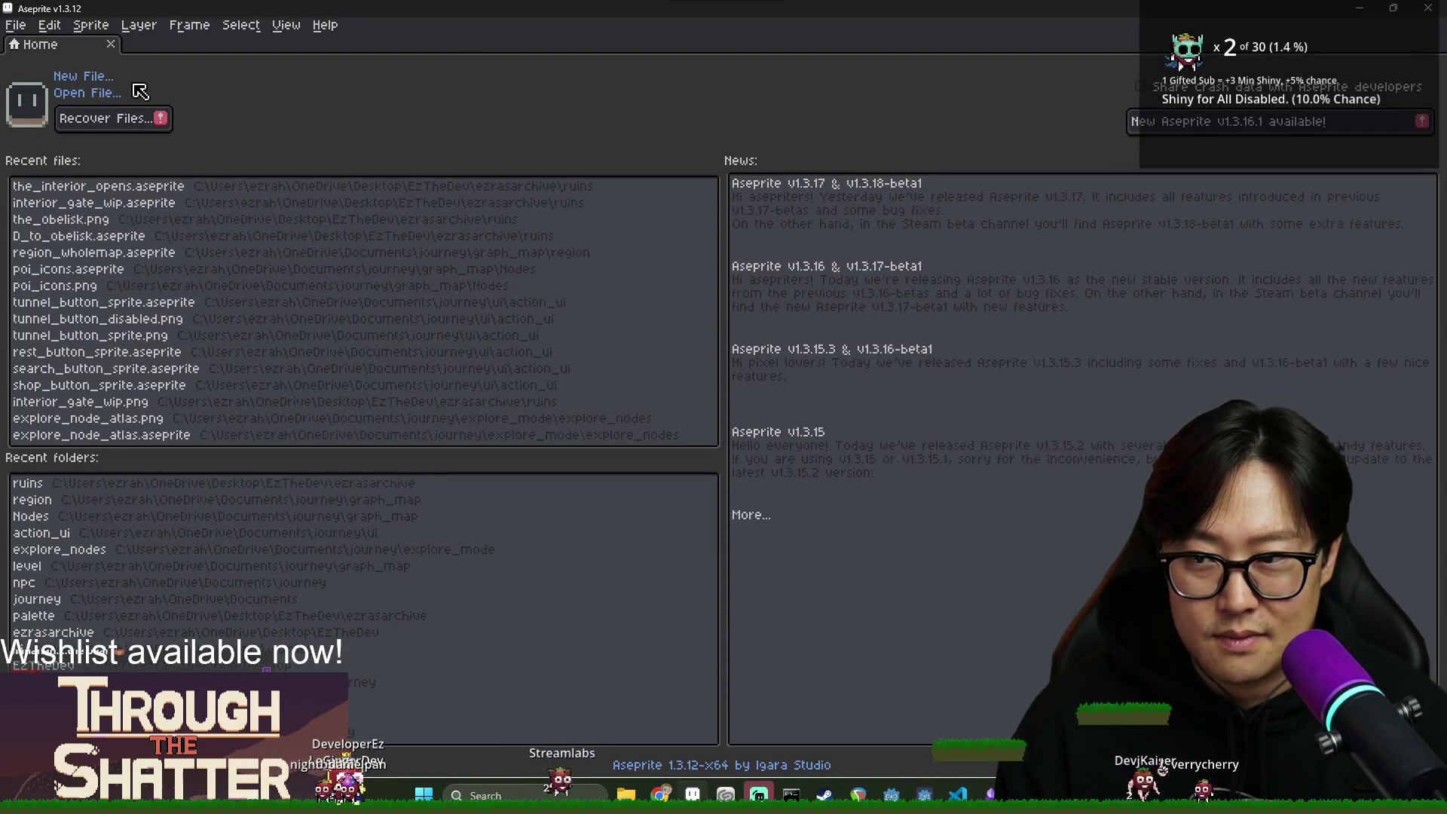
Start a new sprite in Aseprite, cancel its settings, and bring up the Open file dialog instead.
click(25, 29)
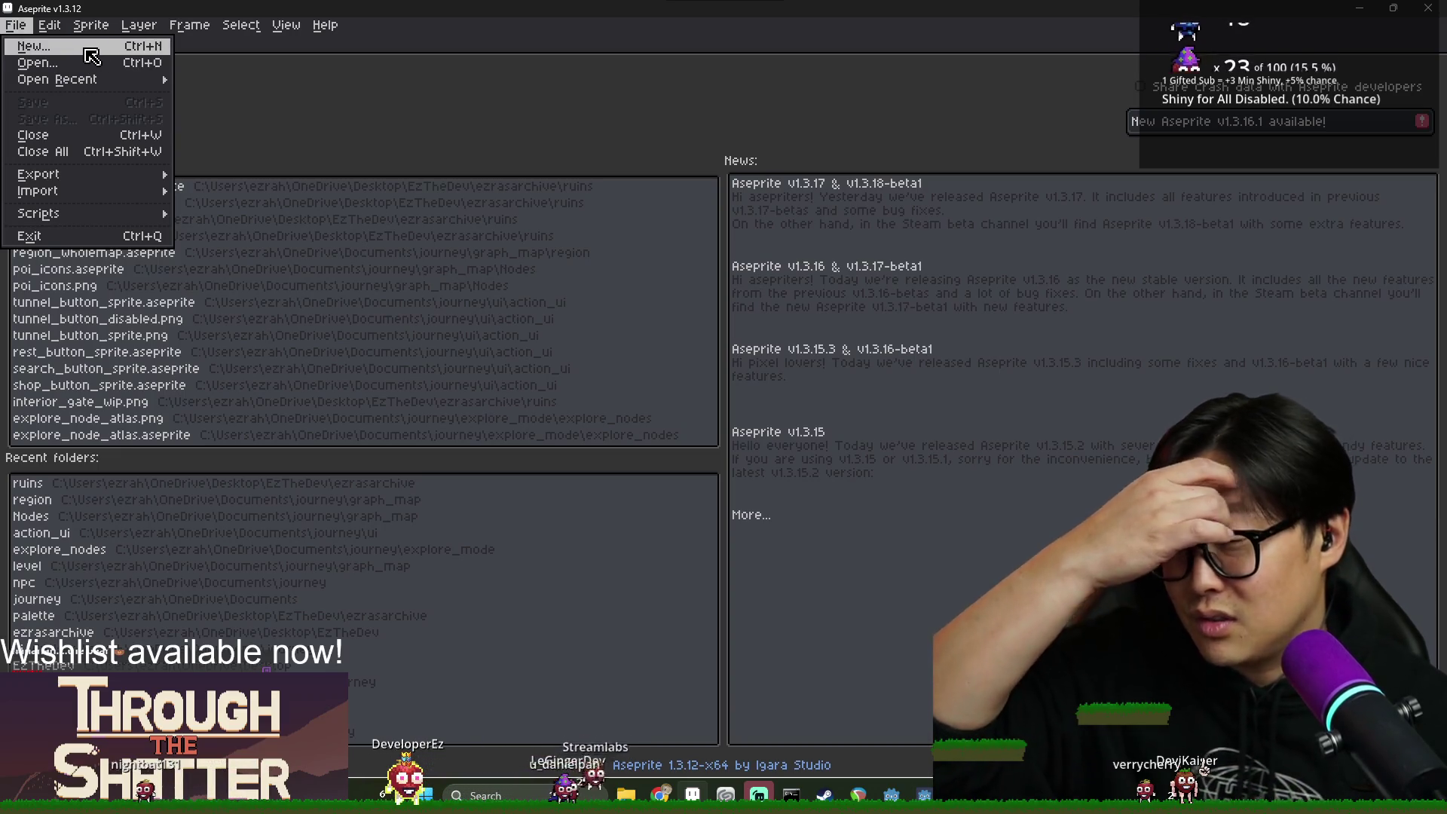
click(472, 126)
click(15, 25)
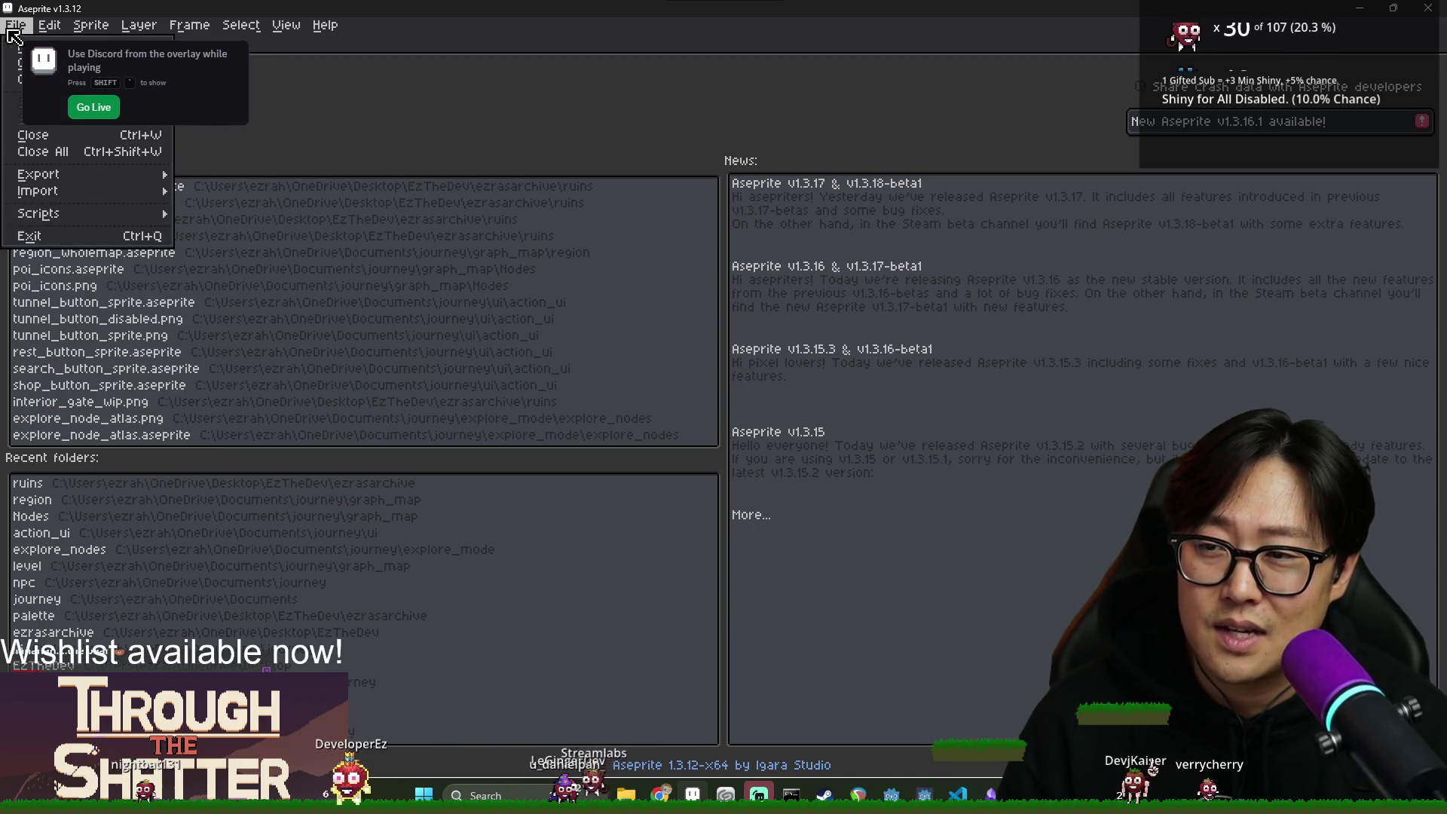
key(ctrl+n)
click(774, 558)
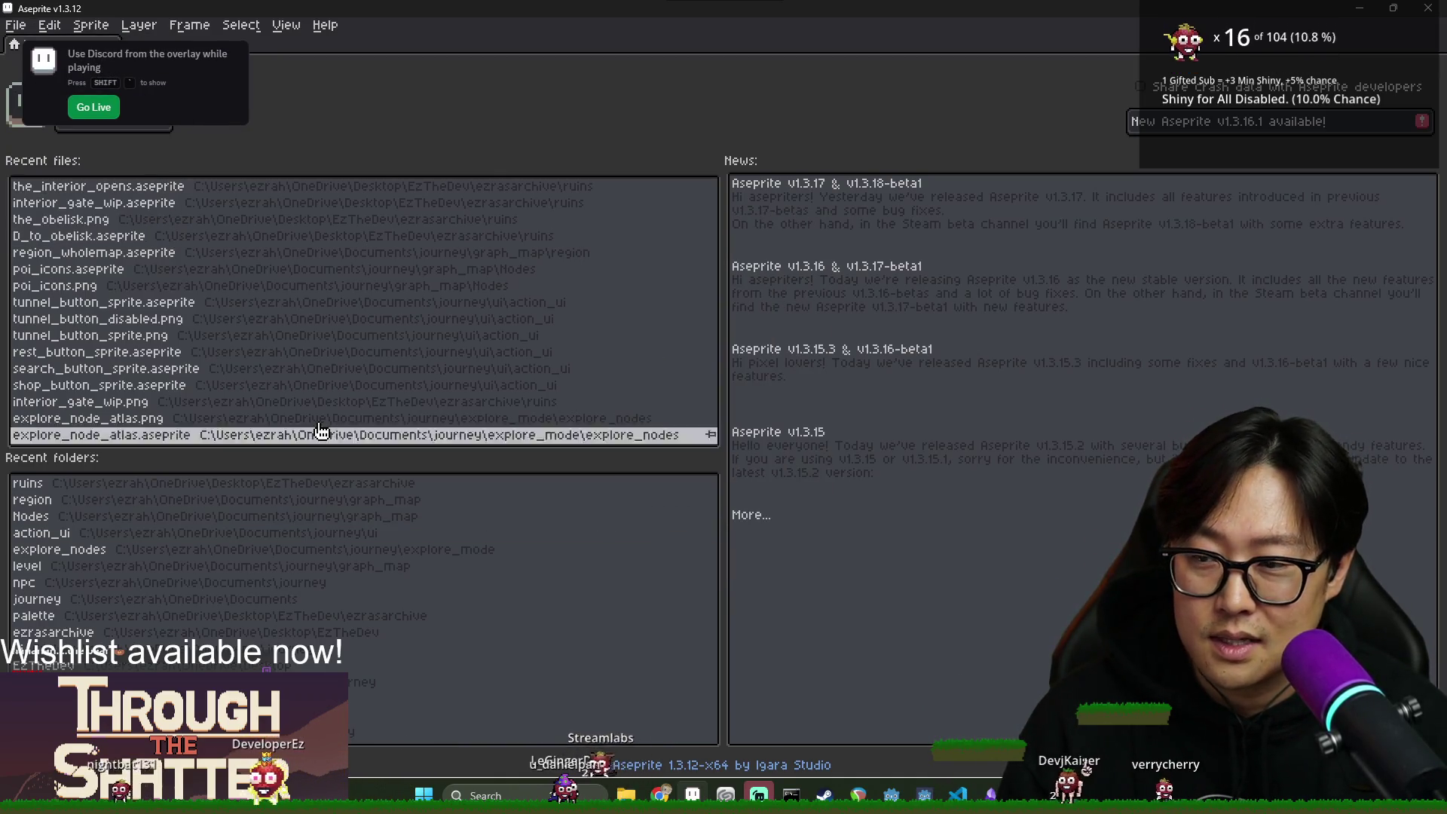
click(15, 24)
key(ctrl+o)
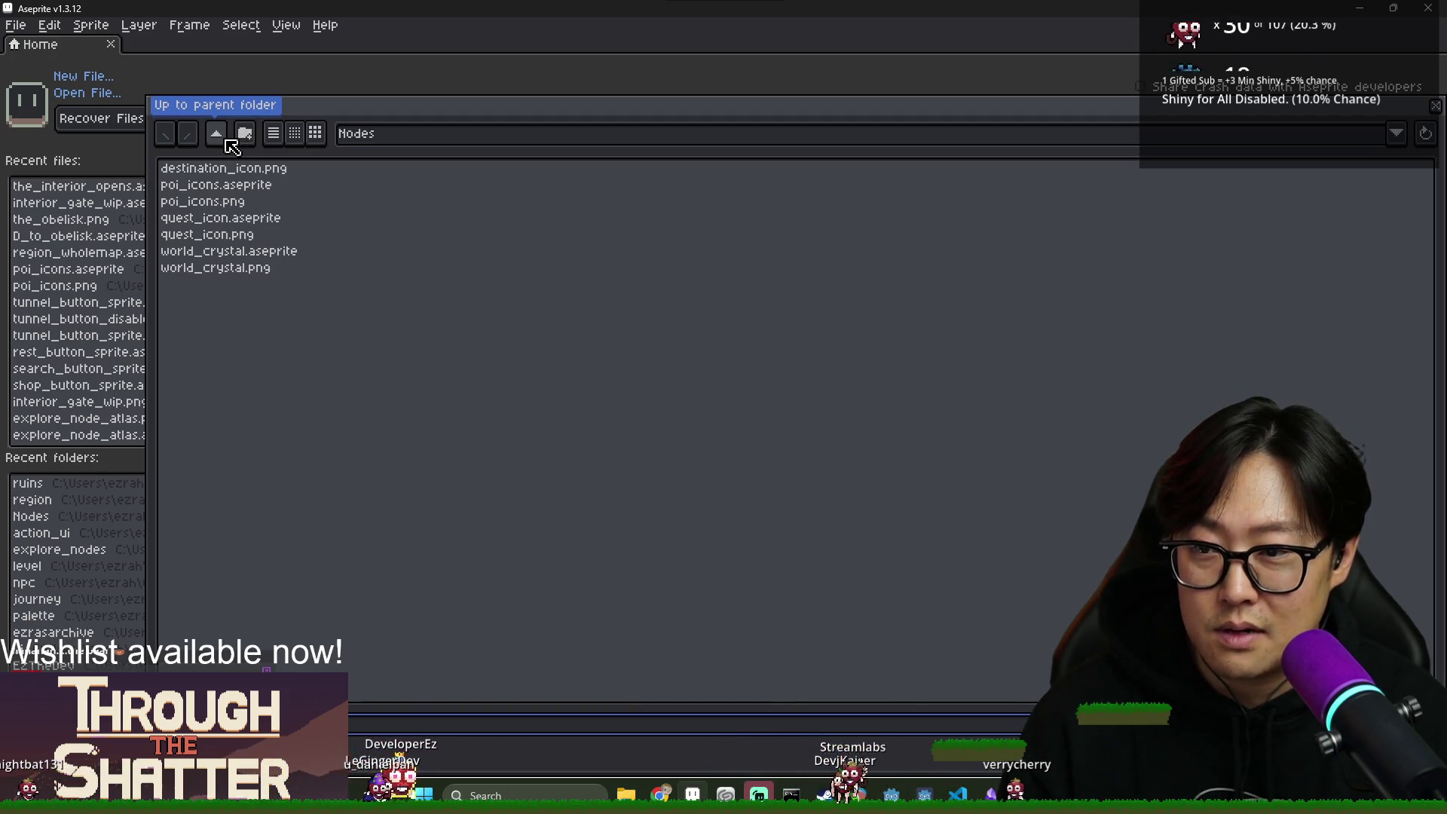
Go up to the graph_map folder, preview point_light_fill.png, and enter the Nodes folder.
click(215, 134)
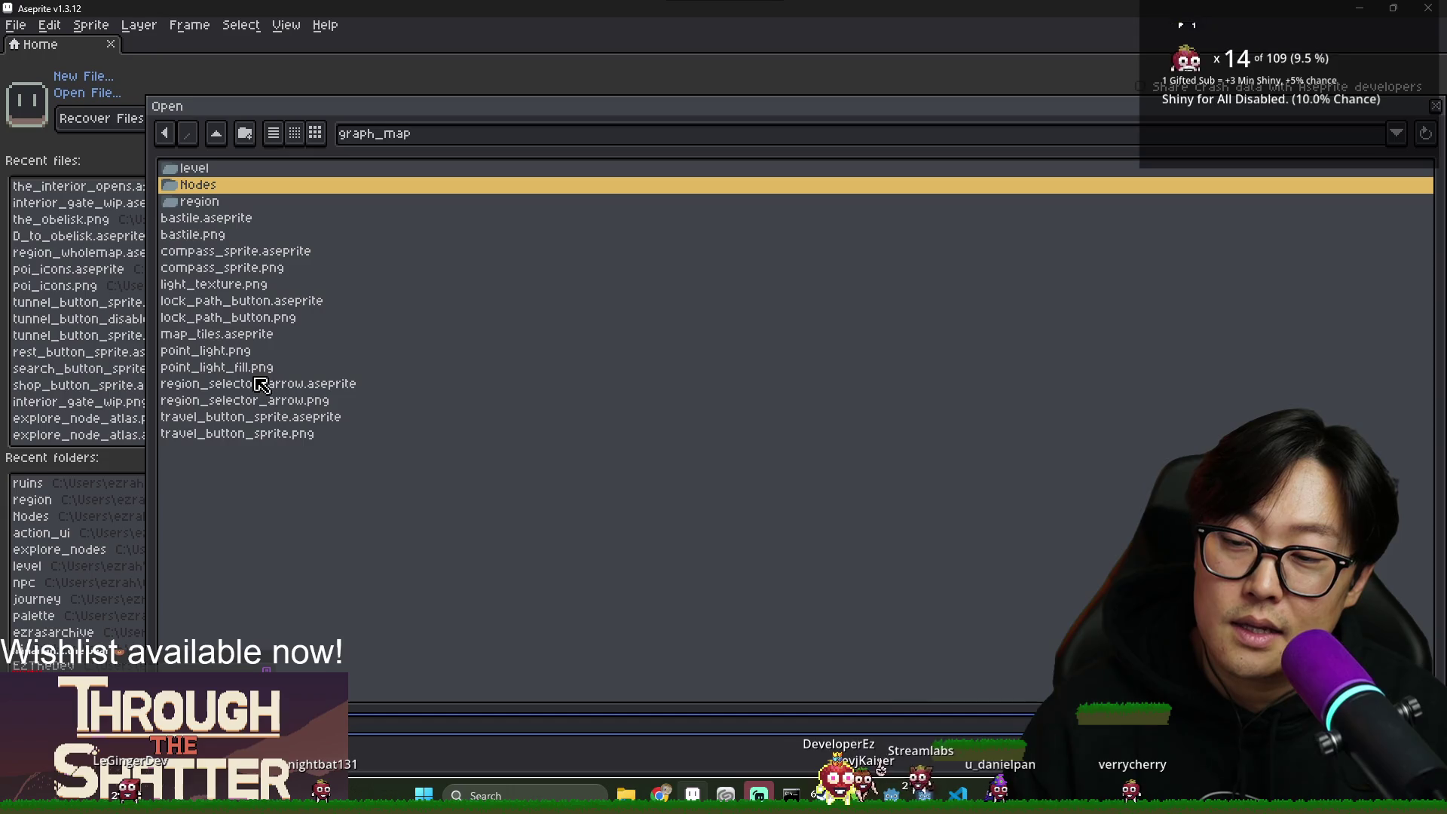
click(227, 367)
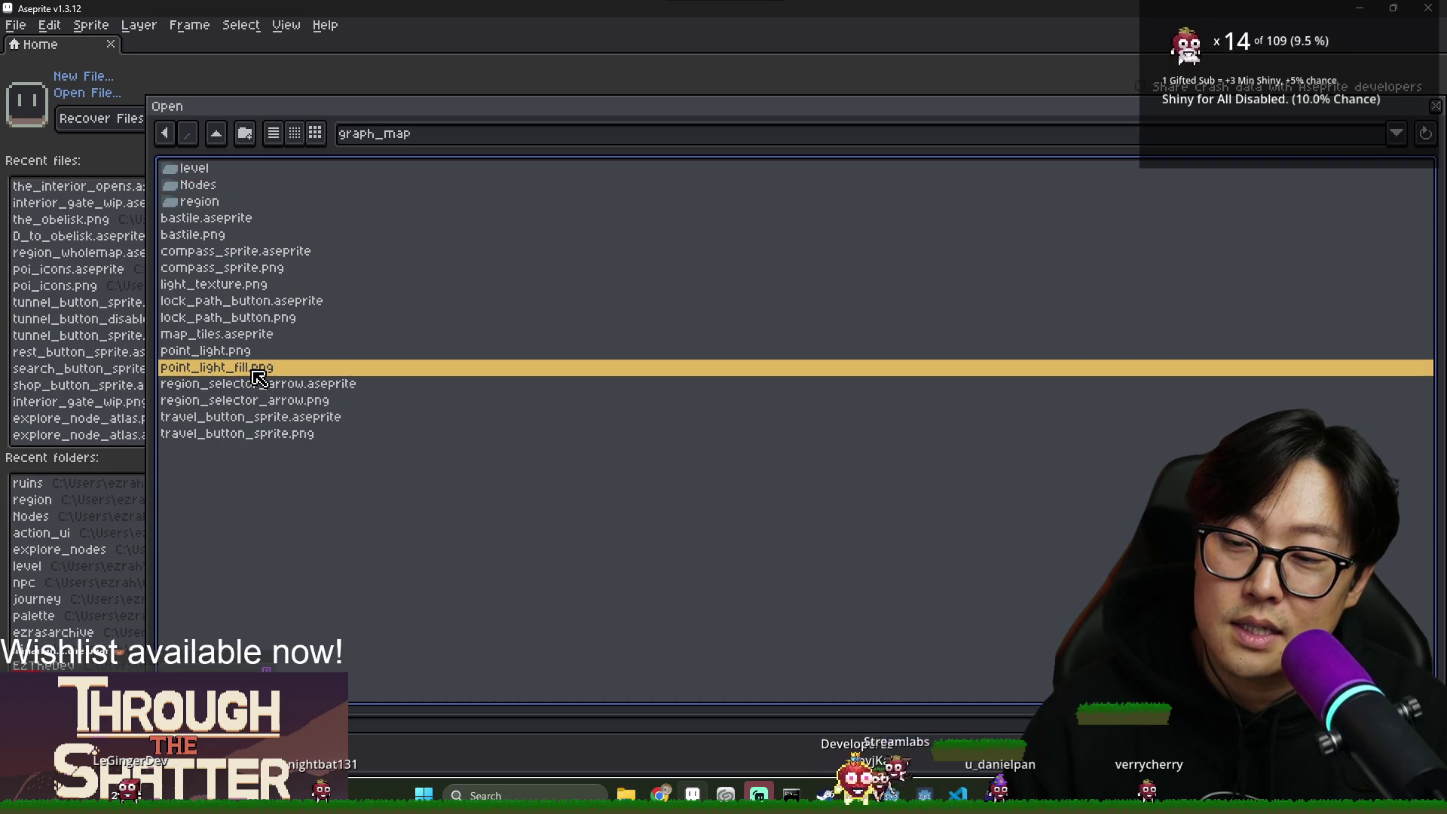
click(204, 201)
double_click(213, 185)
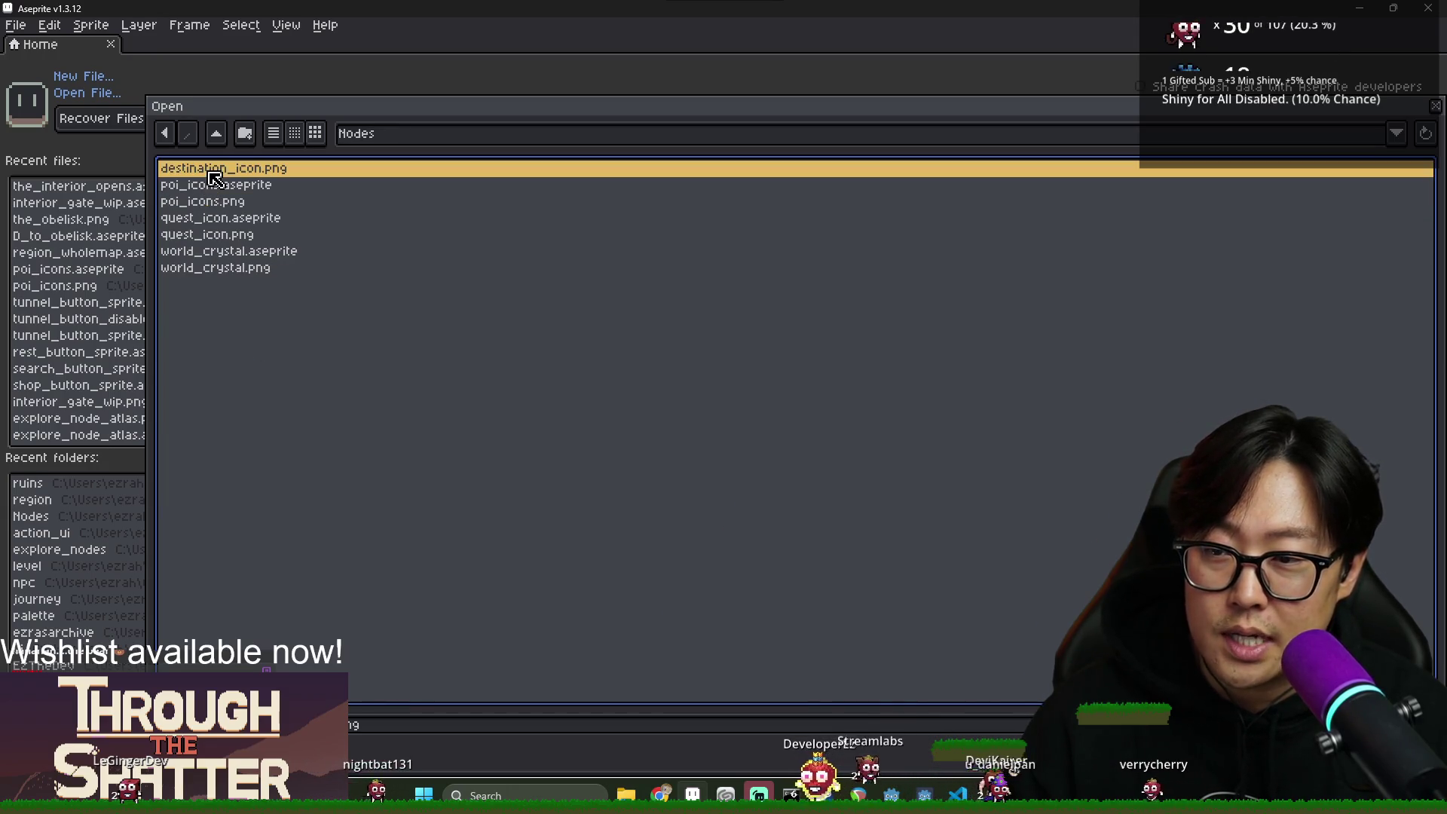
Preview quest_icon.aseprite and world_crystal.png, then bring the BEACN mixer to the front.
click(223, 190)
click(224, 218)
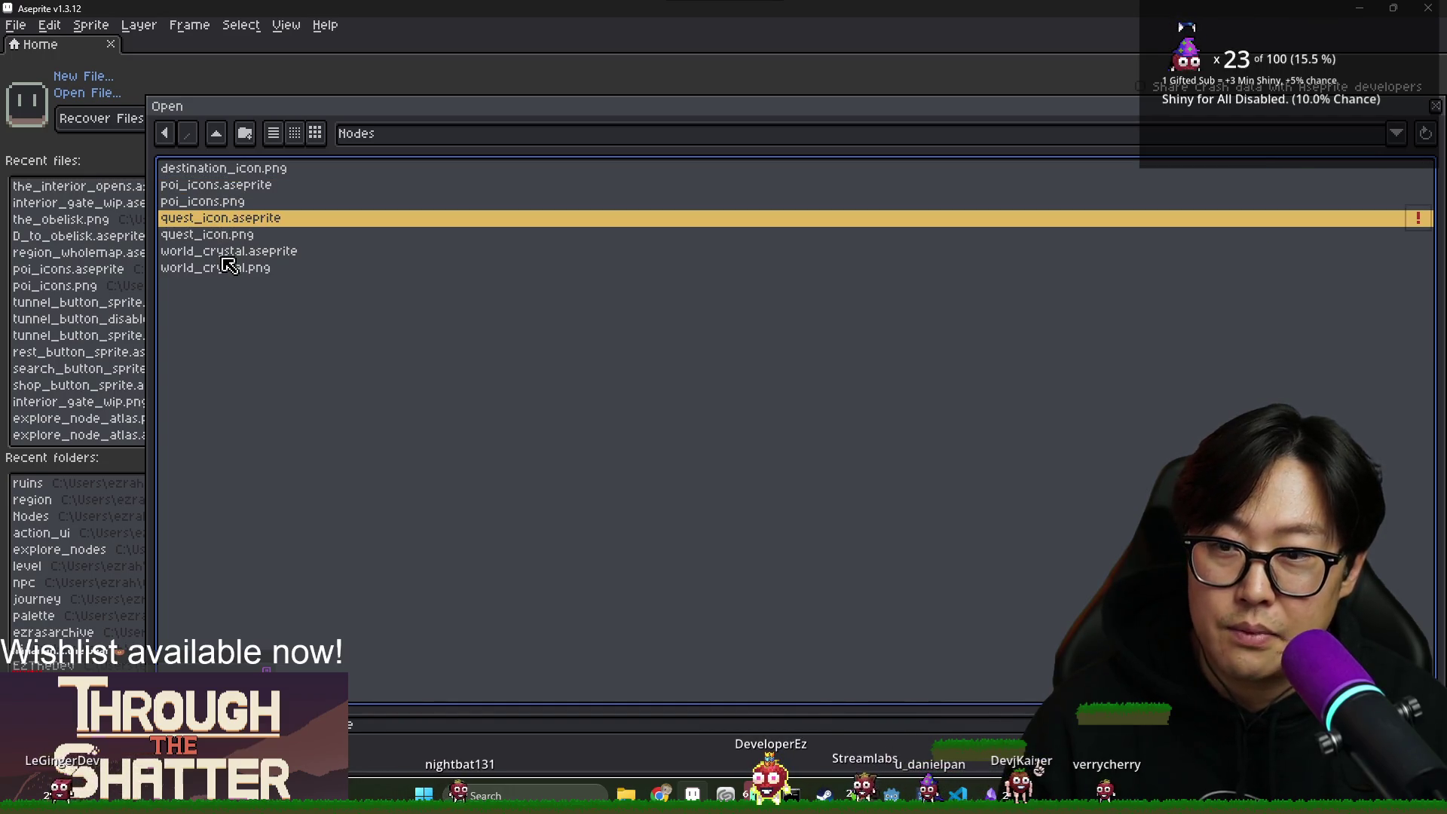
key(Down)
key(Down)
key(Down)
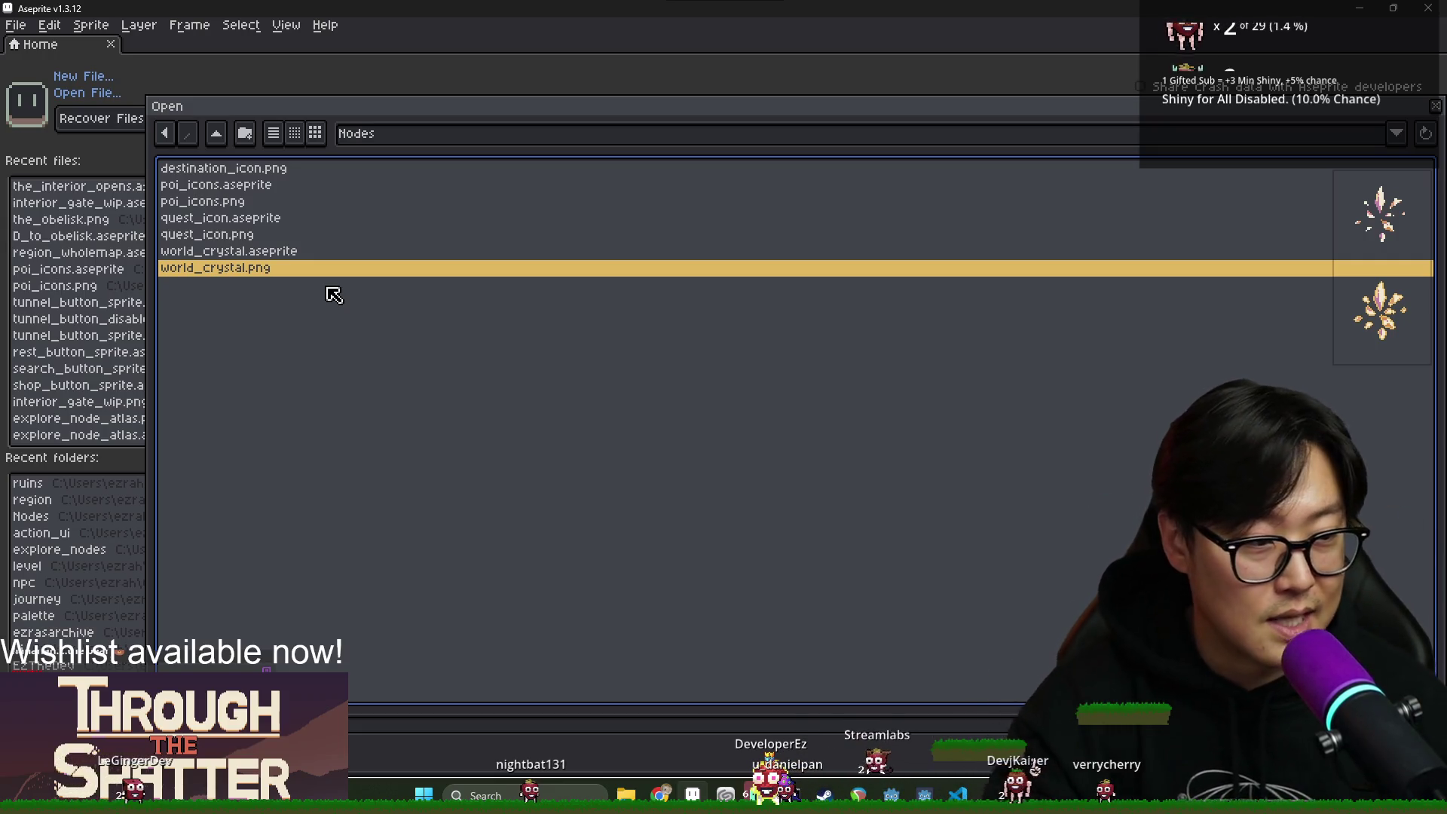
key(alt+Tab)
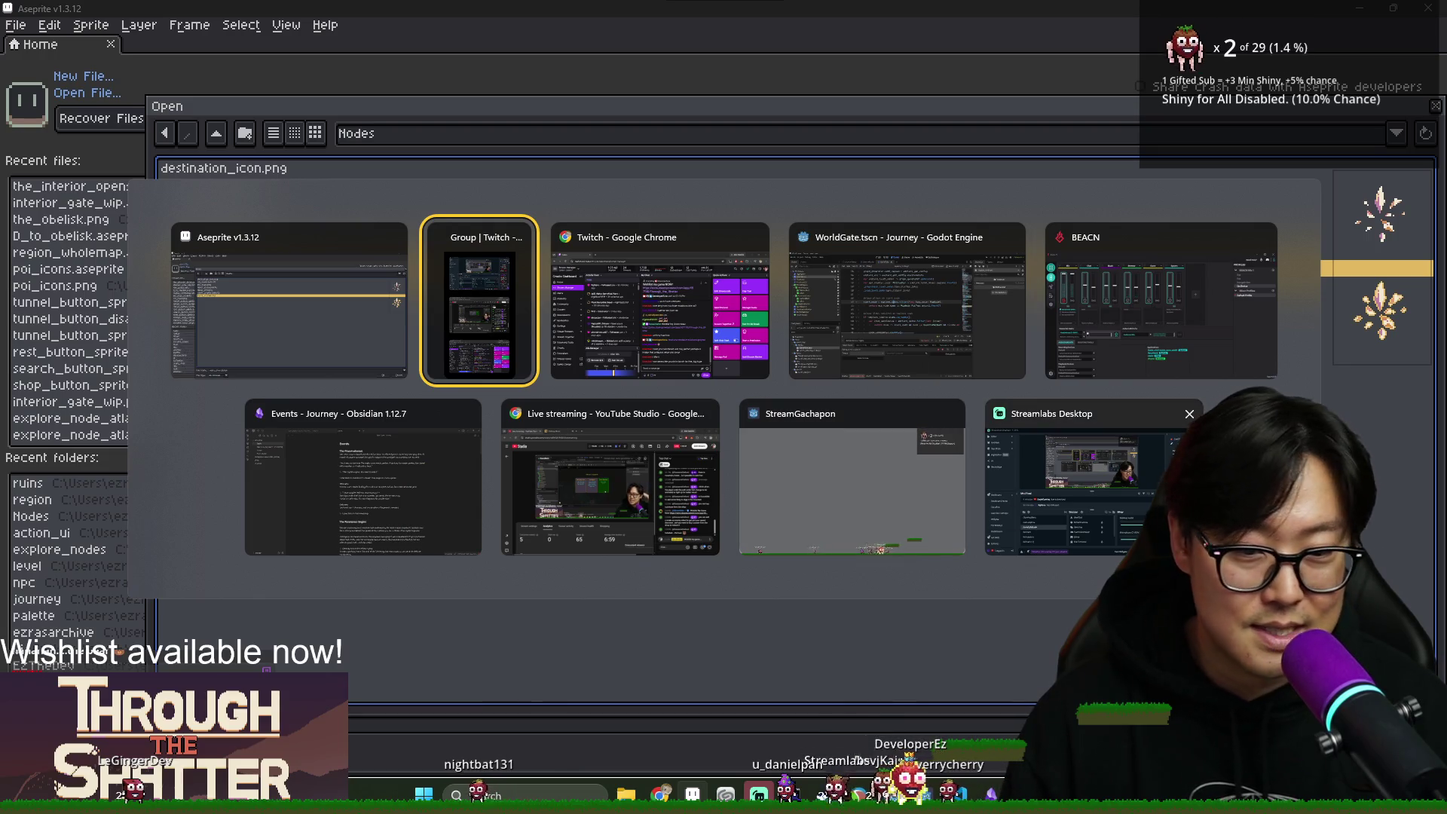
click(1086, 300)
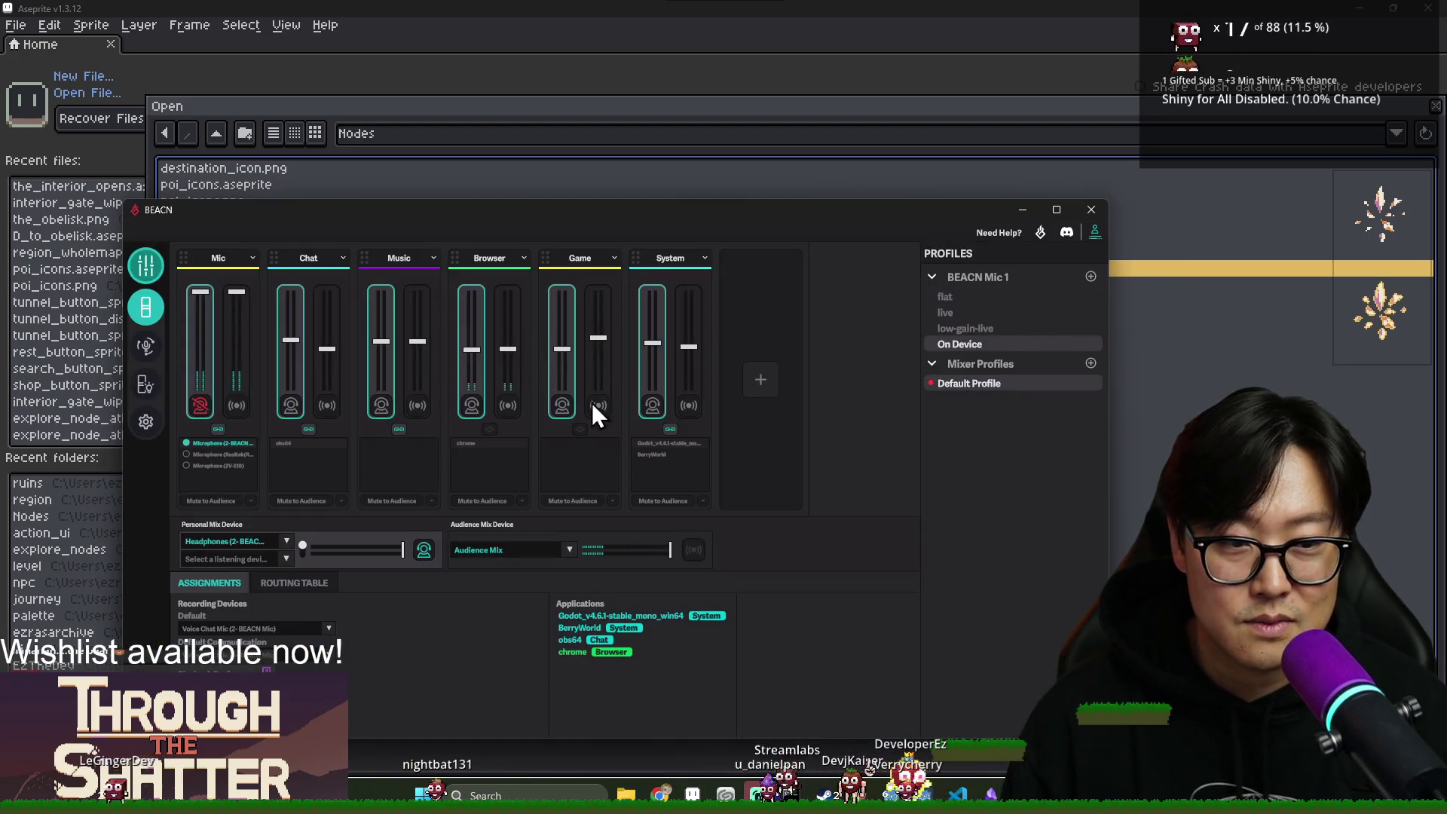
Mute the Mic channel for the audience, unmute it again, then switch over to Discord.
click(201, 420)
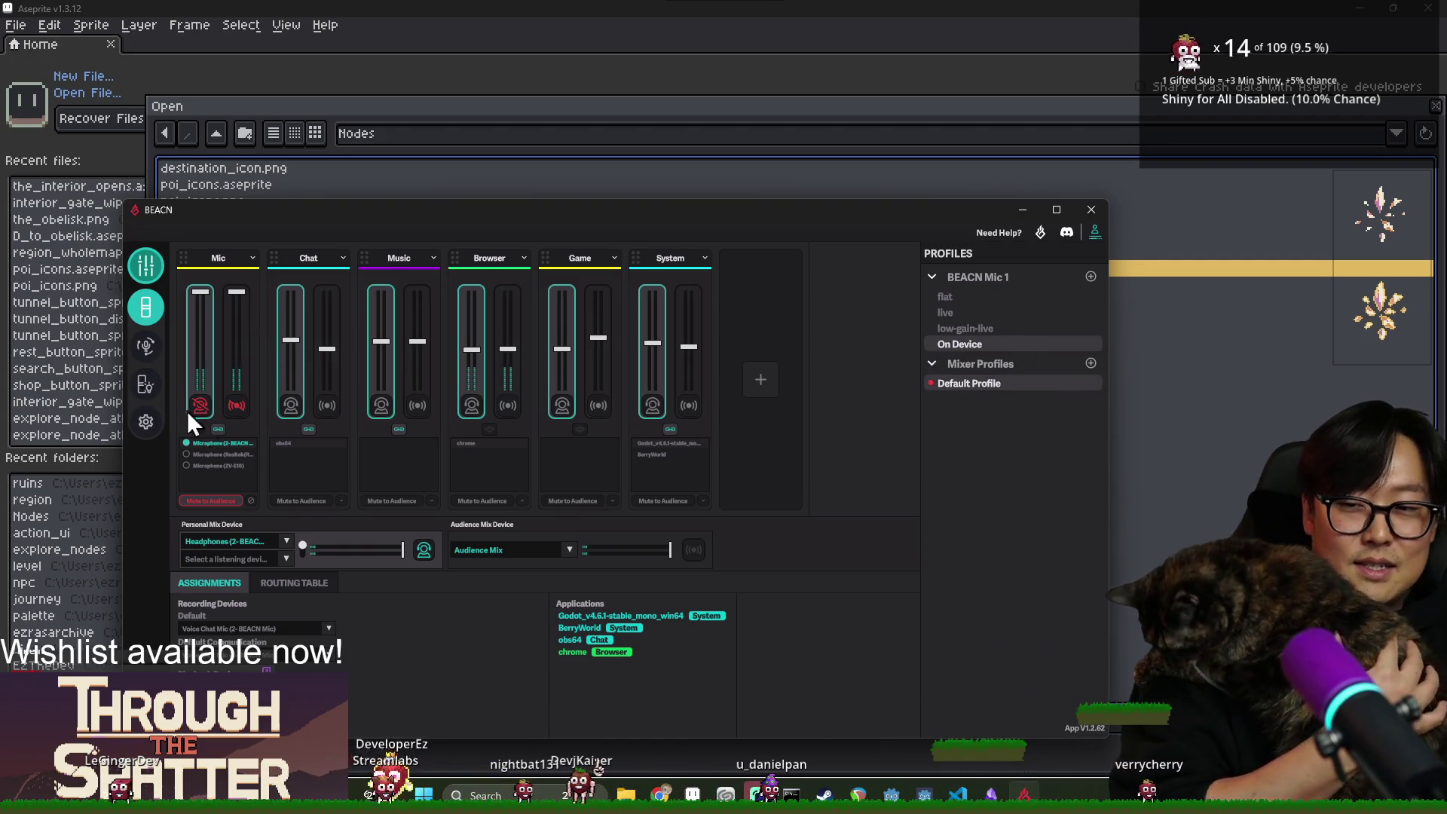
click(230, 397)
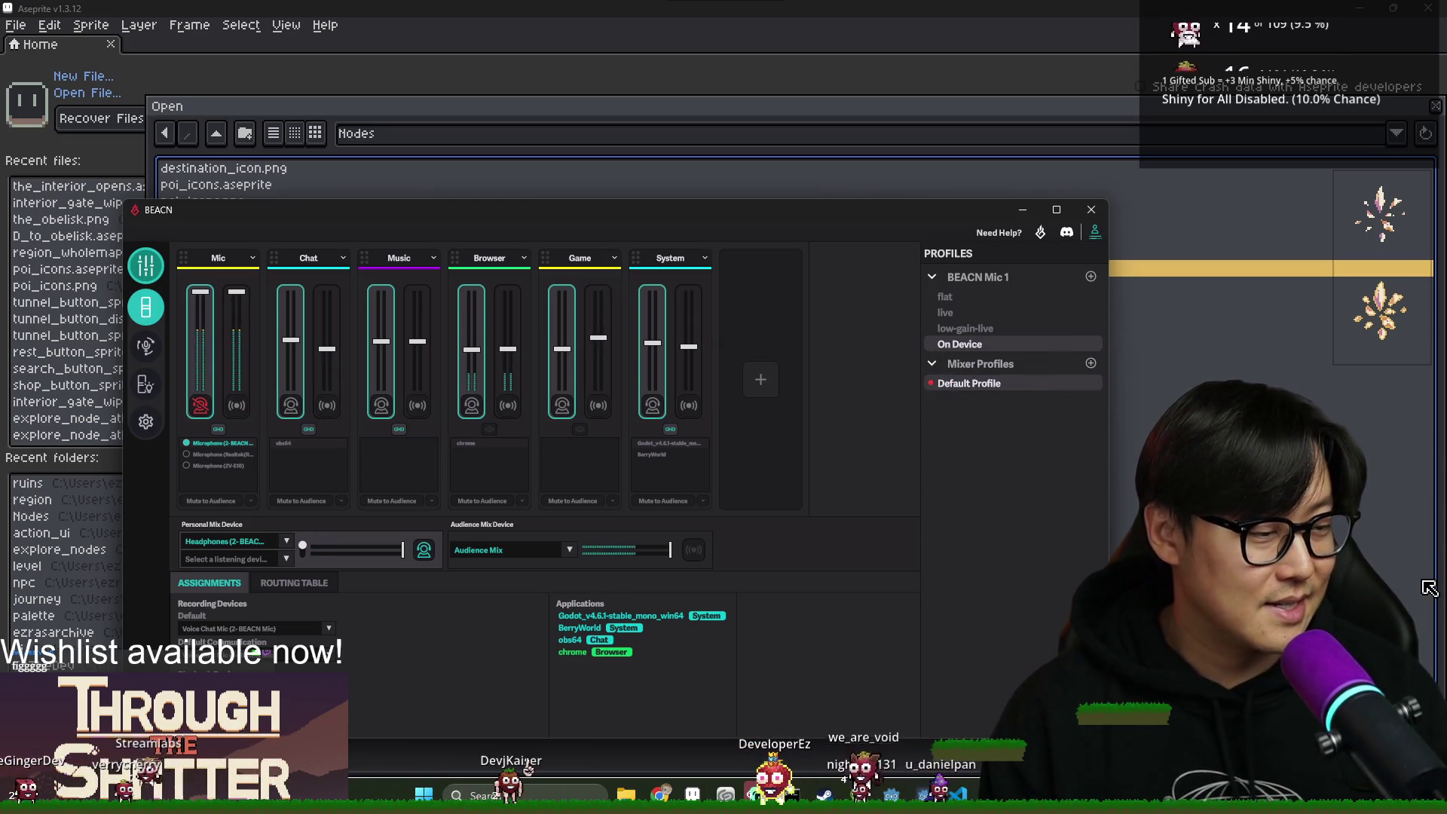
key(alt+Tab)
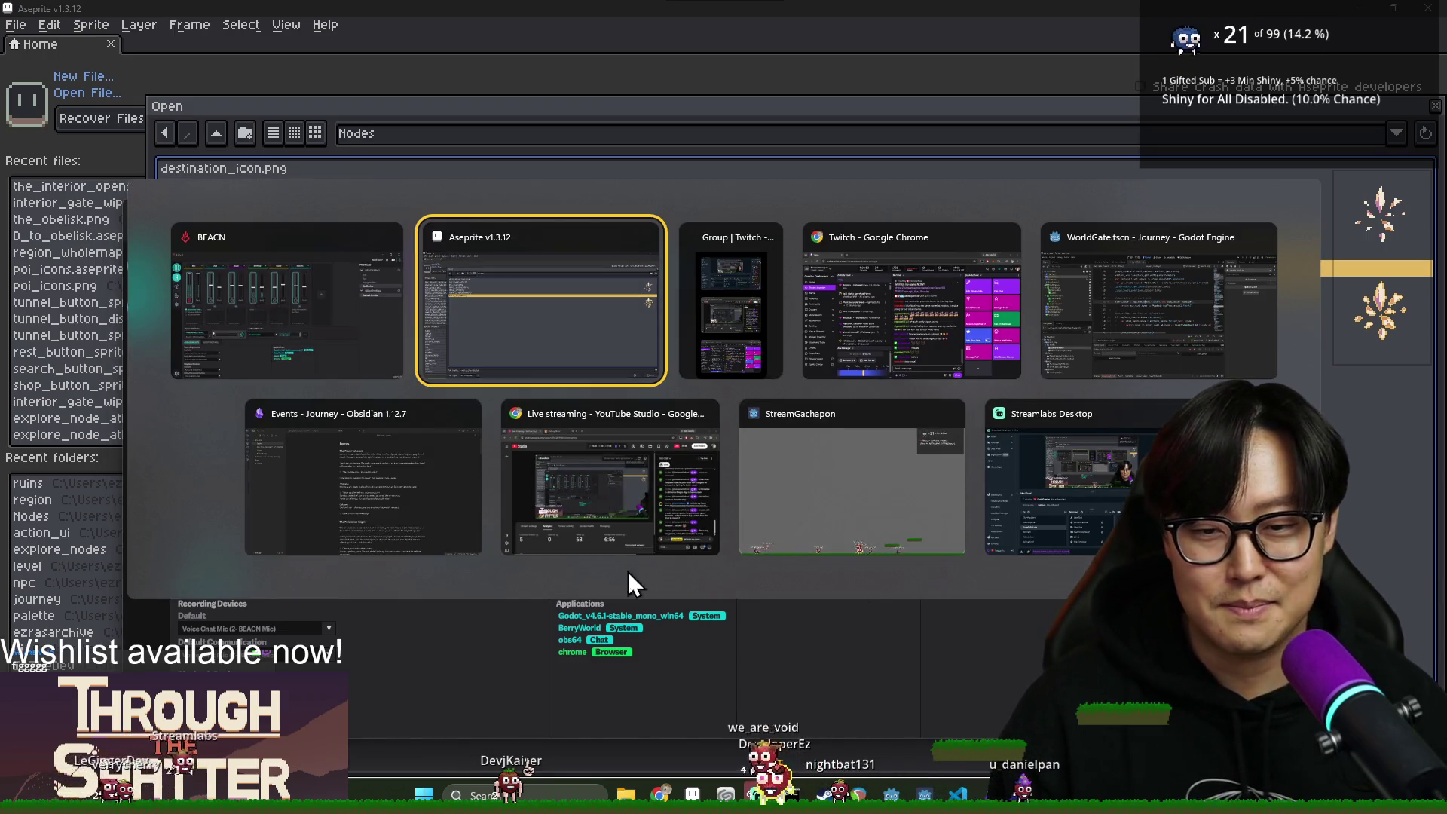
click(286, 302)
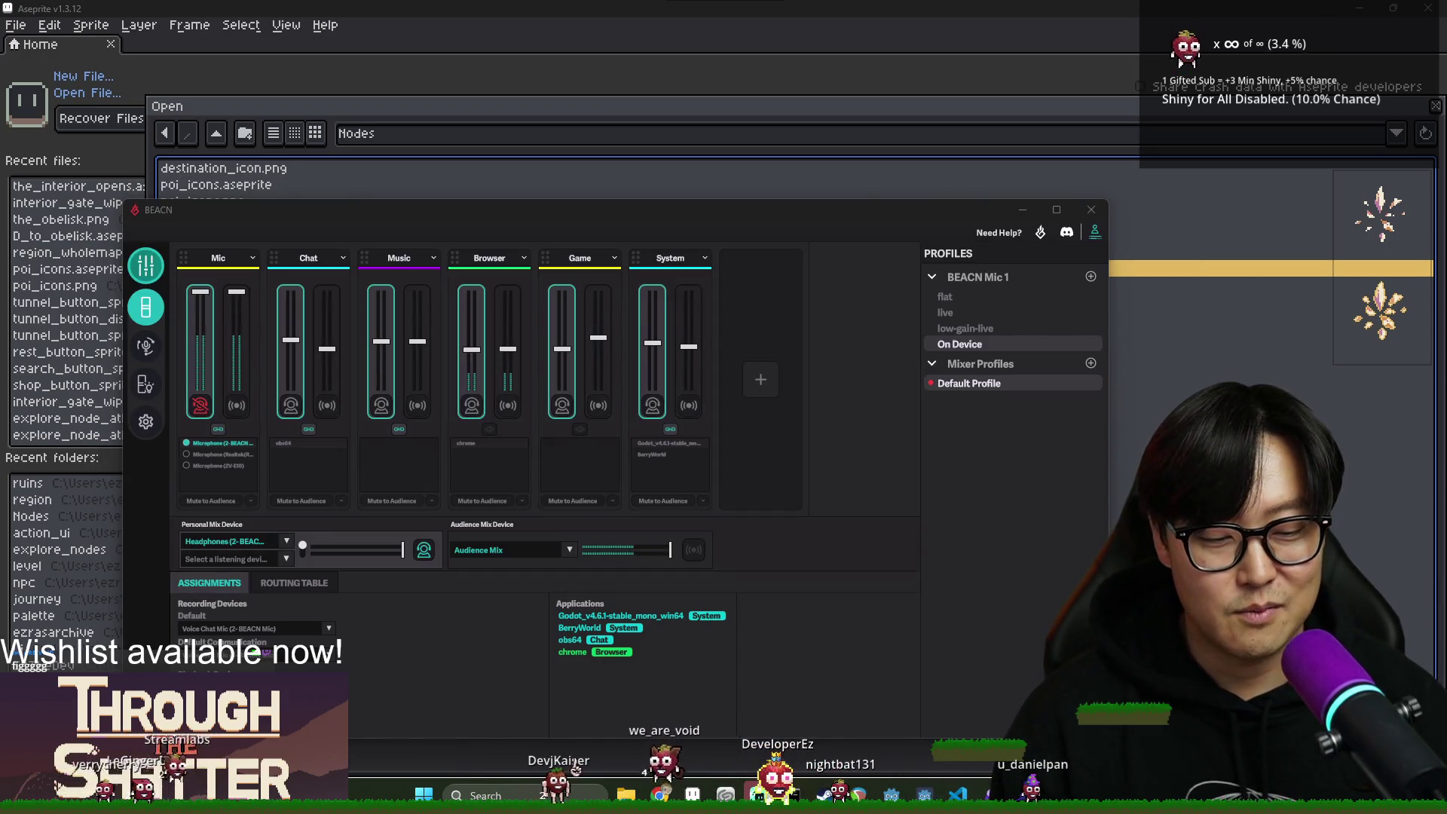
key(alt+Tab)
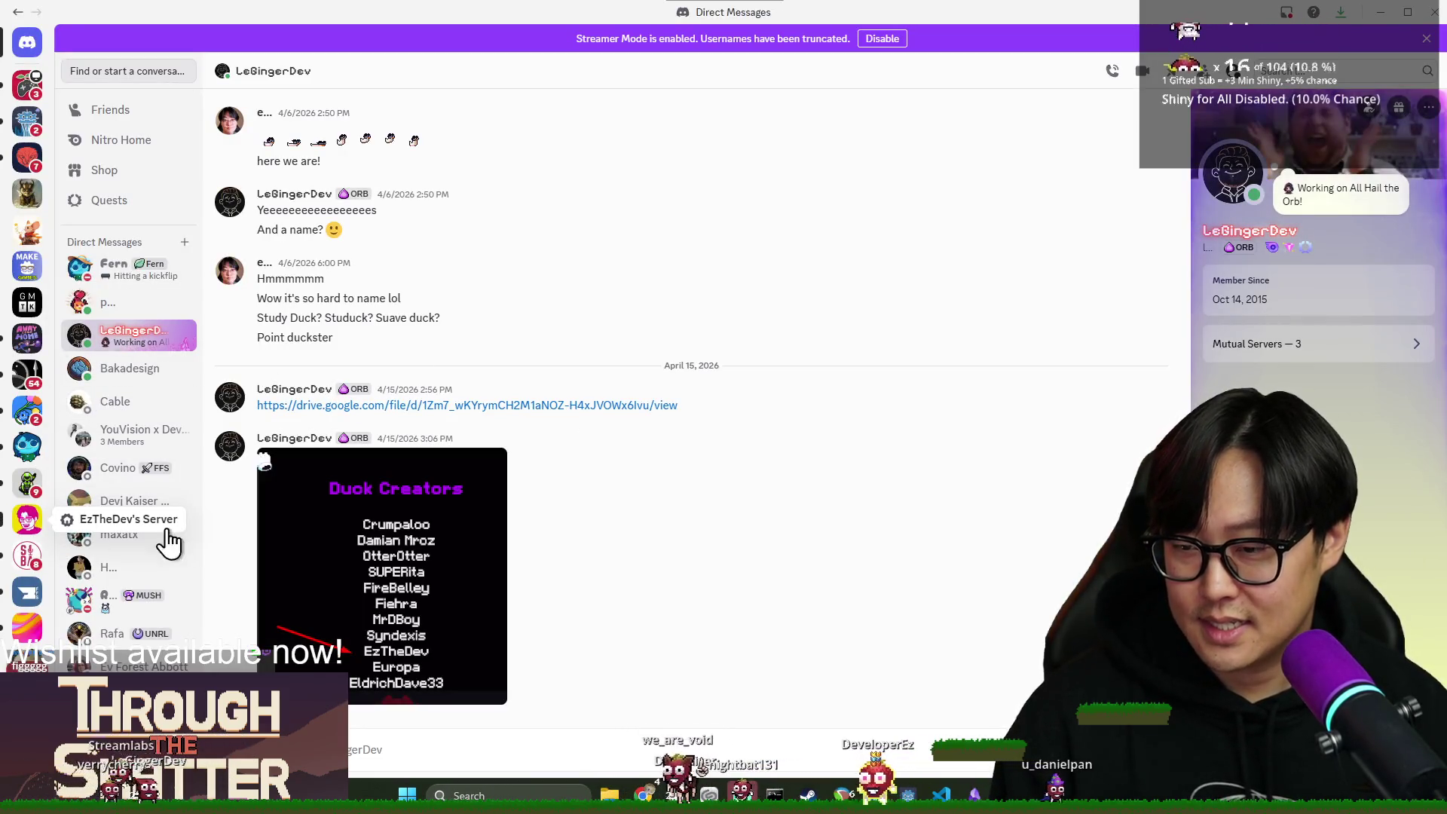
Open the community server's #general channel in Discord.
click(27, 519)
click(132, 472)
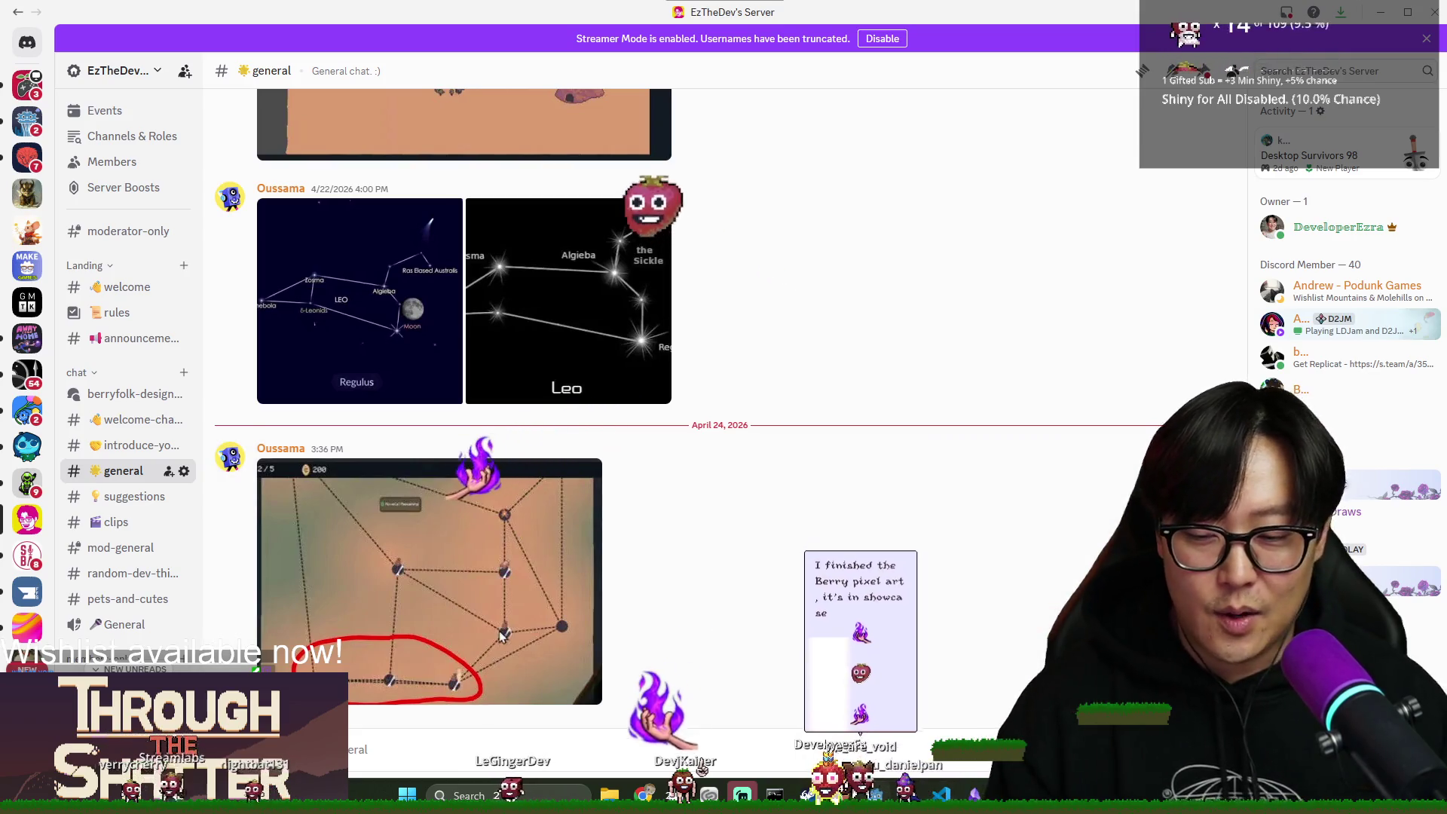
mouse_move(875, 795)
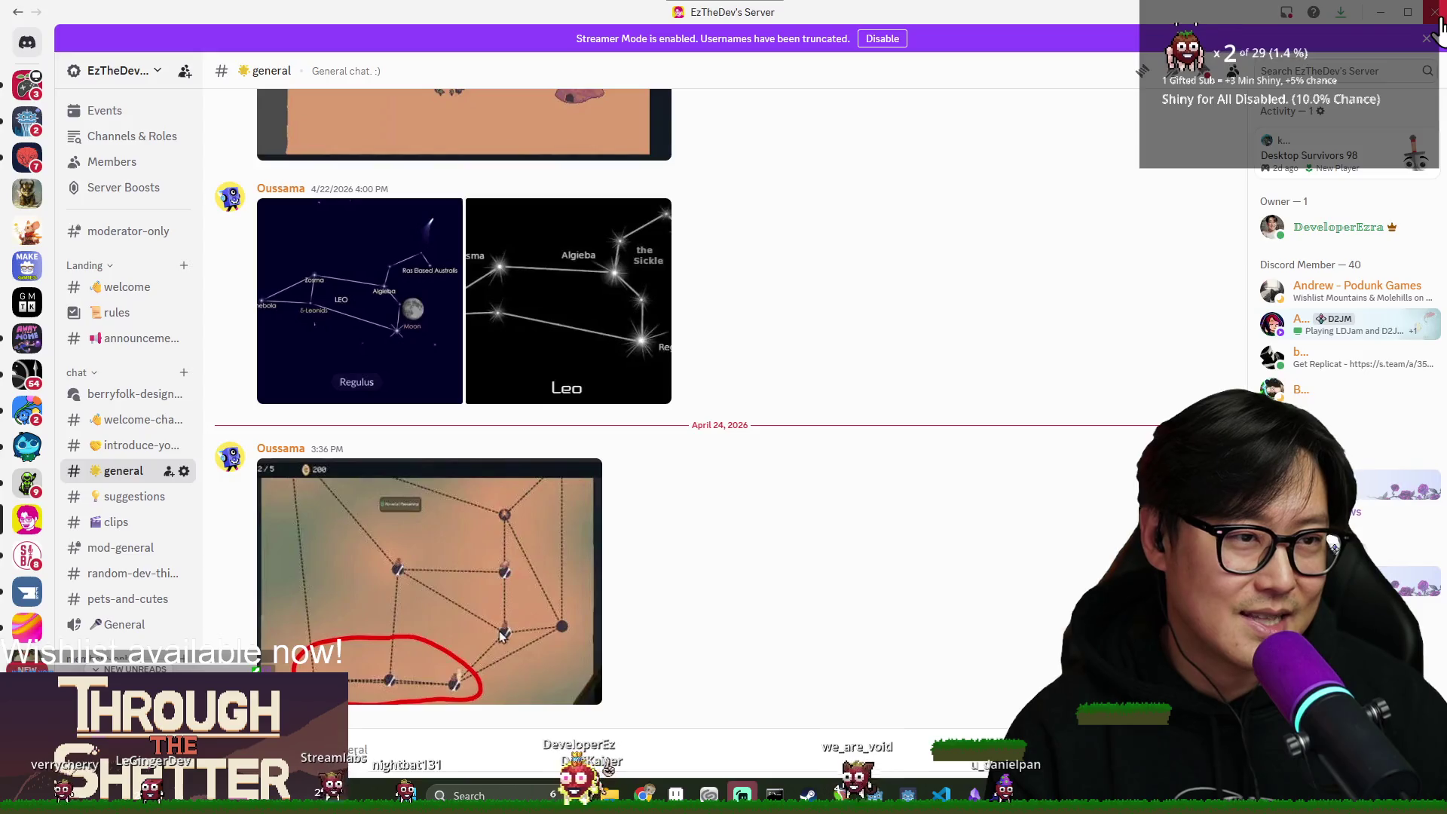
Close Discord, move the audio mixer and file browser windows aside, then return to Discord and scroll down.
click(1434, 13)
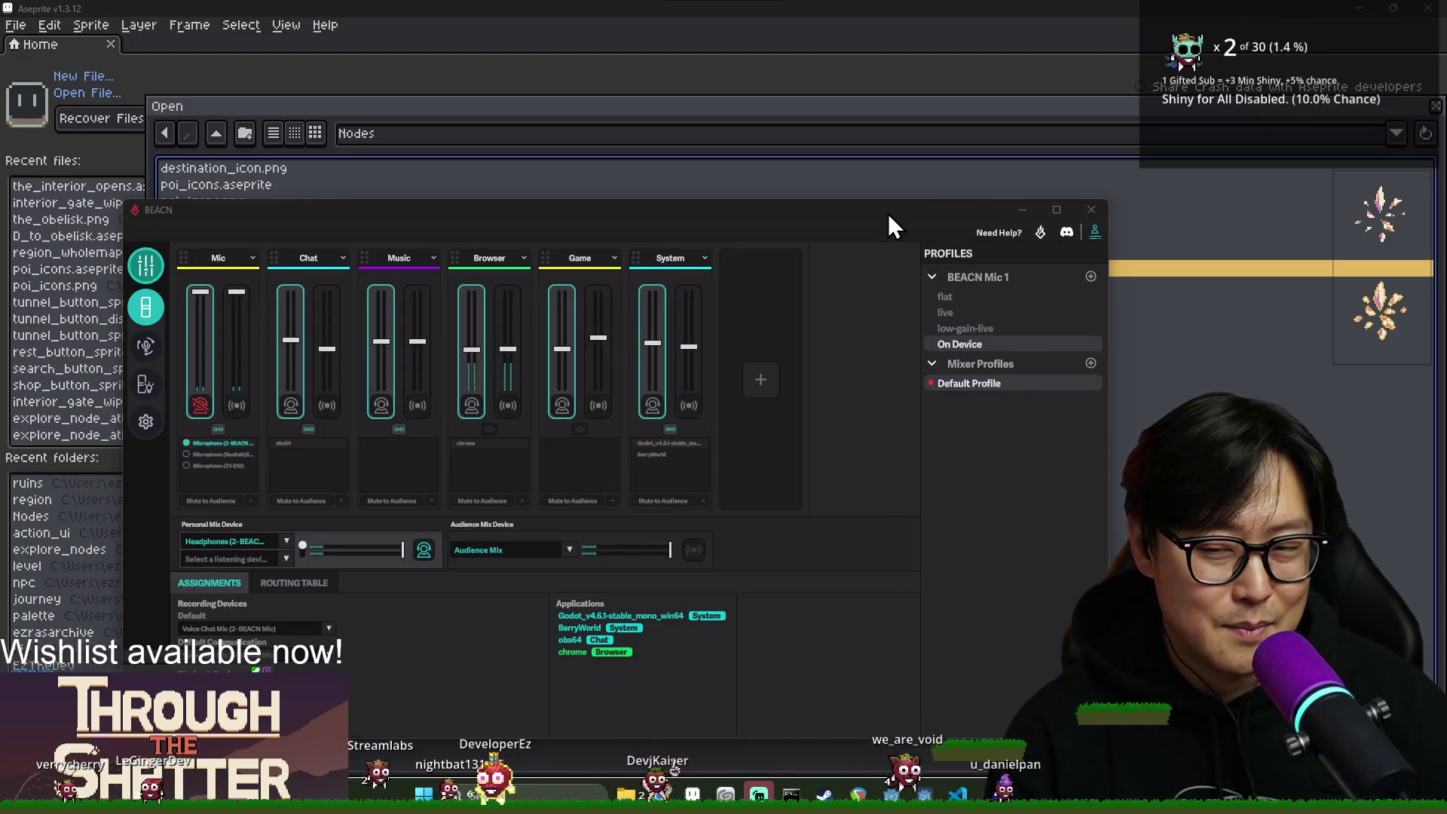
mouse_move(890, 220)
mouse_down()
mouse_move(942, 206)
mouse_move(1446, 207)
mouse_up()
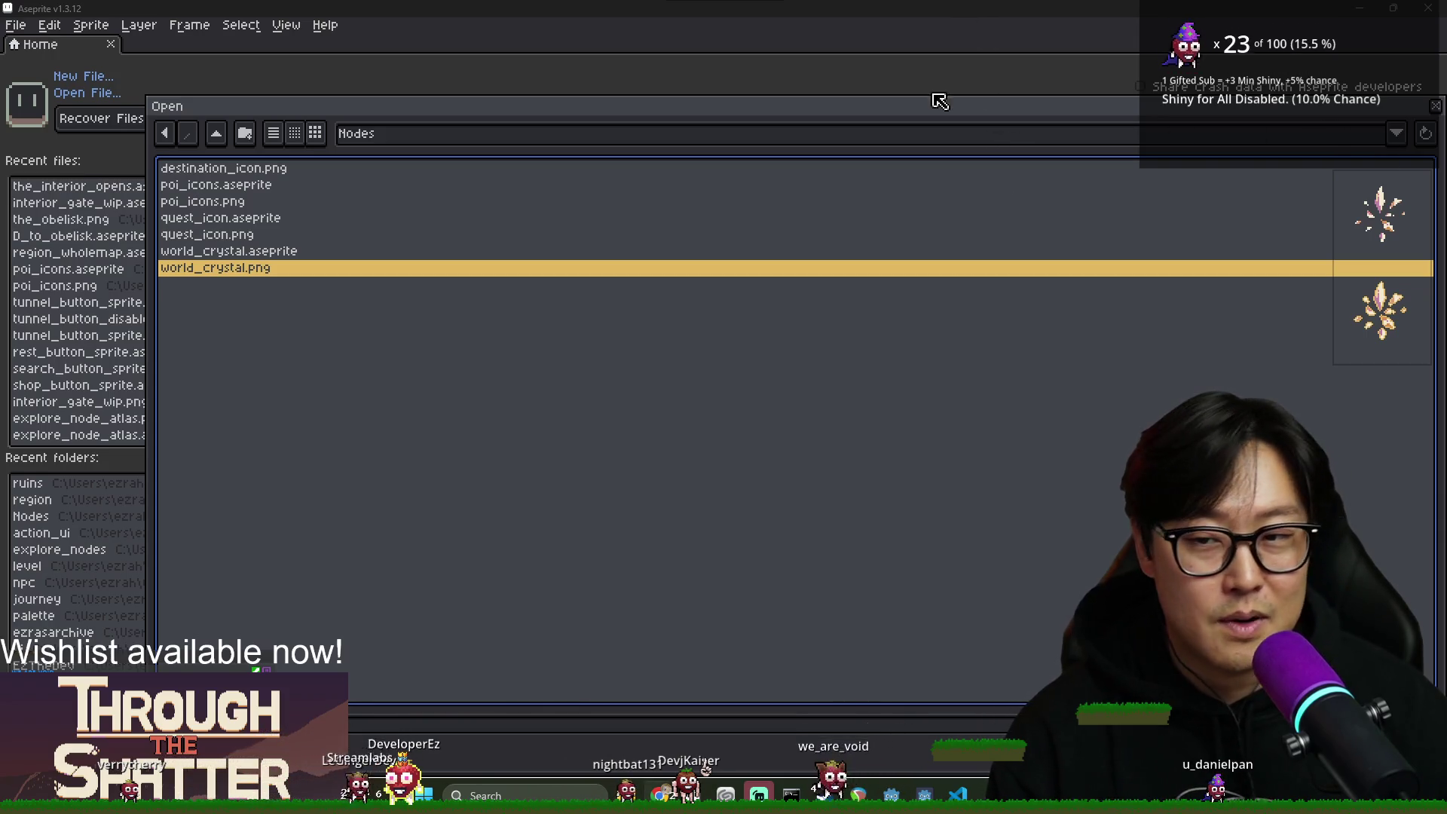
drag(1436, 286, 1389, 287)
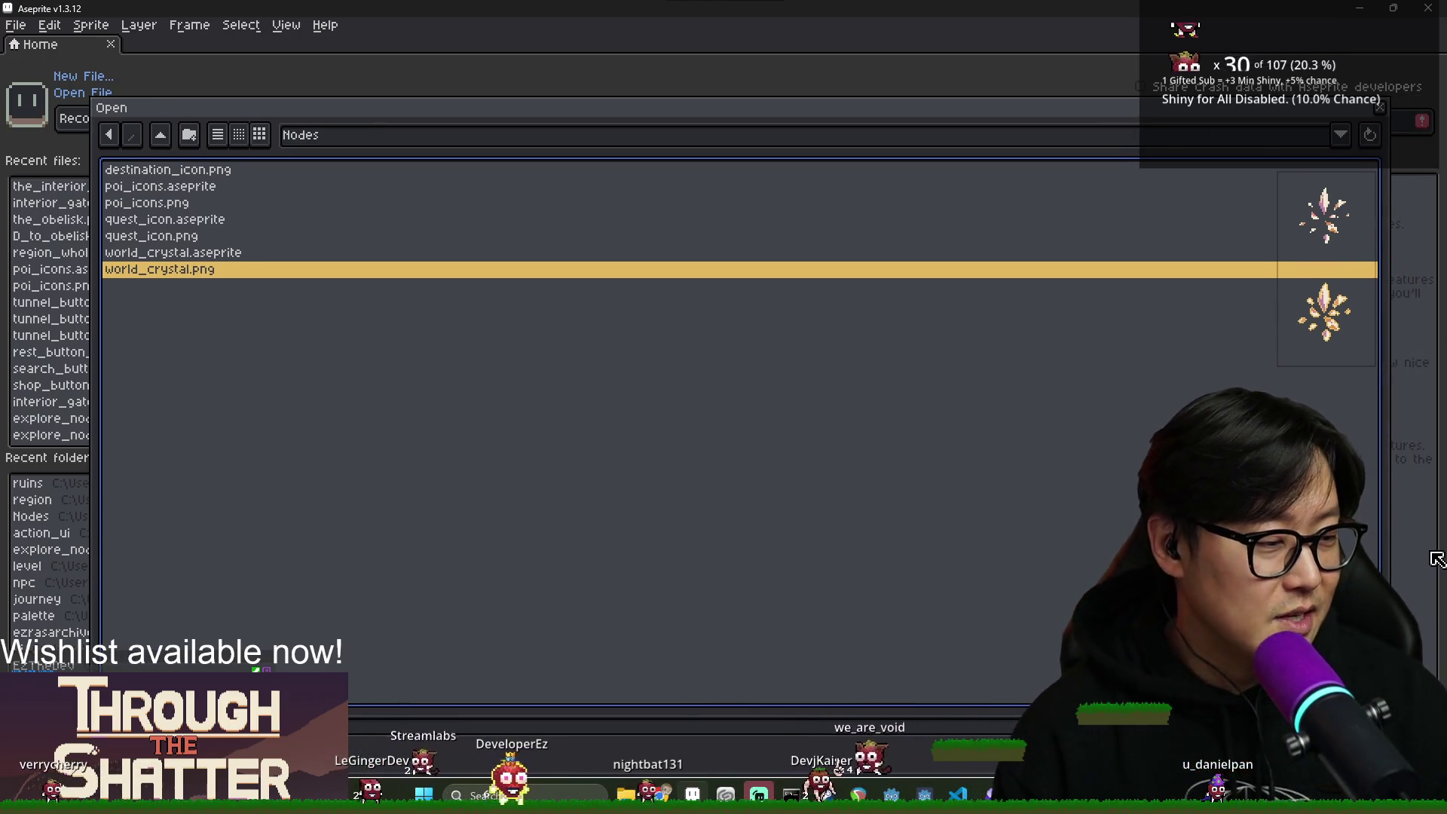
key(alt+Tab)
key(Escape)
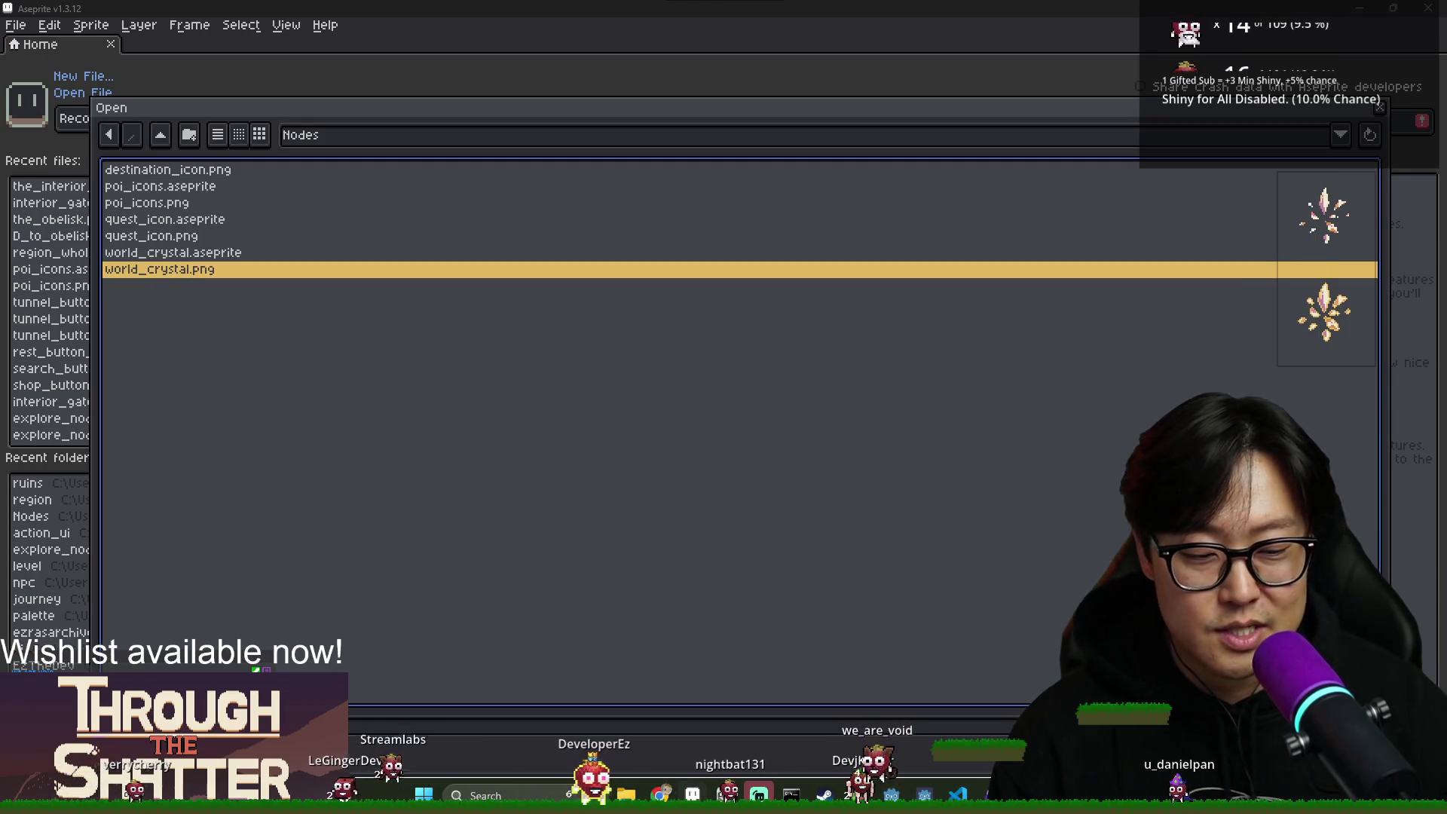
key(alt+Tab)
scroll(134, 464, down, 5)
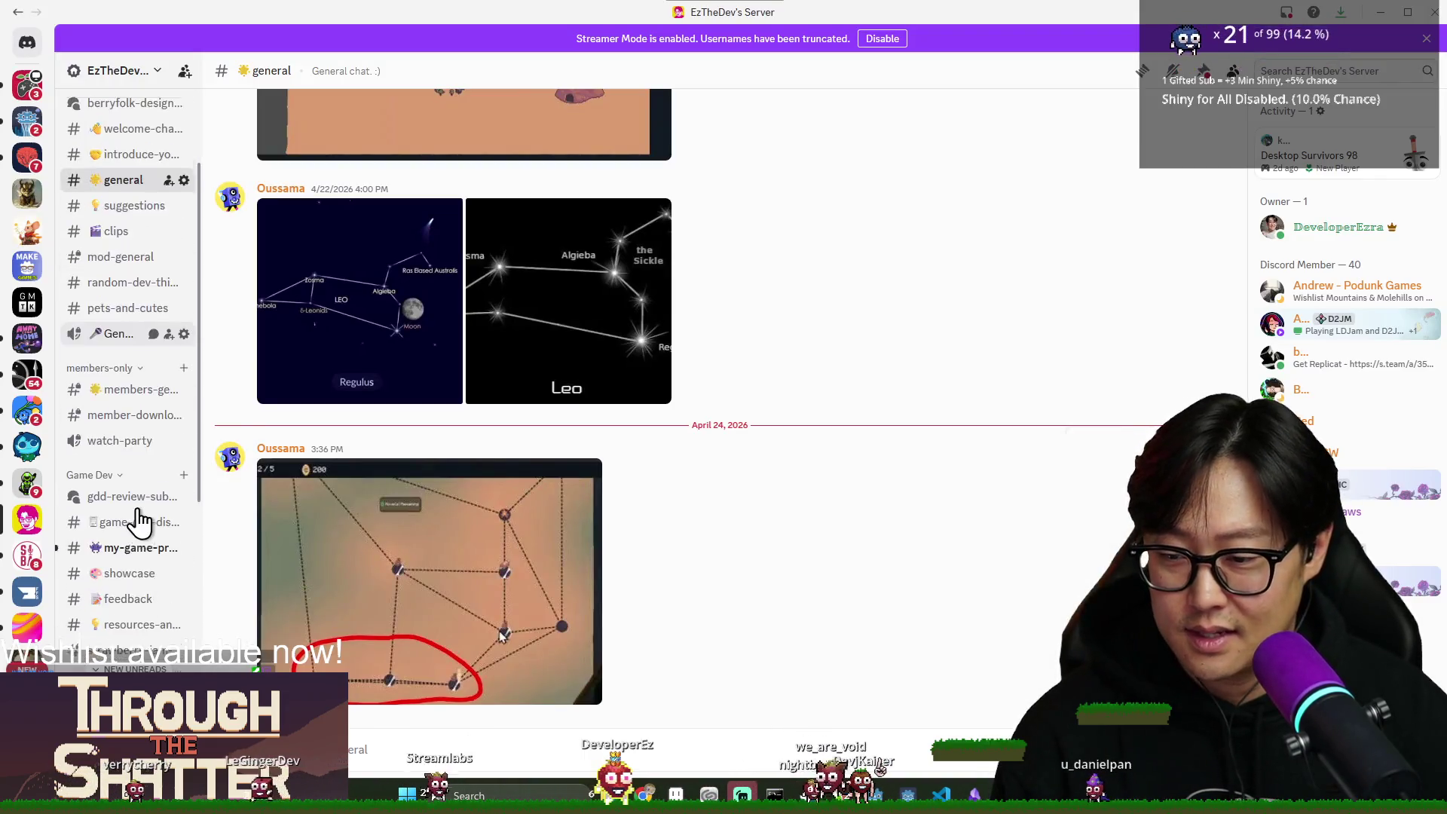
Go through #my-game-progress to #showcase, then enlarge and close the corrupted strawberryfolk pixel art.
click(124, 397)
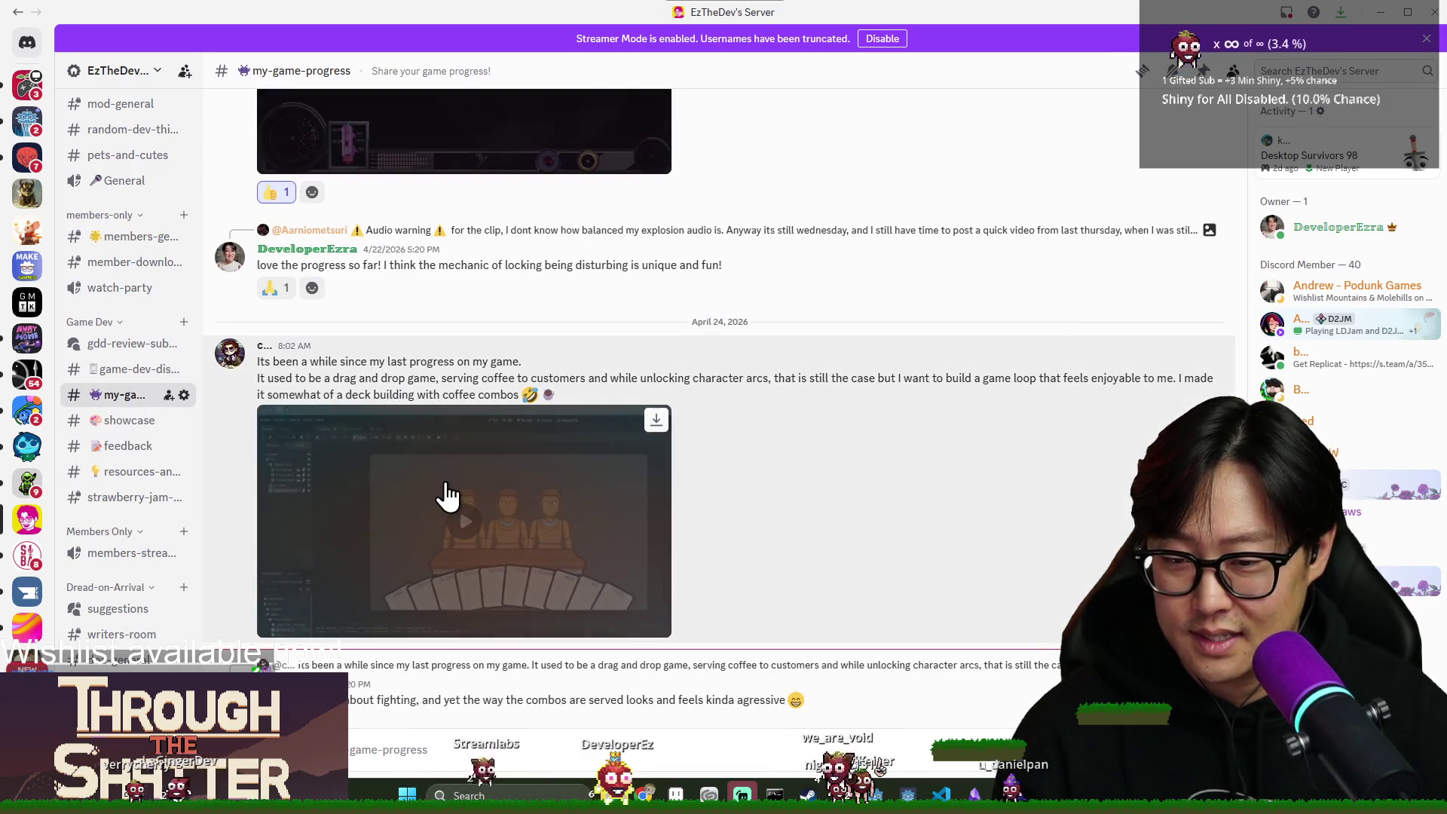
click(117, 423)
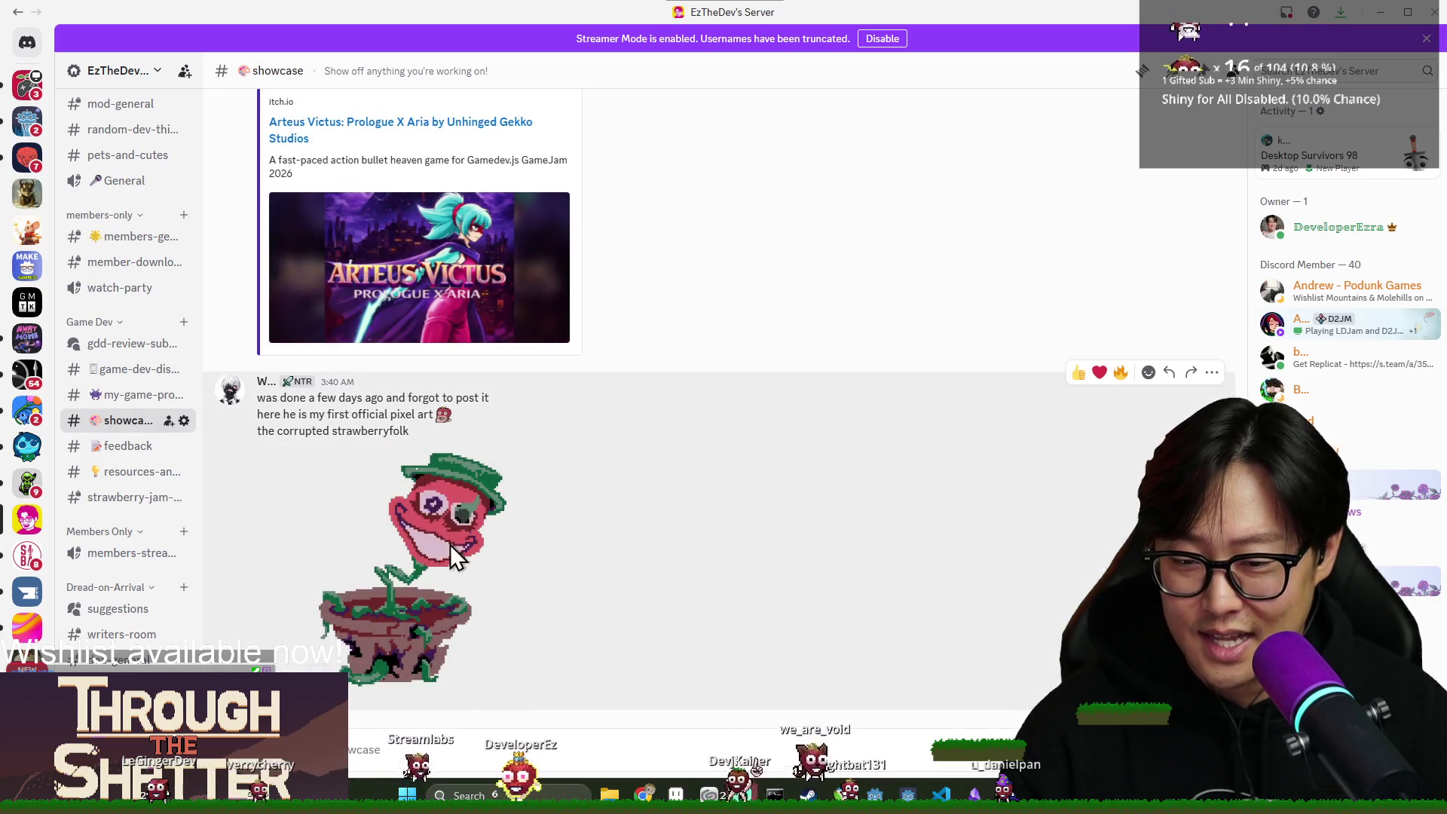
click(450, 544)
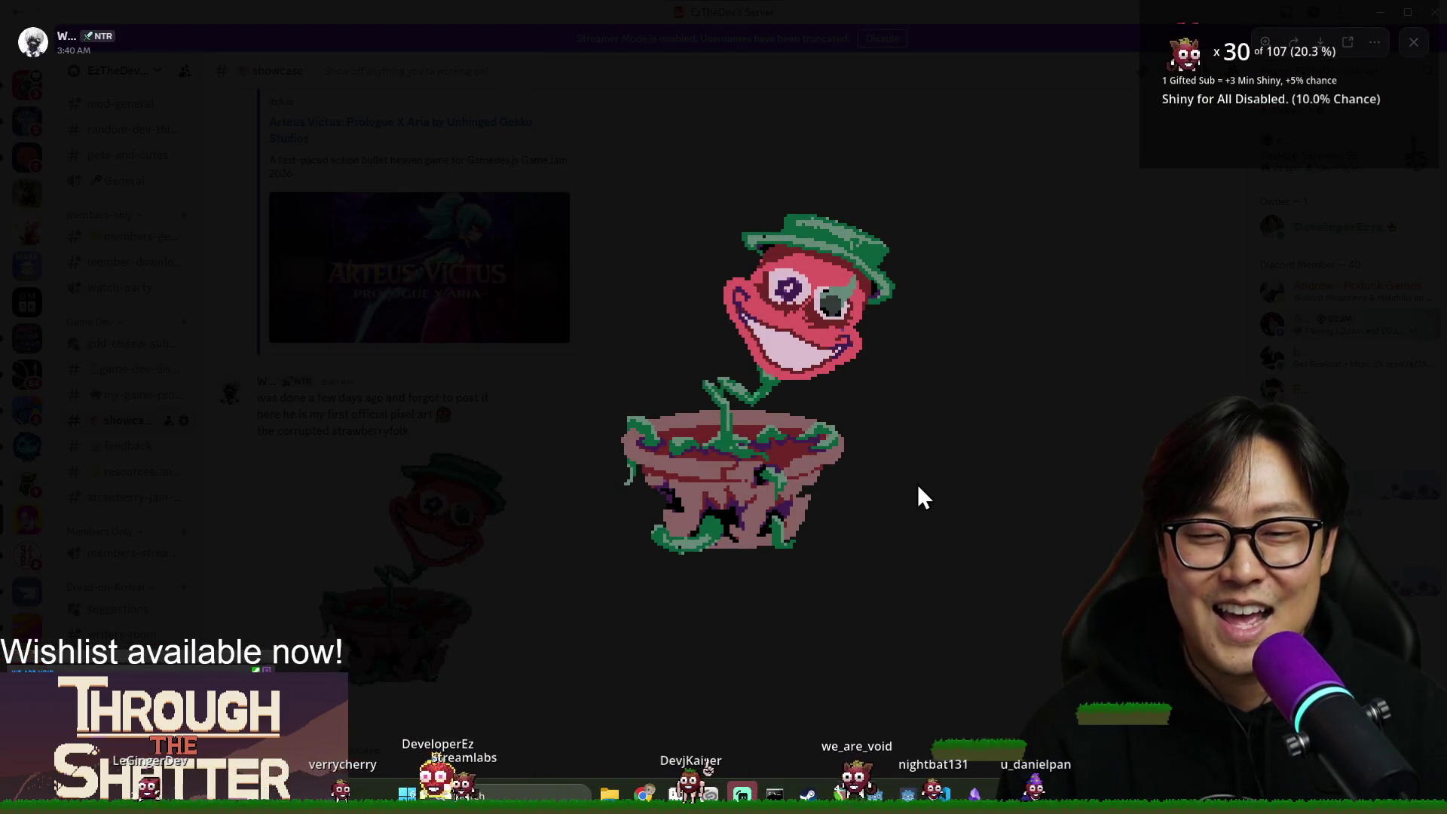
click(922, 497)
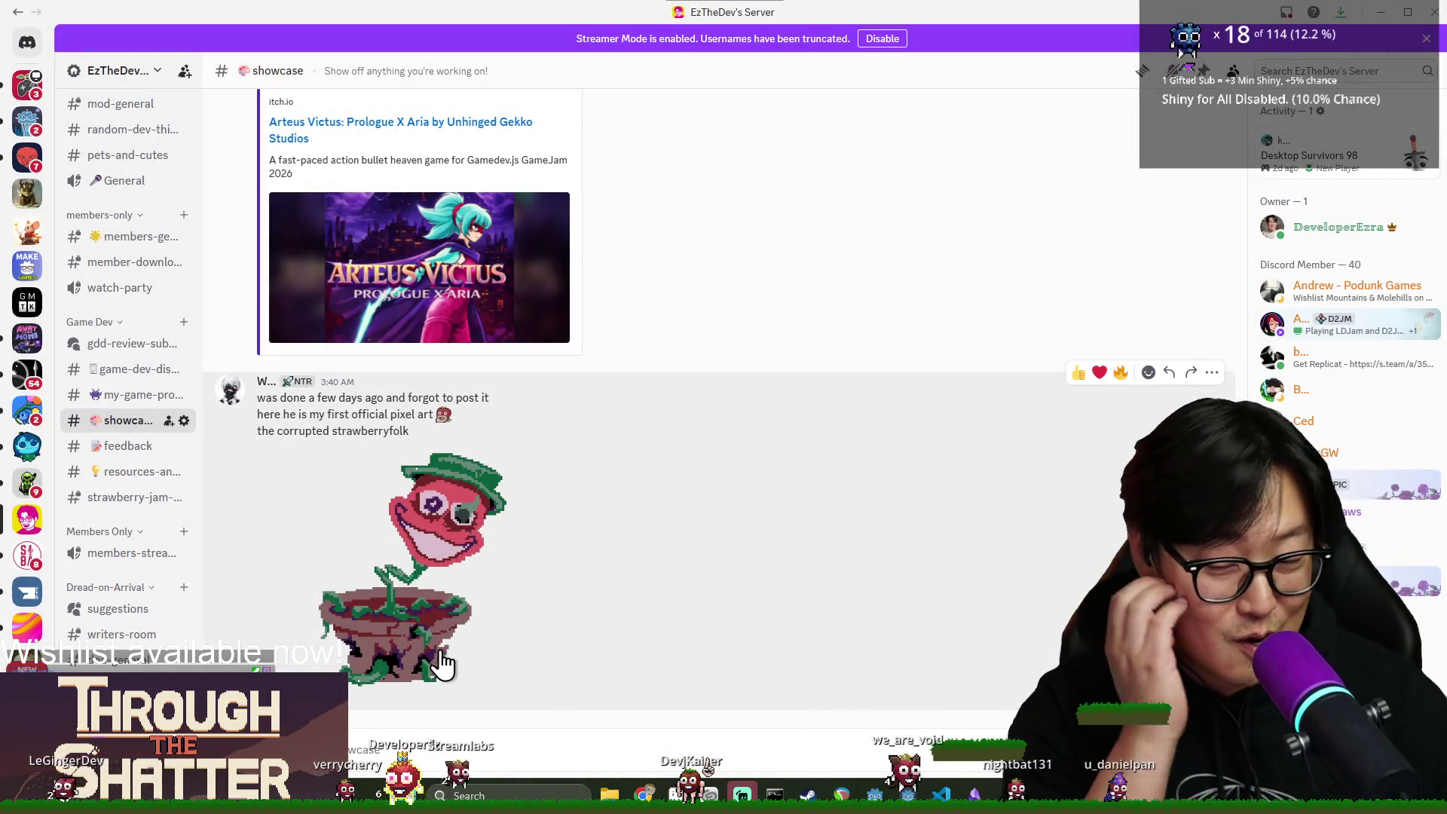
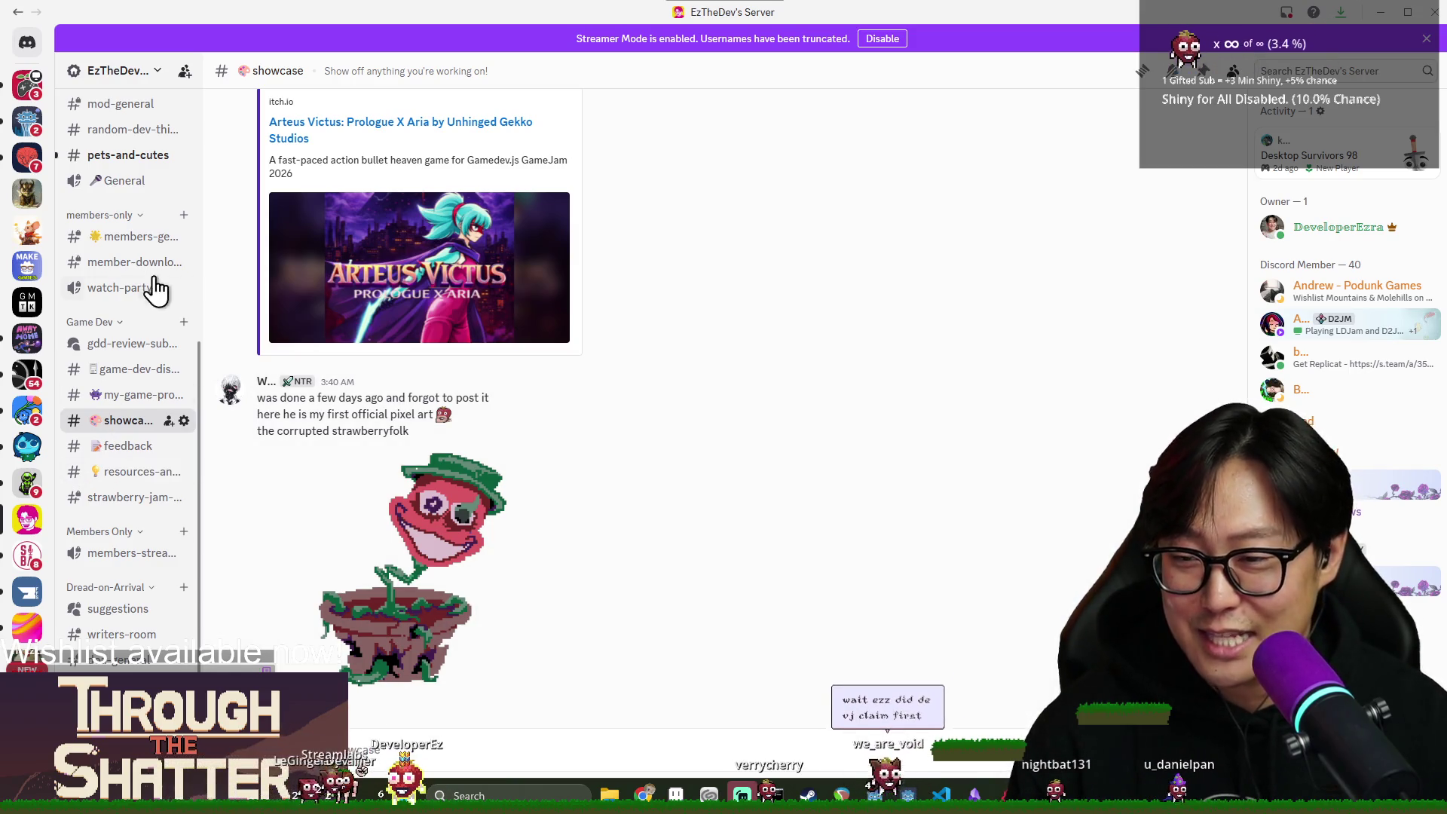
Open the black cat photo full-size from the 'Cat cat cat cat' thread in pets-and-cutes.
click(114, 156)
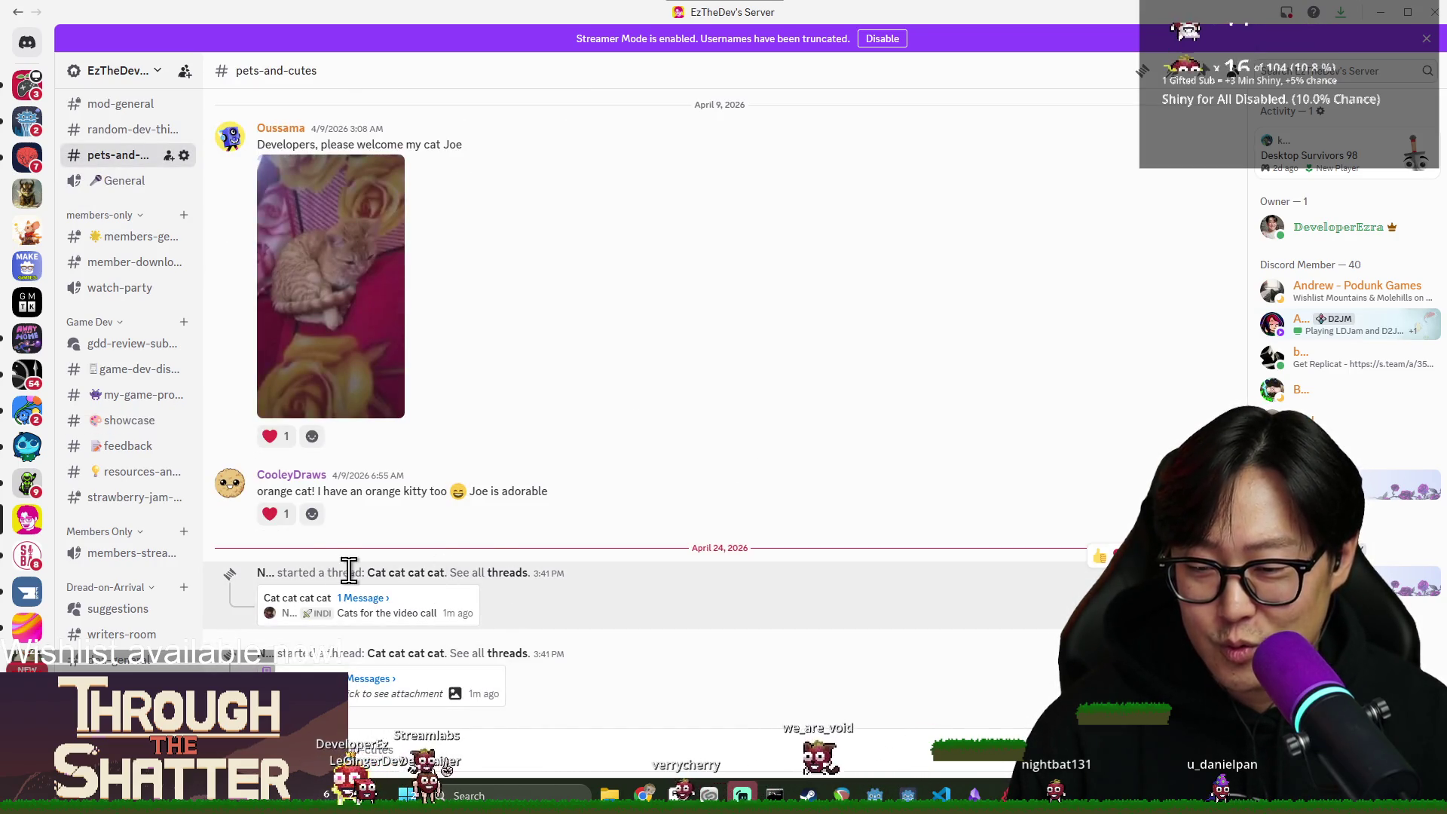
click(418, 615)
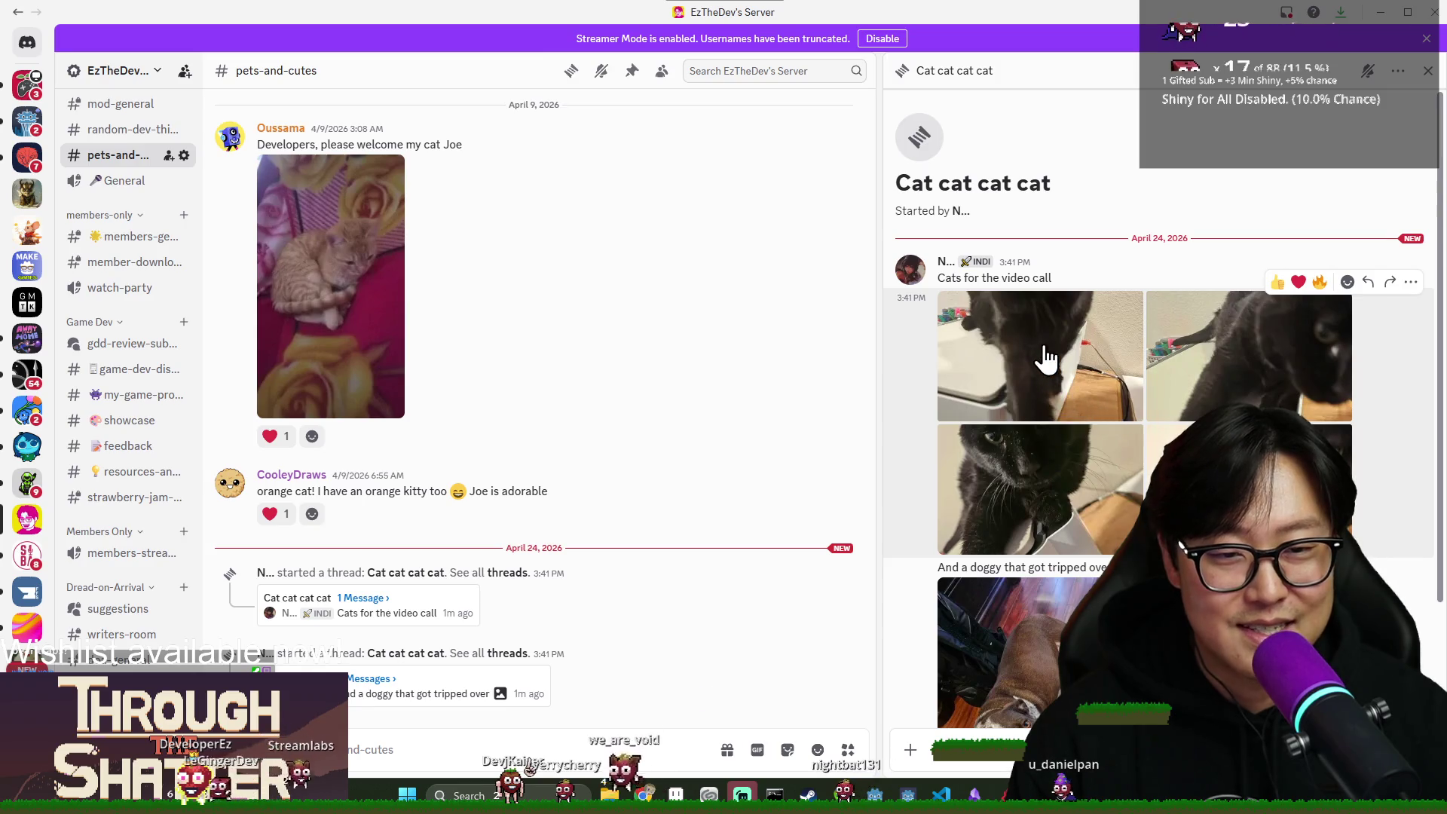
click(1045, 368)
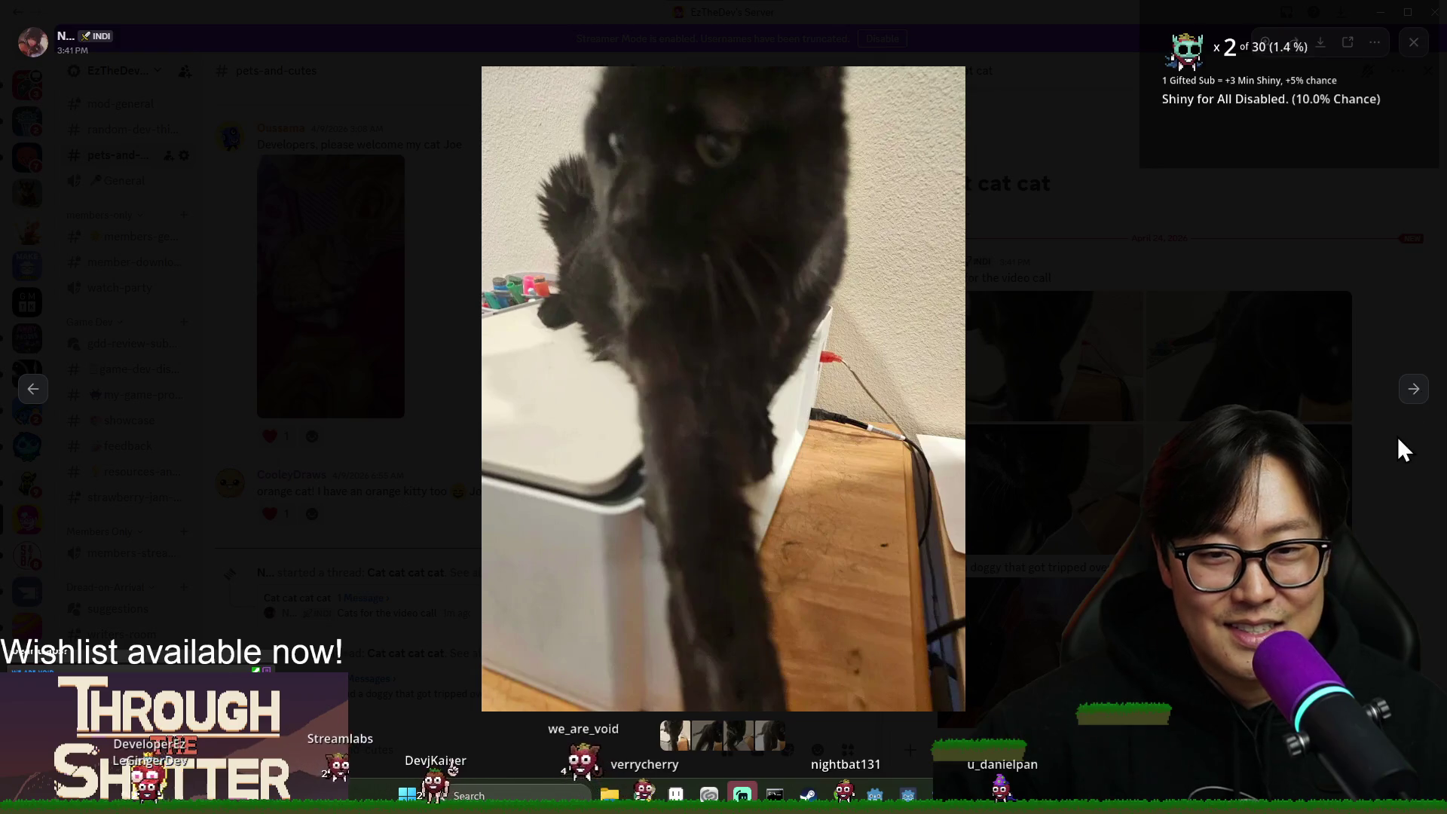
click(1421, 398)
click(1422, 398)
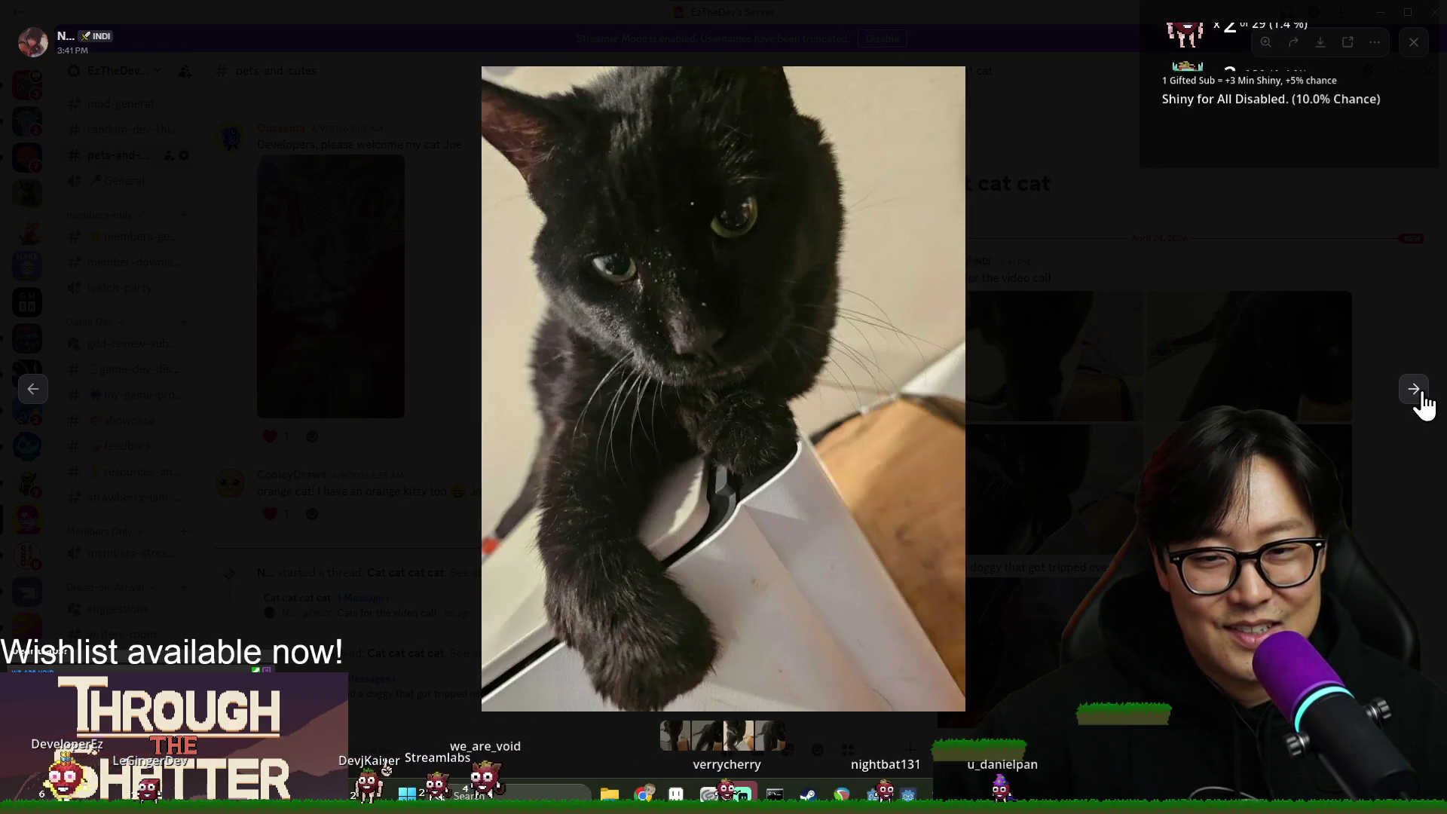
click(1421, 398)
click(1422, 398)
click(1422, 398)
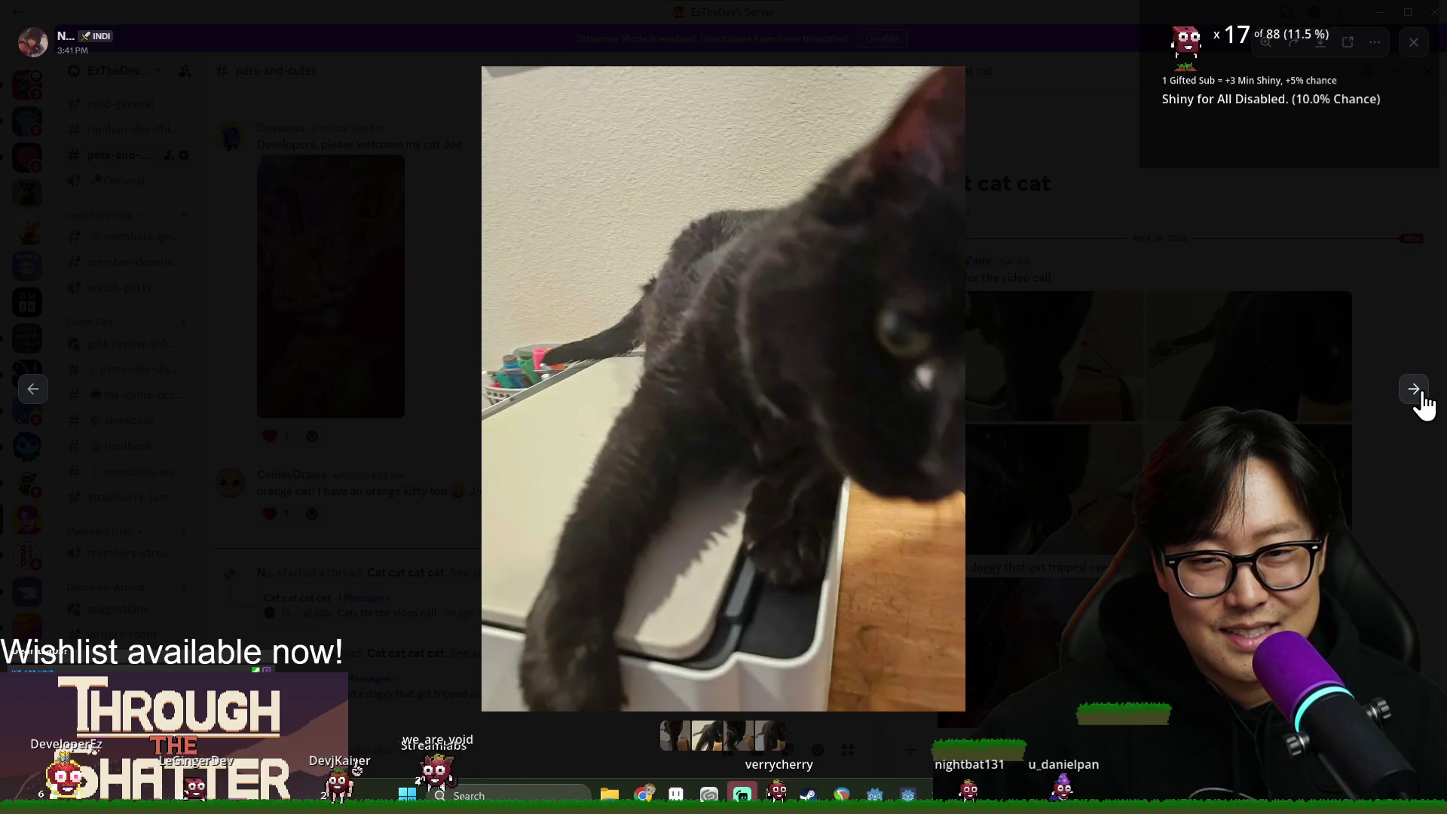
click(1422, 398)
click(1419, 392)
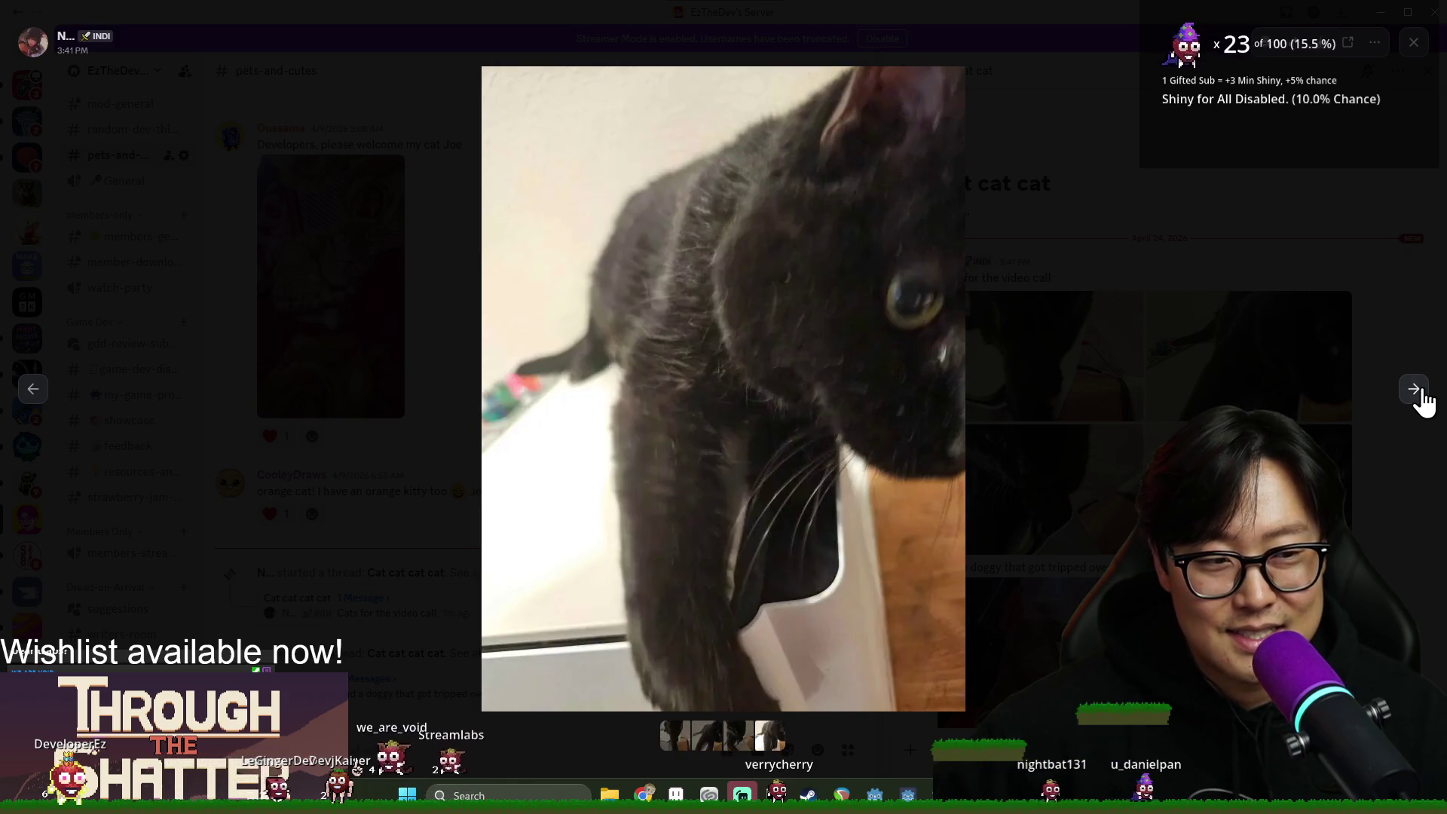
click(1417, 396)
click(1286, 333)
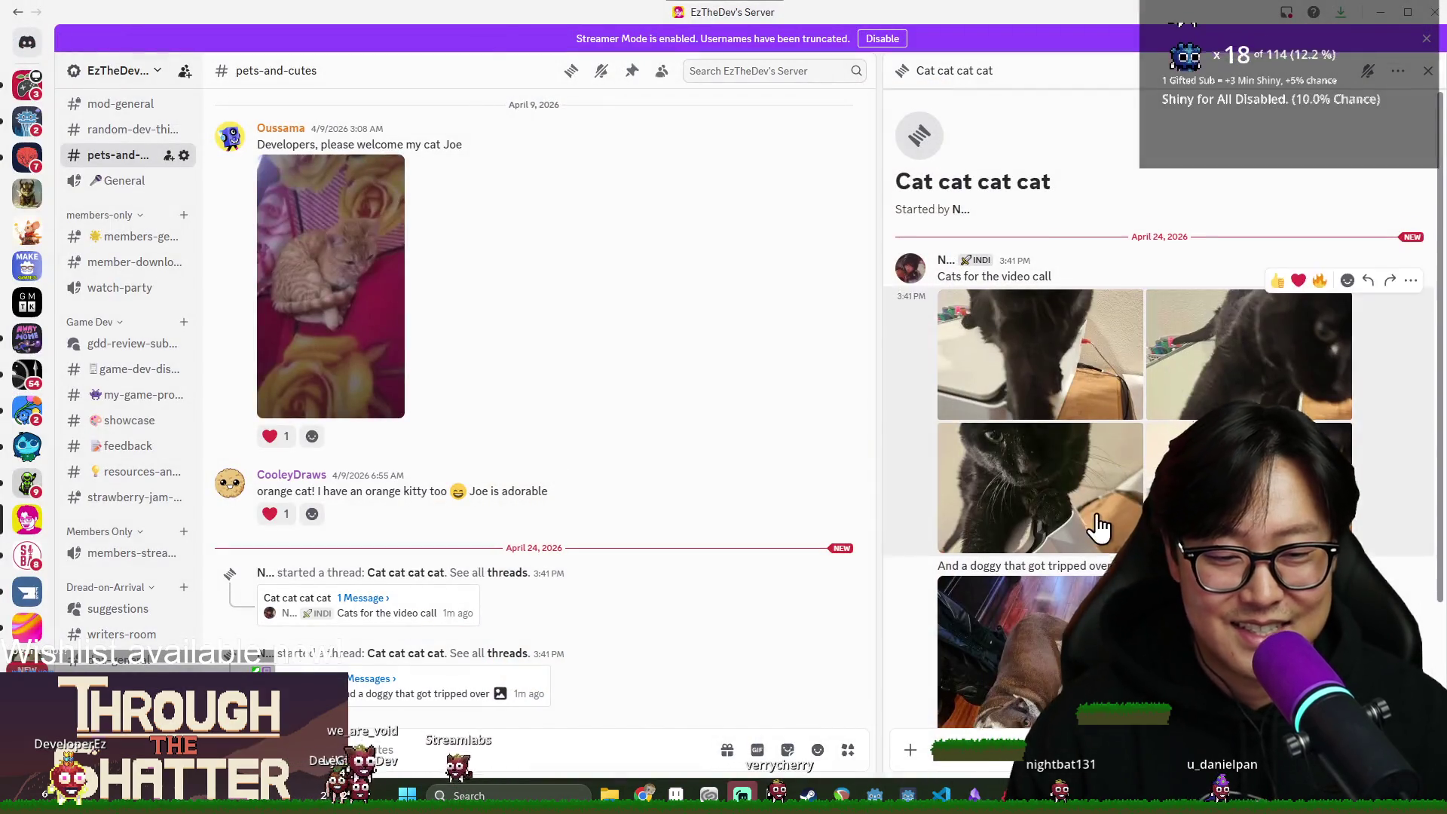
scroll(1071, 543, down, 3)
click(1064, 579)
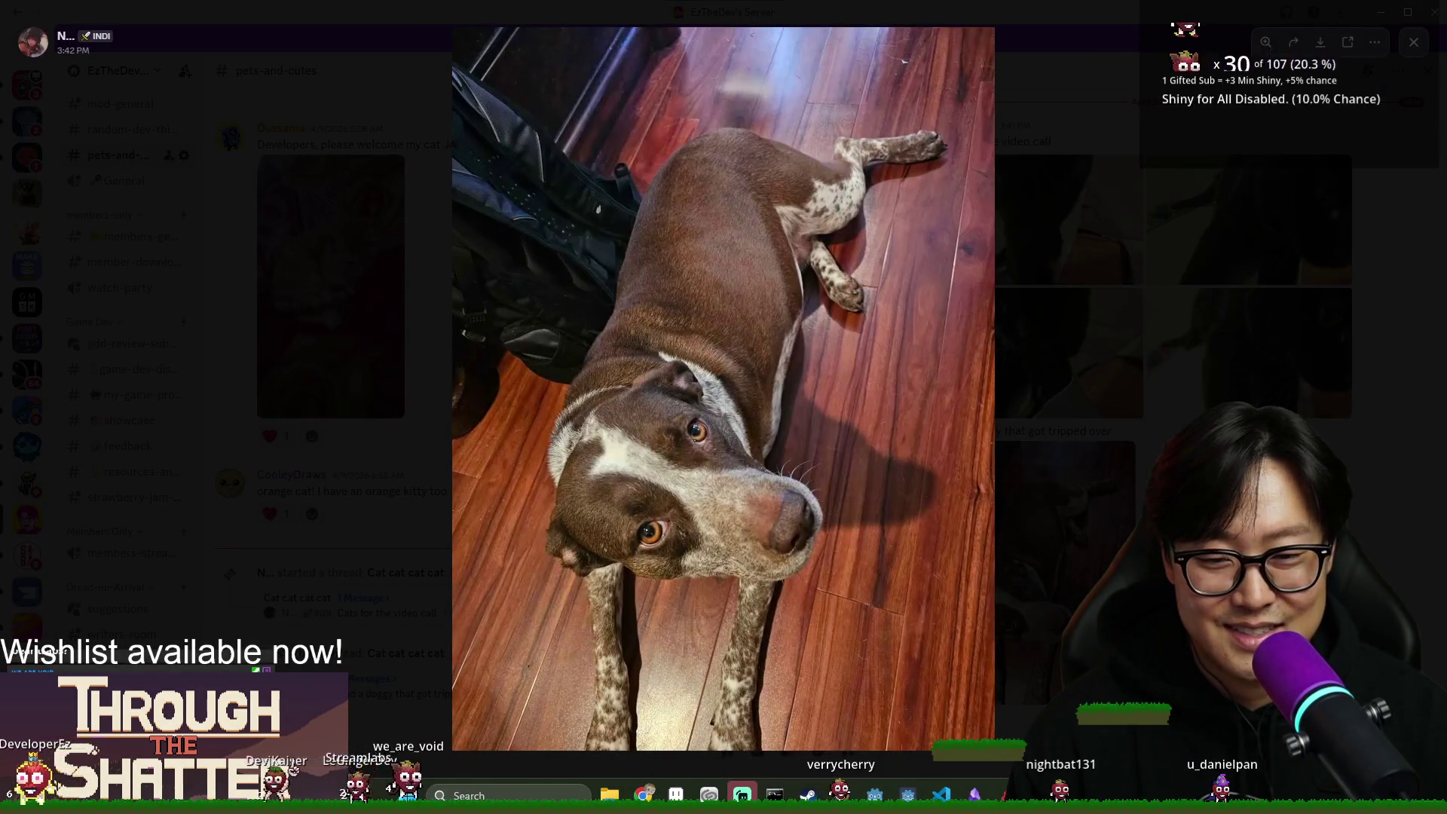
key(Escape)
scroll(354, 374, up, 1)
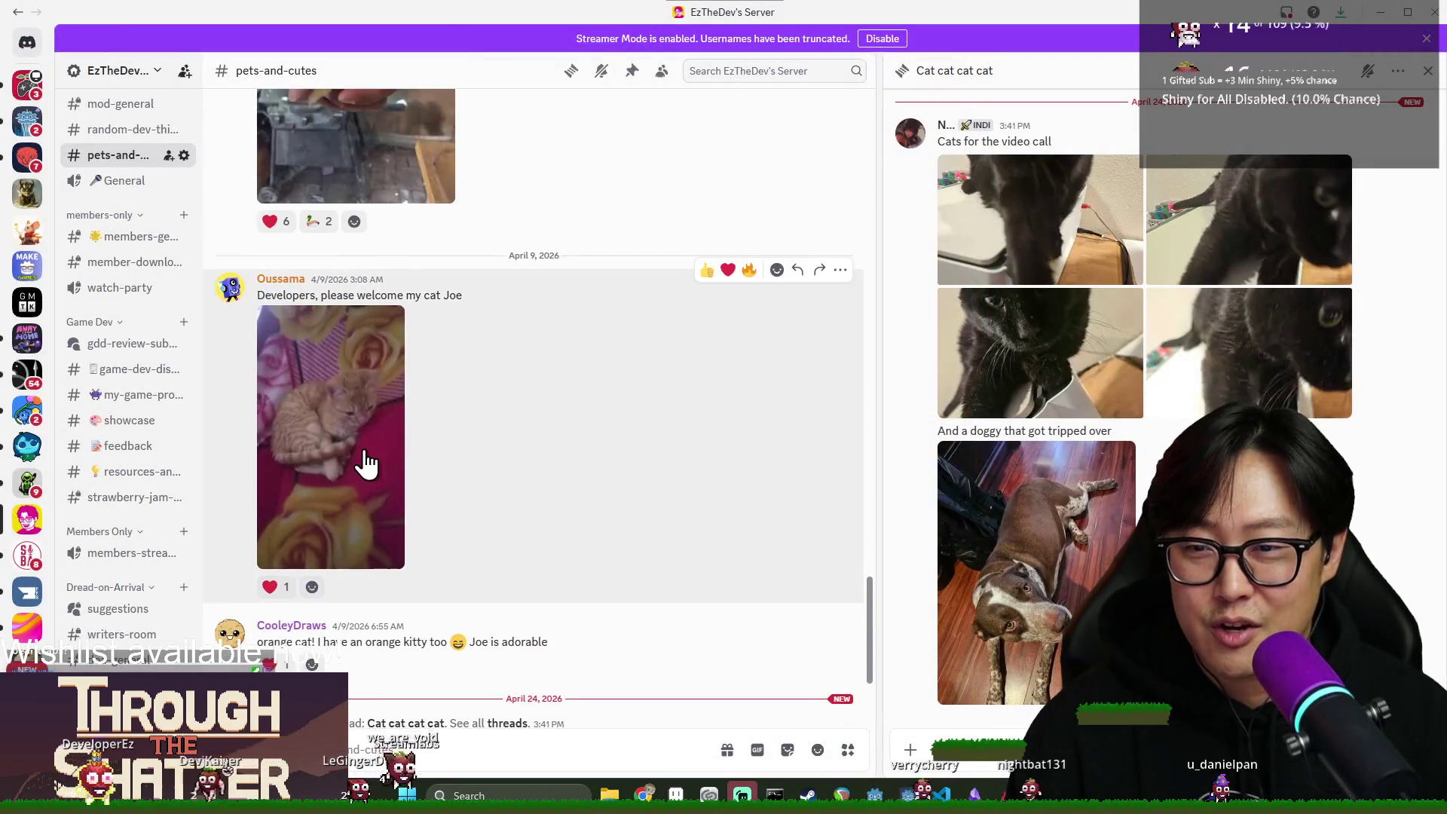
click(365, 462)
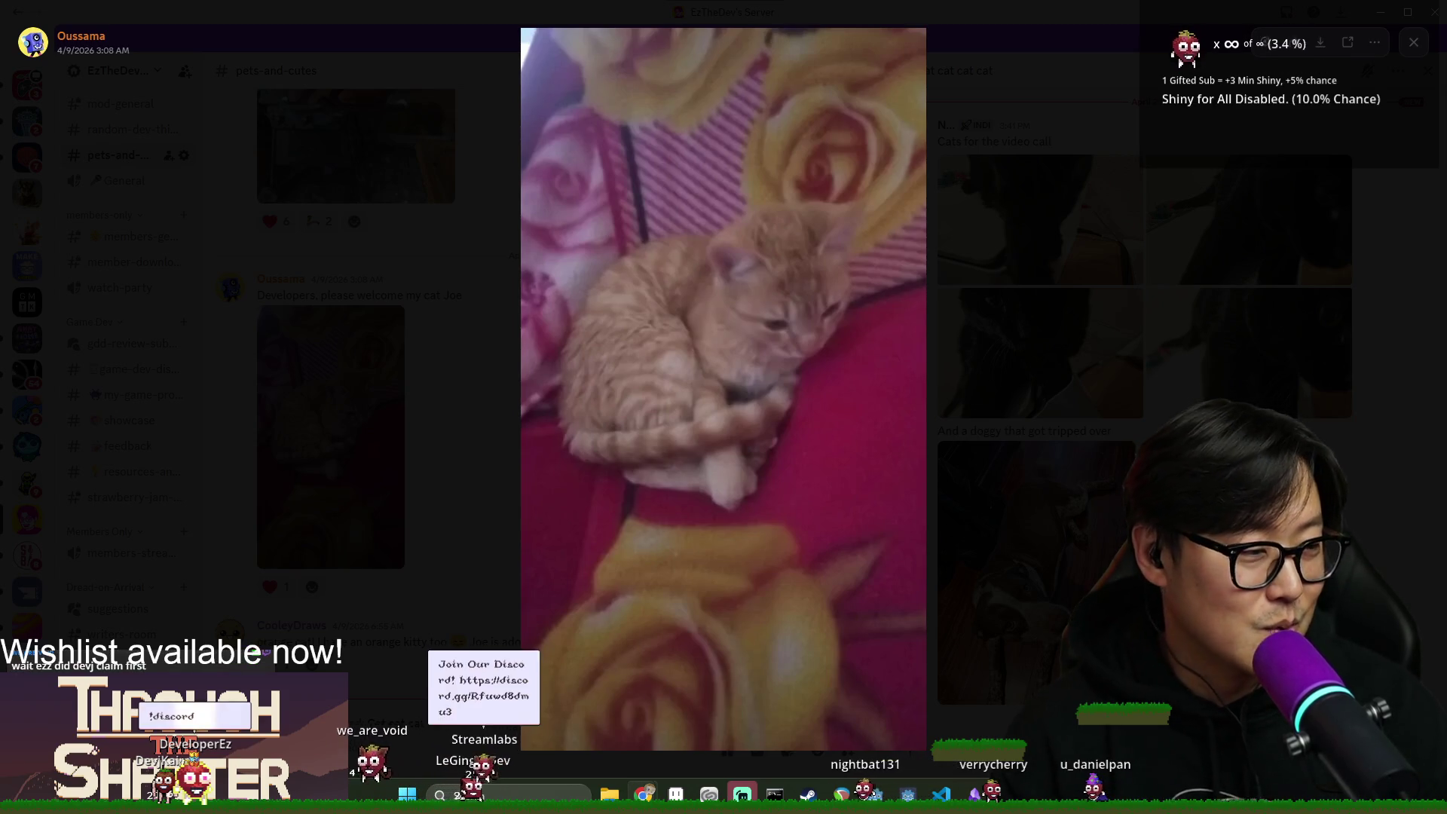
key(Escape)
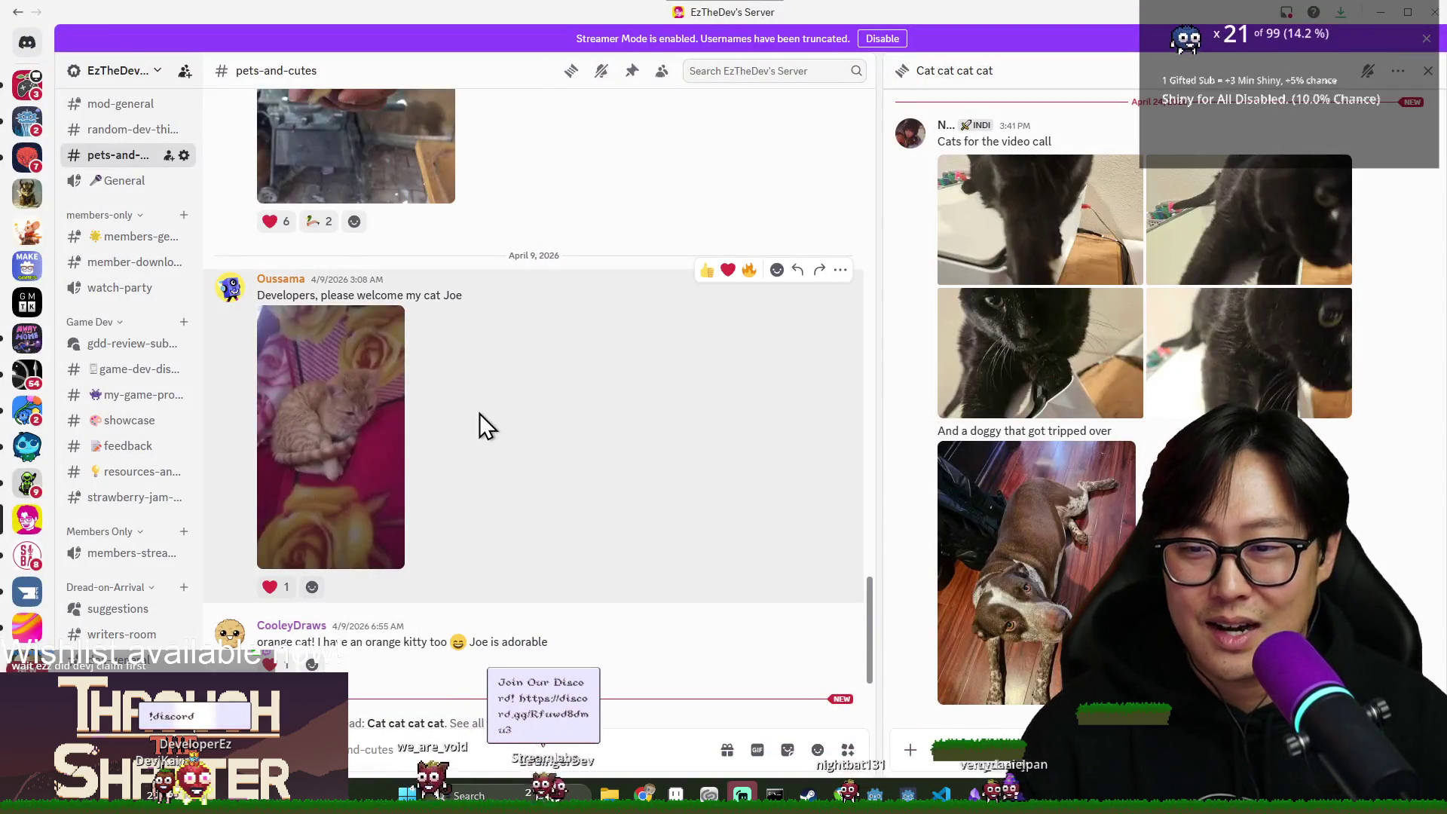
click(351, 456)
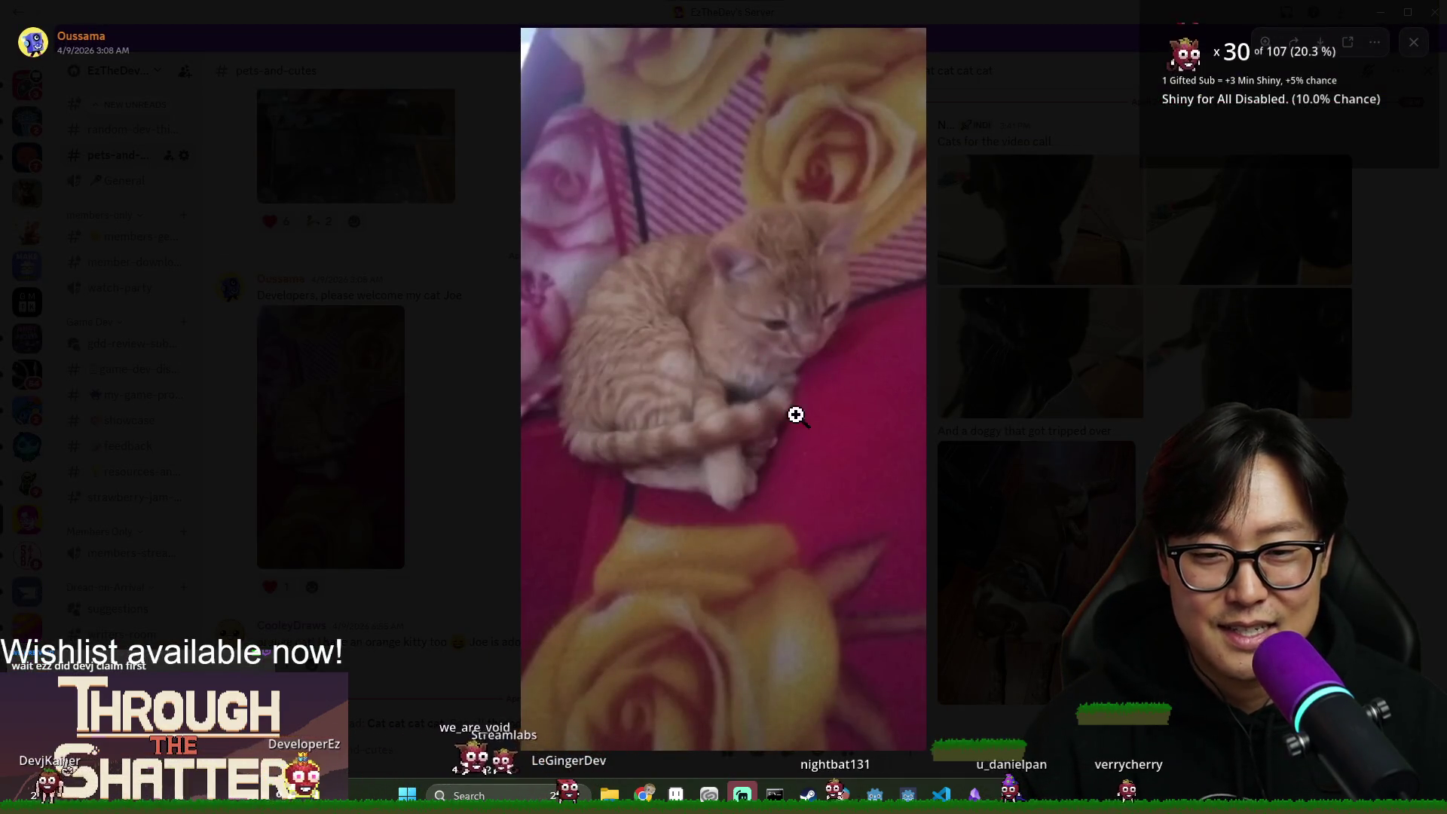
click(956, 455)
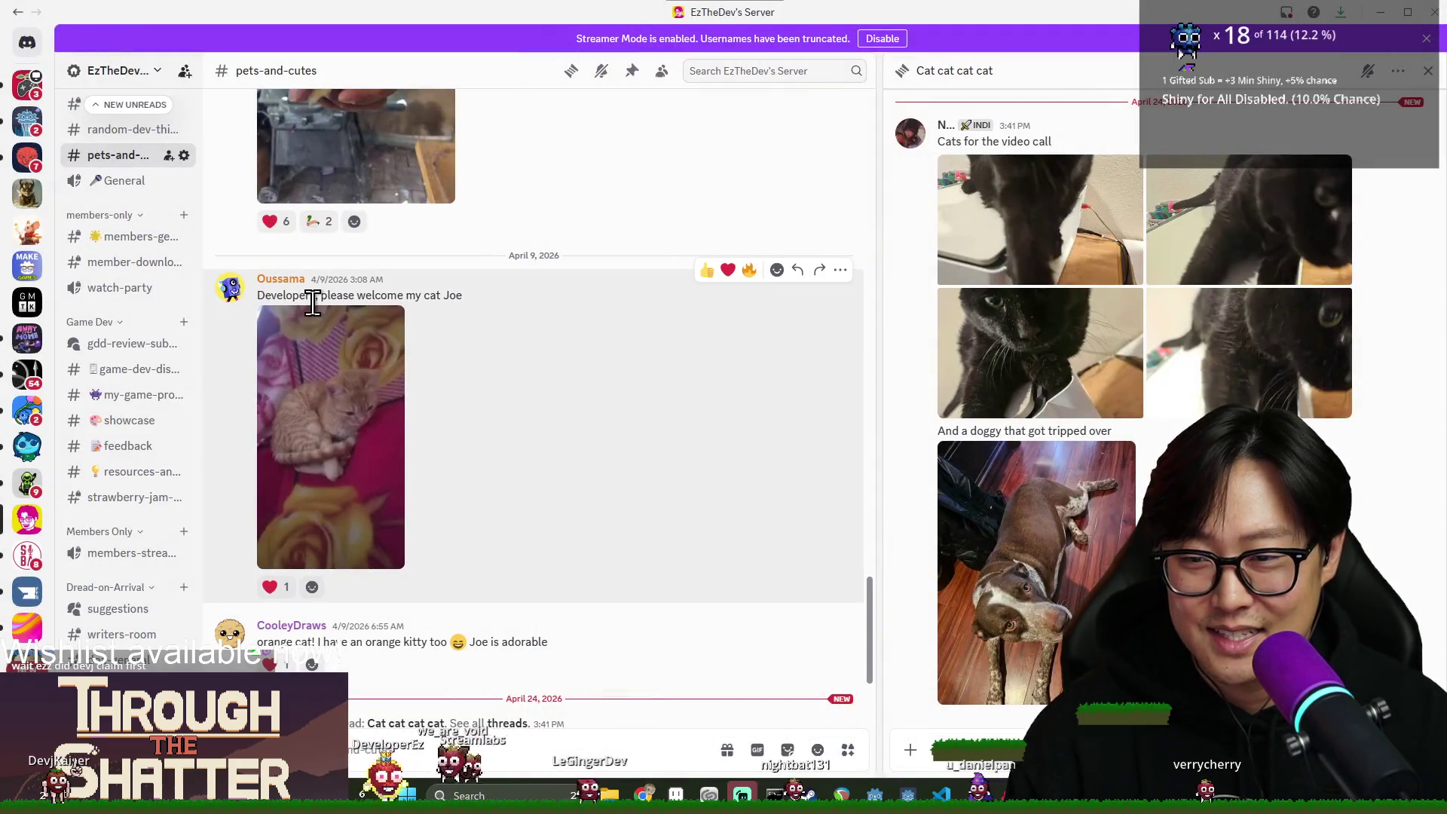
View the duckling photo full-size, zoom in and out, then close it.
scroll(438, 407, up, 5)
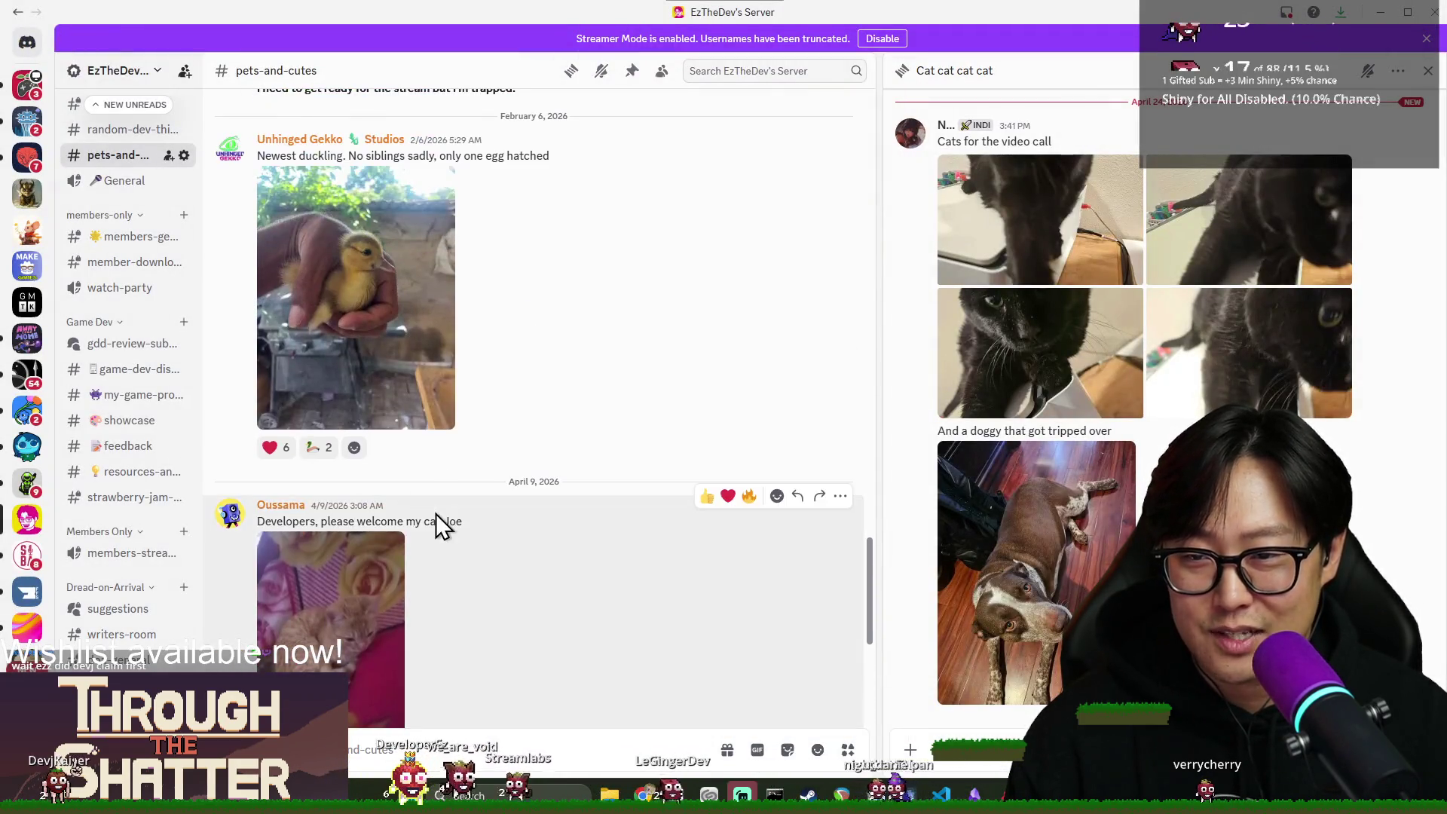
click(355, 394)
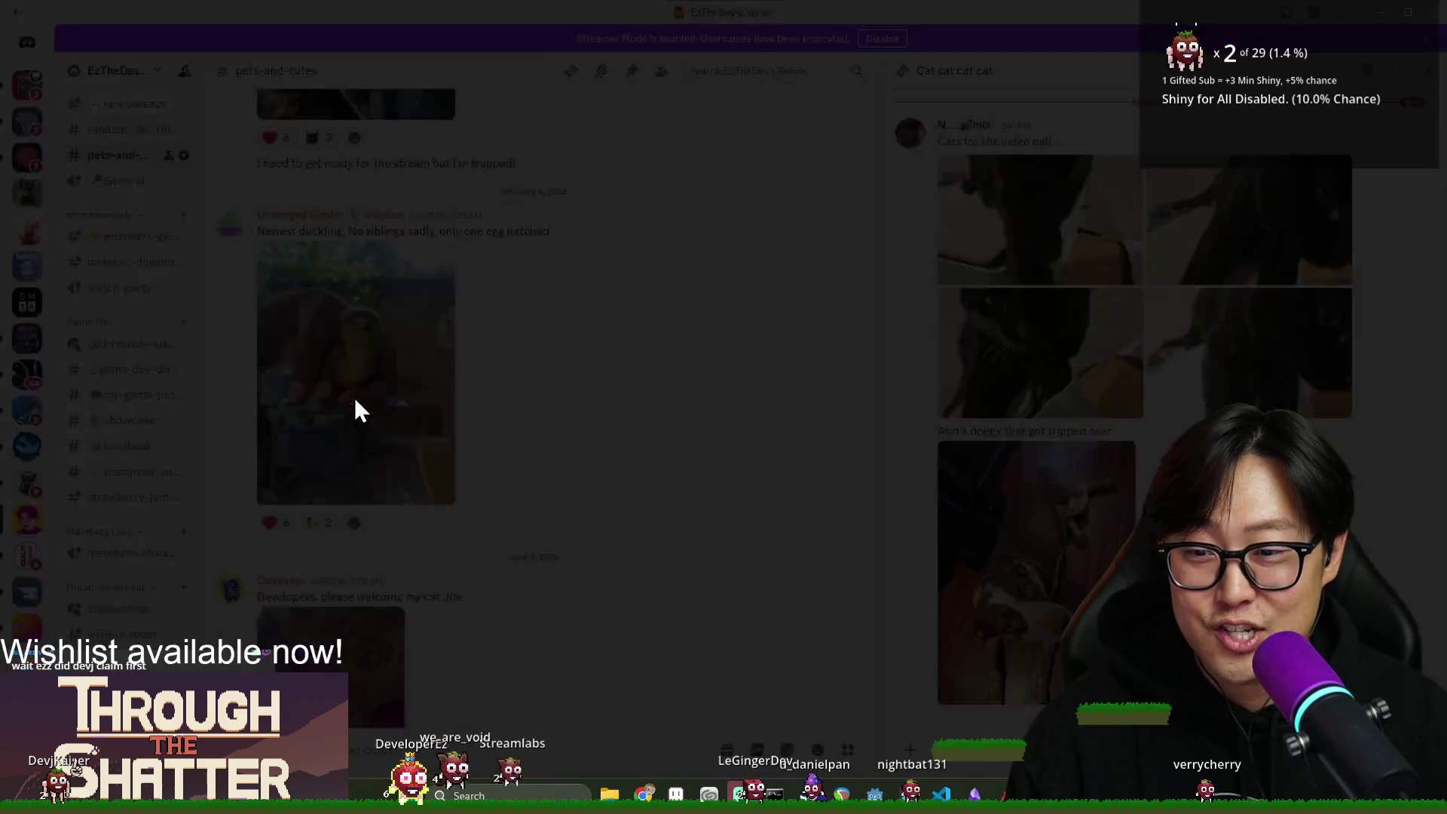
click(746, 265)
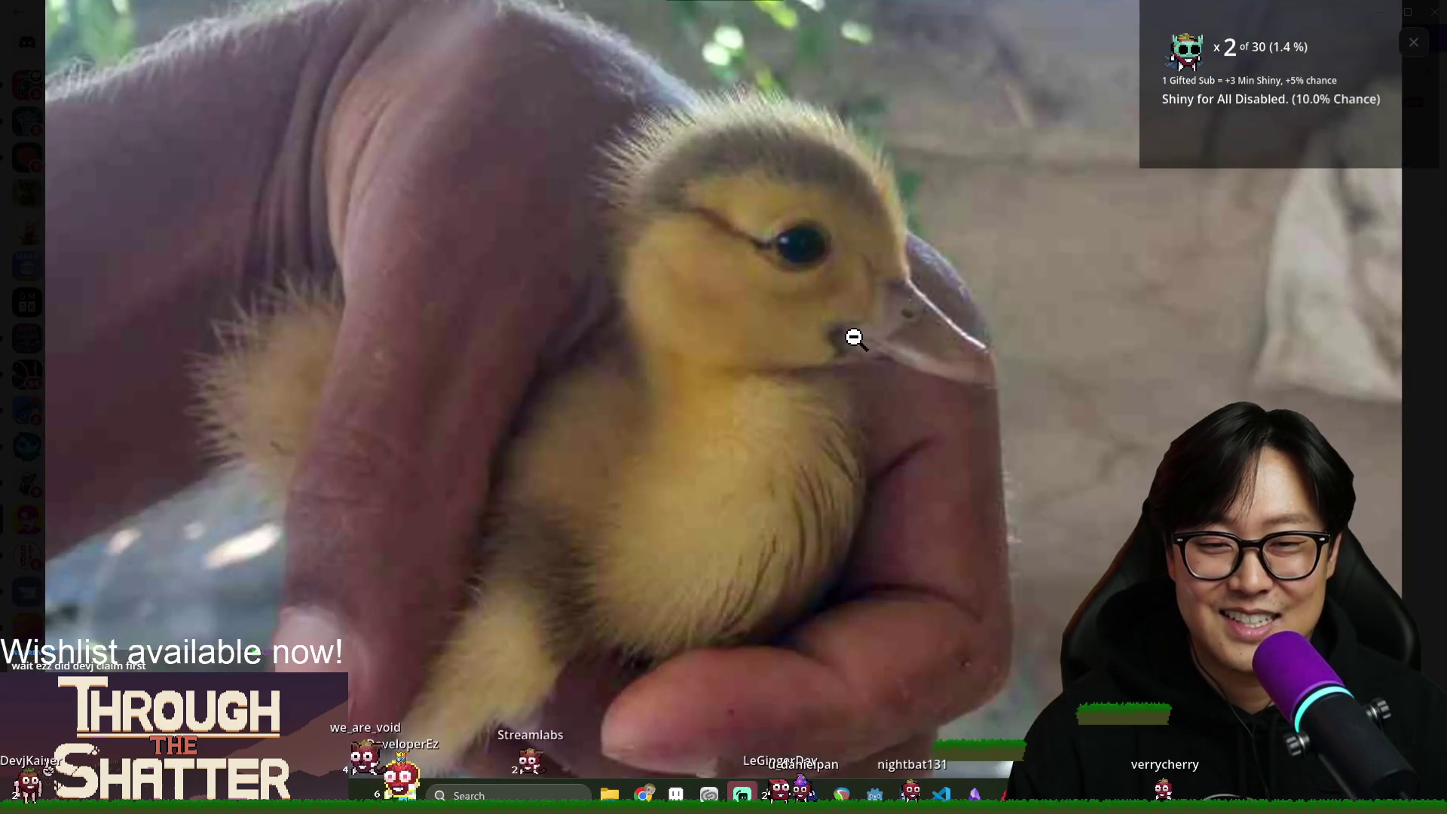
click(859, 338)
click(431, 343)
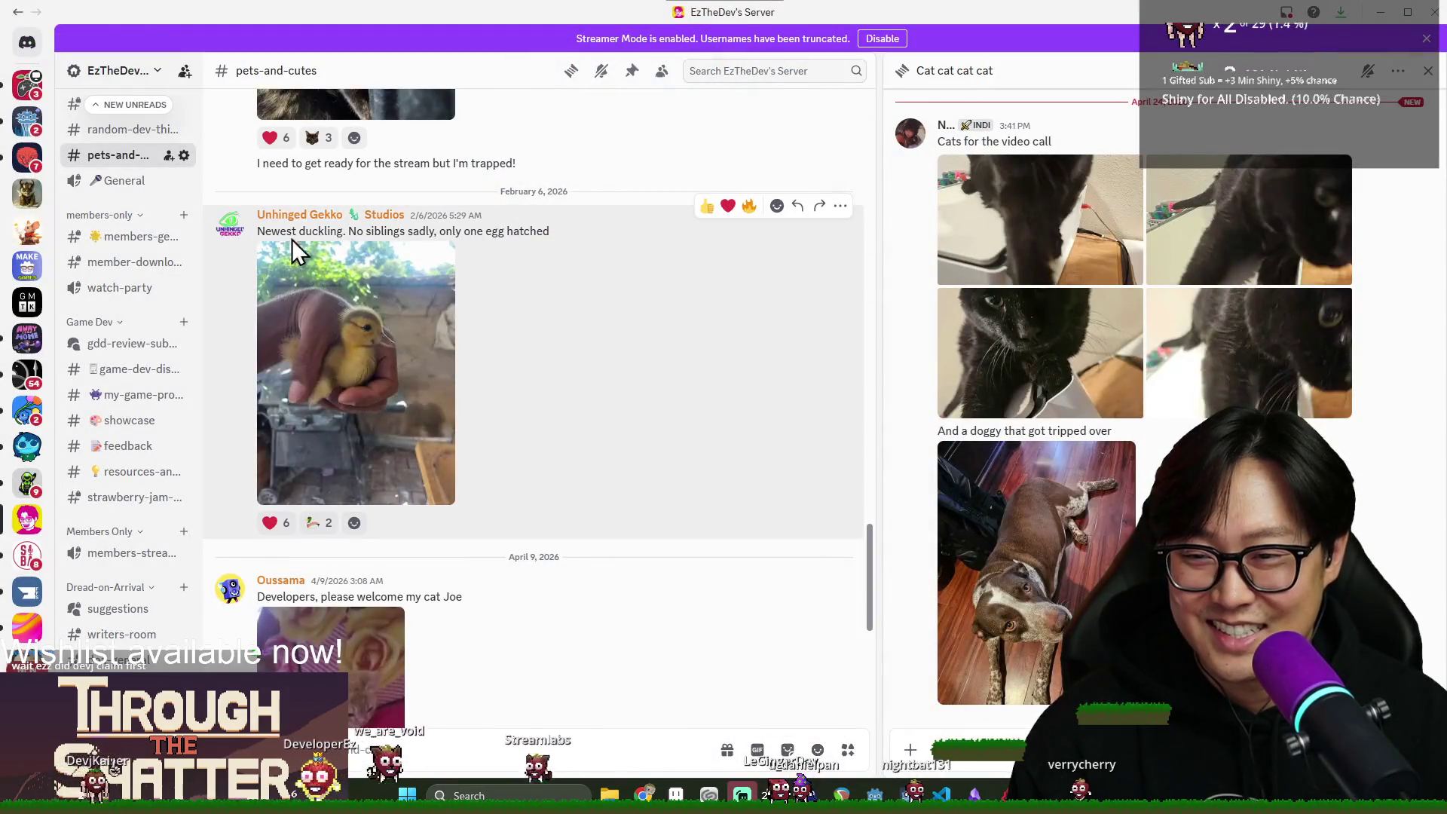
Scroll up and view the Pomeranian and Sweeney Pom photos full-size.
scroll(461, 331, up, 2)
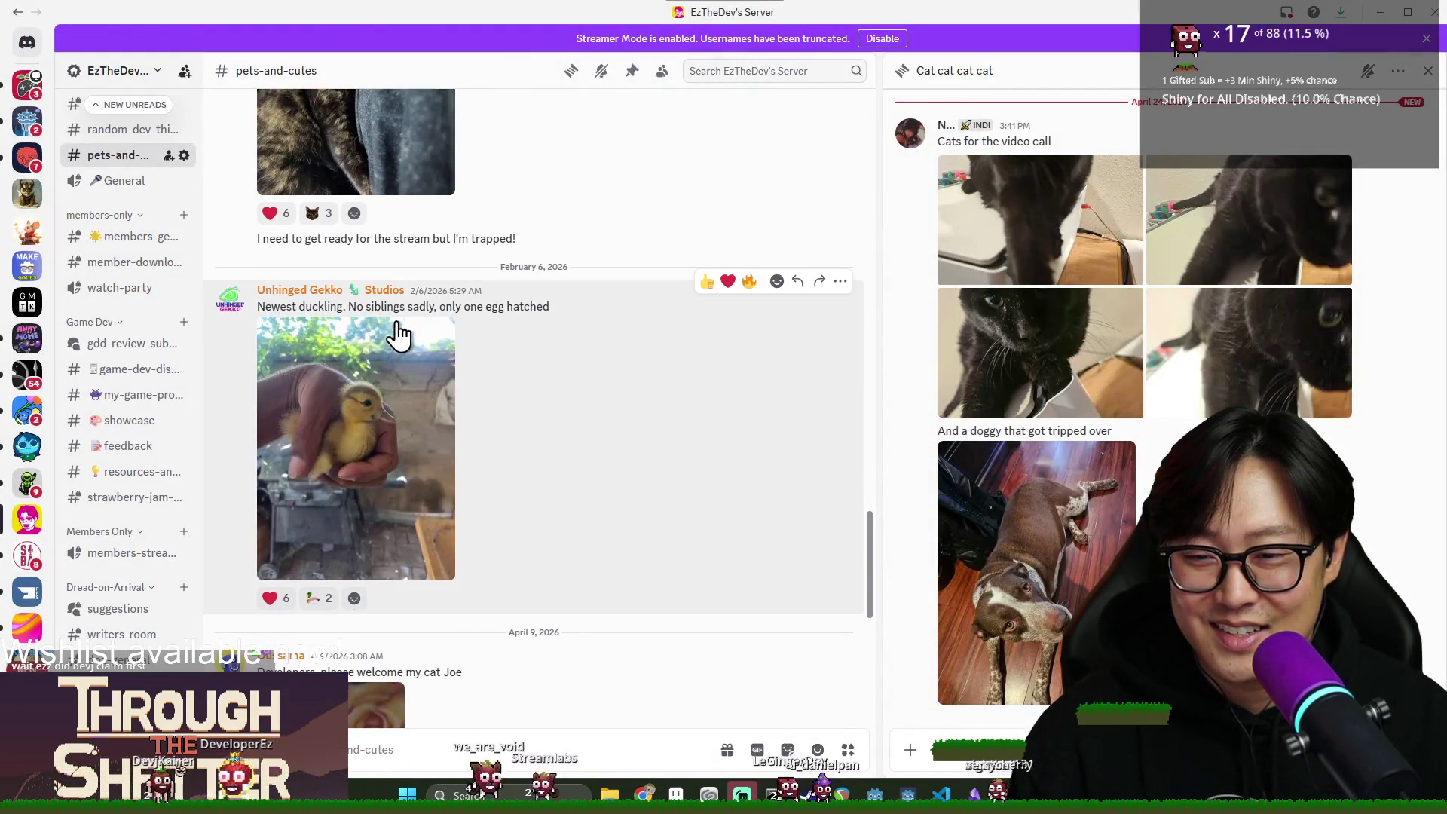
scroll(527, 356, up, 5)
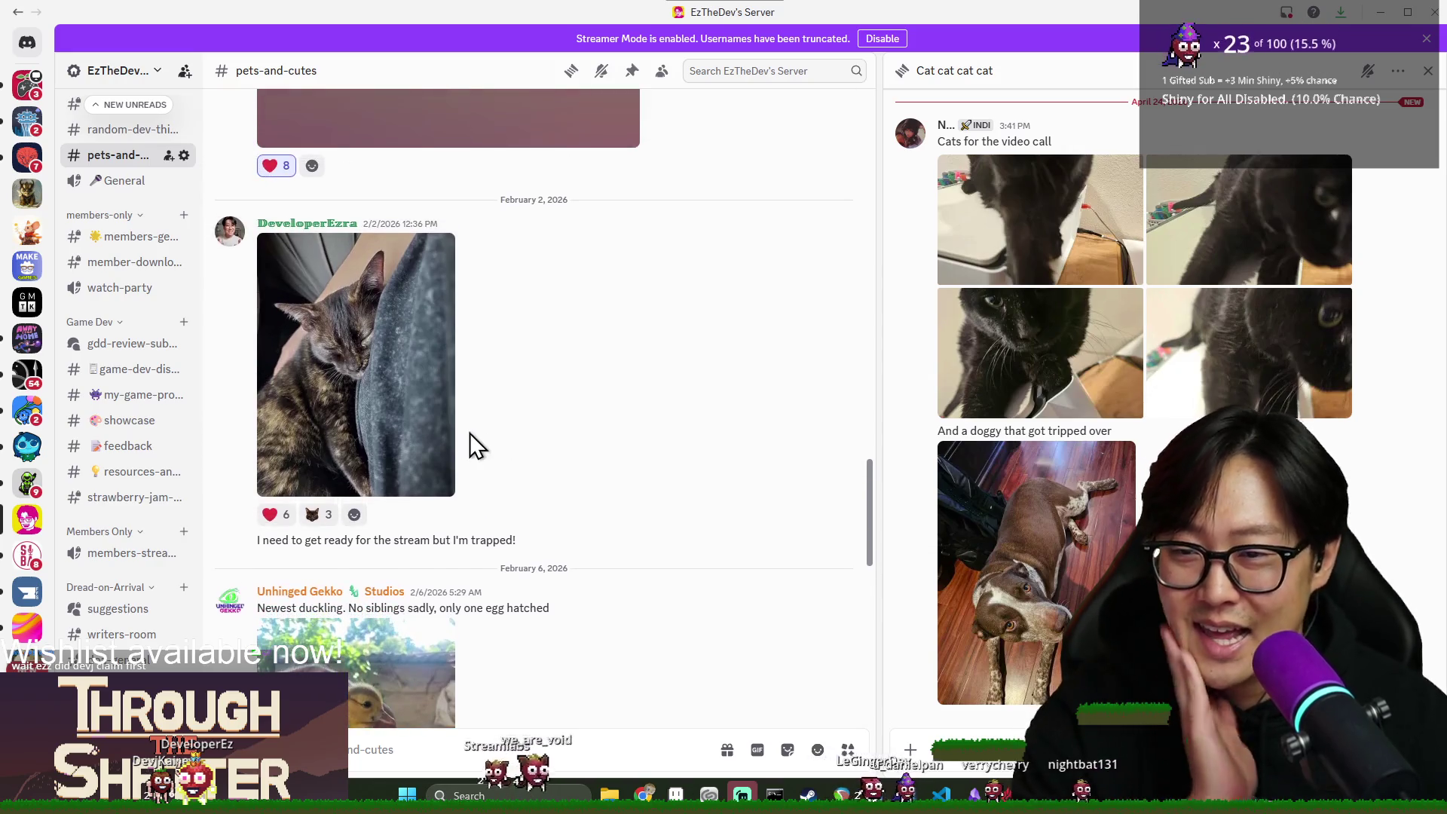
scroll(490, 445, up, 7)
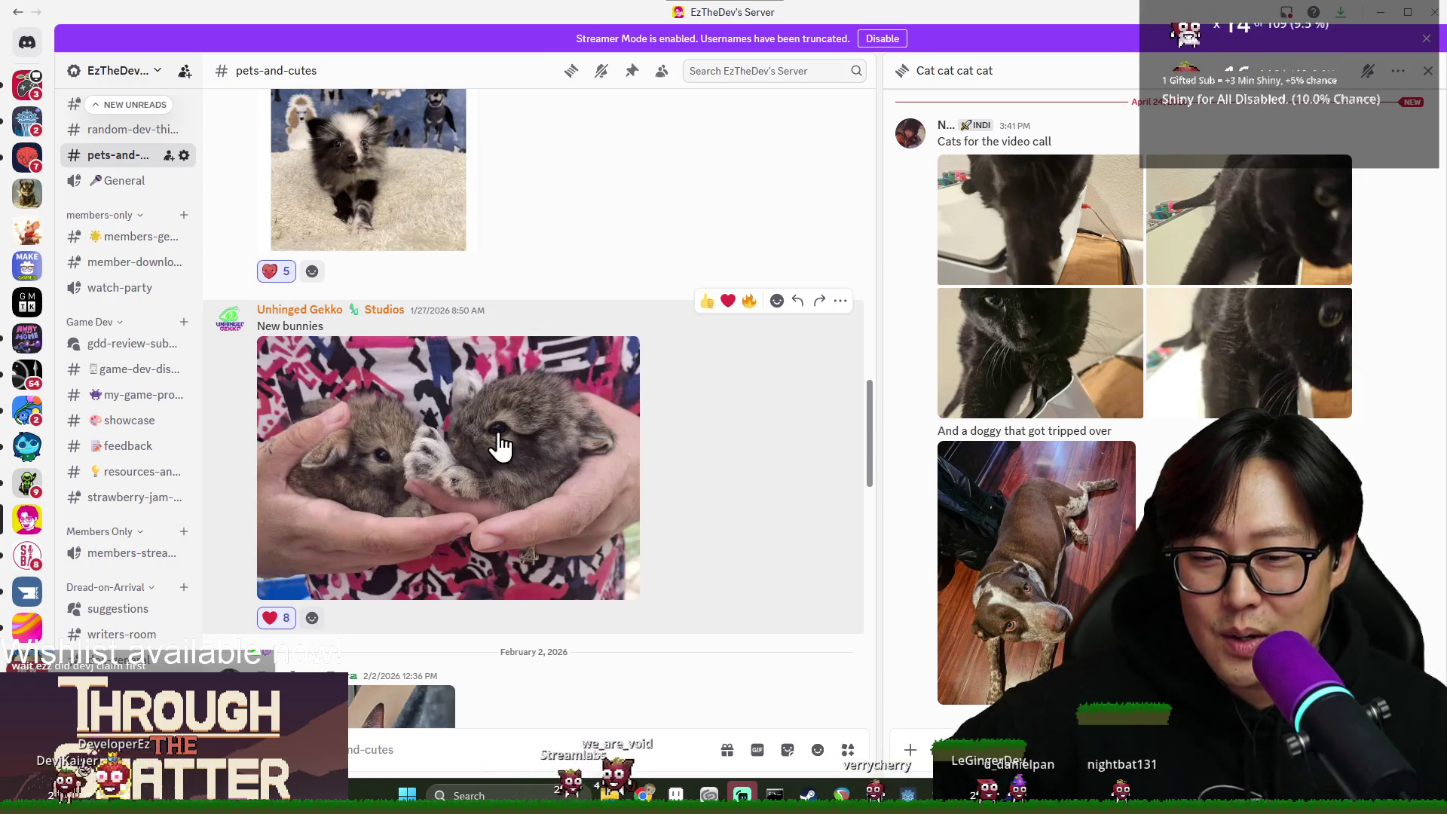
scroll(550, 452, up, 1)
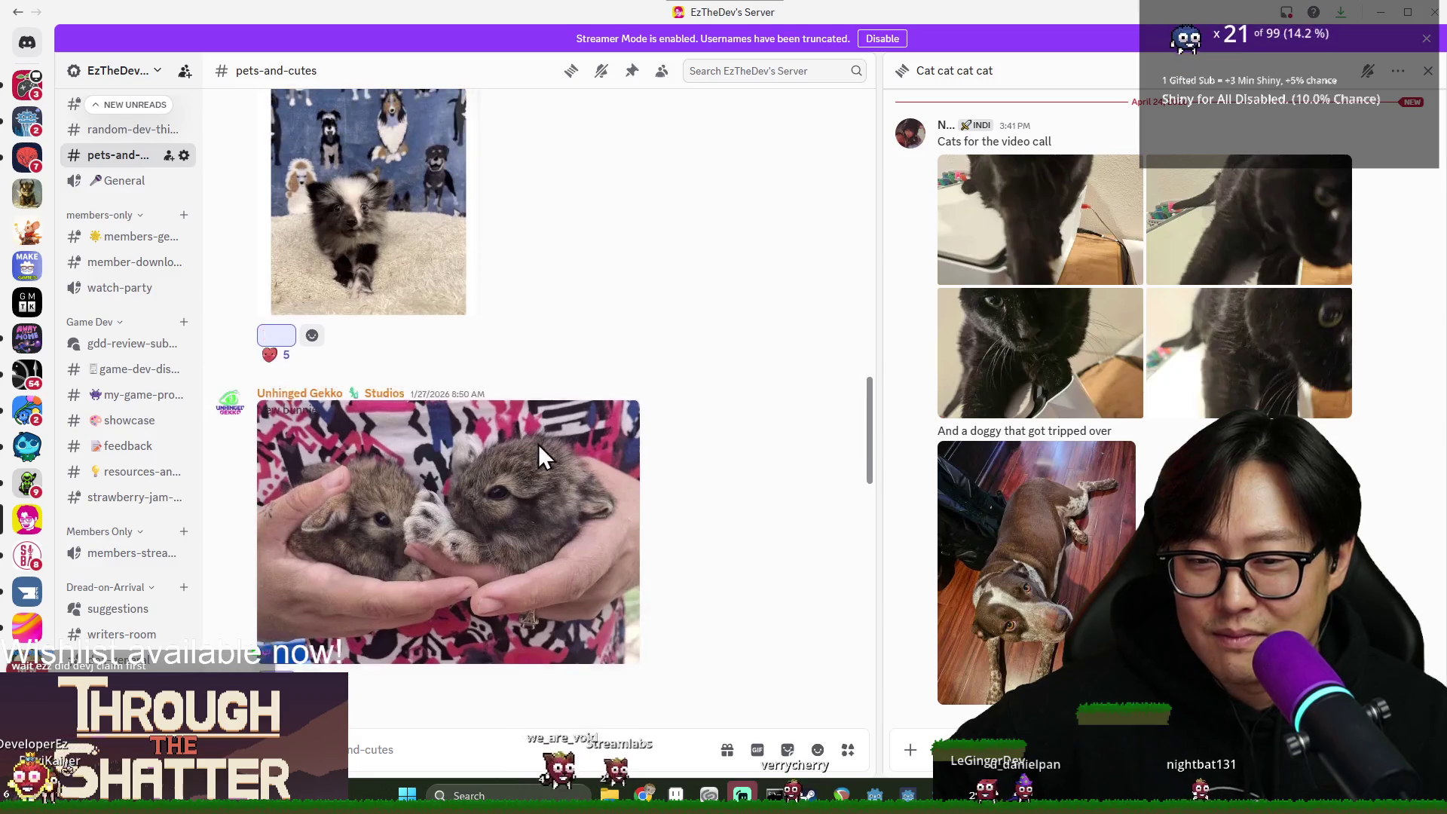
scroll(550, 460, up, 3)
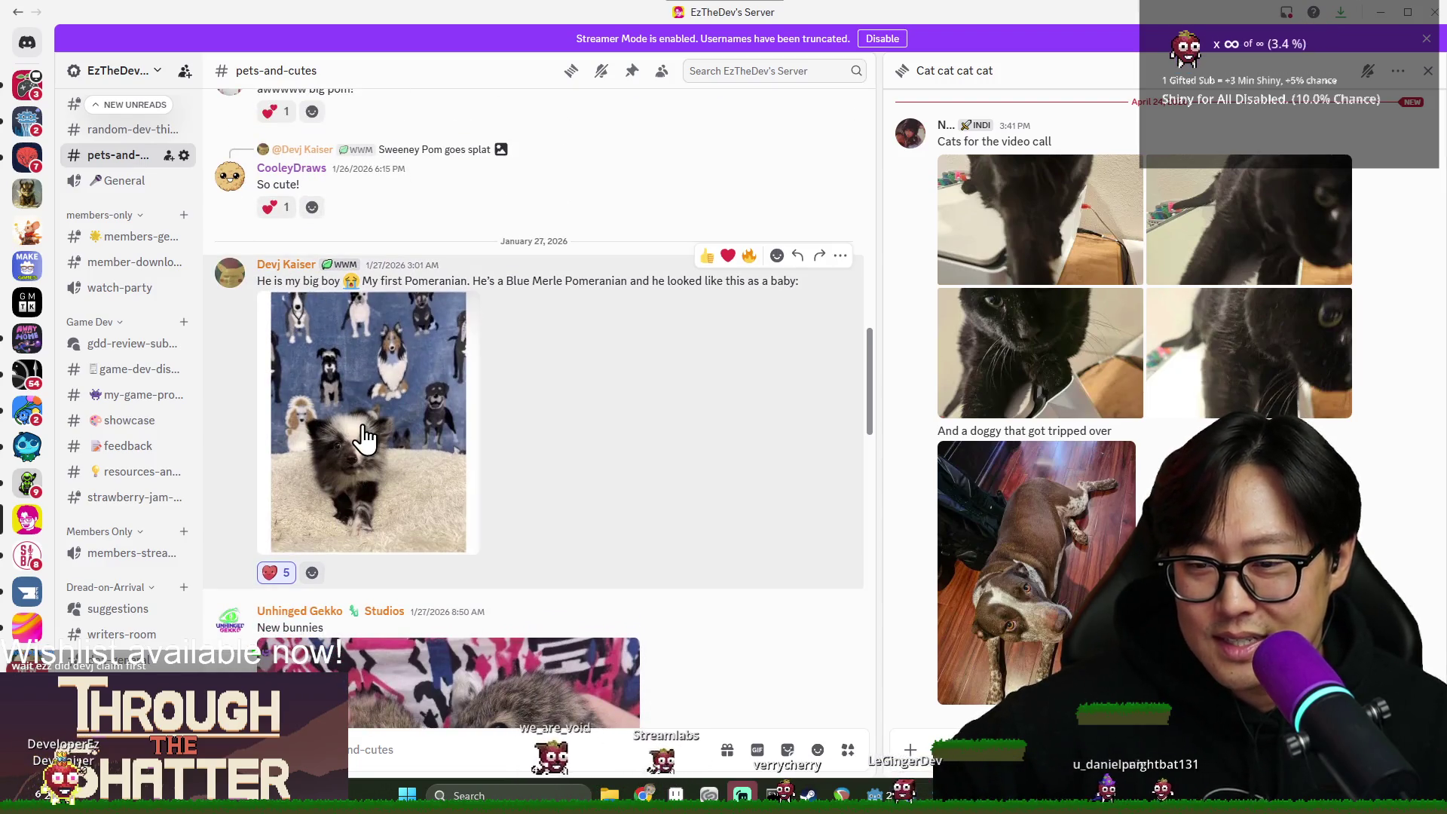
click(364, 437)
click(1164, 401)
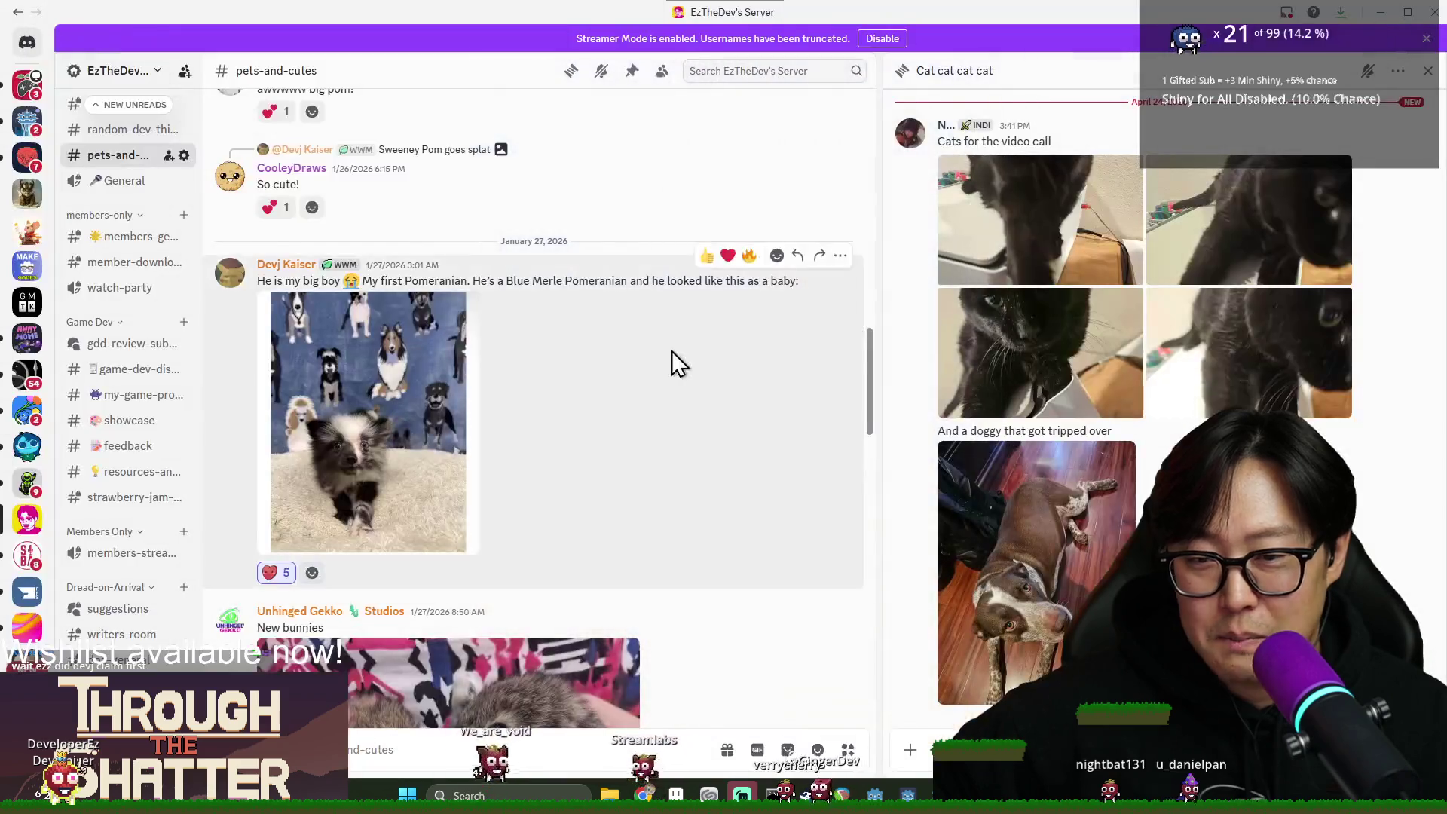
scroll(673, 413, up, 7)
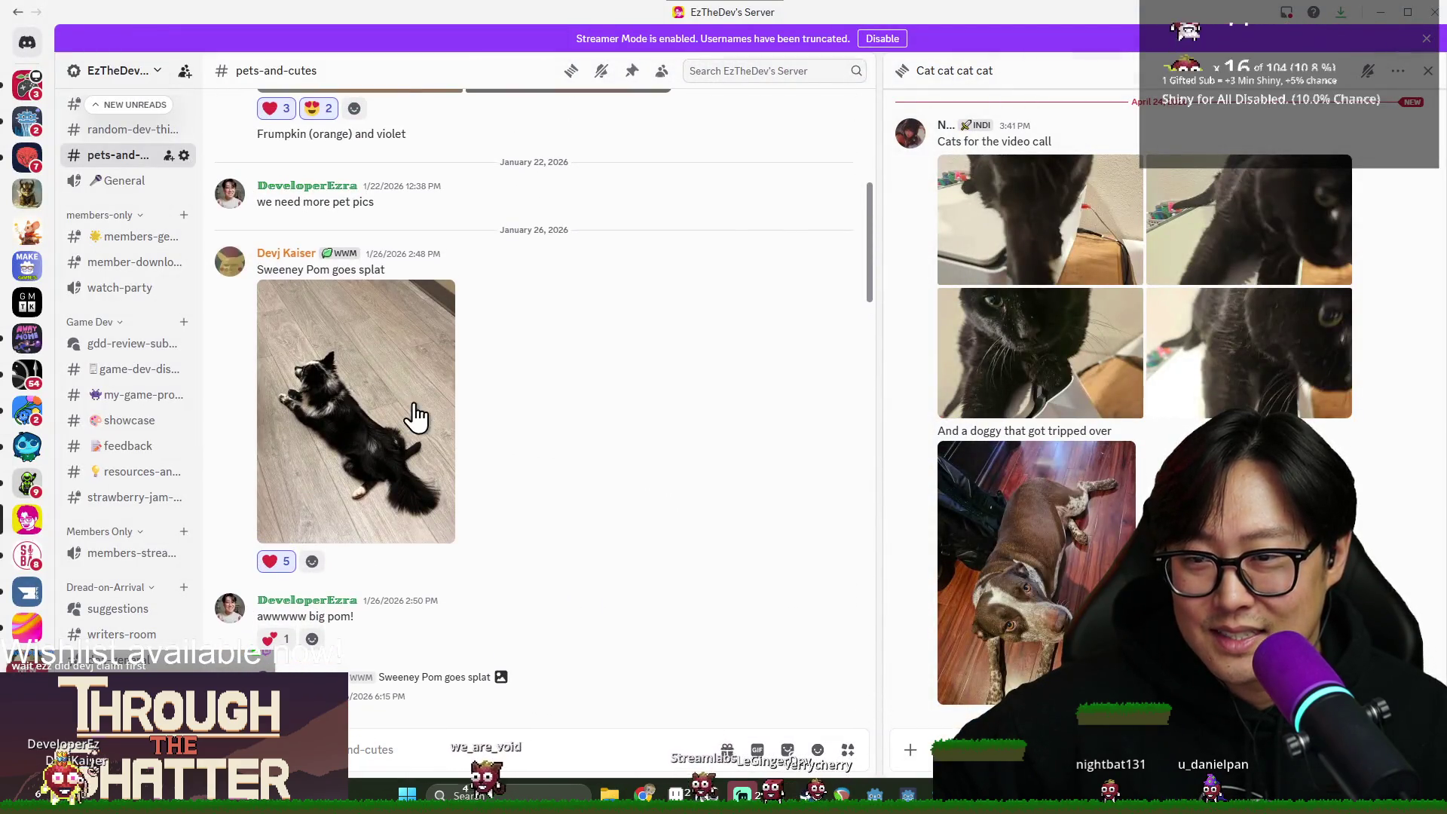
click(397, 410)
click(1062, 420)
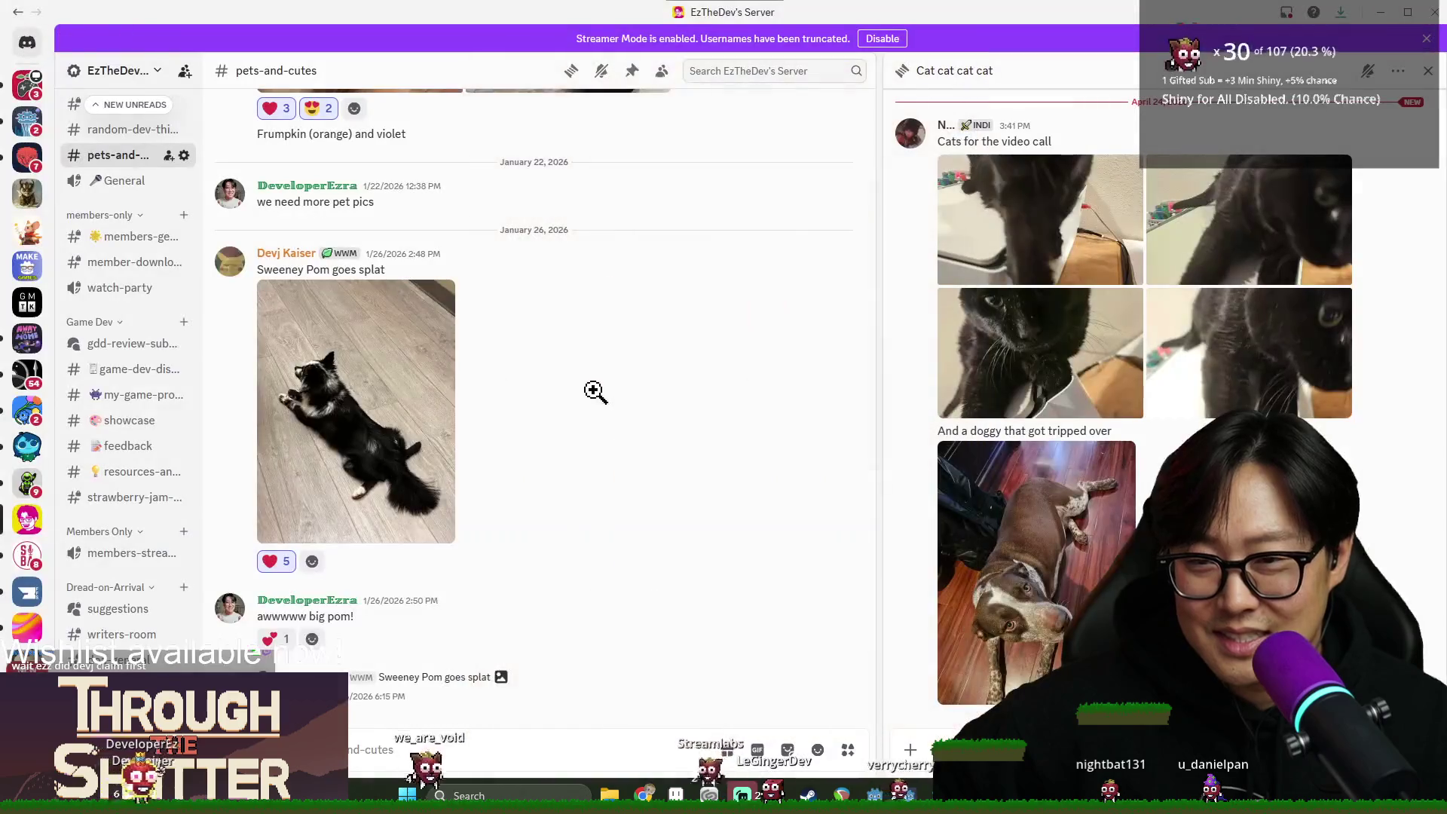
View the orange and grey kitten photos full-size, then close the viewer.
scroll(543, 411, up, 5)
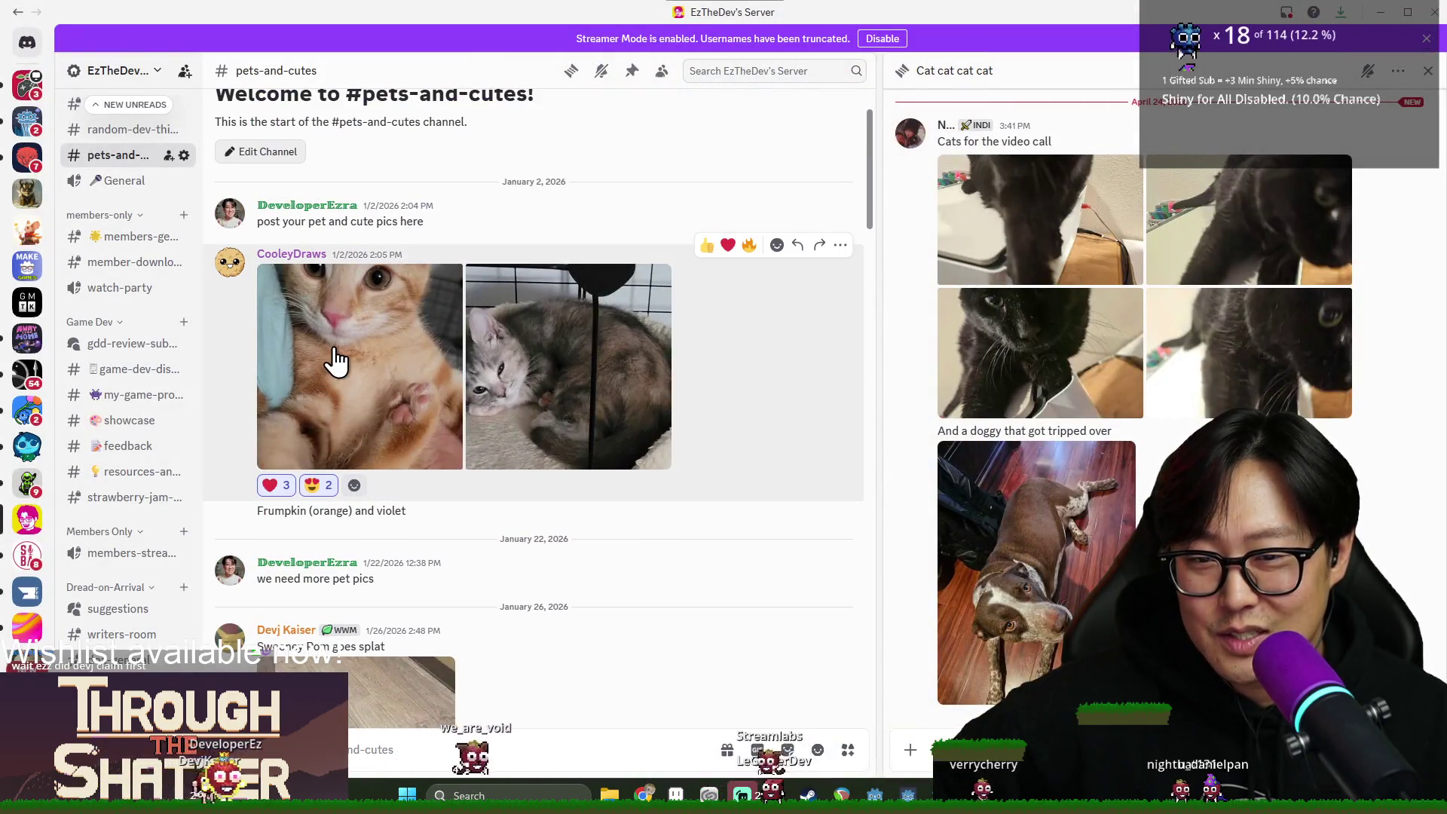
click(335, 361)
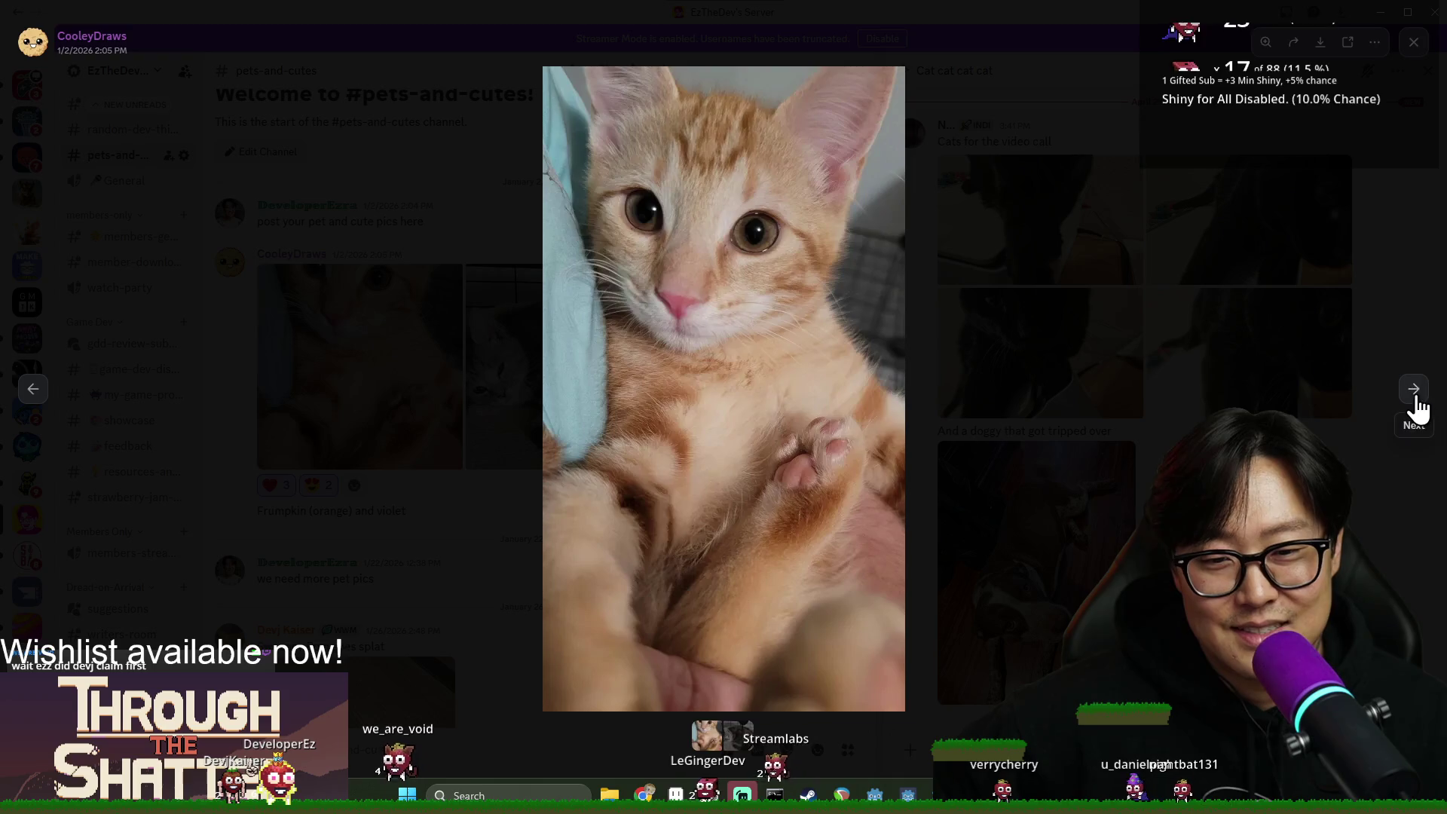
click(1414, 390)
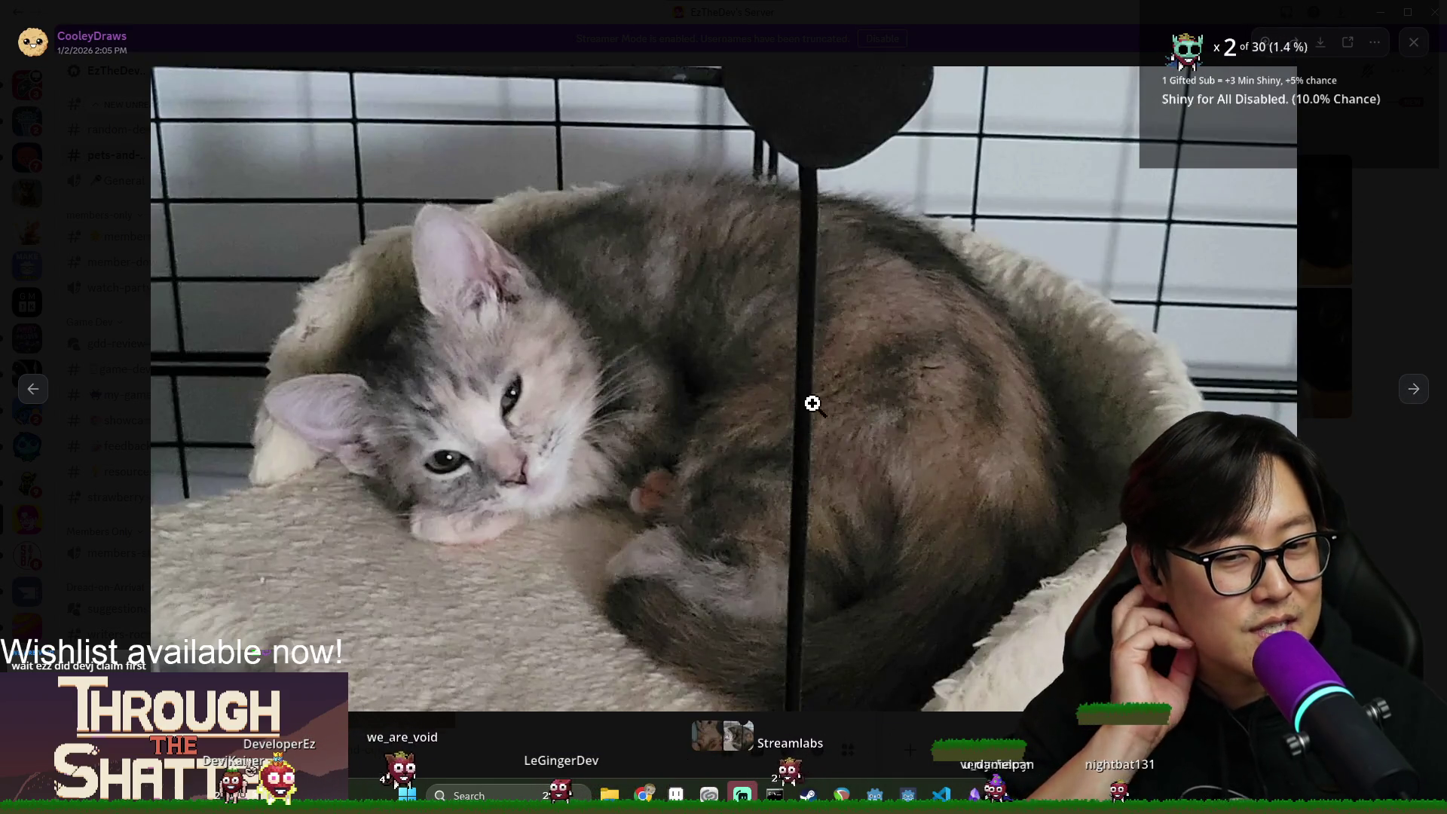
click(1357, 281)
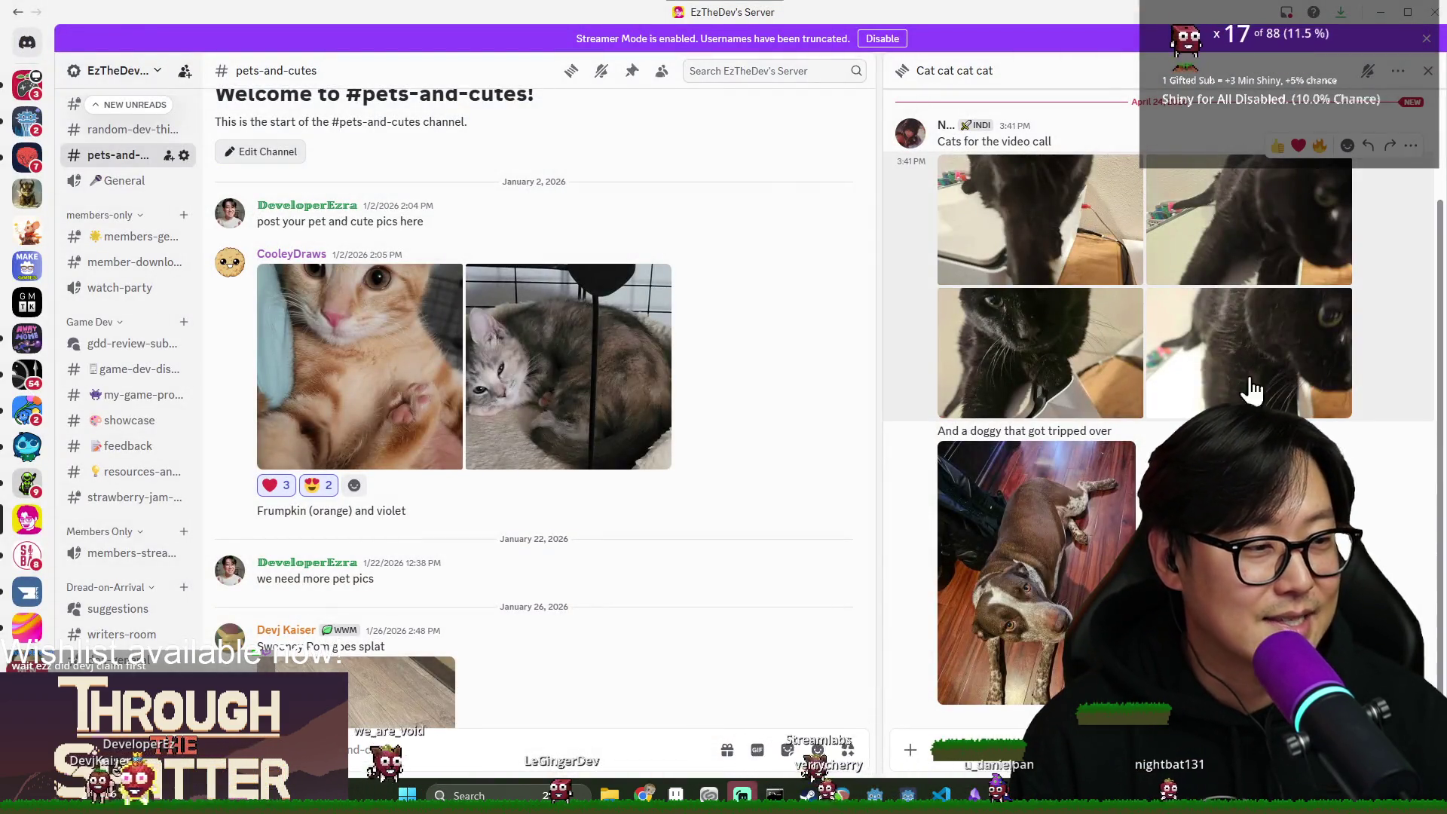
scroll(553, 413, down, 10)
scroll(143, 422, up, 6)
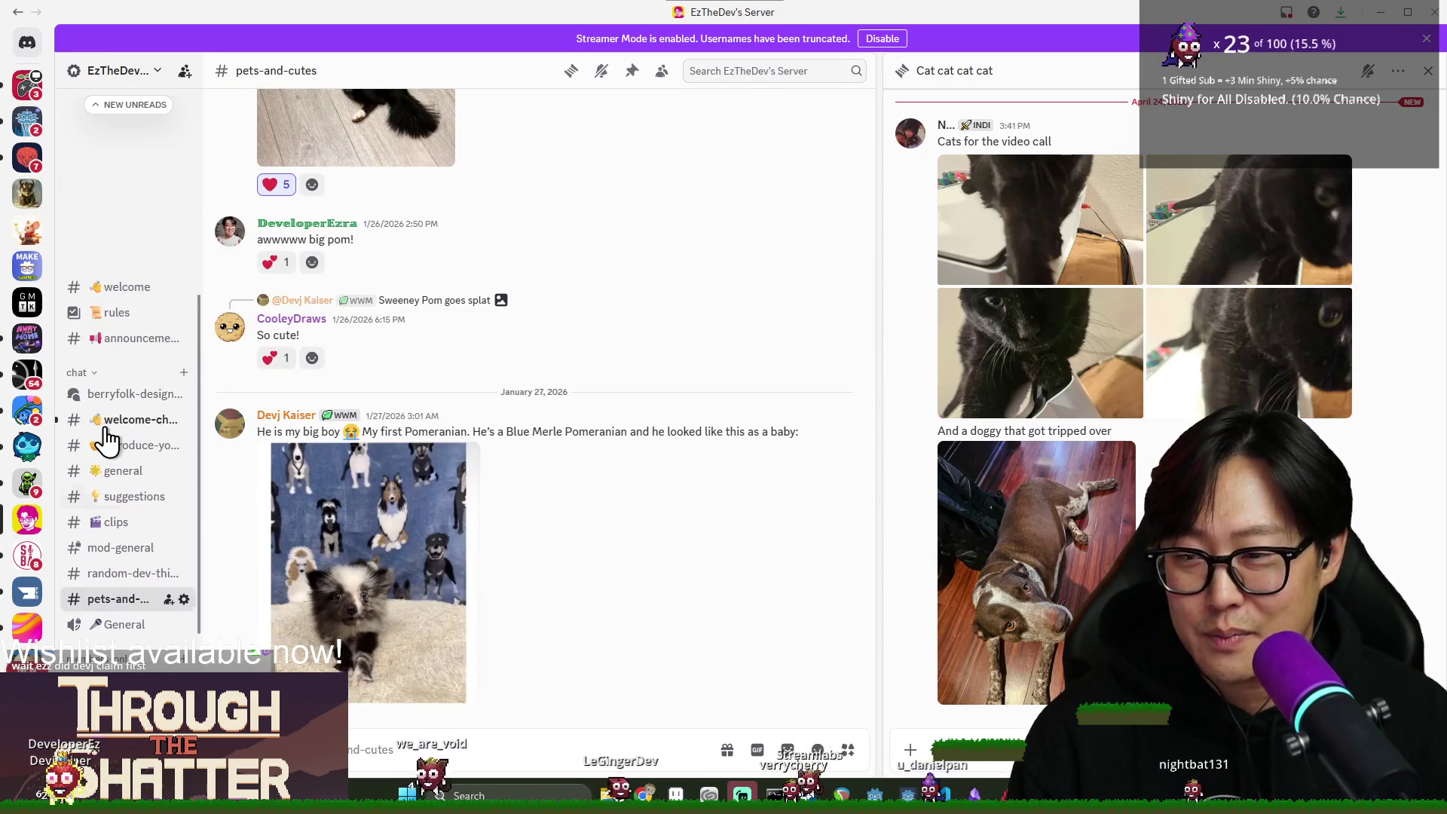
Wave hi to the new member in #welcome-channel and close Discord.
key(alt+Left)
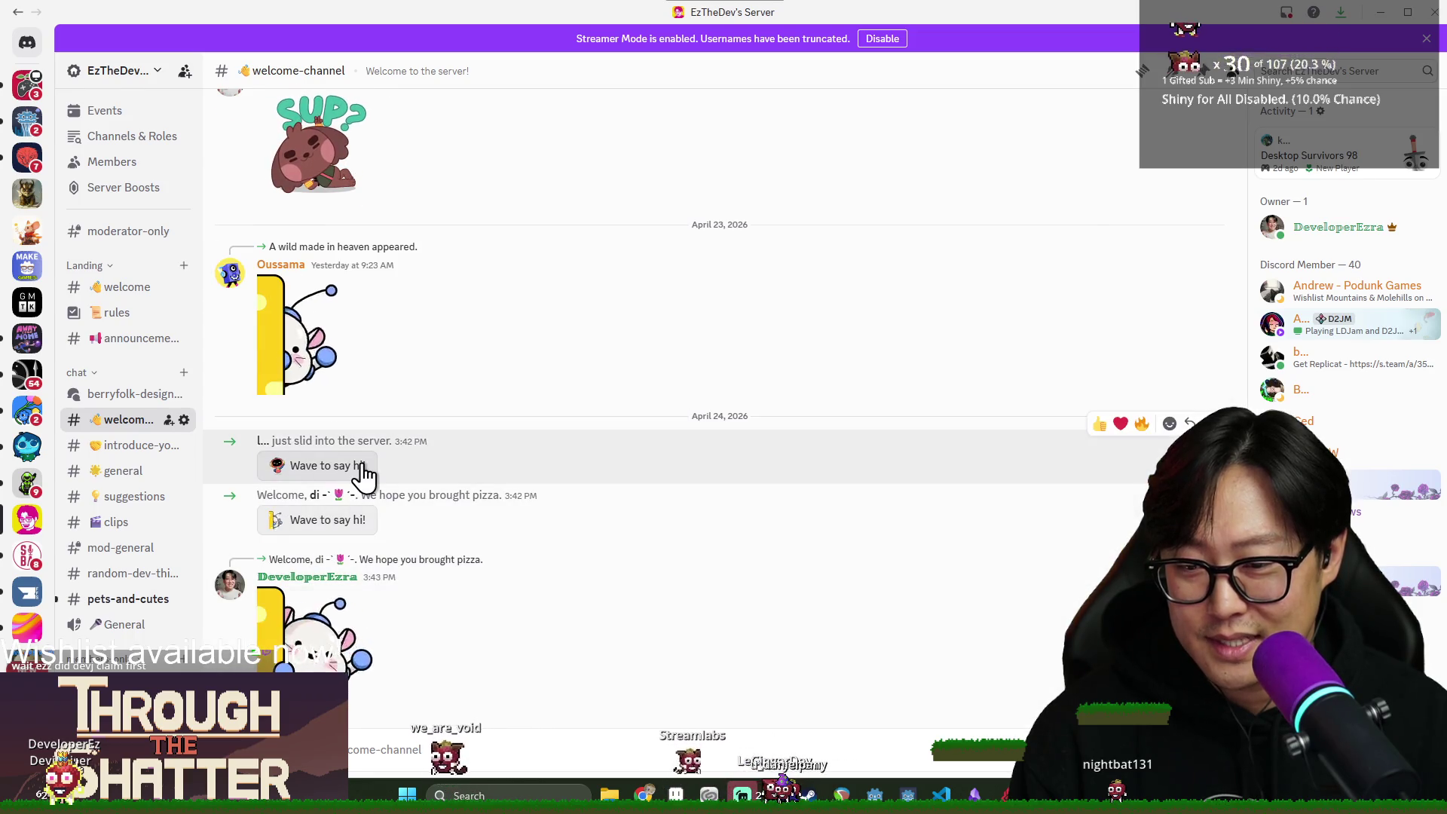
click(358, 469)
click(1430, 15)
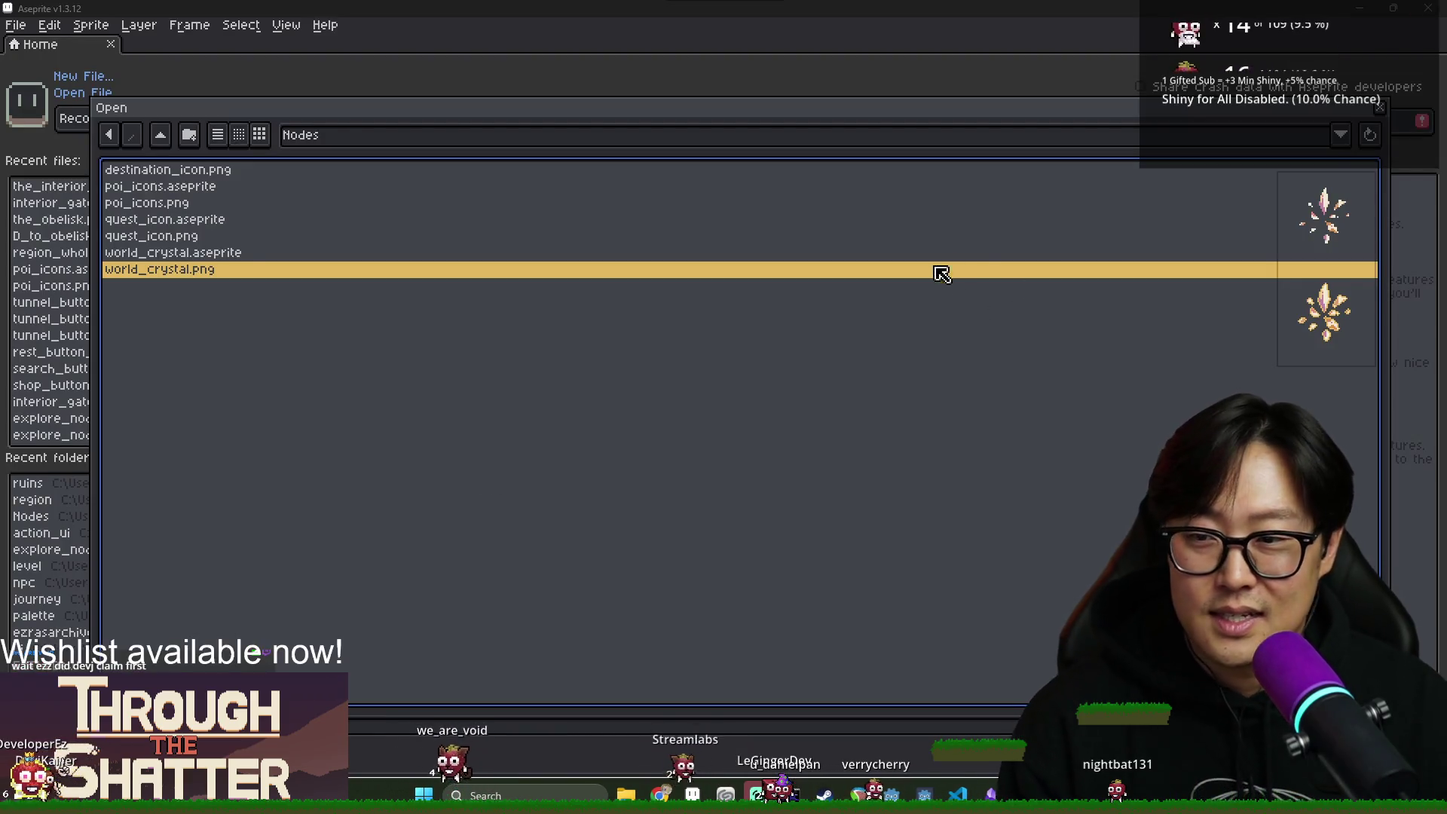
Go up to graph_map and preview point_light, map_tiles, lock_path_button and compass_sprite files.
click(161, 137)
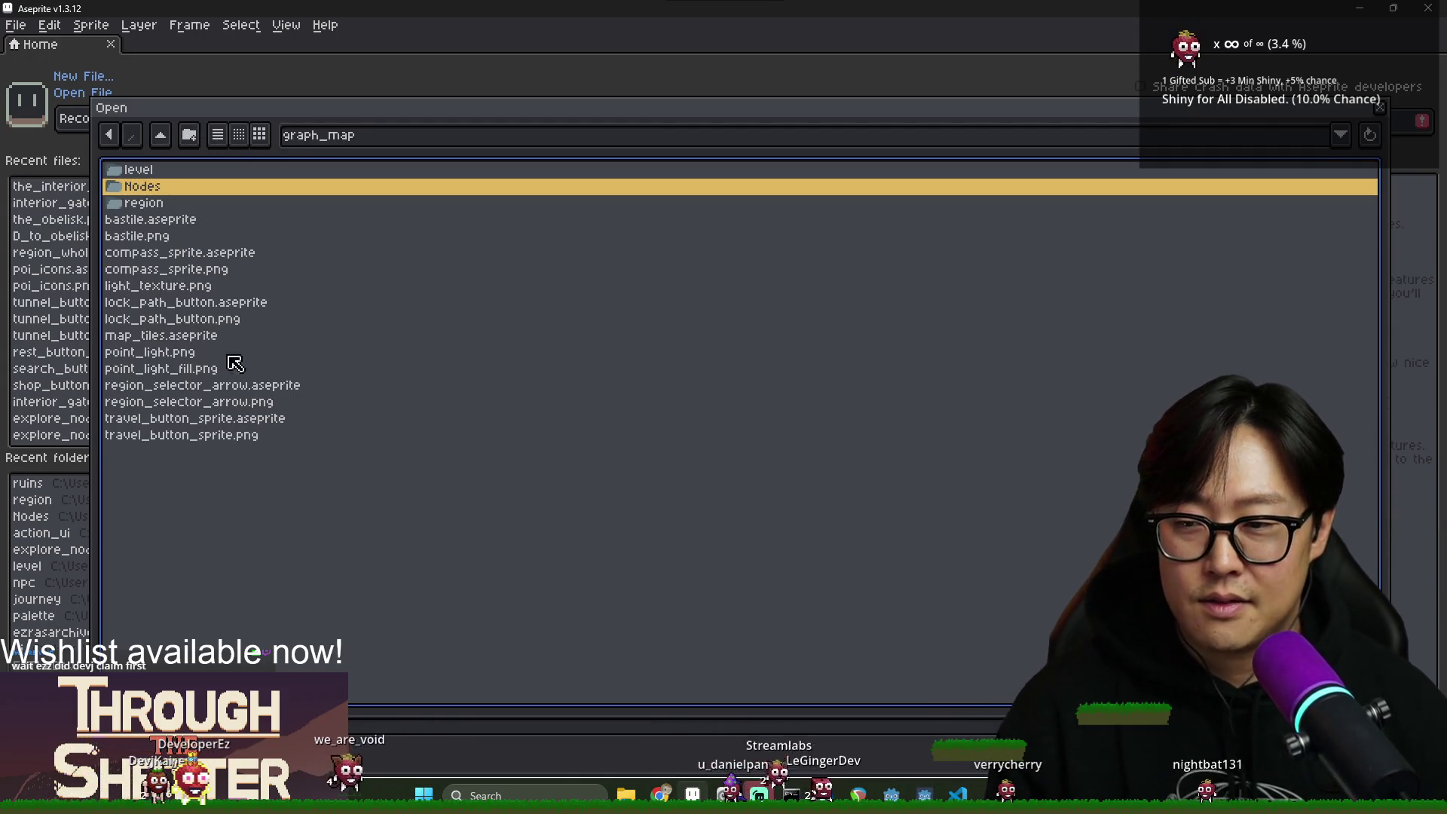
click(213, 205)
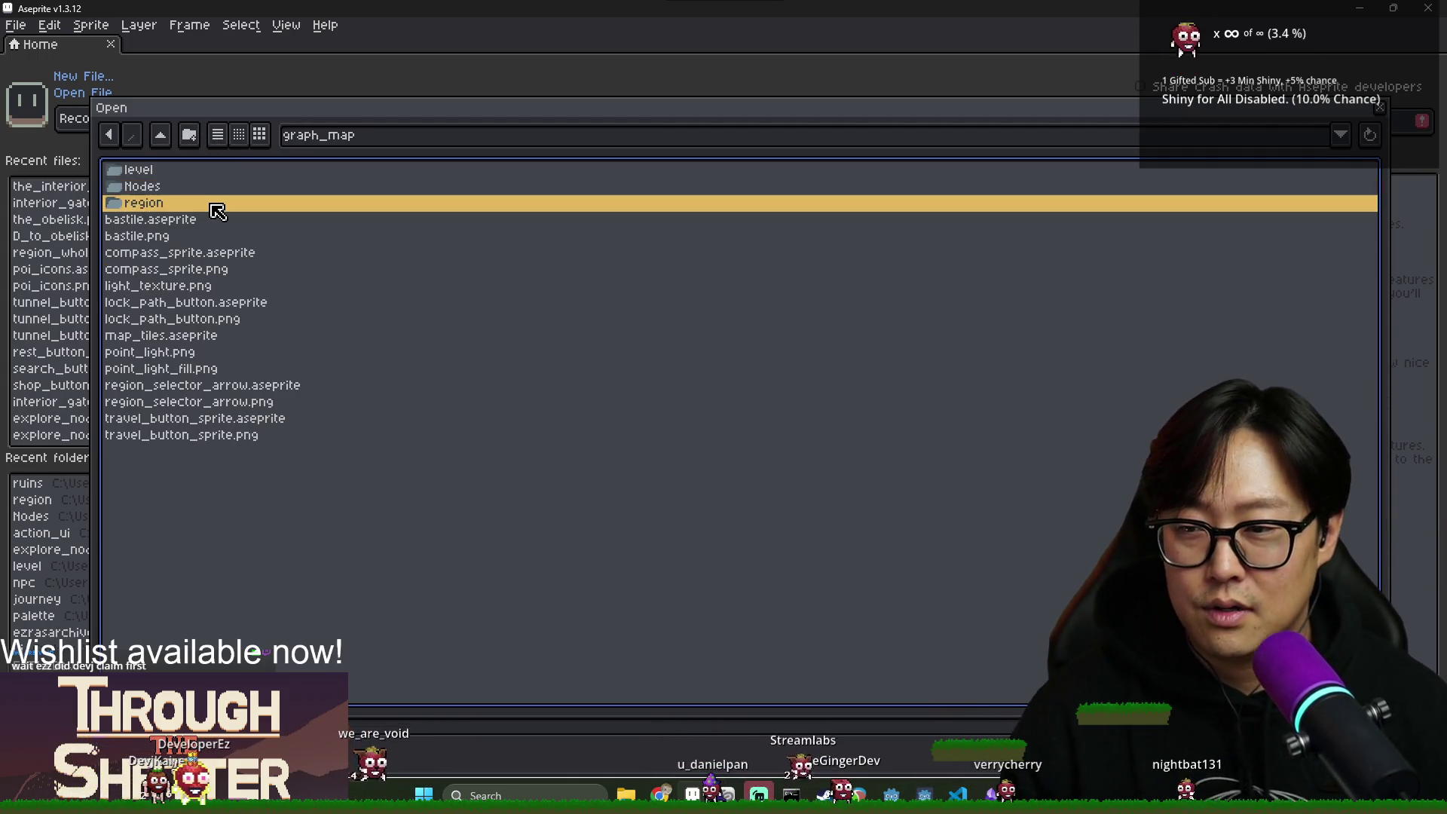
click(147, 359)
key(Up)
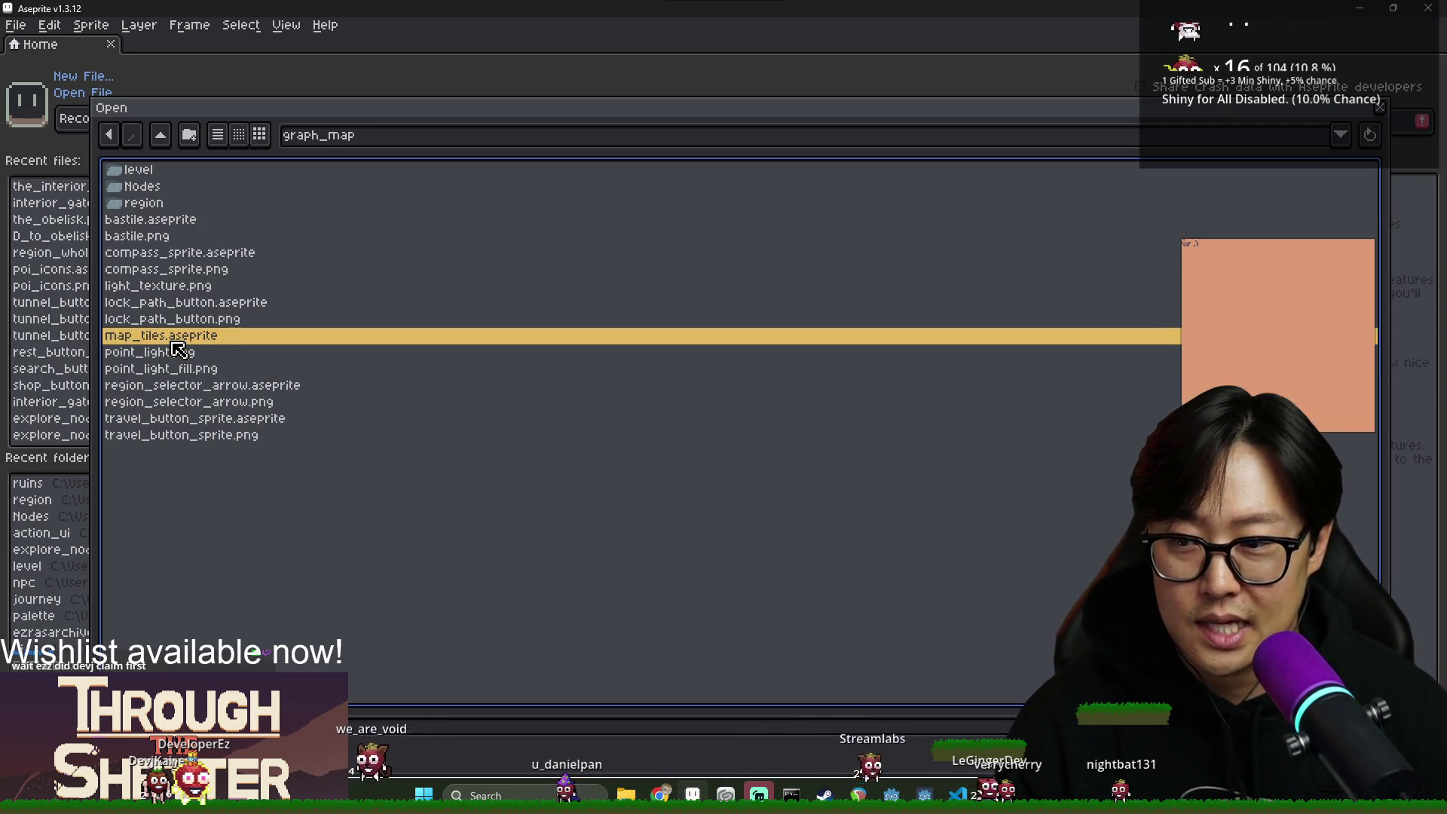
click(190, 325)
click(199, 305)
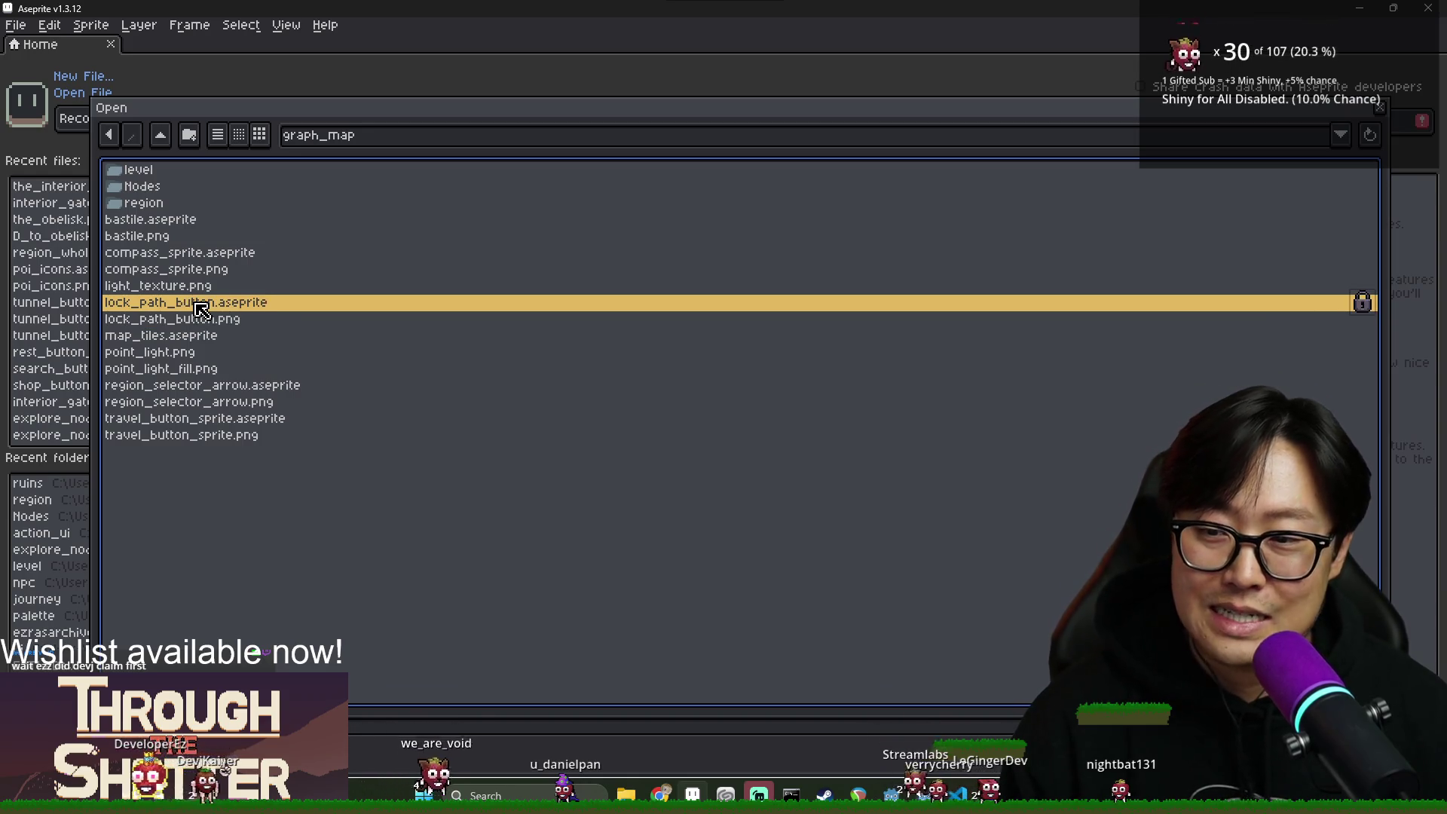
click(224, 286)
click(233, 269)
key(Up)
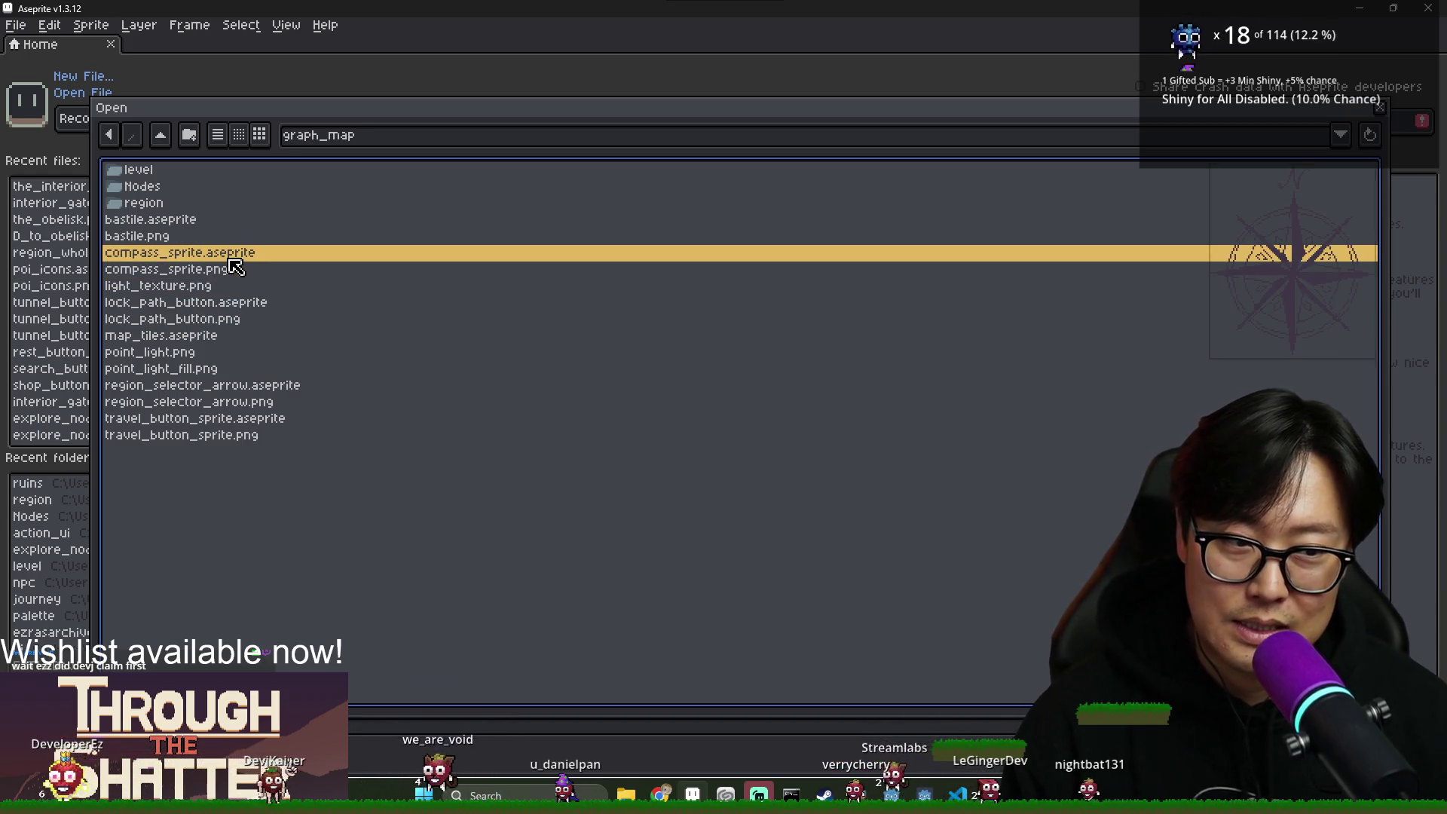
Preview the bastile files, travel_button_sprite.png and point_light_fill.png.
click(226, 236)
click(226, 221)
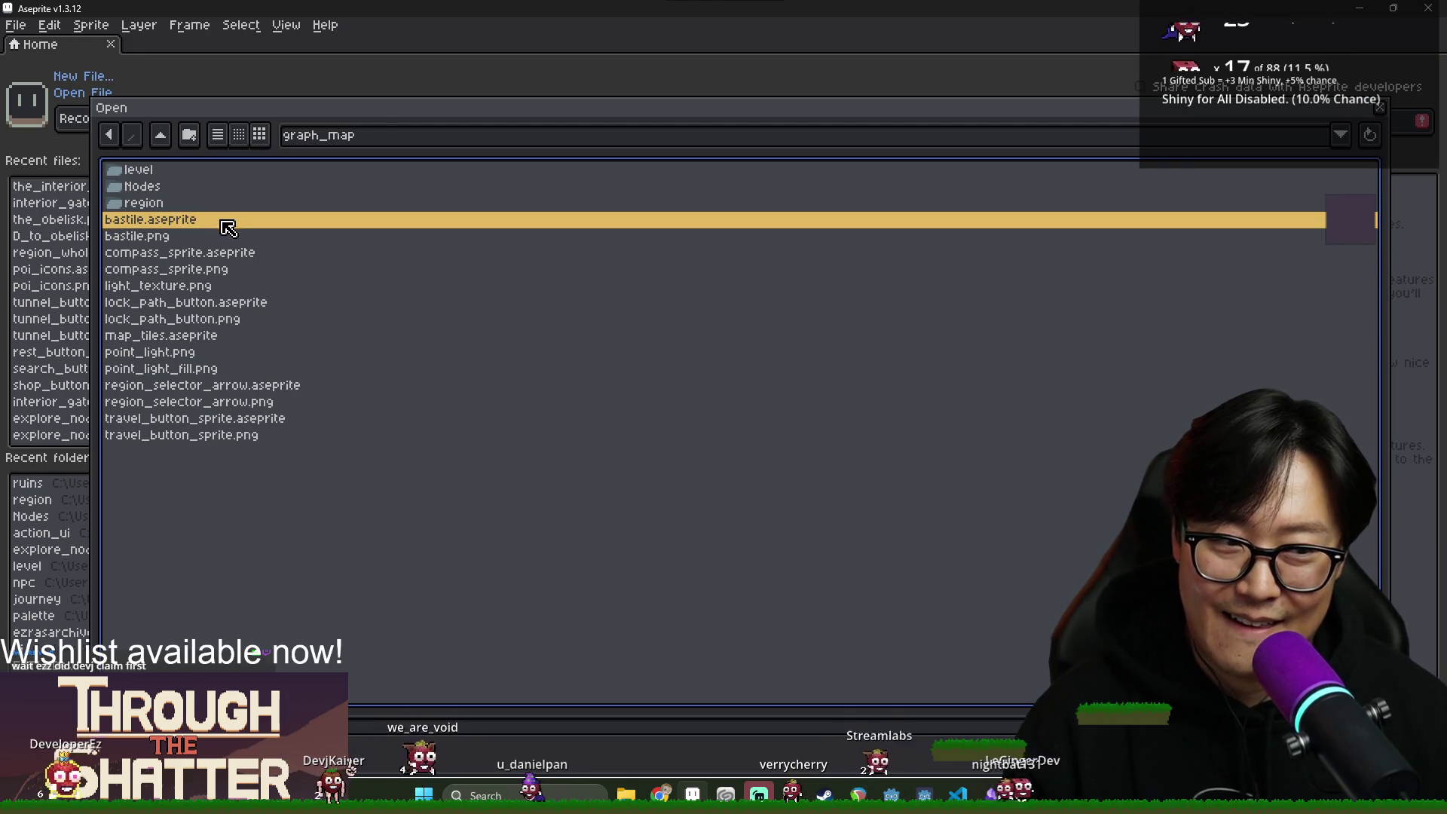
click(220, 437)
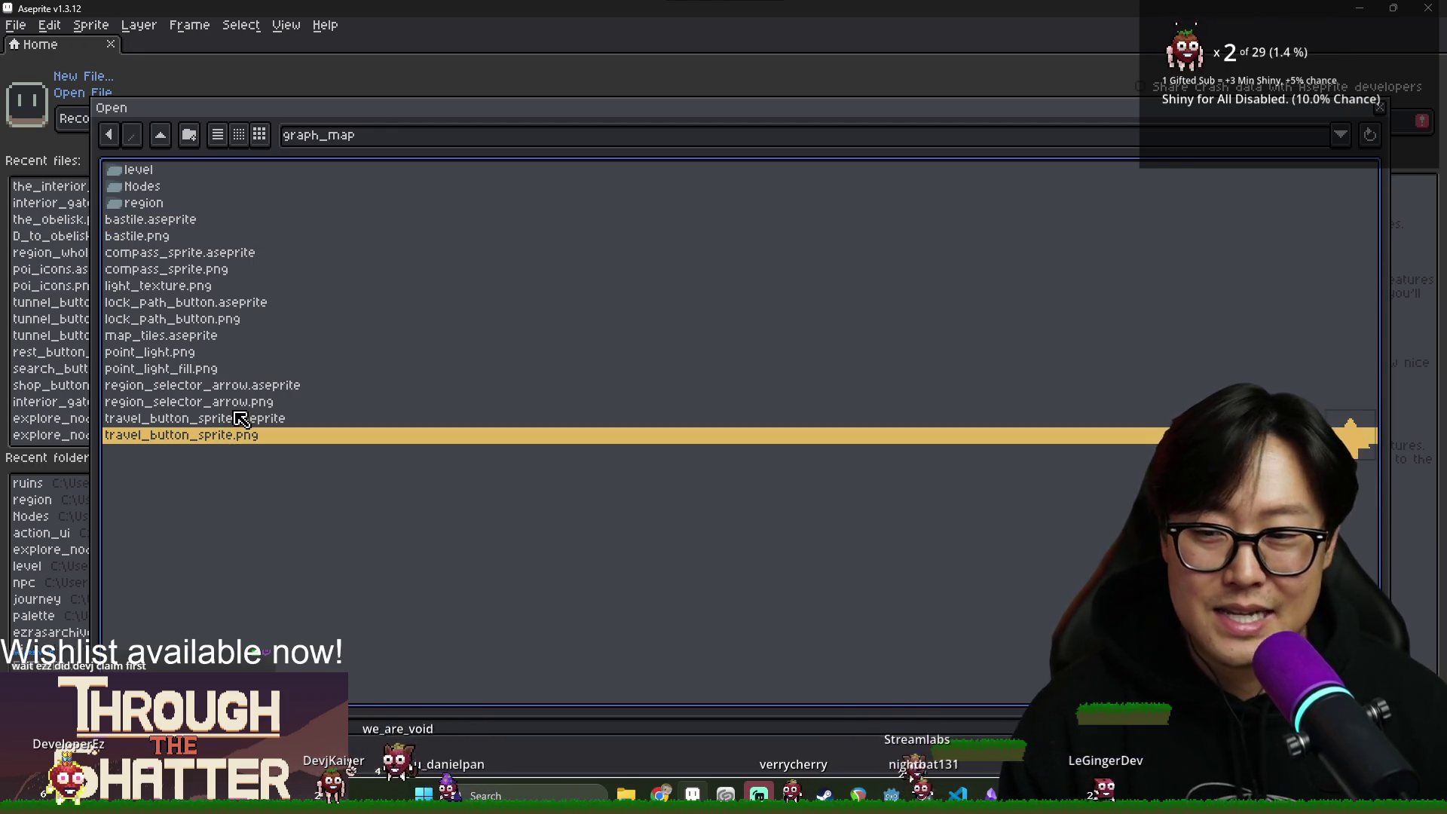
click(256, 418)
click(260, 402)
click(264, 369)
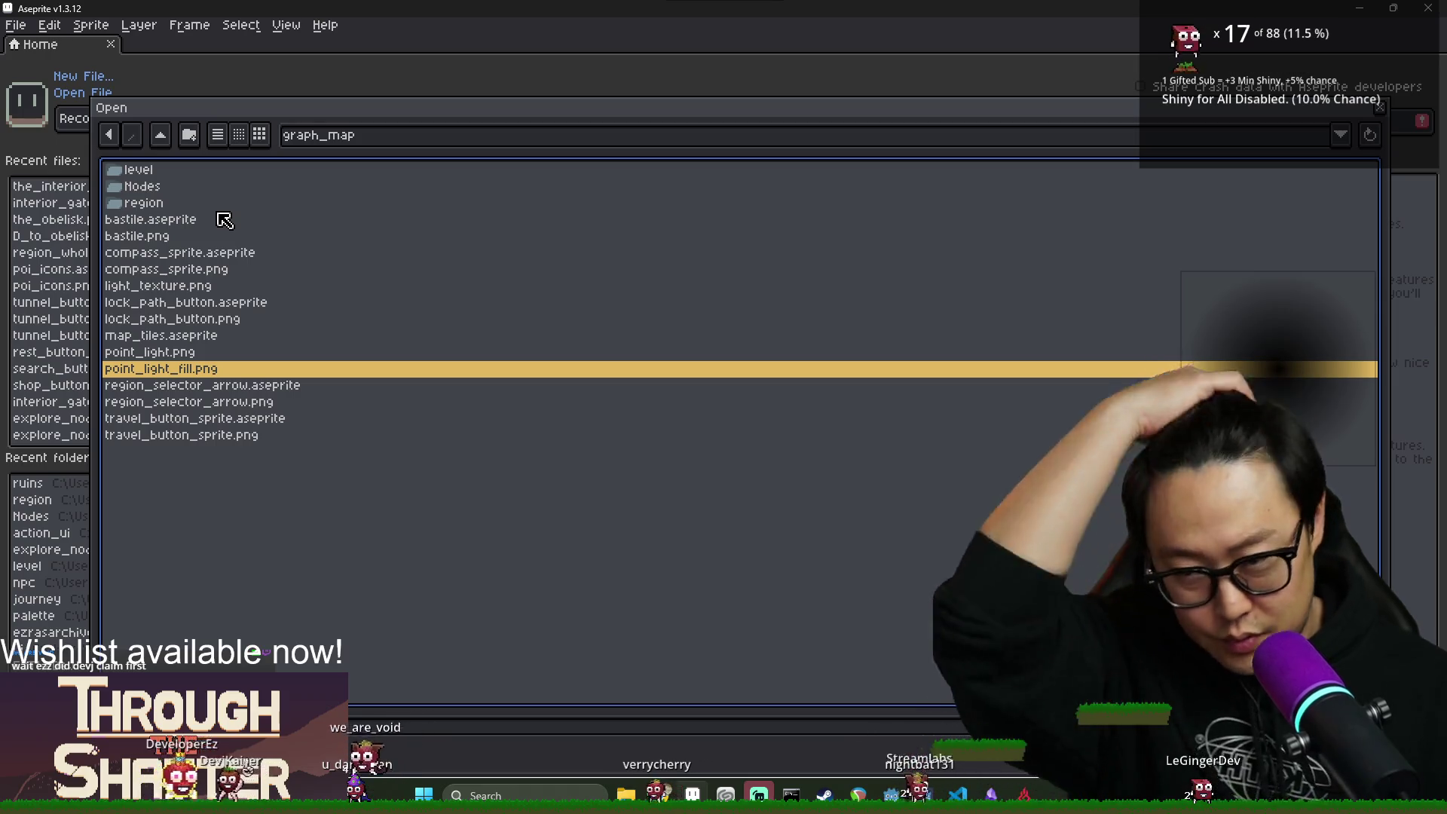
Check the Nodes folder, then enter the level folder and open LineTexture.png.
double_click(167, 187)
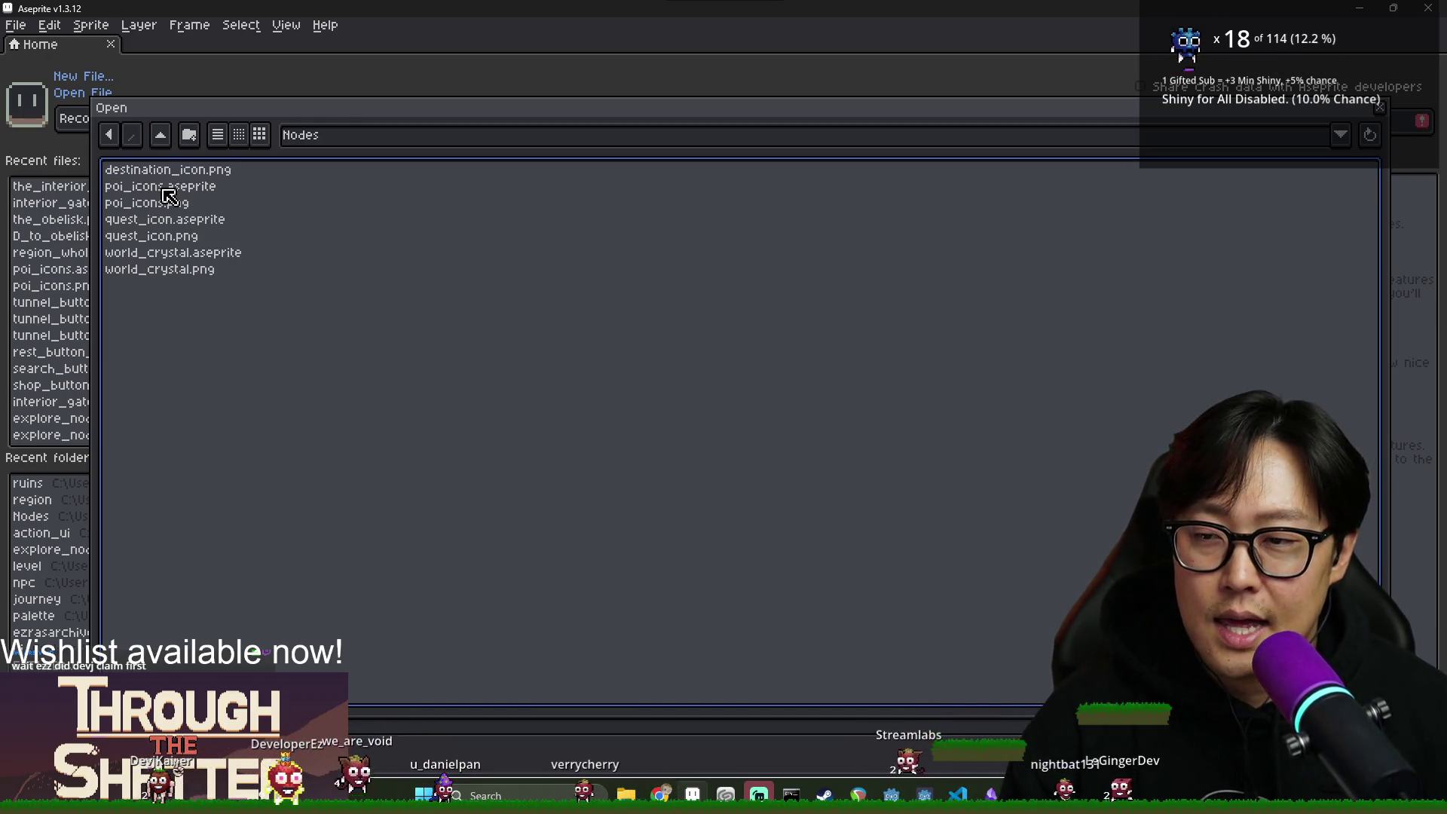
click(160, 137)
key(Up)
key(Return)
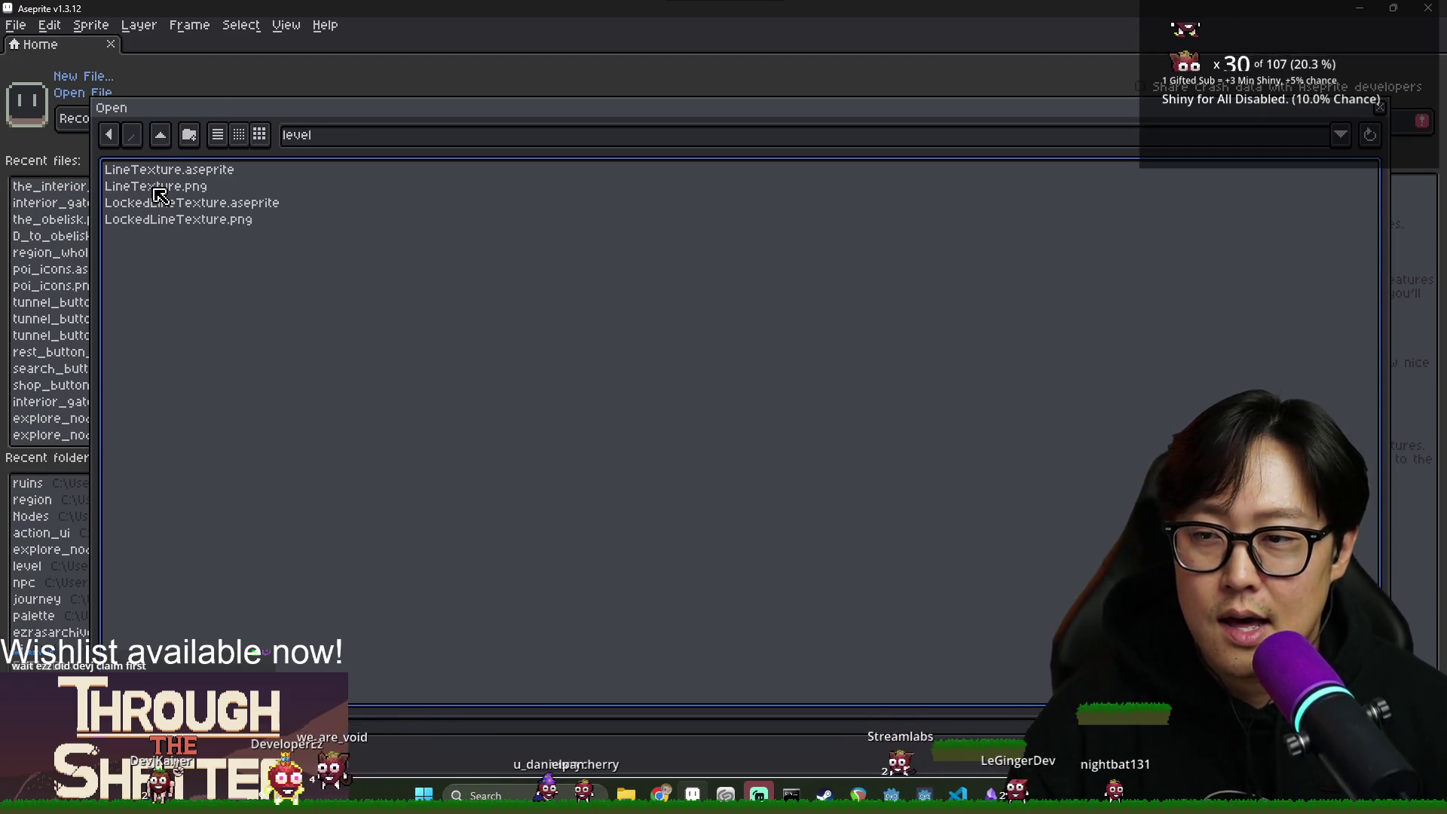
click(182, 186)
key(Up)
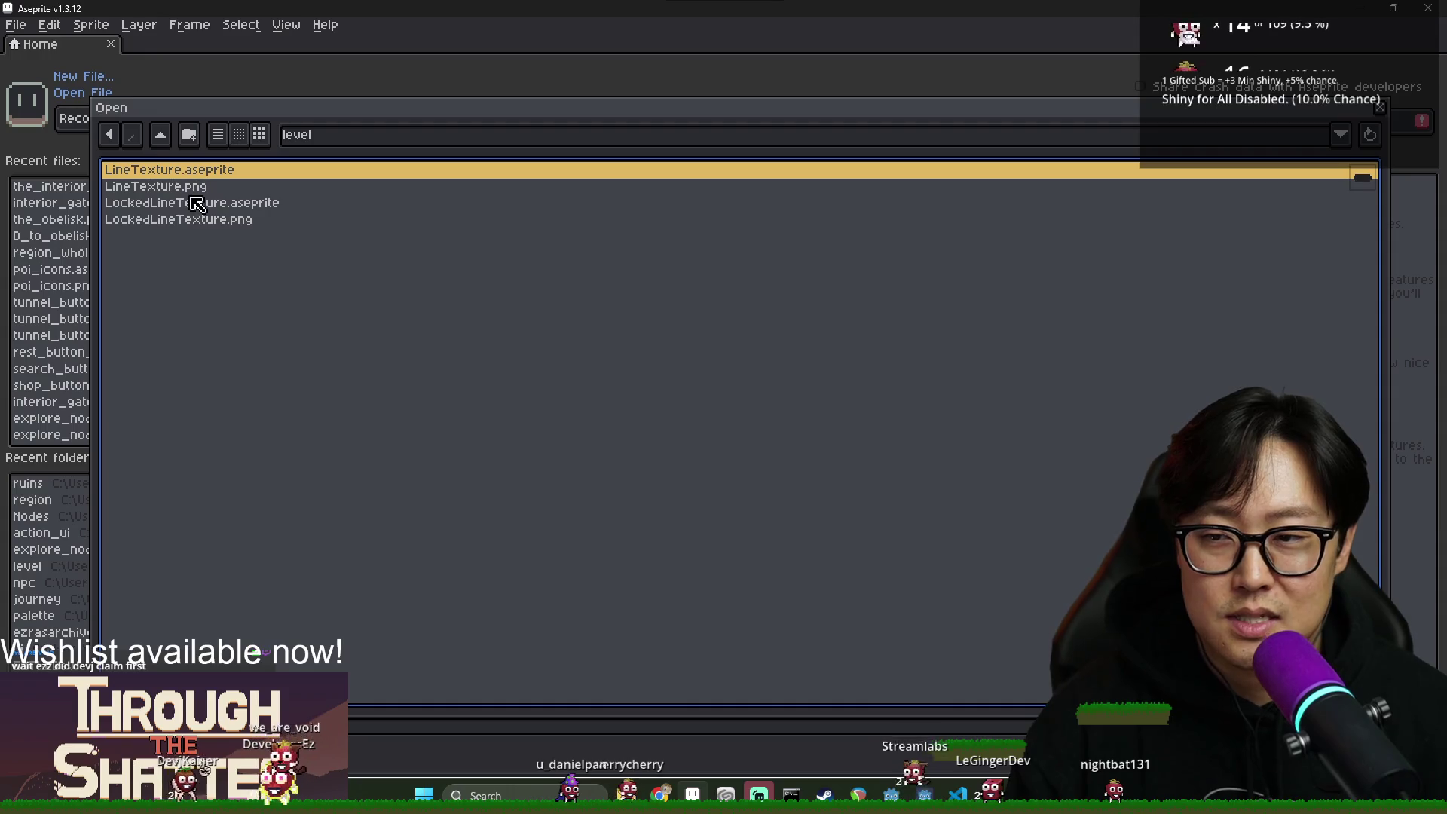
click(198, 187)
double_click(201, 189)
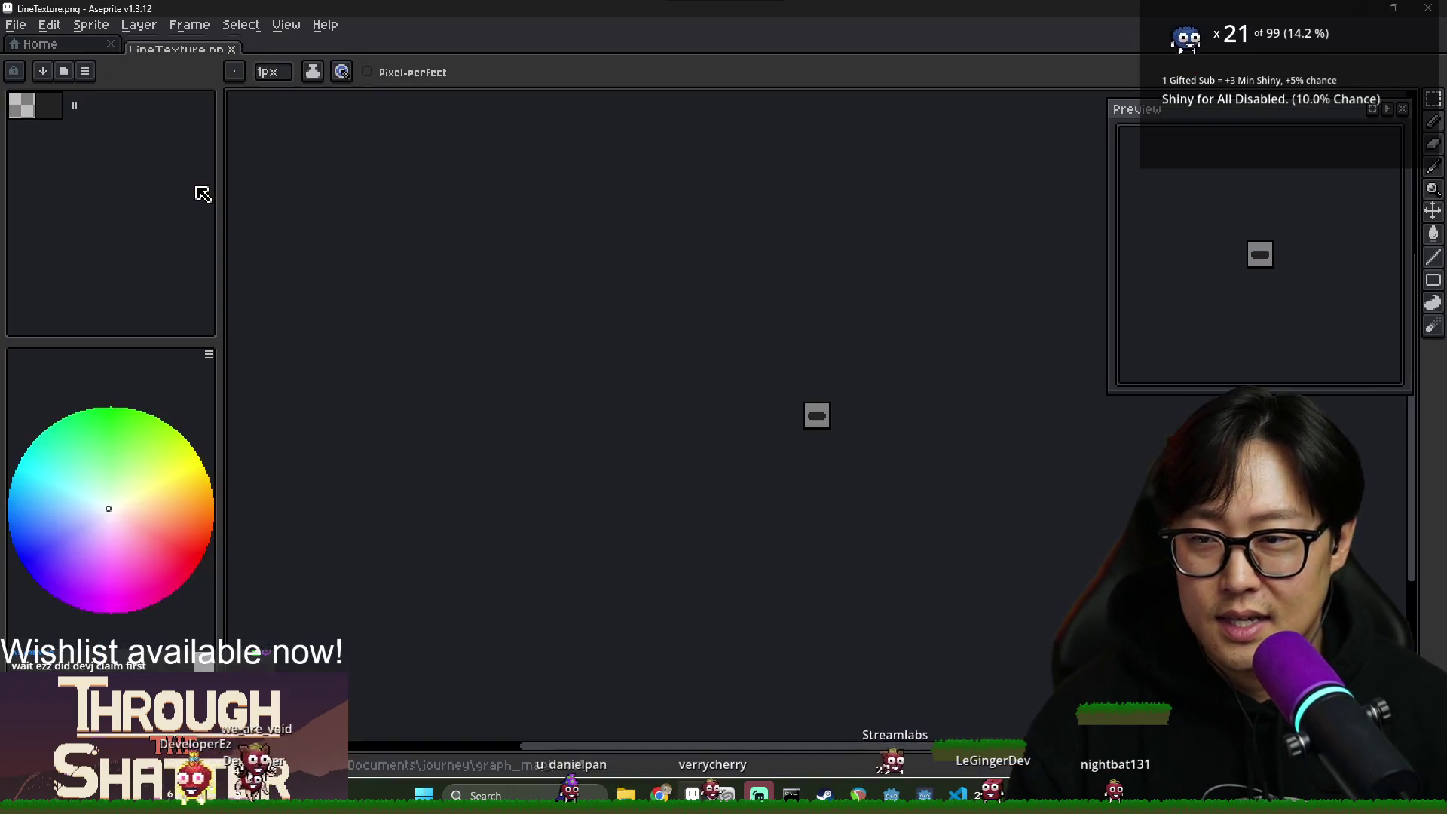
Fill the dark line shape with purple using the Paint Bucket.
scroll(797, 388, up, 3)
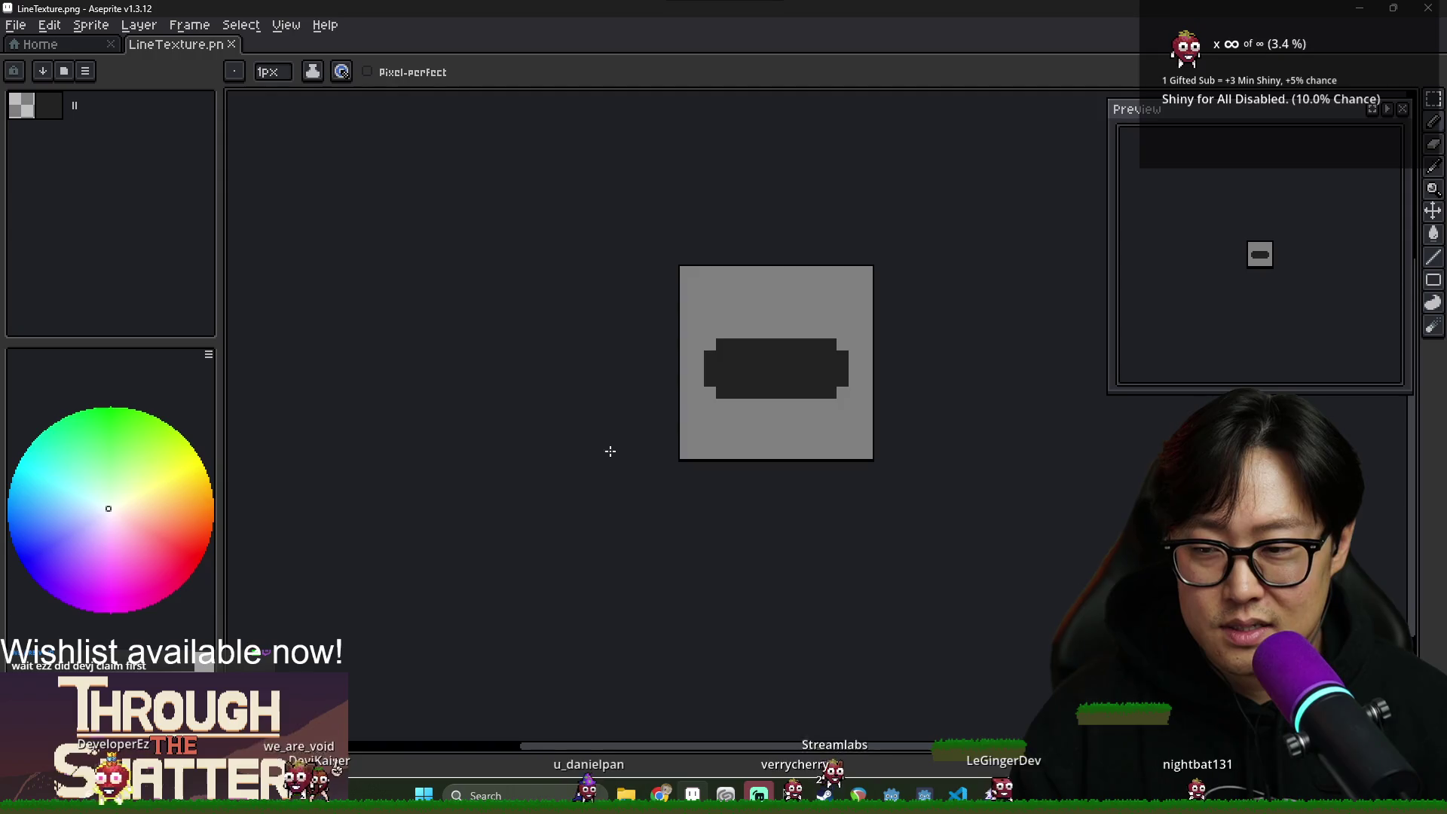
click(101, 537)
key(g)
click(733, 377)
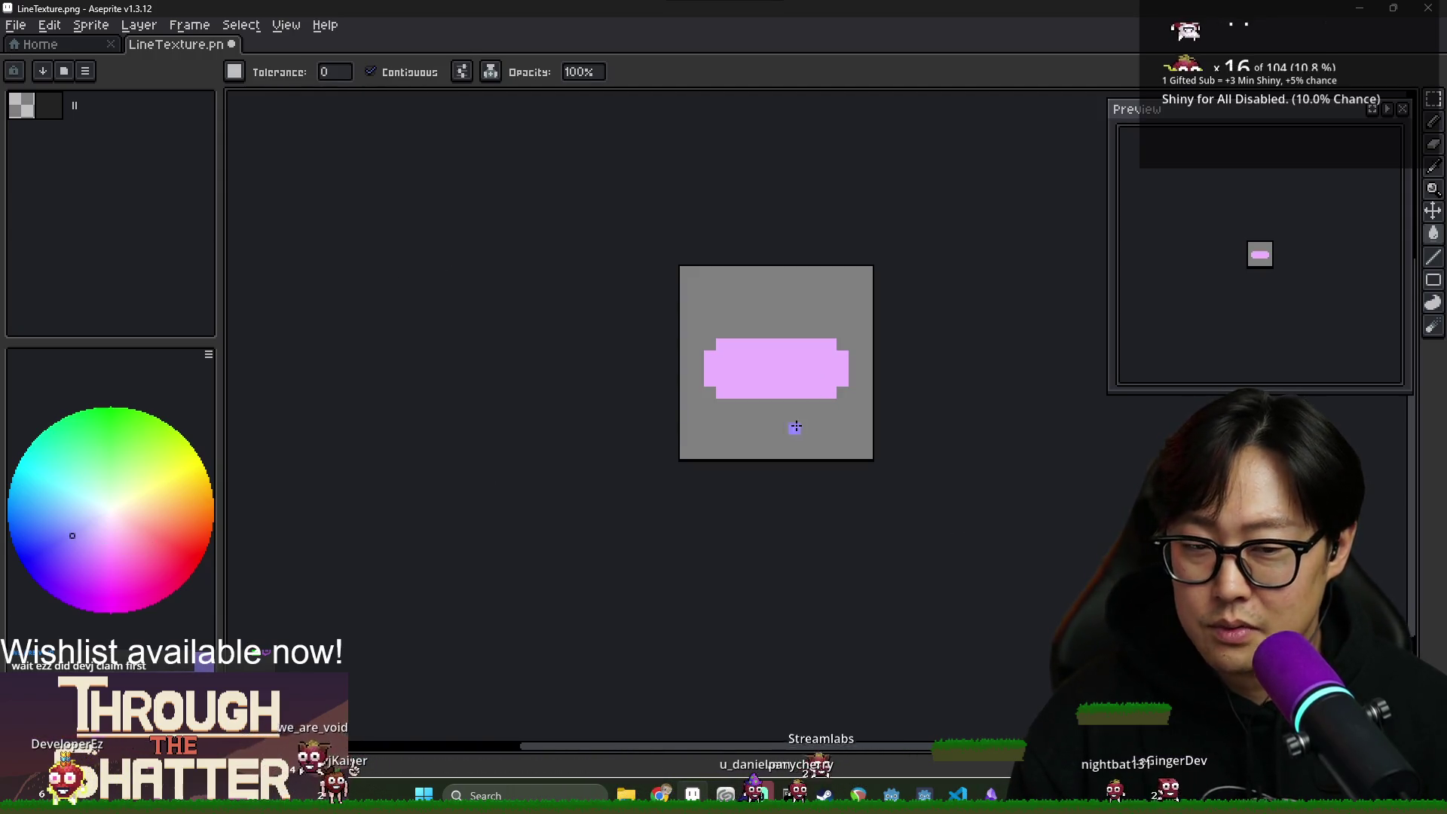
click(776, 388)
Save the sprite as WaterLineTexture.png and close Aseprite.
click(15, 30)
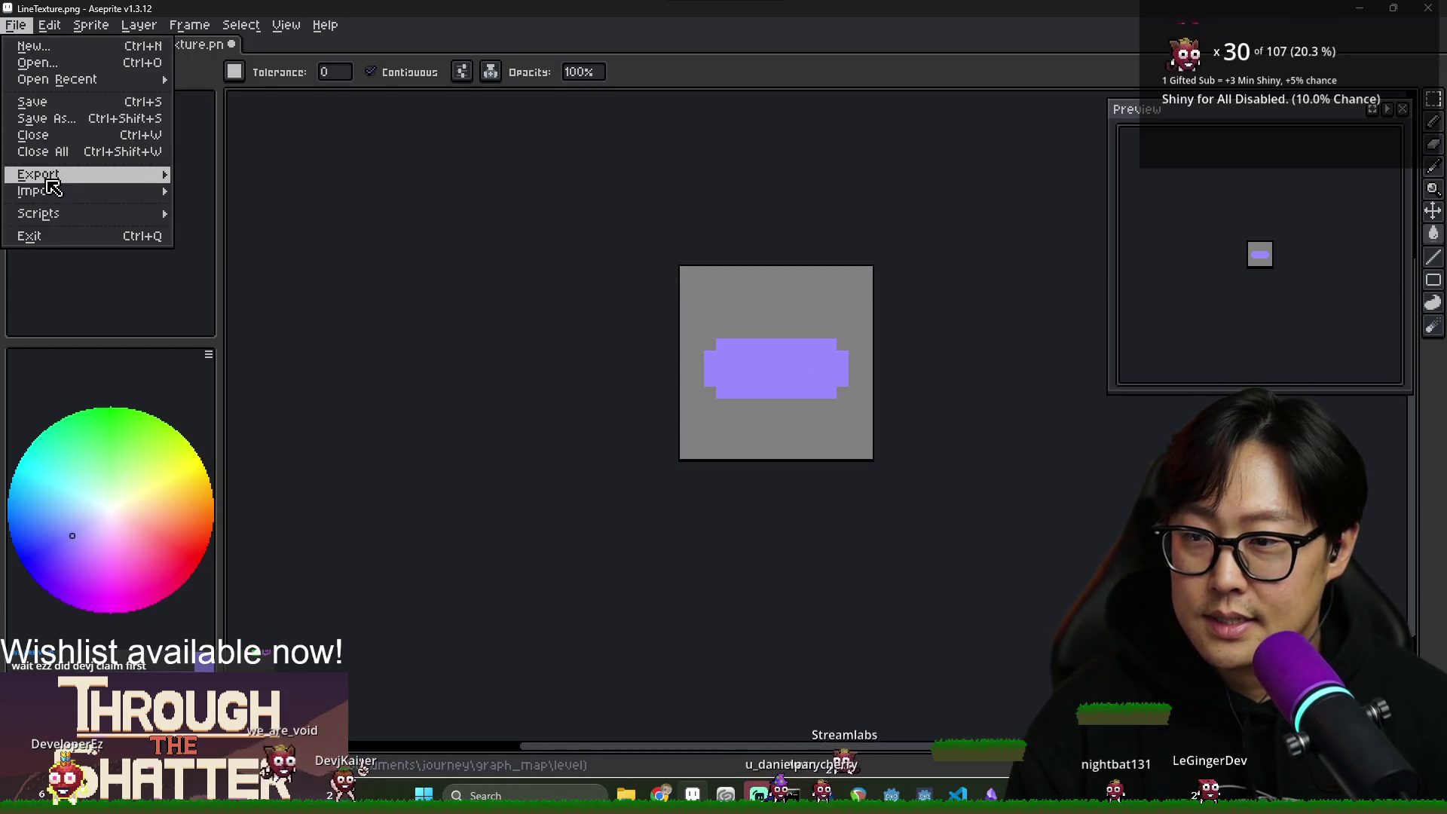
click(147, 129)
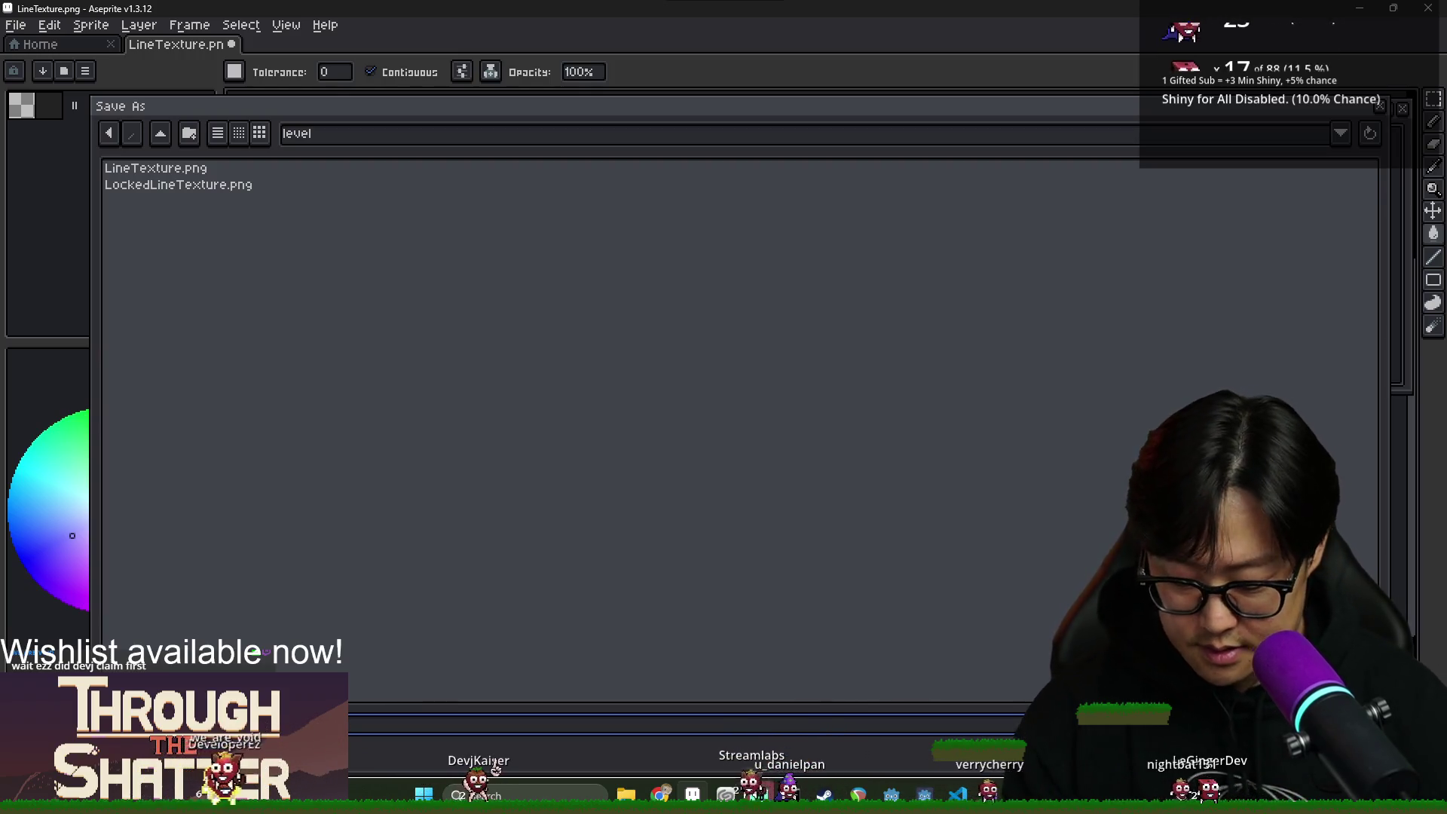
key(Return)
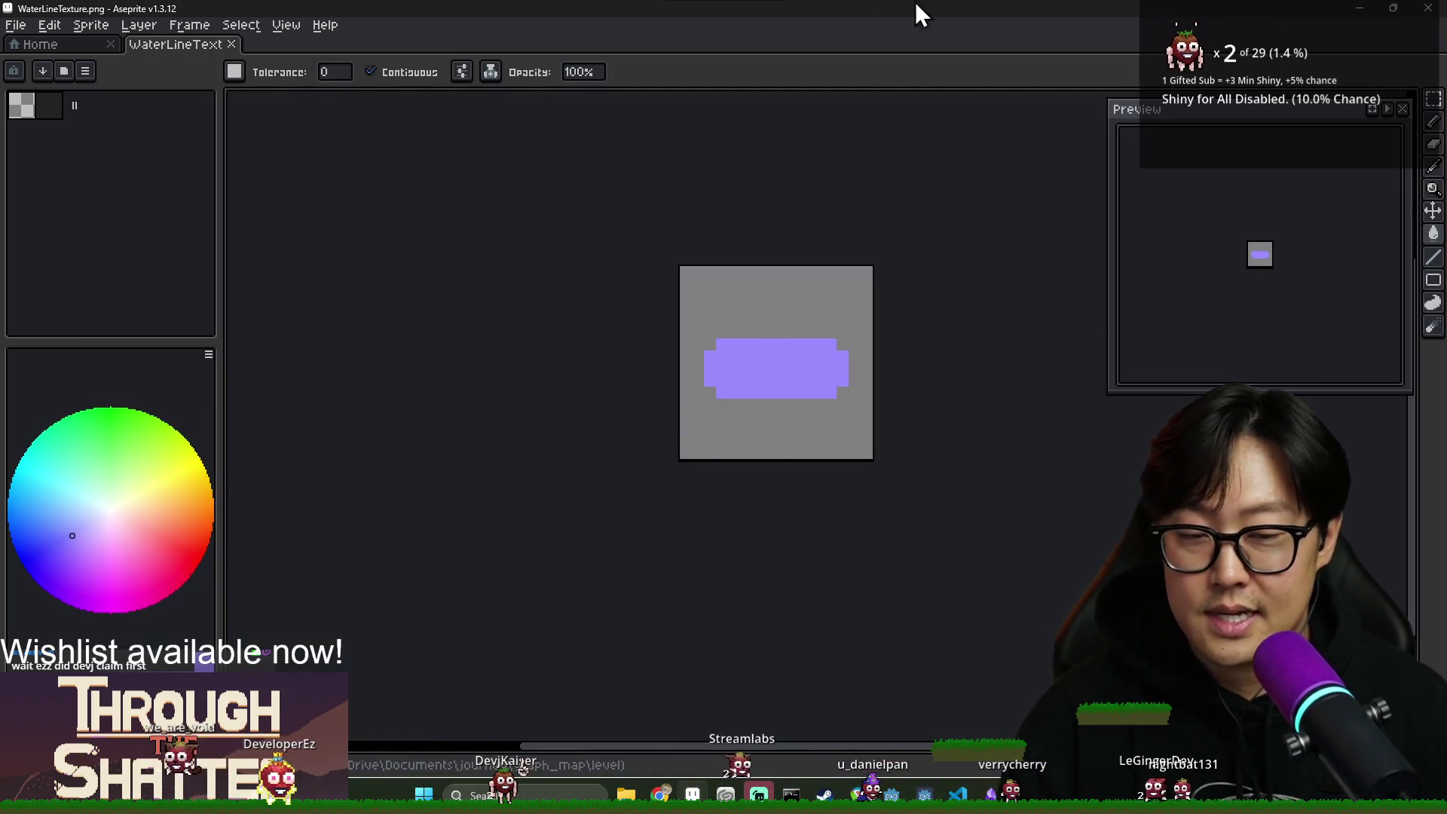
click(1427, 9)
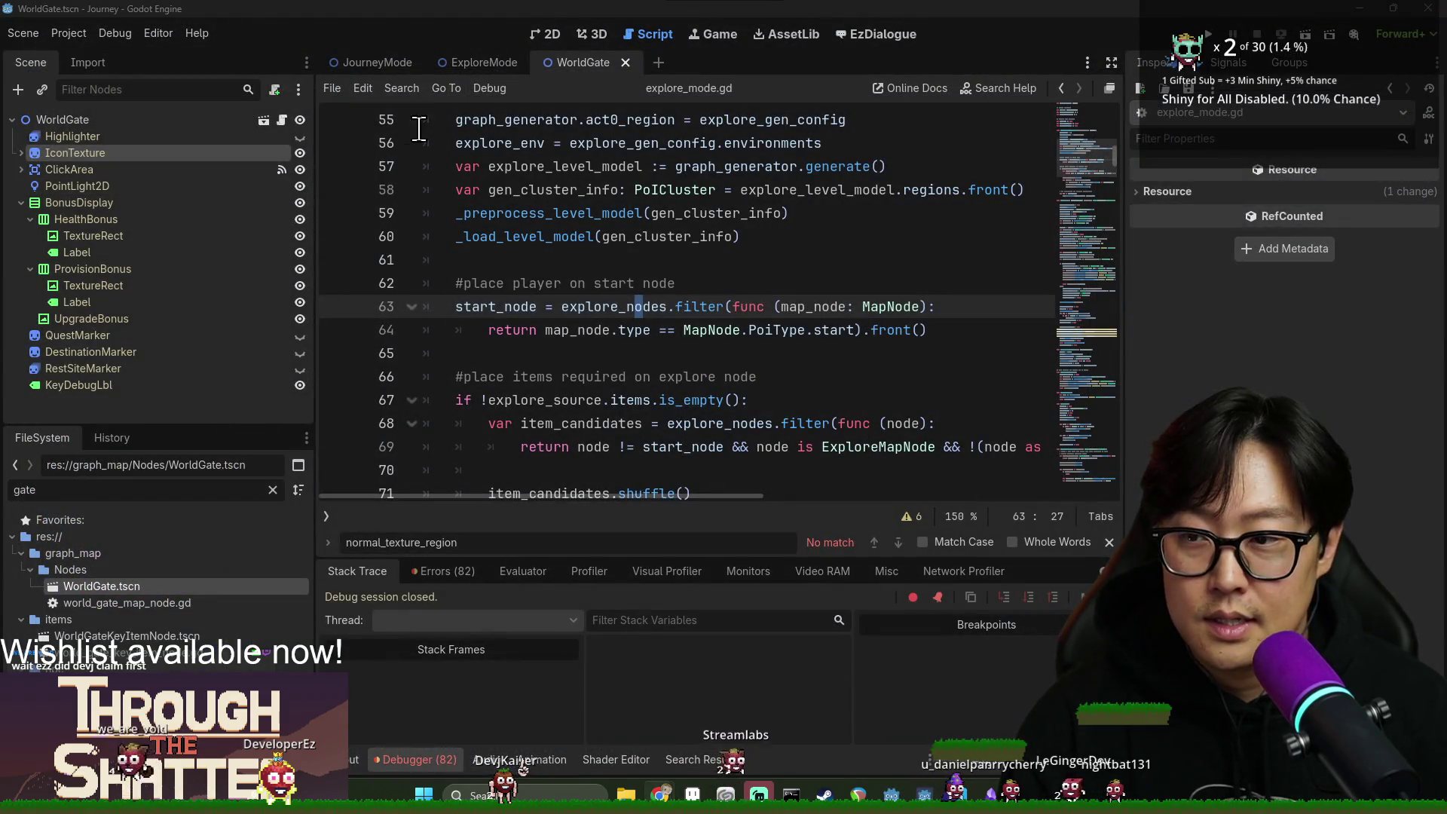
Filter the FileSystem for 'dashli' and open the DashLine2D scene and its script.
key(BackSpace)
key(BackSpace)
key(BackSpace)
text(dashli)
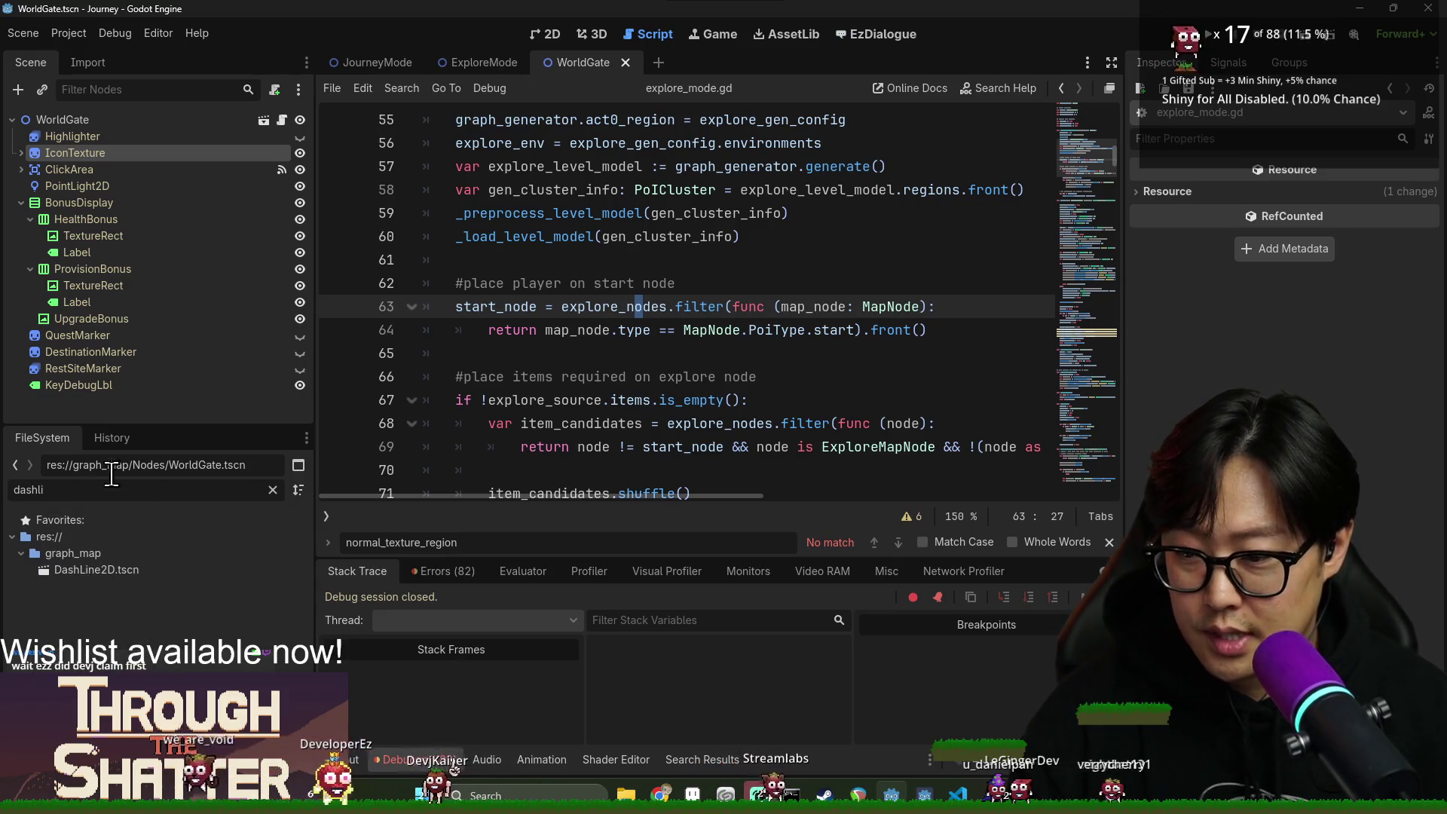
double_click(149, 569)
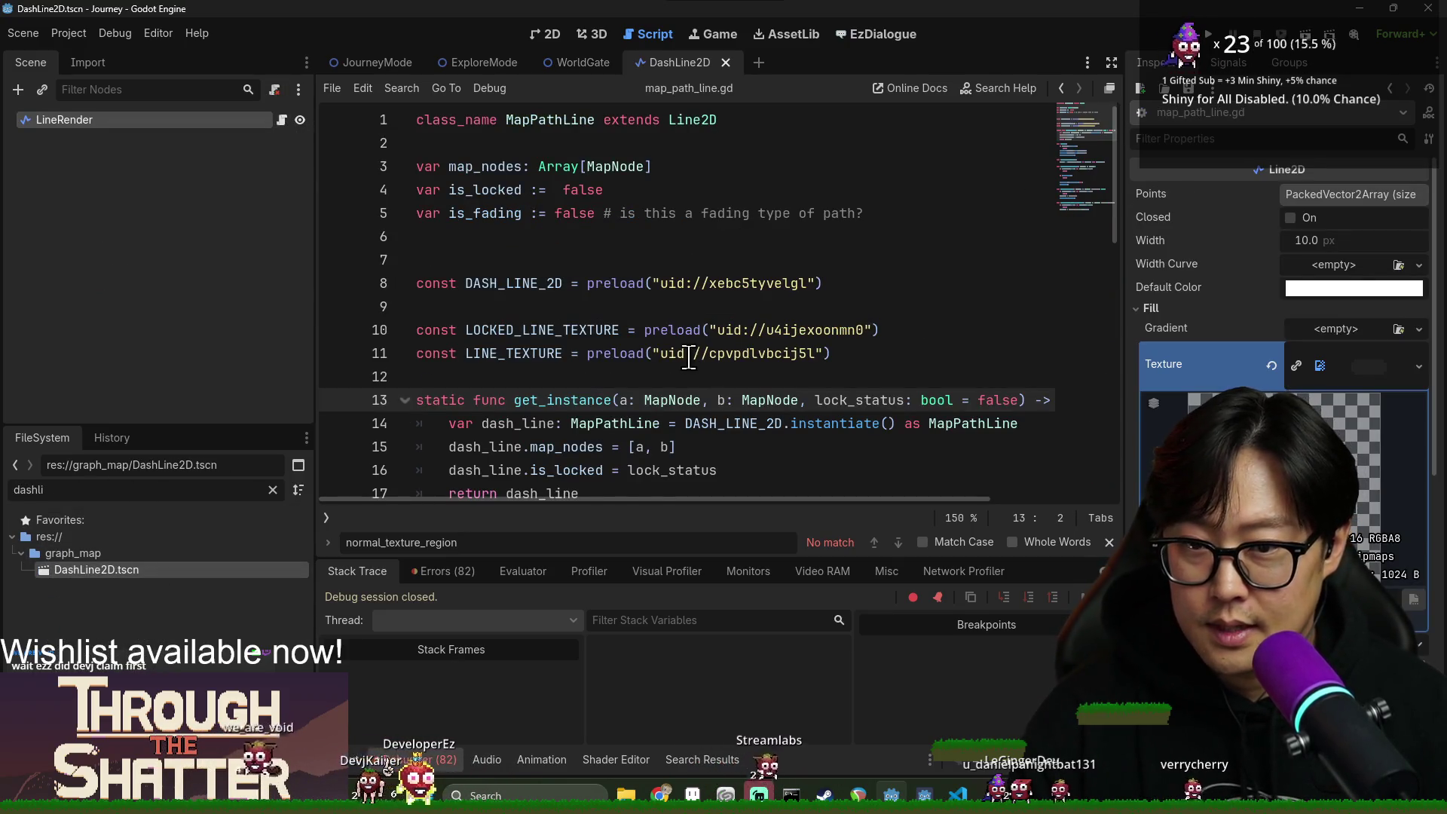
Start a setter after the is_fading declaration, then remove the misplaced line and trailing space.
double_click(486, 213)
scroll(590, 375, down, 1)
scroll(891, 215, up, 1)
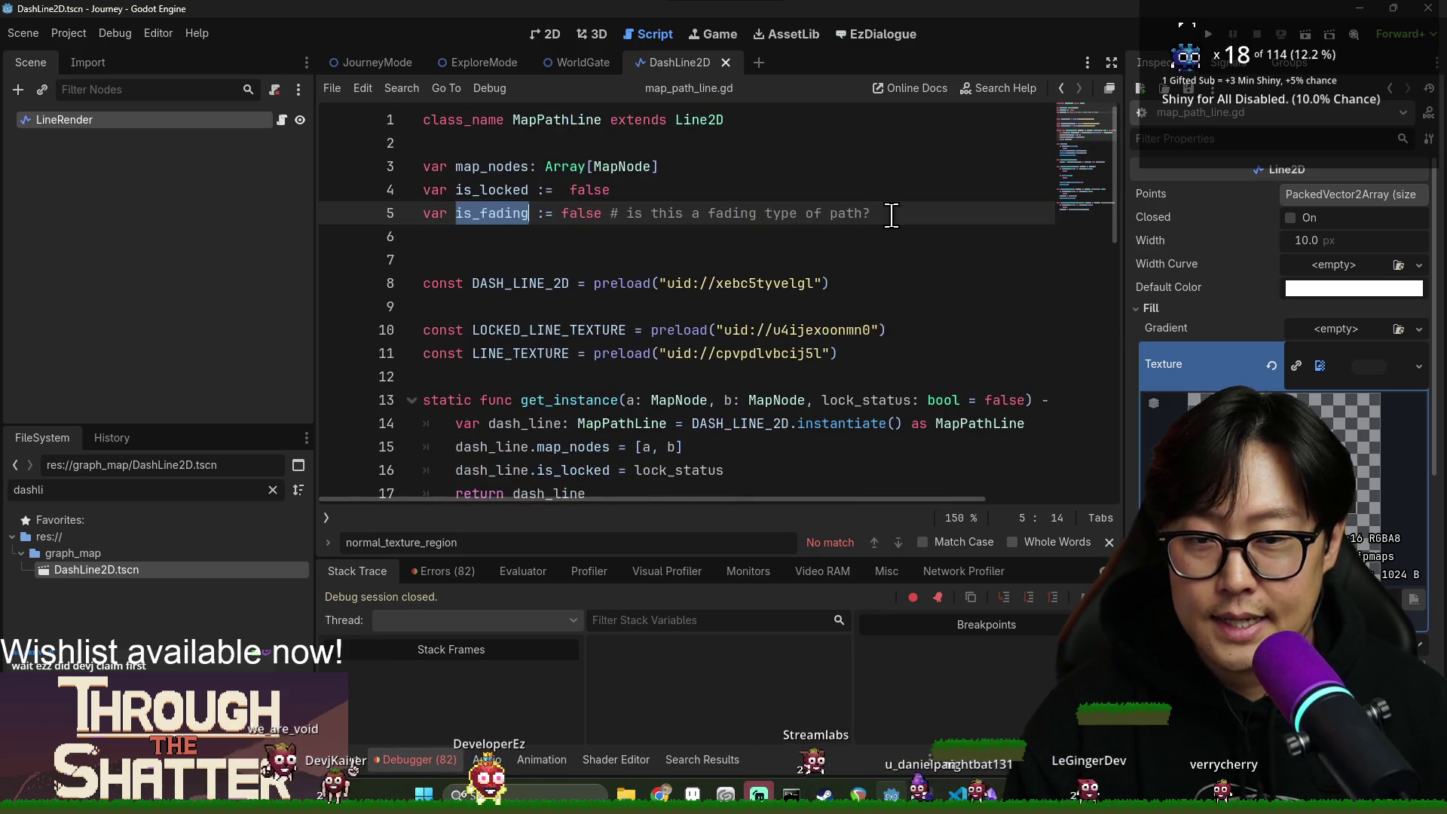
text(:)
key(Return)
text(s)
key(BackSpace)
key(BackSpace)
key(BackSpace)
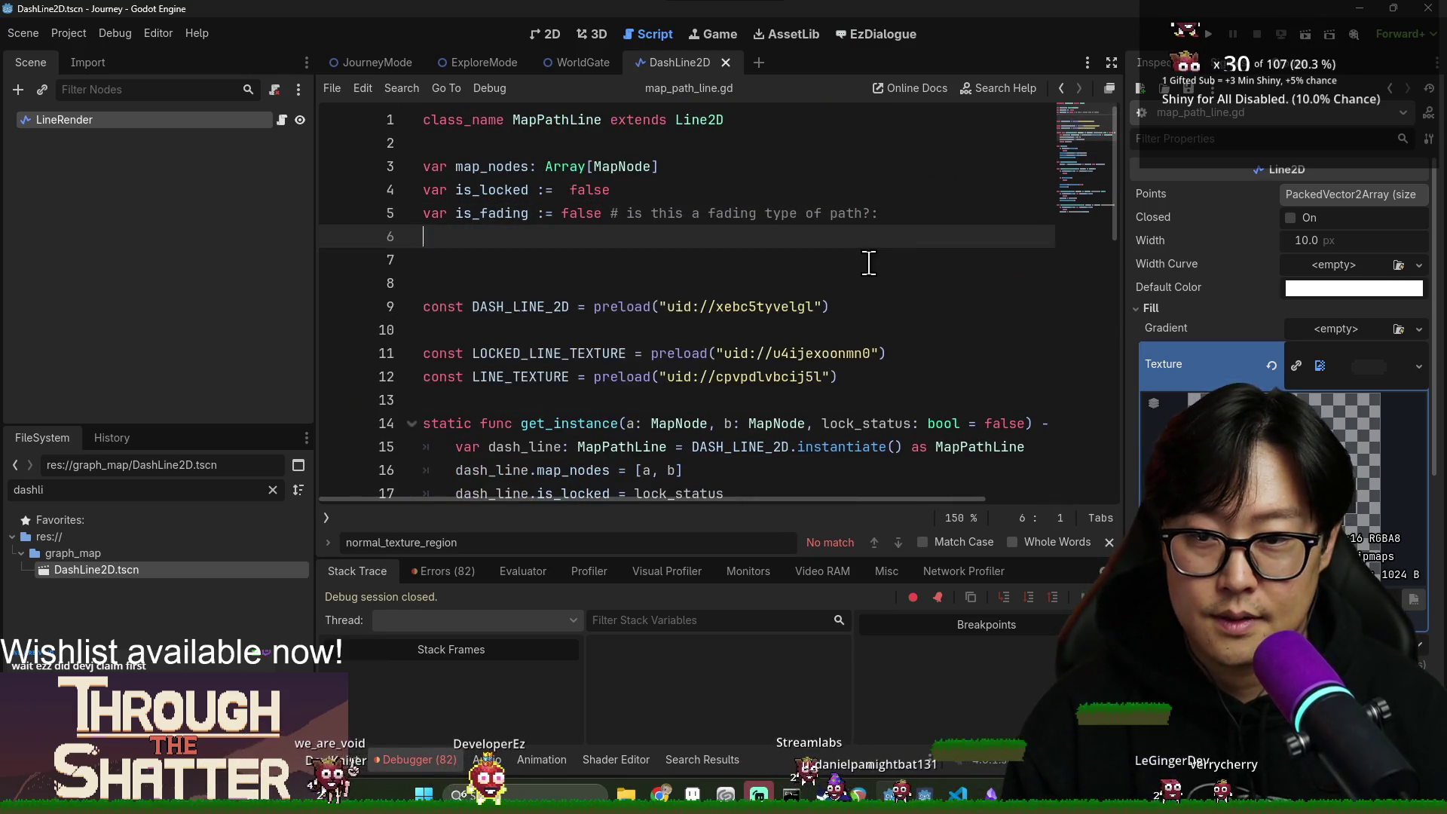
key(BackSpace)
key(BackSpace)
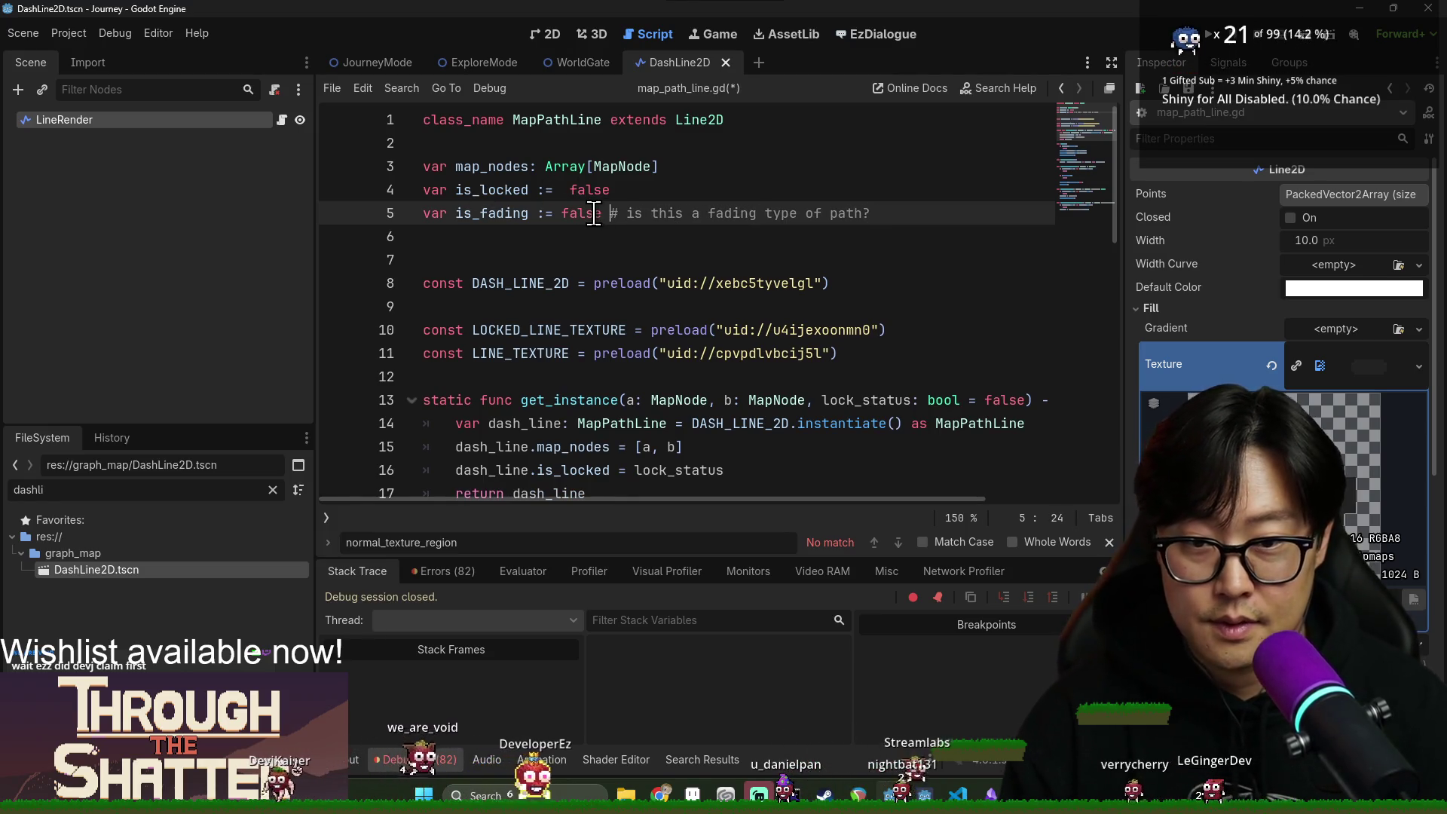
key(BackSpace)
Write set(_value): storing is_fading = _value, followed by an if is_node_ready(): check.
text(:)
key(Return)
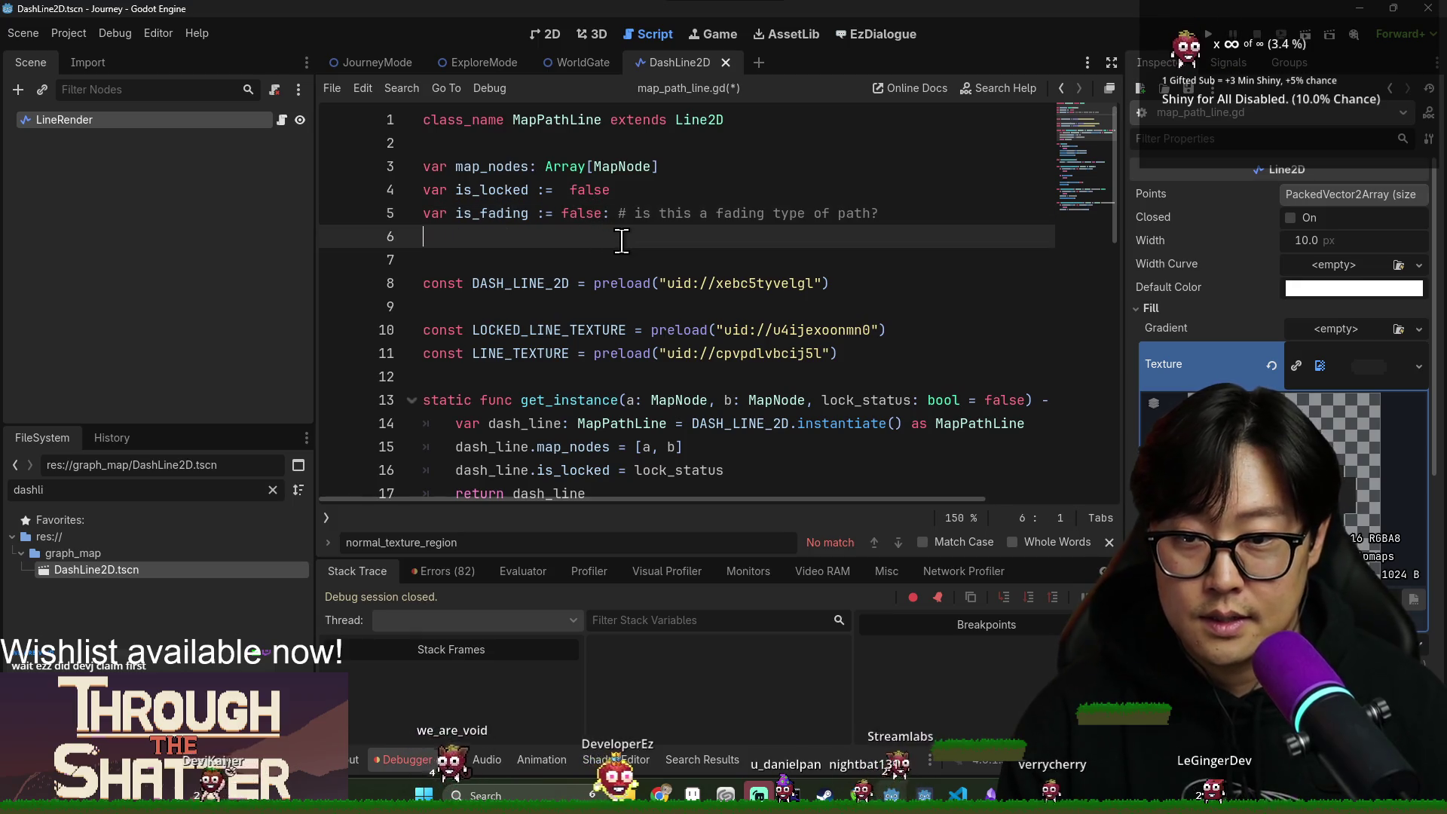
text(set(_value):)
key(Return)
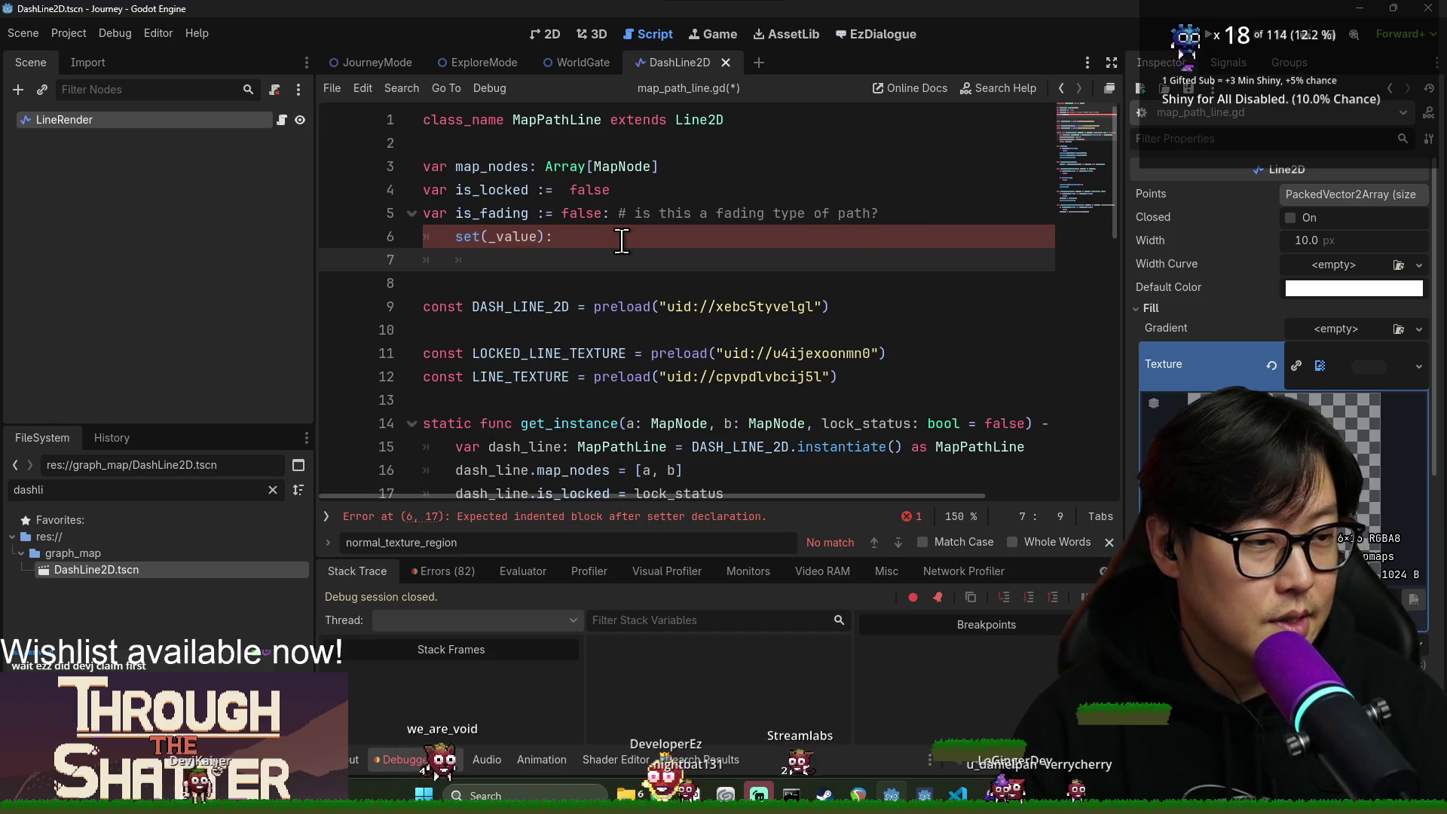
text(dis_fadin)
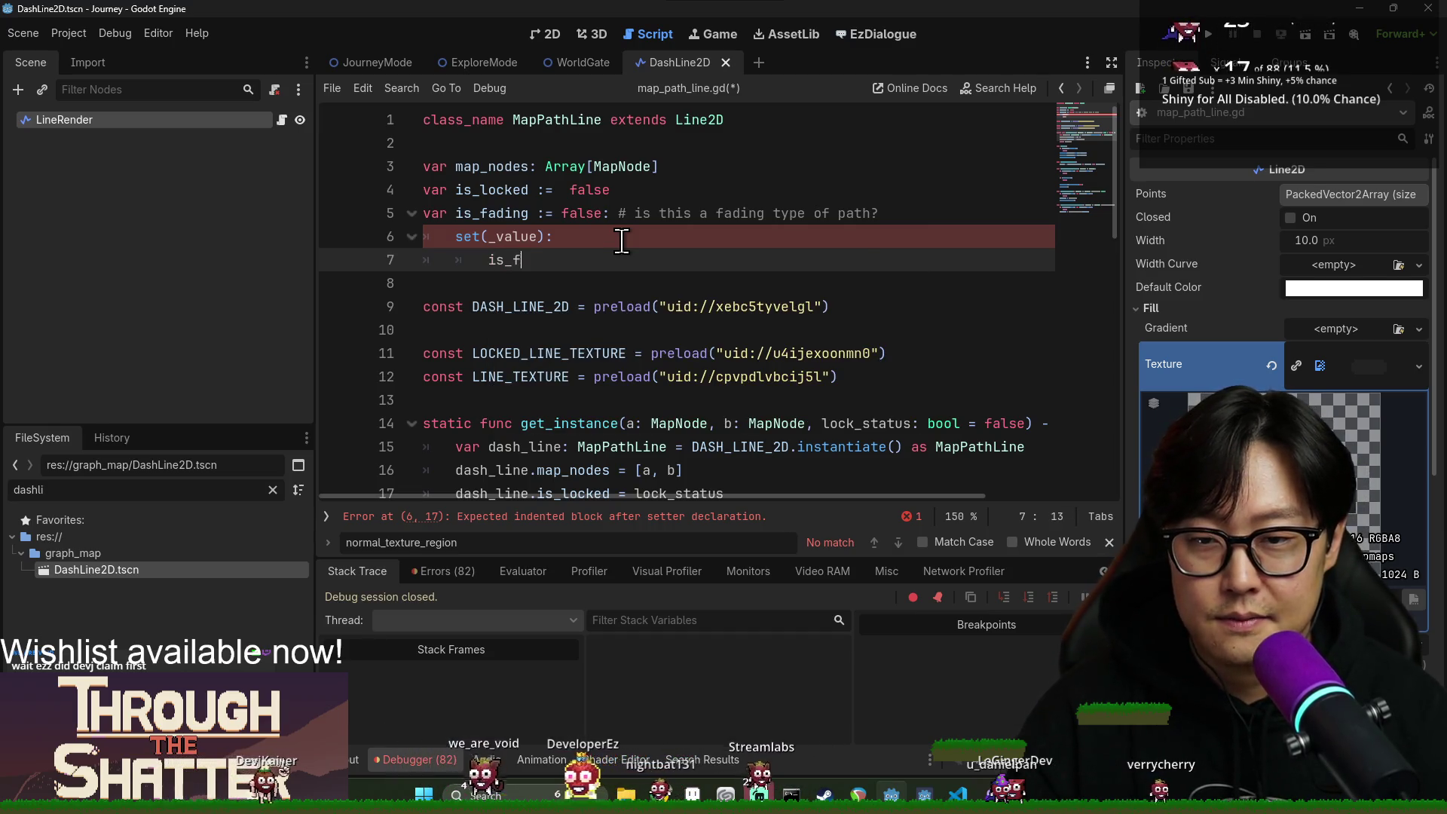
key(Return)
key(Return)
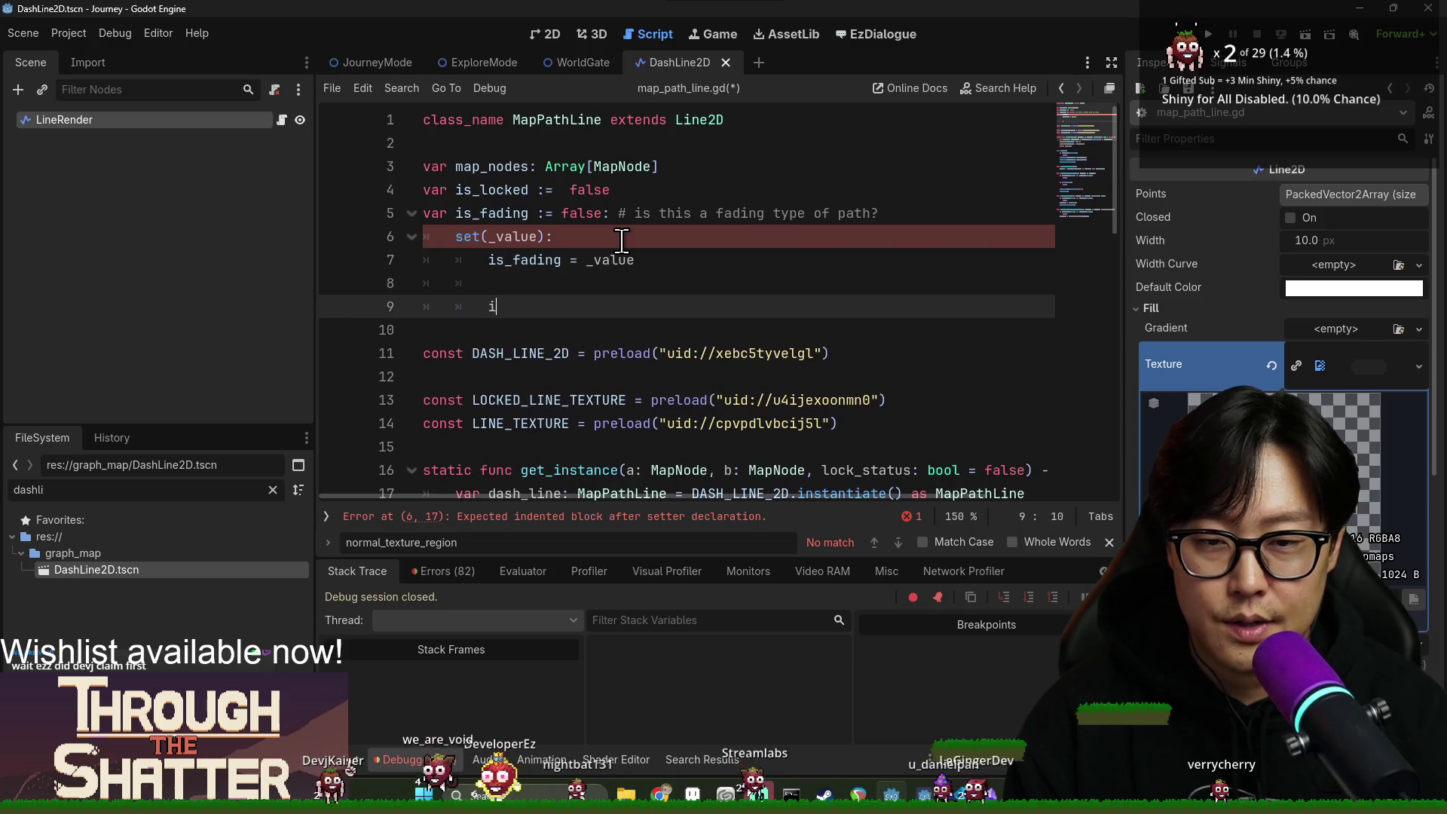
text(if is_node_ready()
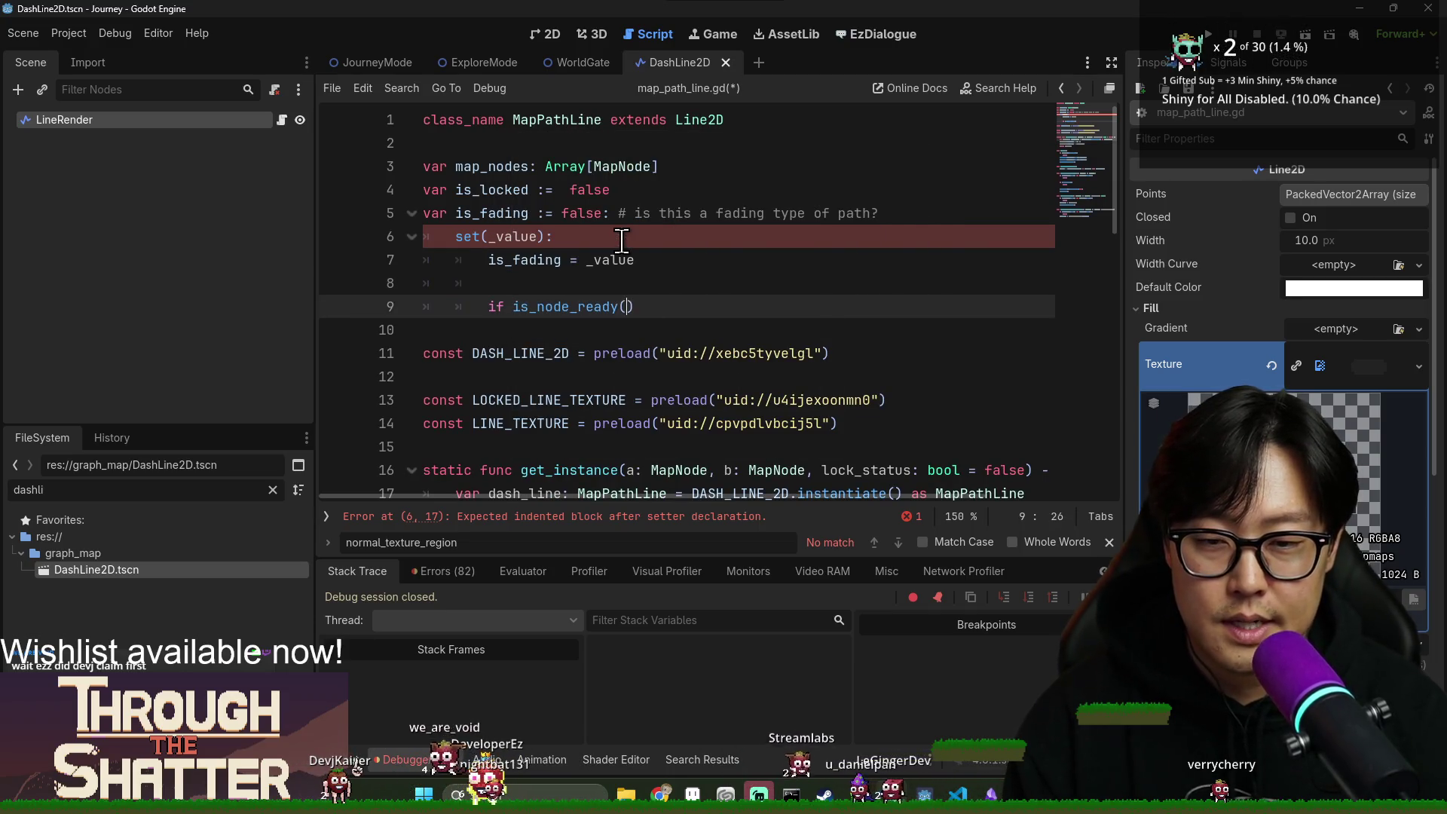
text():)
key(Return)
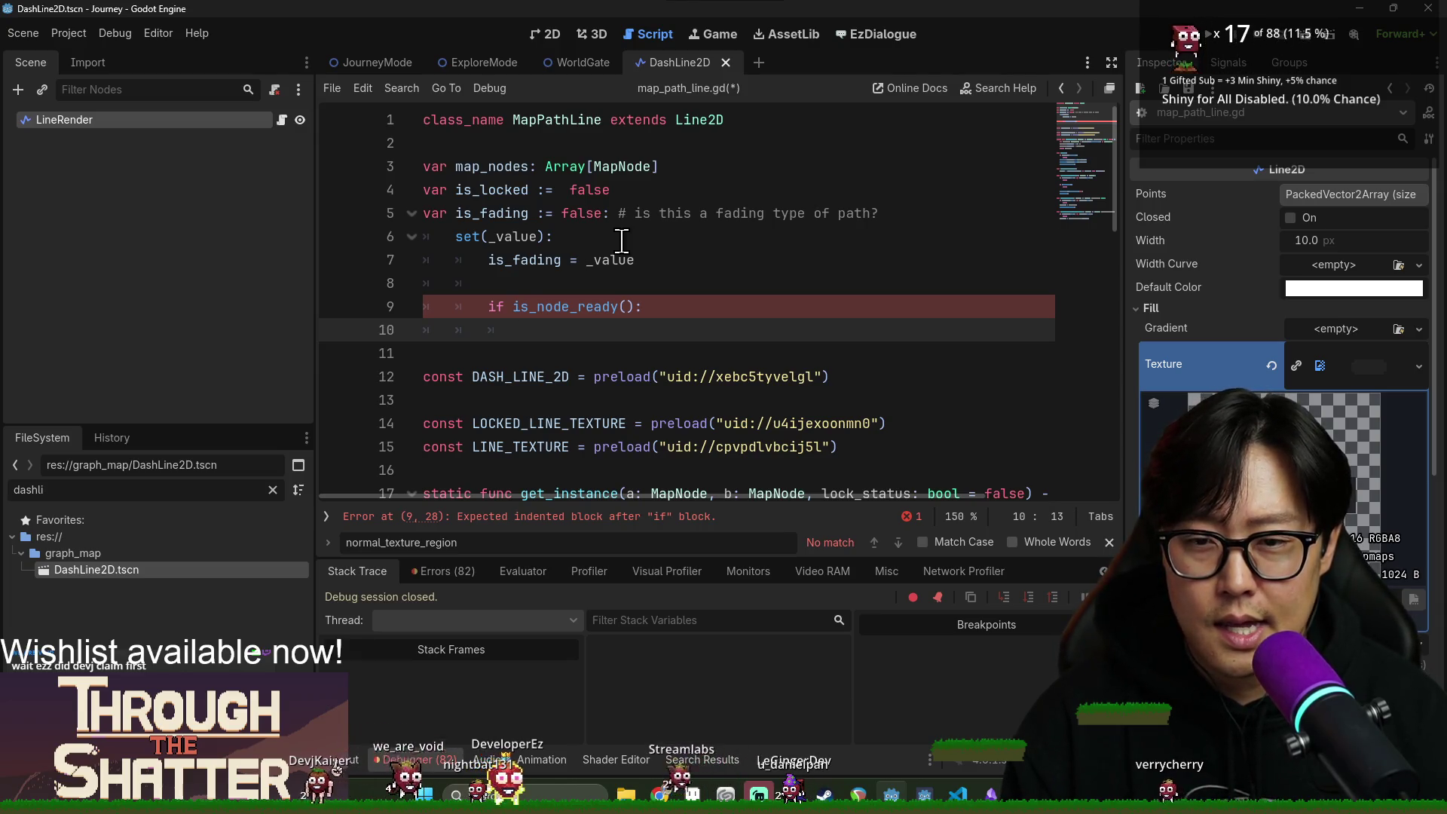
Filter the FileSystem for 'texture' and drag WaterLineTexture.png into the script as a preload.
key(ctrl+a)
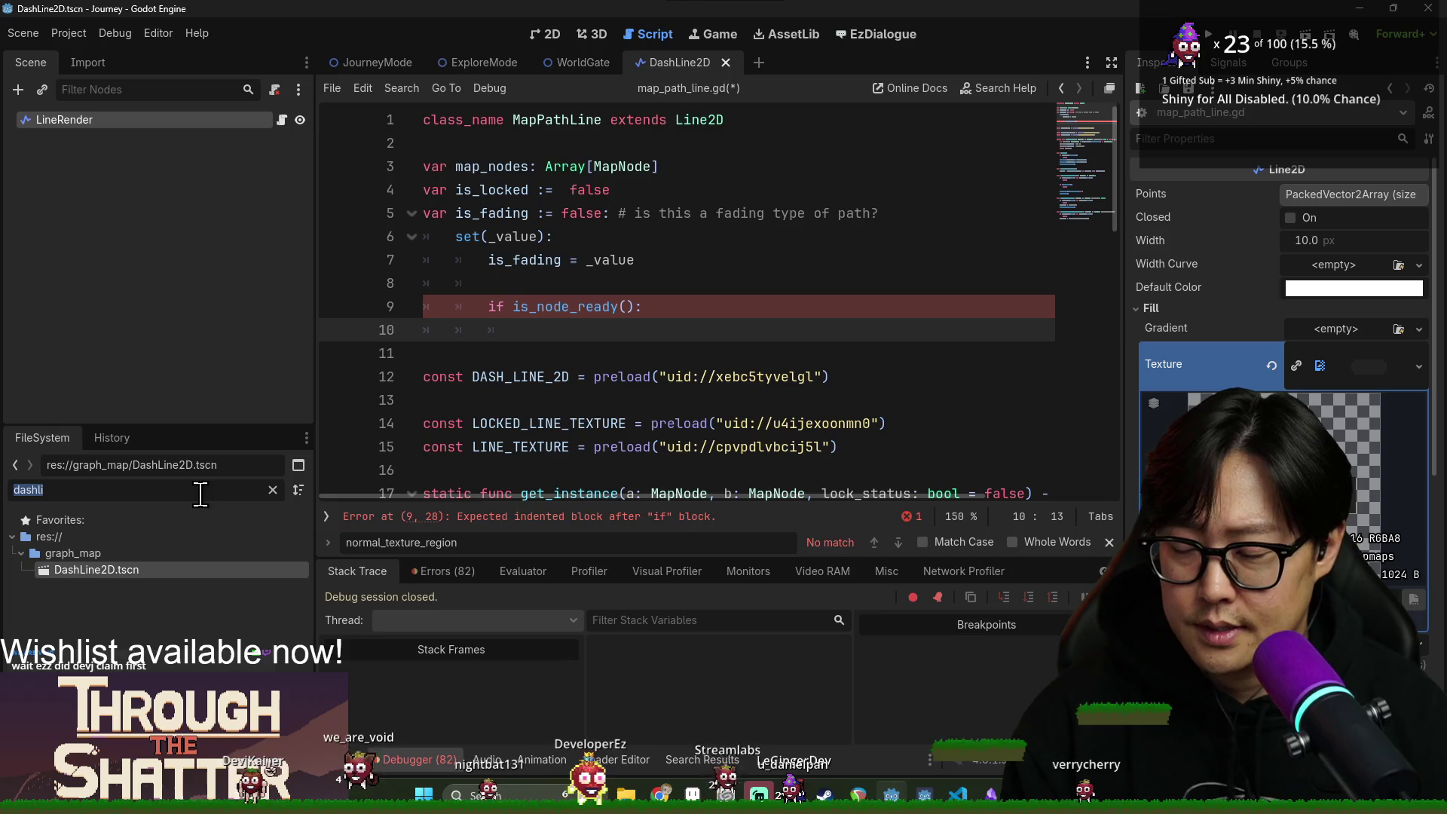
text(texture)
mouse_move(106, 653)
mouse_down()
mouse_move(500, 491)
mouse_move(511, 443)
mouse_up()
Replace the plain preload with a WATER_LINE_TEXTURE constant for WaterLineTexture.png.
key(ctrl+z)
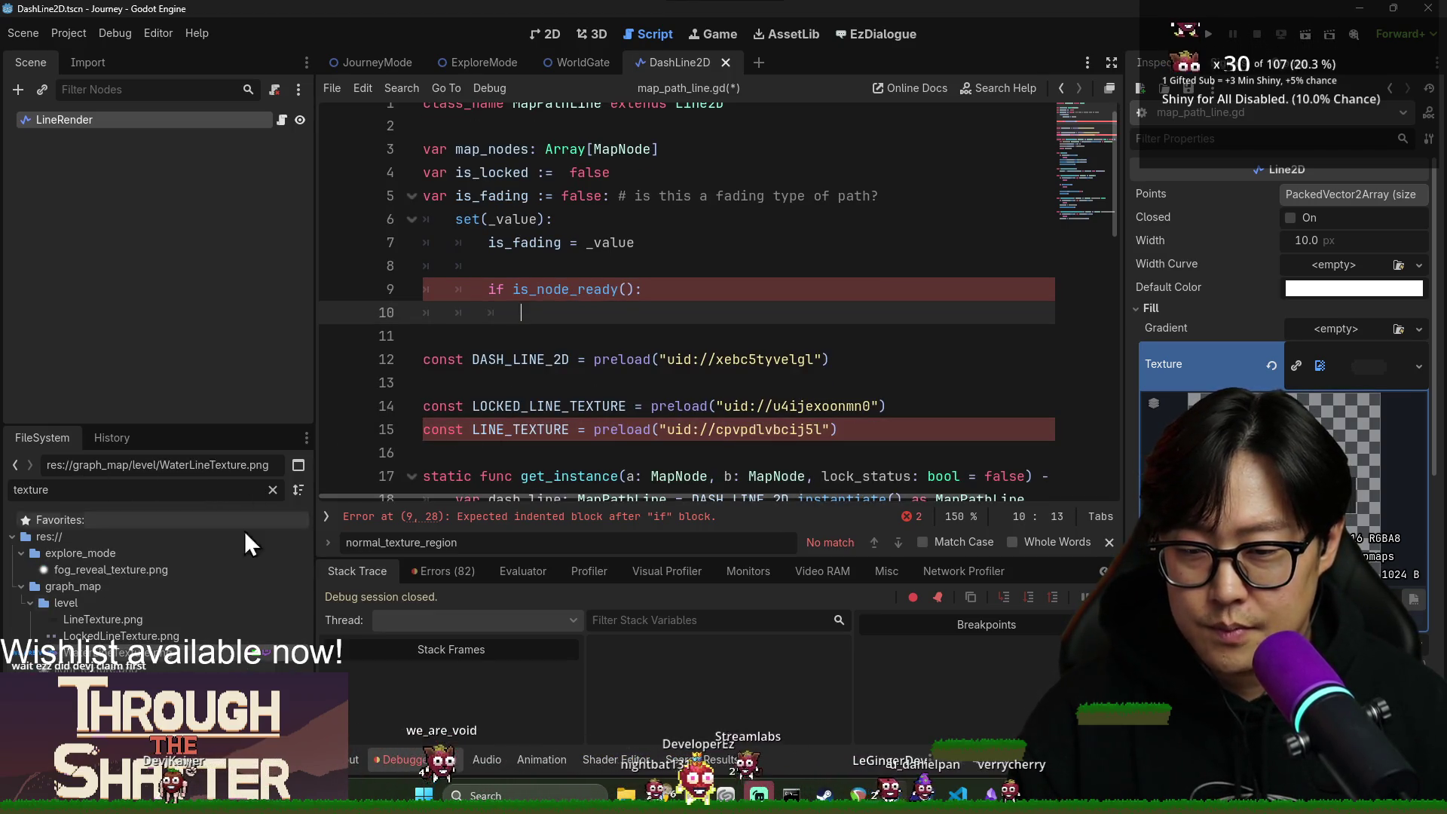
mouse_move(105, 652)
mouse_down()
mouse_move(490, 456)
mouse_move(554, 450)
mouse_up()
double_click(554, 451)
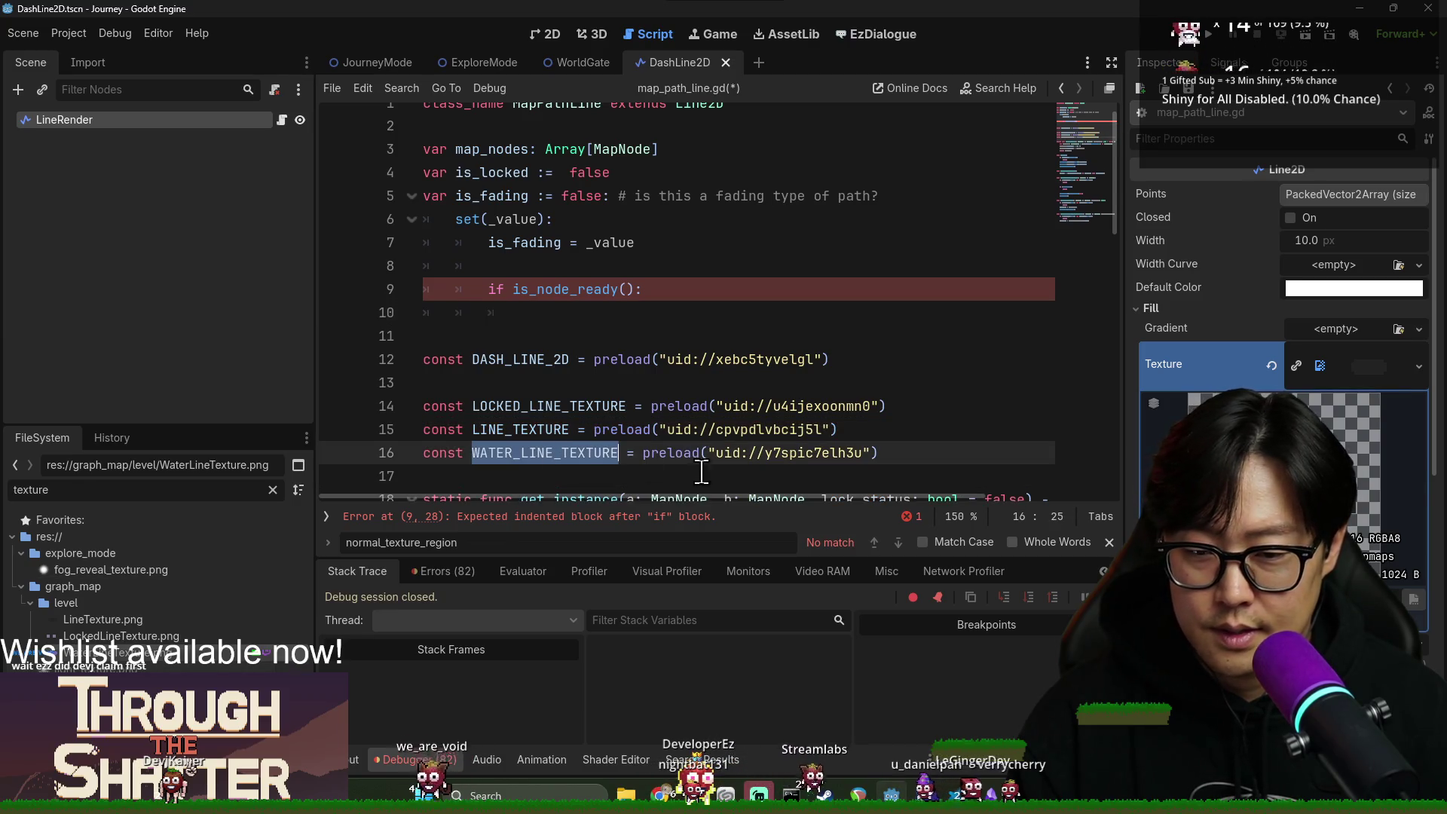
Extend the check to is_node_ready() && is_fading and write WATER_LINE_TEXTURE in its body.
click(669, 291)
click(695, 315)
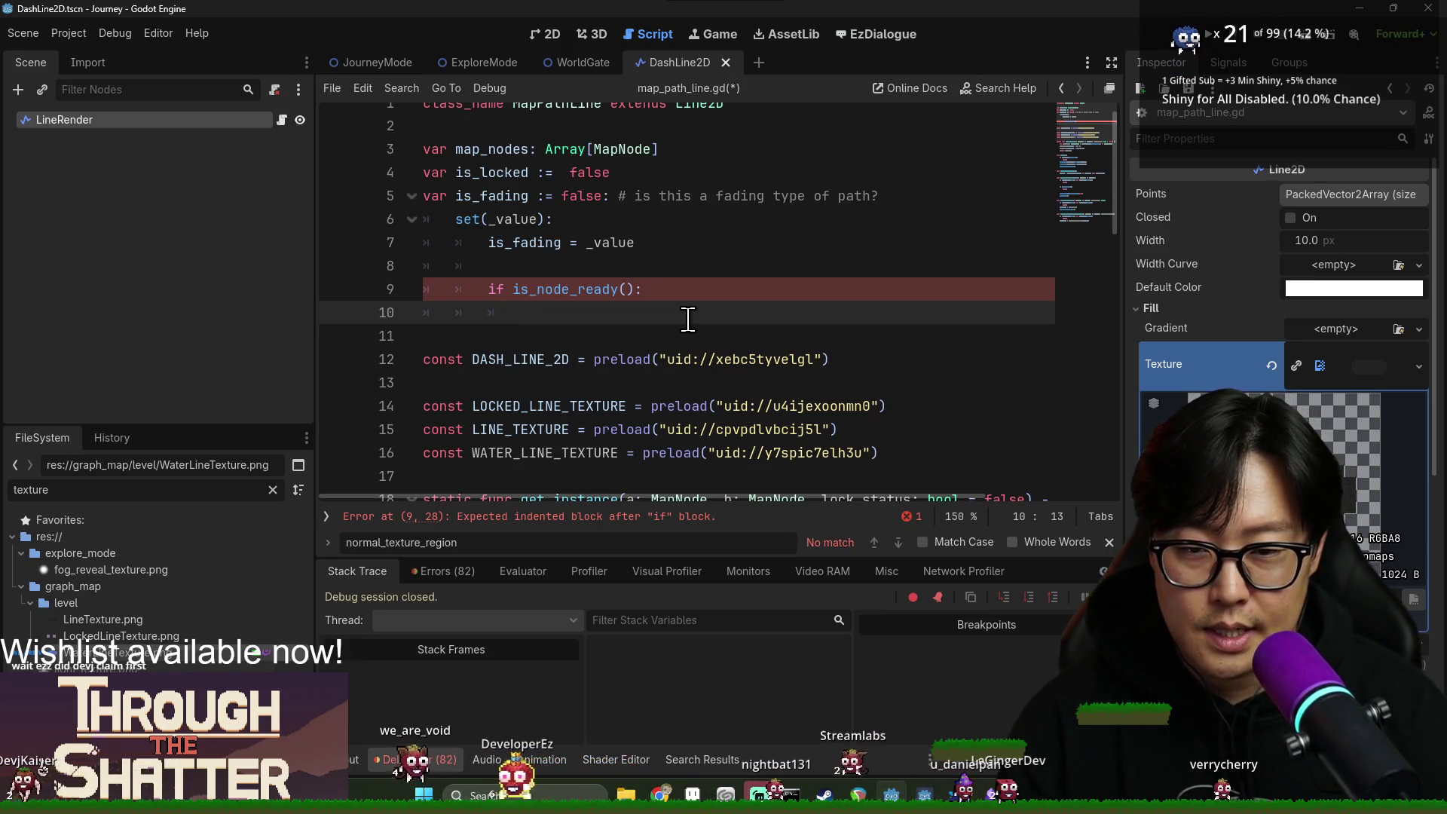
key(BackSpace)
key(BackSpace)
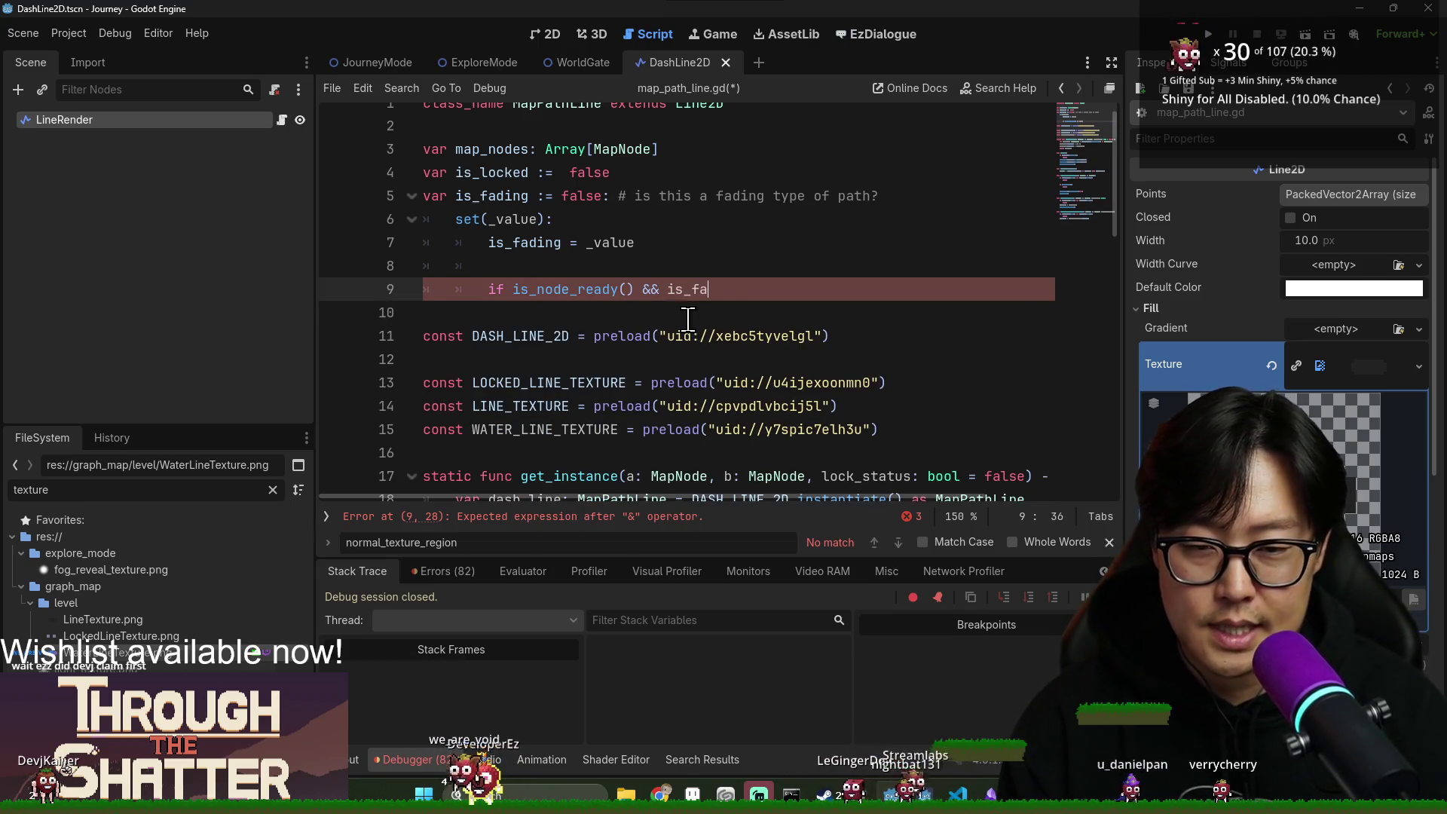
key(Return)
text(WATER_LINE_TEXTURE)
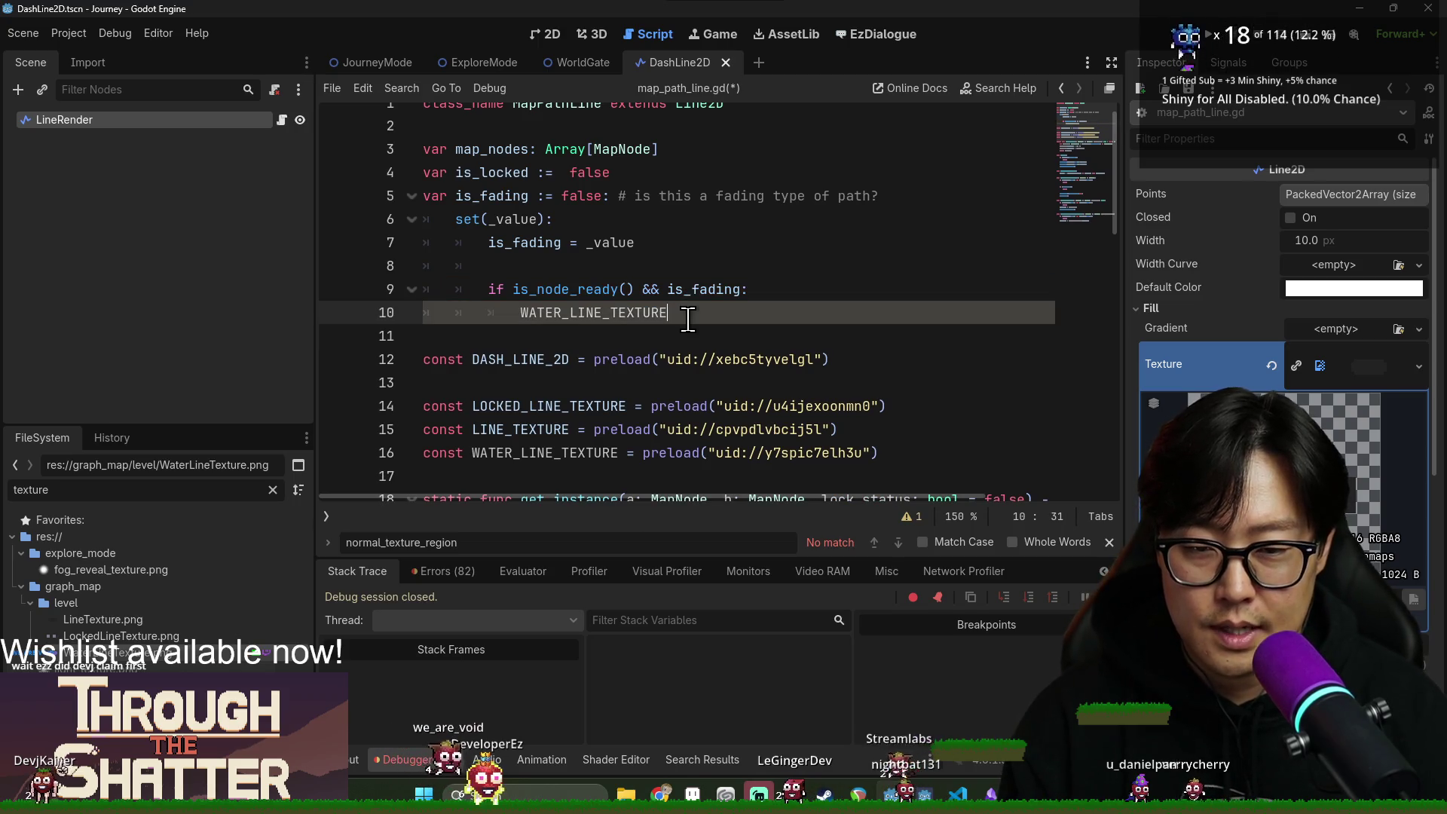
scroll(548, 364, down, 2)
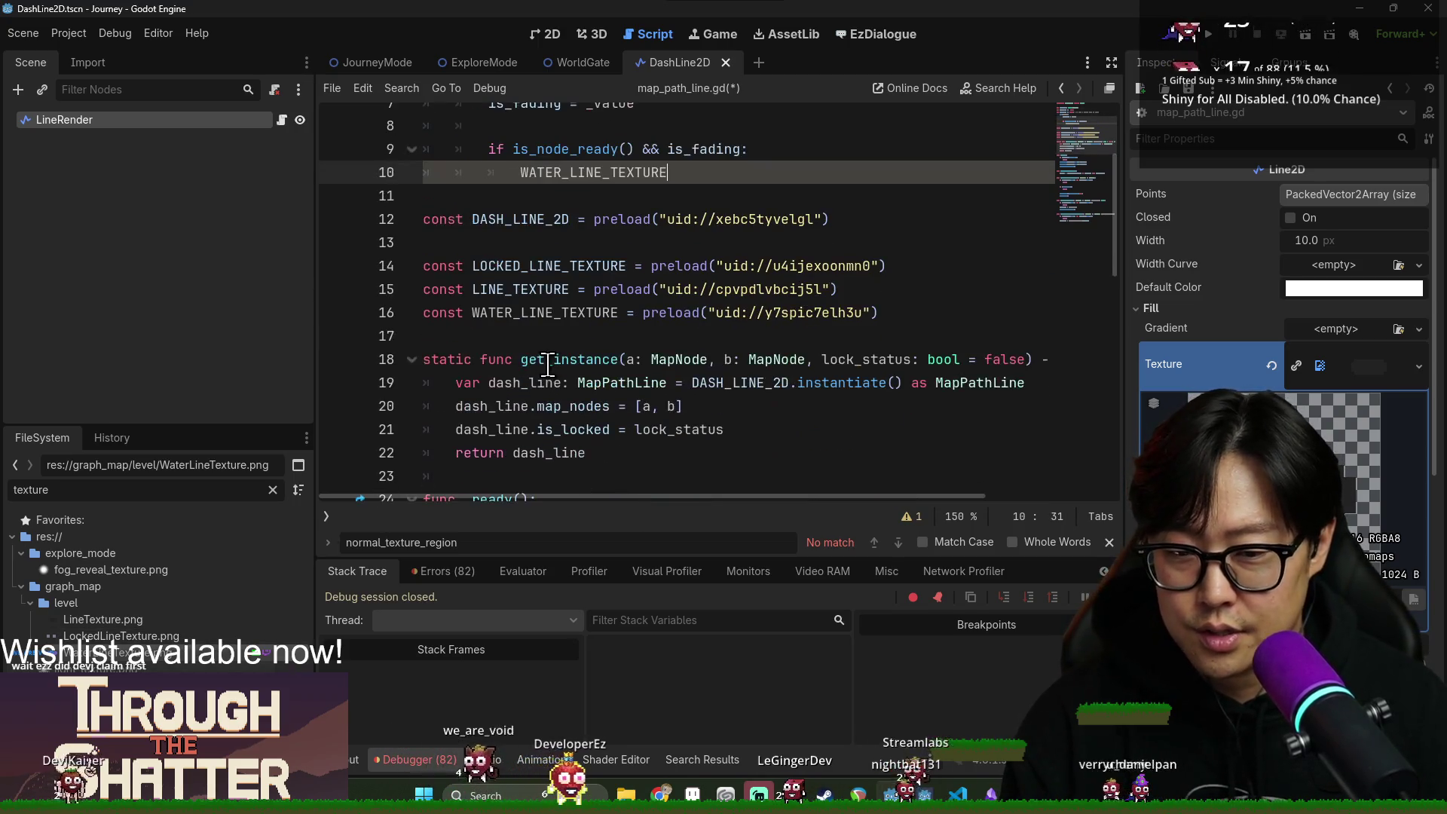
scroll(556, 343, down, 1)
scroll(630, 372, down, 5)
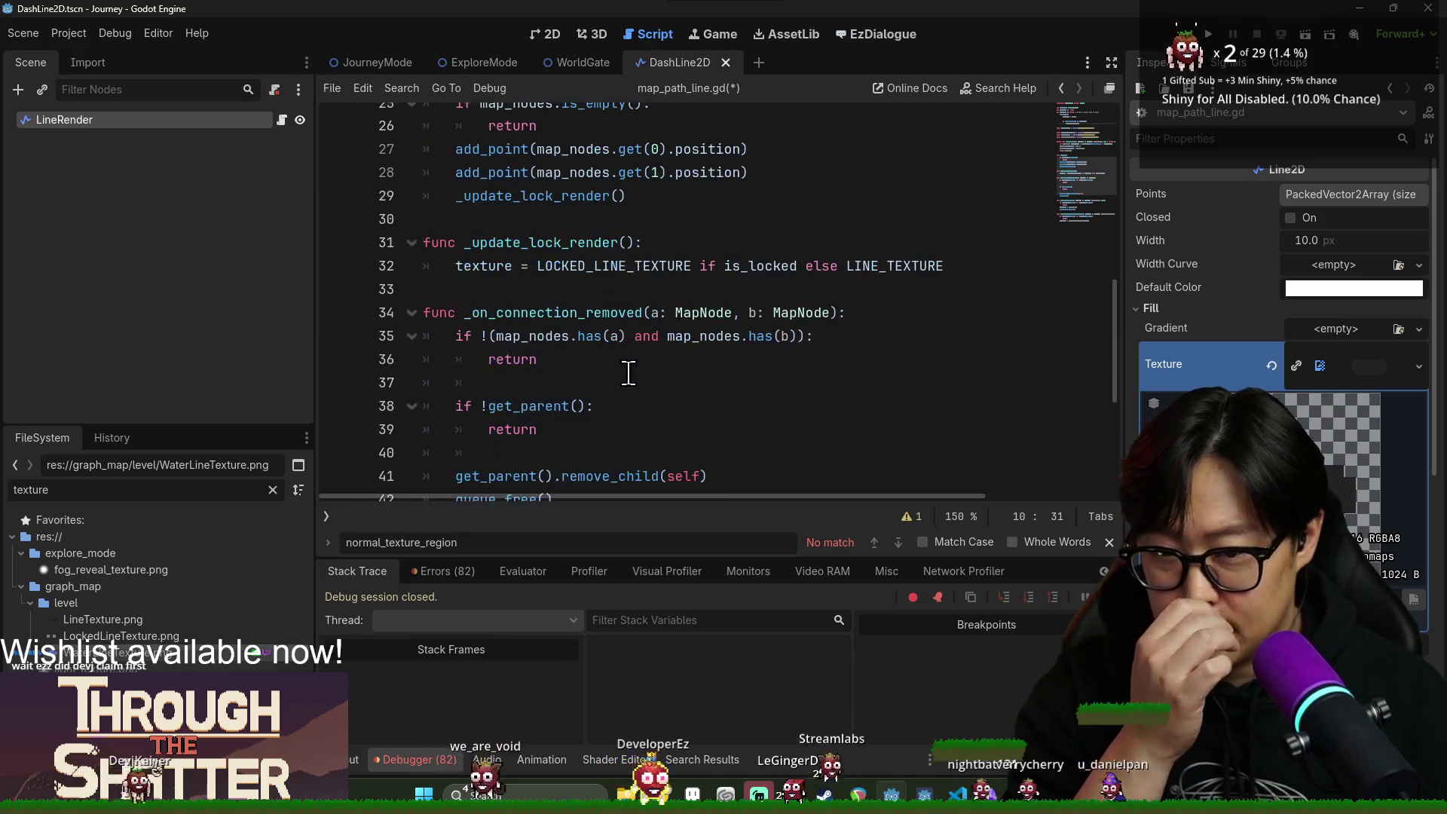
scroll(618, 366, up, 7)
scroll(618, 366, up, 1)
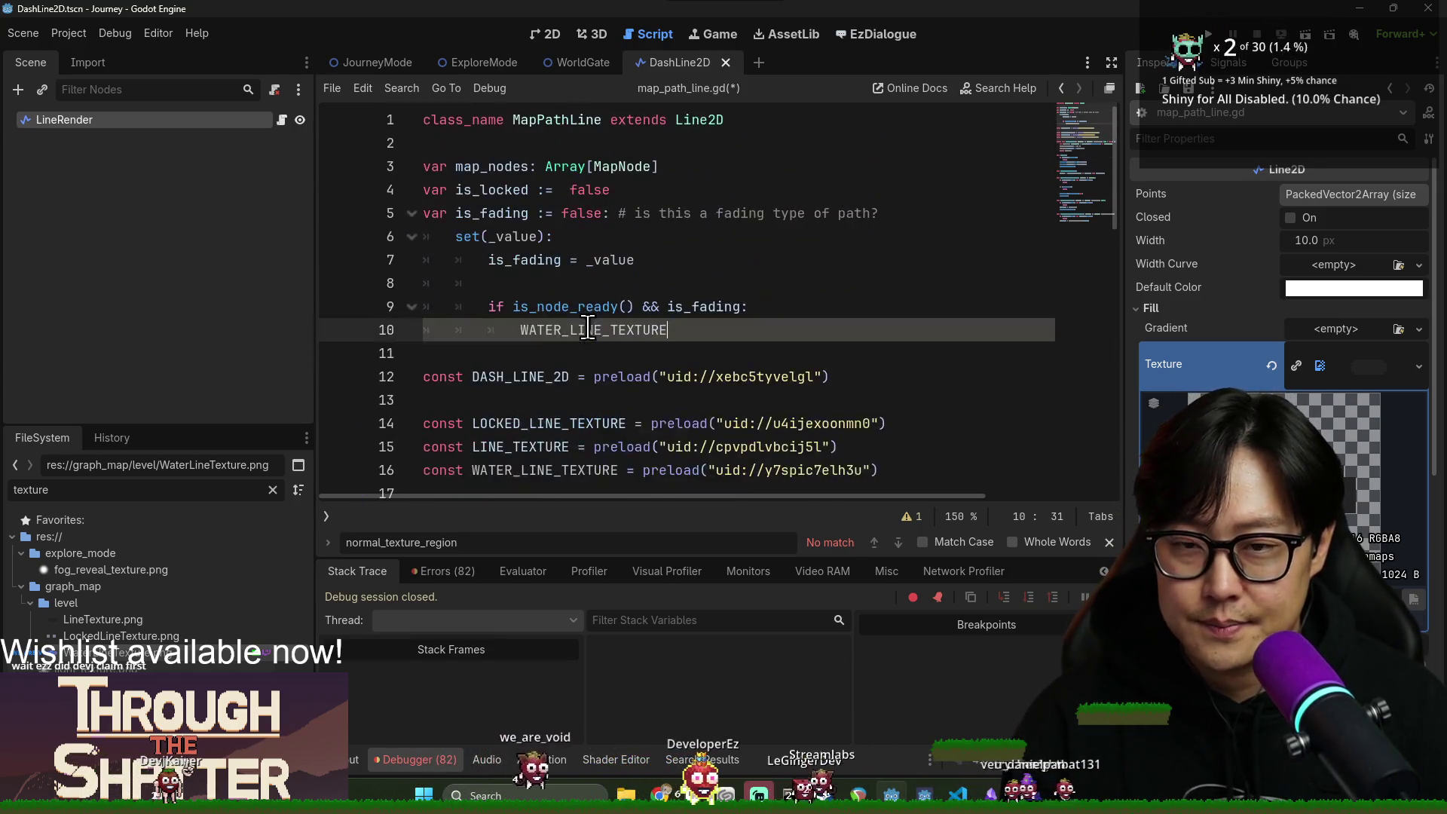
scroll(533, 332, down, 12)
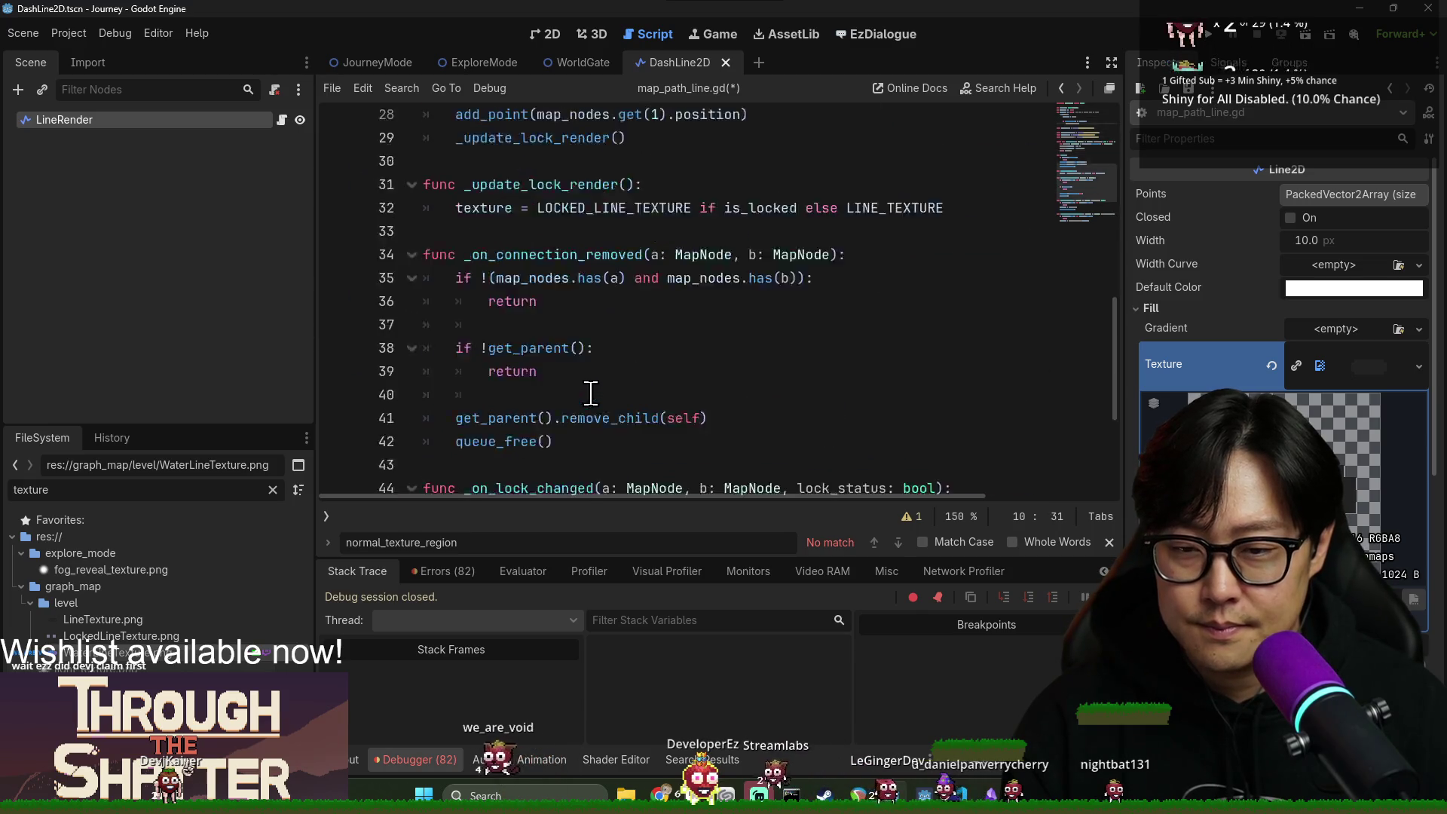
scroll(528, 387, up, 2)
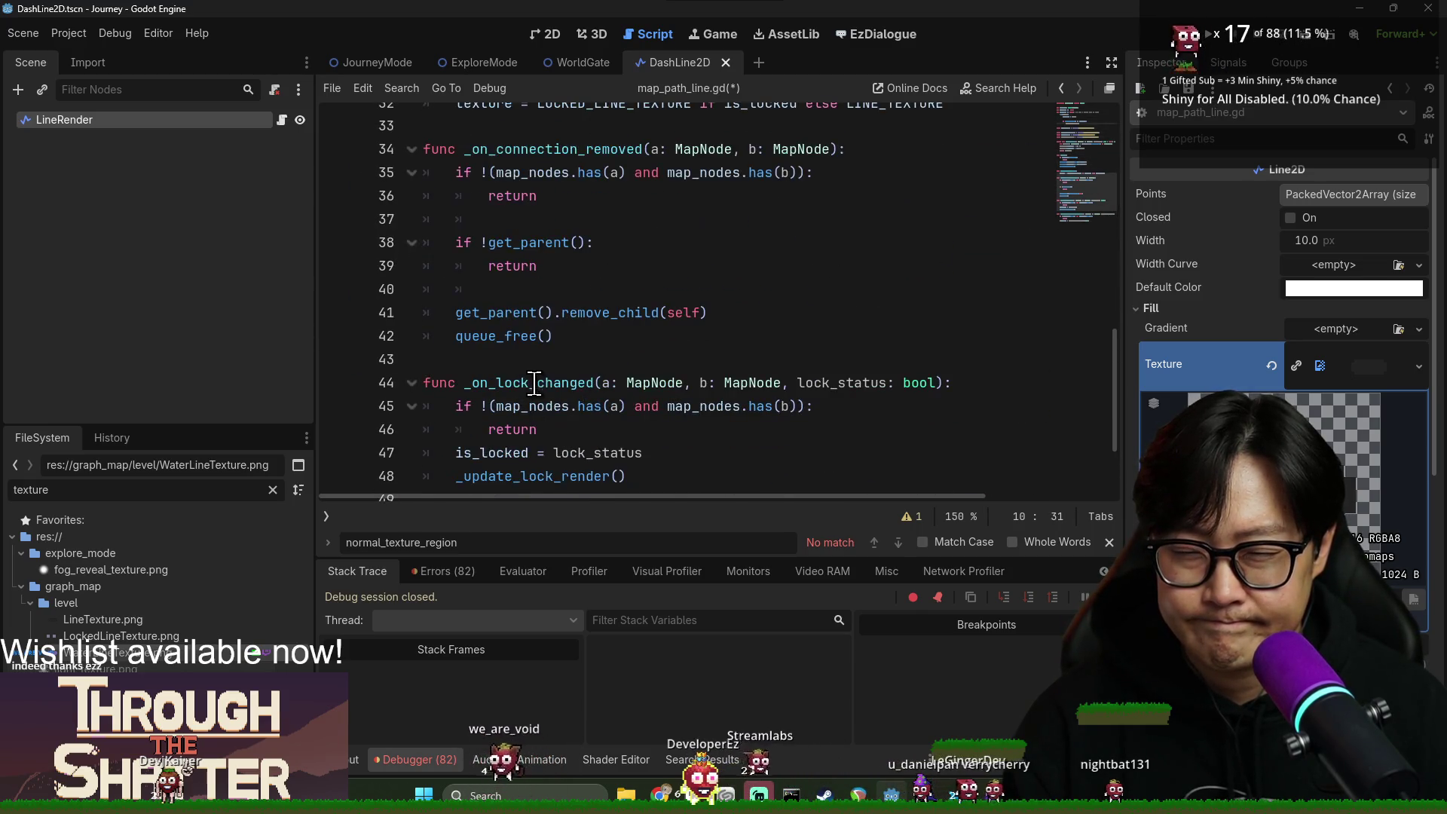
scroll(549, 401, down, 2)
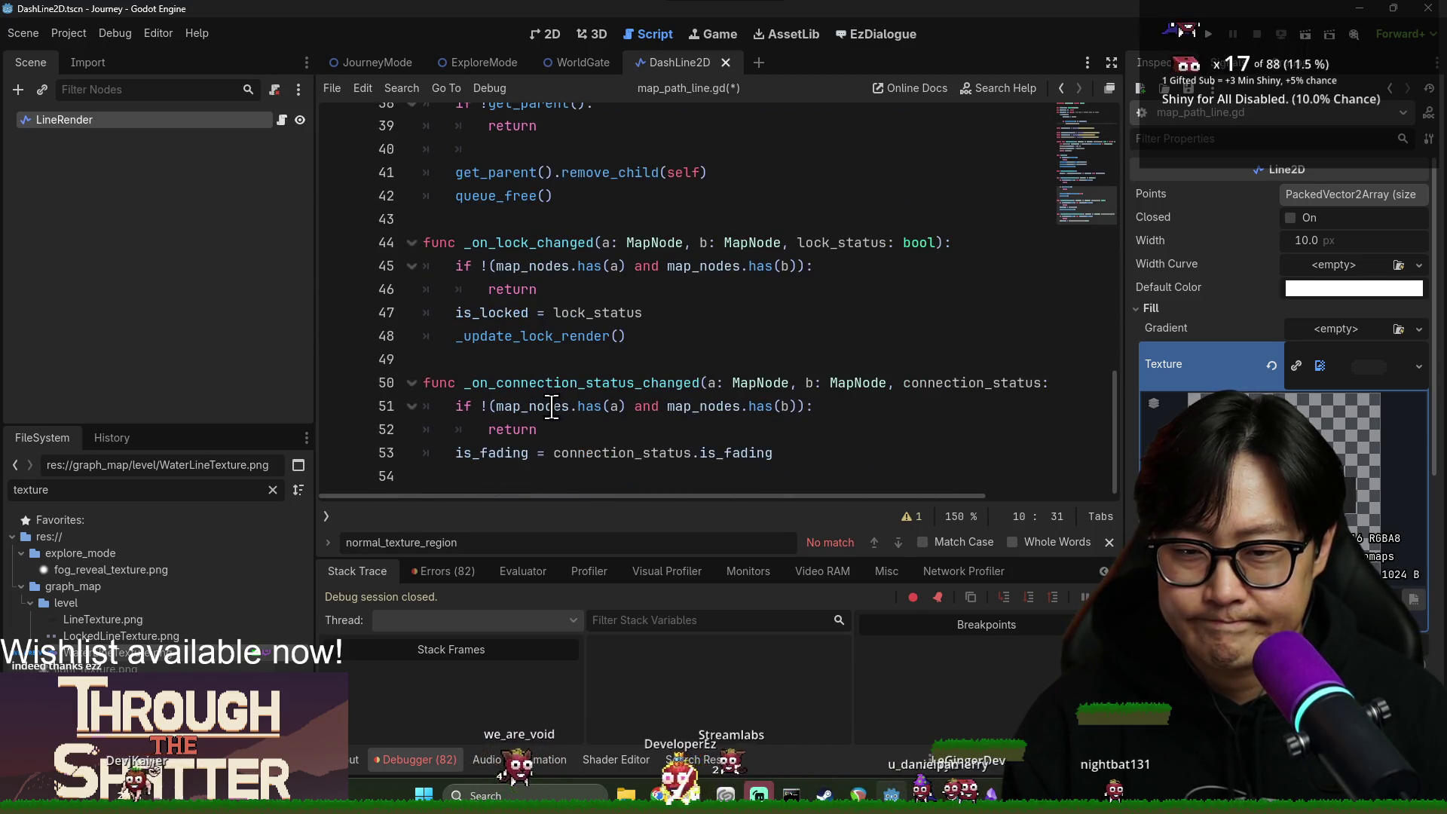
double_click(503, 452)
click(534, 337)
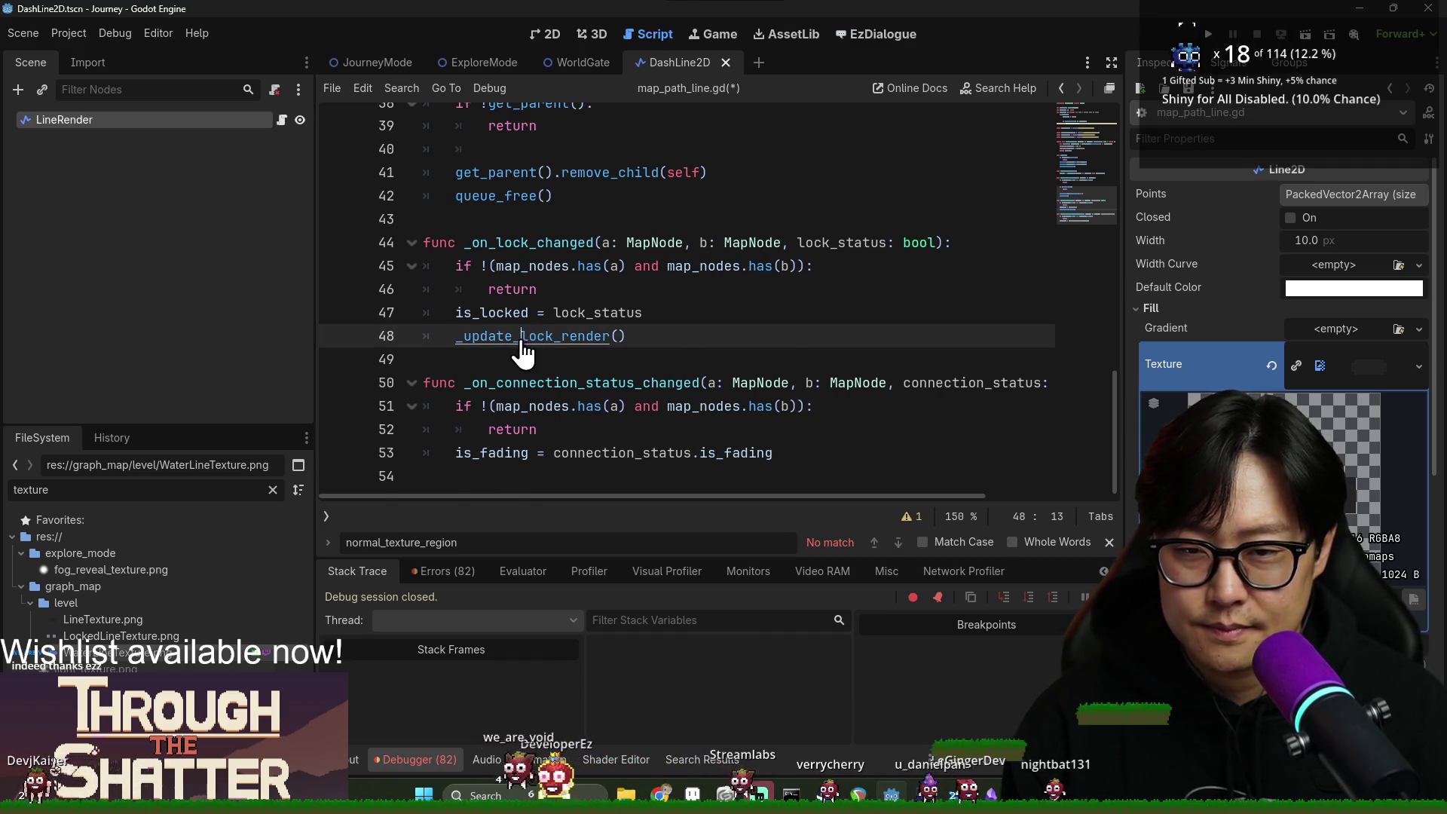
ctrl+click(522, 337)
click(536, 336)
scroll(537, 354, up, 6)
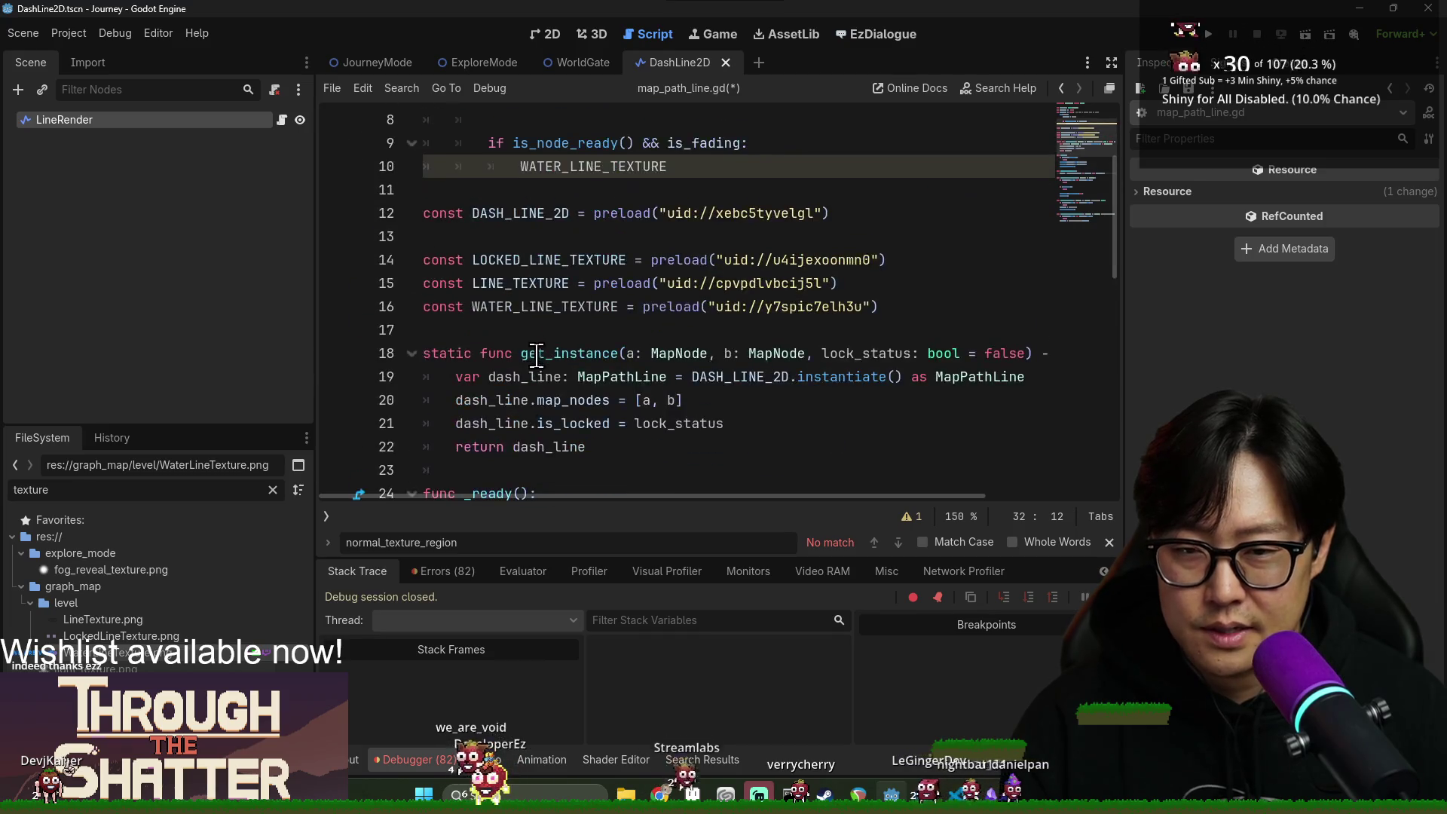
scroll(539, 356, down, 4)
scroll(544, 381, up, 5)
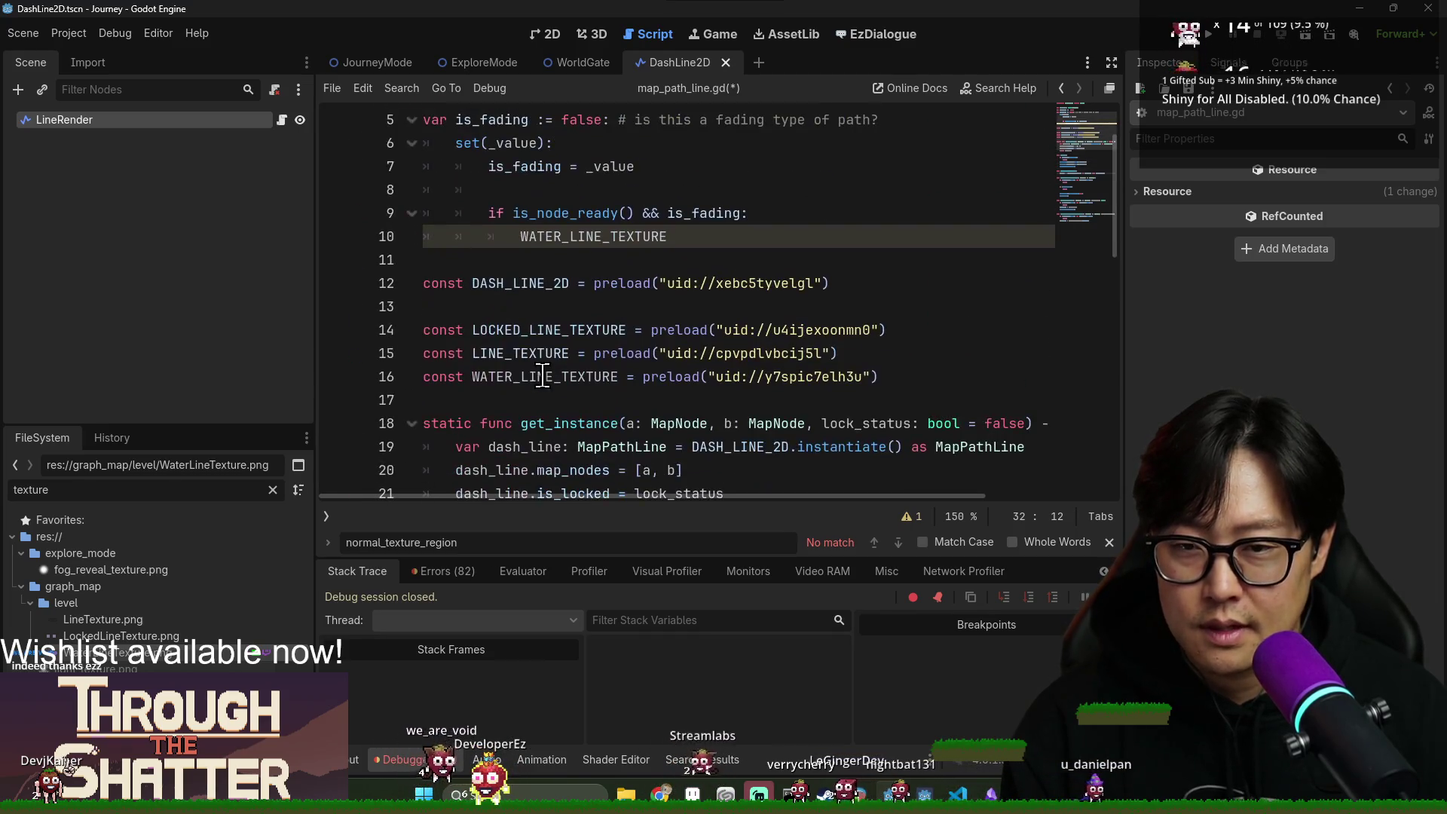
Delete the is_fading setter block and save the script.
double_click(553, 237)
scroll(611, 281, up, 2)
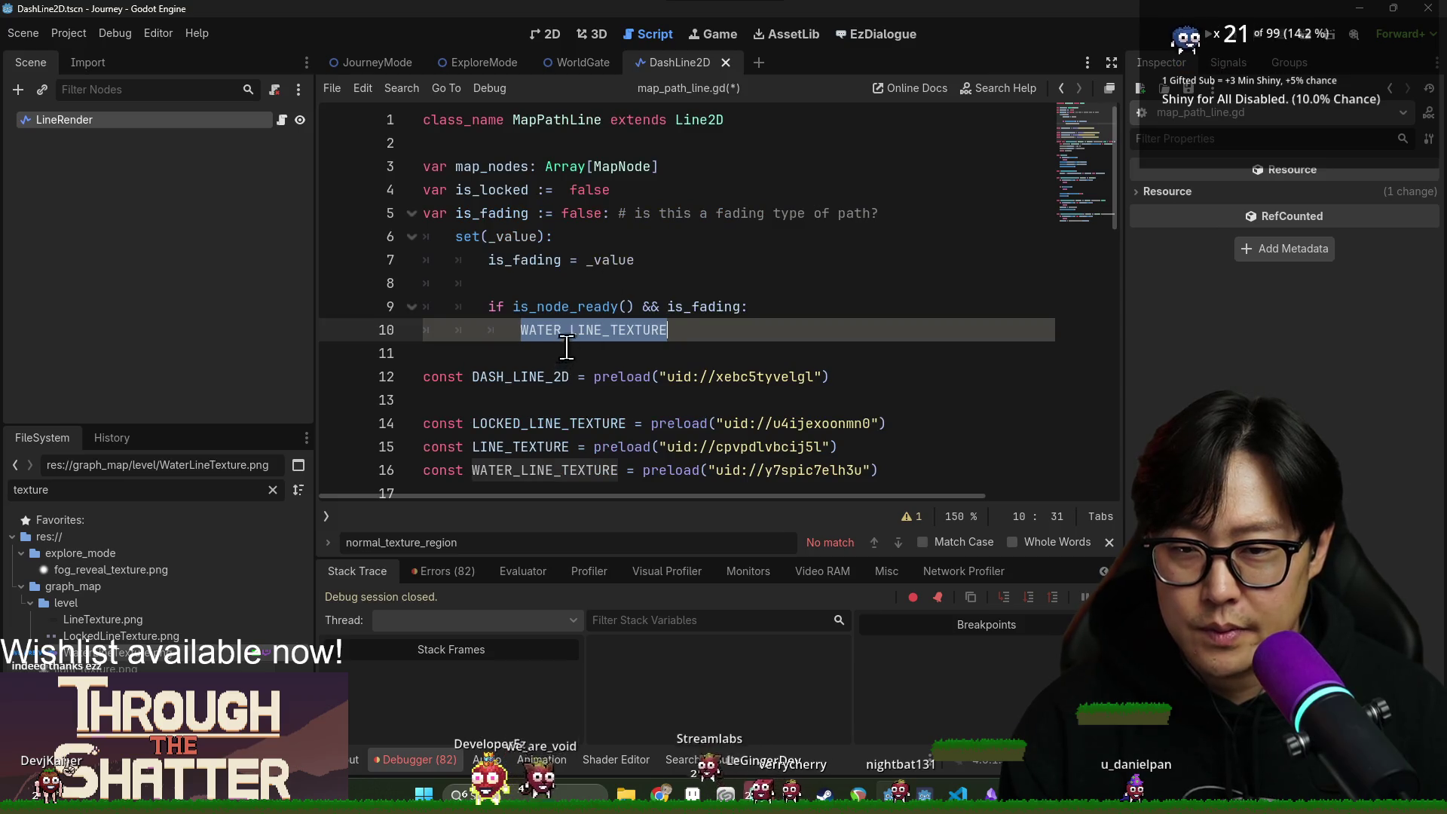
mouse_move(567, 346)
mouse_down()
mouse_move(555, 301)
mouse_move(485, 278)
mouse_up()
click(713, 325)
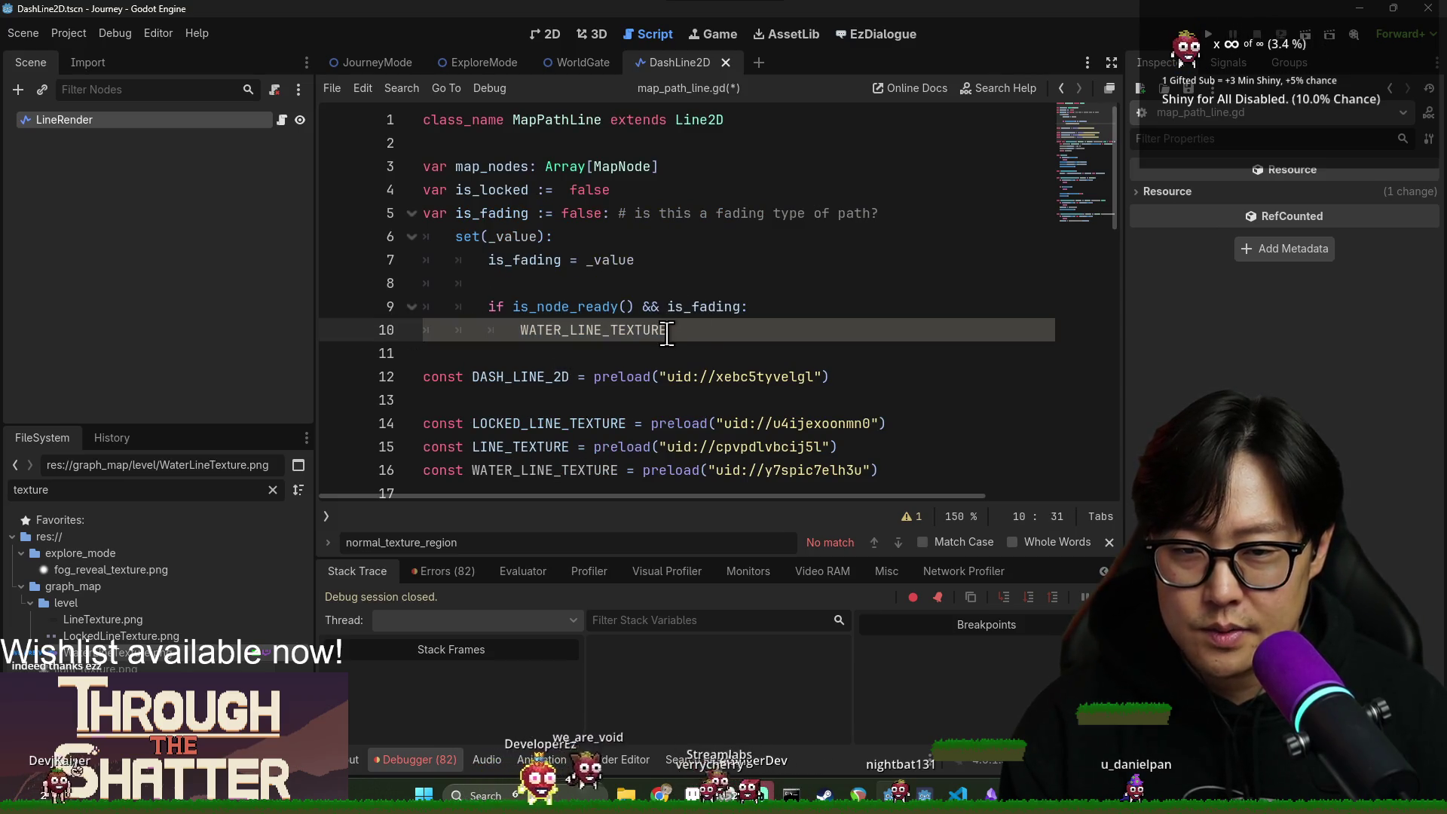
shift+click(613, 213)
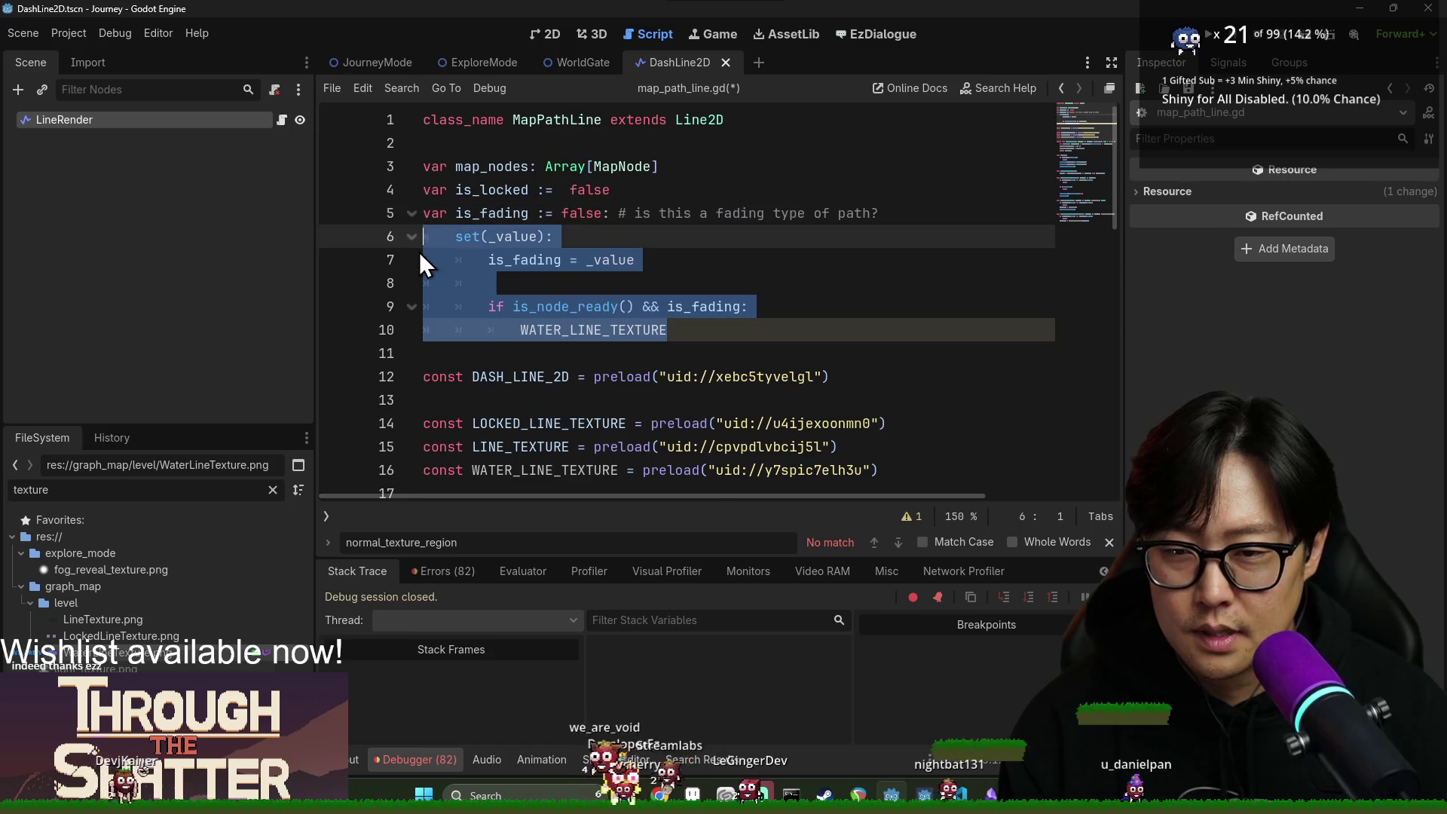
key(BackSpace)
key(BackSpace)
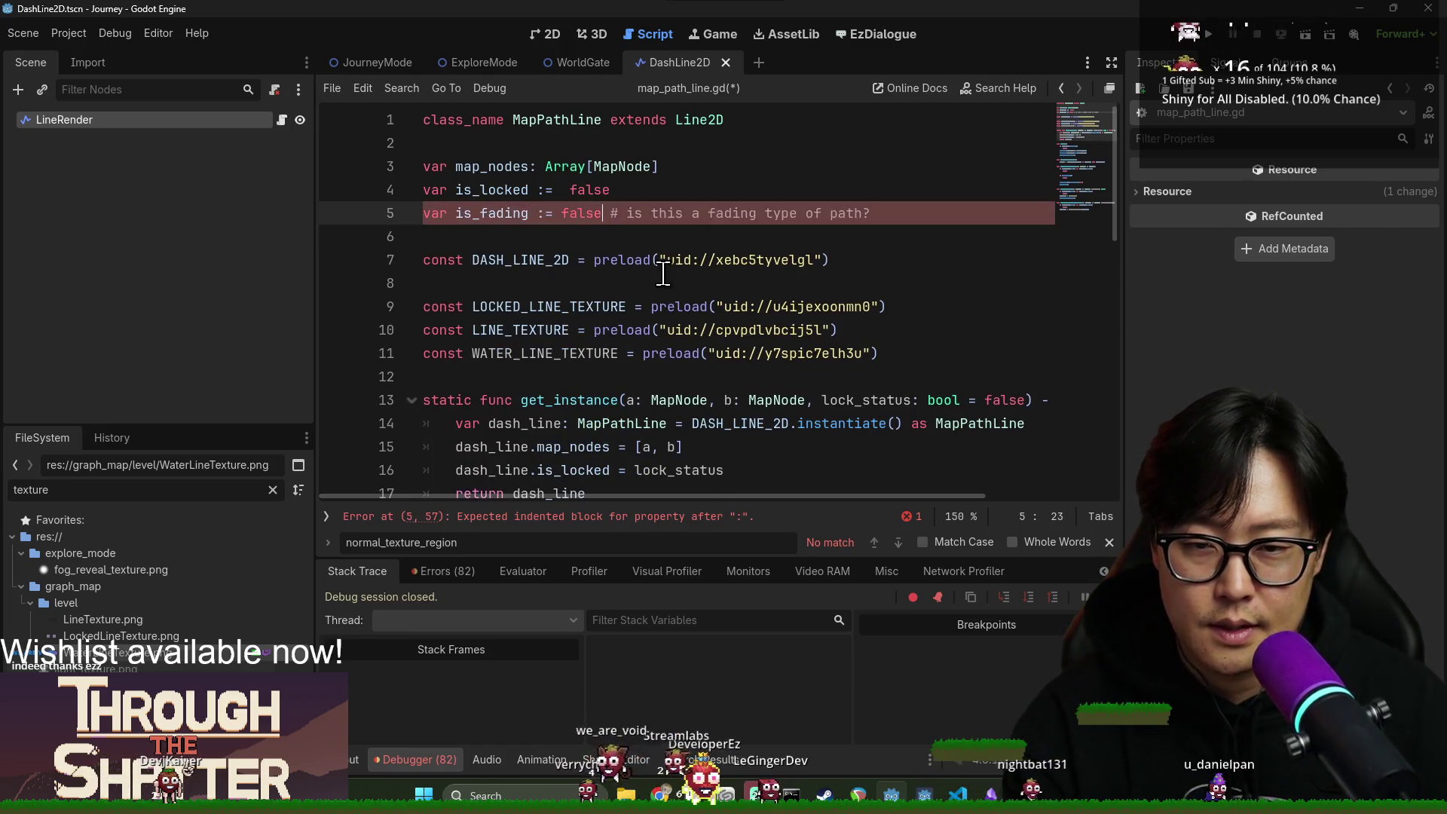
scroll(648, 317, down, 8)
scroll(626, 326, up, 3)
key(ctrl+s)
Rename _update_lock_render to _update_line_render at its definition and save.
double_click(501, 352)
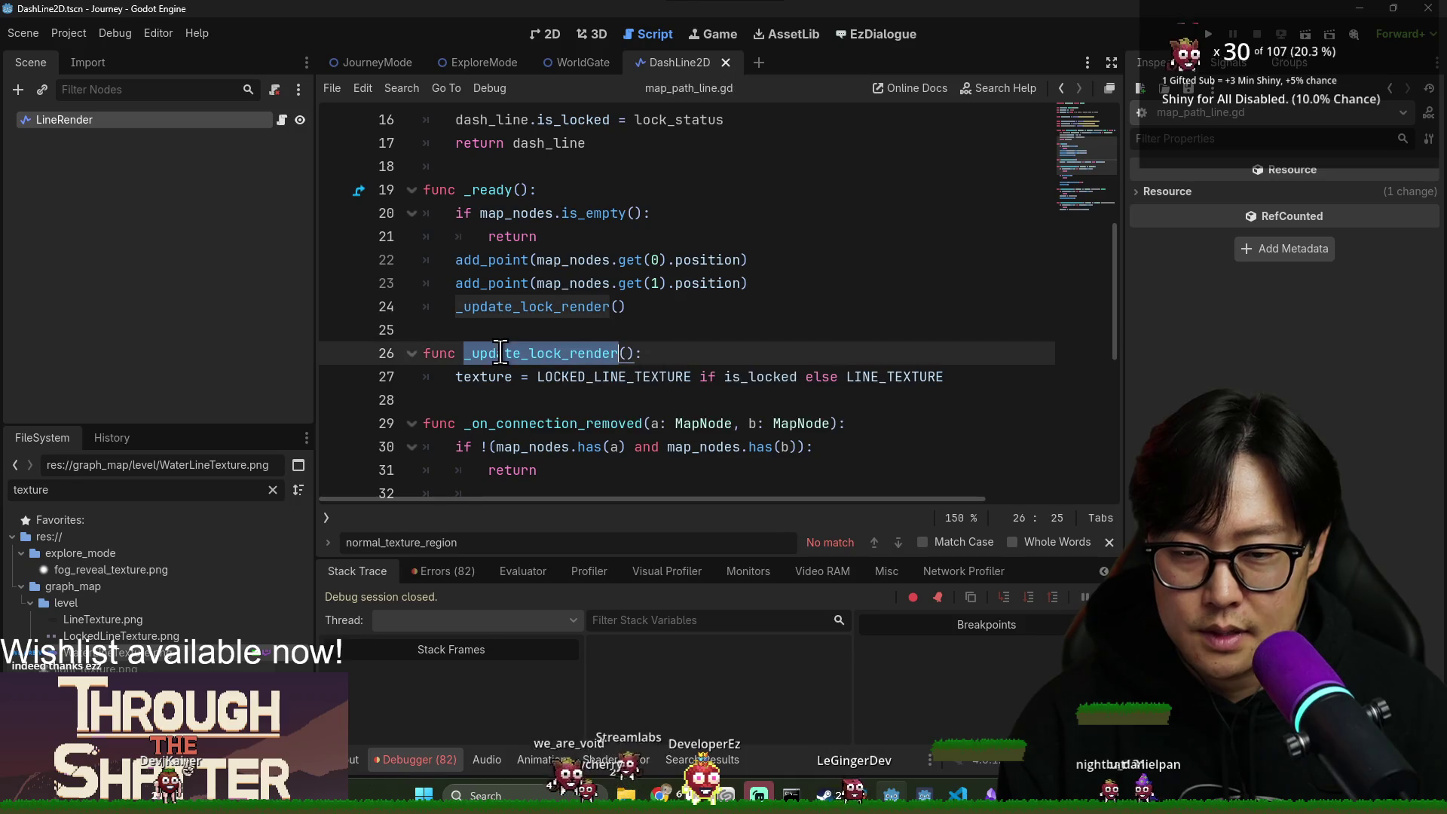
click(544, 353)
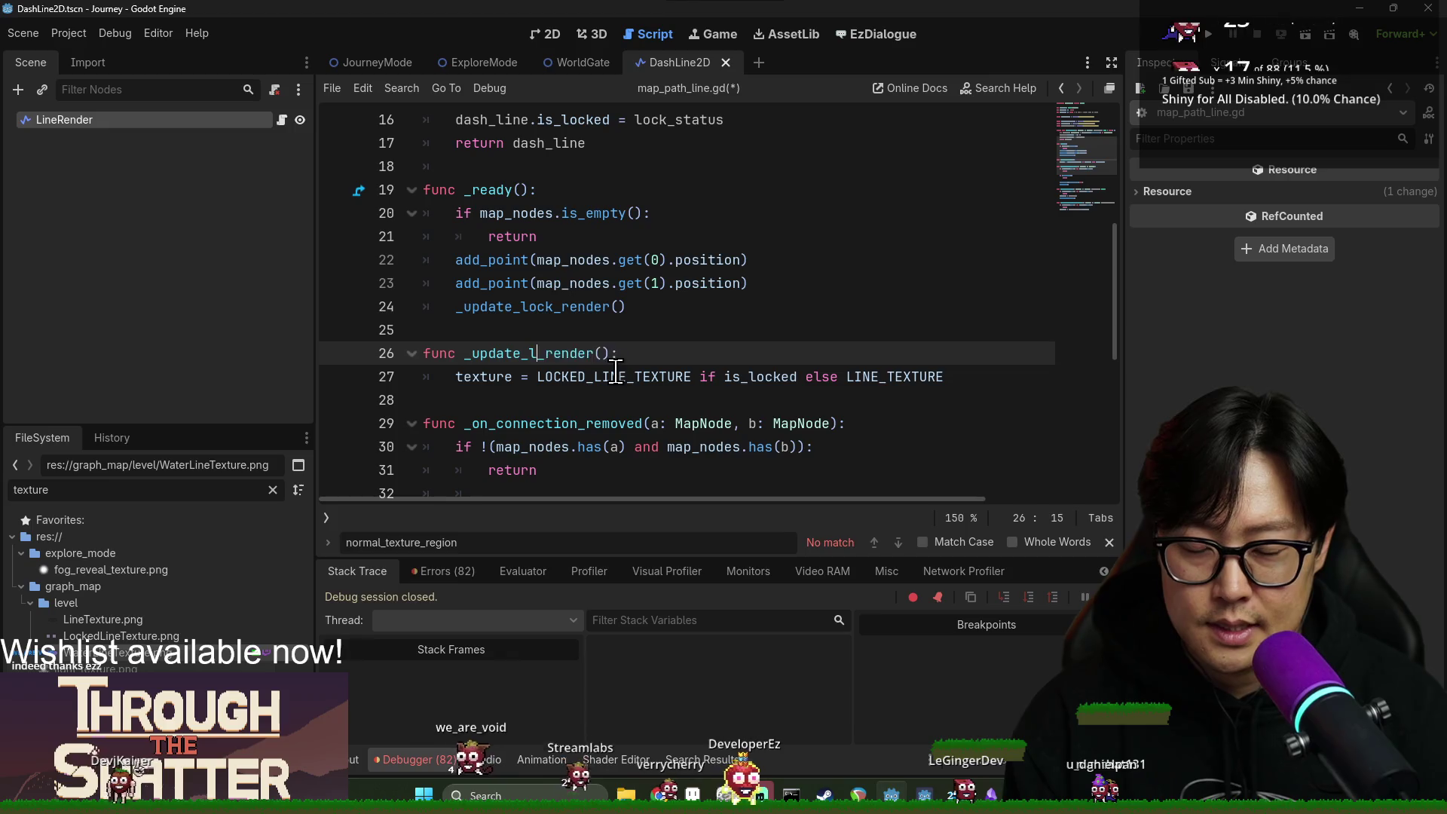
text(ine)
double_click(565, 353)
key(ctrl+s)
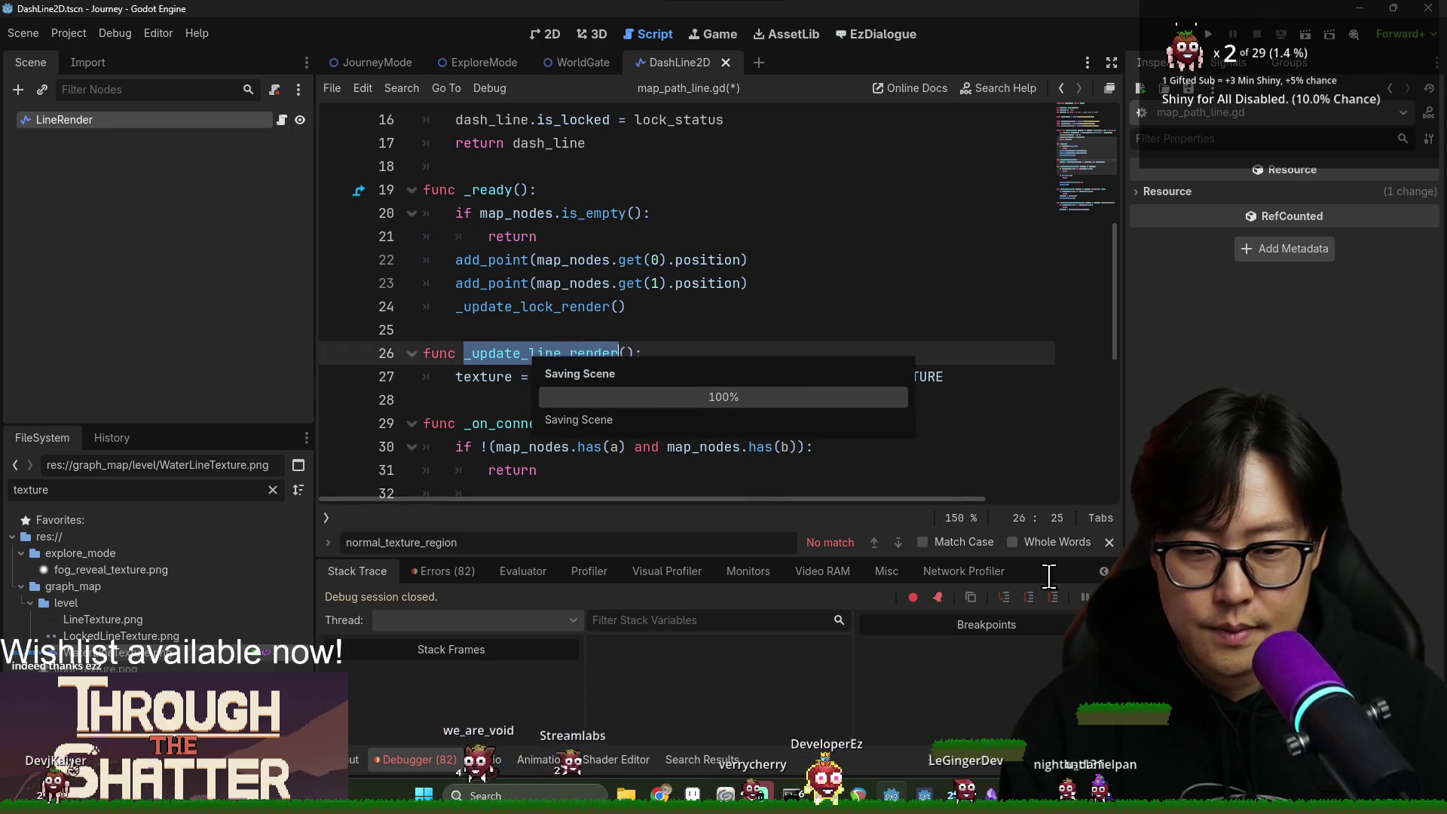
scroll(420, 379, down, 5)
scroll(453, 340, up, 5)
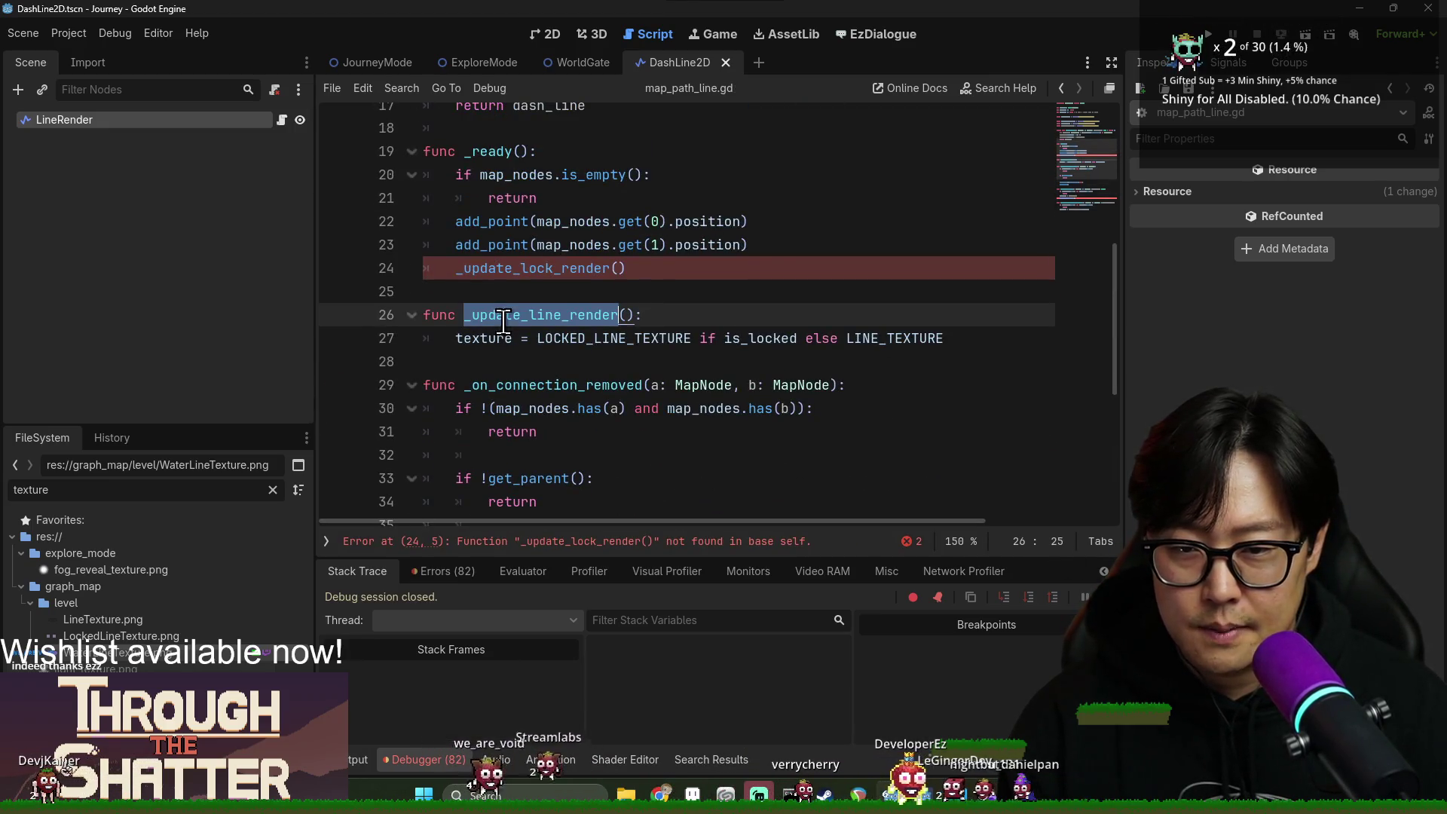
Update the old render calls and call _update_line_render() after the is_fading assignment, then save.
click(533, 286)
double_click(540, 266)
scroll(694, 347, down, 4)
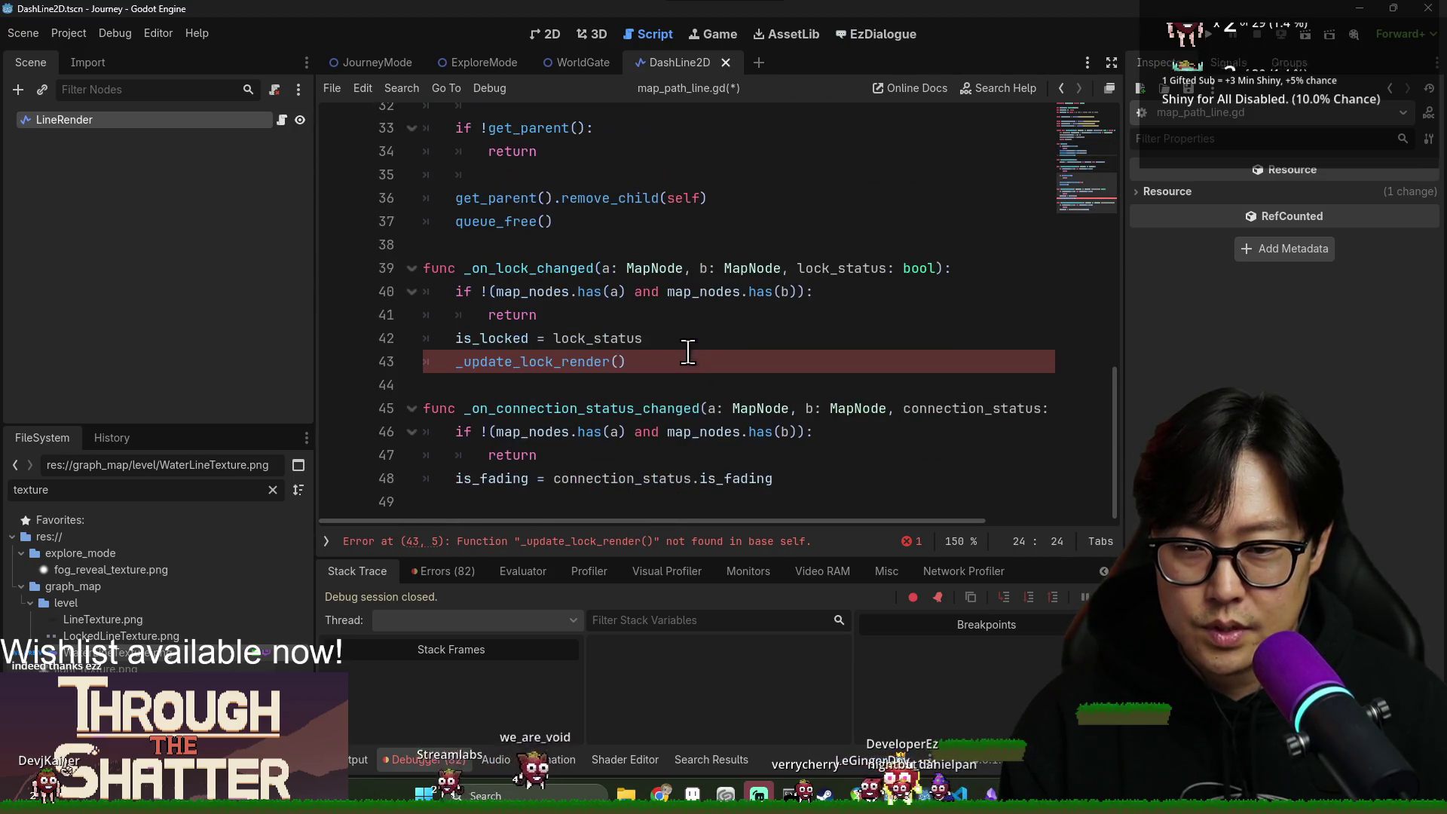
click(569, 362)
text(ine)
click(787, 483)
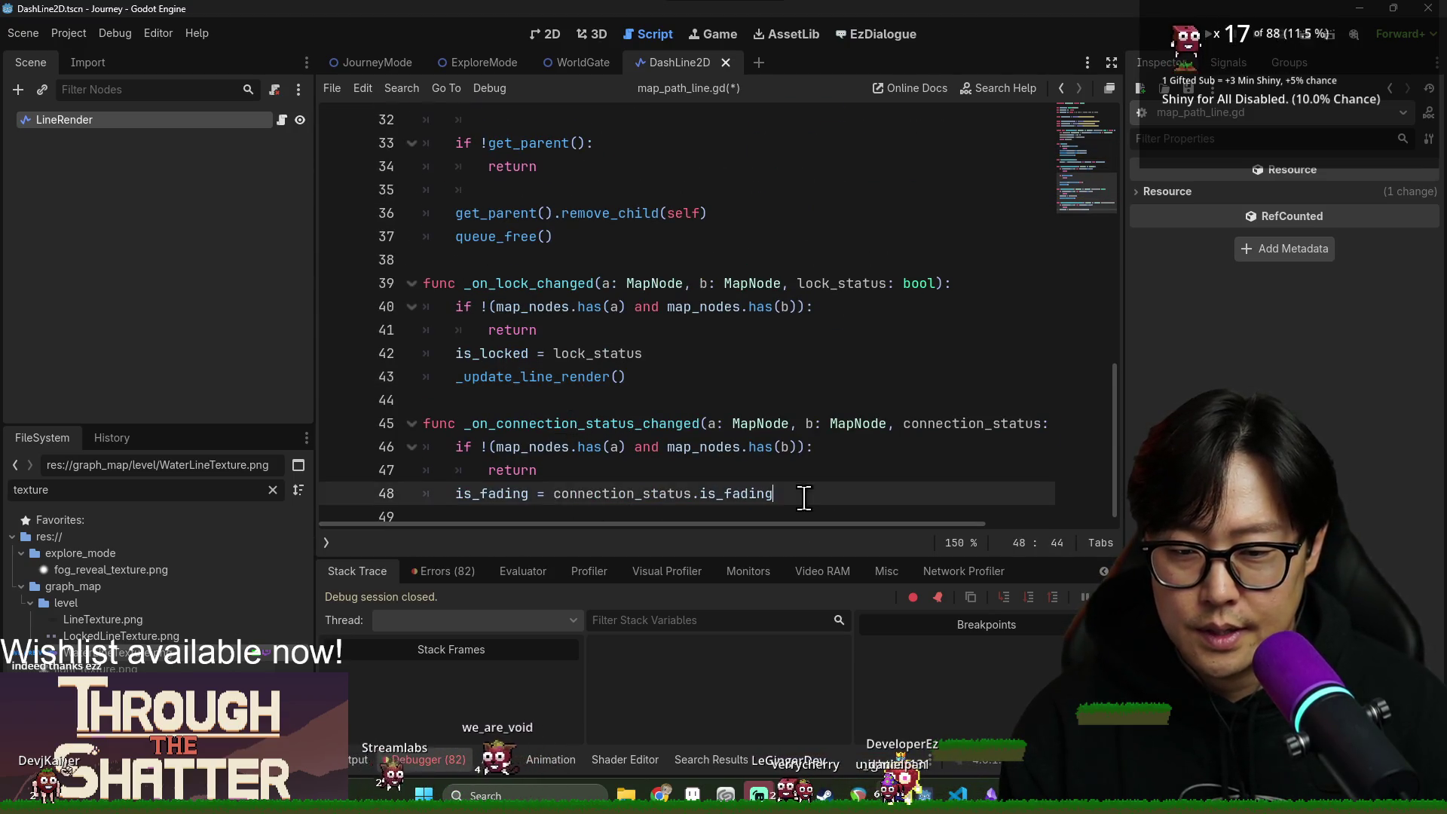
key(Return)
key(ctrl+s)
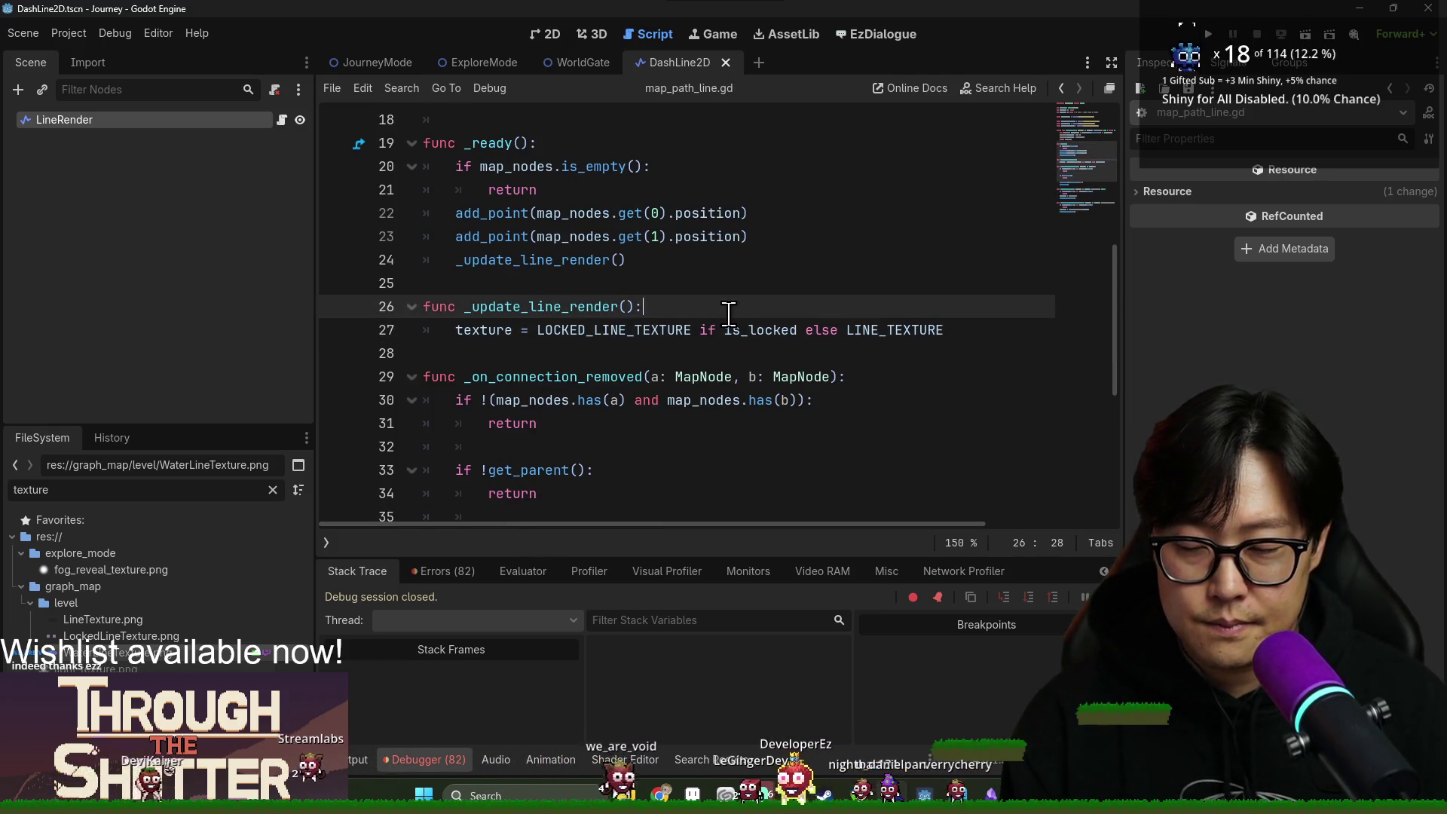
Add 'if is_fading:' with texture = WATER_LINE_TEXTURE and return above the texture line, then save.
key(ctrl+shift+Return)
text(if is_fading:)
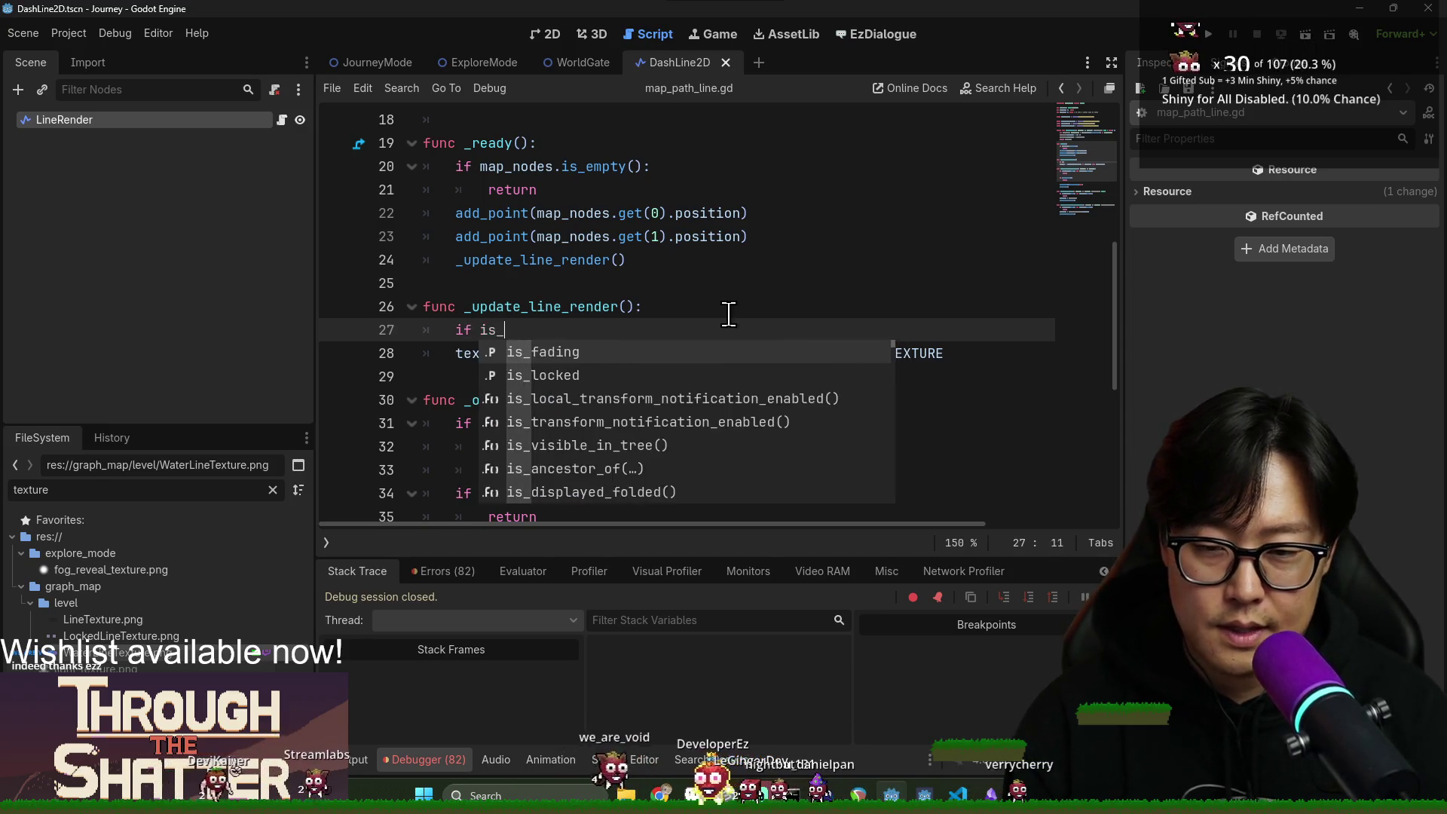
key(Return)
text(texture =)
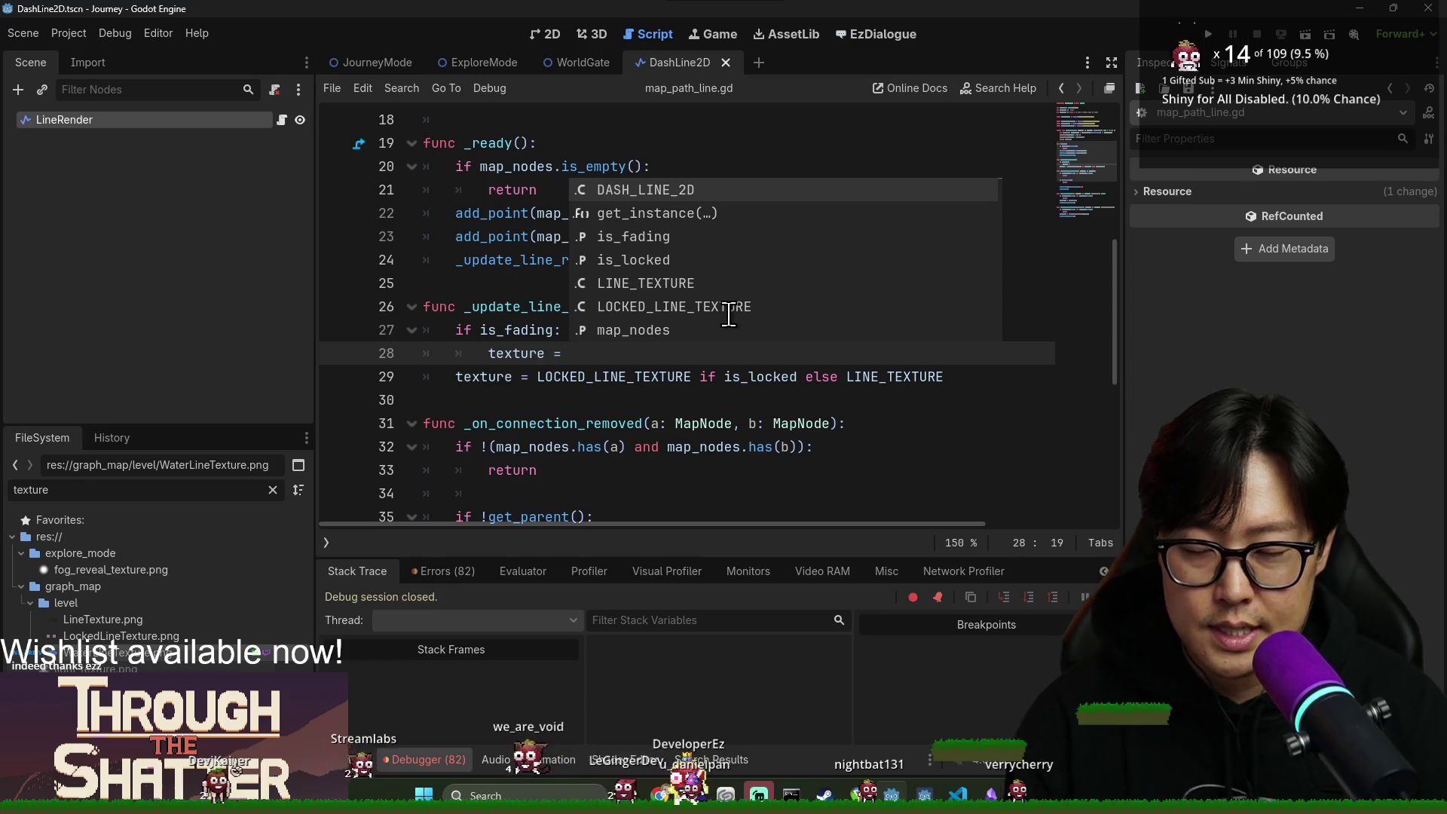
text(w)
key(Return)
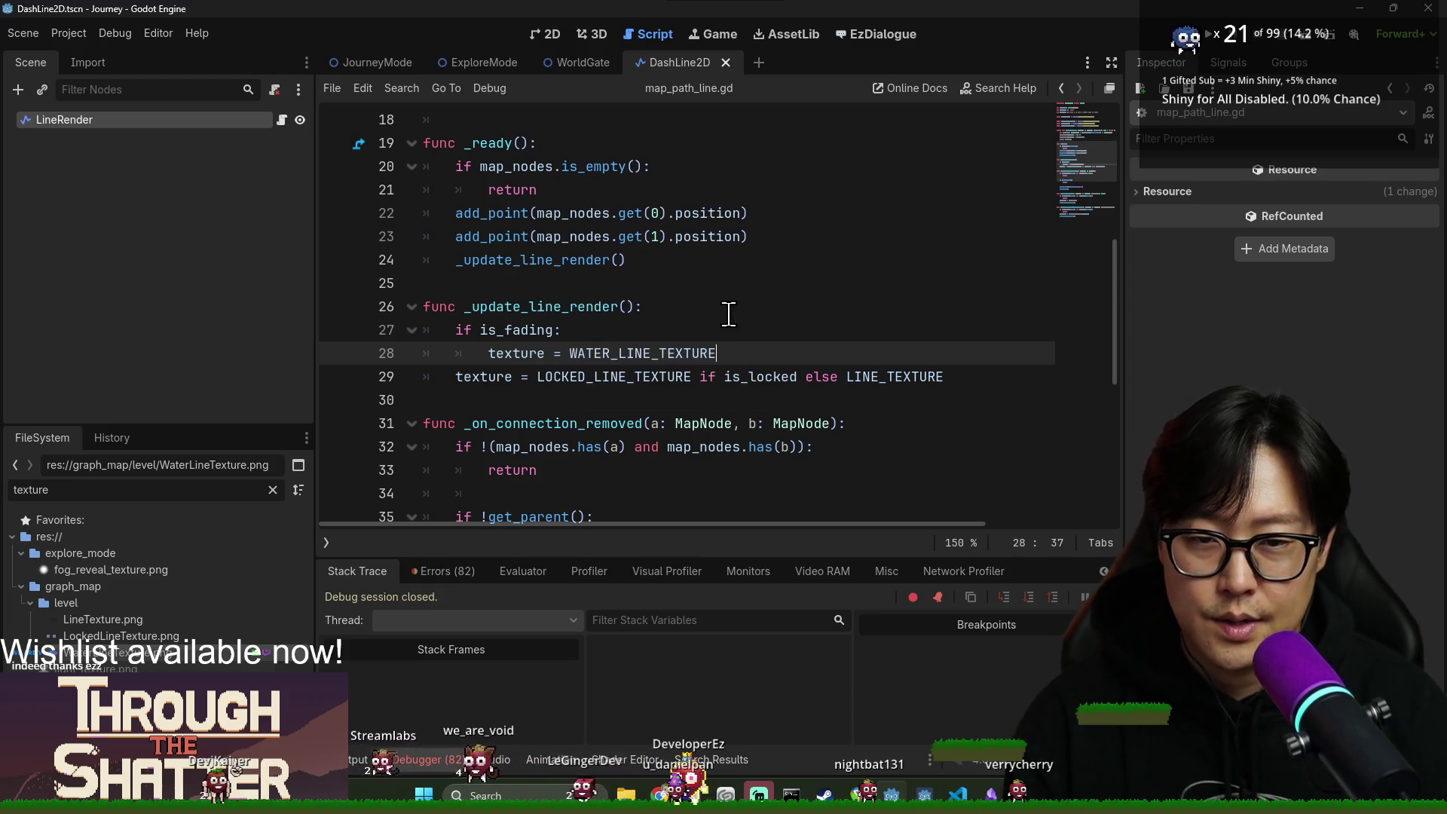
key(Return)
text(return)
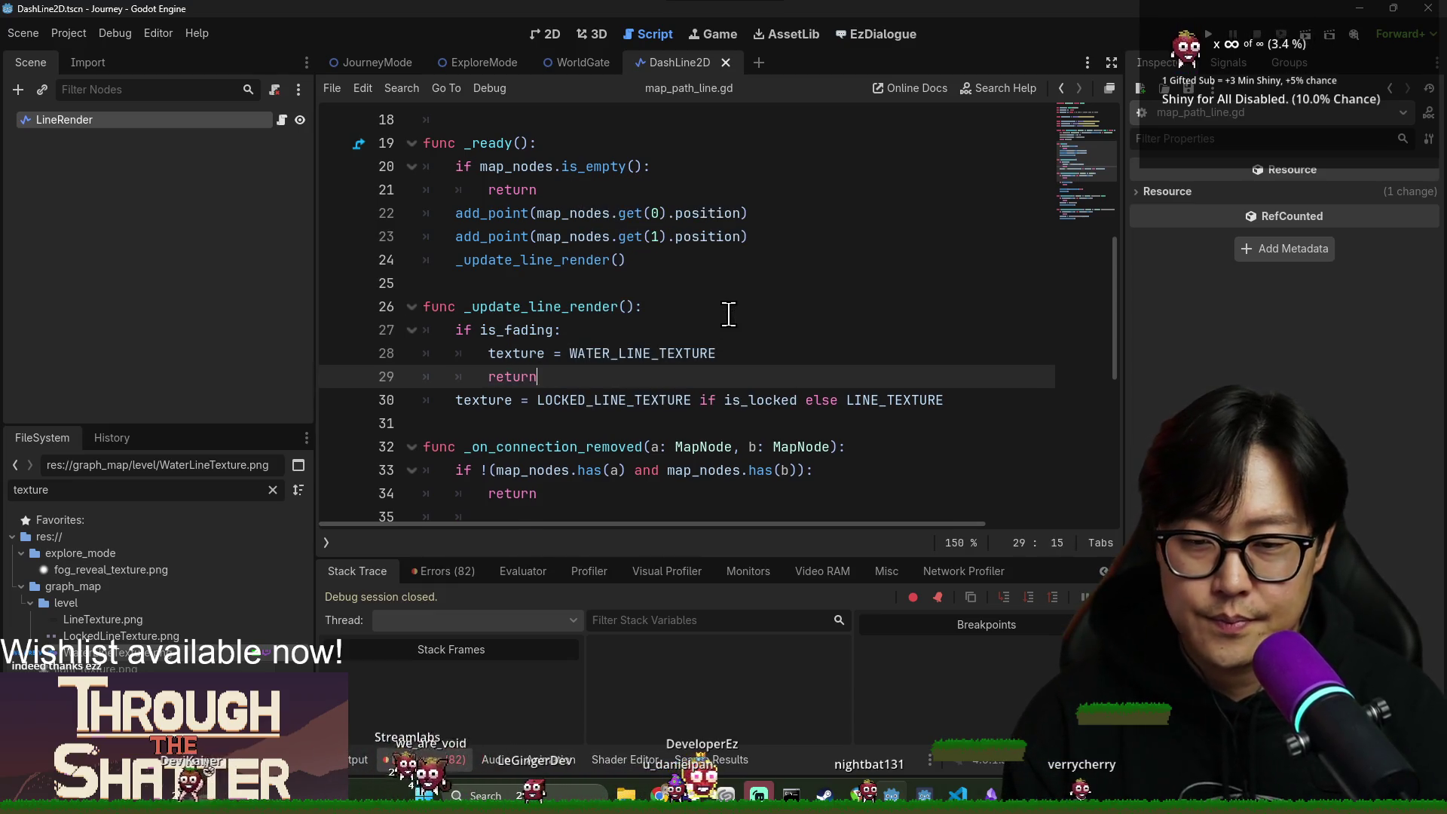
key(Return)
key(ctrl+s)
Review the return line and the _update_line_render call in _ready, saving again.
click(504, 377)
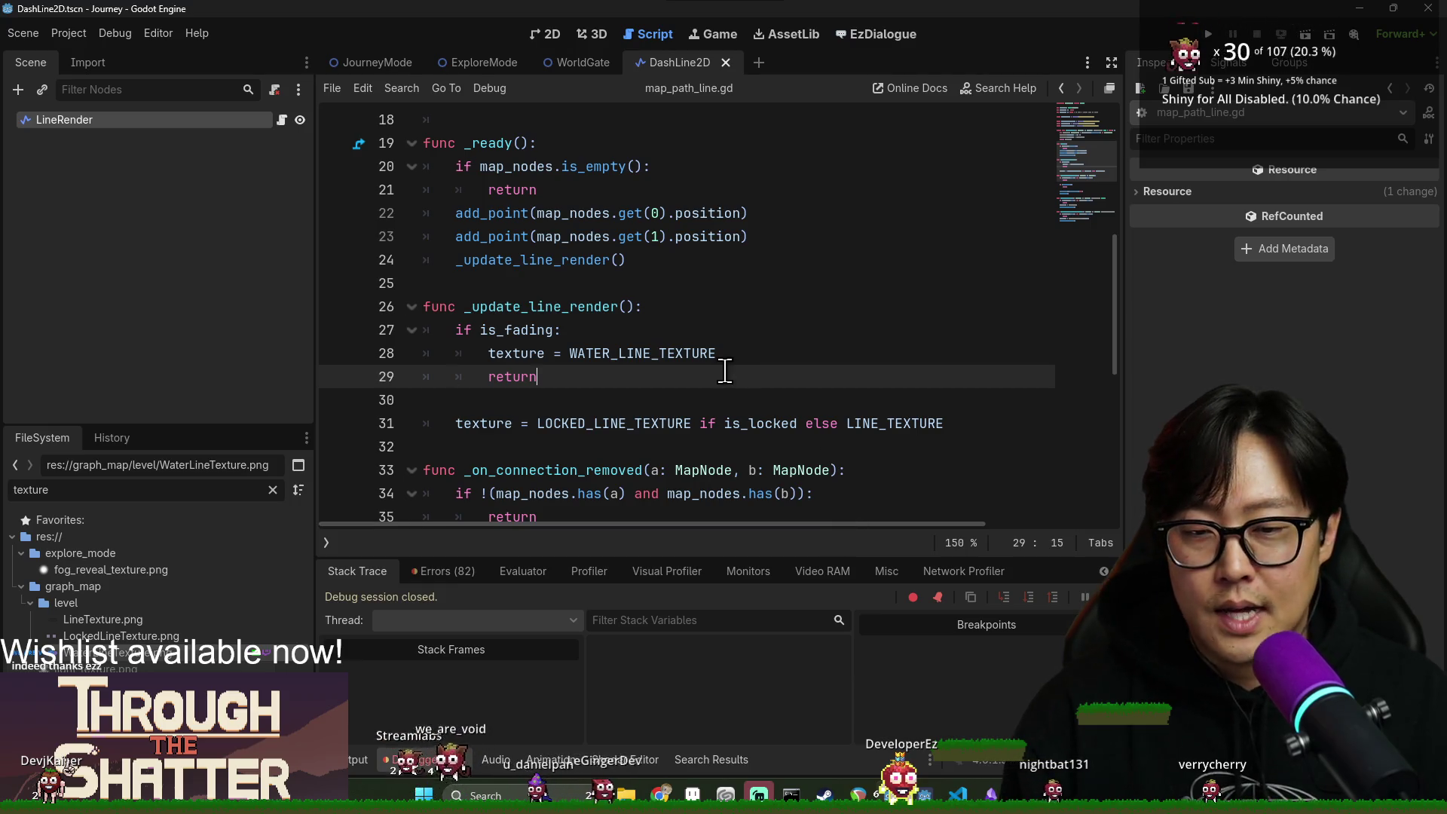
key(ctrl+s)
click(510, 264)
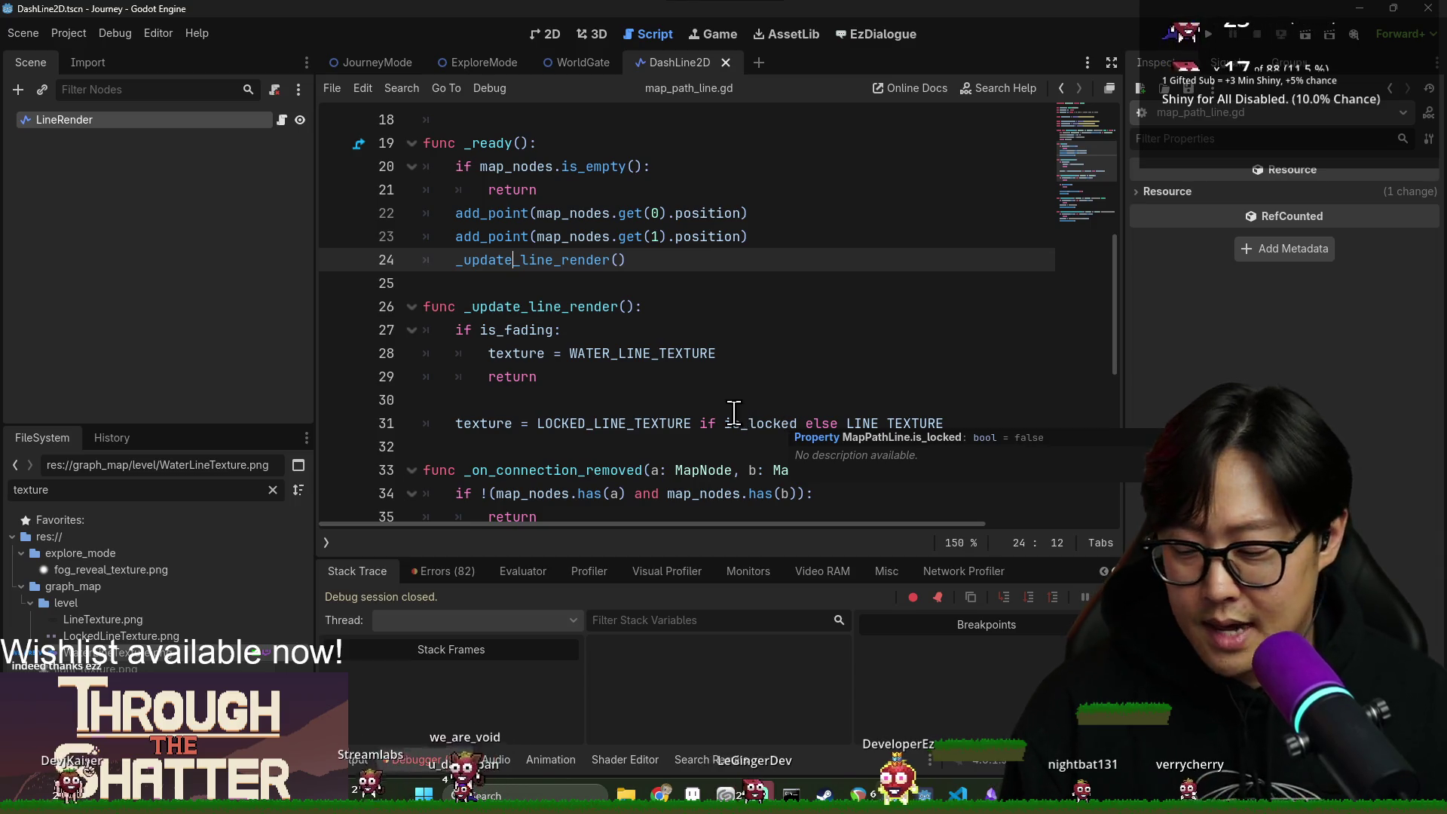
click(588, 384)
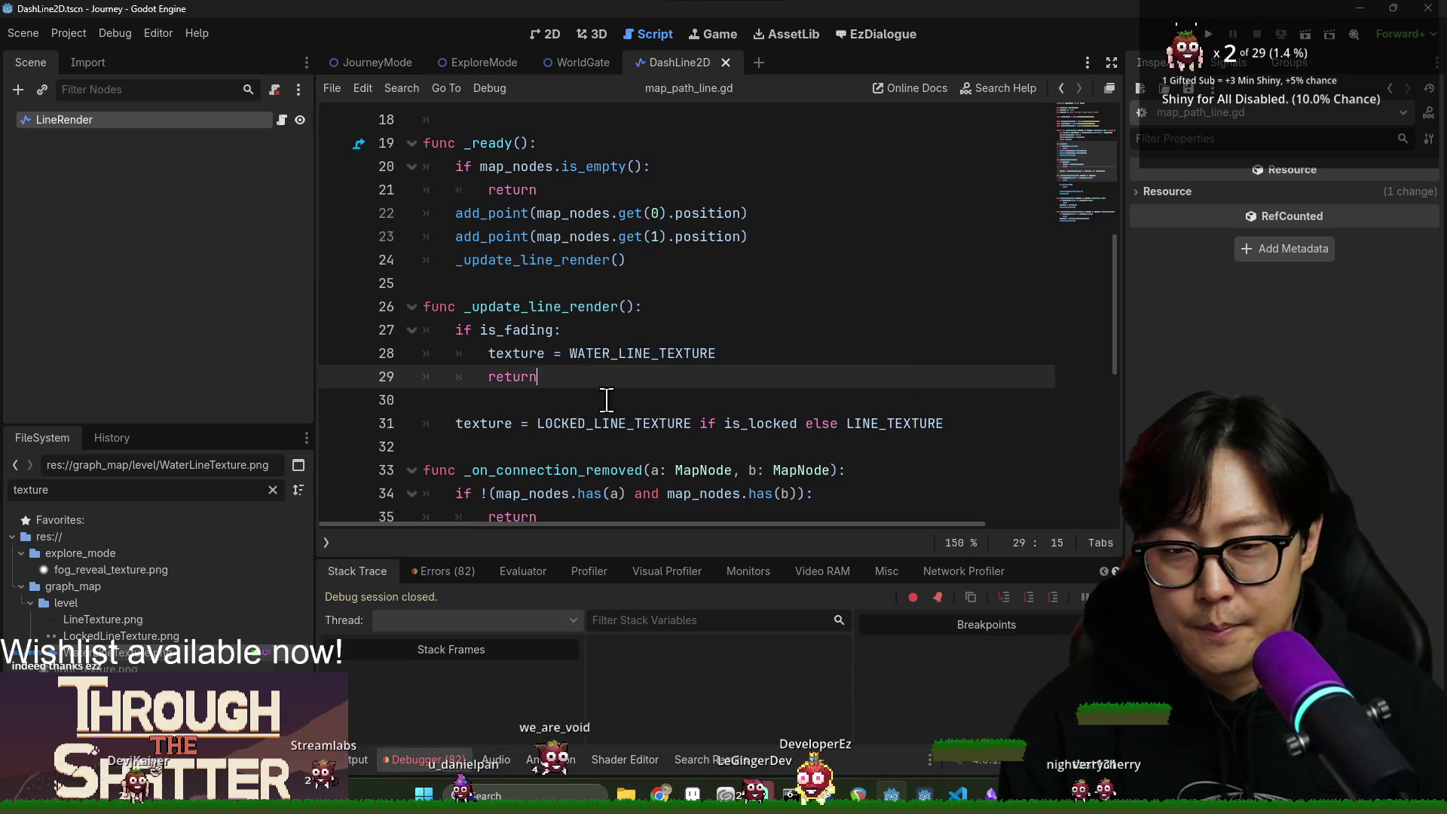
mouse_move(661, 795)
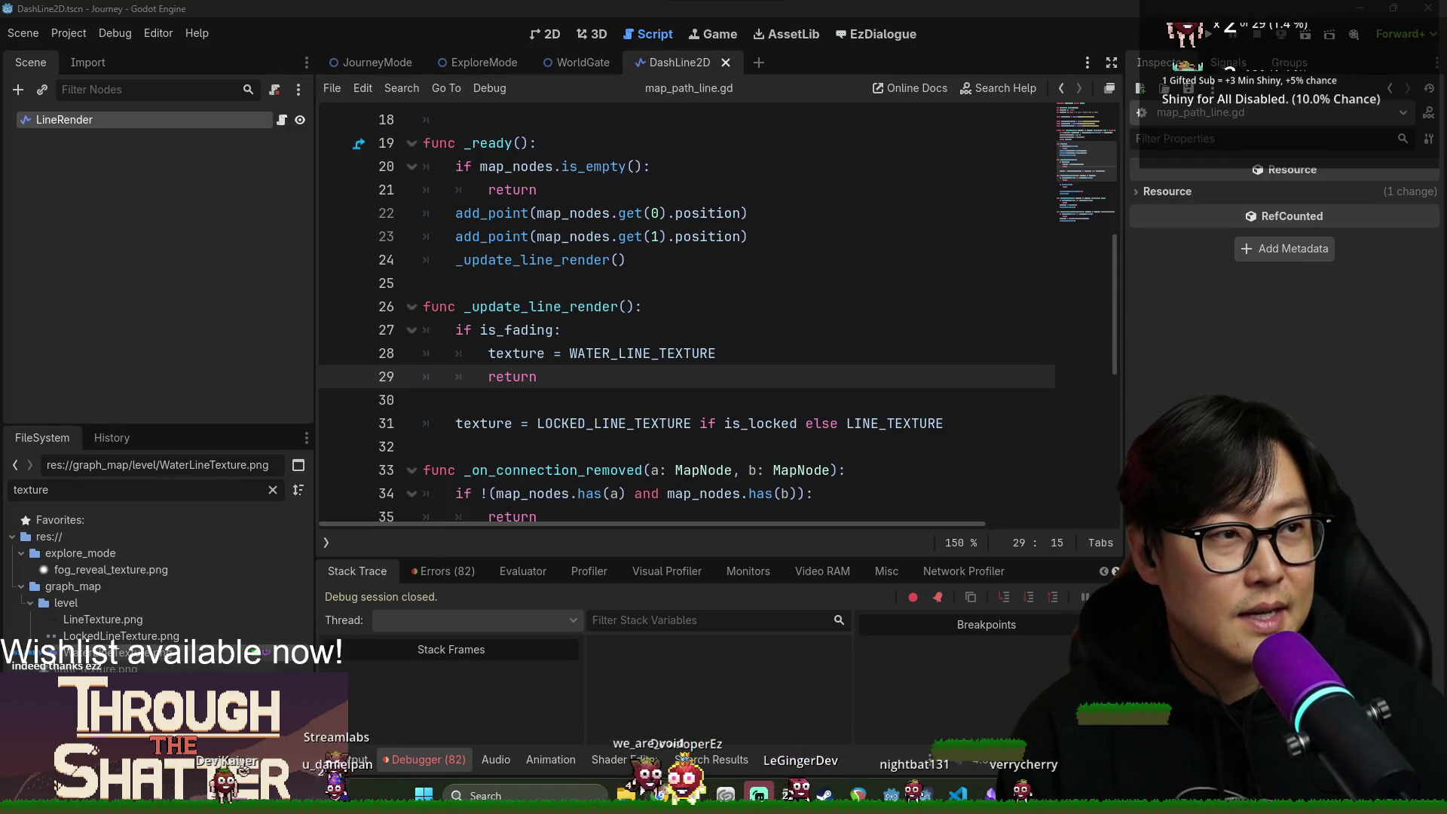
key(super+Left)
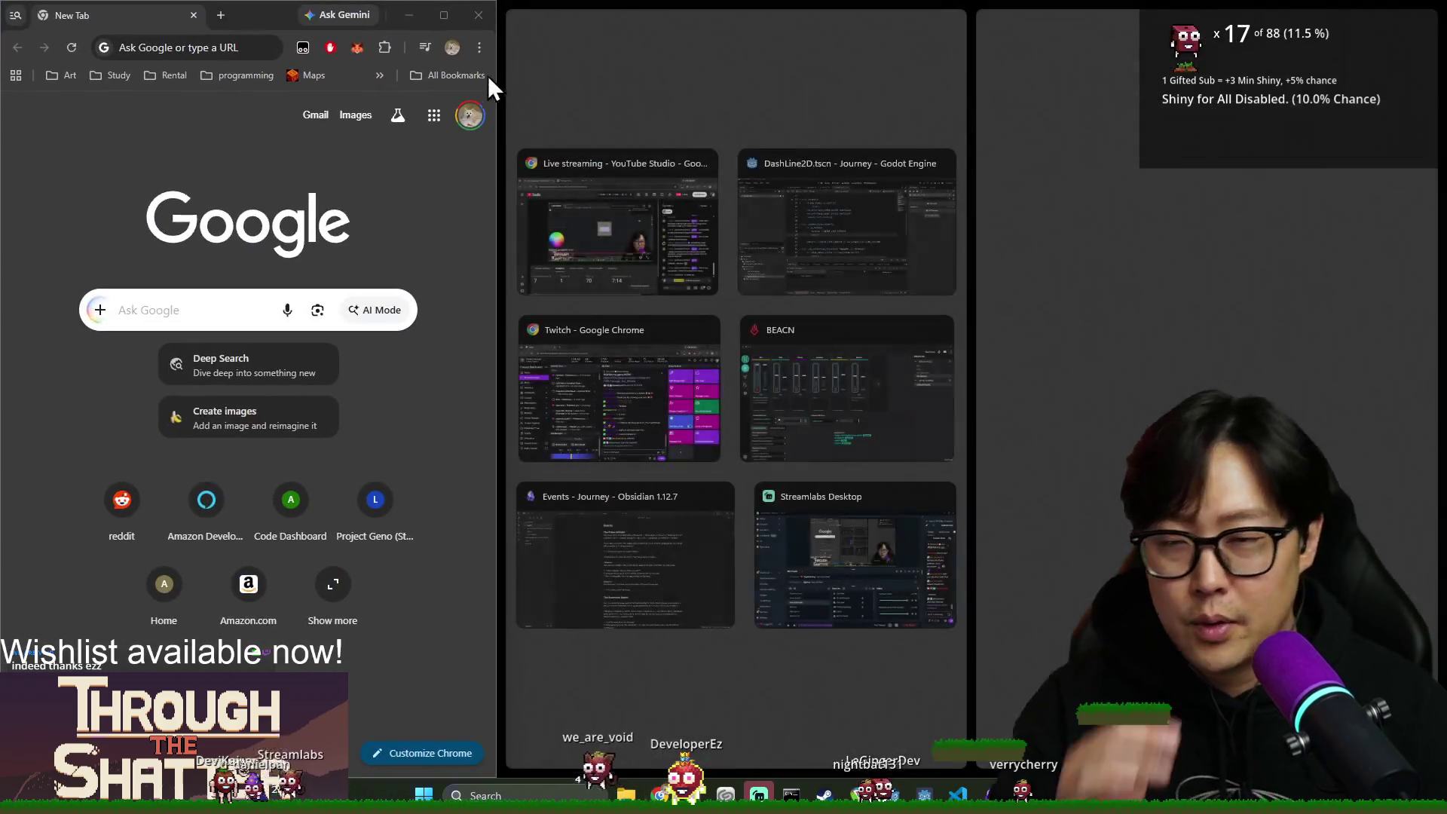
Maximize Chrome and search Google for 'pixel wiggle shader godot'.
drag(305, 18, 581, 137)
key(super+Up)
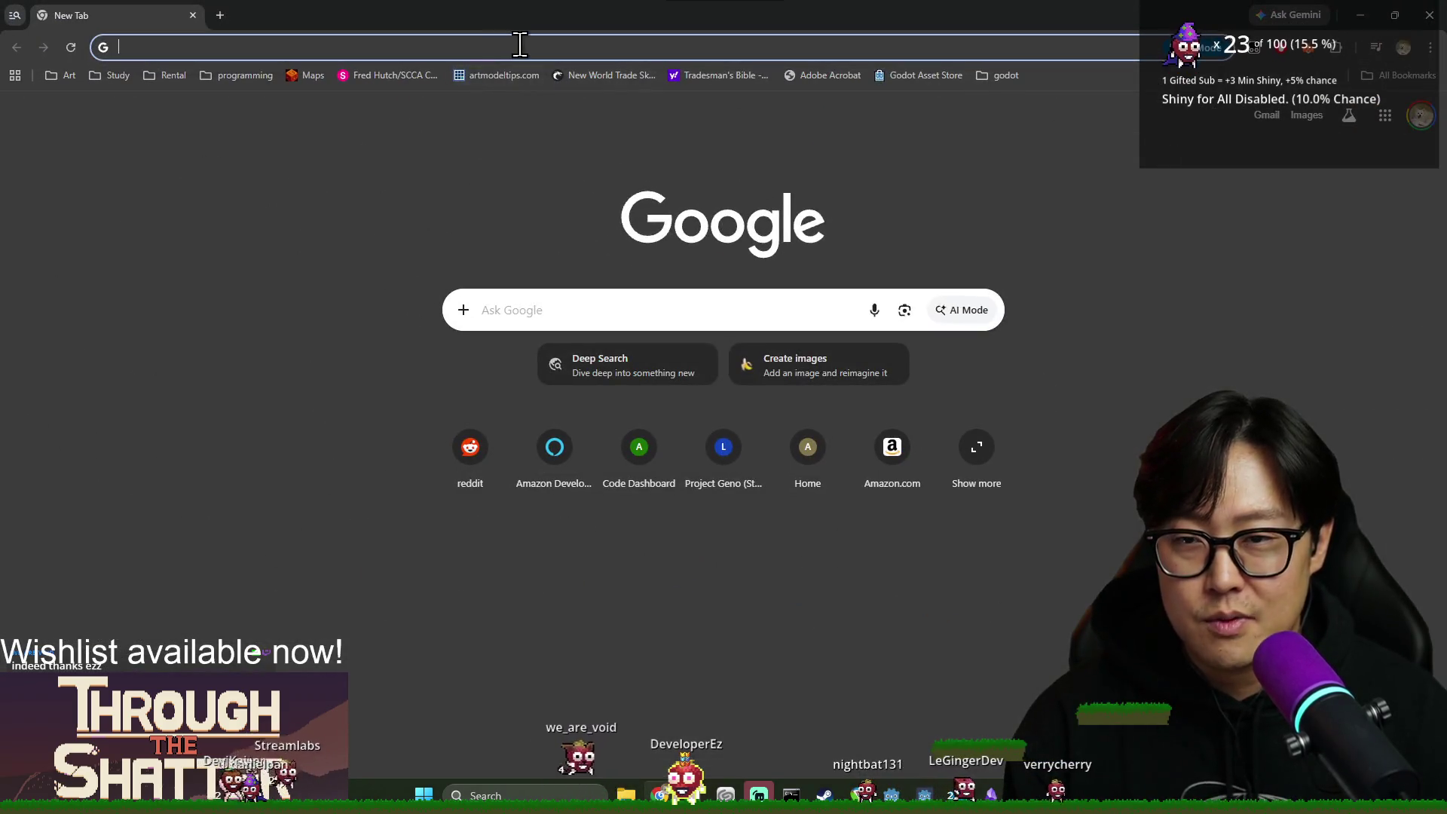
click(567, 58)
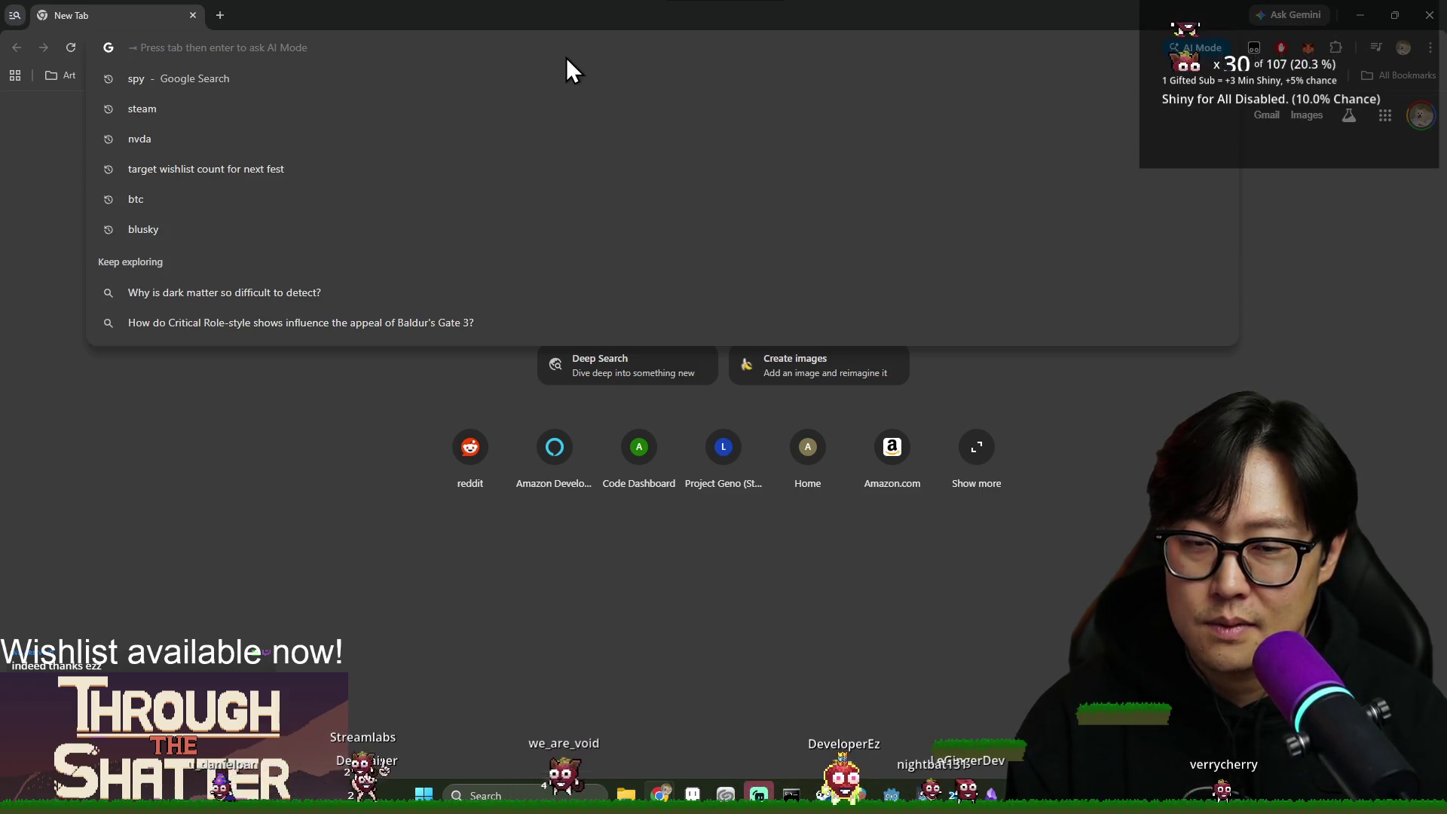
text(pixel )
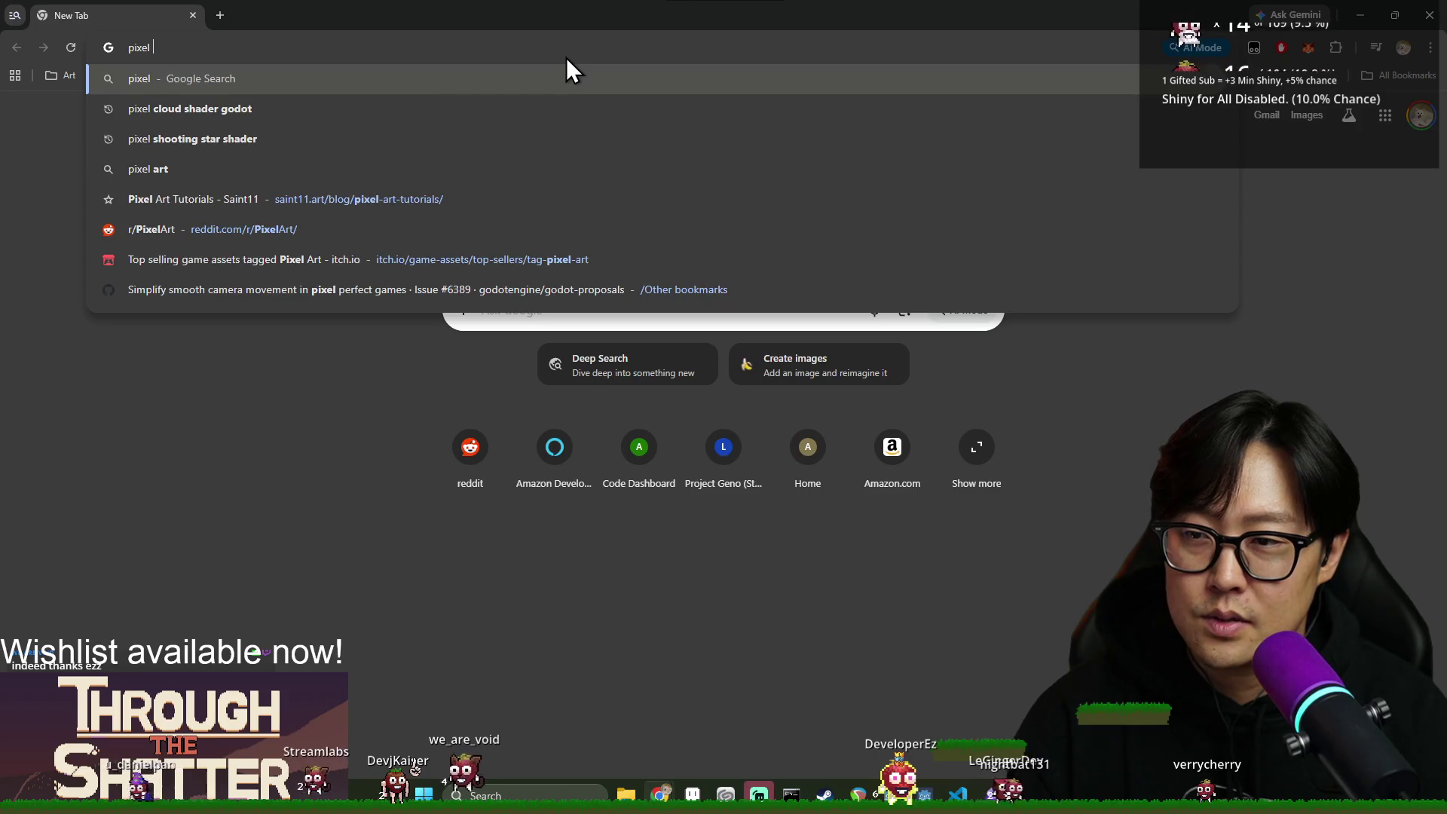
text(wiggle )
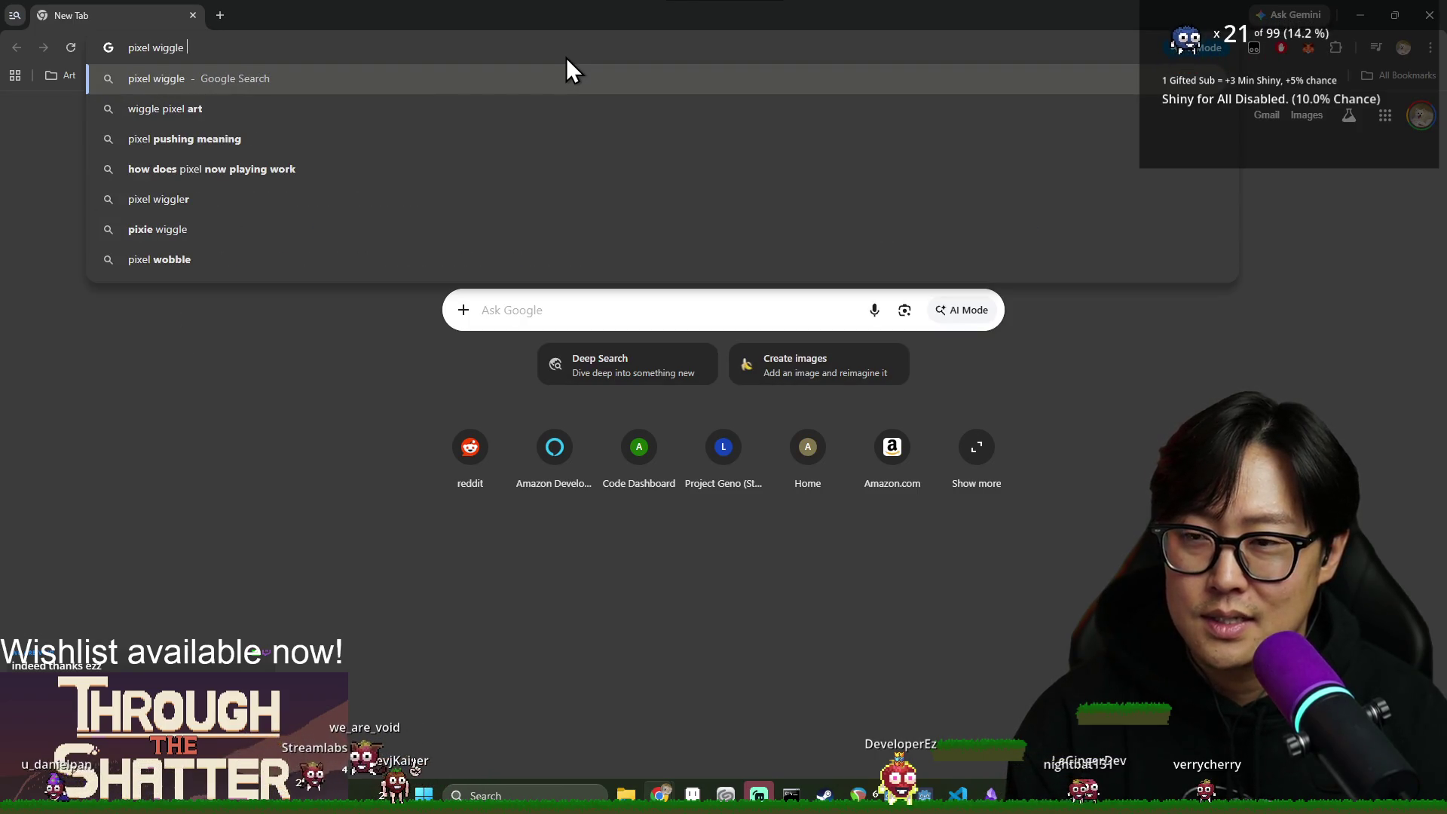
text(shader godot)
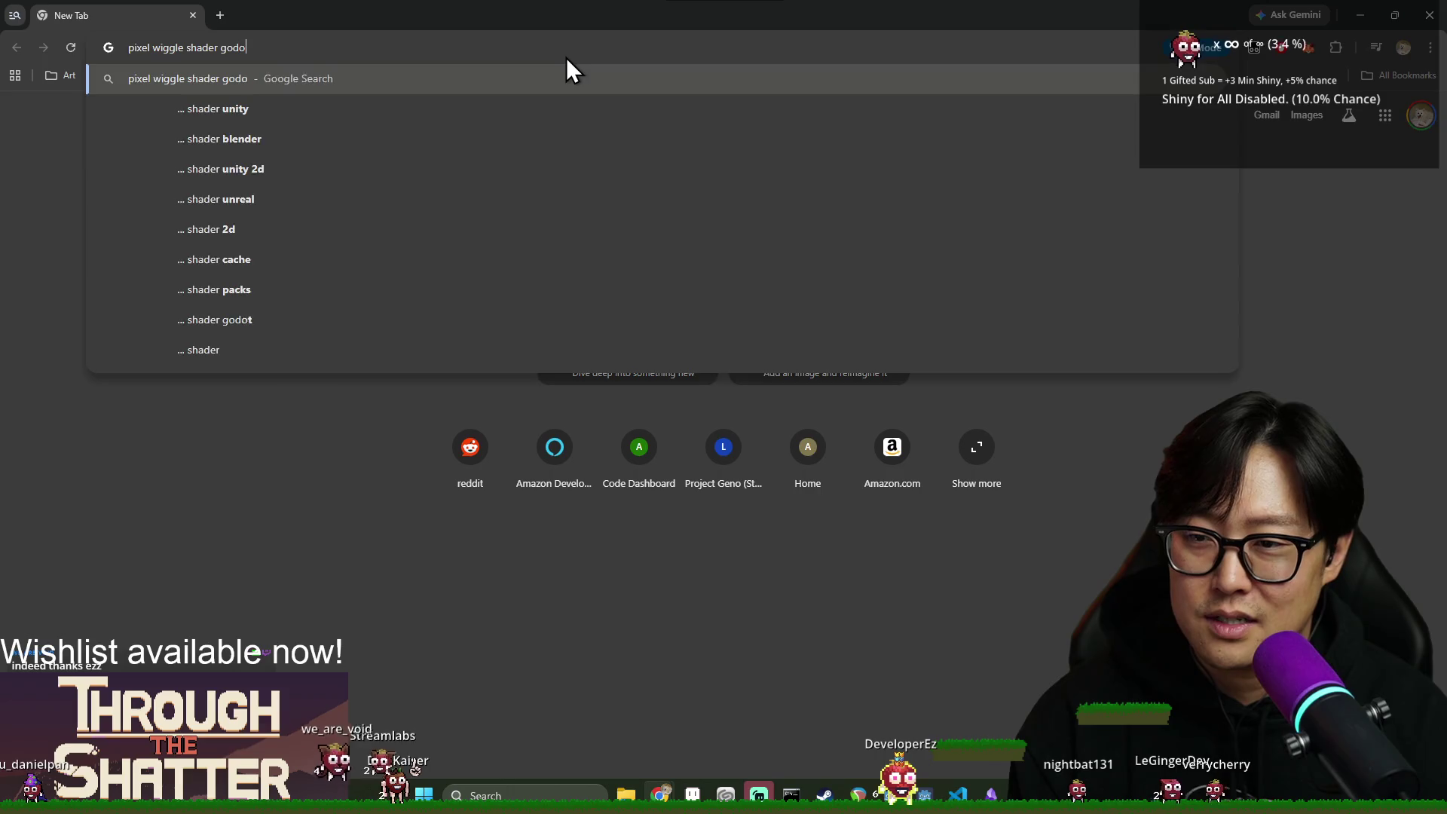
key(Return)
Dismiss the ad-blocker notice on the Noise Offset (Wiggle) page and go to the Godot Shaders home page.
scroll(370, 472, down, 3)
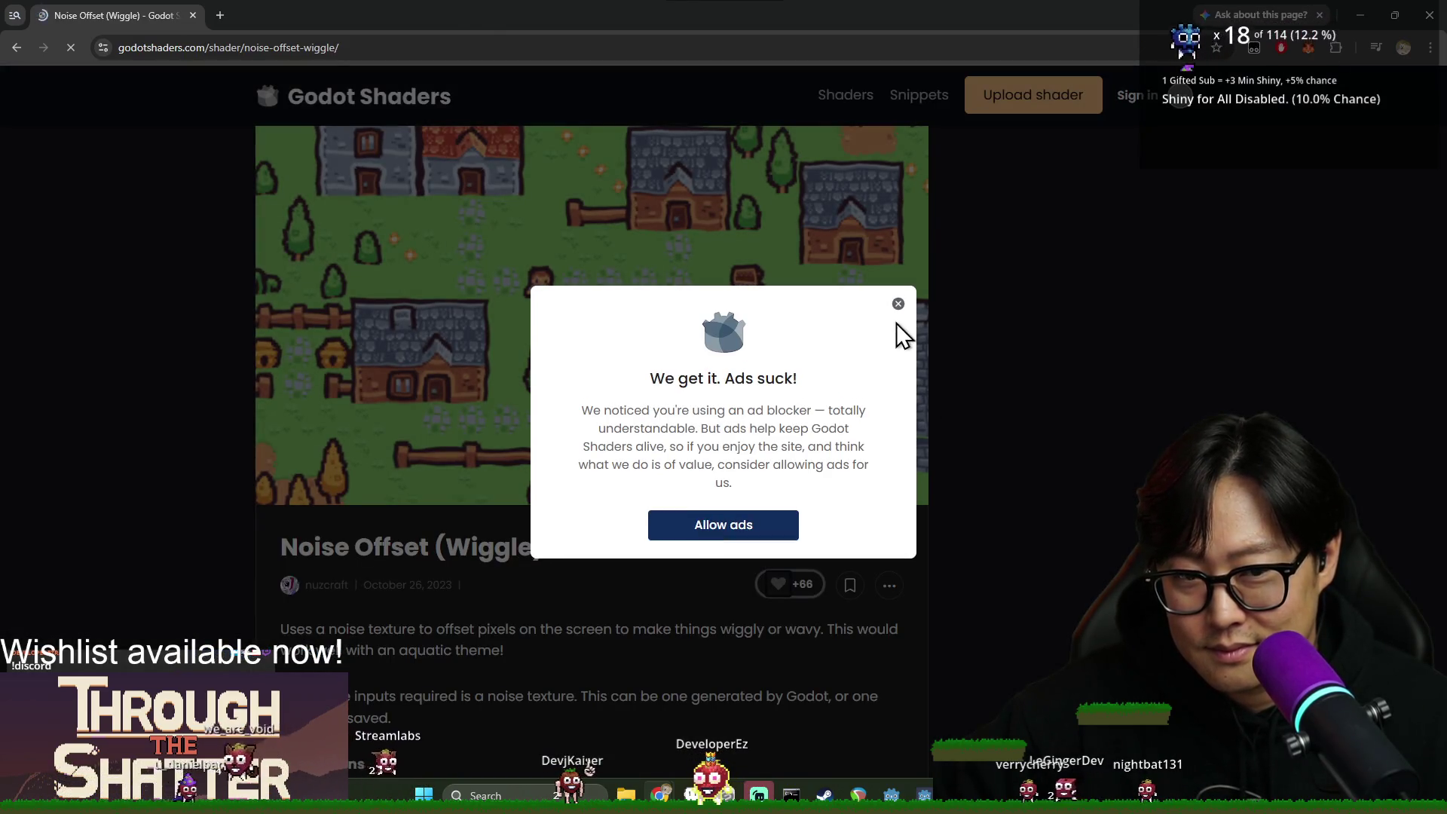
click(896, 306)
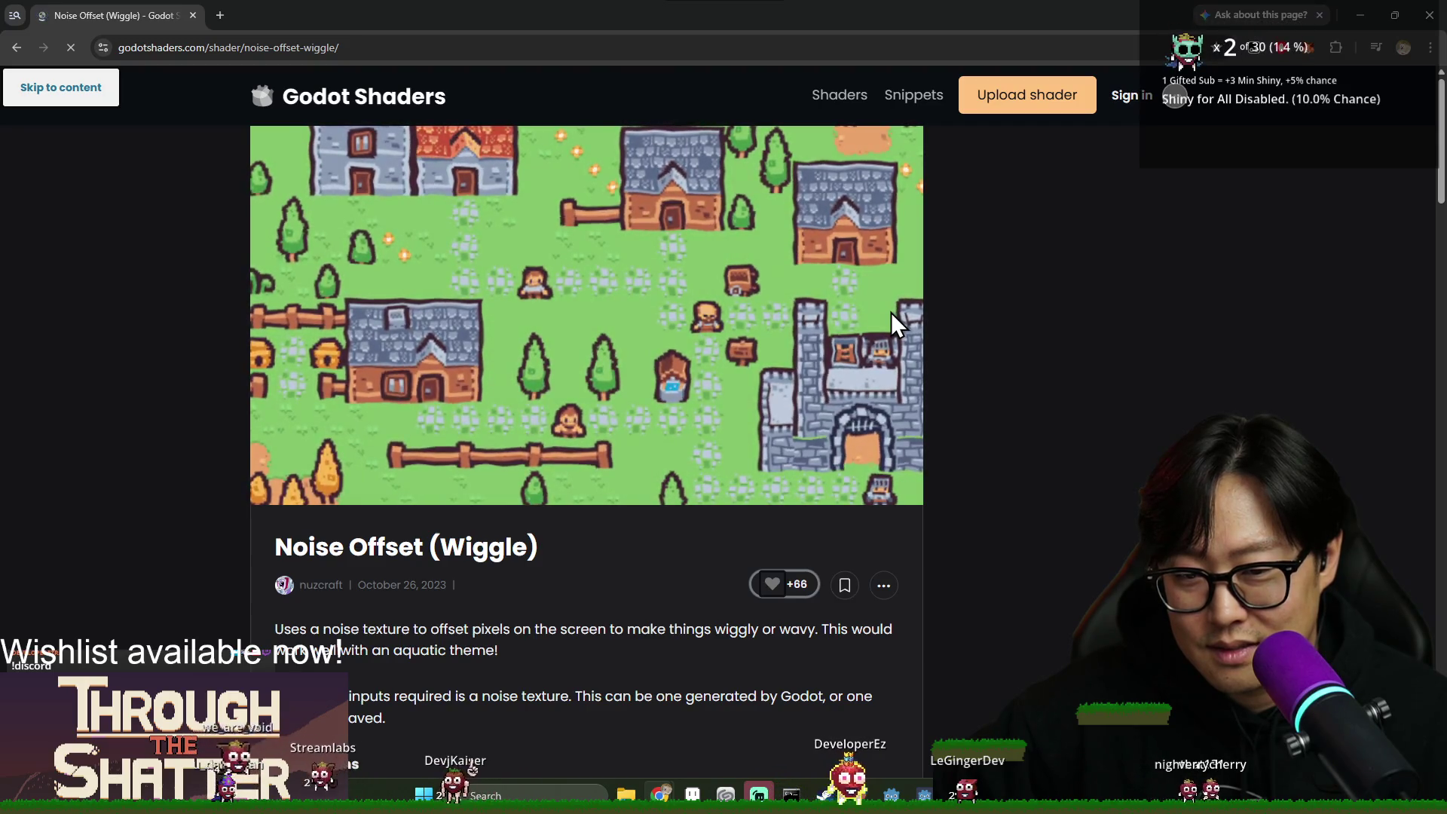
scroll(886, 312, down, 1)
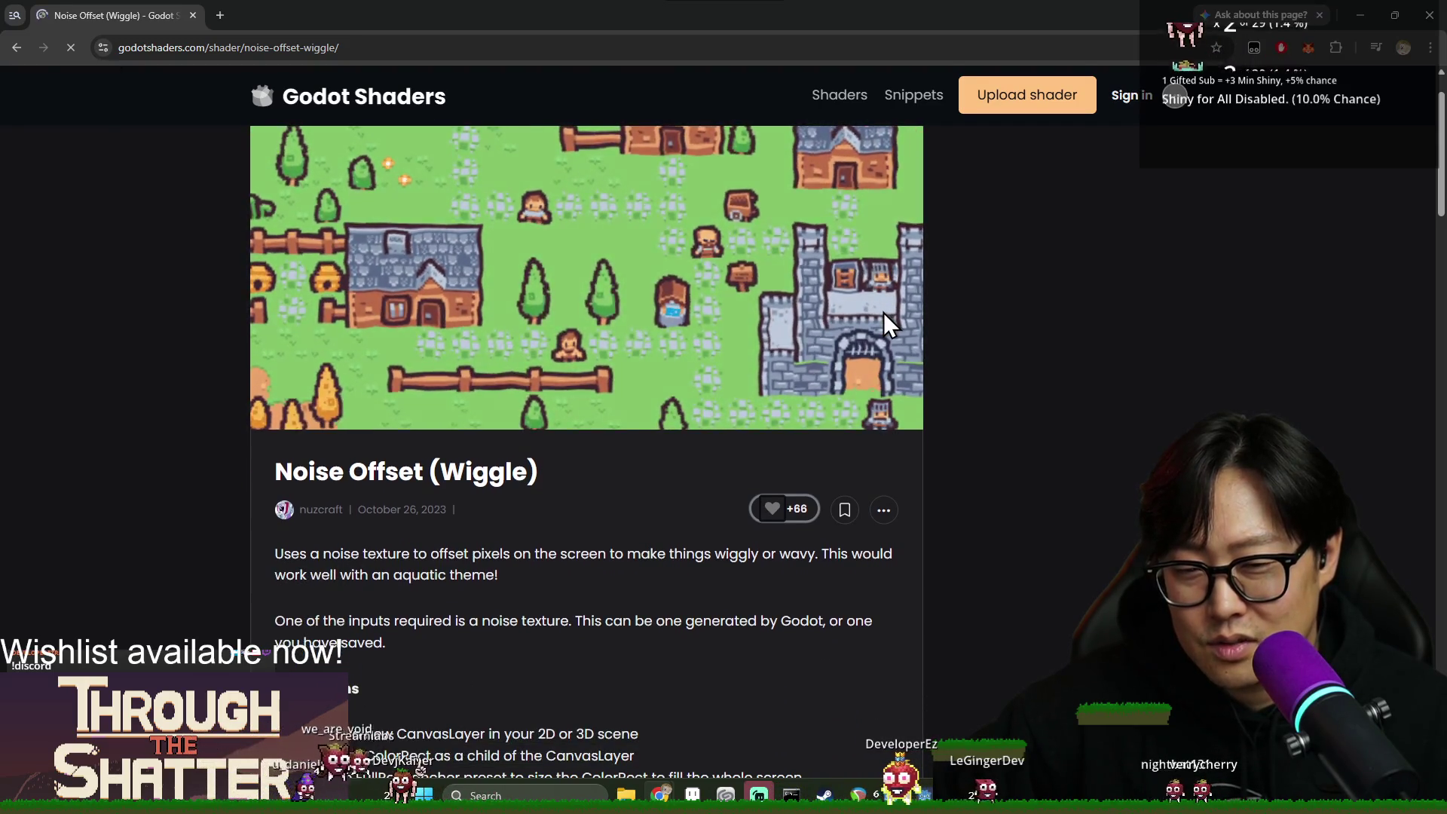
scroll(884, 312, down, 5)
scroll(790, 319, up, 4)
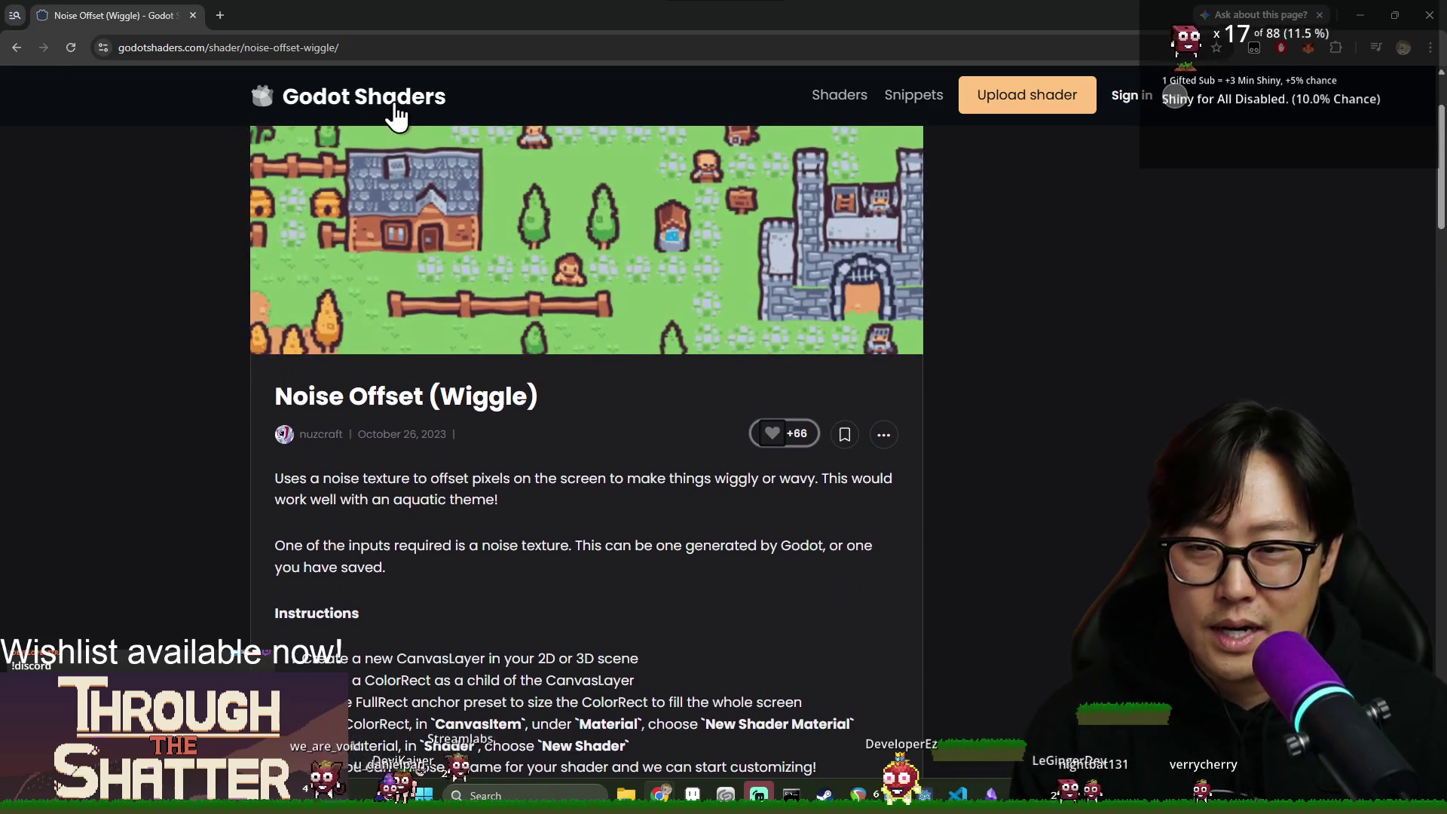
click(394, 107)
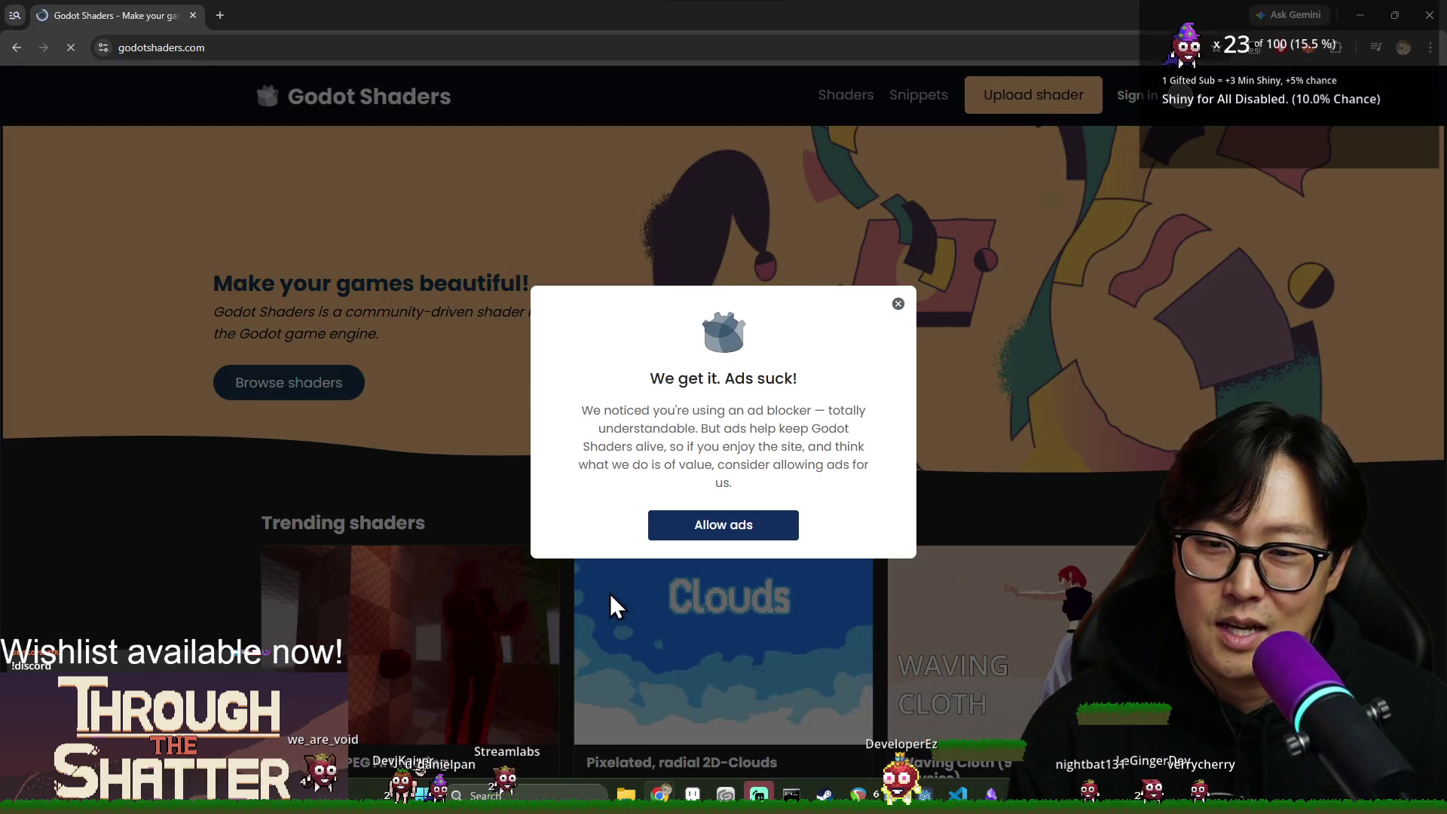
Search the Godot Shaders library for 'pixel noise' and browse the 47 results, including Noise Offset (Wiggle).
click(898, 304)
click(279, 389)
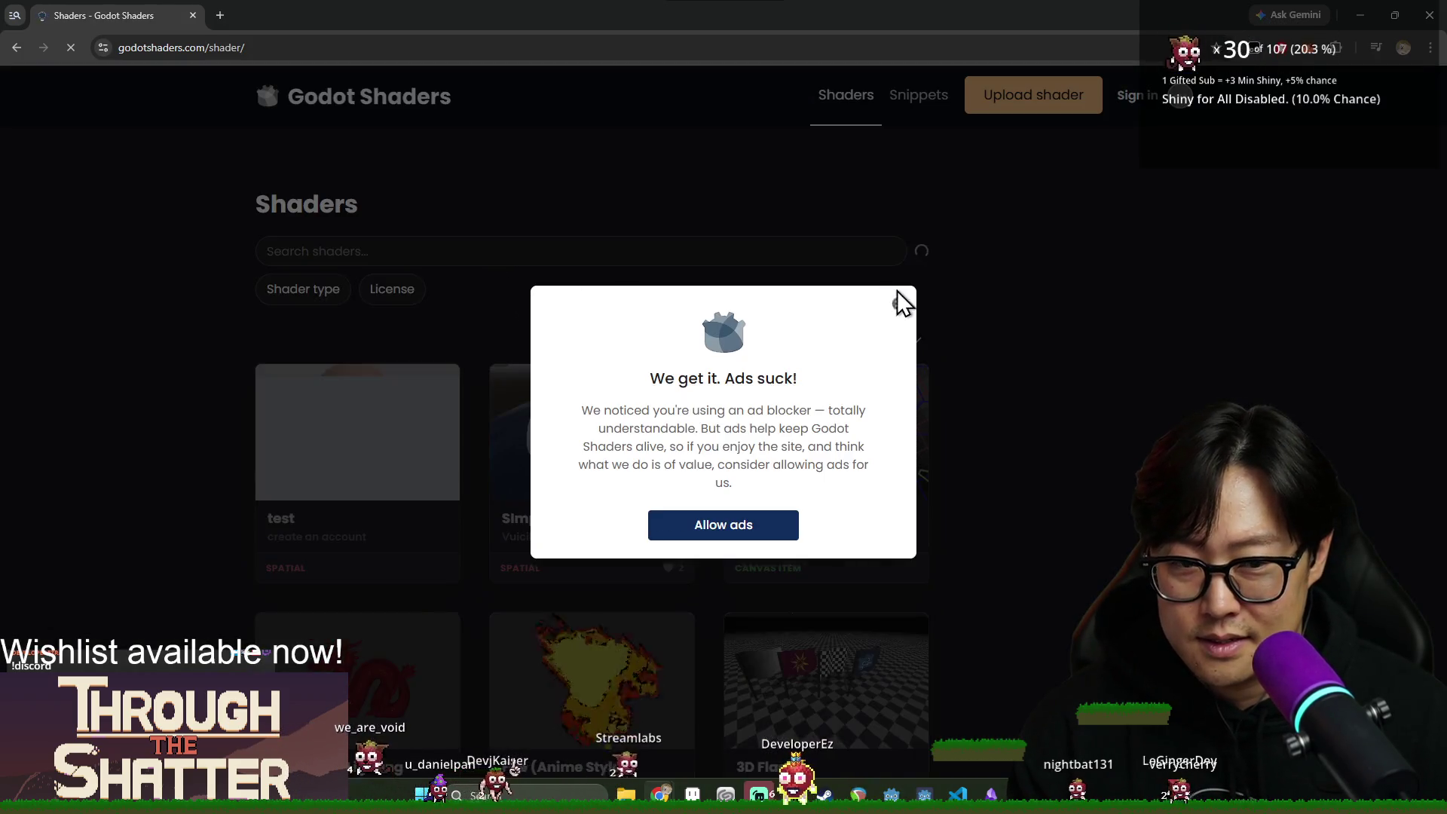
click(895, 300)
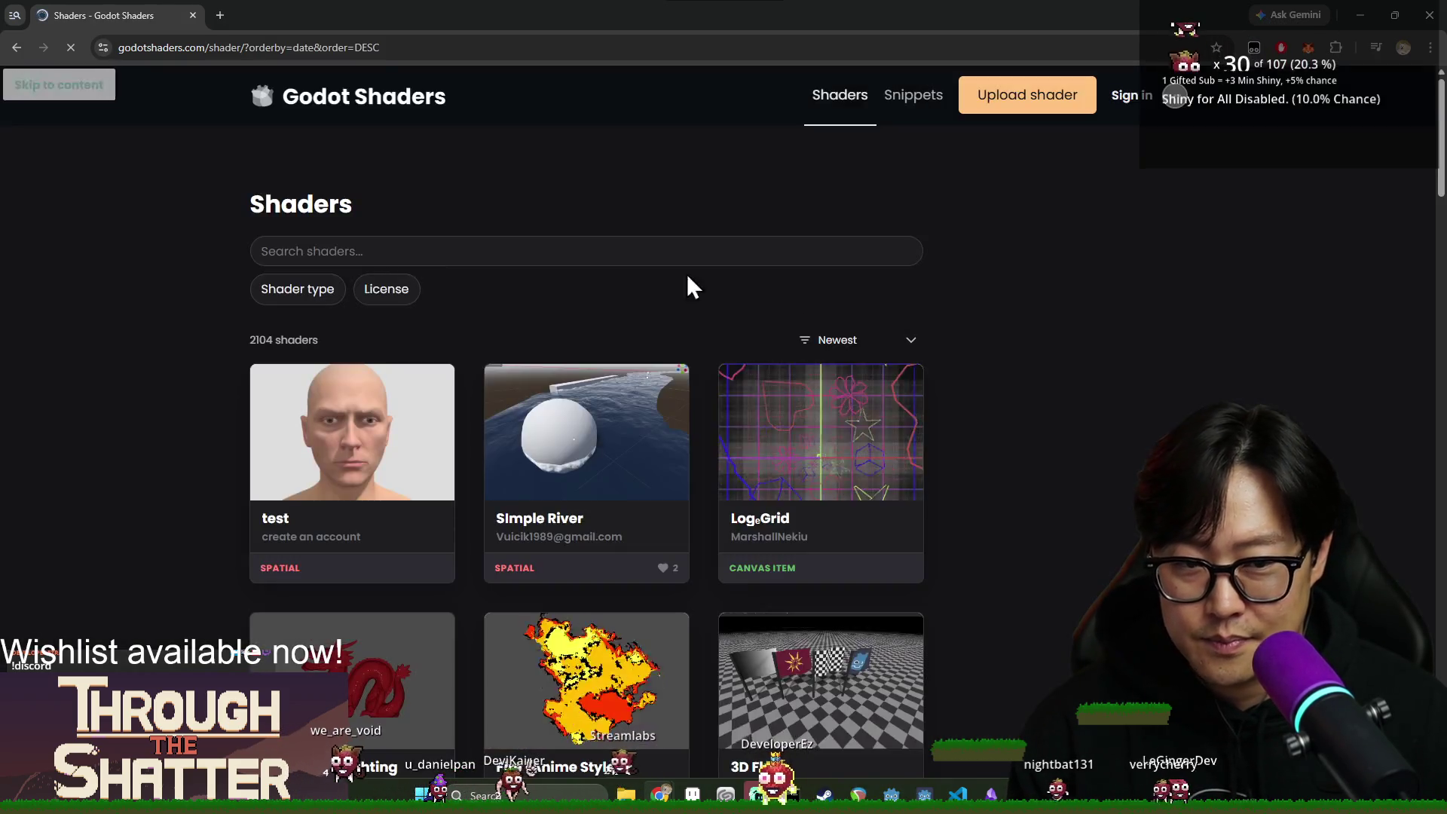
text(pixel noise)
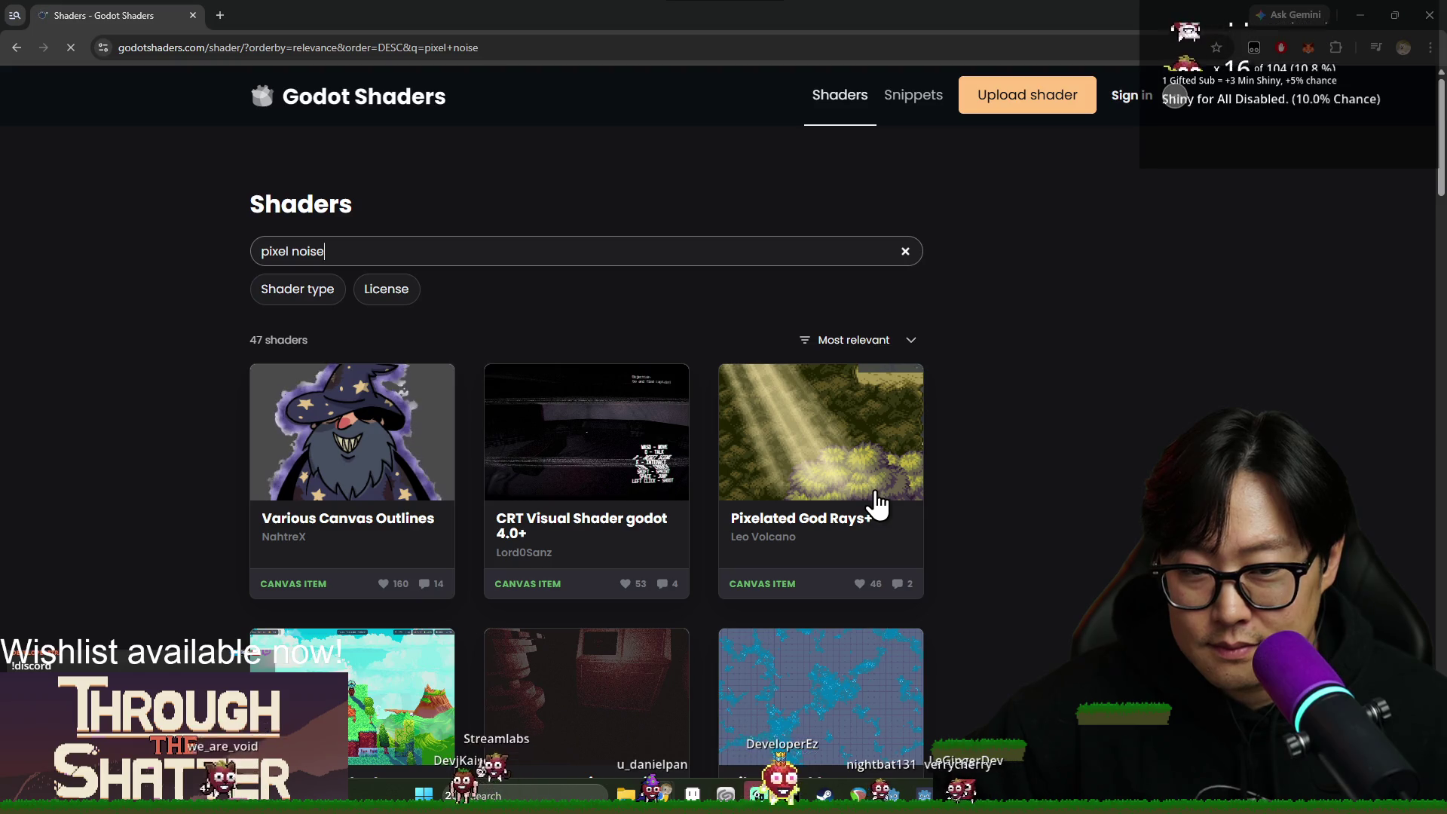
scroll(893, 478, down, 2)
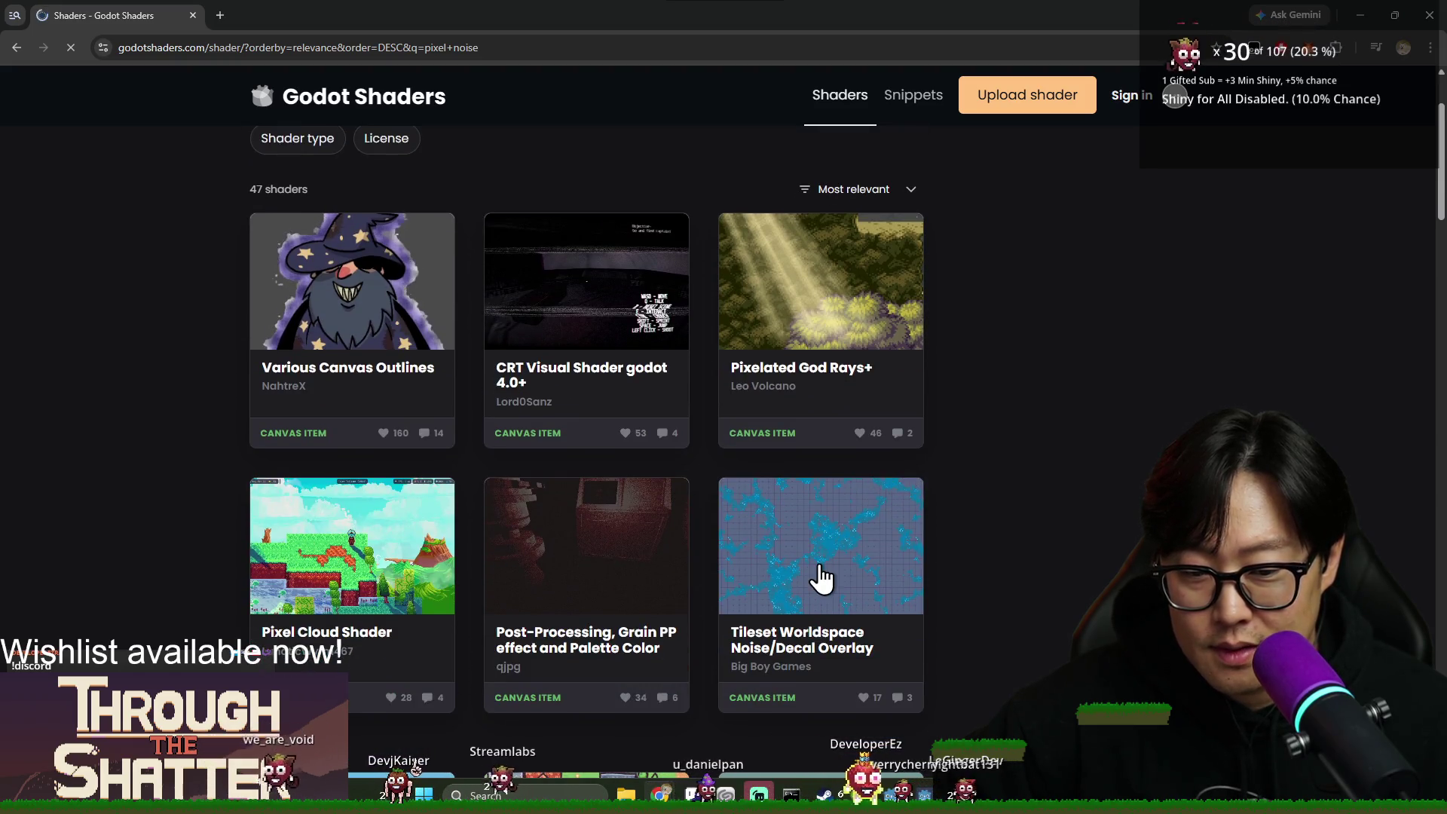
scroll(822, 577, down, 4)
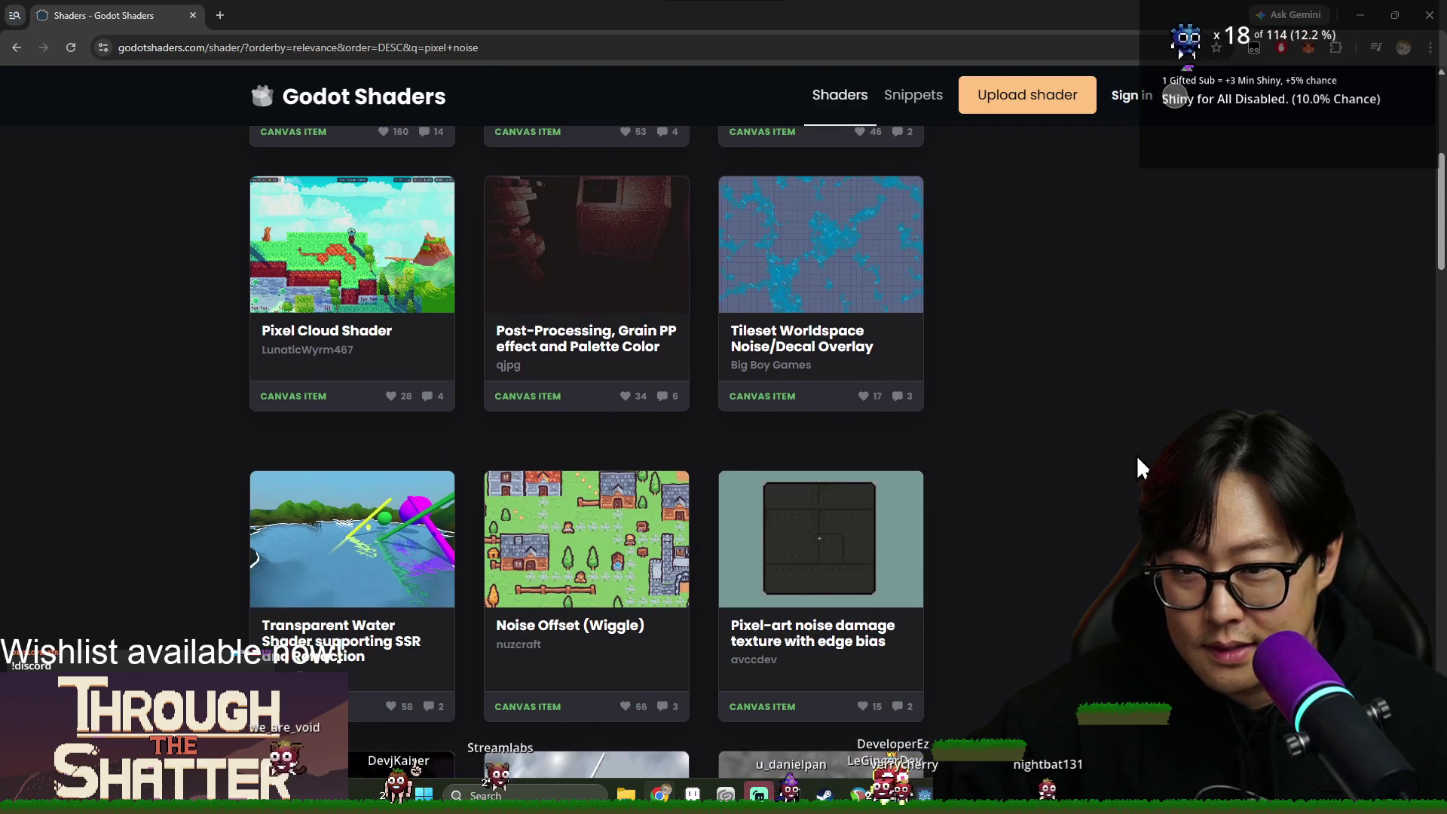
scroll(1137, 457, down, 3)
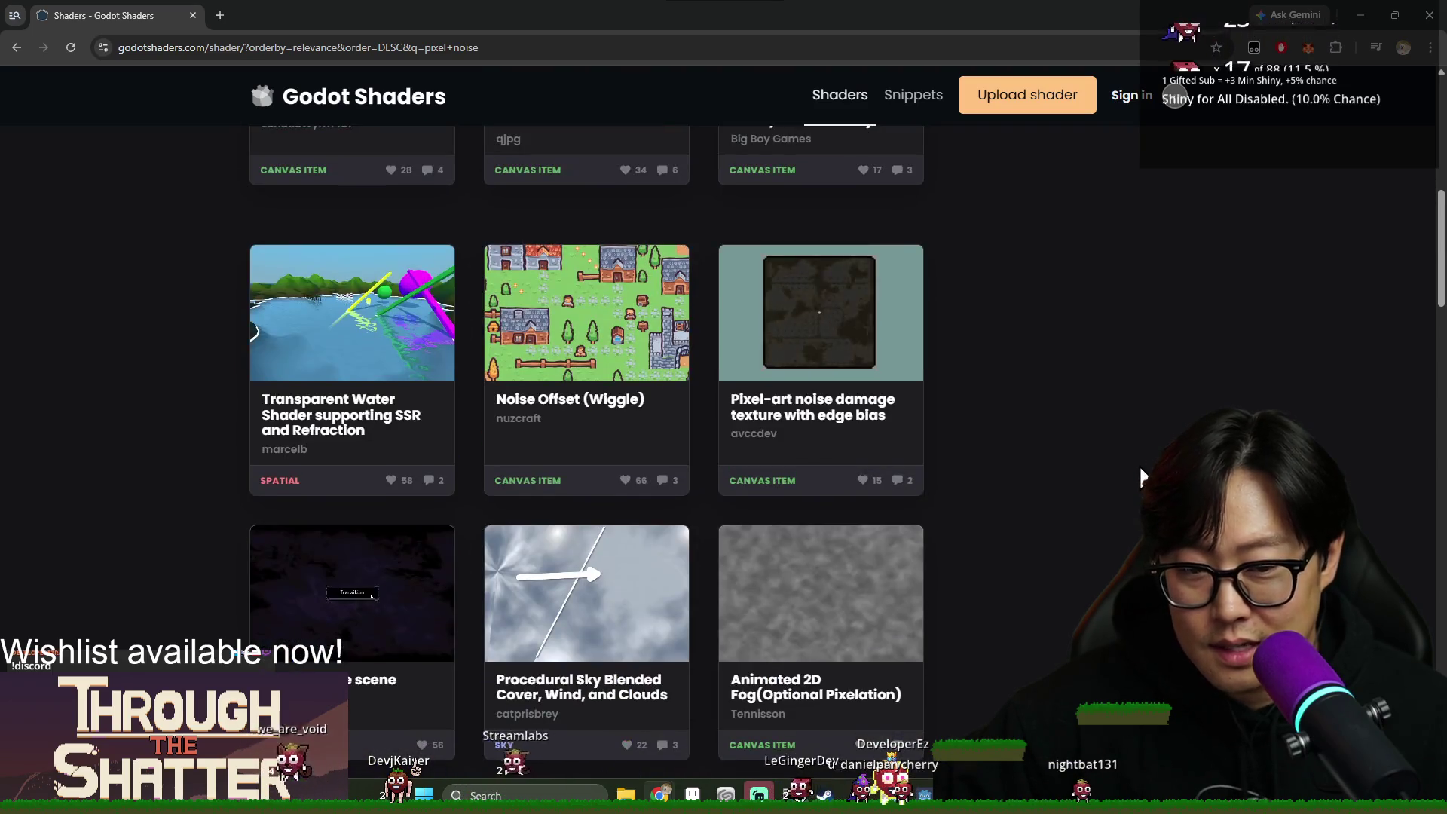